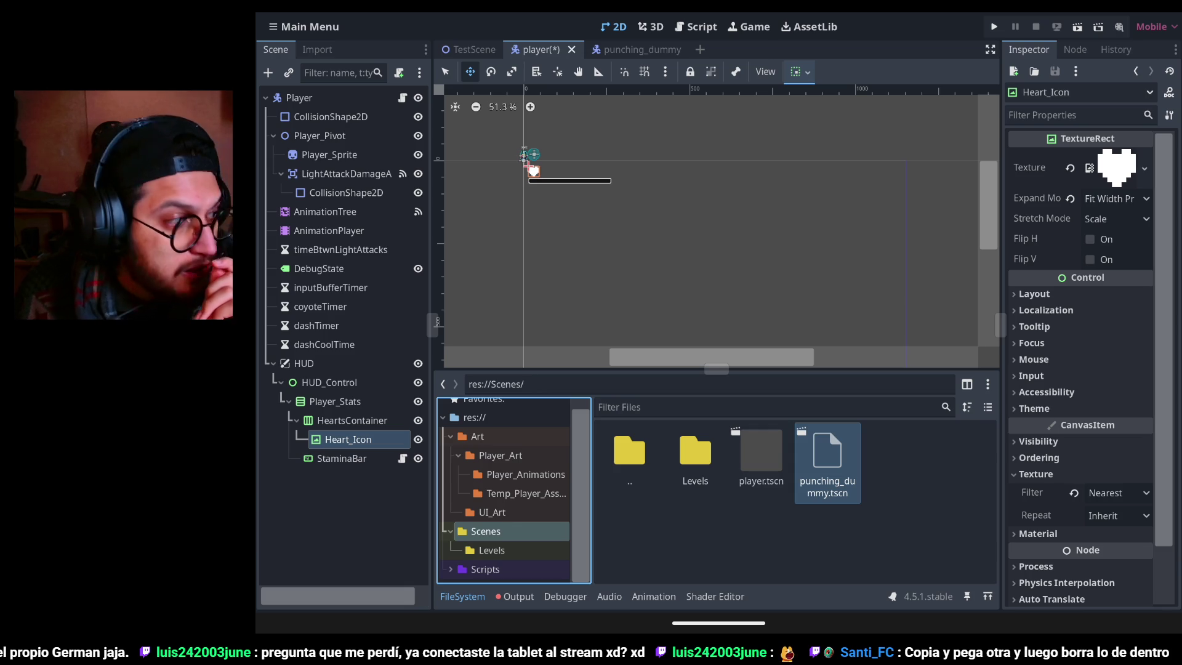
- Switch from the Godot editor to the scrcpy mouse.md page on GitHub
key(alt+Tab)
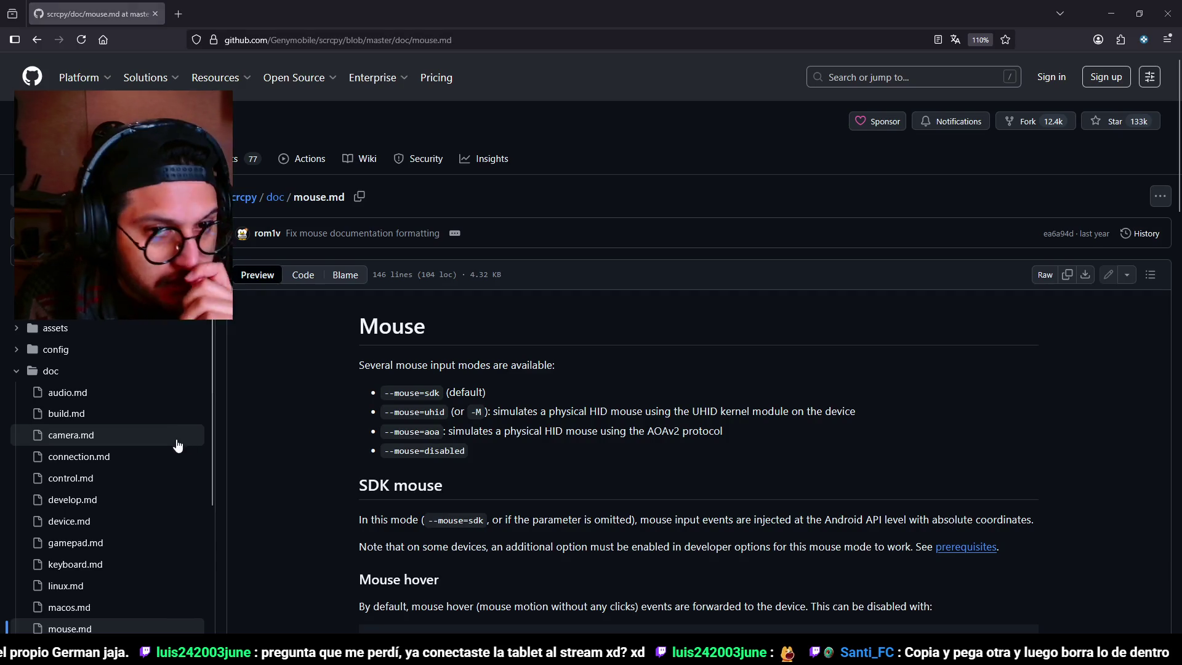
- Read mouse.md's opening sections, highlighting the omitted-parameter, developer-options and physical mouse simulation notes
scroll(534, 236, down, 3)
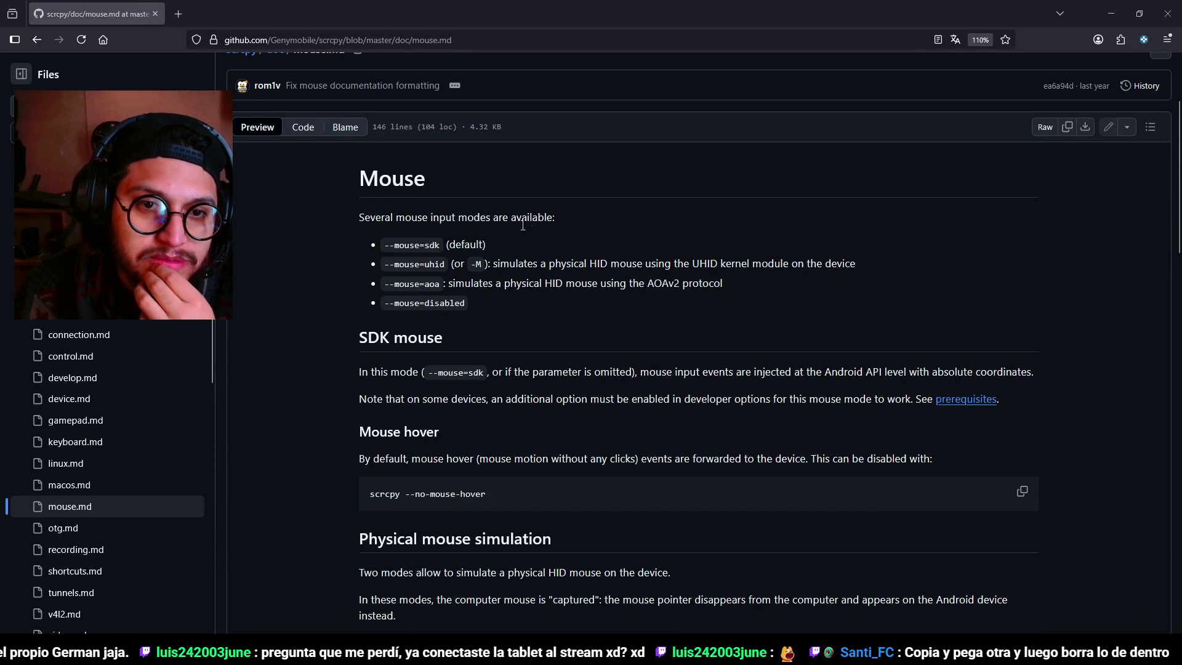
scroll(532, 369, down, 2)
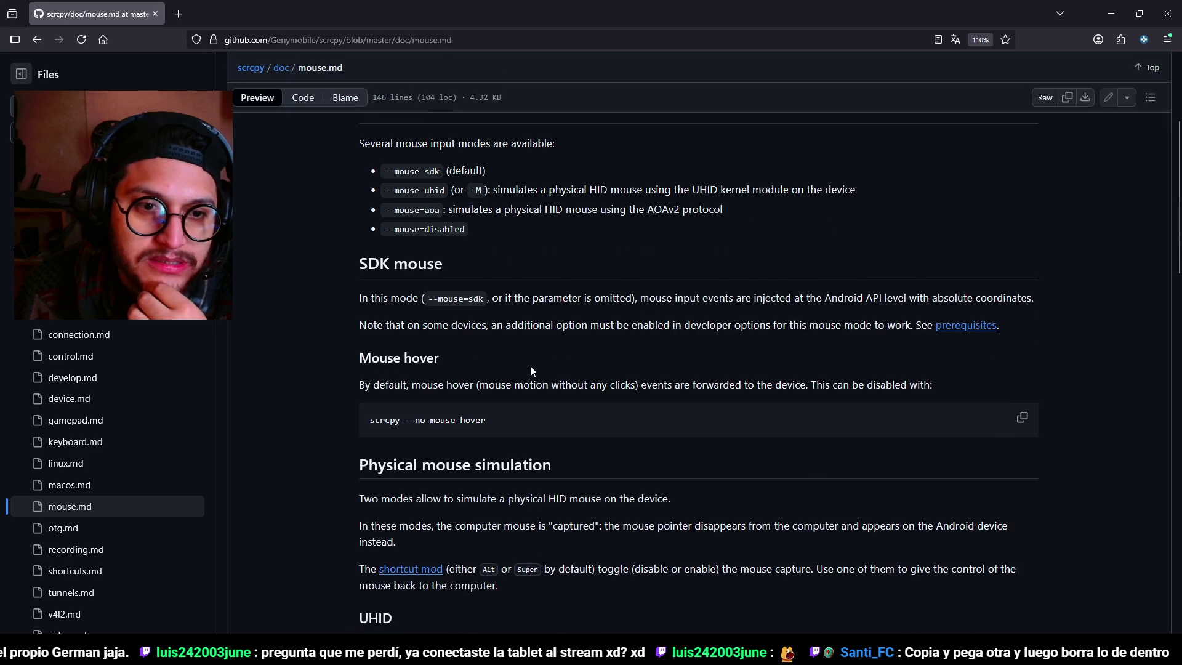
drag(561, 311, 641, 302)
click(645, 309)
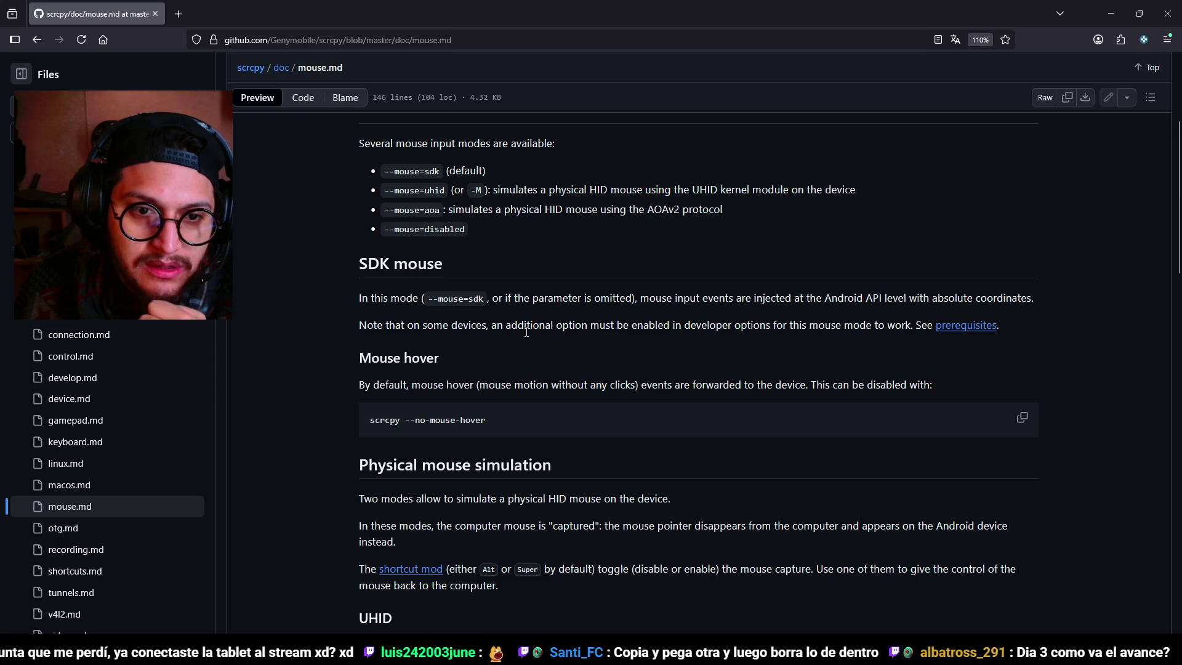
drag(669, 325, 717, 326)
click(767, 342)
scroll(893, 358, down, 3)
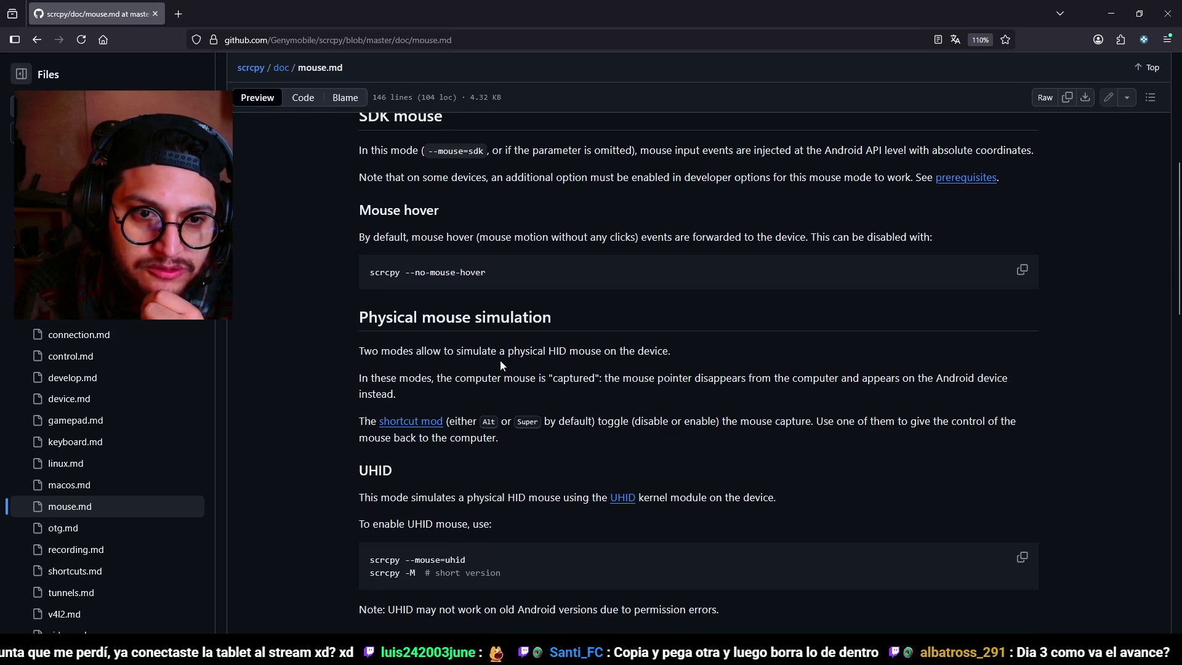
scroll(499, 361, down, 3)
drag(432, 202, 522, 202)
click(574, 212)
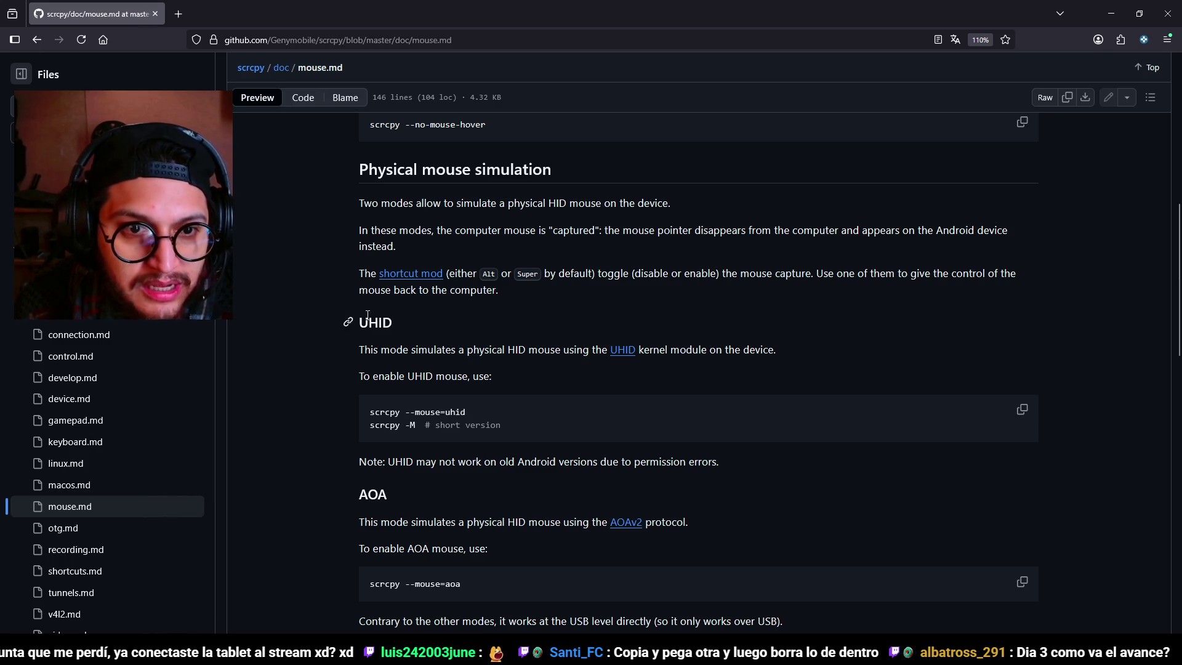
- Read the AOA mouse mode and --mouse-bind sections, then minimize the browser
scroll(604, 346, down, 4)
drag(464, 301, 582, 300)
click(554, 329)
scroll(529, 342, down, 3)
drag(360, 253, 675, 252)
click(561, 266)
click(675, 253)
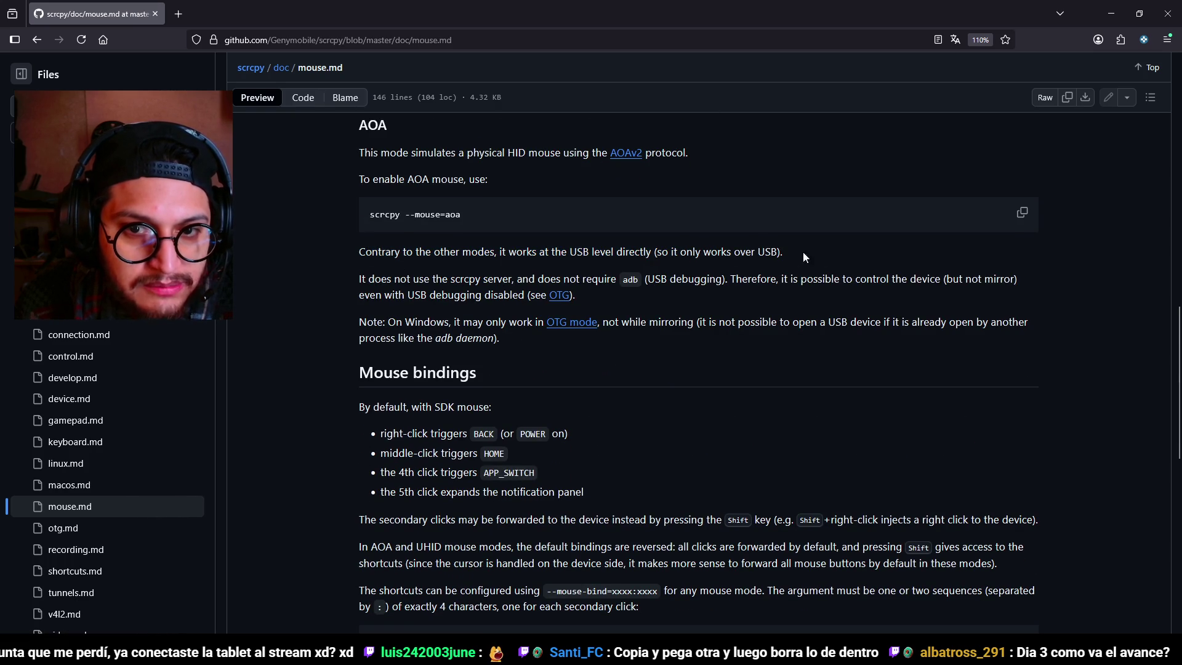
drag(378, 279, 467, 280)
click(484, 280)
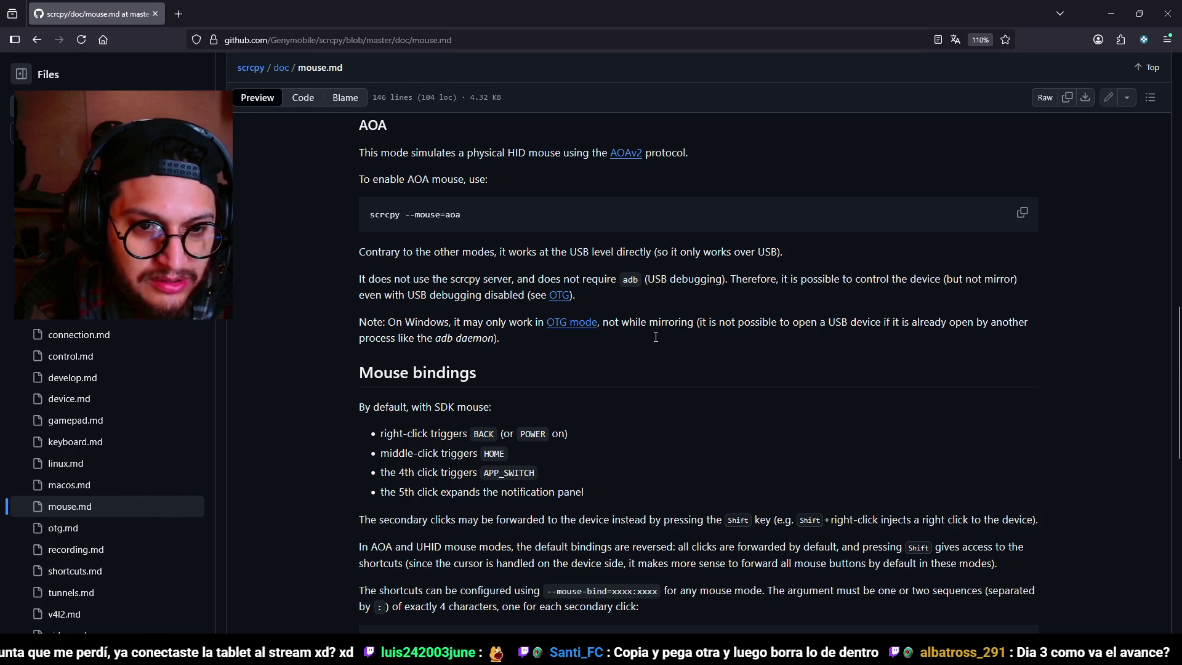
scroll(807, 299, down, 3)
scroll(816, 284, down, 2)
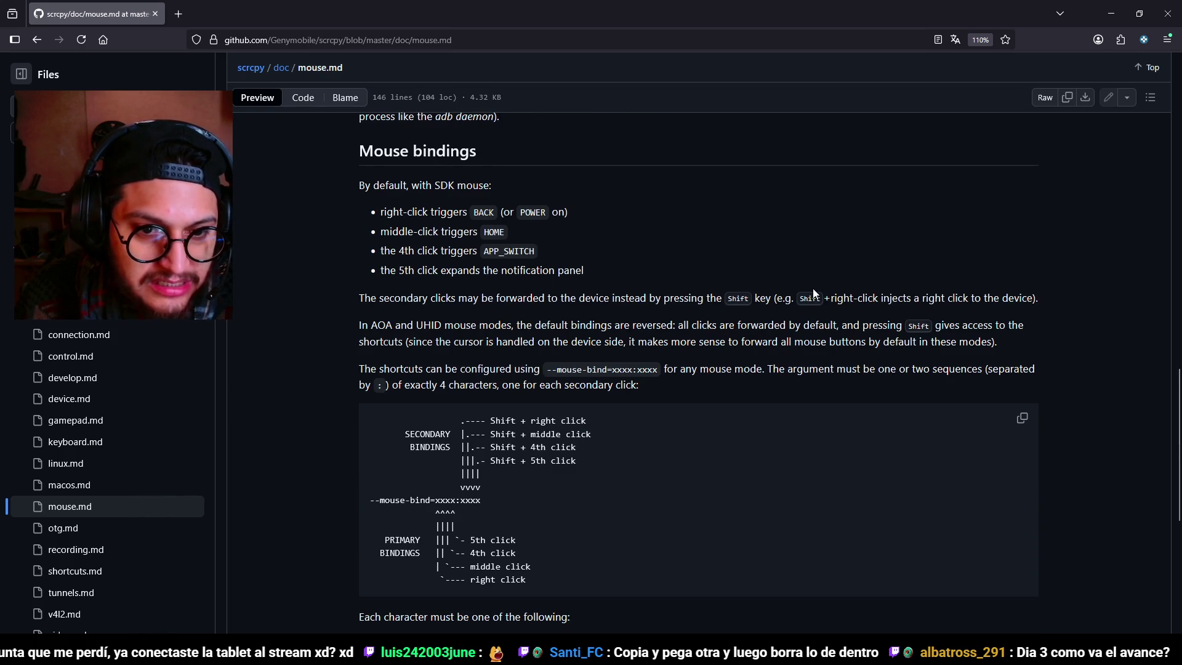
scroll(812, 289, up, 5)
scroll(812, 289, down, 5)
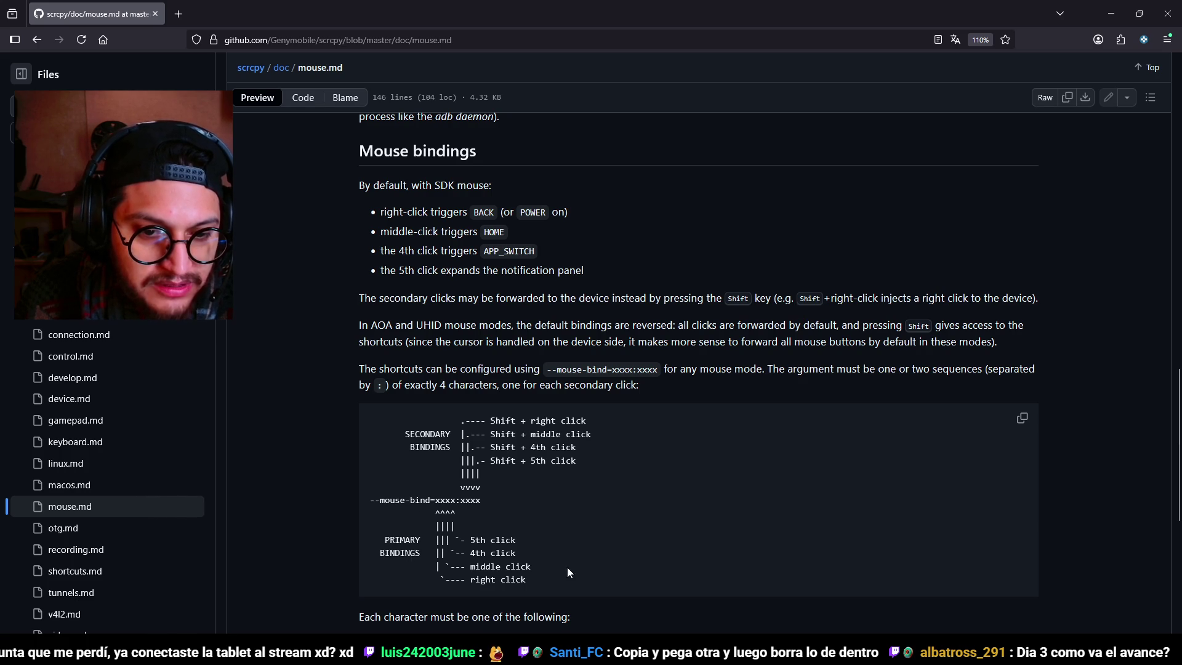
click(1111, 13)
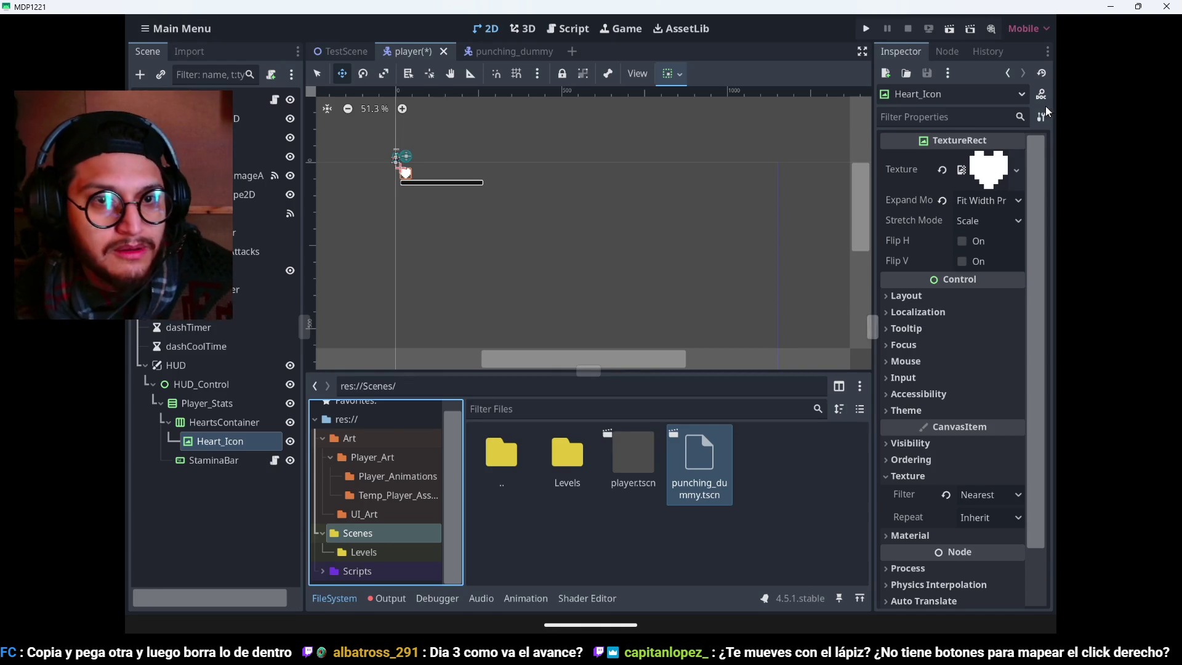
- Create a new Ui_Scenes folder inside res://Scenes and open it
click(714, 463)
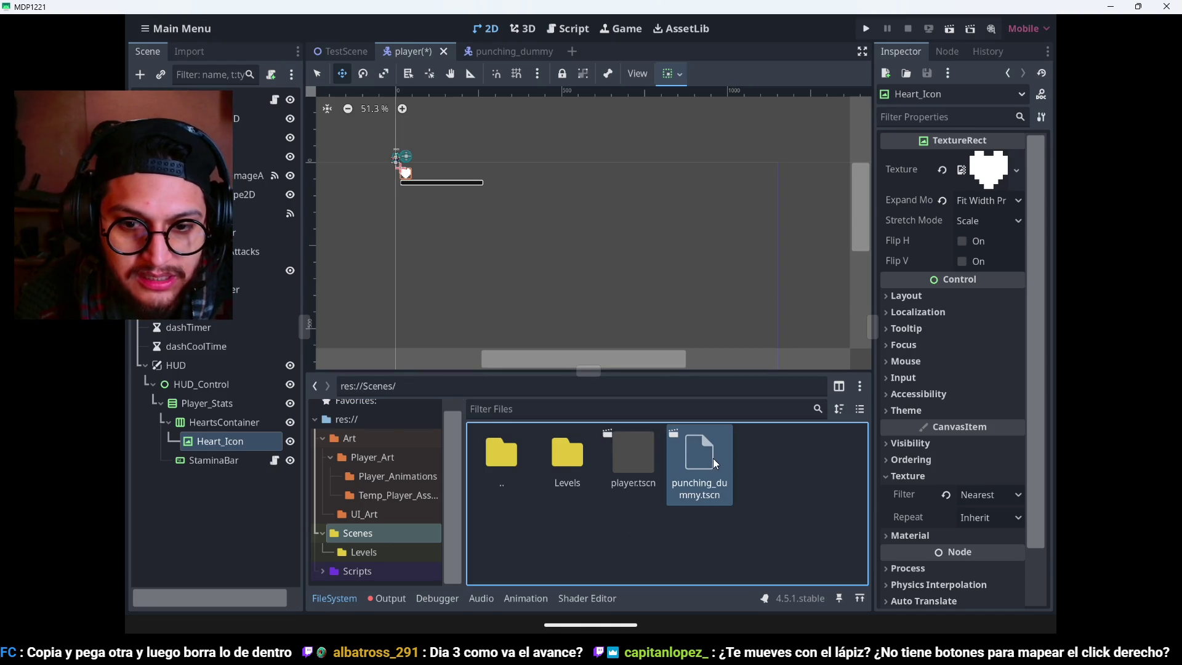
right_click(692, 456)
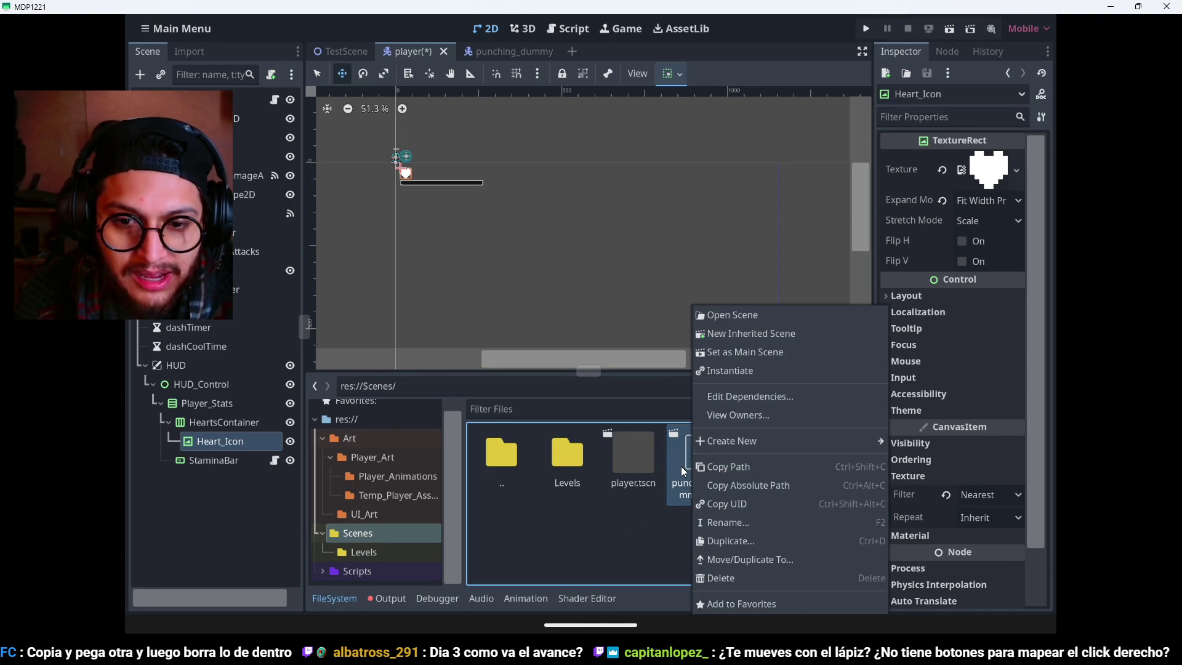
click(669, 524)
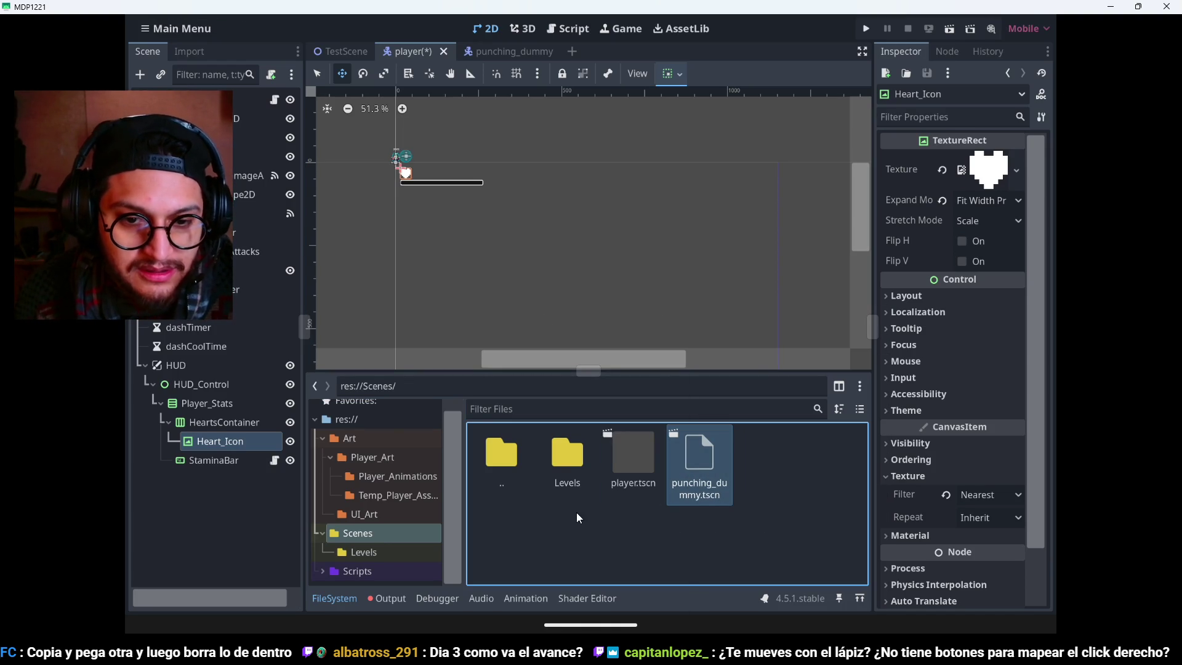
right_click(582, 532)
click(641, 521)
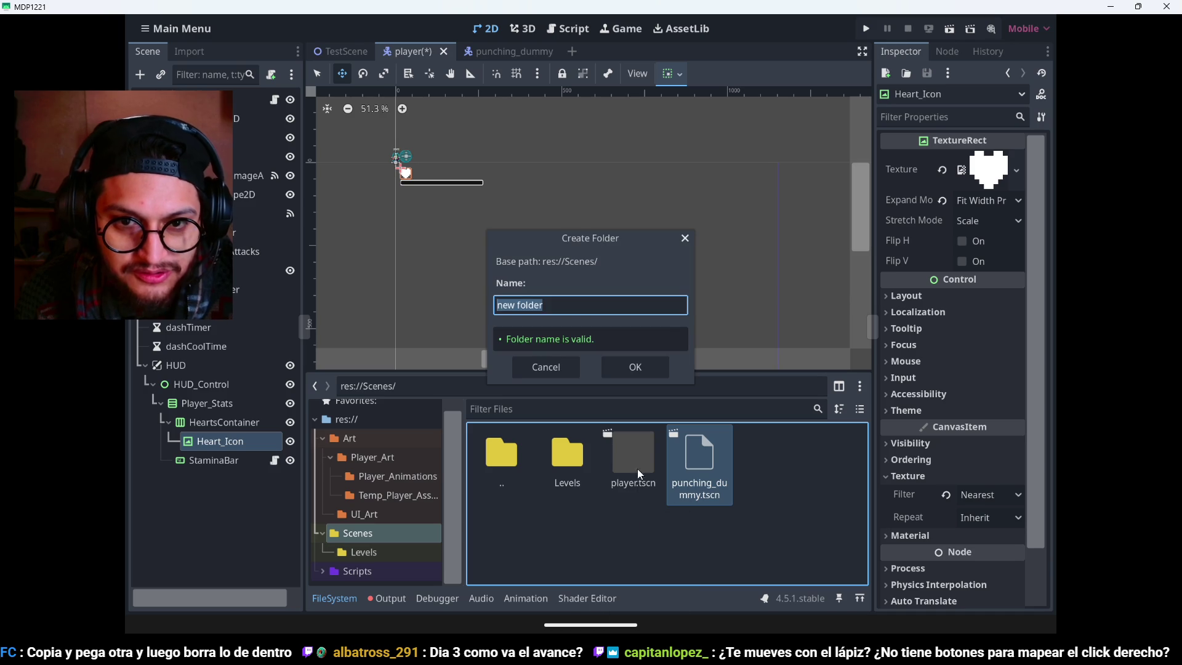
text(Ui_)
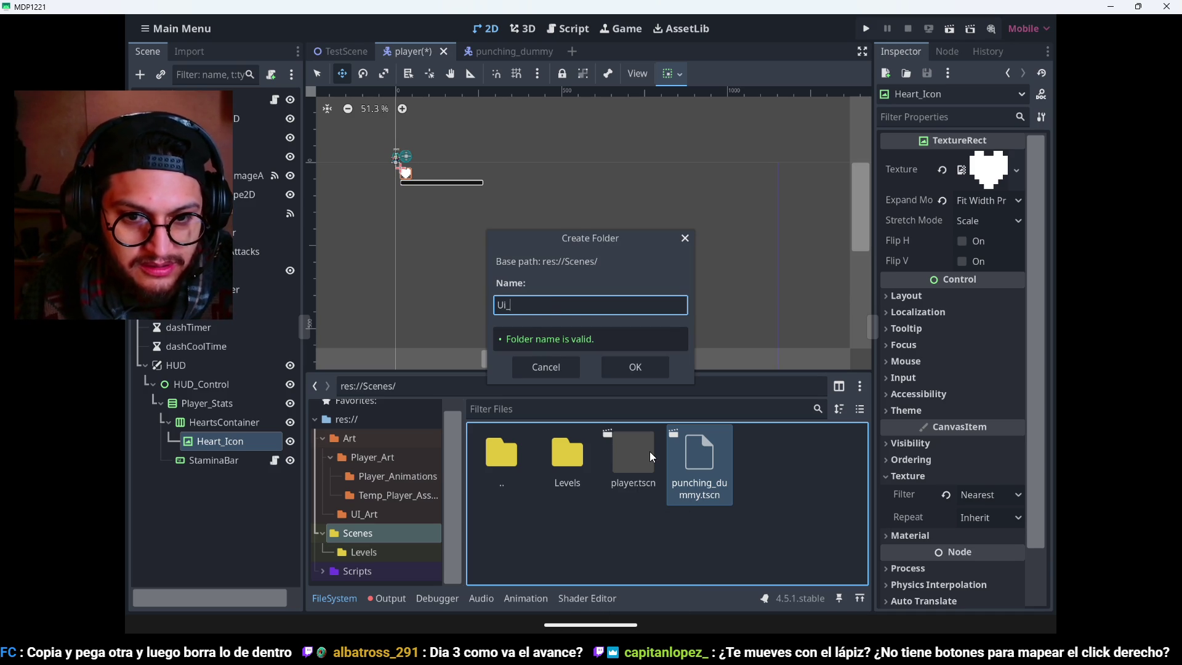
text(Scenes)
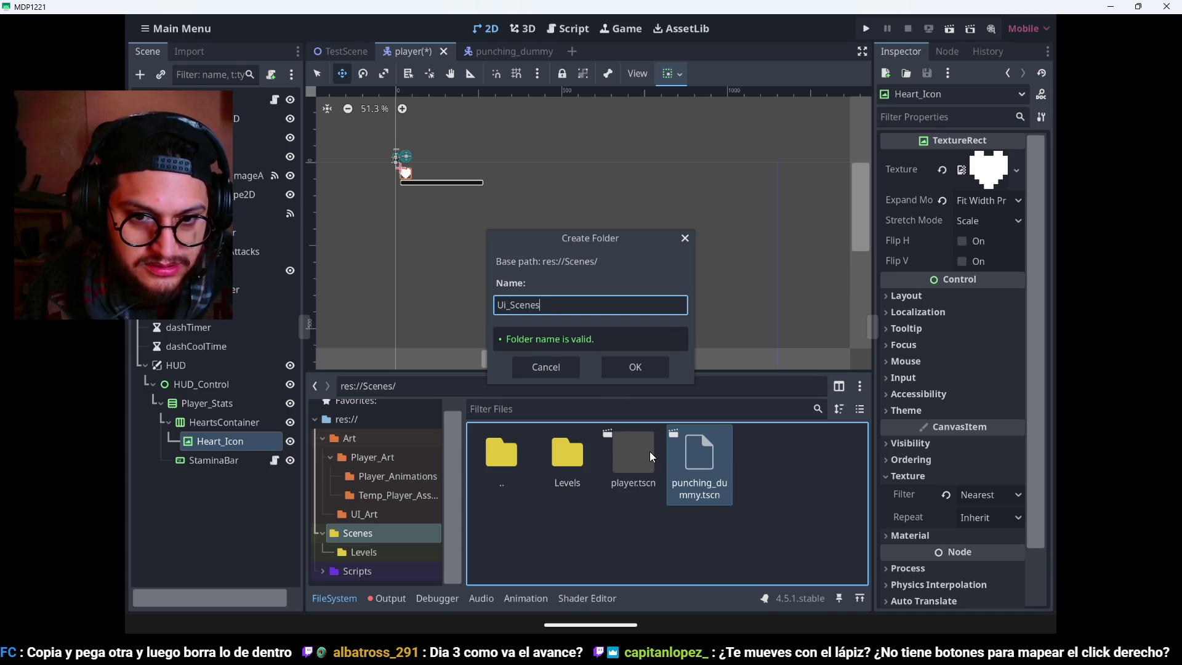
key(Return)
double_click(626, 465)
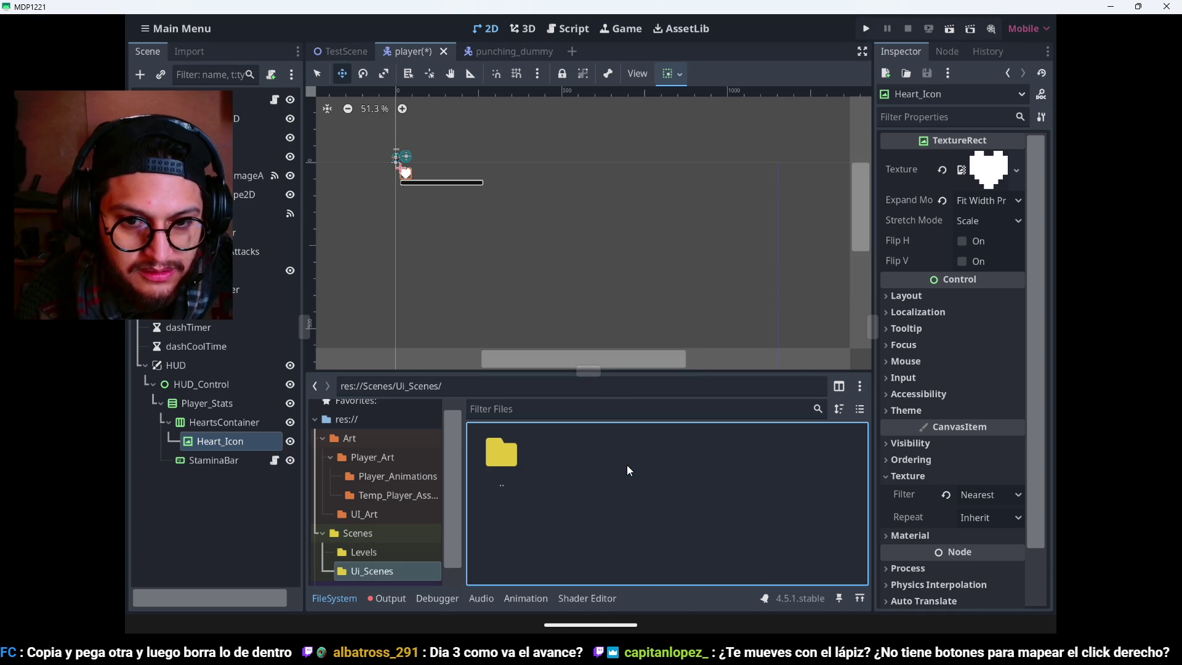
right_click(603, 479)
click(576, 546)
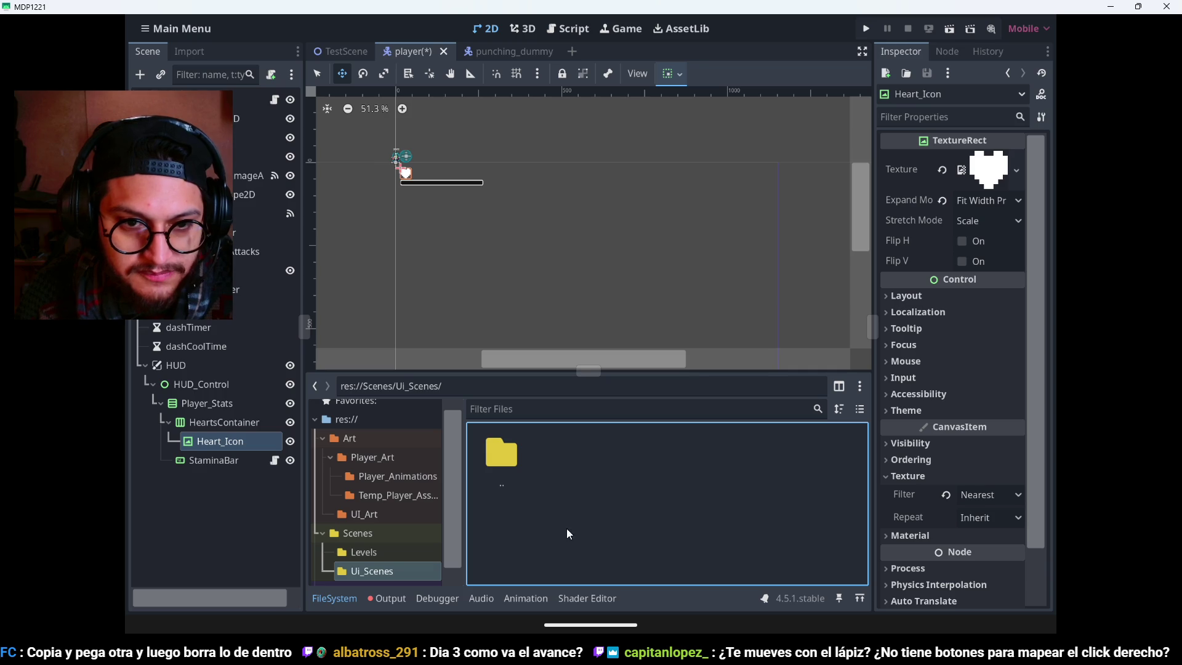
- Begin saving the Heart_Icon branch as a scene in Ui_Scenes, then cancel
click(224, 439)
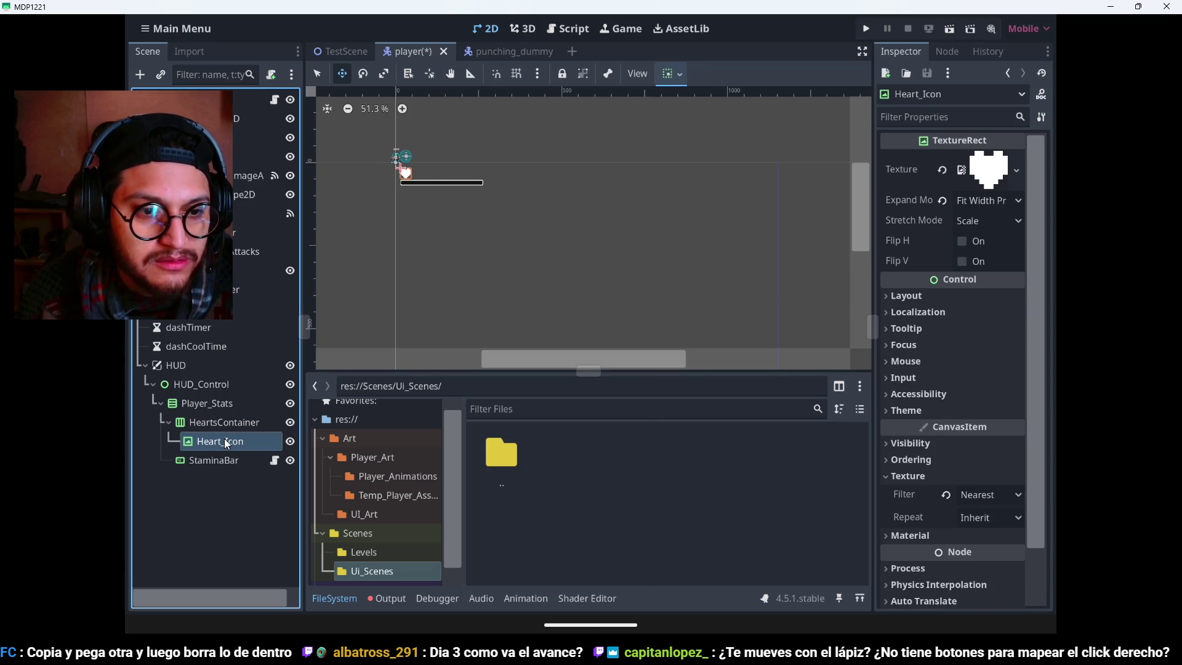
right_click(225, 440)
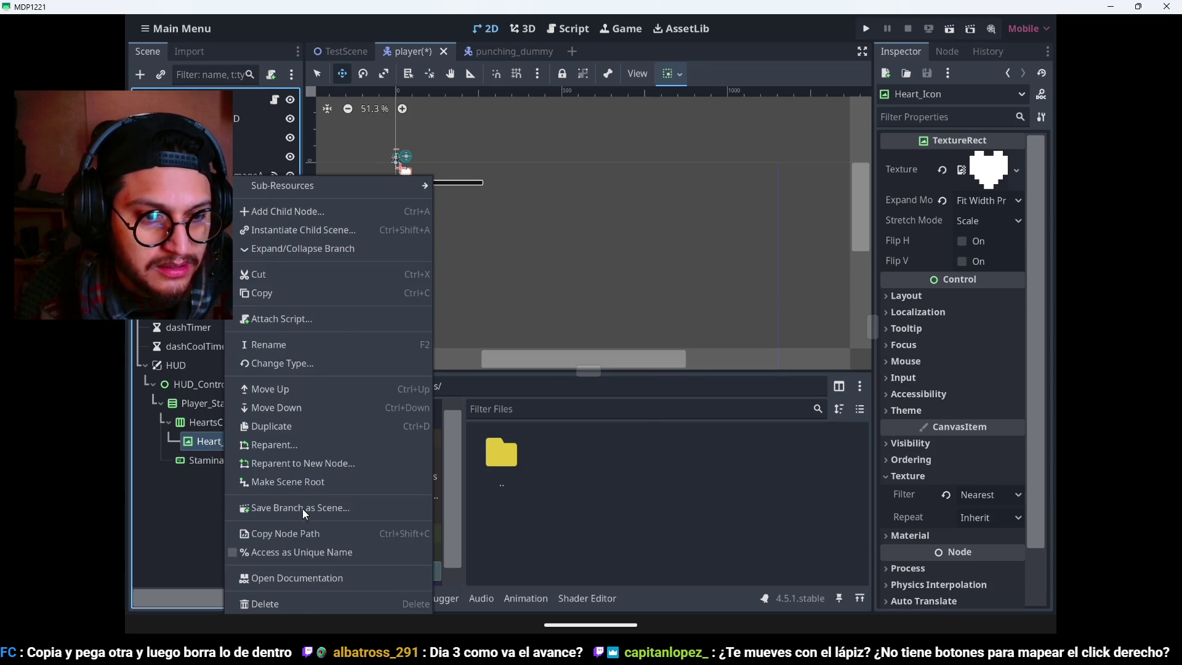
click(302, 509)
double_click(453, 165)
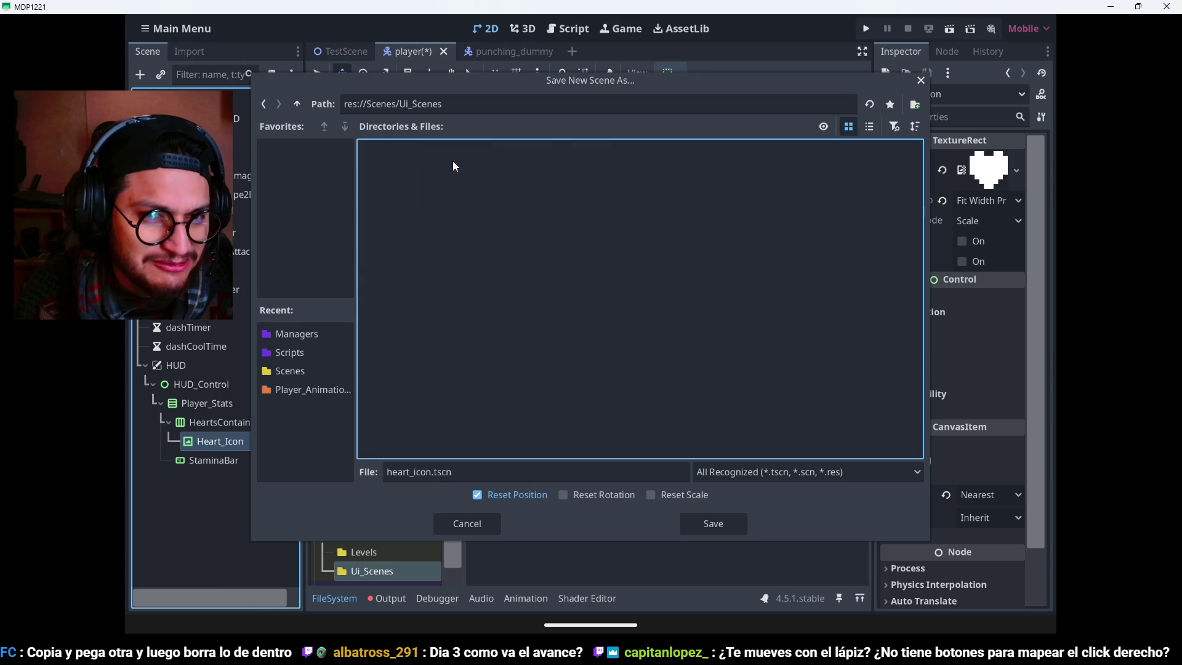
click(417, 471)
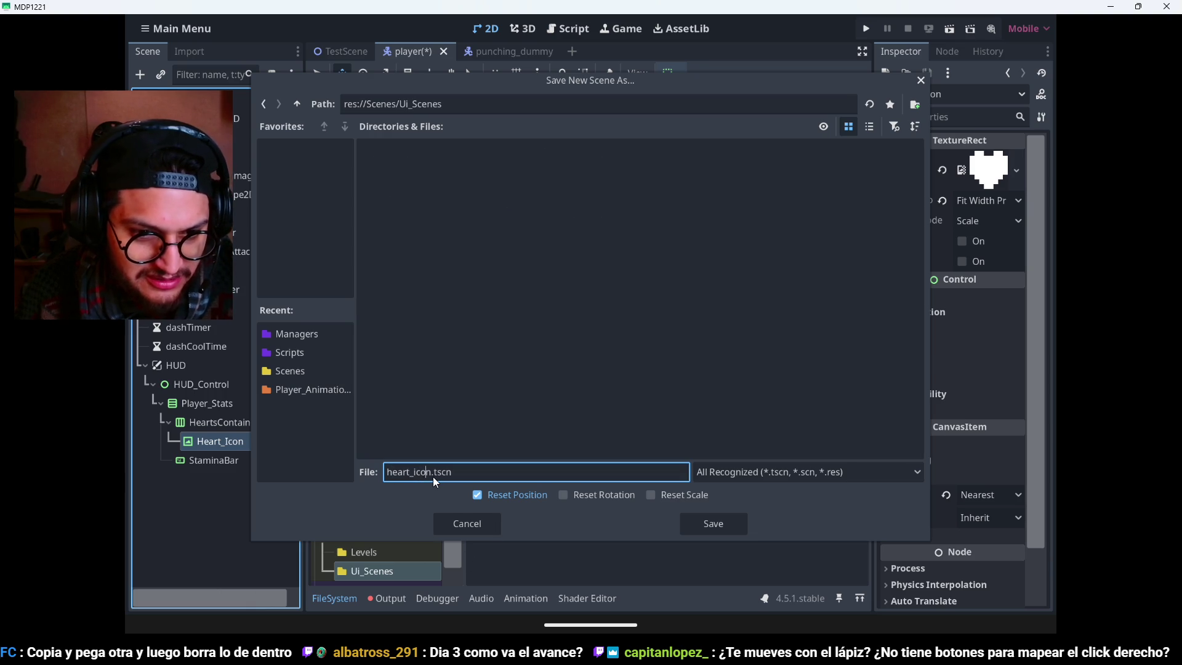
text(_container)
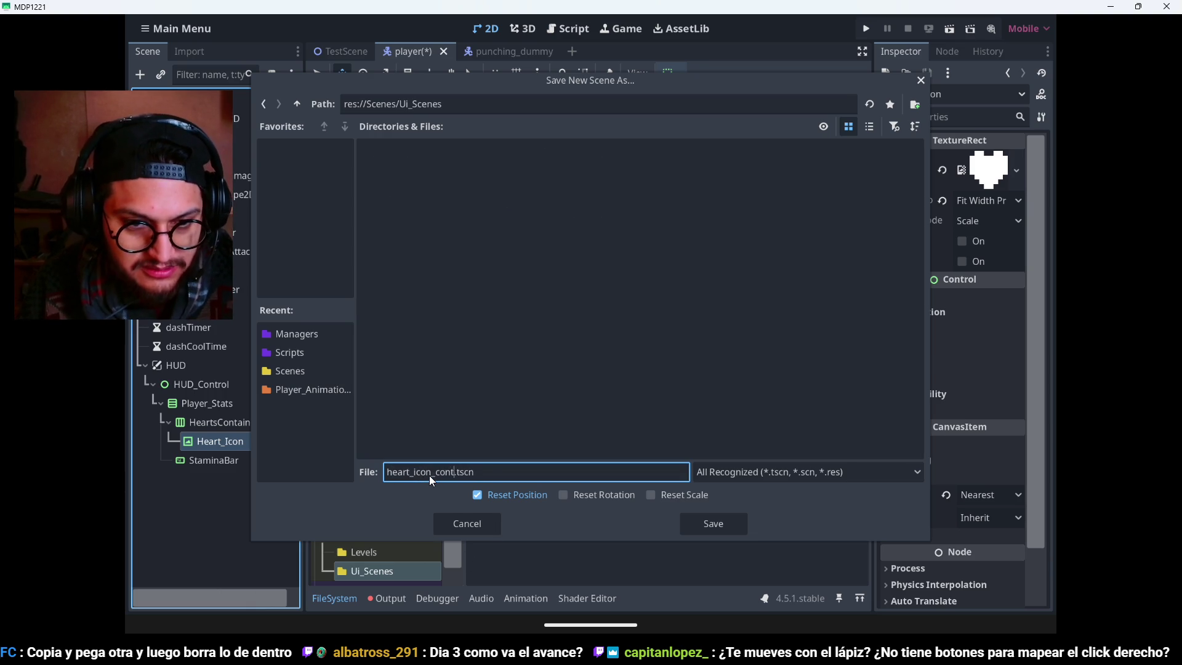
click(452, 522)
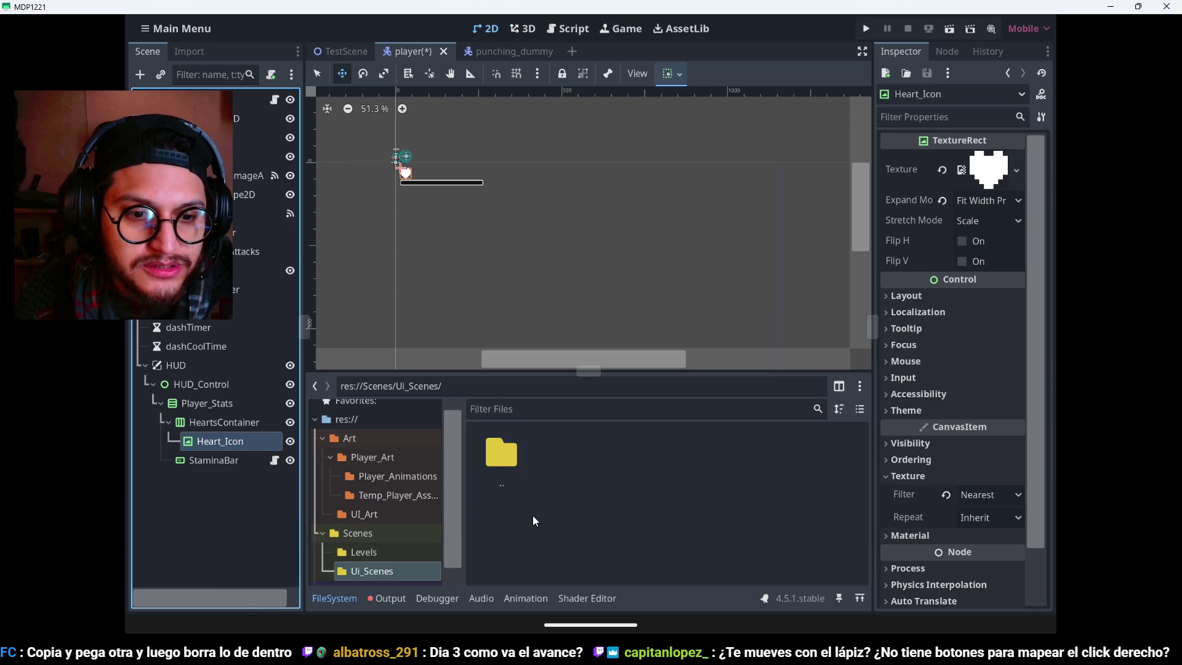
- Browse the UI_Art and Player_Art folders in the FileSystem dock
click(360, 553)
click(363, 533)
click(369, 515)
click(376, 496)
click(381, 479)
click(380, 459)
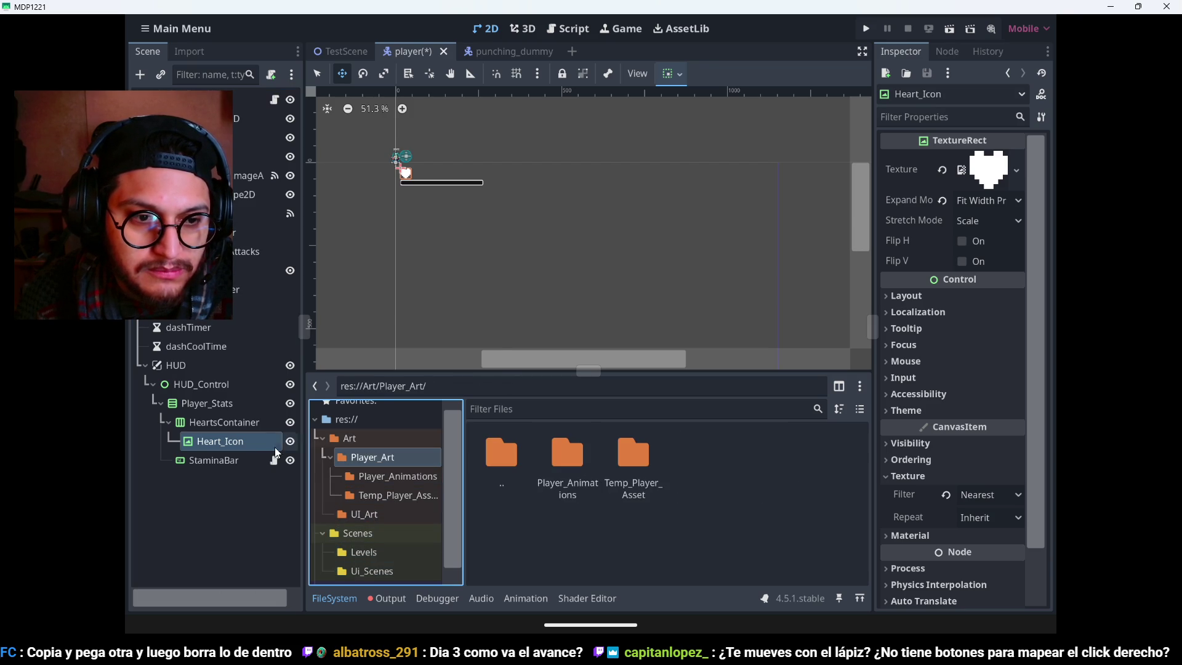
scroll(397, 534, up, 1)
click(368, 424)
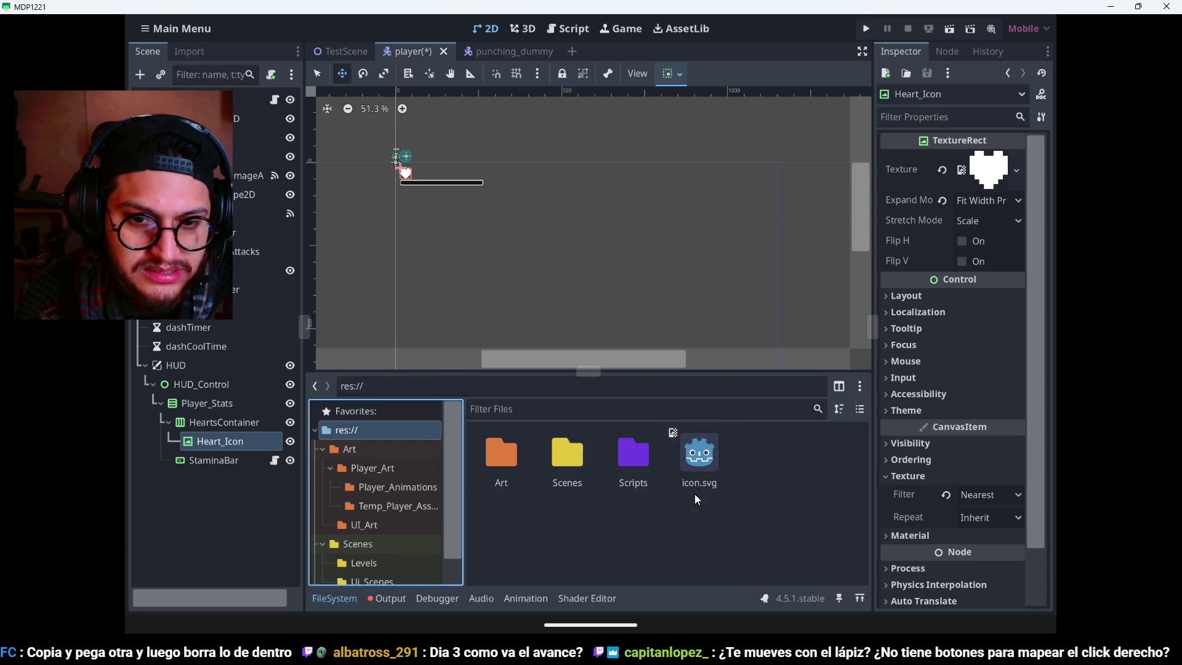
- Look inside the Scenes folder's Ui_Scenes and Levels subfolders
click(563, 456)
double_click(557, 451)
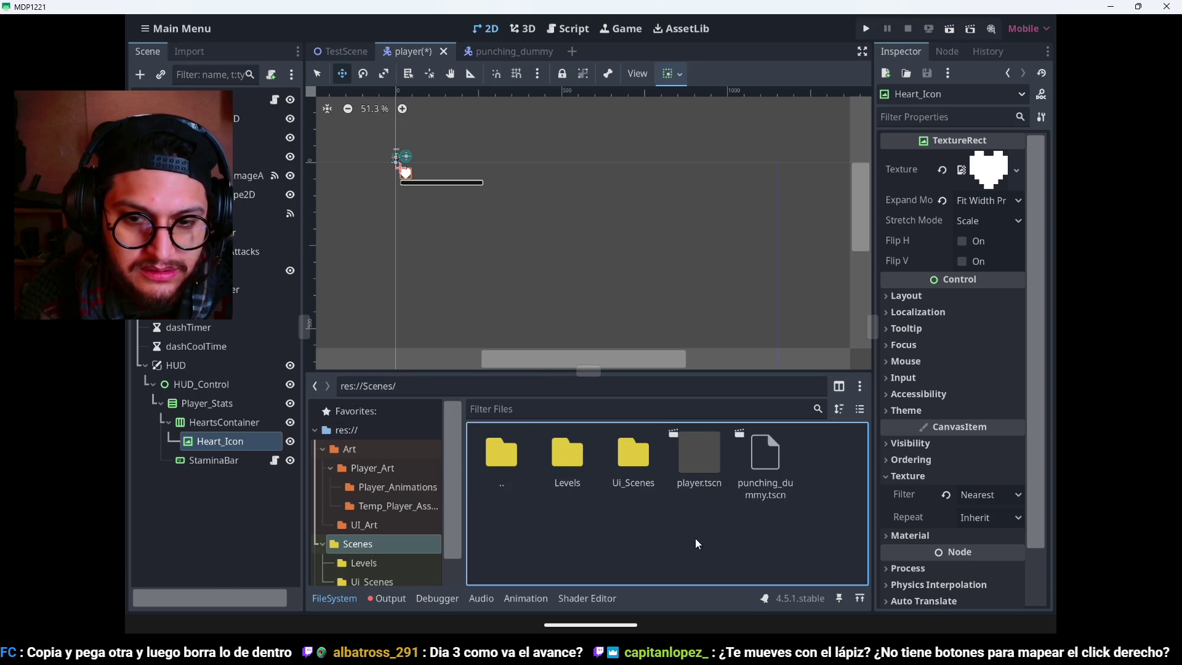
double_click(619, 460)
double_click(512, 446)
click(567, 453)
double_click(568, 453)
double_click(501, 455)
- Browse the art folders again and filter project files for 'hear', then clear the filter
click(368, 516)
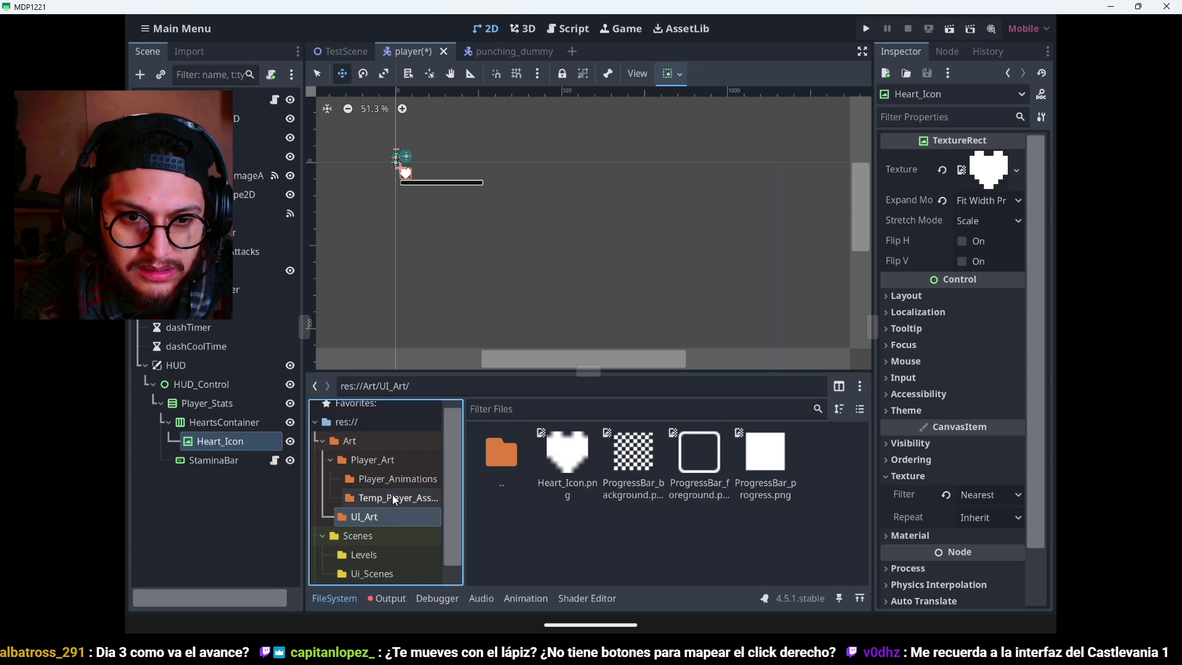
click(393, 496)
click(397, 476)
click(401, 455)
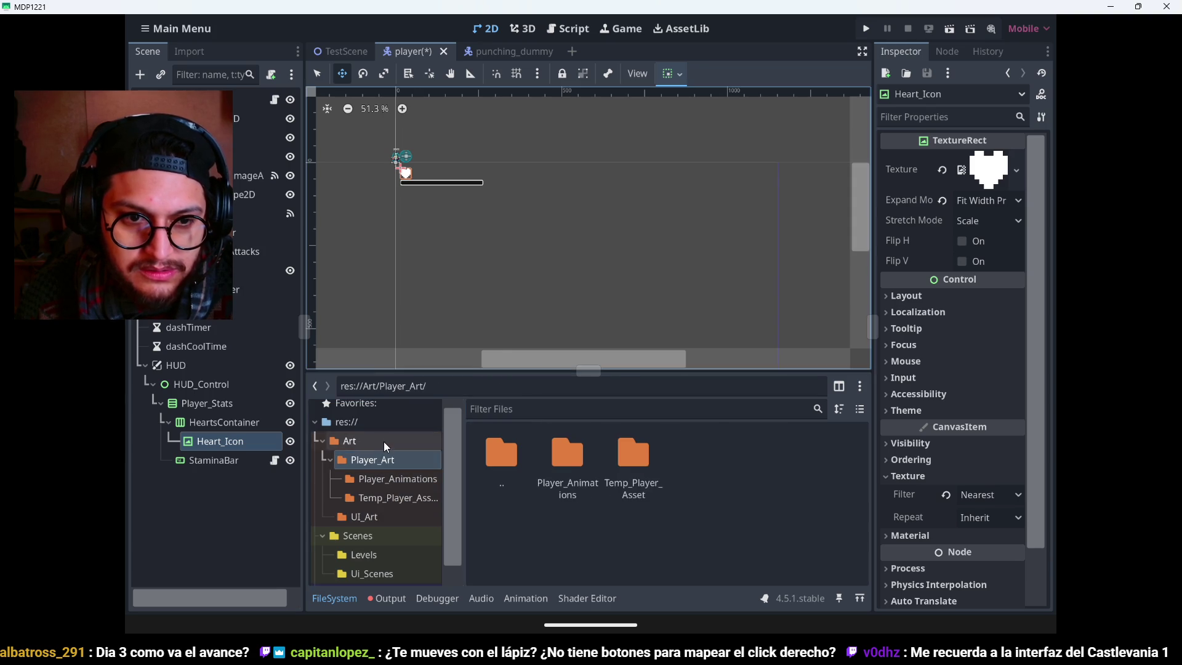
click(397, 422)
click(600, 408)
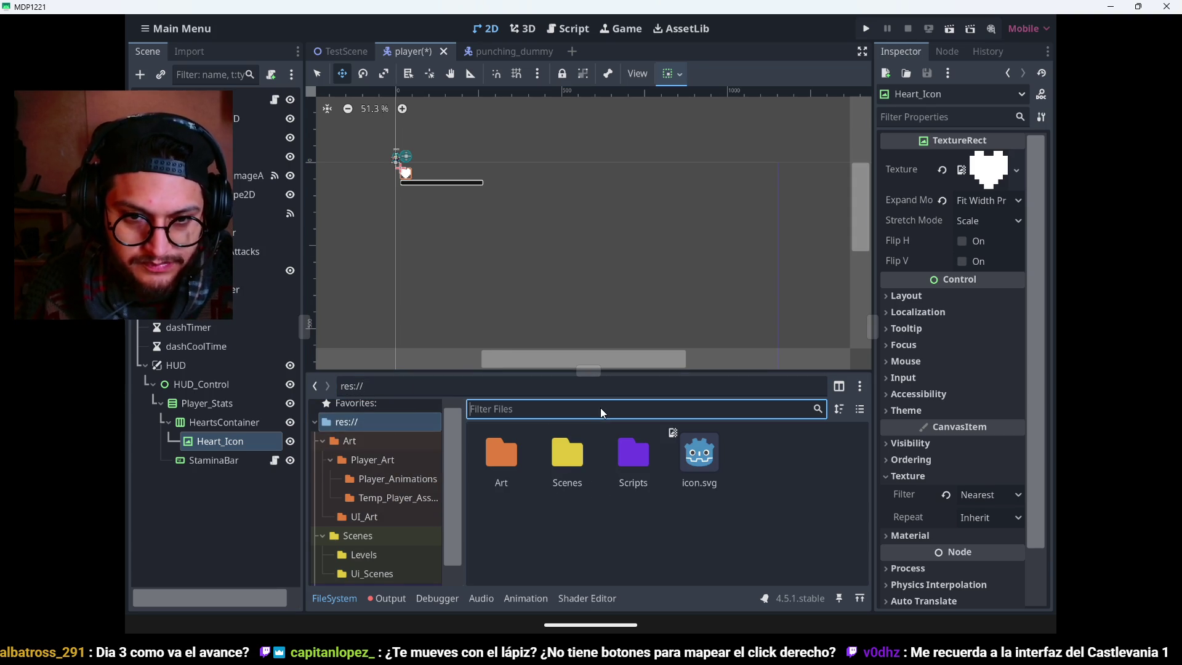
text(hear)
key(BackSpace)
key(BackSpace)
key(BackSpace)
- Reselect Heart_Icon, open Ui_Scenes, and start Save Branch as Scene on Heart_Icon
click(249, 450)
click(249, 449)
click(392, 574)
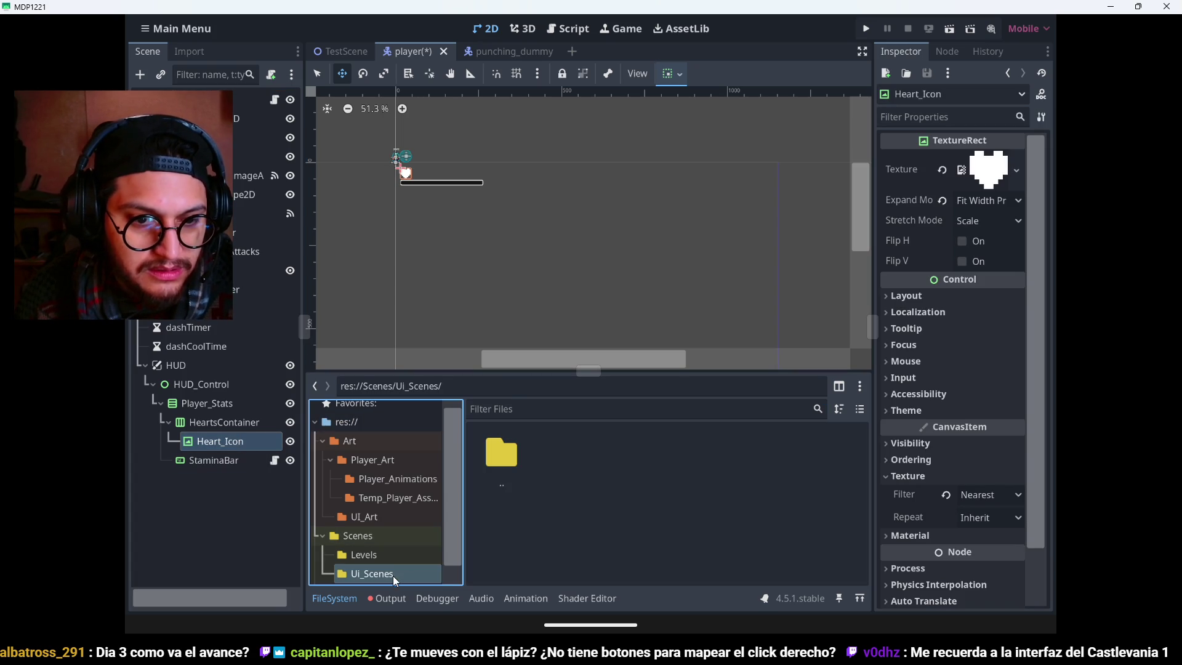
click(519, 465)
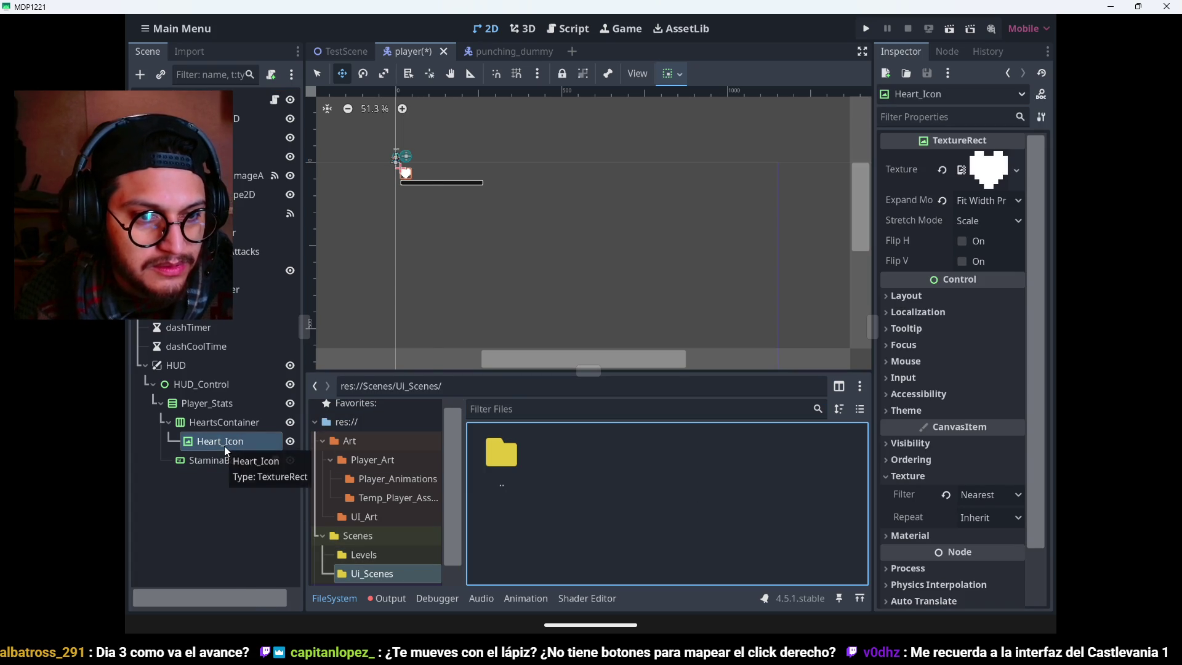
right_click(225, 450)
click(308, 508)
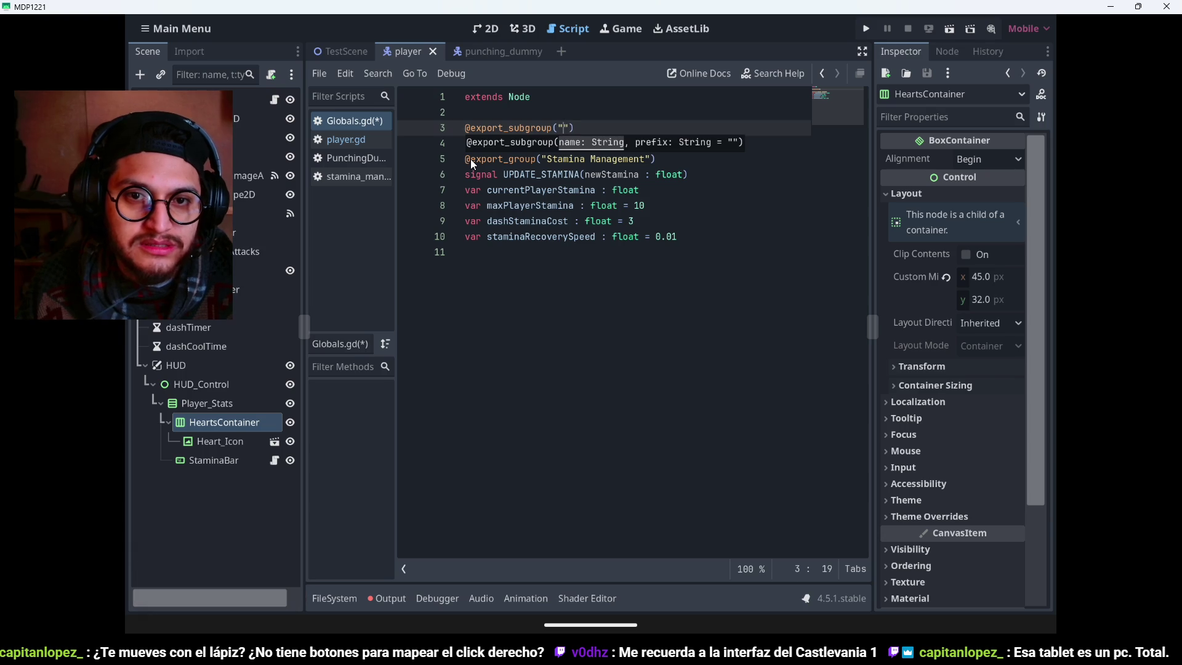
text(layerStats)
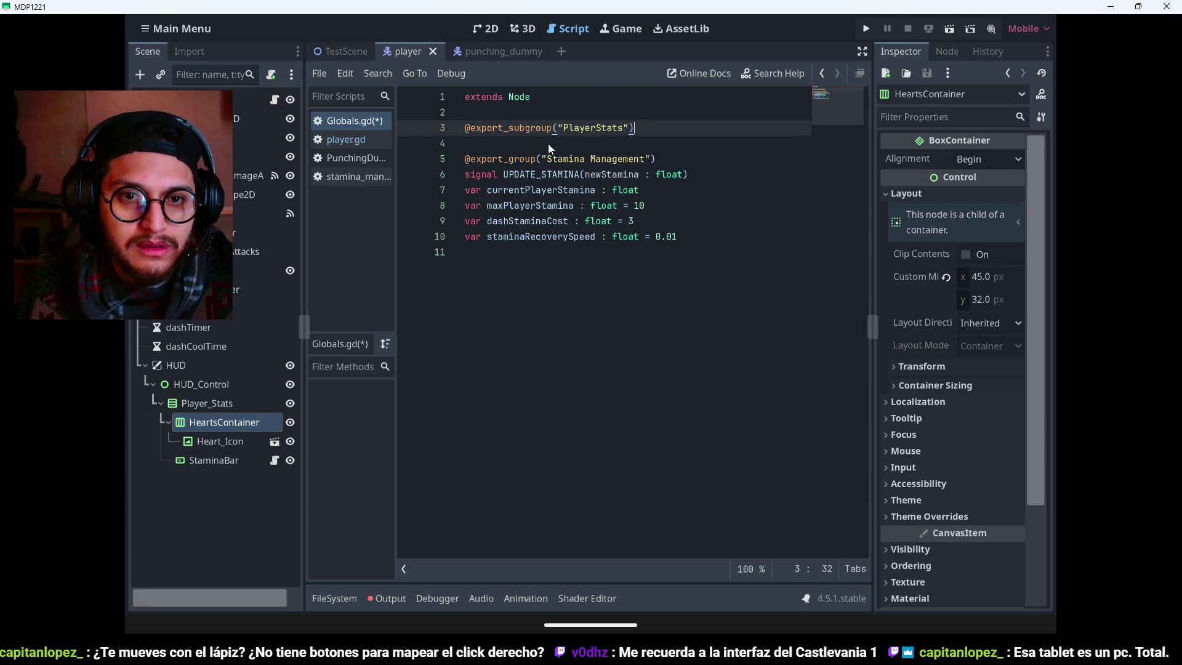
click(527, 143)
double_click(521, 128)
key(ctrl+c)
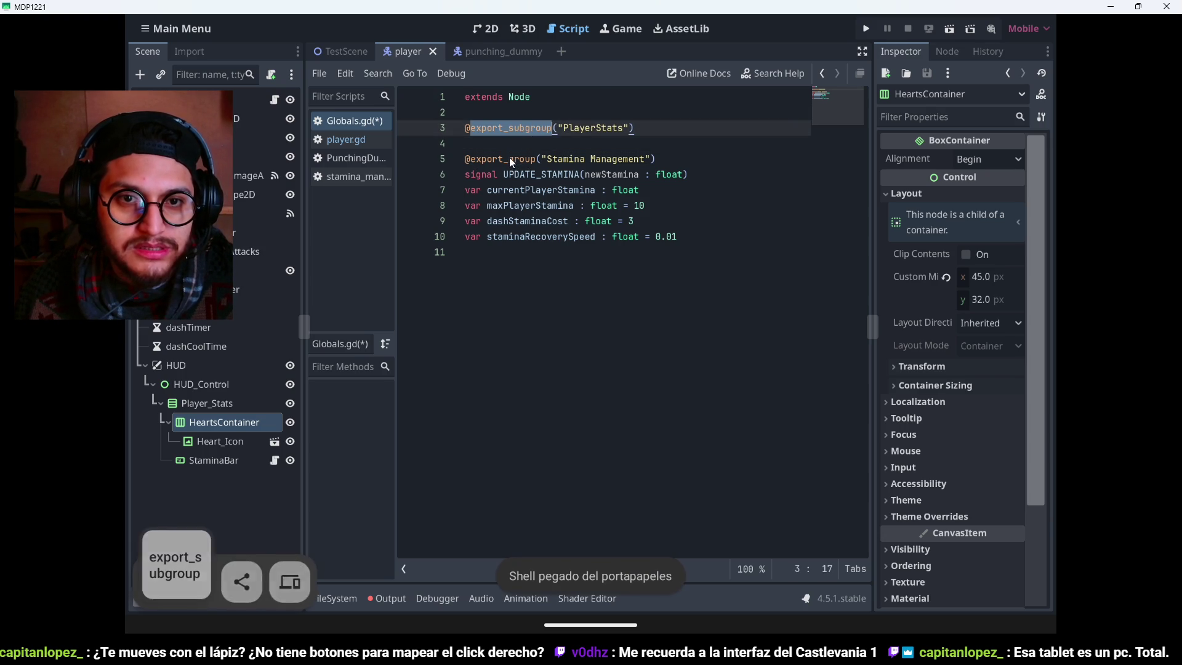
double_click(508, 158)
key(ctrl+v)
- Insert a blank line after the PlayerStats line and save Globals.gd
click(551, 128)
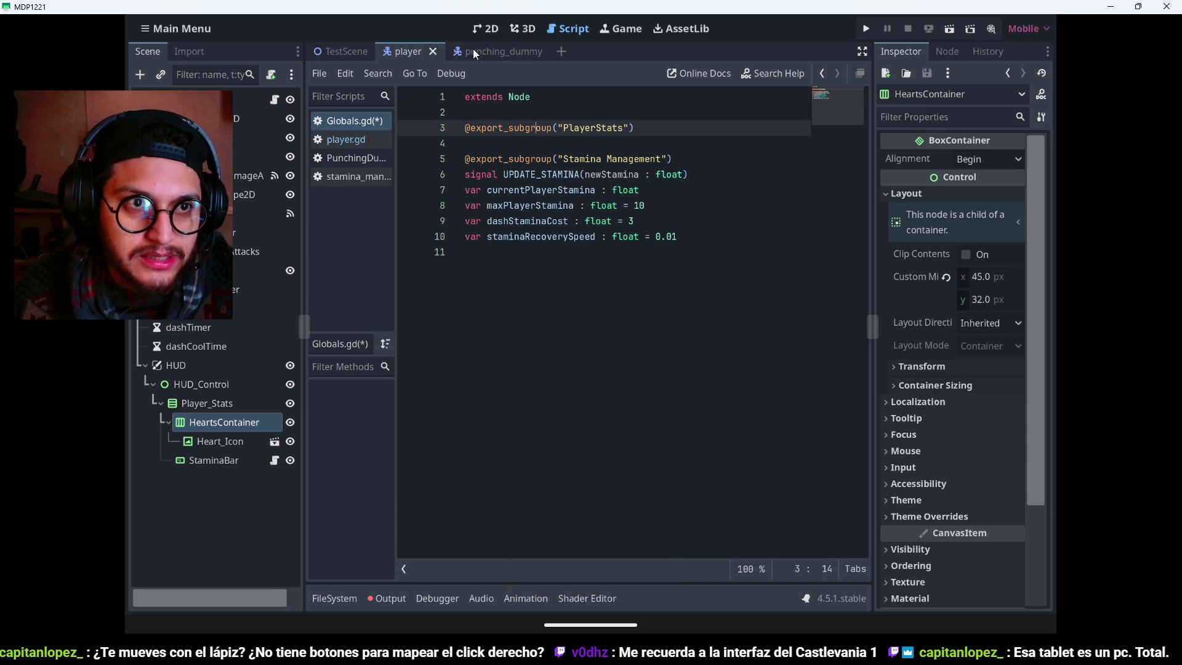
click(669, 143)
click(644, 131)
key(Return)
key(ctrl+s)
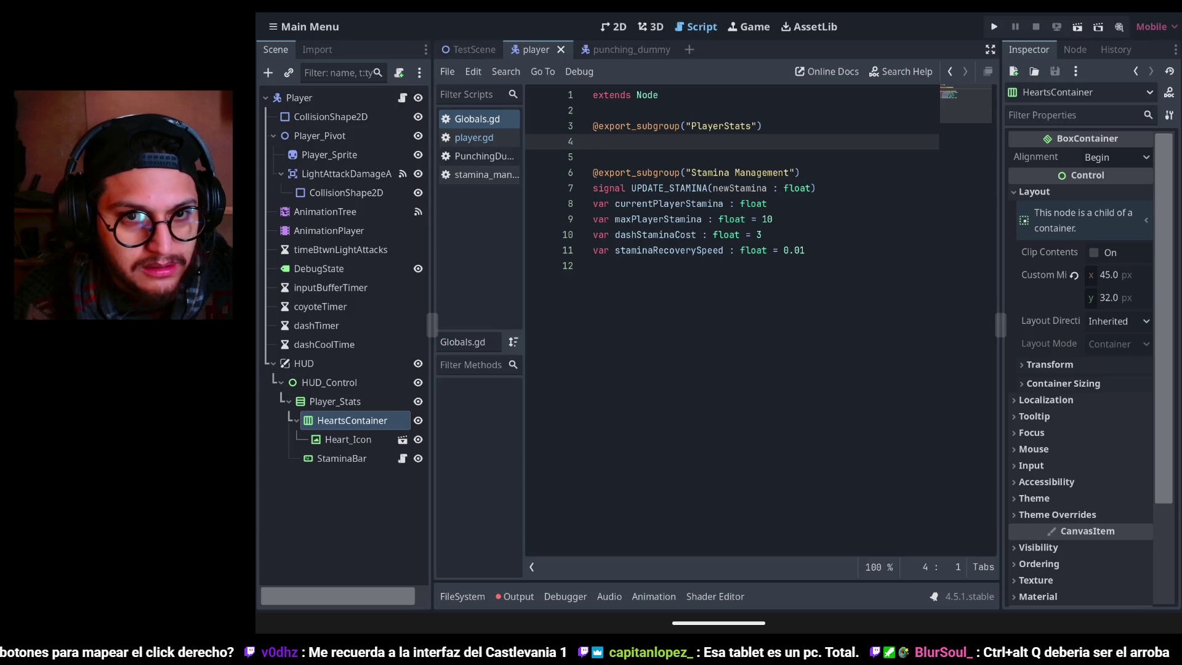
- Place the caret on line 4 of Globals.gd and delete an unfinished export_subgroup entry
click(508, 174)
click(644, 131)
click(648, 142)
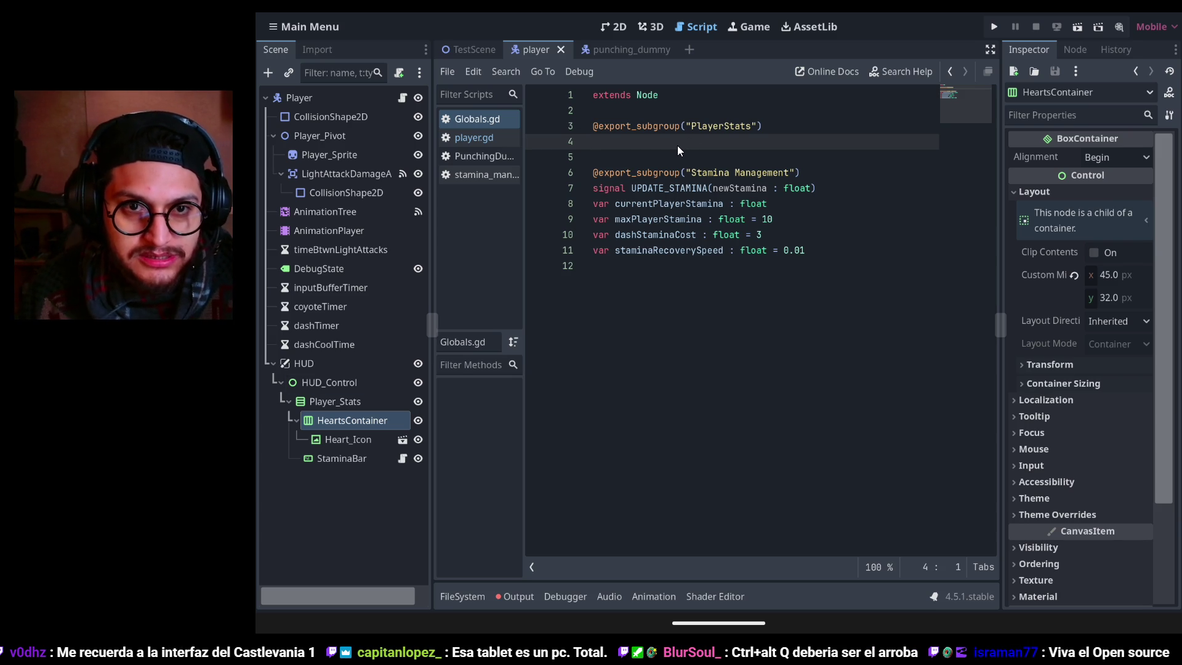
text(export_subgroup)
key(ctrl+a)
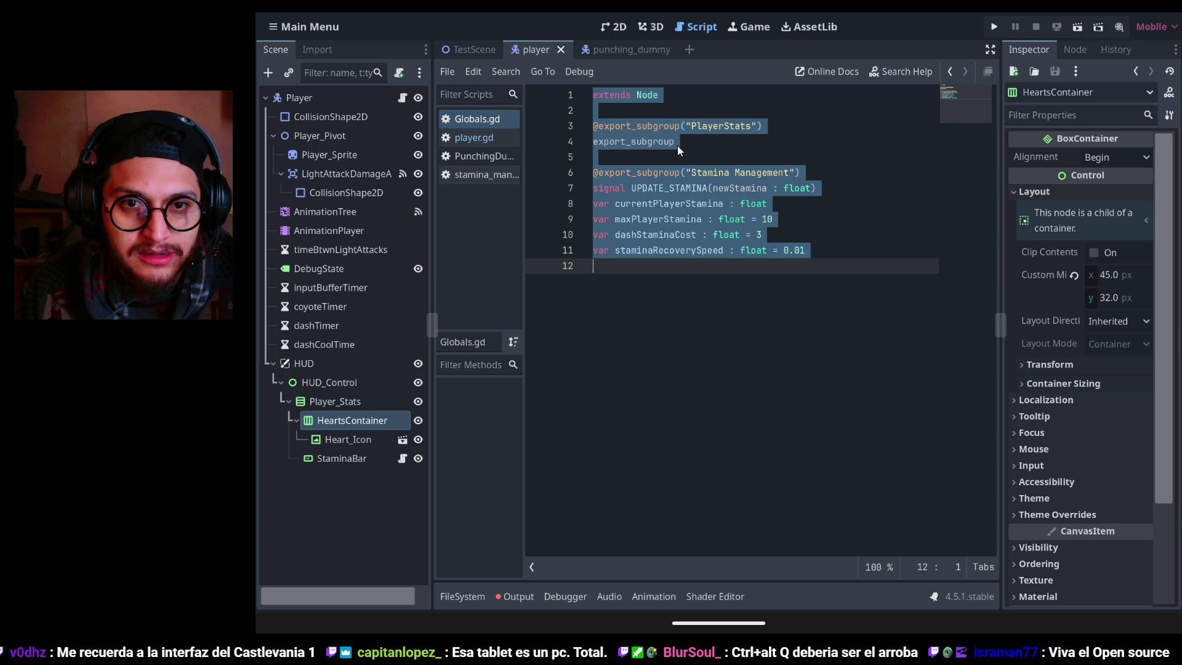
click(677, 145)
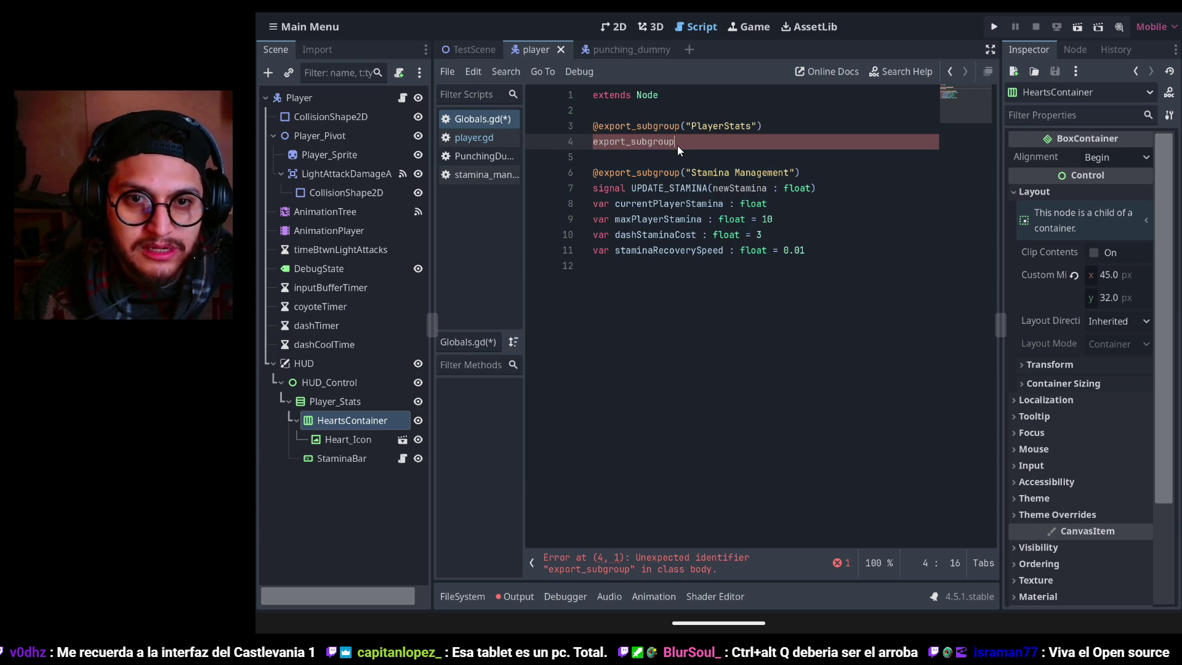
key(BackSpace)
key(BackSpace)
key(BackSpace)
- Remove the retyped and pasted export_subgroup text, leaving line 4 empty
key(Return)
text(export_subgroup)
key(ctrl+a)
key(ctrl+r)
click(677, 145)
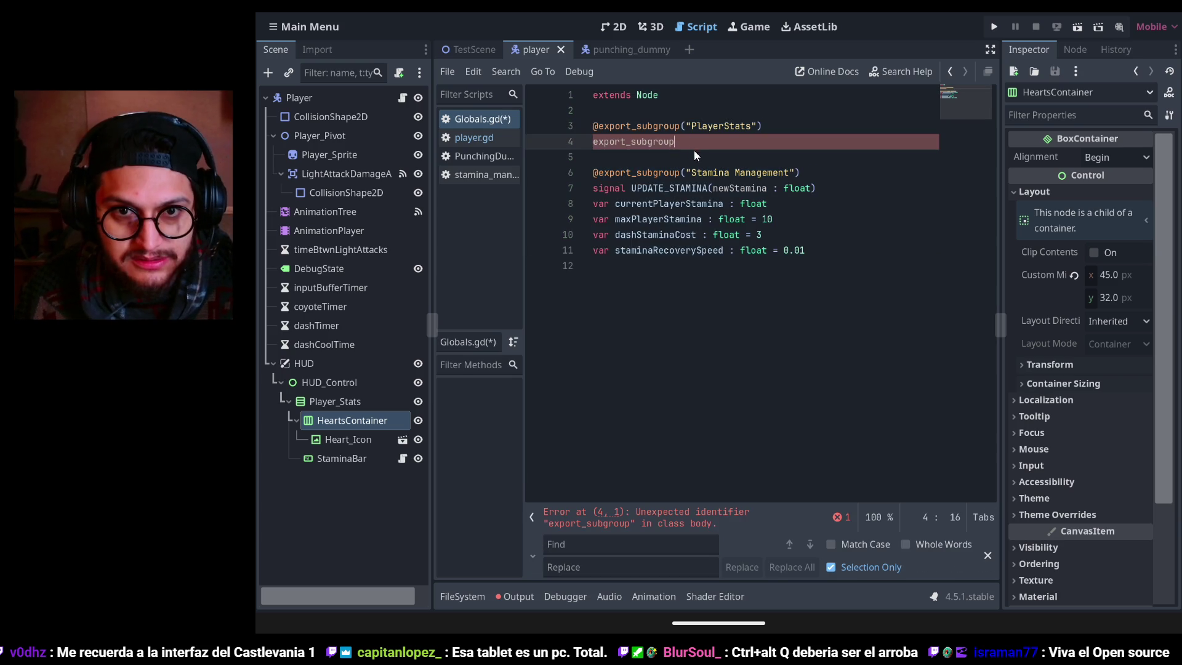
key(ctrl+v)
key(ctrl+z)
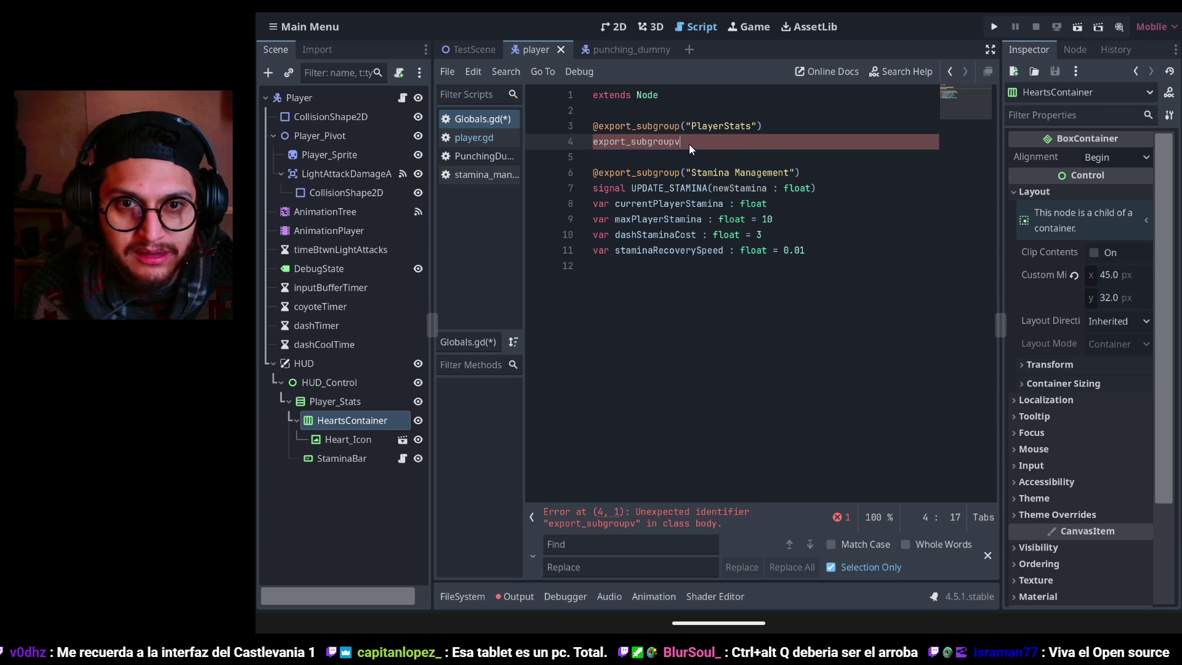
key(BackSpace)
key(BackSpace)
key(BackSpace)
key(BackSpace)
key(BackSpace)
key(BackSpace)
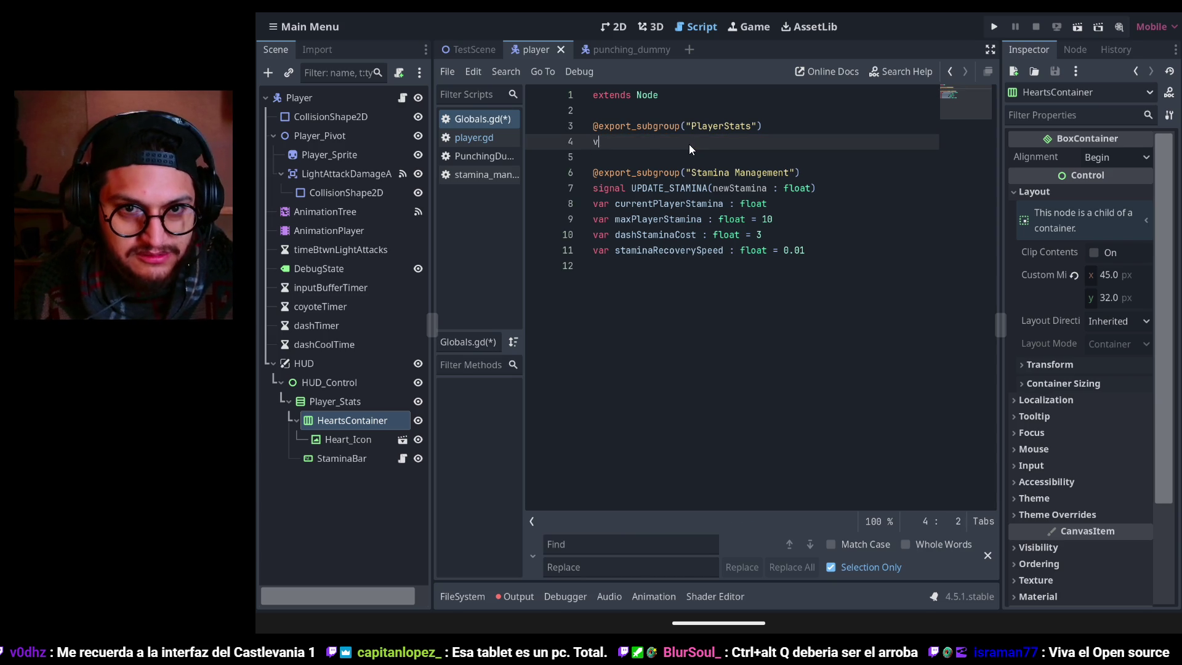
- Declare var heartPoints : int = 3 on line 4 and save Globals.gd
text(var )
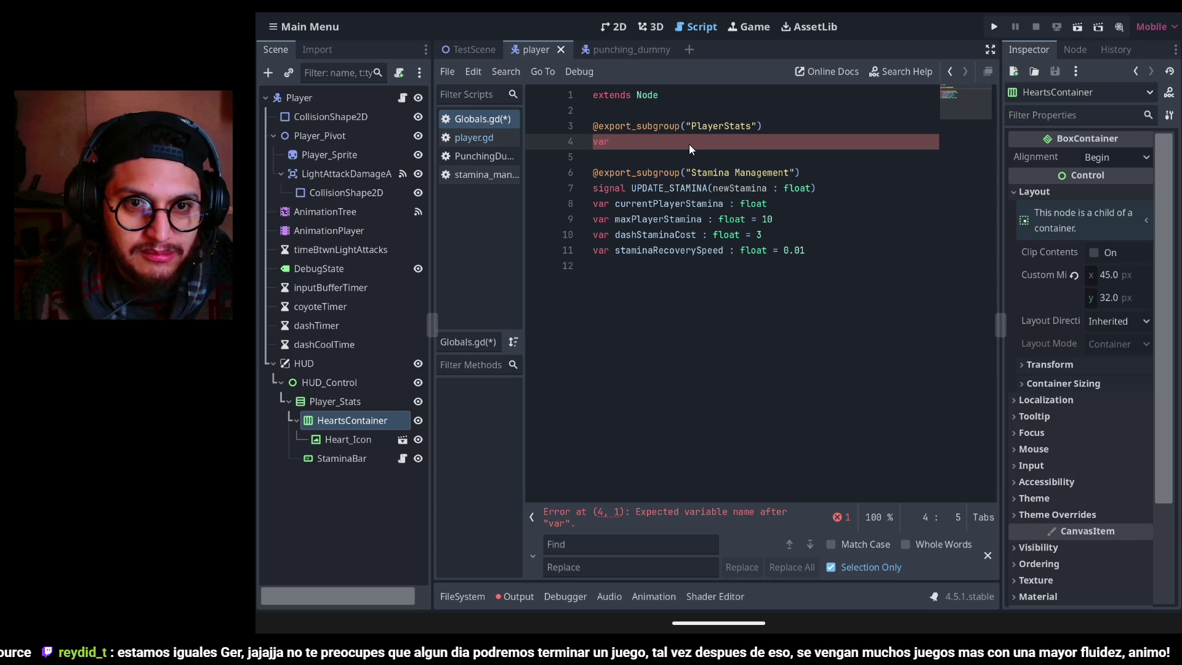
text(max)
key(BackSpace)
key(BackSpace)
key(BackSpace)
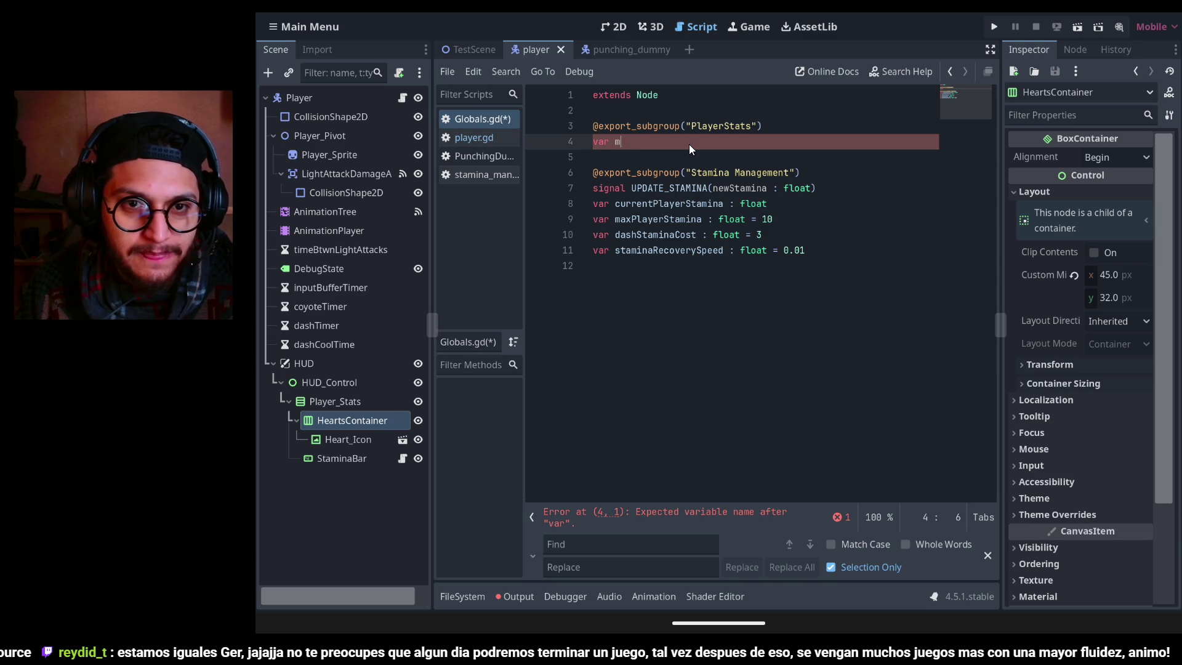
text(heart)
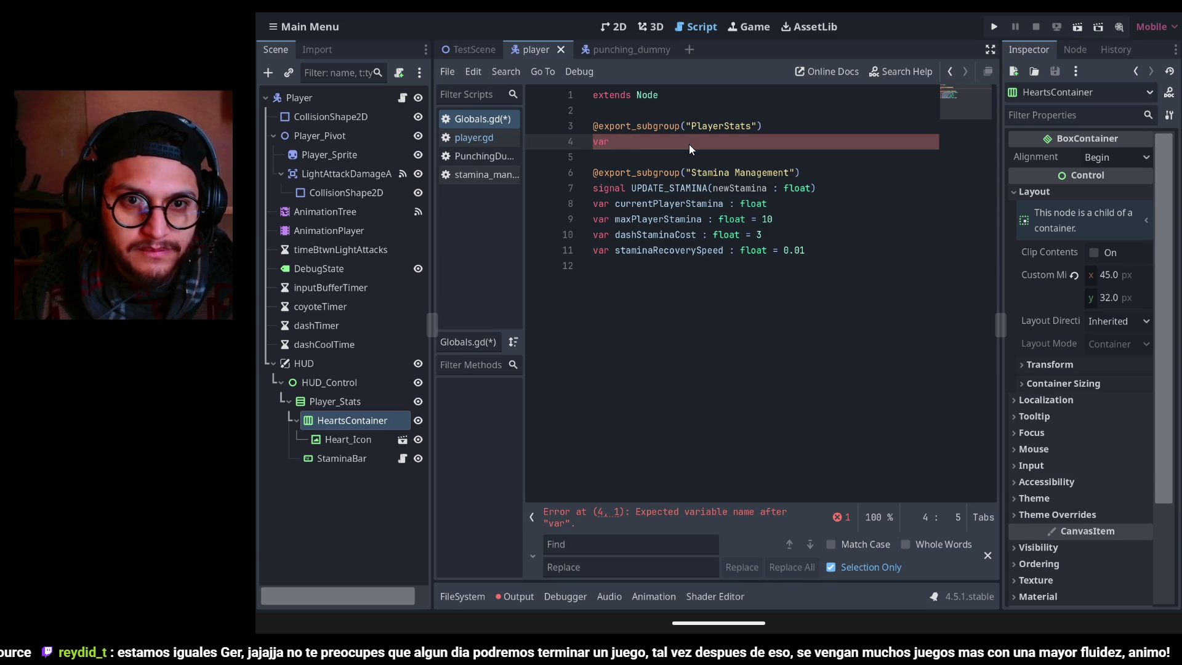
text(Poin)
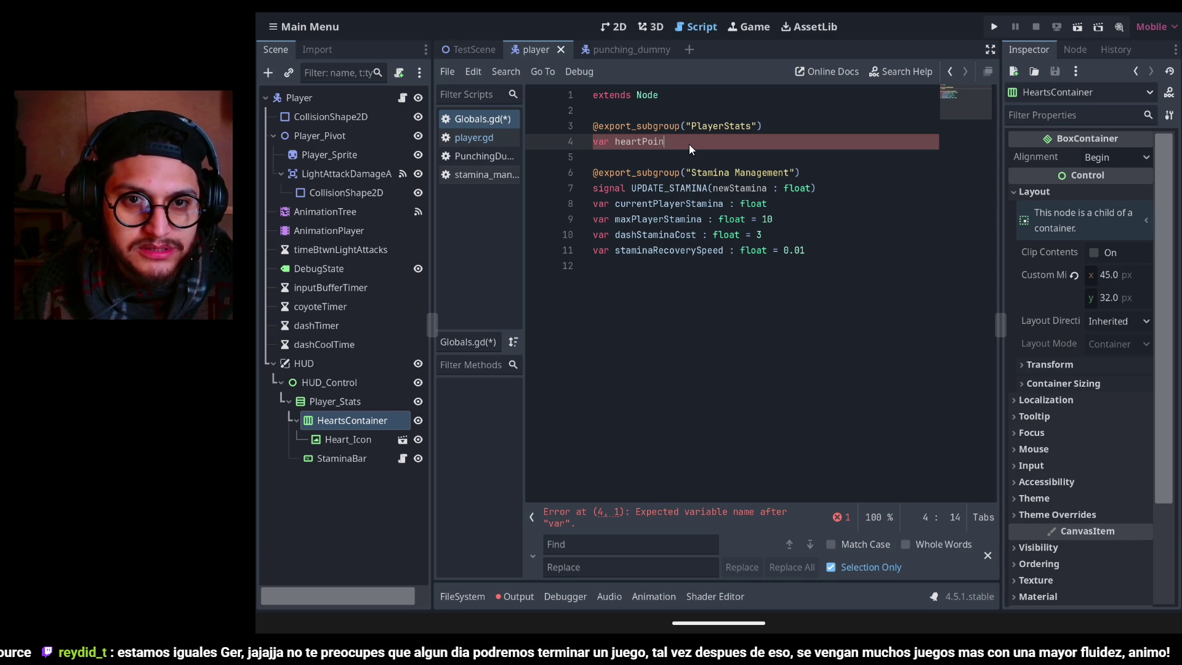
text( 3)
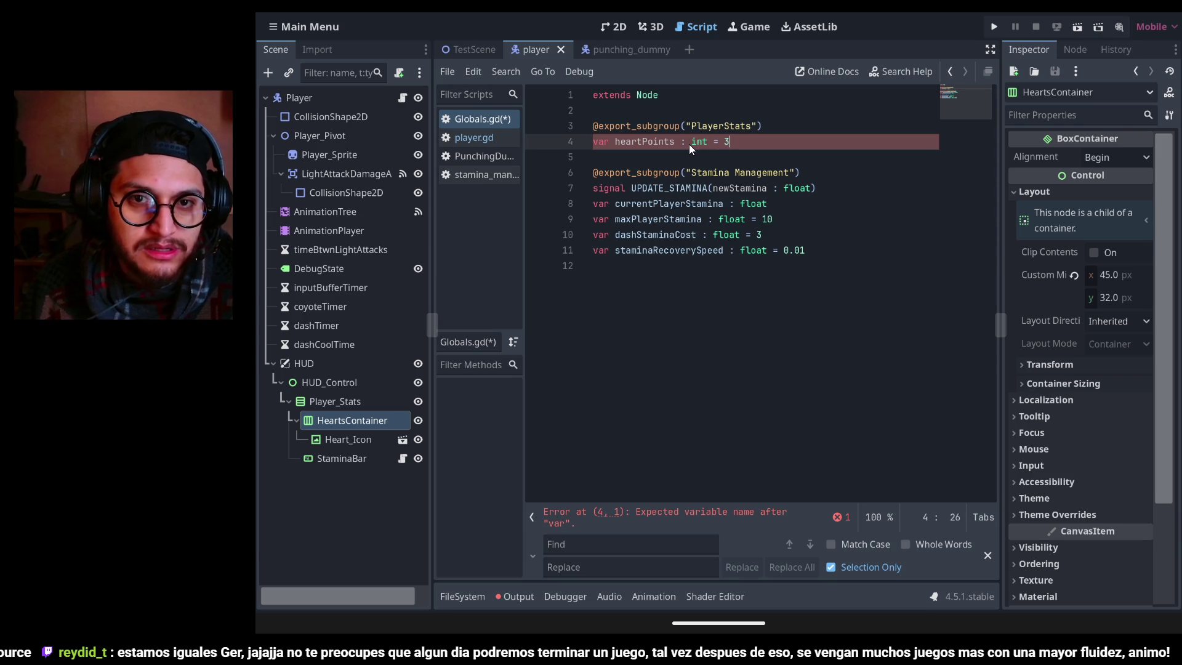
key(ctrl+s)
- Select the HeartsContainer node in the scene tree
double_click(641, 141)
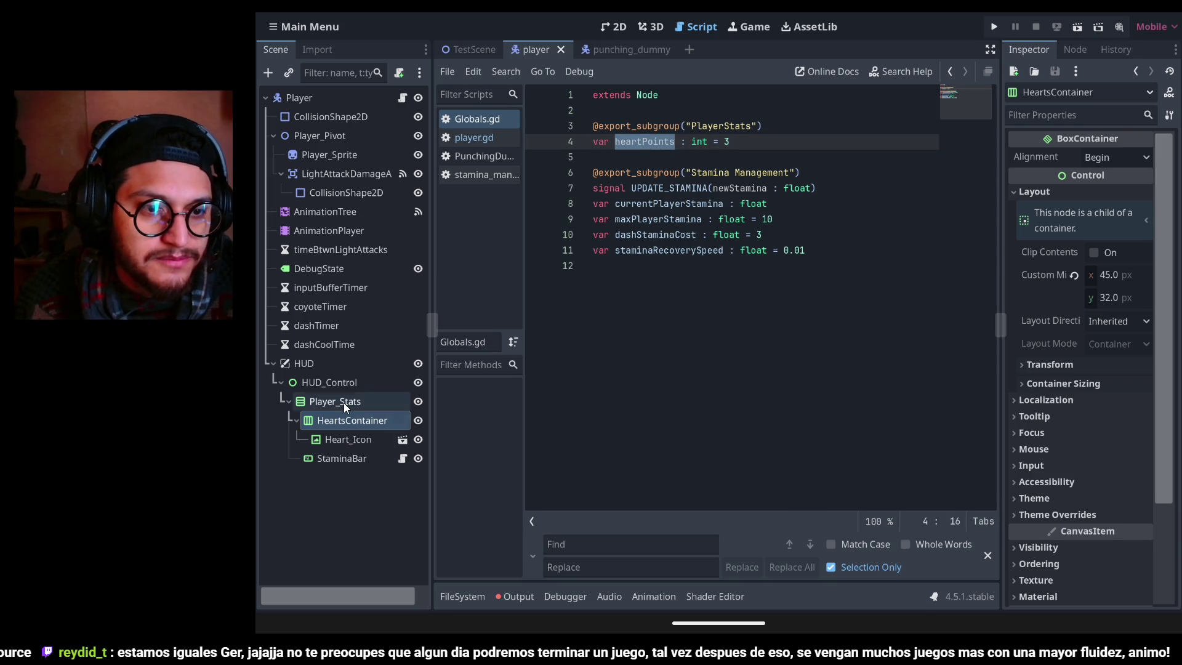
click(357, 476)
click(363, 421)
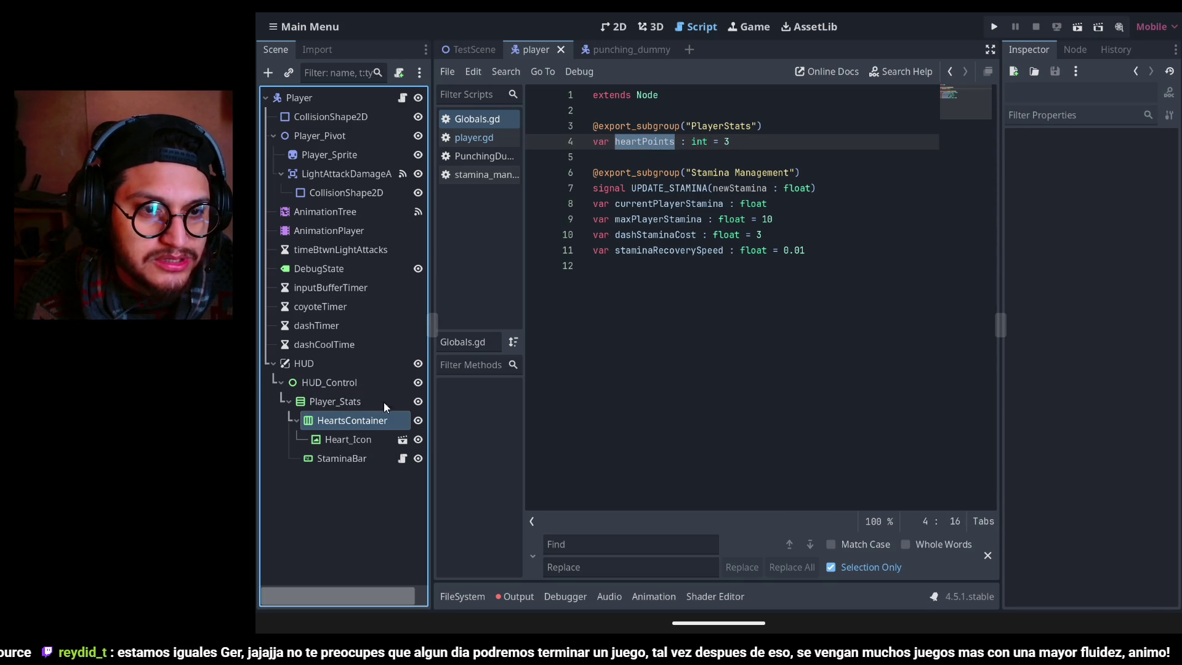
- Attach a new script to HeartsContainer saved as res://Scripts/Managers/hearts_manager.gd
click(398, 72)
click(855, 297)
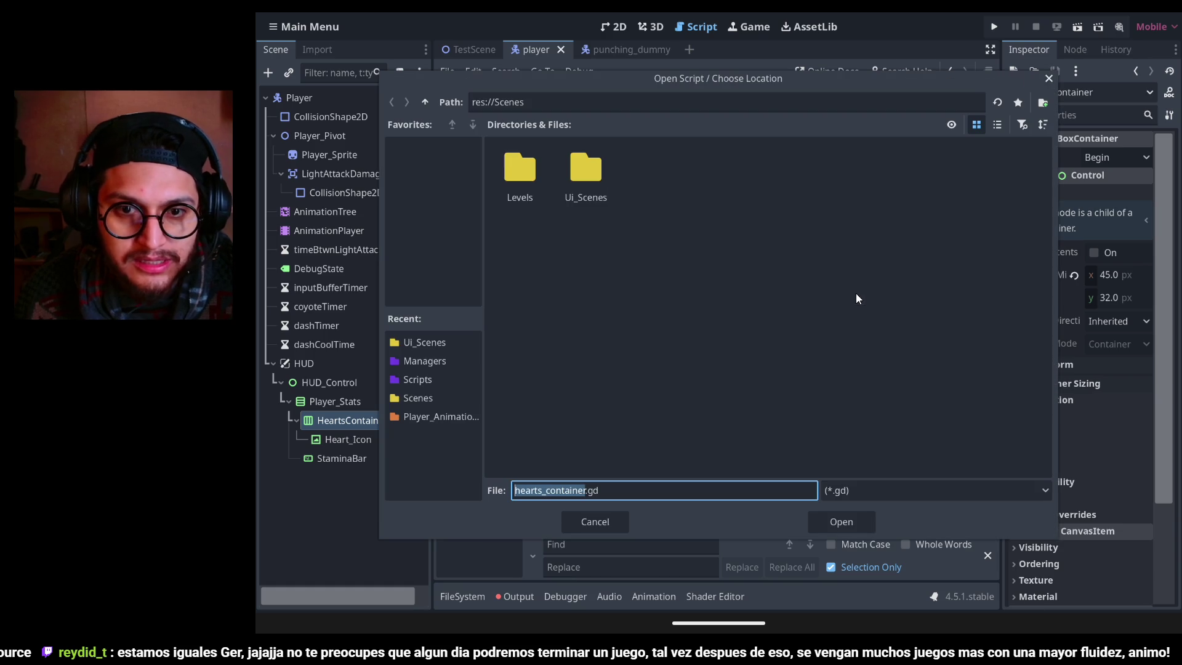
click(435, 361)
click(437, 382)
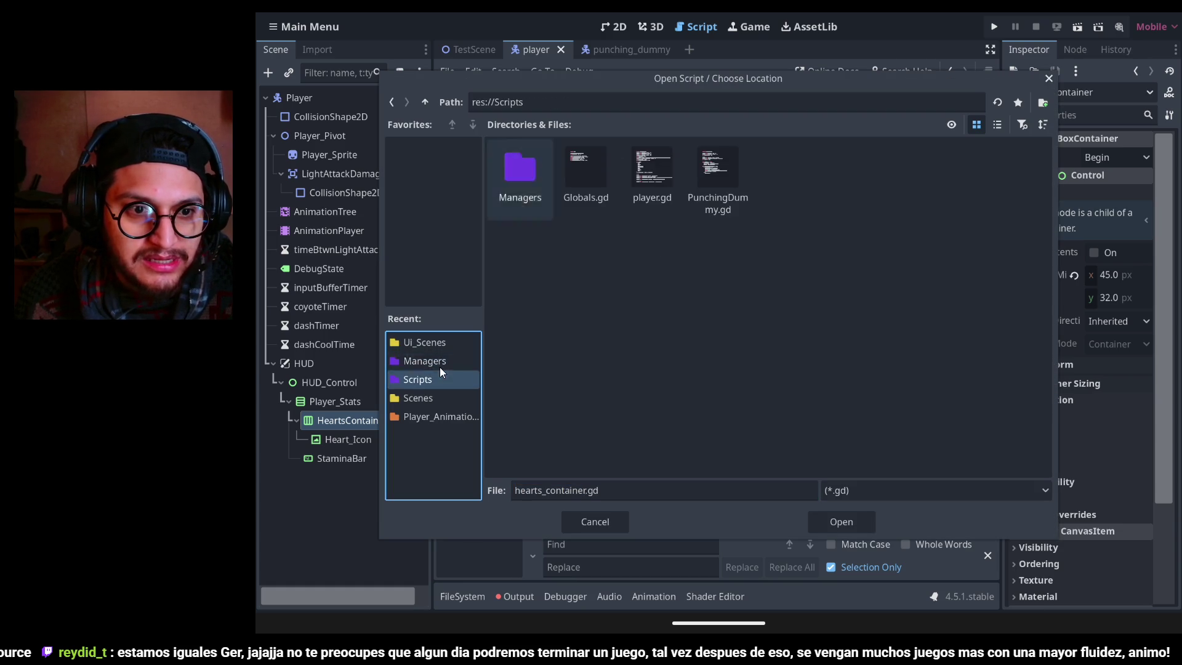
click(439, 367)
click(548, 491)
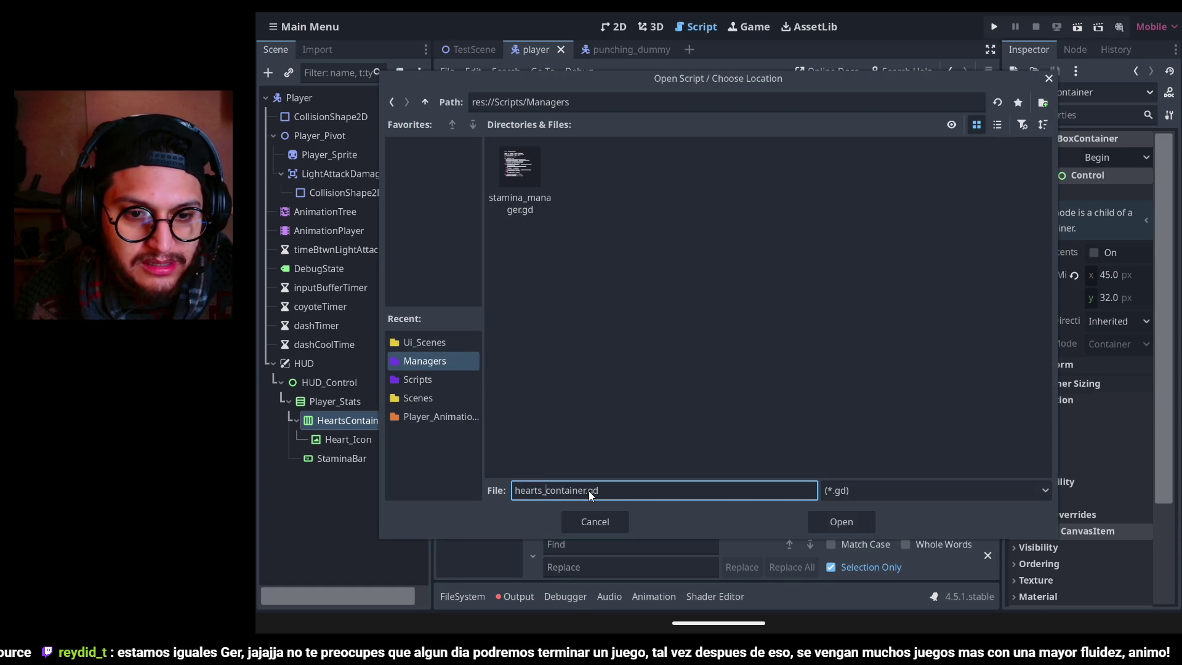
key(BackSpace)
key(BackSpace)
key(BackSpace)
key(BackSpace)
key(BackSpace)
text(manager)
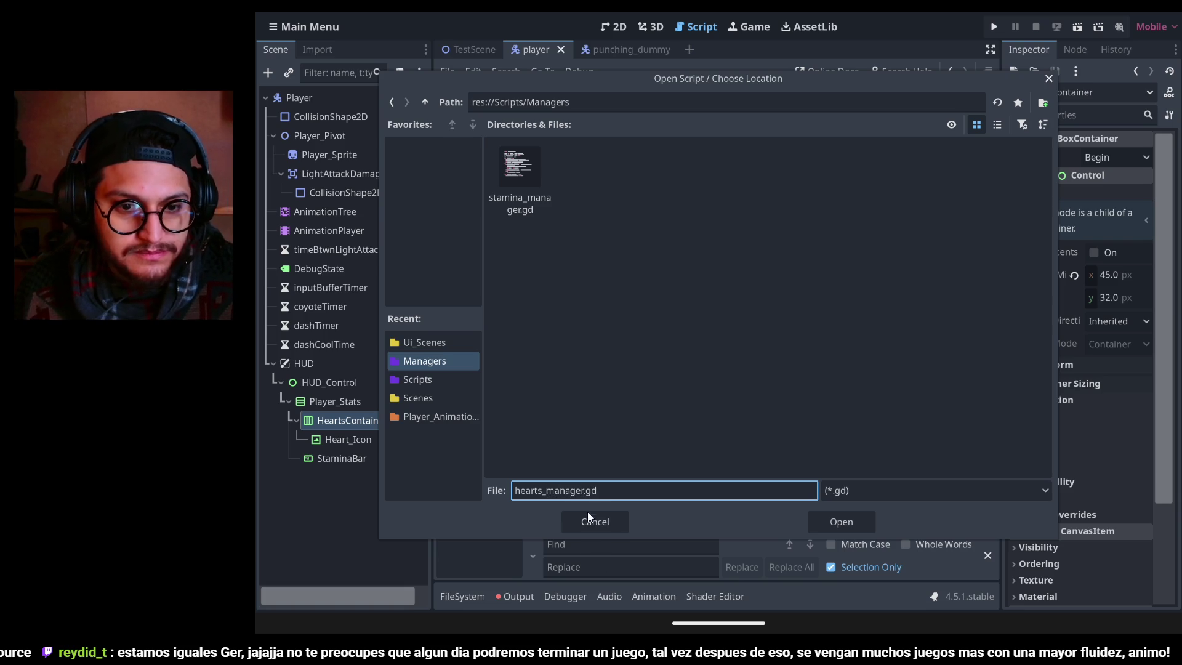
click(850, 519)
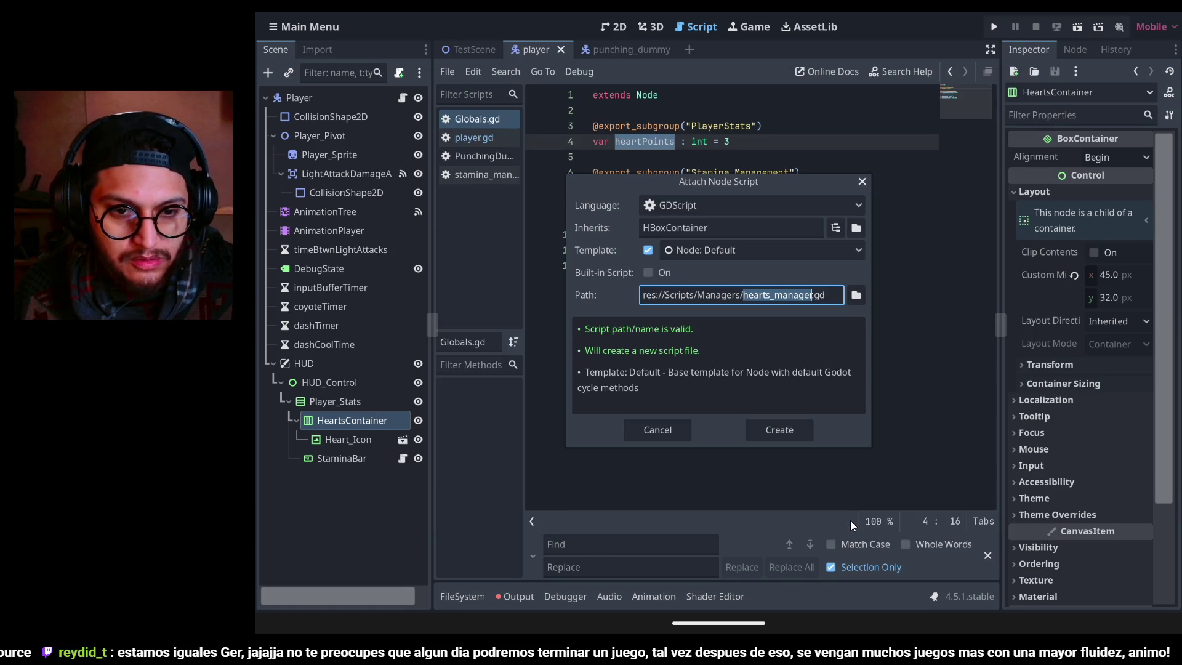
click(783, 430)
right_click(782, 425)
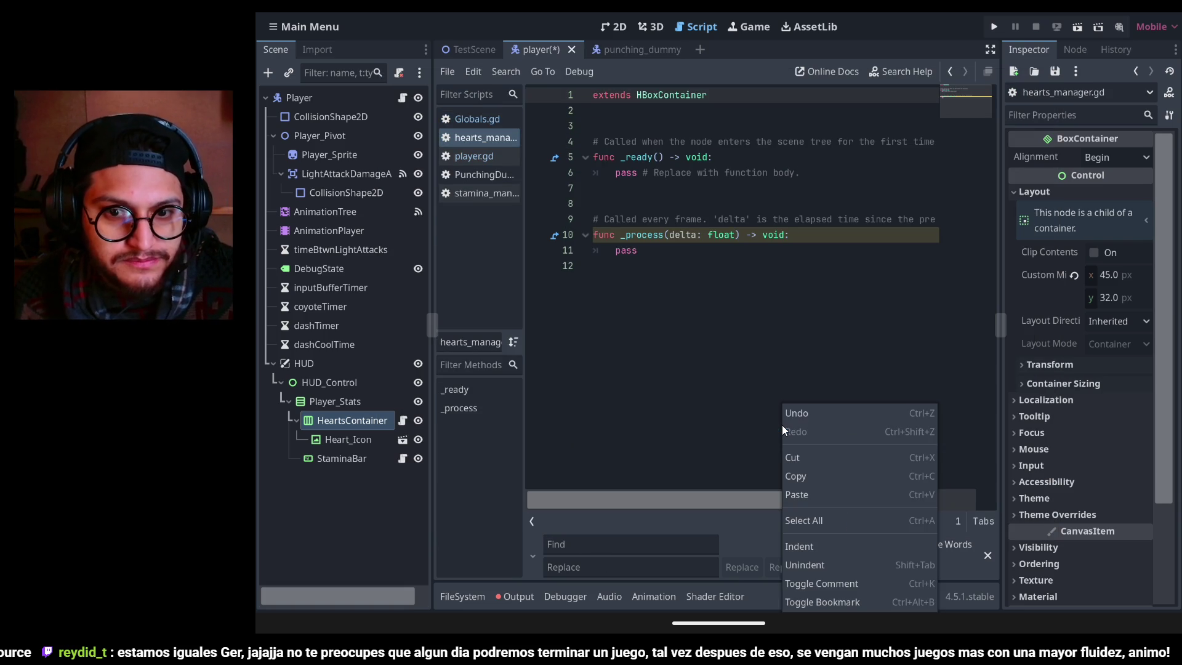
click(655, 164)
click(655, 163)
right_click(655, 163)
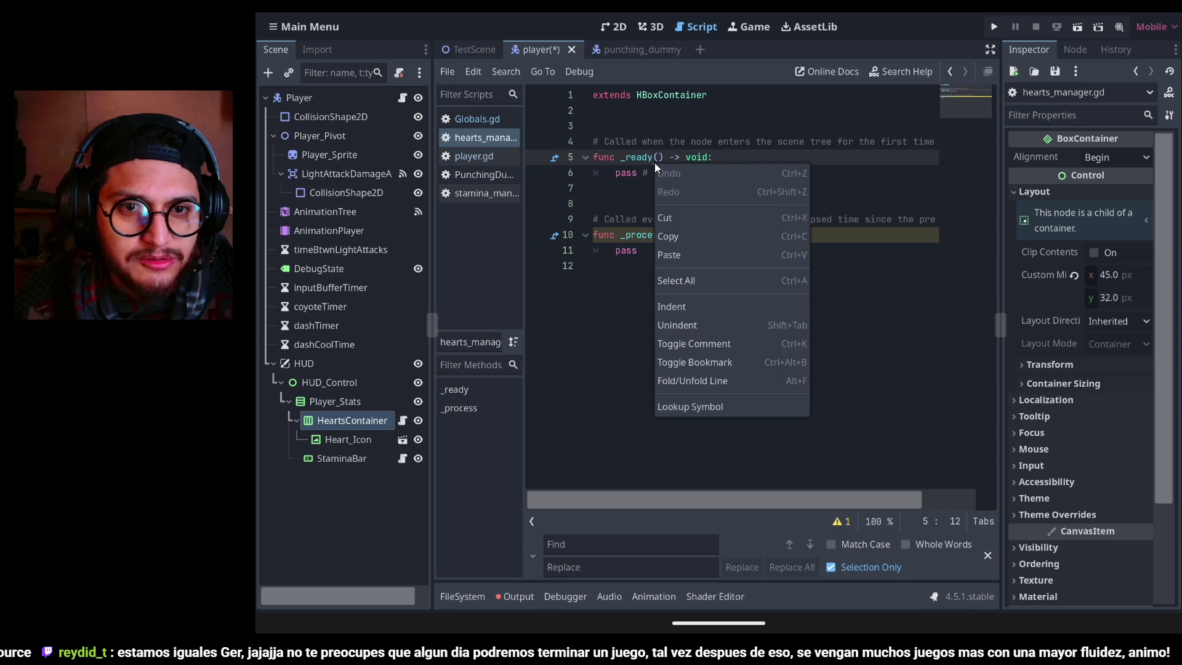
click(640, 160)
click(337, 422)
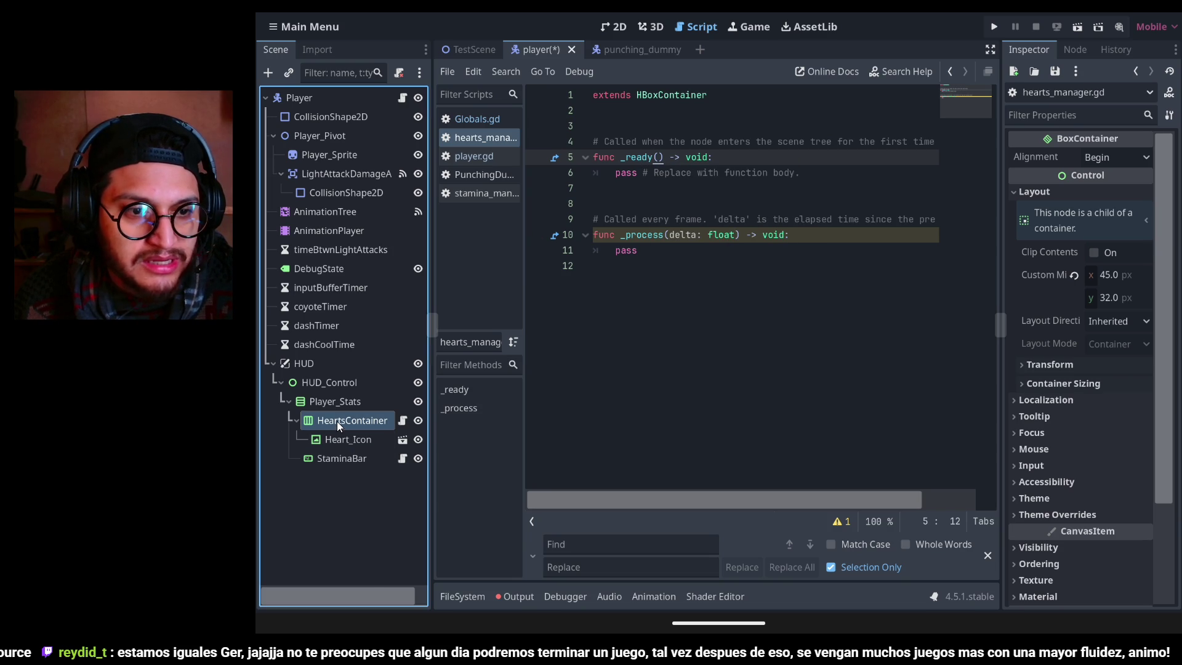
right_click(337, 421)
click(767, 231)
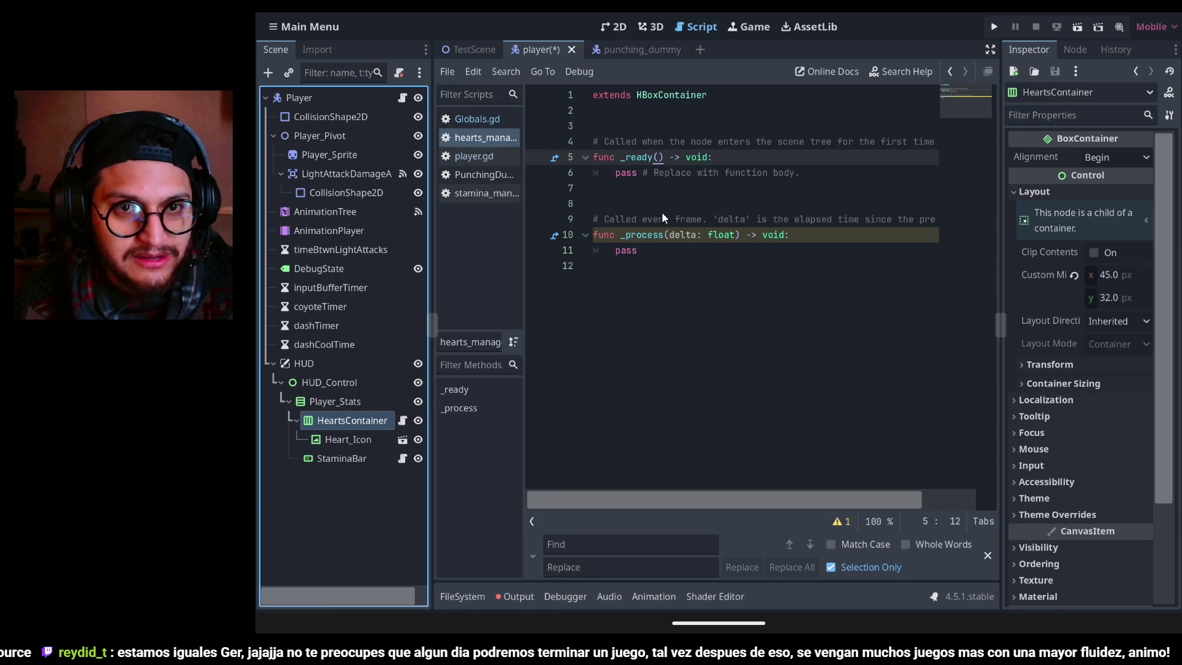
click(652, 117)
key(ctrl+s)
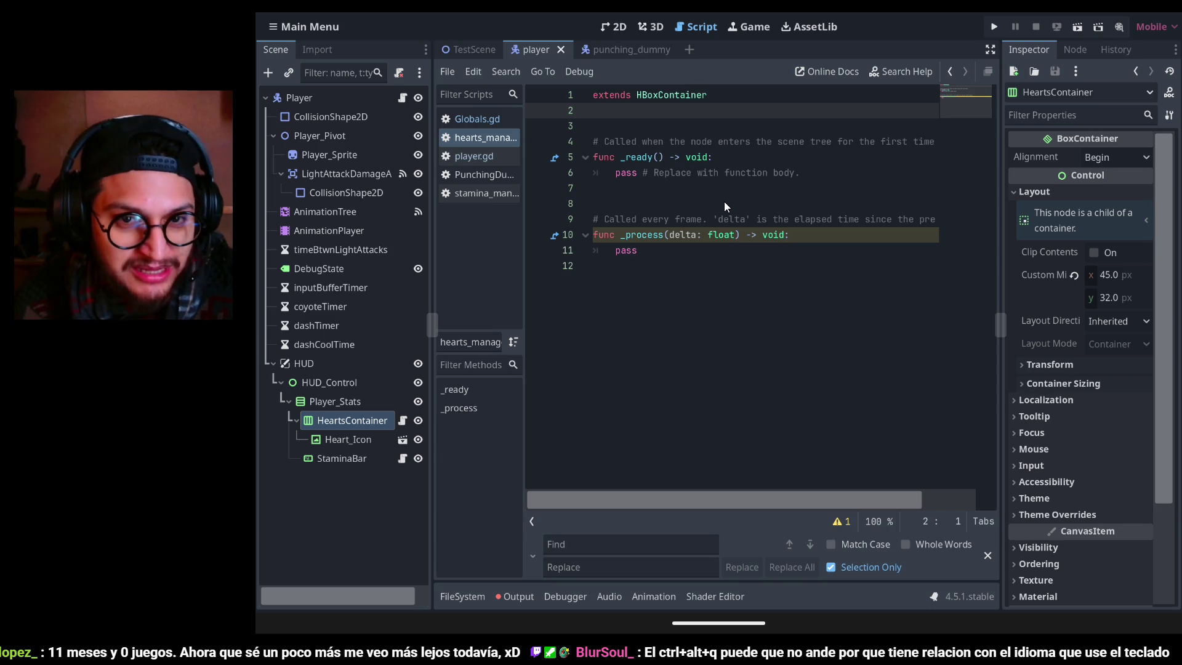
click(654, 157)
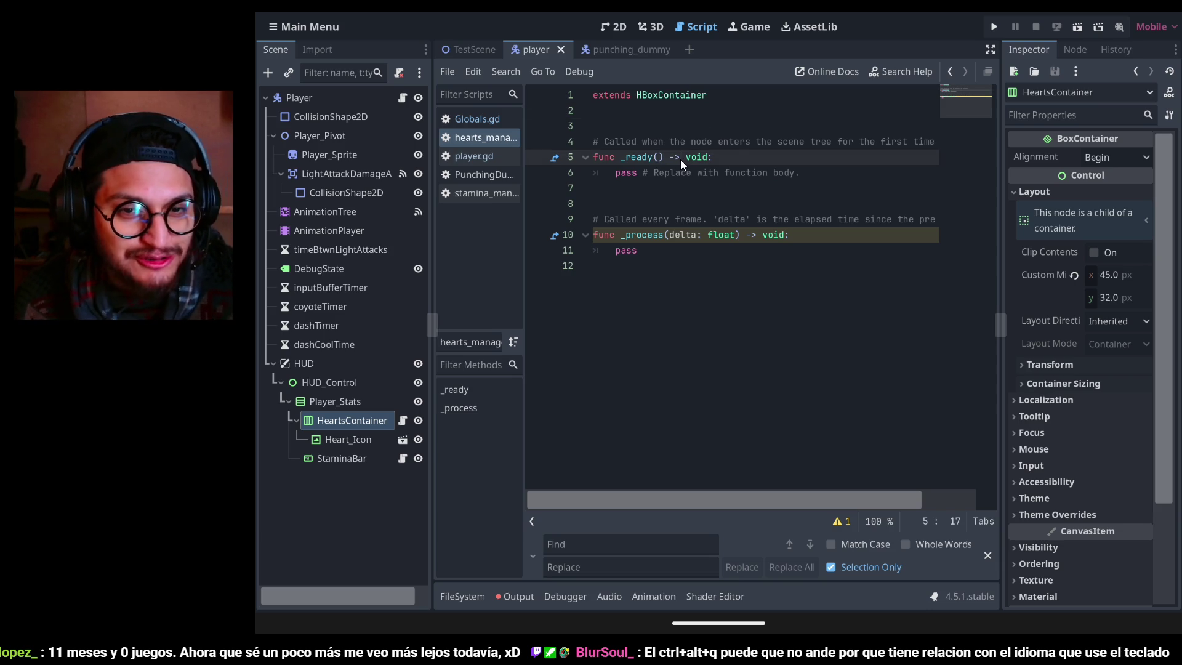
click(739, 159)
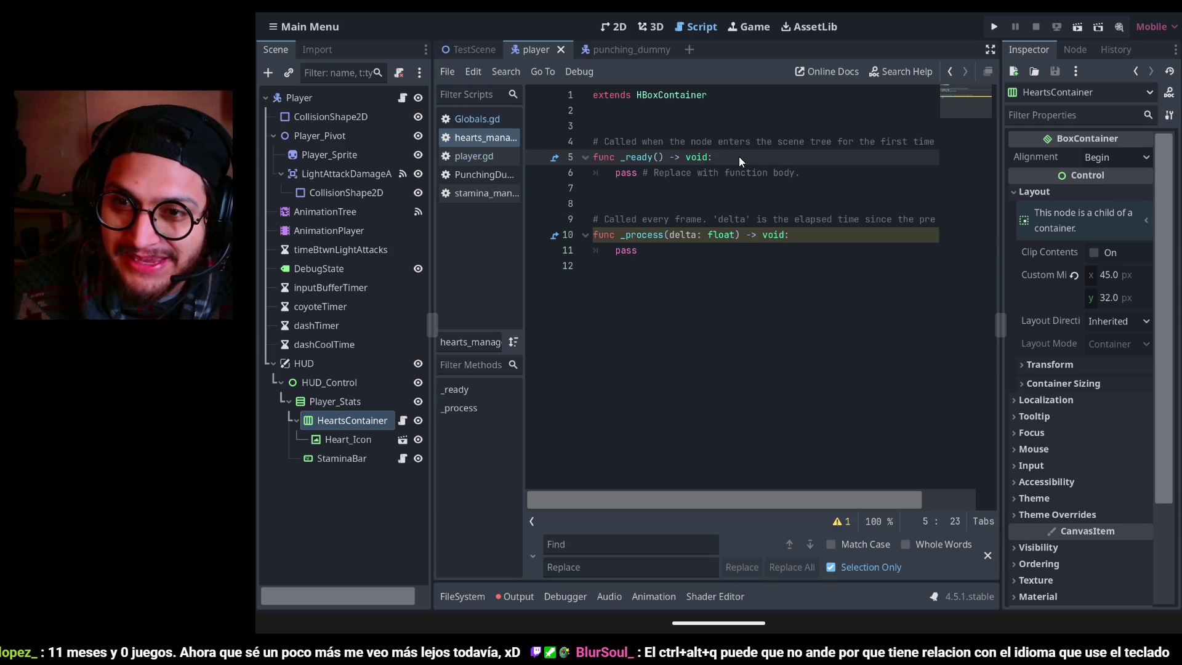
click(795, 168)
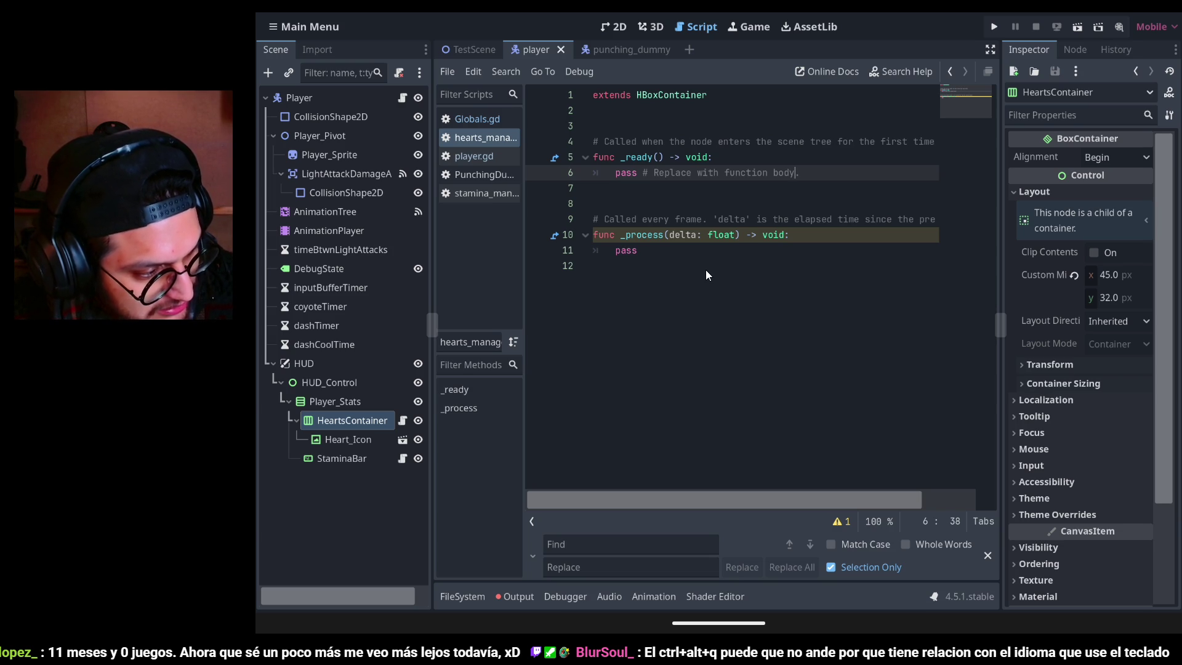
click(714, 148)
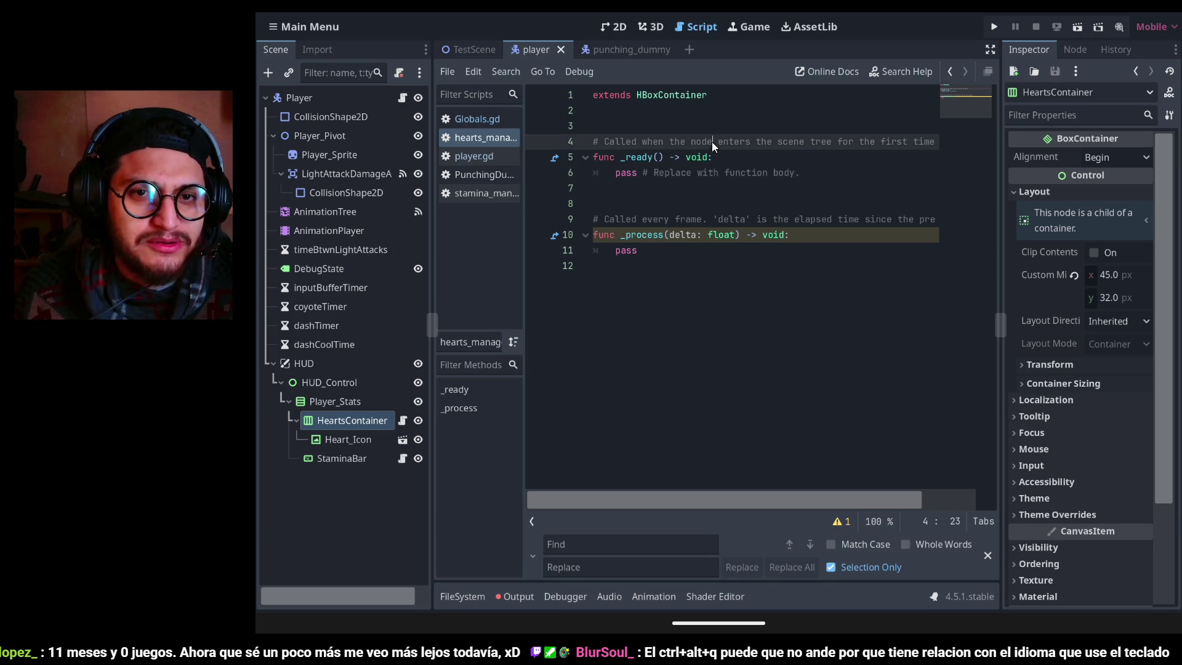
click(704, 114)
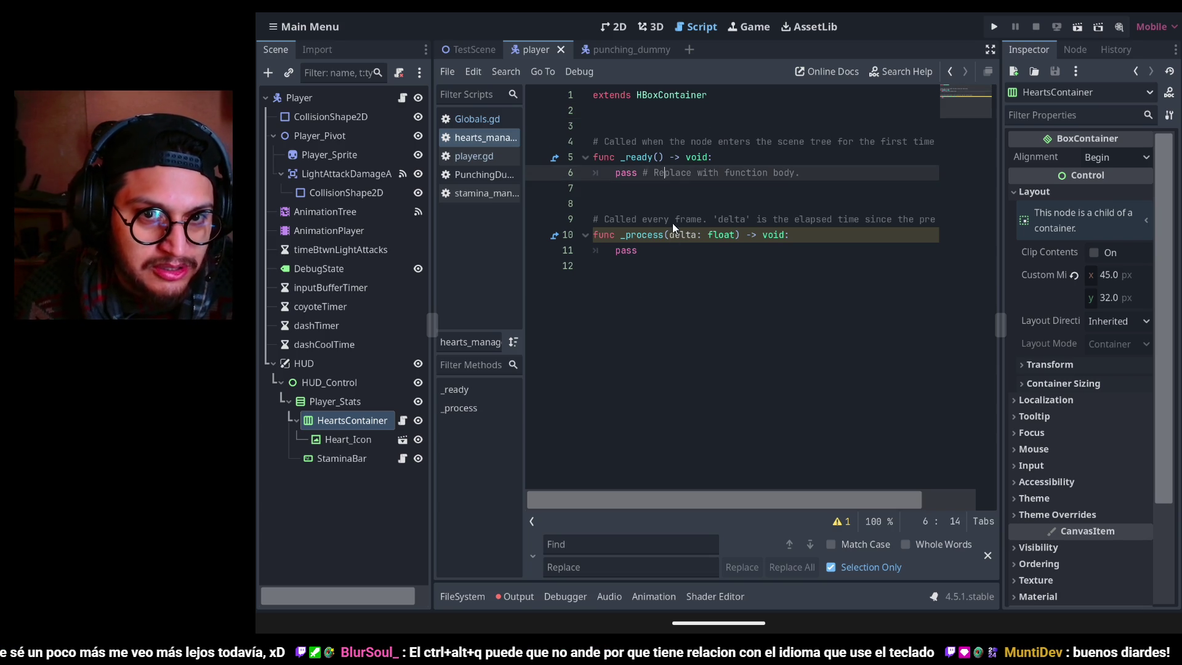
click(693, 288)
click(671, 145)
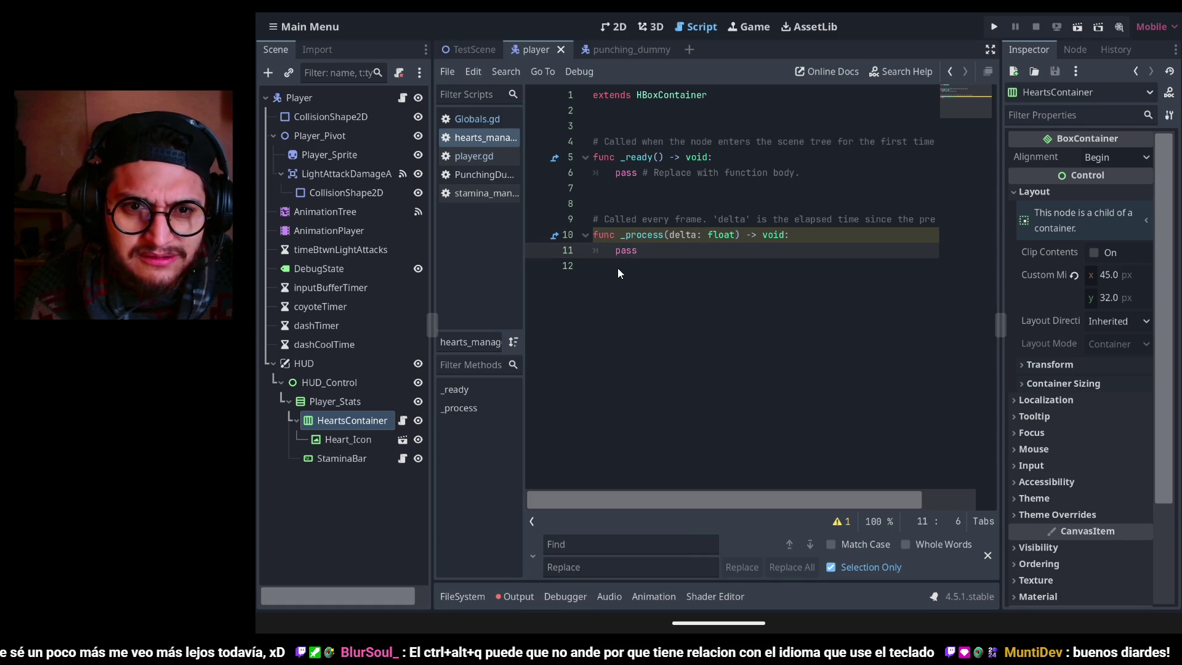
- Delete the template _ready and _process functions and declare func updateHearts():
drag(618, 268, 603, 146)
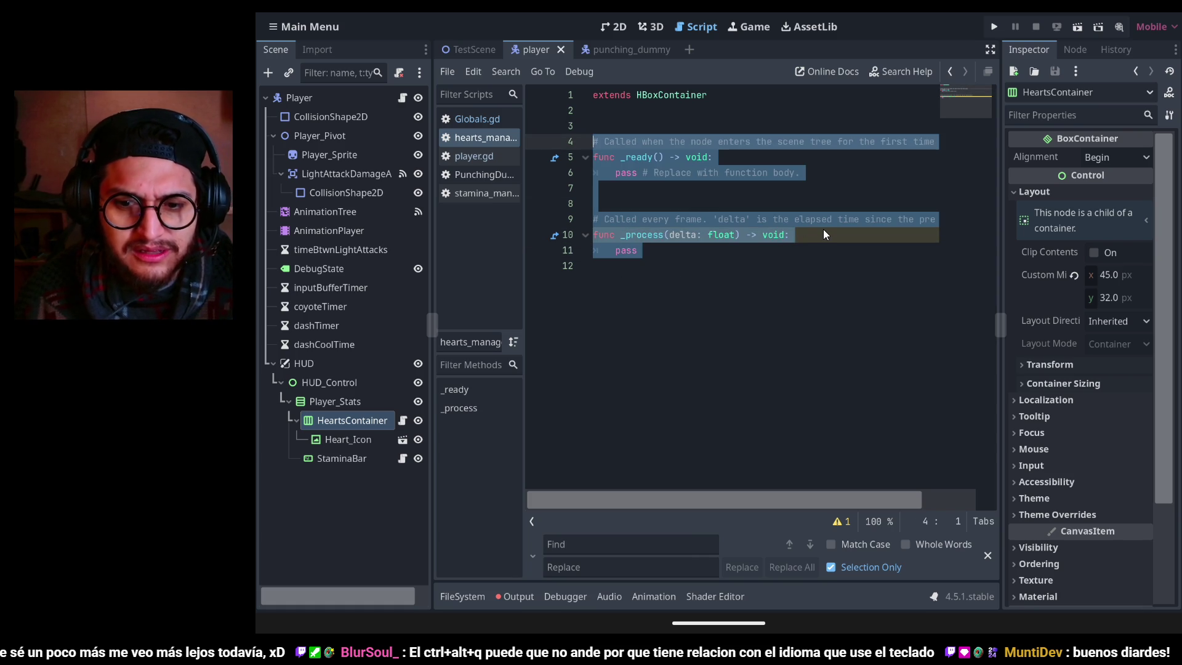
key(BackSpace)
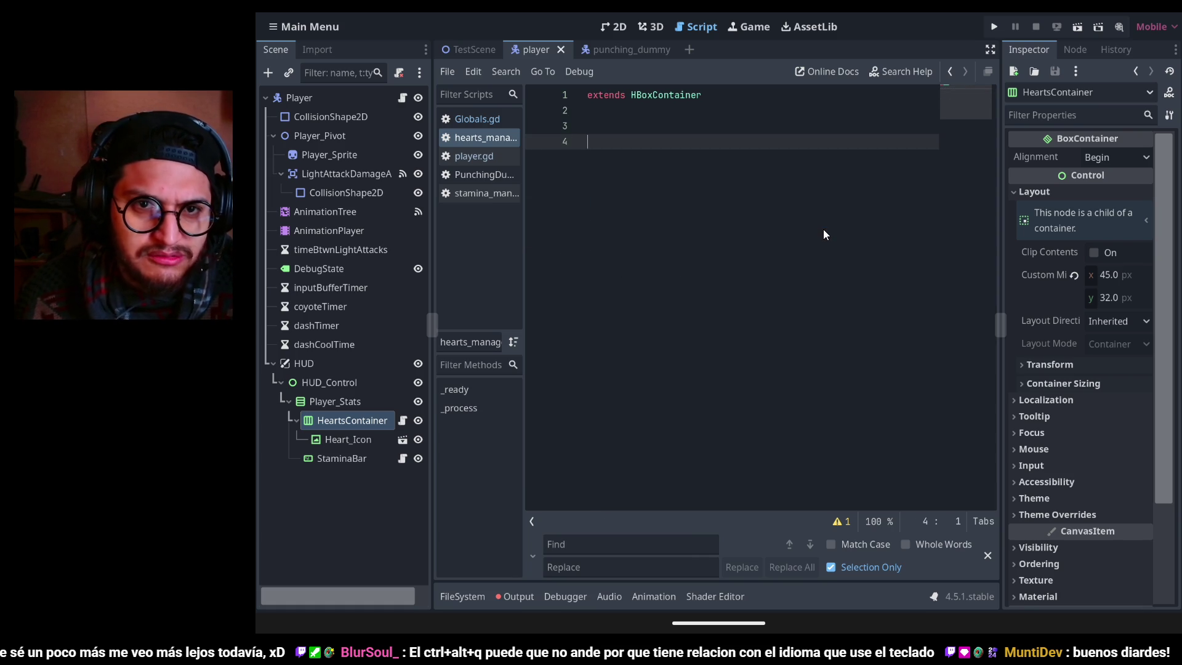
key(BackSpace)
key(BackSpace)
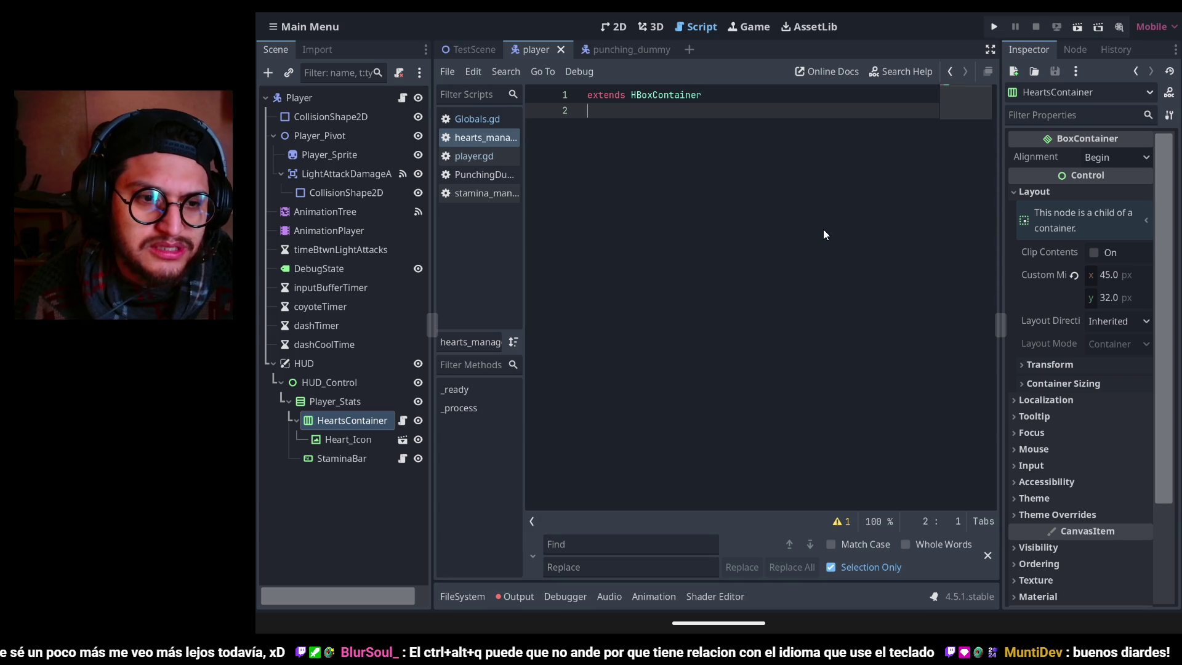
key(Return)
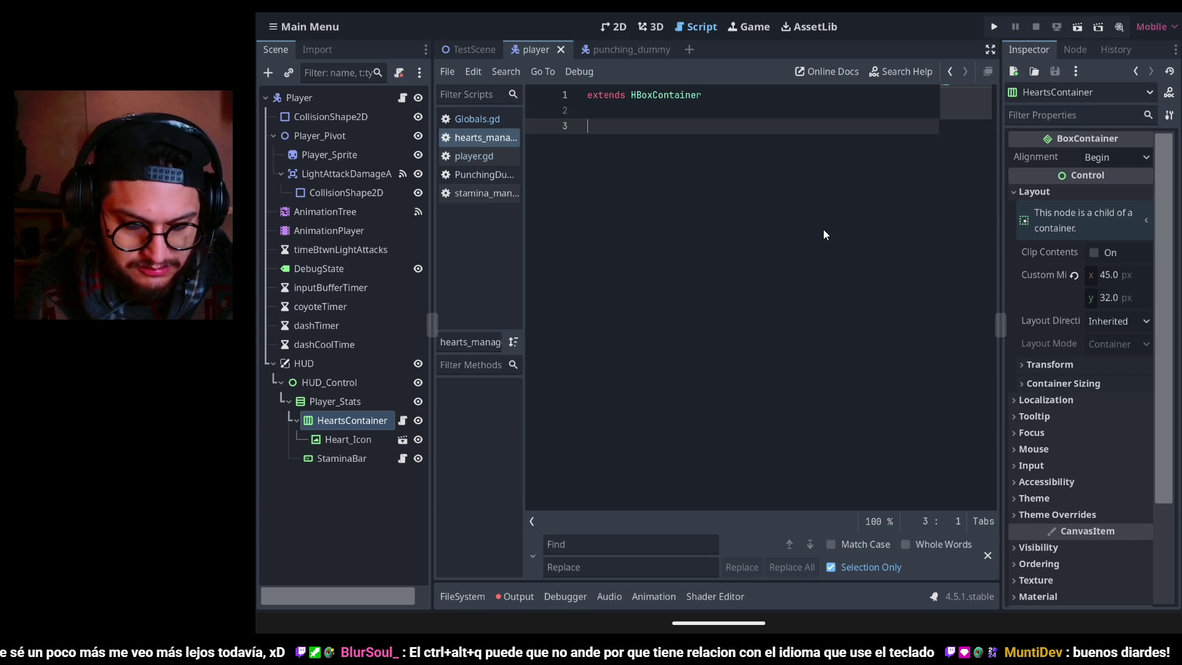
text(func loadH)
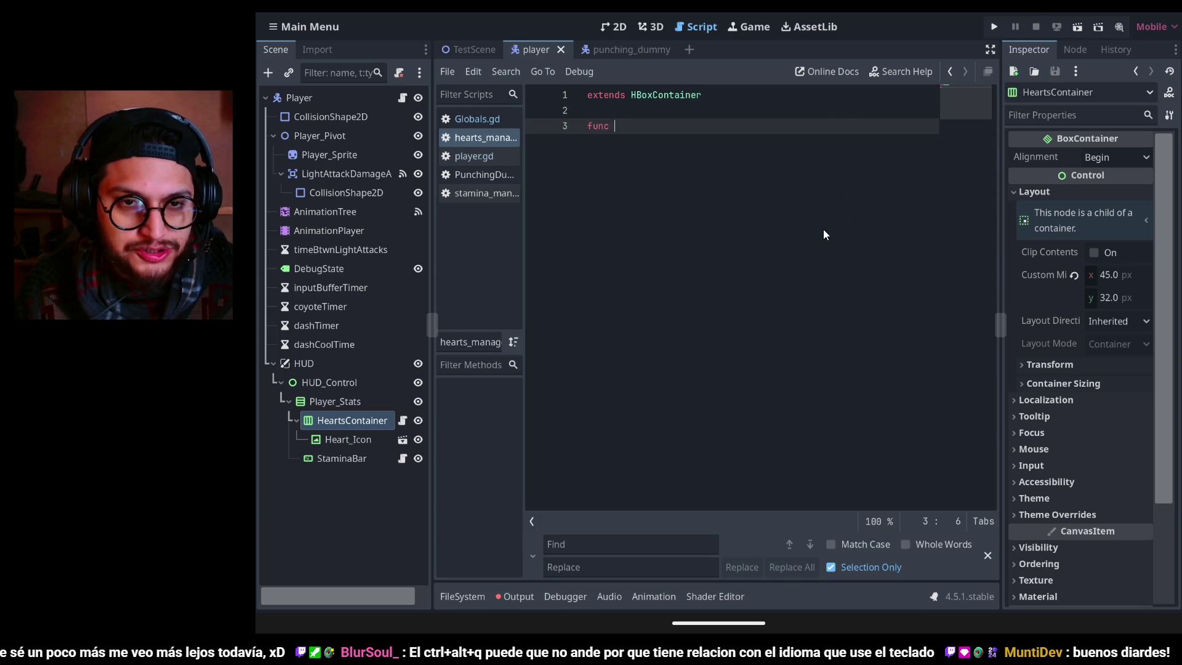
key(BackSpace)
key(BackSpace)
key(BackSpace)
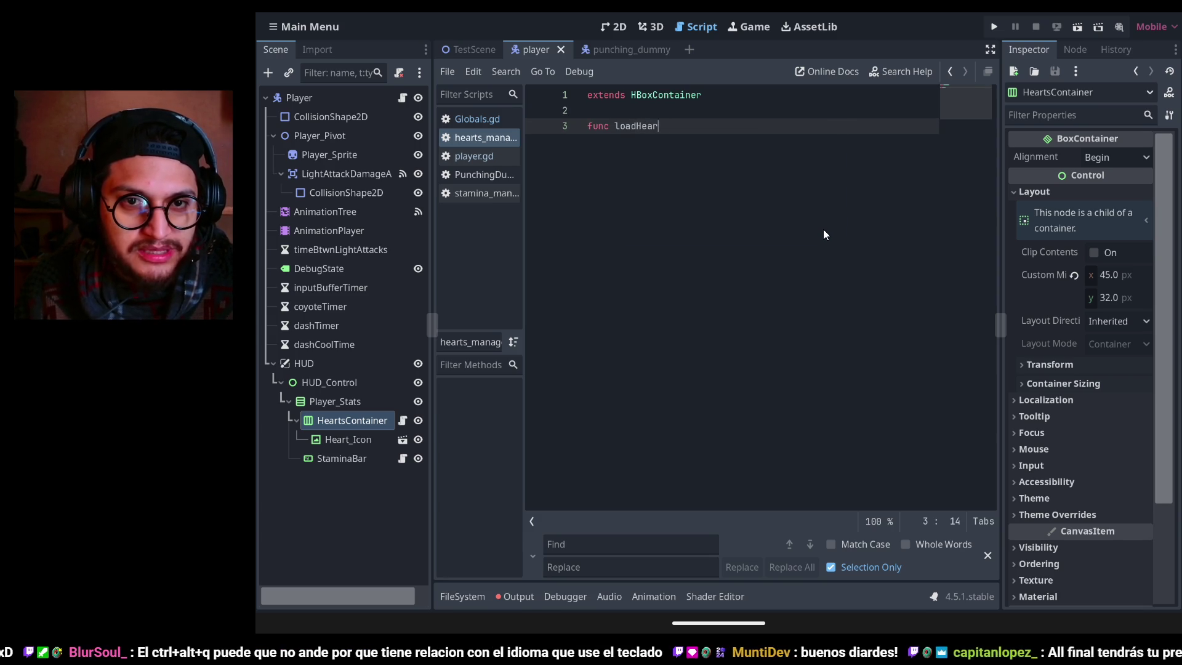
key(BackSpace)
key(BackSpace)
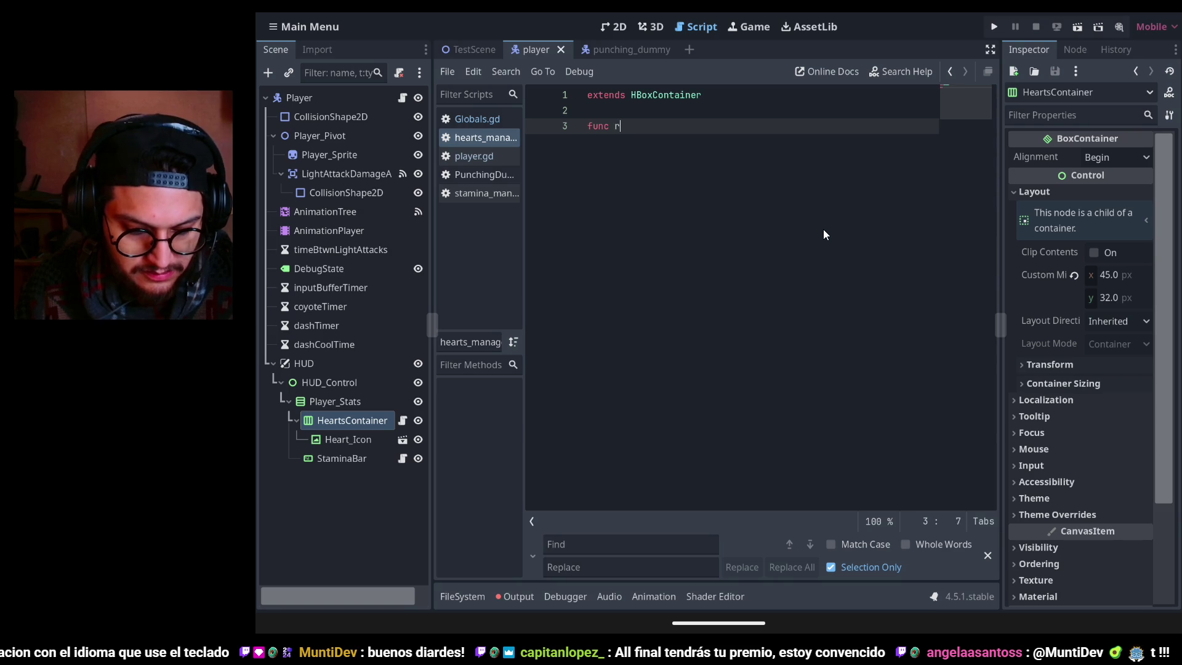
text(upoda)
key(BackSpace)
key(BackSpace)
key(BackSpace)
text(dateHearts():)
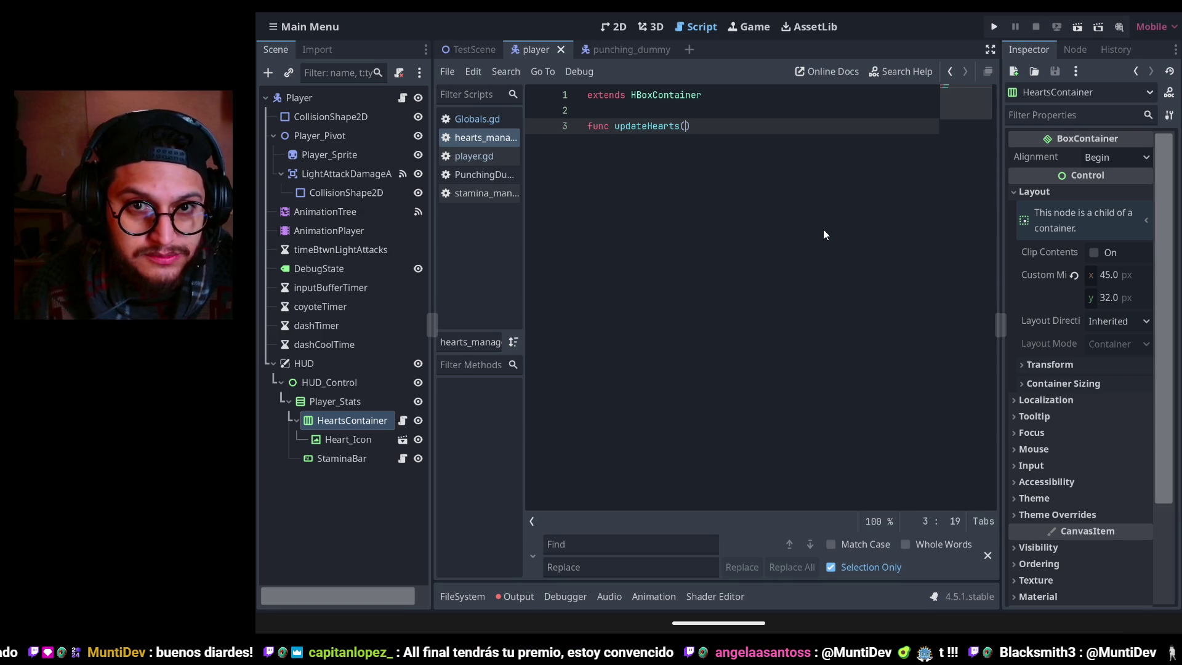
- Add a for heart in Globals.heartPoints: loop inside updateHearts()
key(Return)
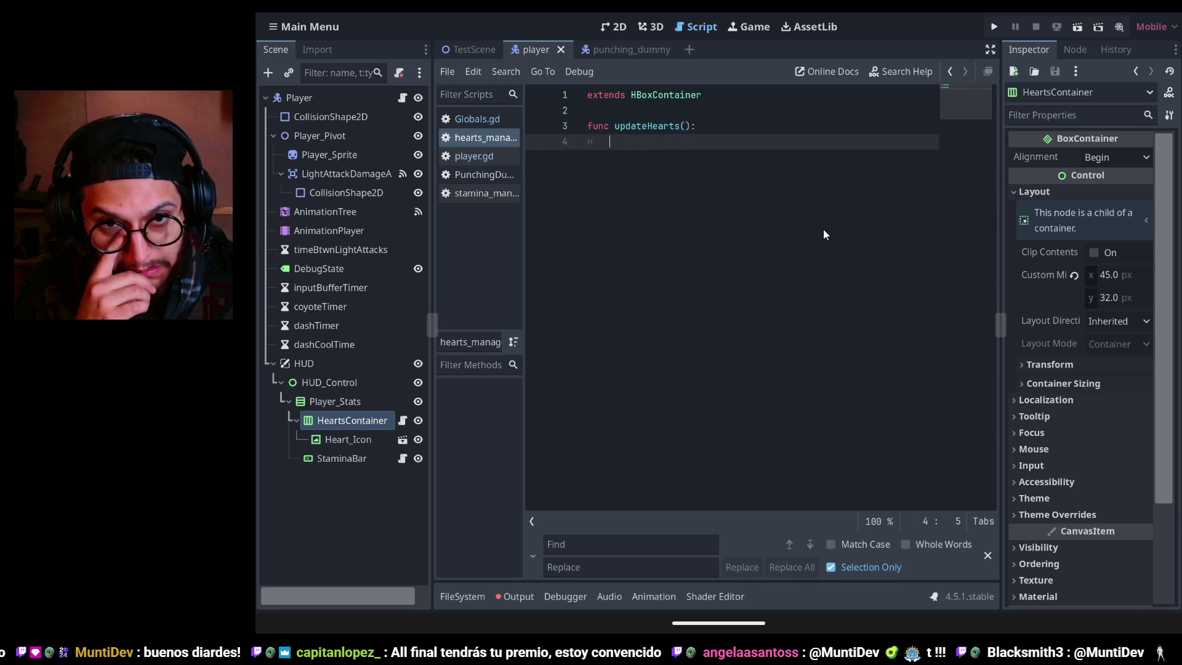
text(for heart in Globals.hea)
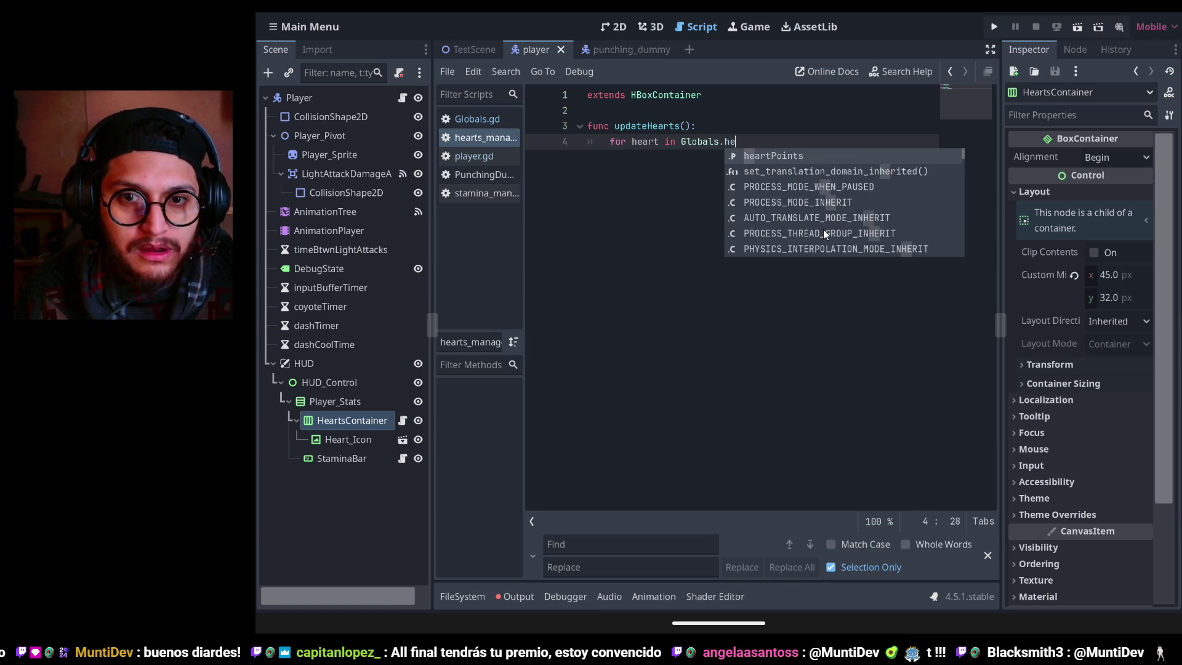
key(Return)
text(:)
key(Return)
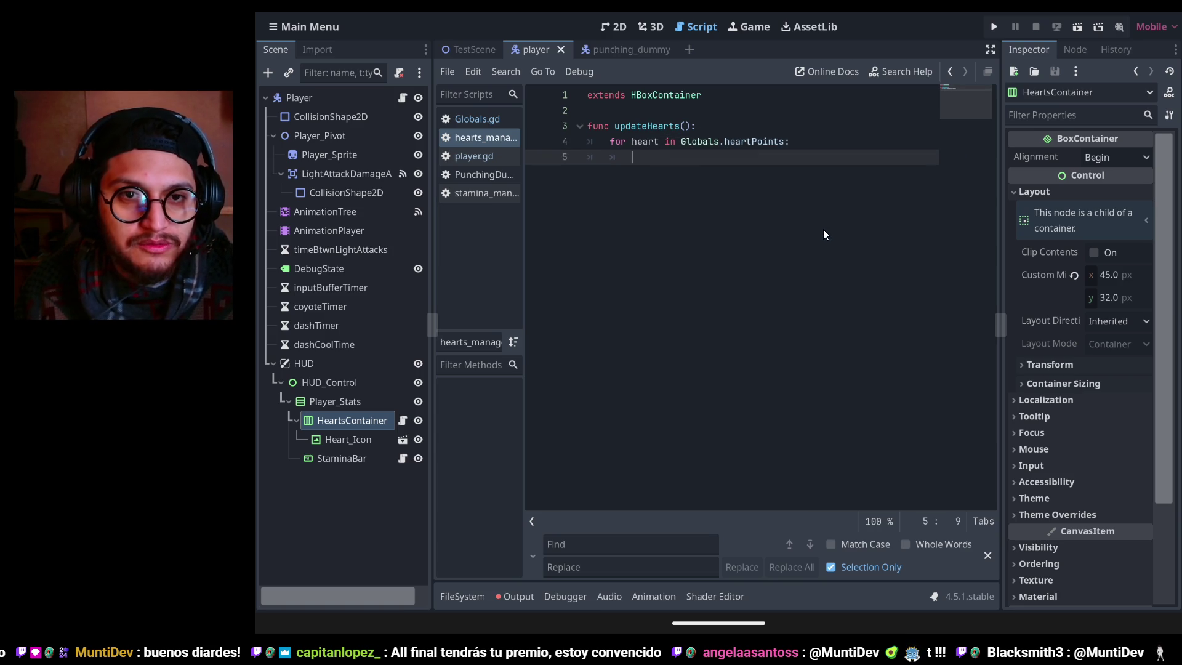
click(638, 107)
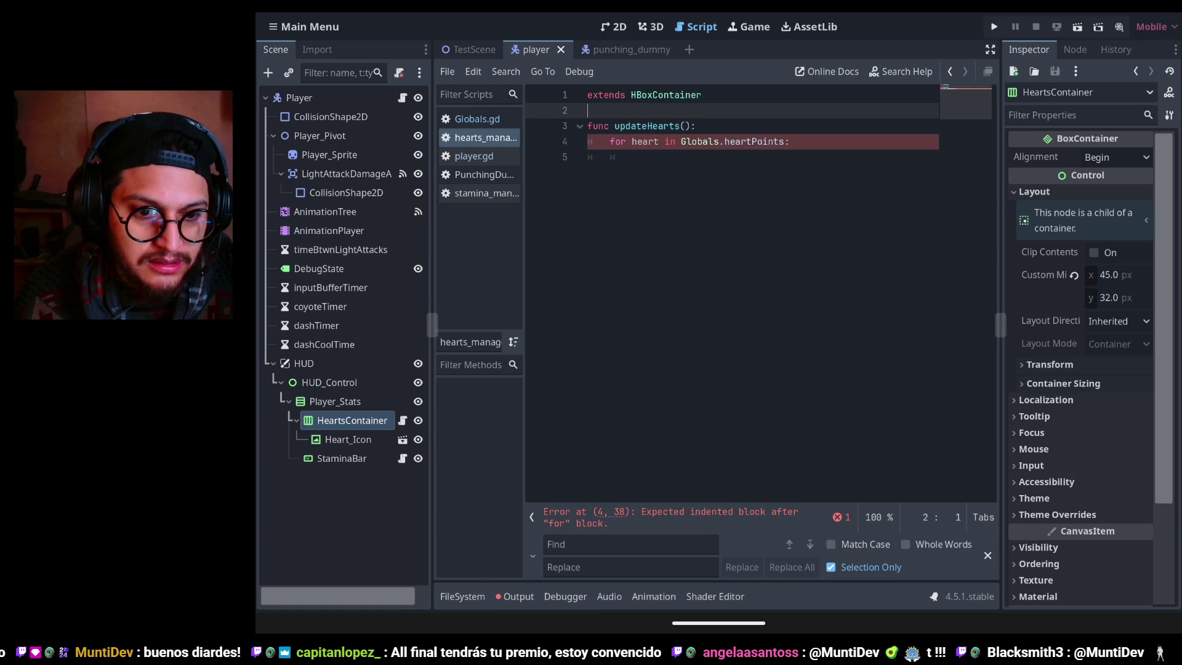
- Add a preload constant for heart_icon_container.tscn on line 2 of the hearts script
click(470, 598)
click(697, 445)
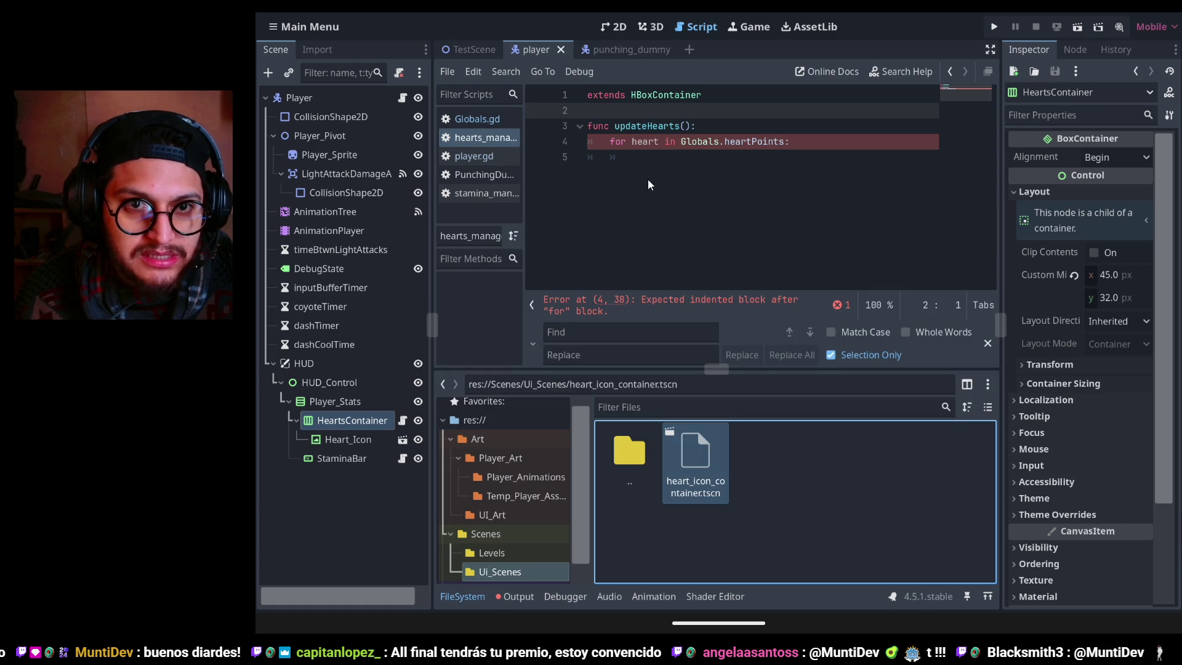
mouse_move(689, 446)
mouse_down()
mouse_move(692, 457)
mouse_move(727, 429)
mouse_move(628, 112)
mouse_up()
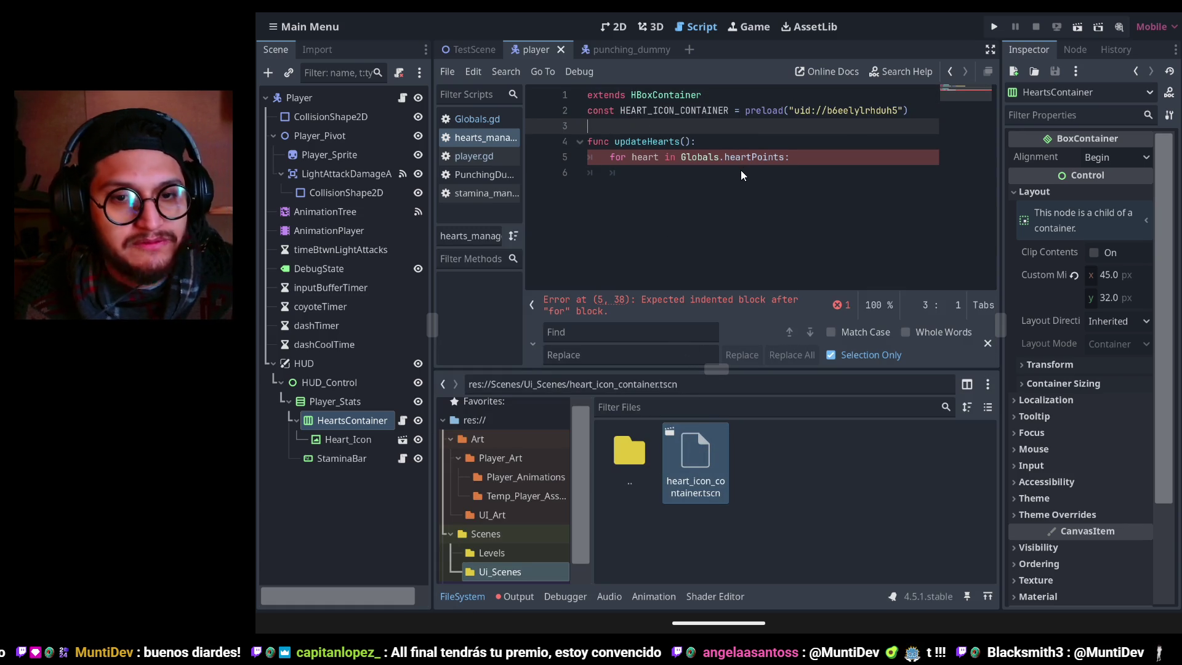
click(987, 344)
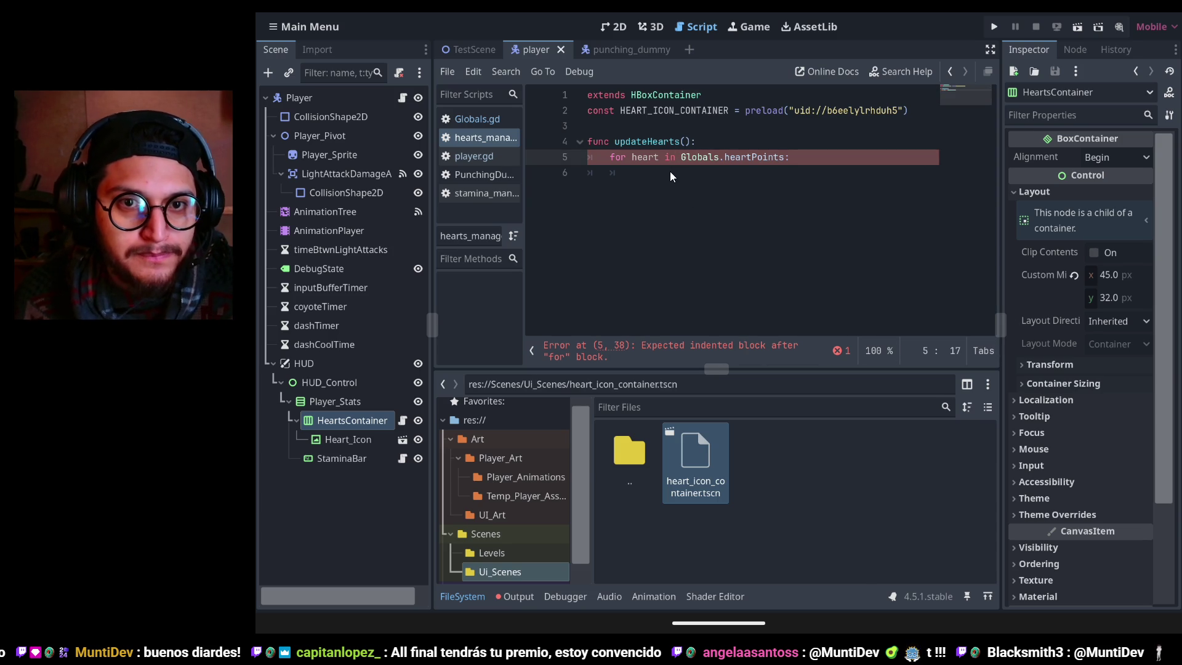
- Add a self.add_child() call in the empty heart loop body
click(678, 176)
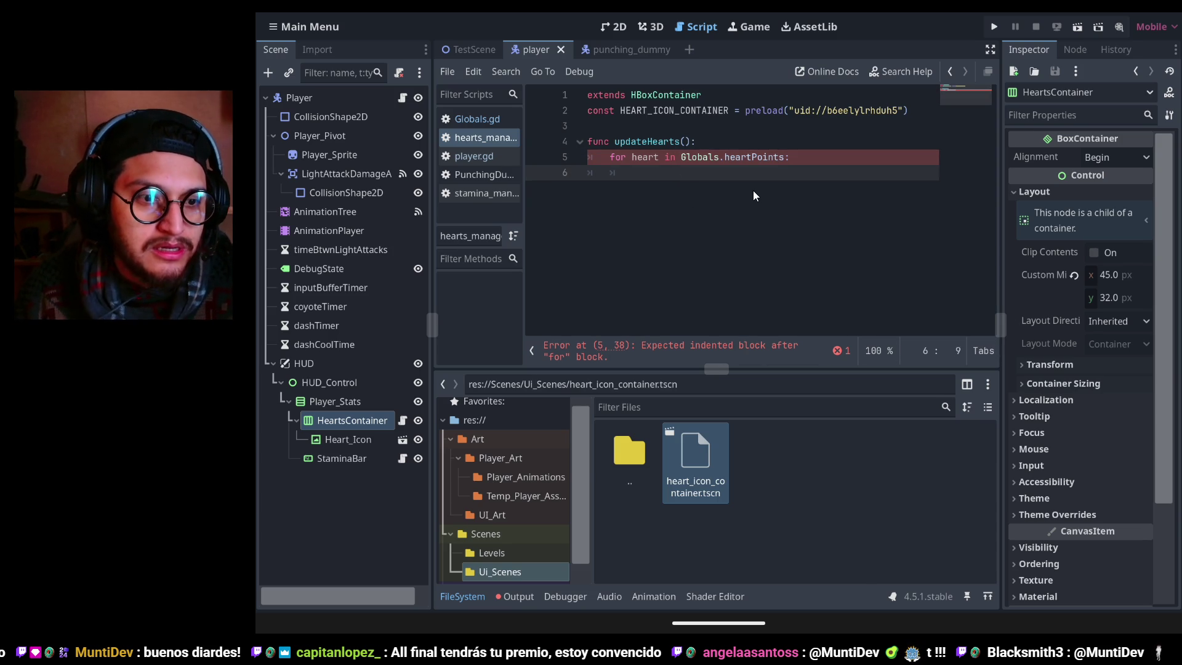
text(self.add_)
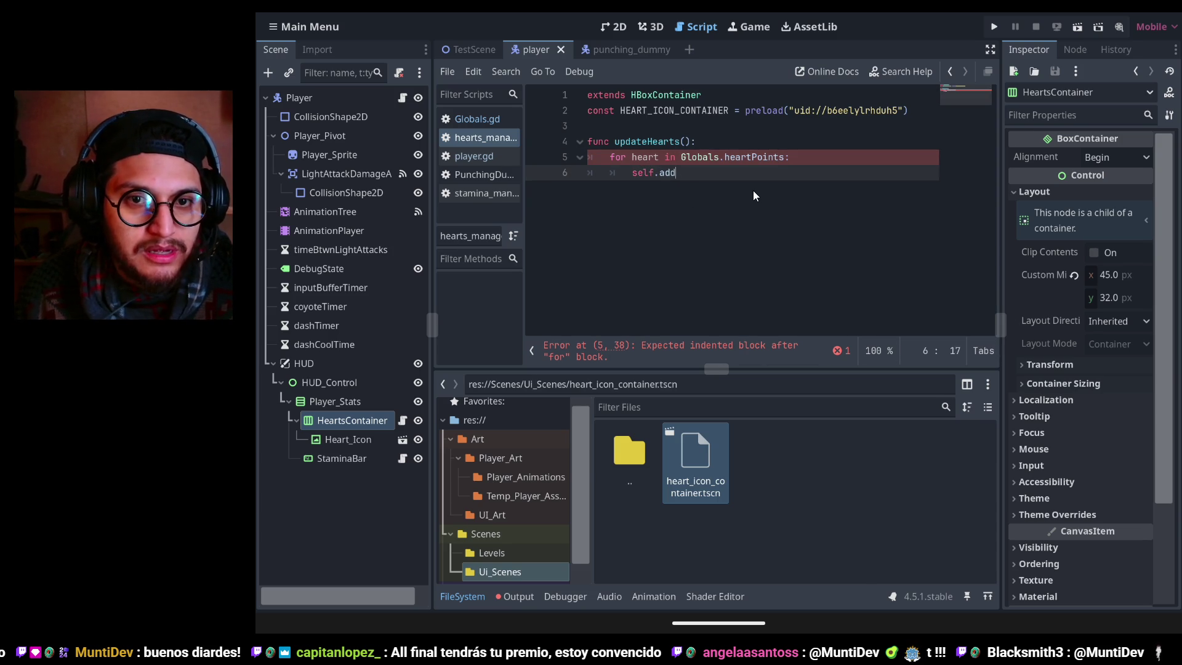
text(chil)
key(Return)
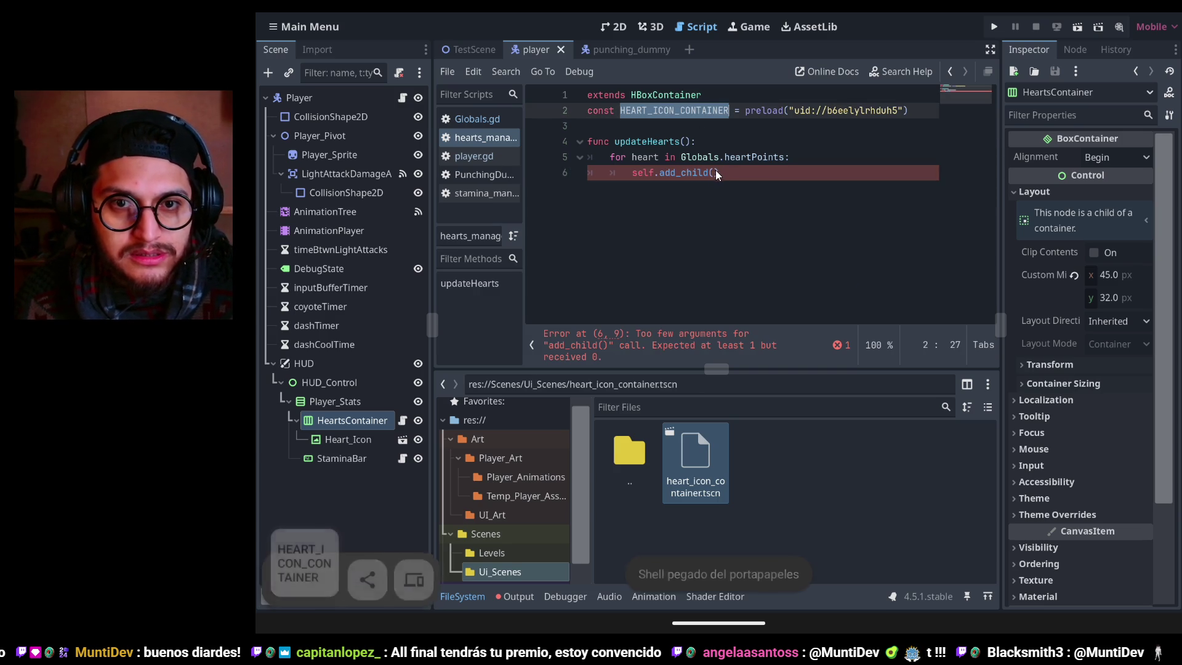
text(HEART_ICON_CONTAINER)
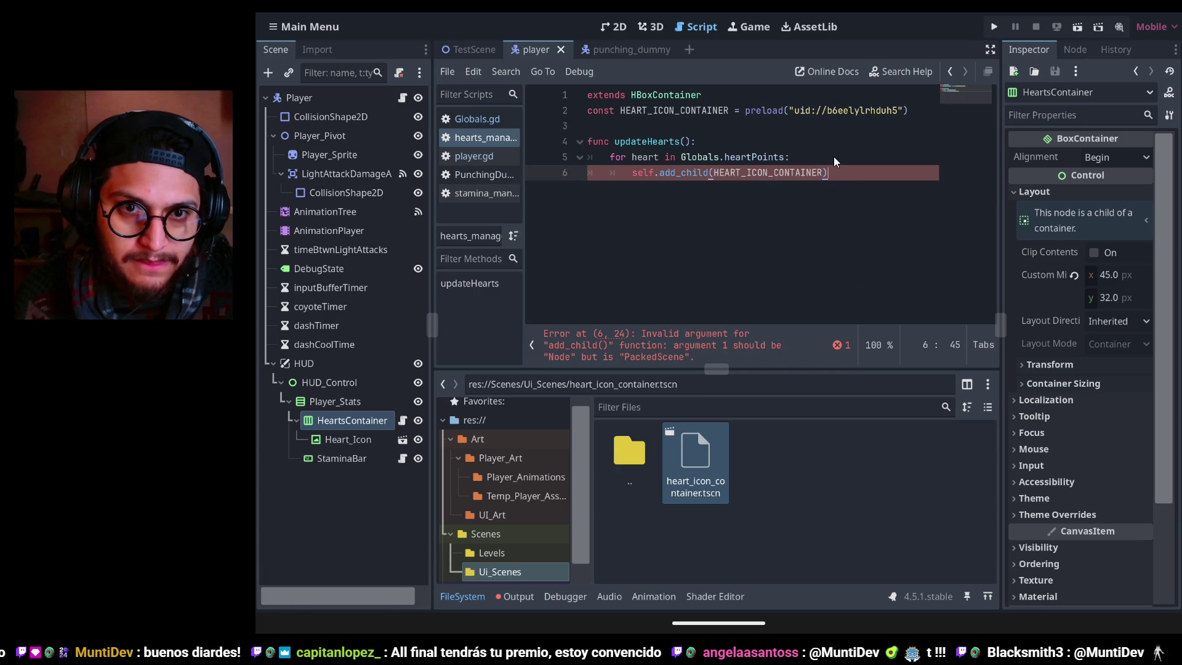
click(834, 157)
key(ctrl+z)
- Declare heartPoint := HEART_ICON_CONTAINER.instantiate() in the loop and pass heartPoint to add_child()
click(834, 161)
key(Return)
text(var hear)
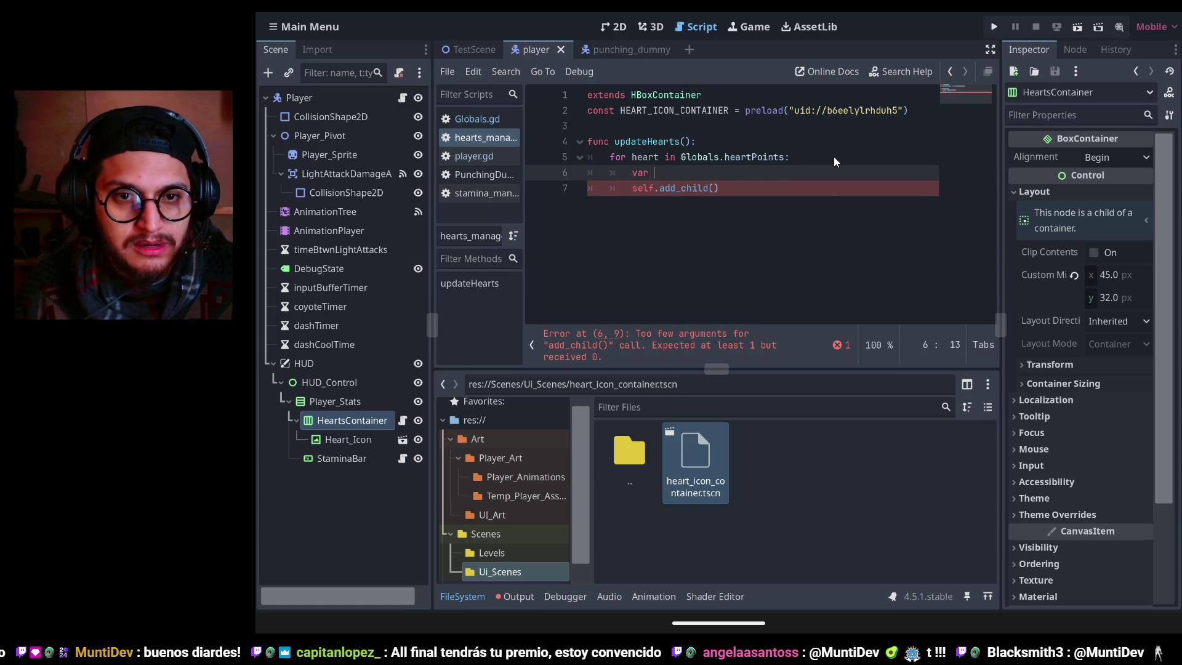
text(t)
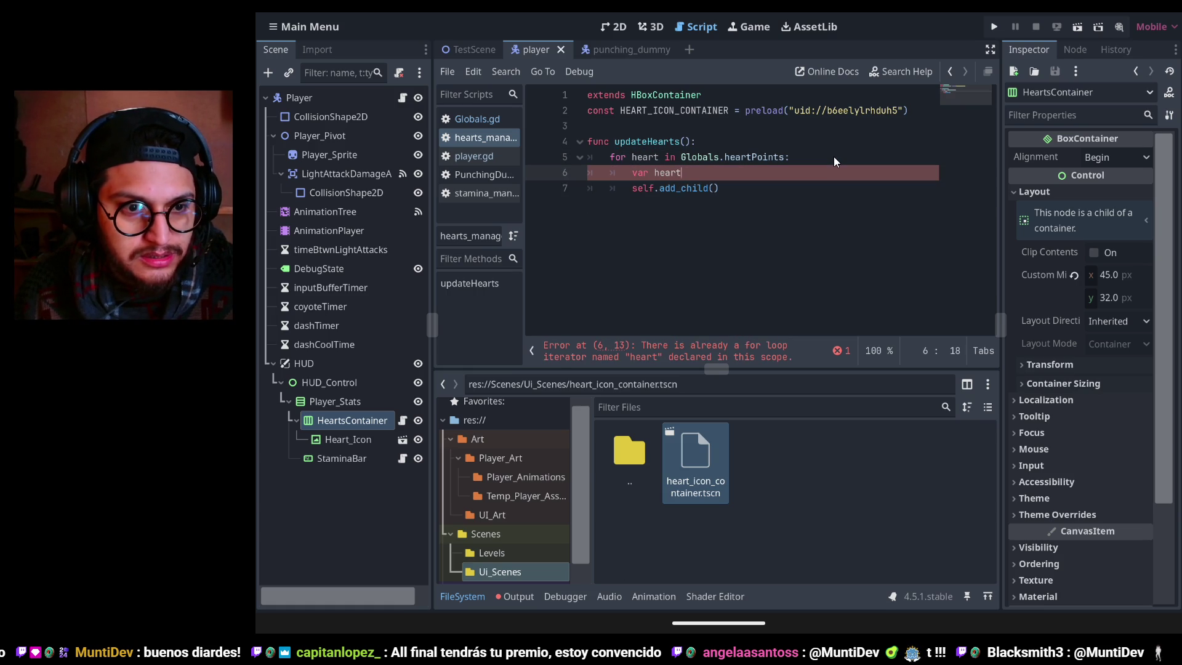
text(Point :)
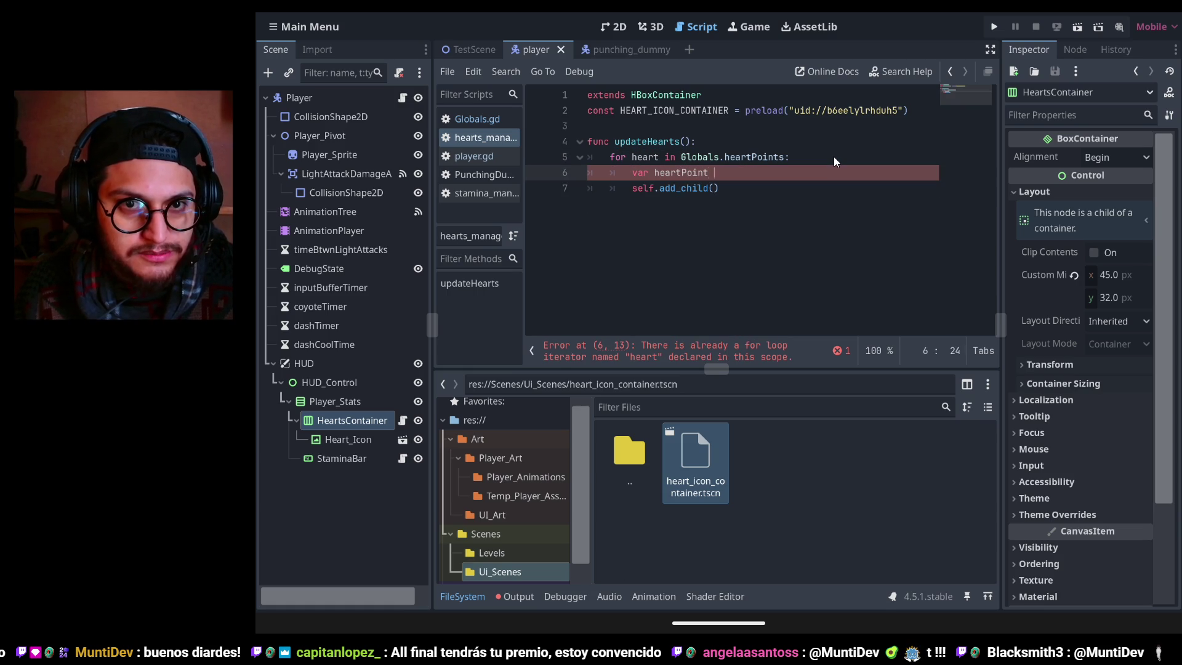
text(= )
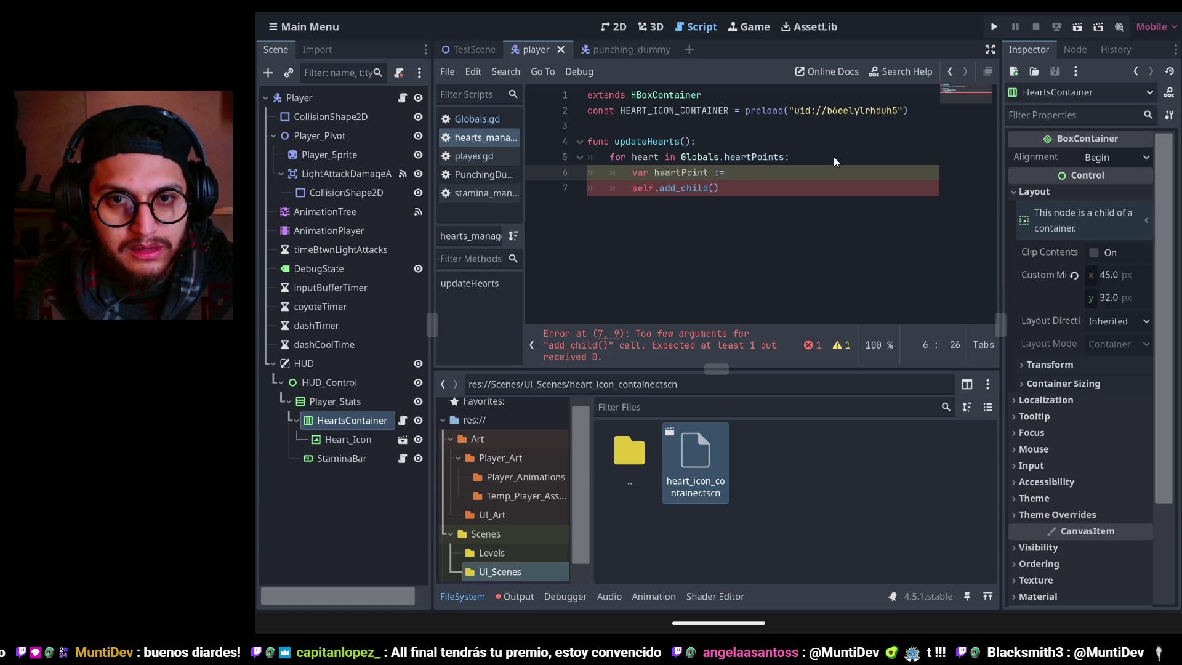
text(HEART_ICON_CONTAINER.instantiate)
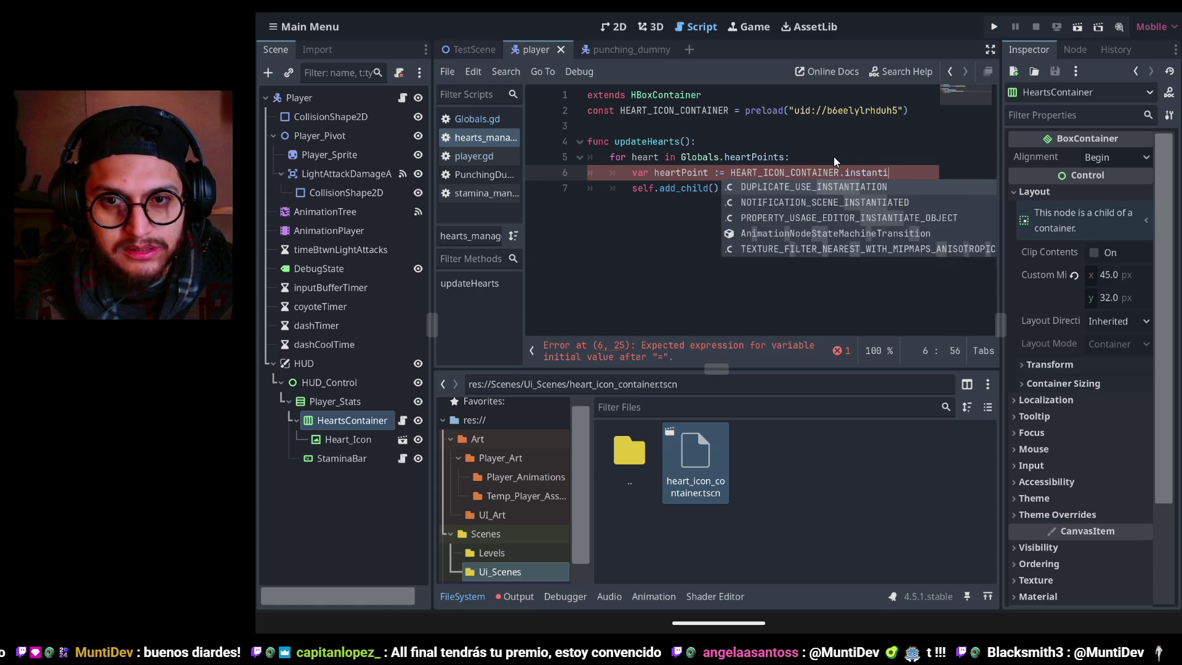
text(()
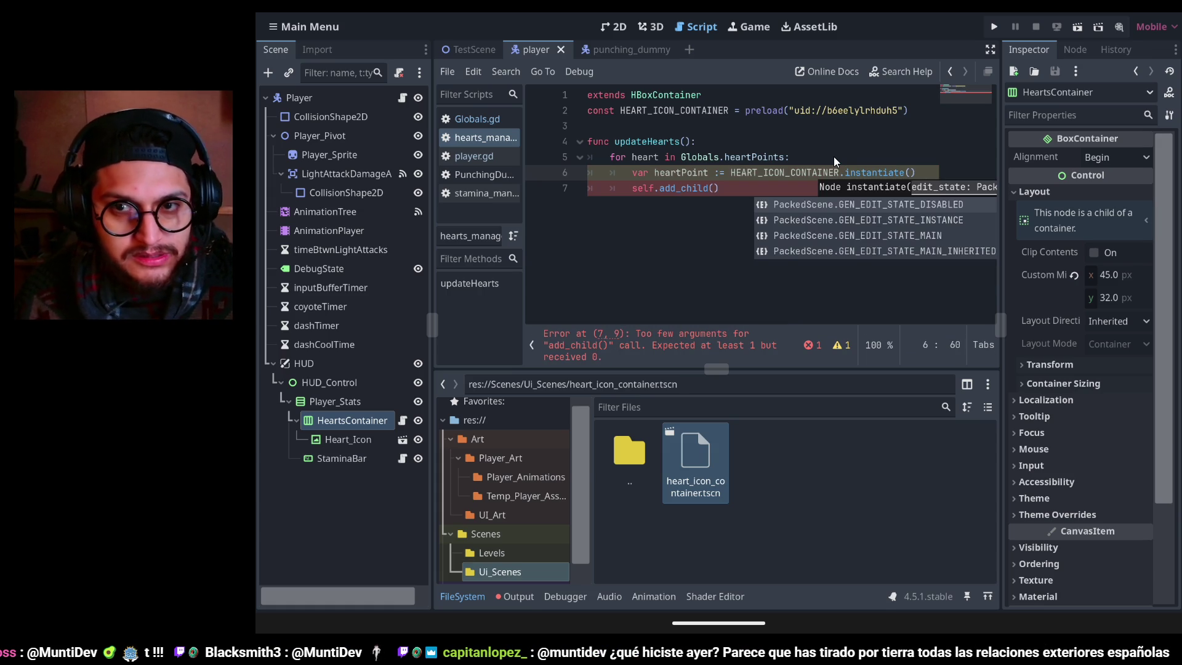
double_click(680, 172)
key(ctrl+c)
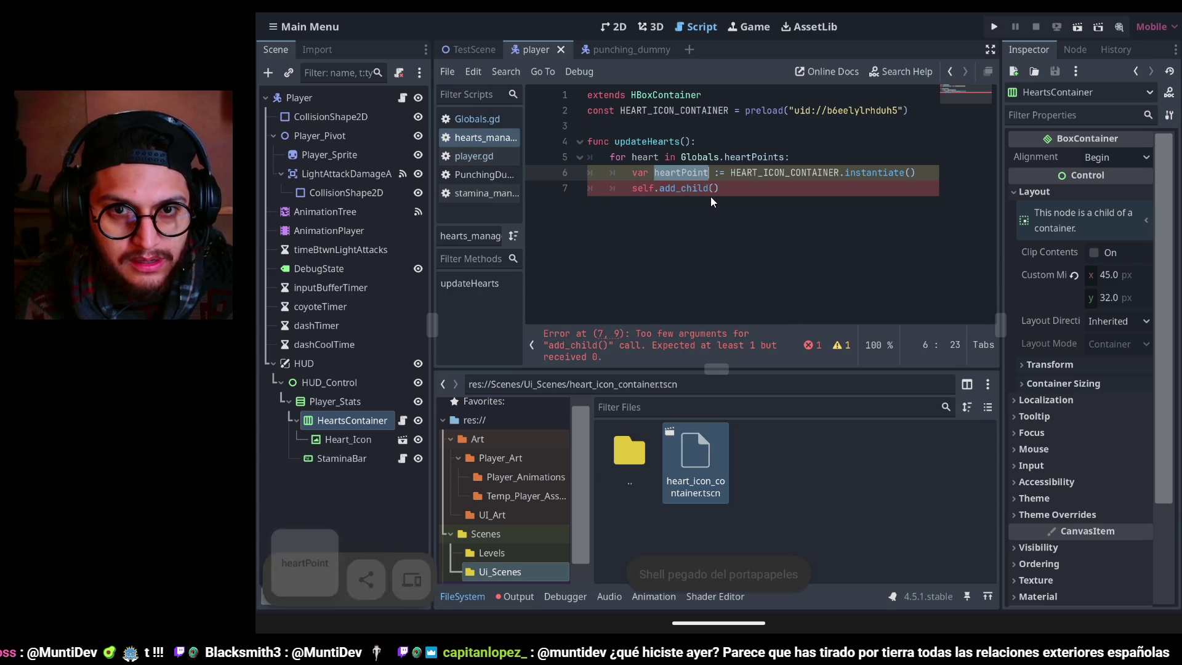
click(714, 187)
key(ctrl+v)
- Add func ready(): that calls updateHearts(), and save the script
click(803, 178)
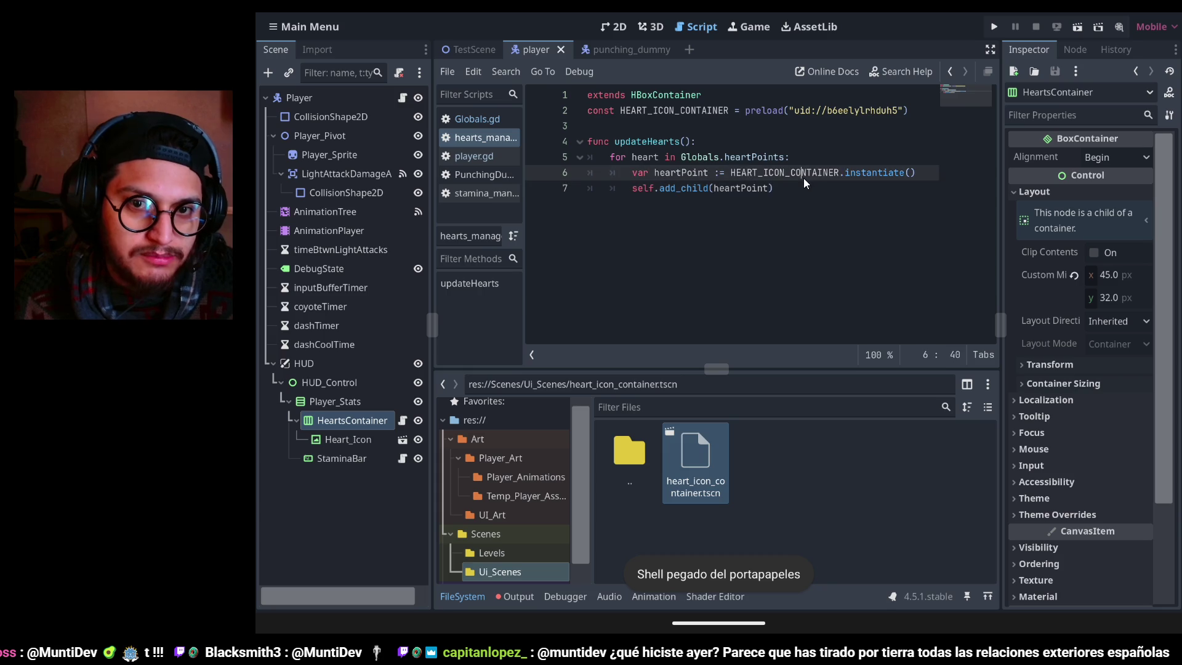
click(656, 121)
key(Return)
key(Up)
key(Return)
text(func ready())
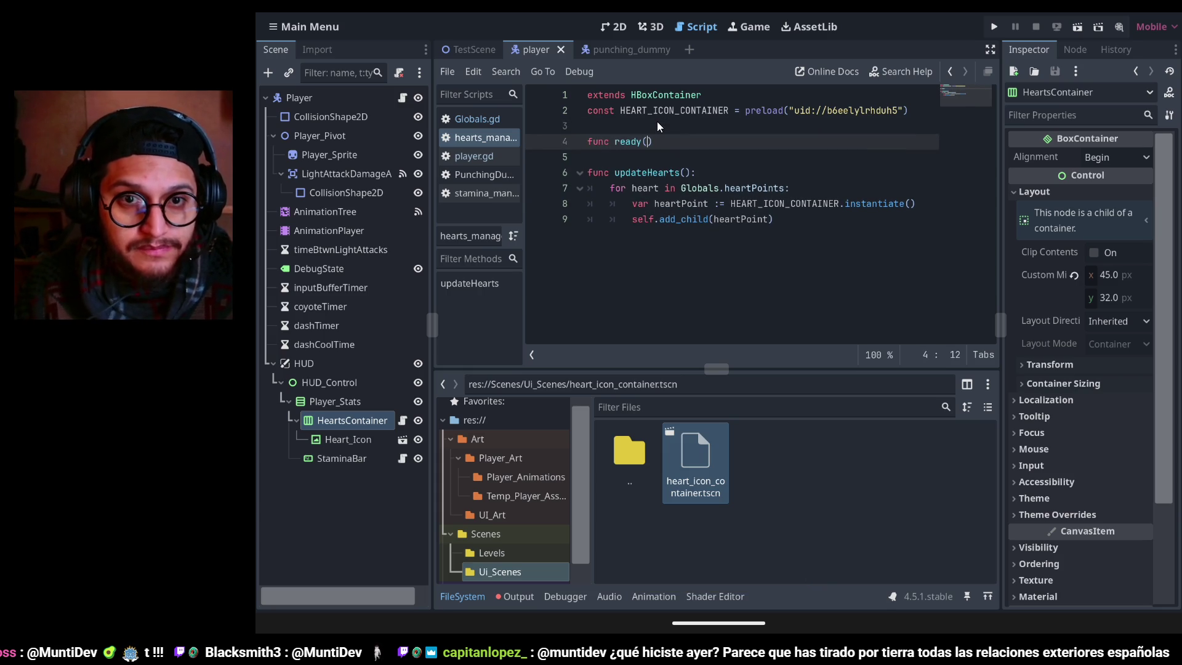
text(:)
key(Return)
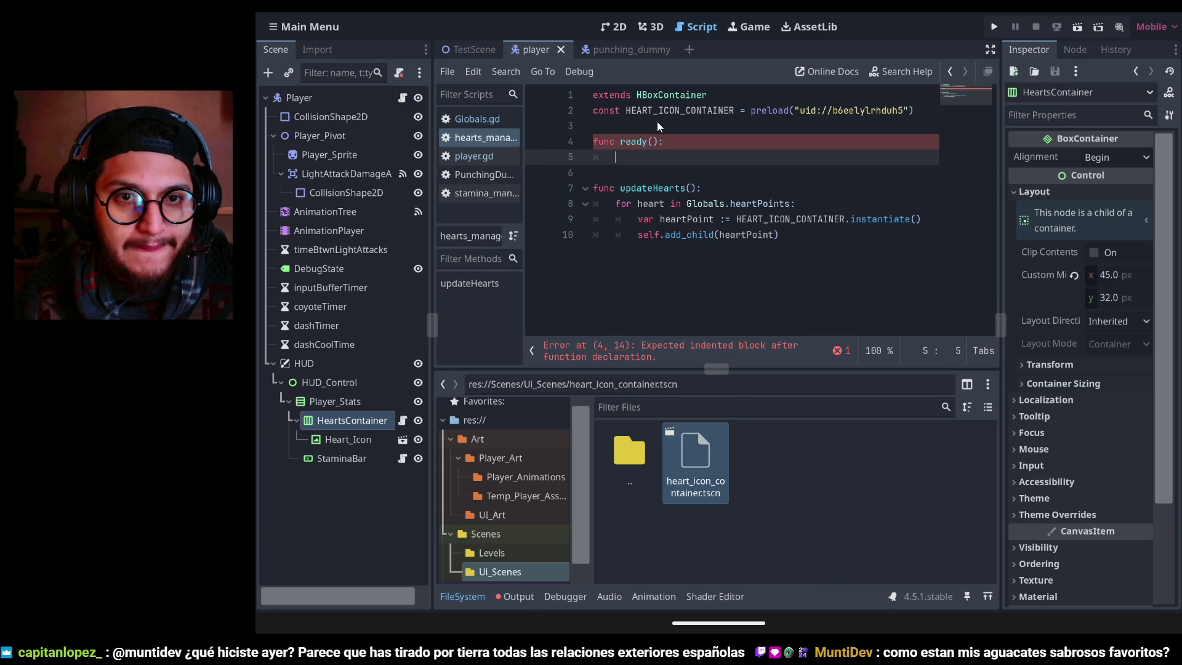
text(update)
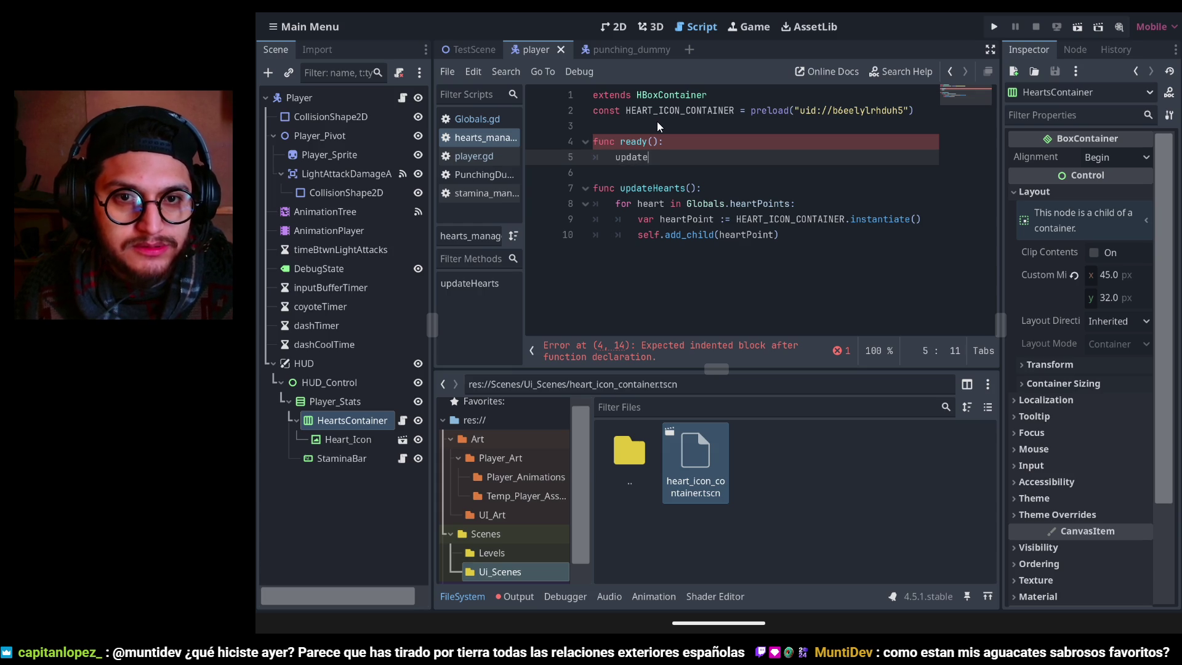
key(Return)
key(ctrl+s)
- Delete the placeholder Heart_Icon node from HeartsContainer and save the player scene
click(356, 446)
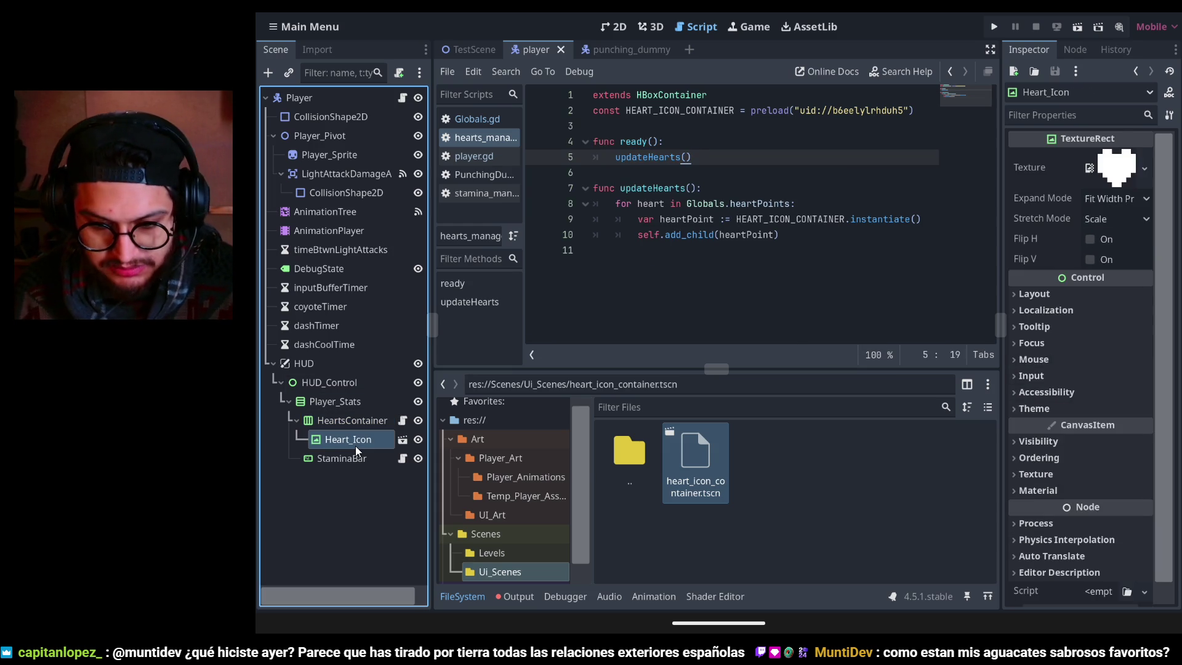
key(Delete)
key(Return)
key(ctrl+s)
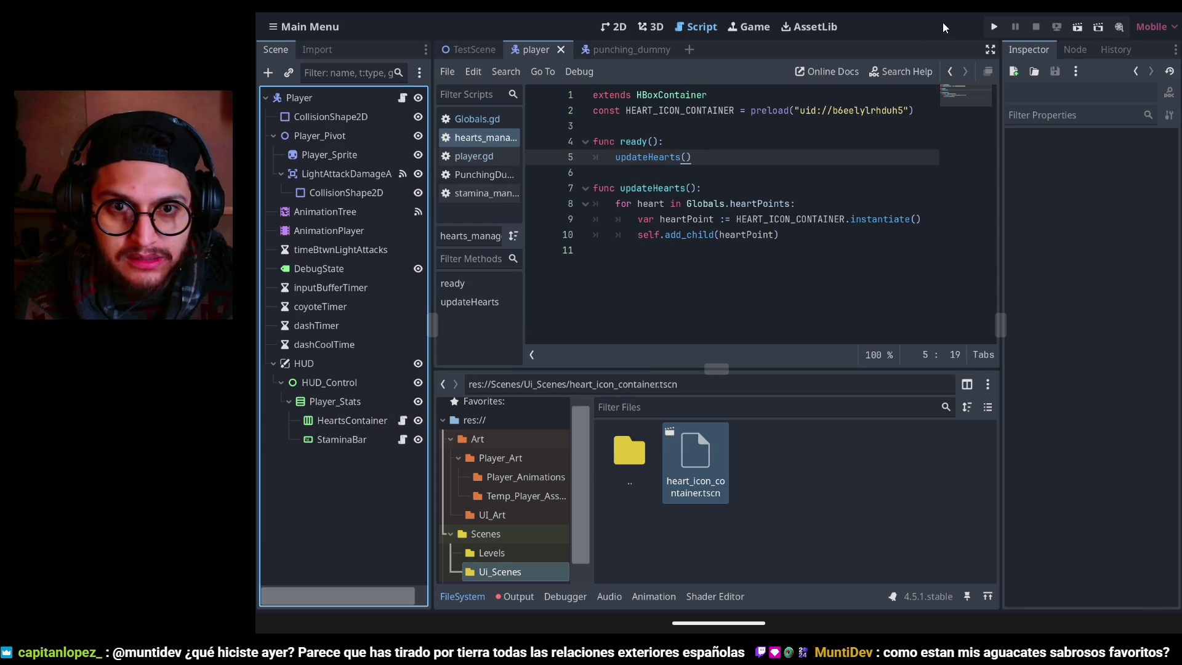
click(730, 173)
- Test-run the game, then inspect HEART_ICON_CONTAINER on the instantiate line
click(996, 28)
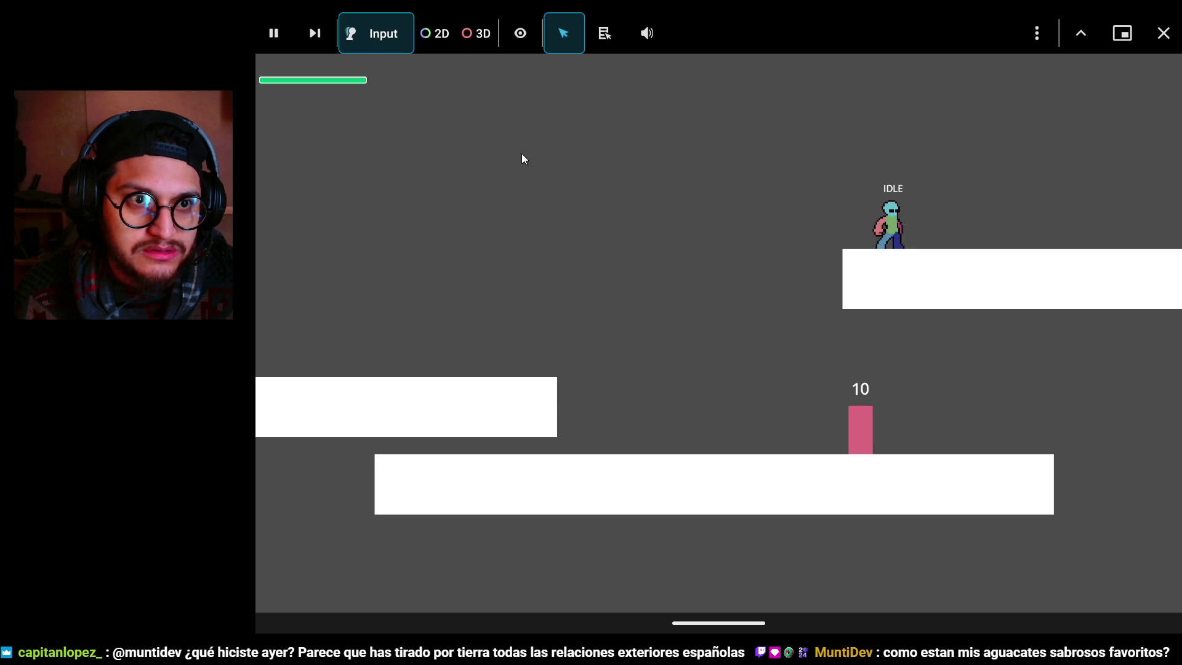
click(1163, 32)
click(671, 183)
click(685, 208)
click(671, 223)
double_click(821, 219)
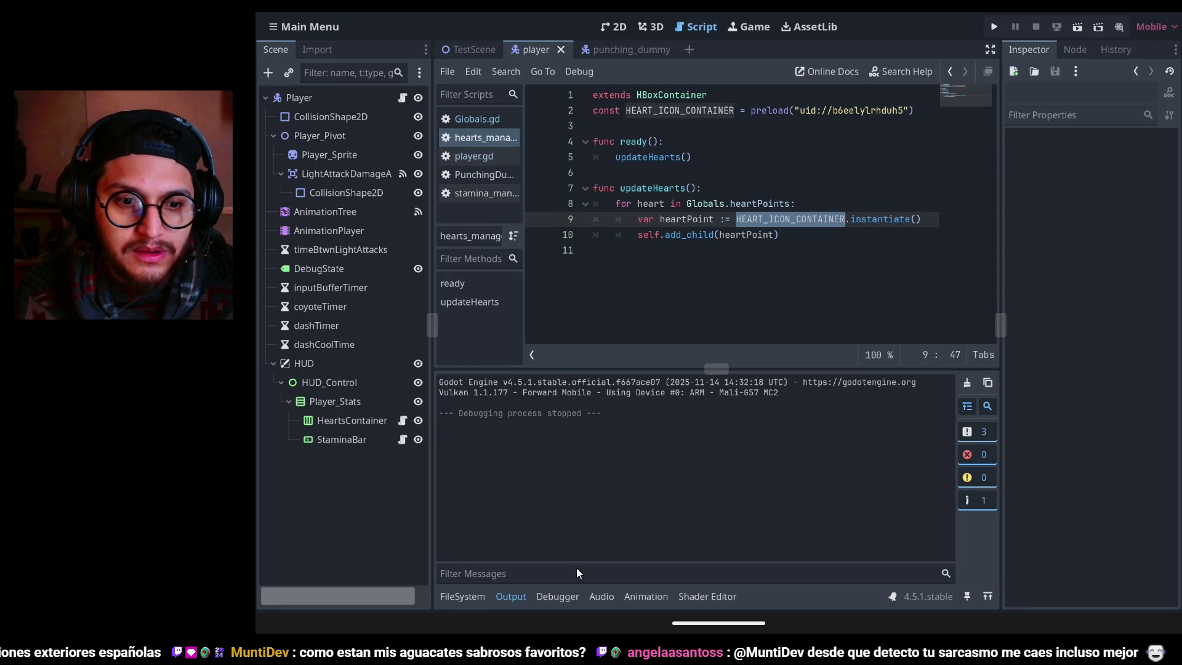
- In heart_icon_container.tscn, reset Heart_Icon's Expand Mode to Keep Size and save
click(451, 595)
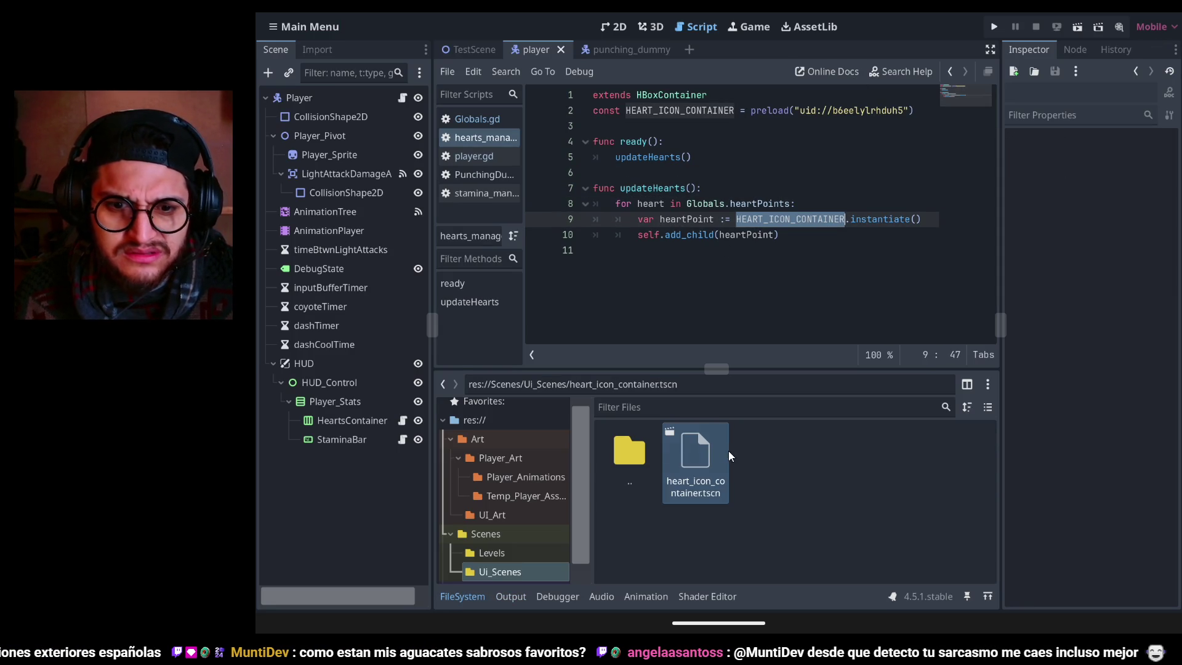
double_click(689, 453)
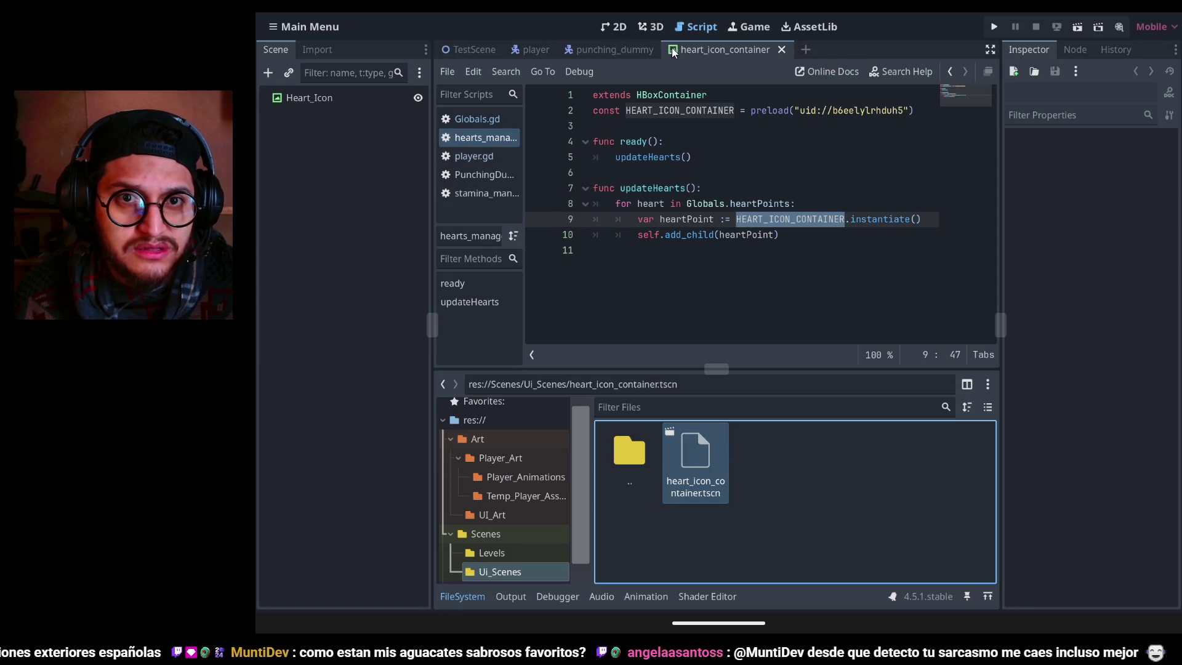
click(613, 27)
double_click(315, 98)
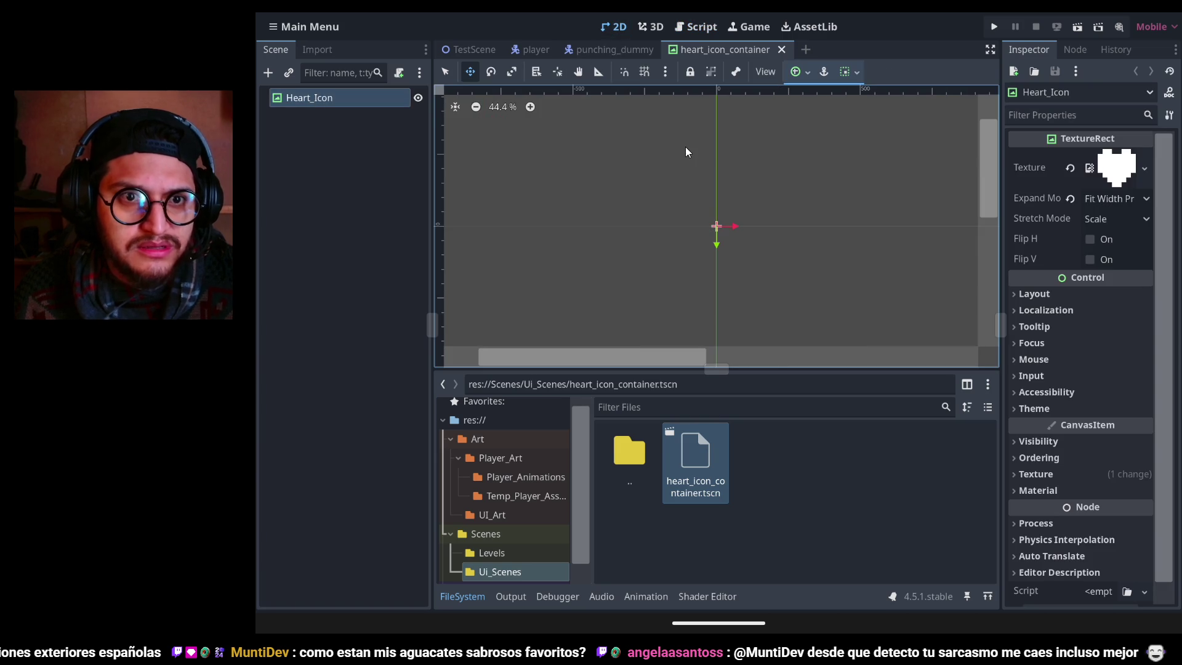
scroll(711, 253, up, 6)
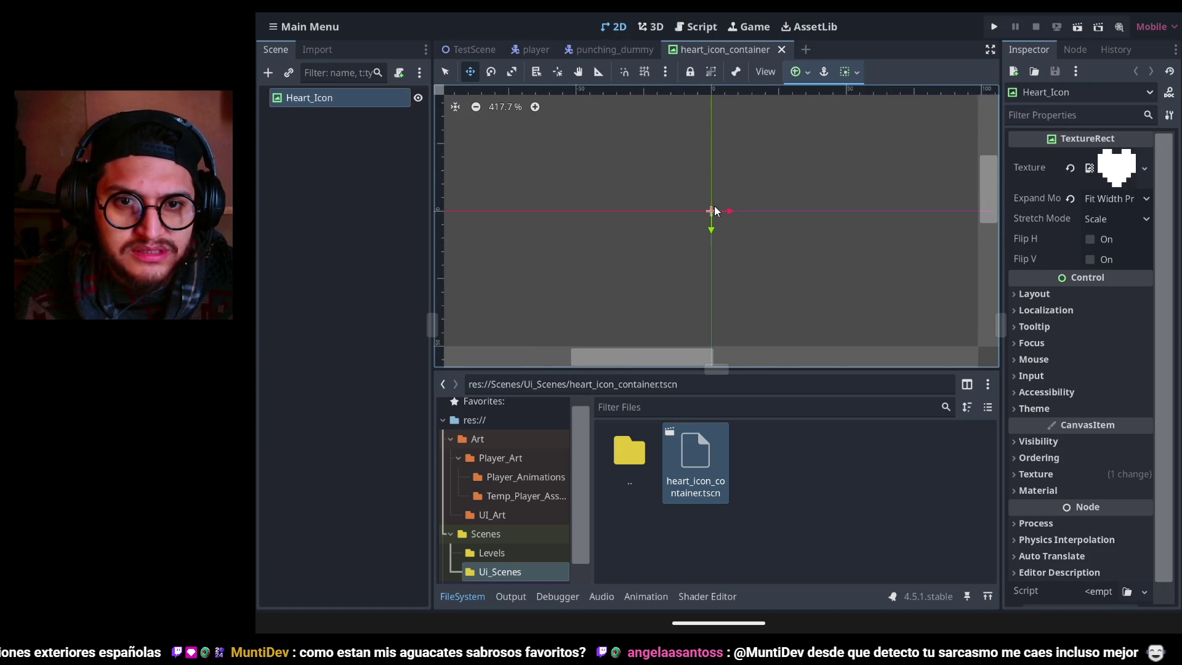
scroll(714, 210, up, 14)
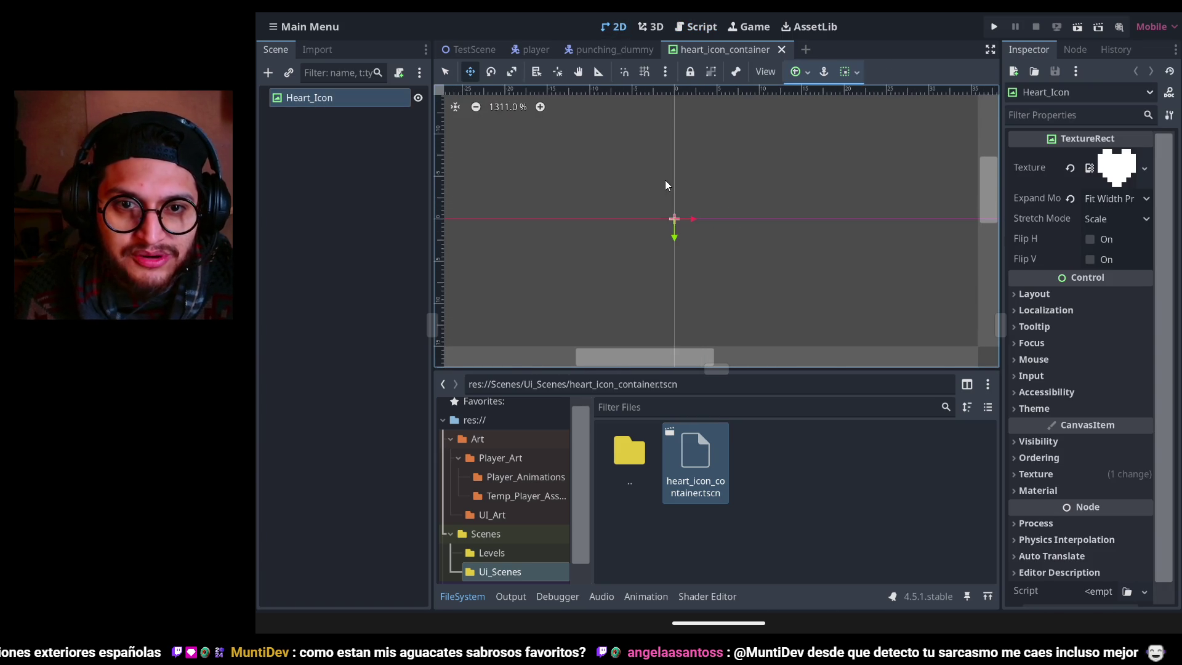
scroll(668, 198, down, 15)
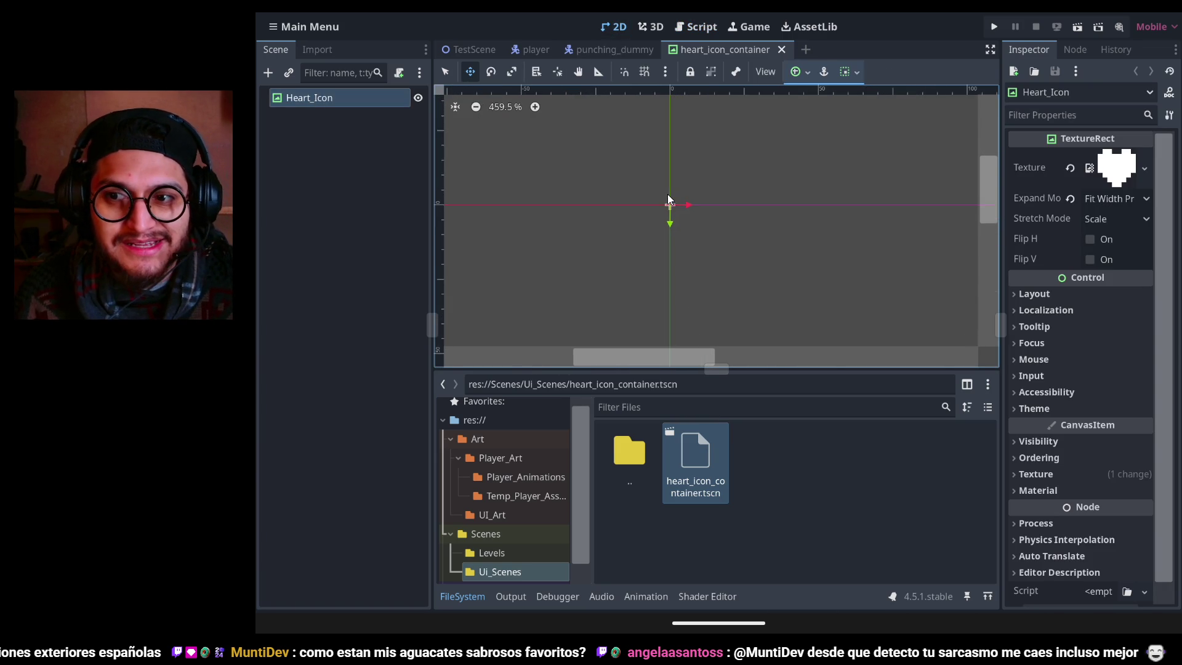
click(1069, 199)
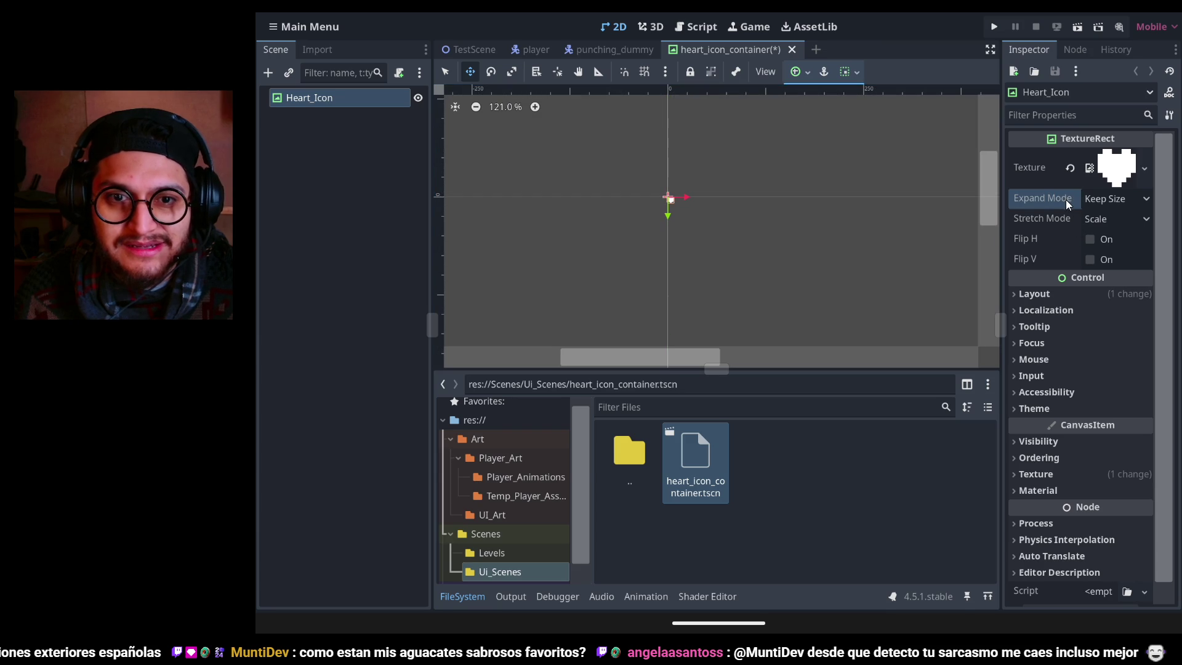
key(ctrl+s)
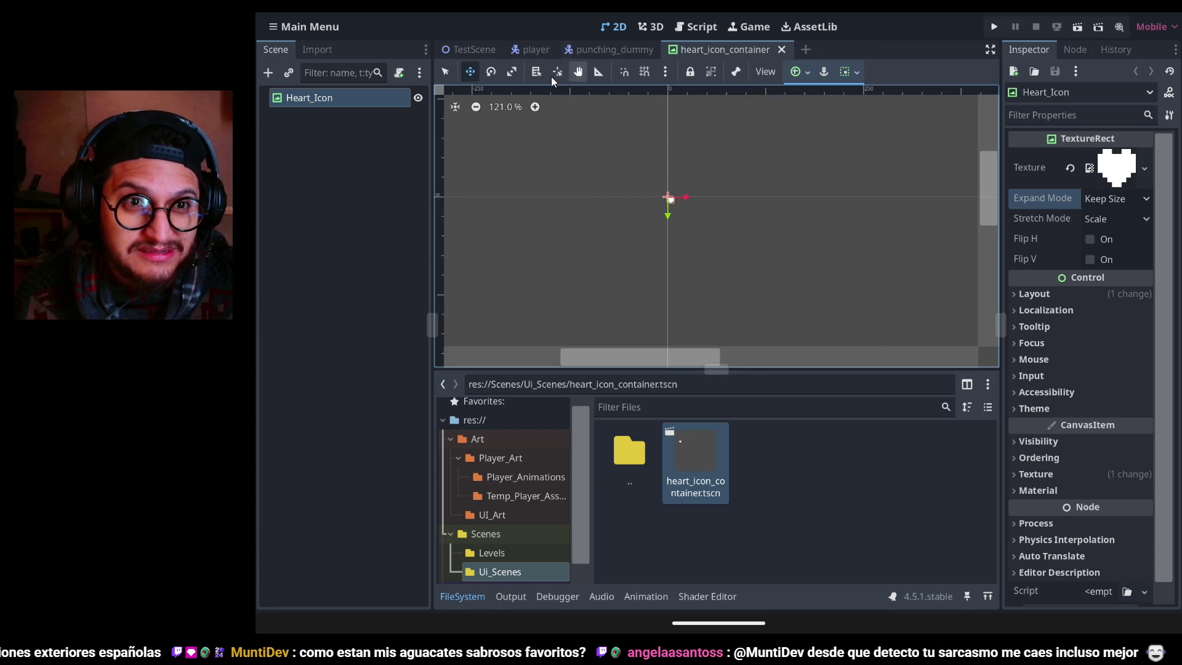
- Switch to TestScene and test-run the game again
click(471, 49)
click(994, 27)
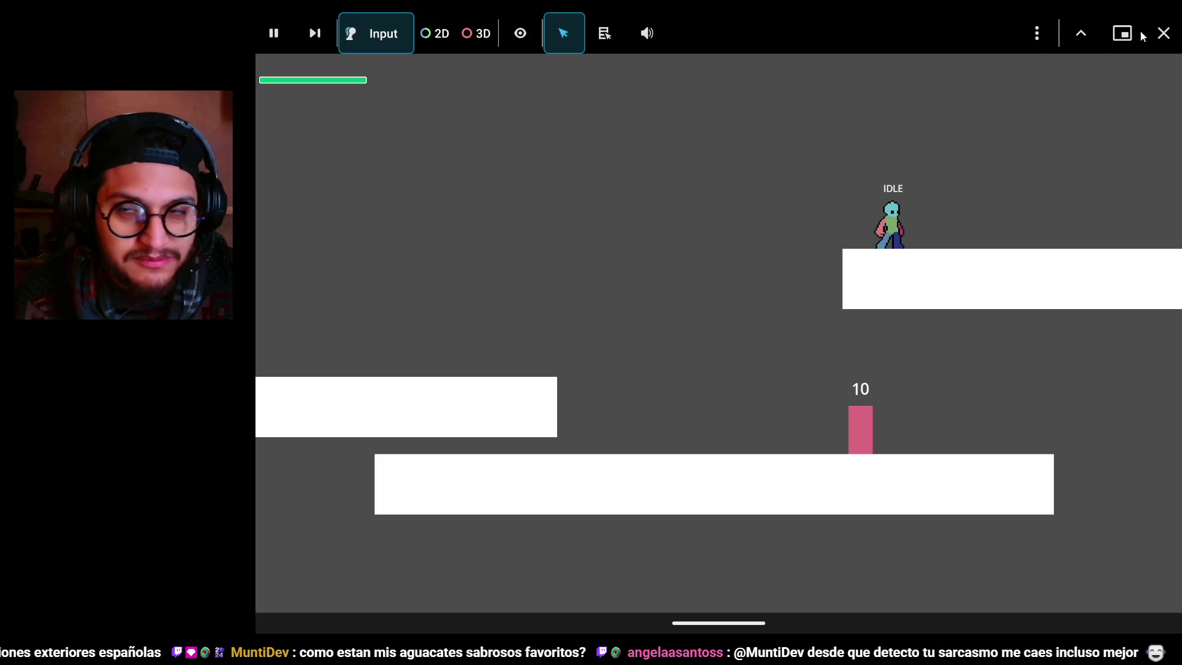
click(1162, 33)
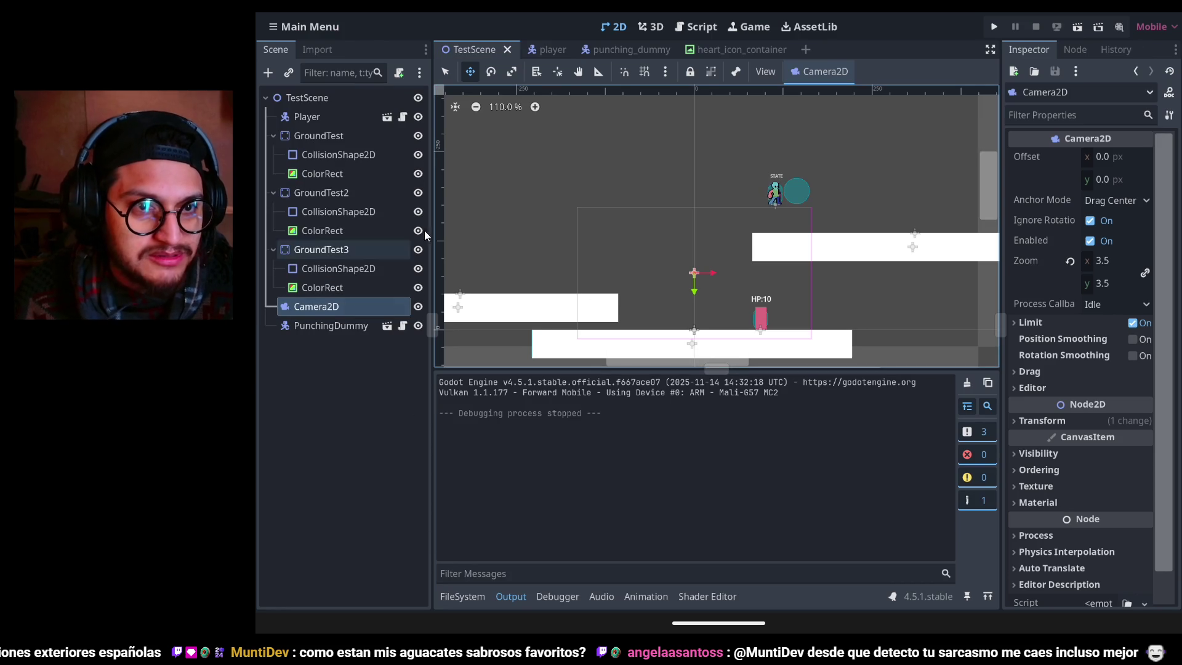
- Drag heart_icon_container.tscn from FileSystem onto HeartsContainer in the player scene tree
click(578, 73)
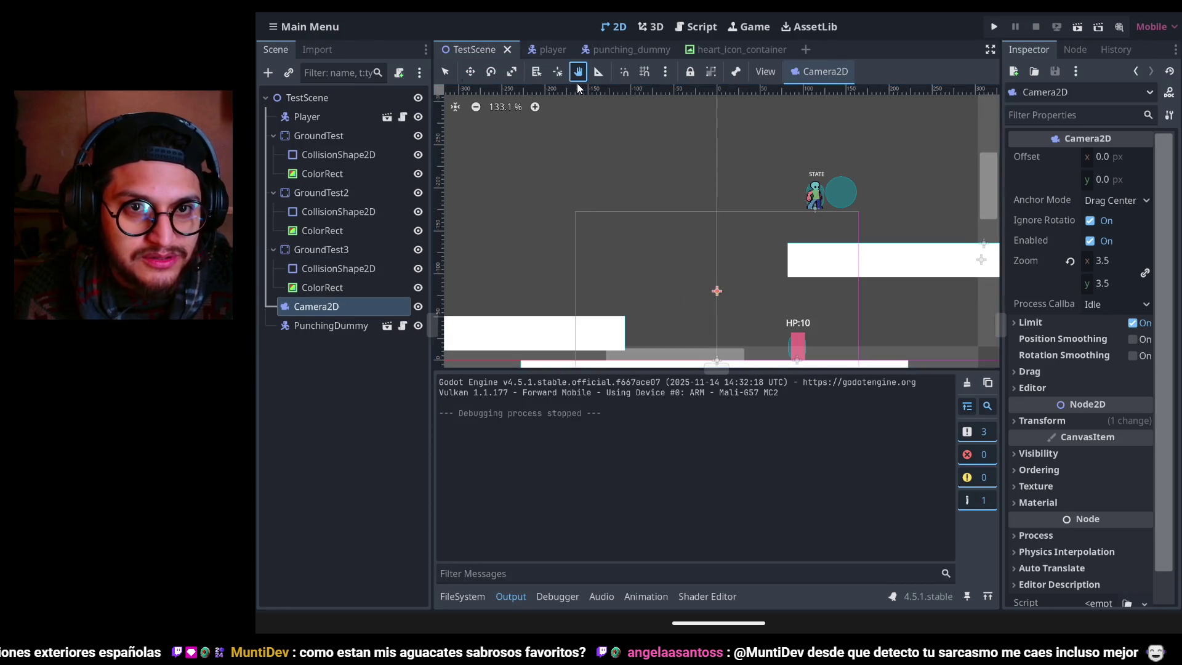
scroll(669, 192, up, 2)
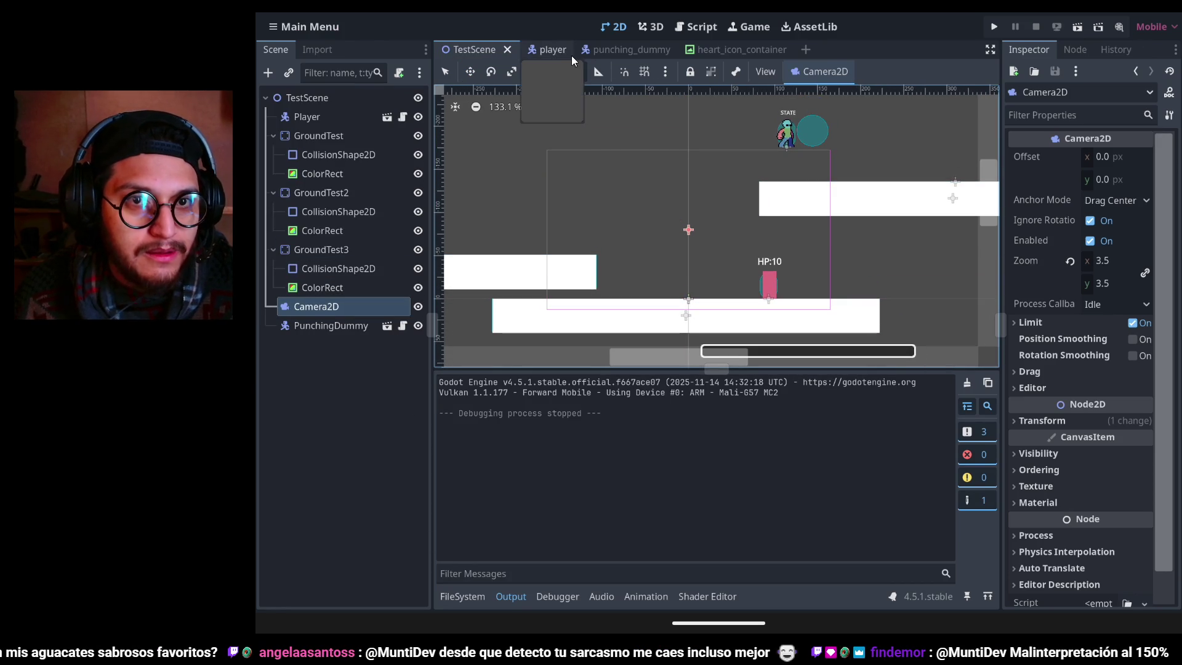
click(547, 48)
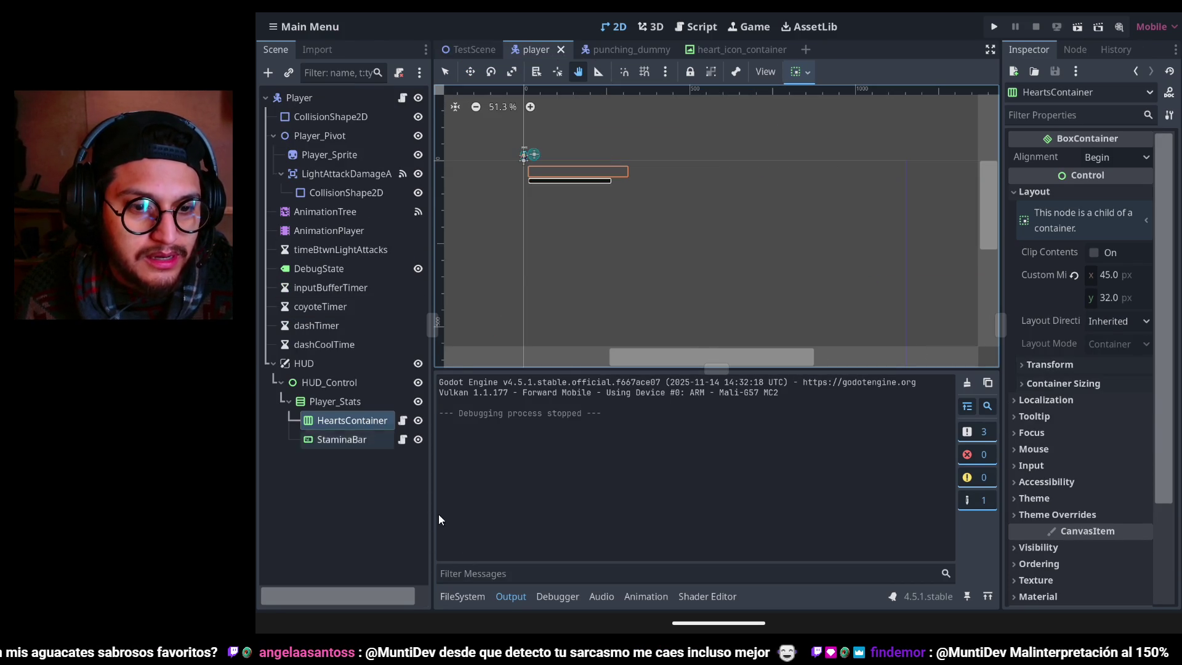
click(462, 596)
mouse_move(696, 494)
mouse_down()
mouse_move(678, 460)
mouse_move(374, 437)
mouse_move(342, 420)
mouse_up()
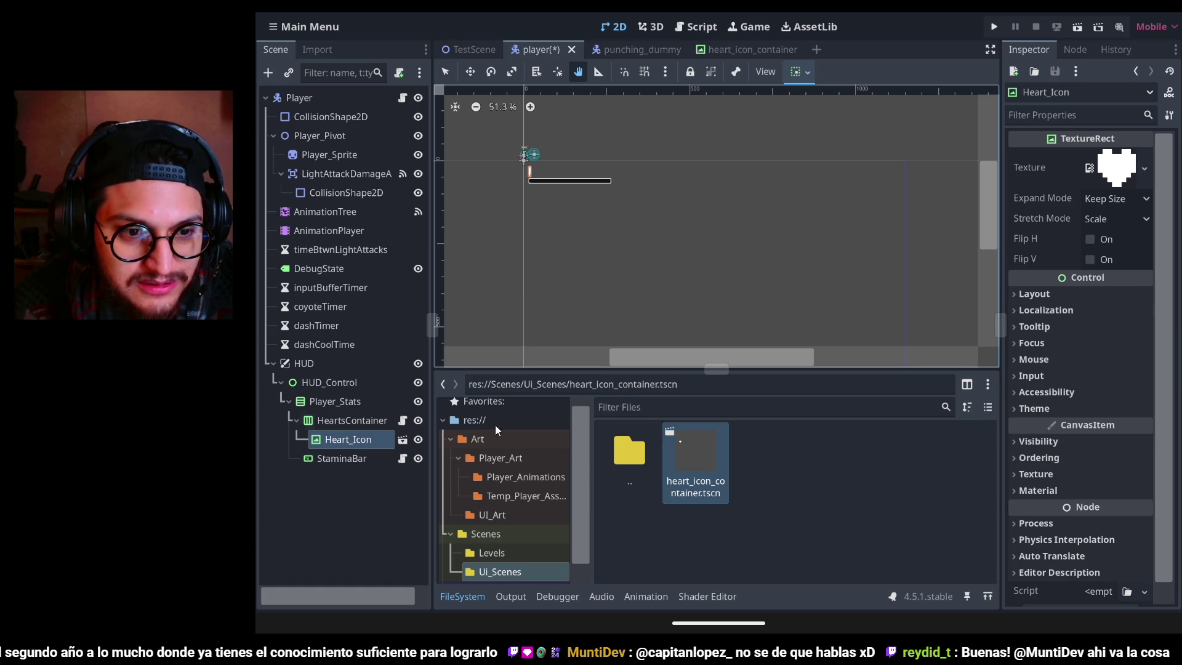
- Delete the Heart_Icon instance from HeartsContainer and save the player scene
click(318, 442)
key(Delete)
key(Return)
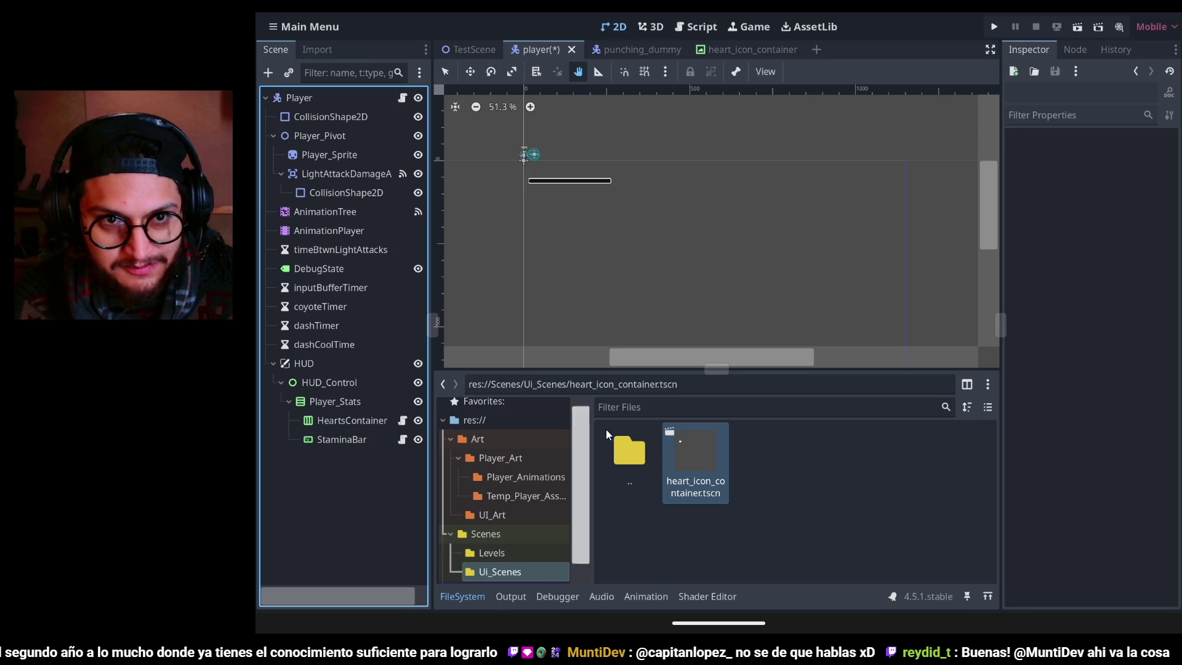
key(ctrl+s)
- Set the heart icon's Expand Mode back to Keep Size, save, and open HeartsContainer's script
double_click(690, 448)
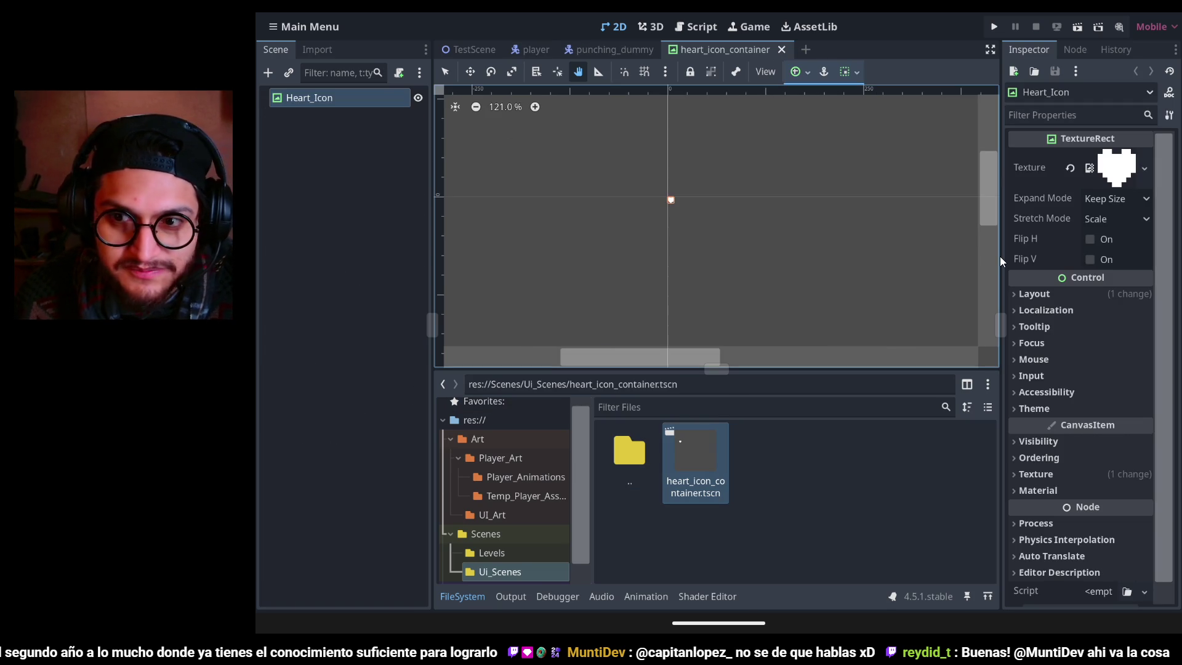
click(1111, 199)
click(1116, 274)
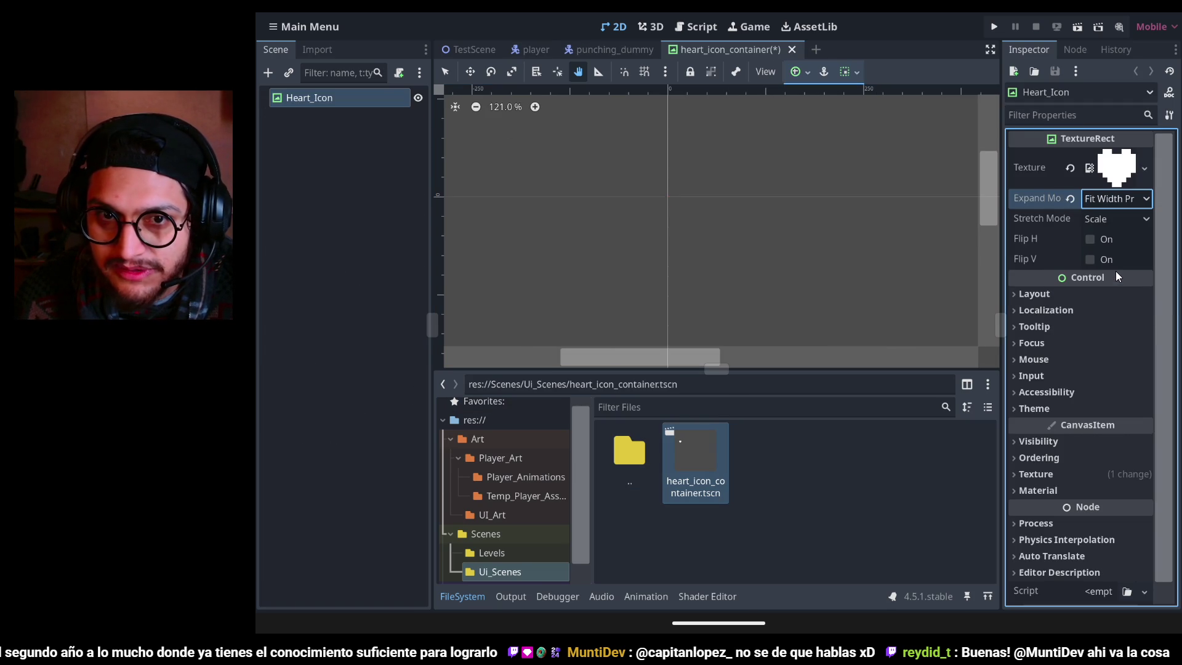
click(1069, 202)
key(ctrl+s)
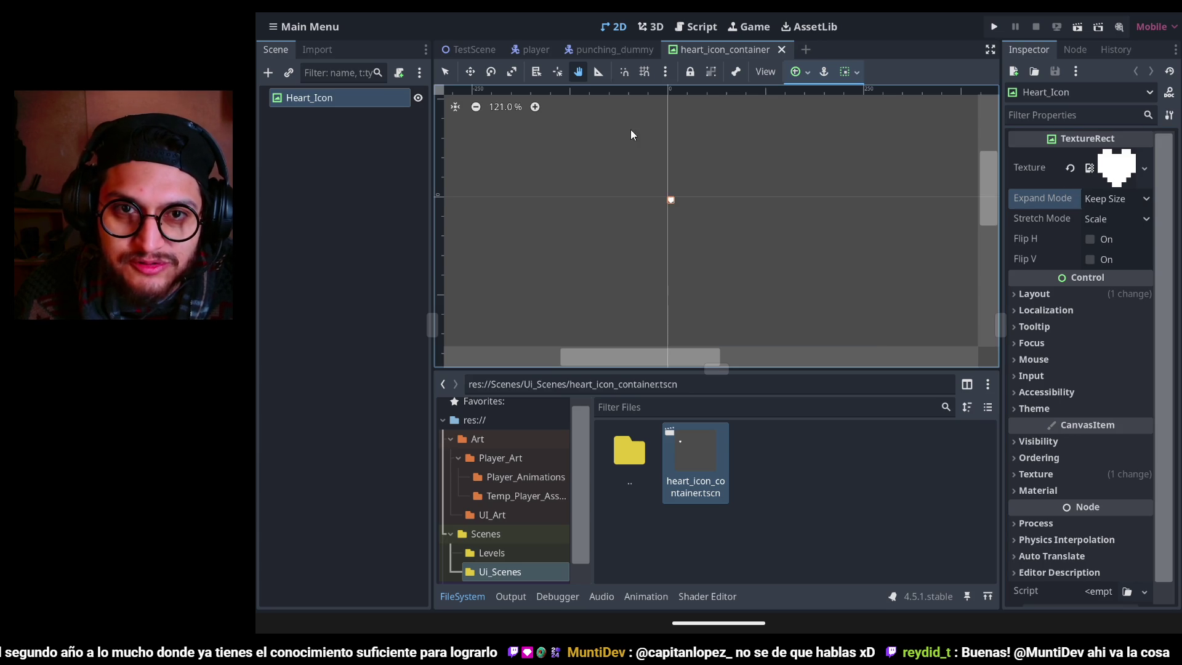
click(518, 47)
click(400, 422)
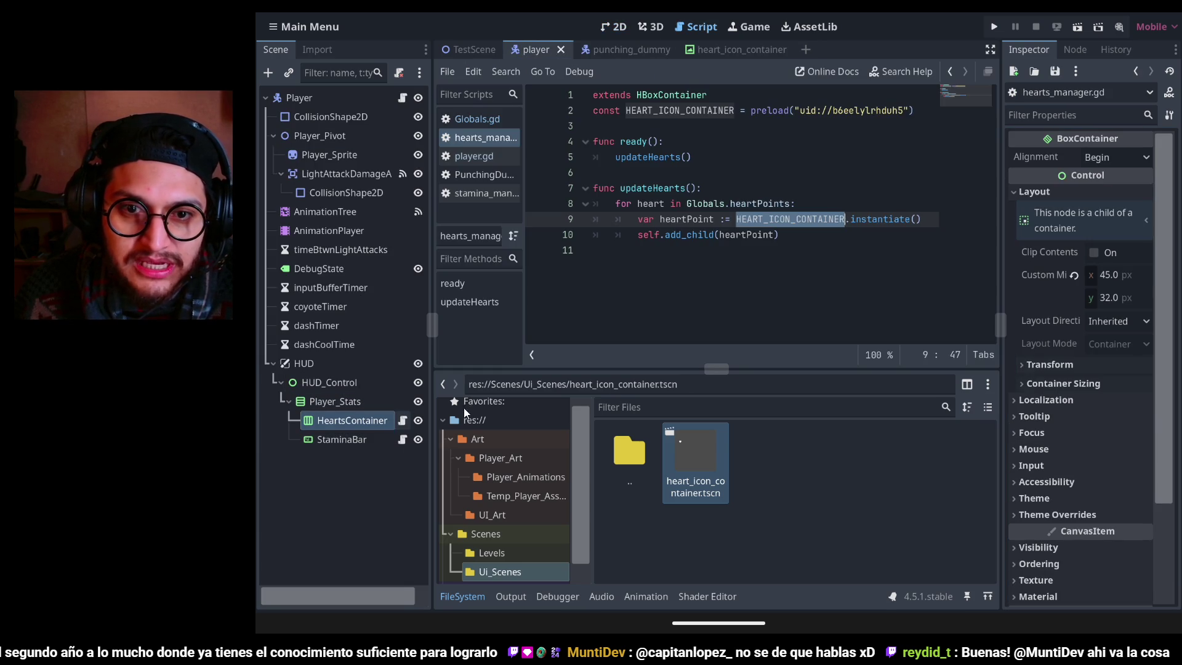
- Add print("heart added") inside the heart loop, save, and run the game to check it
click(636, 203)
click(770, 202)
click(659, 205)
click(822, 206)
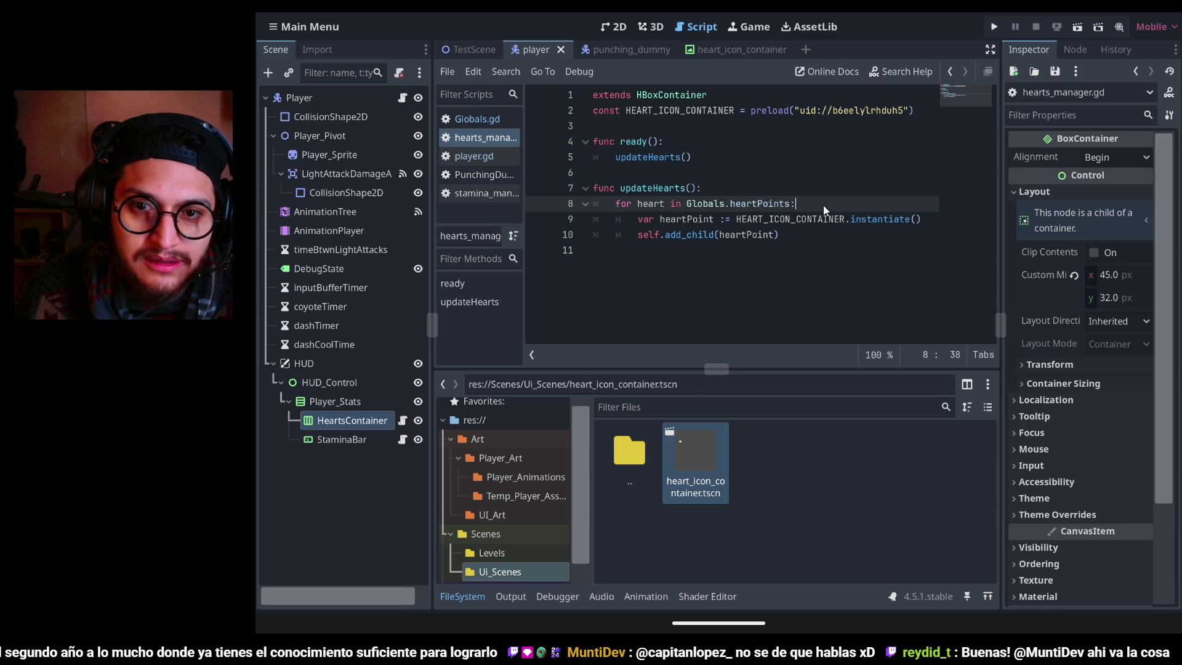
key(Return)
text(print(2)
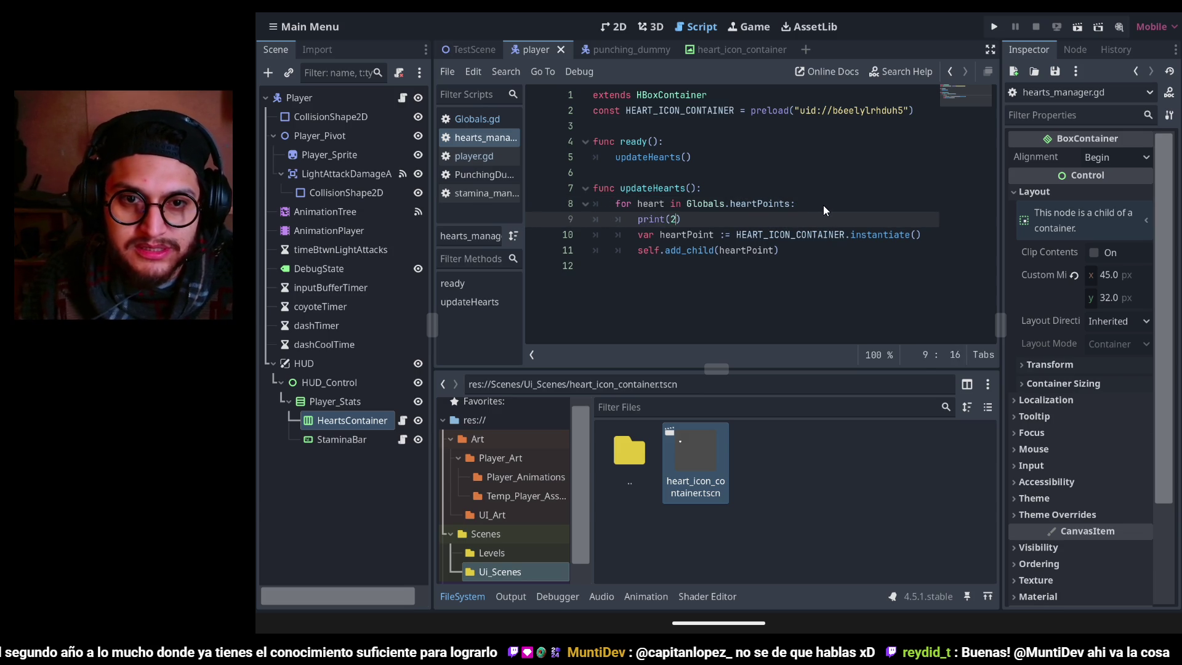
key(BackSpace)
text("heart )
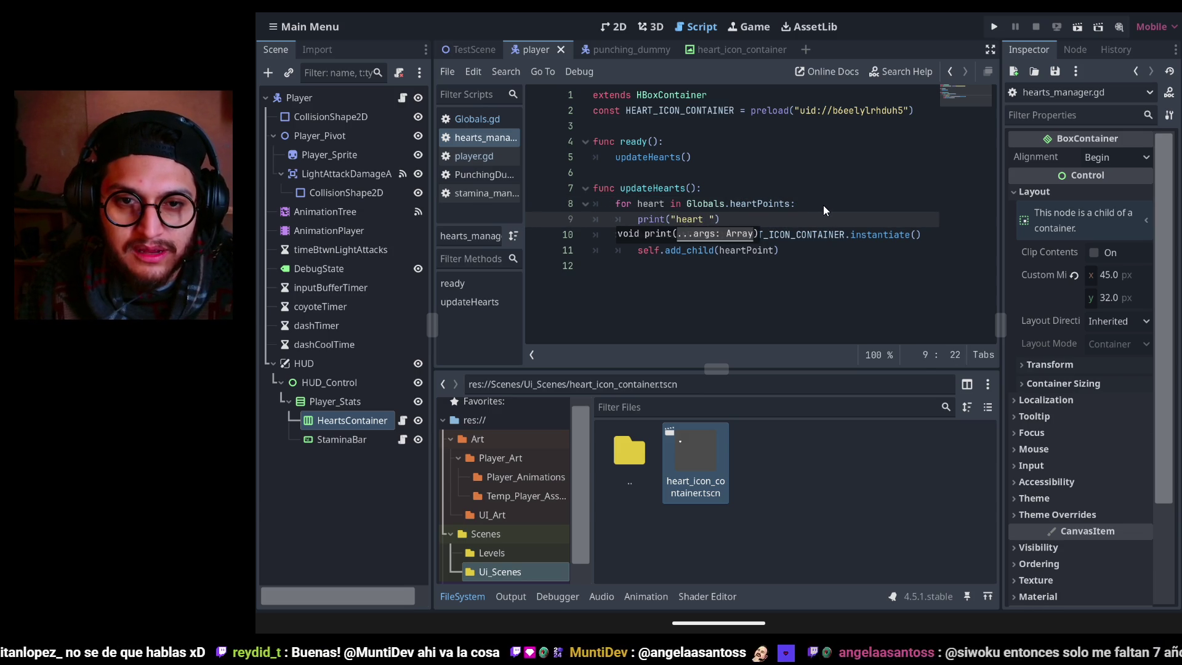
text(added)
key(ctrl+s)
click(994, 27)
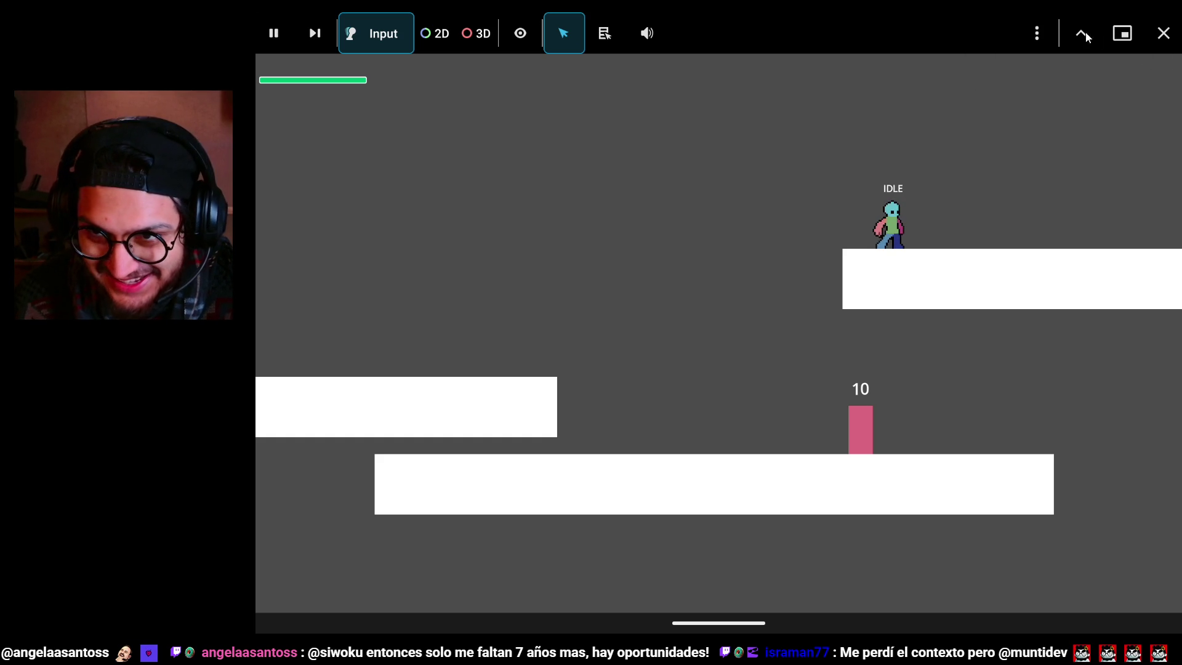
click(1121, 34)
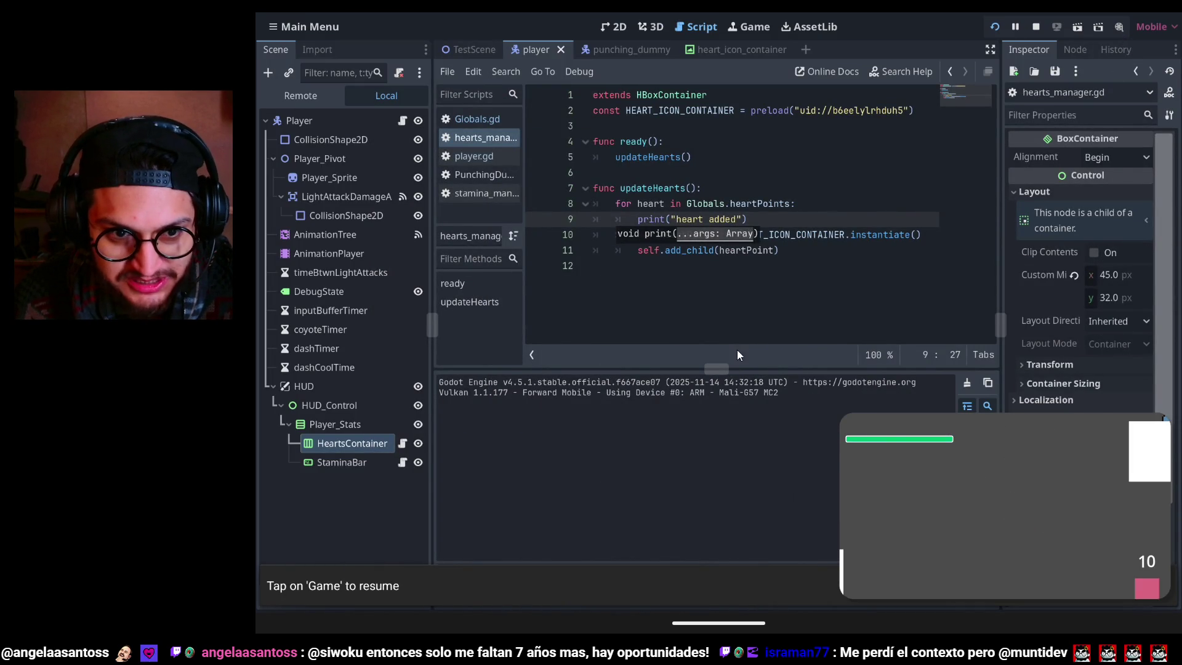
- Close the floating game window via its picture-in-picture settings and return to the Godot editor
mouse_move(954, 440)
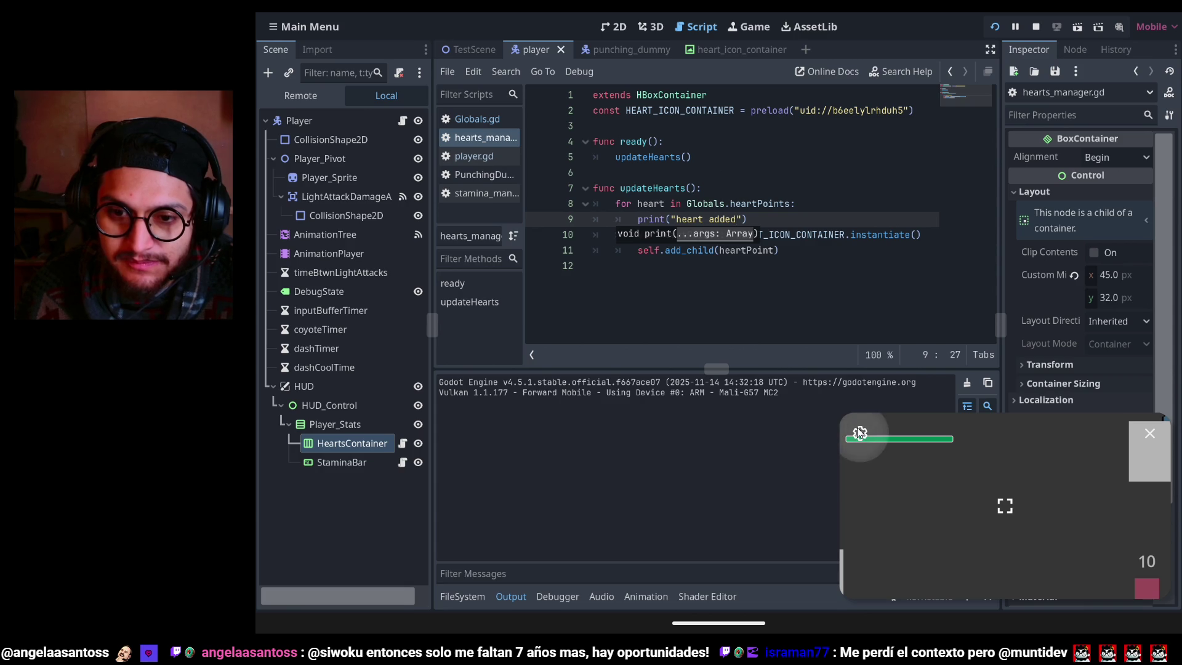
click(860, 434)
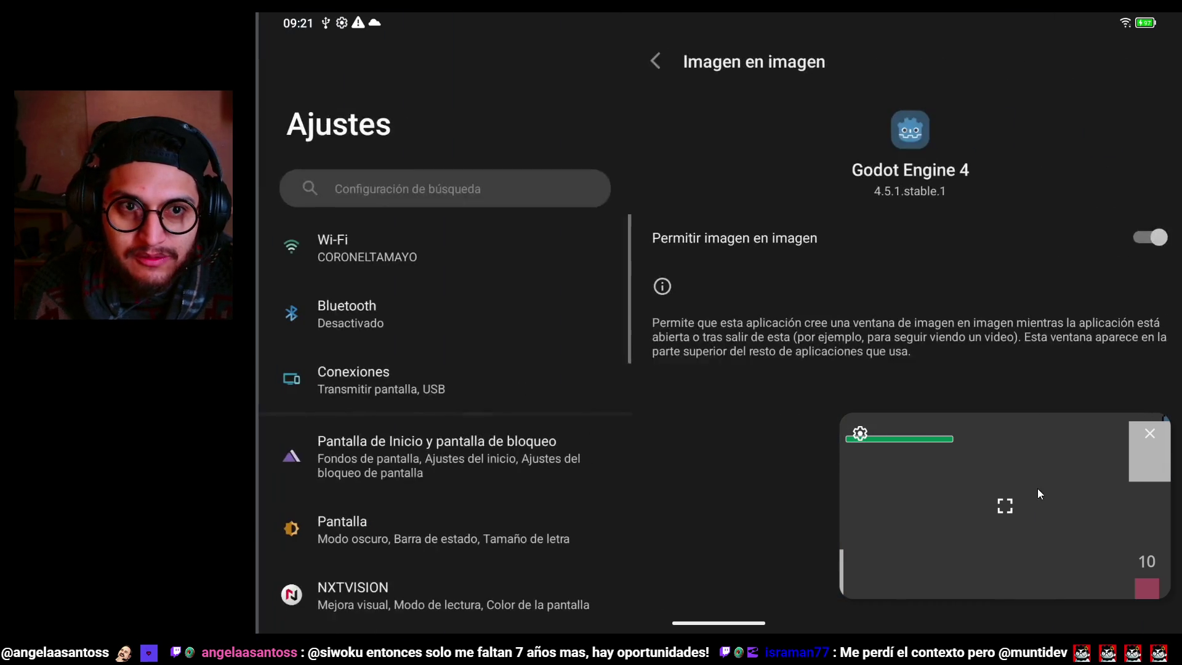
scroll(440, 98, down, 2)
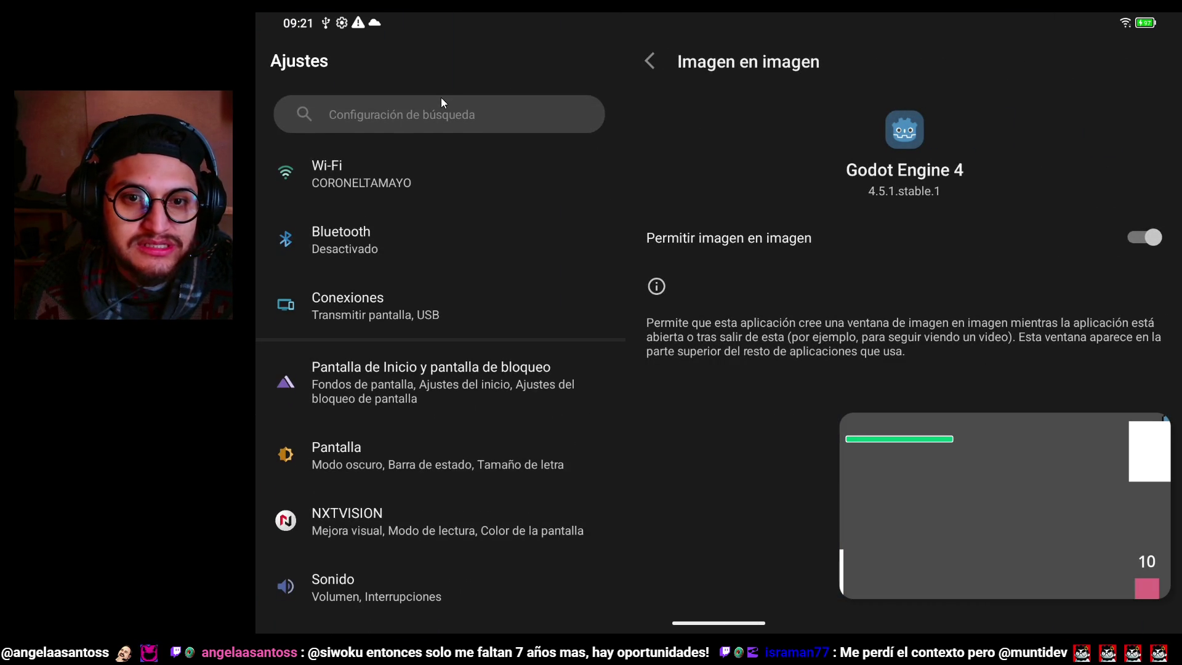
click(1148, 434)
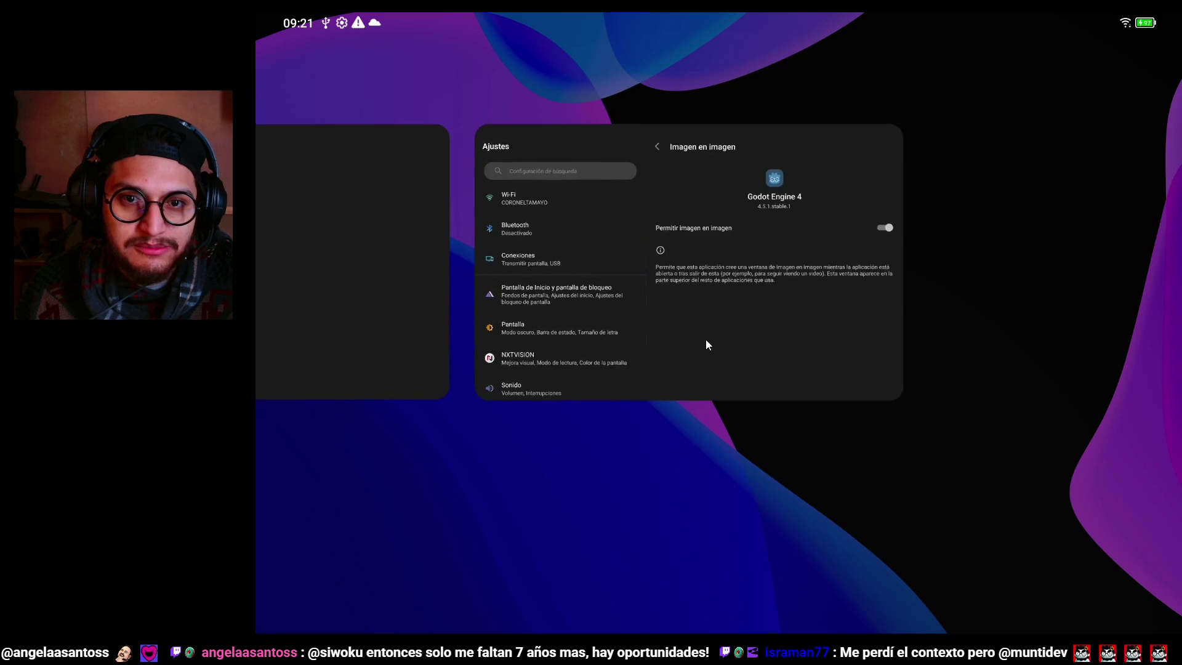
drag(778, 447, 768, 169)
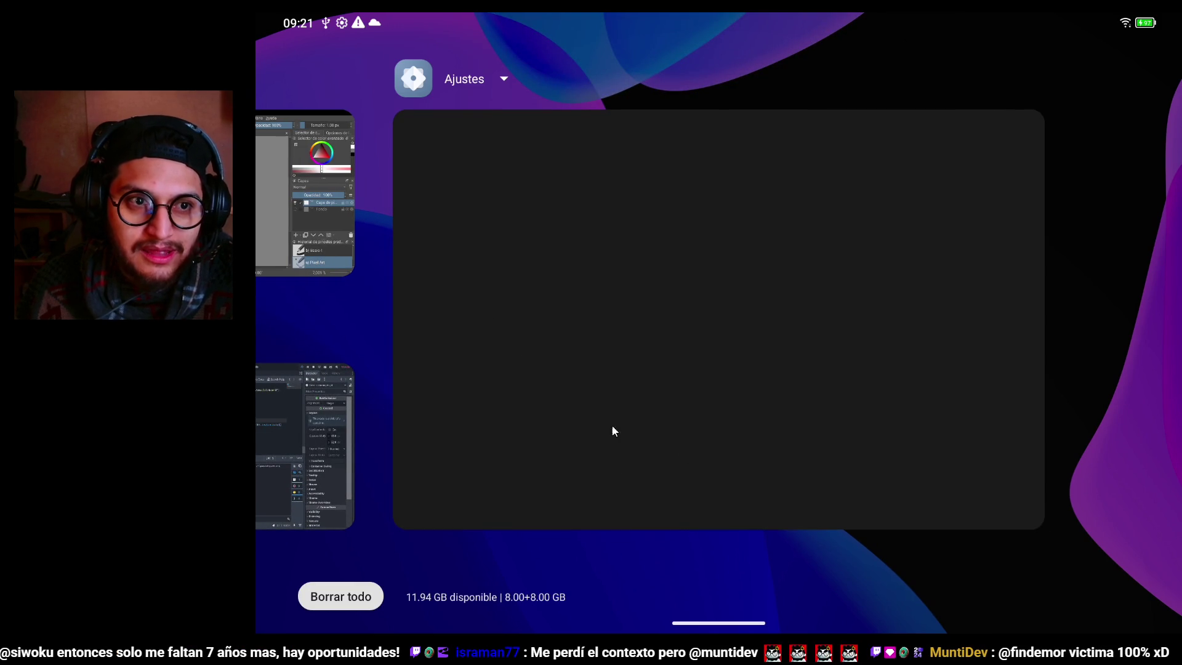
drag(613, 431, 603, 98)
drag(717, 369, 756, 97)
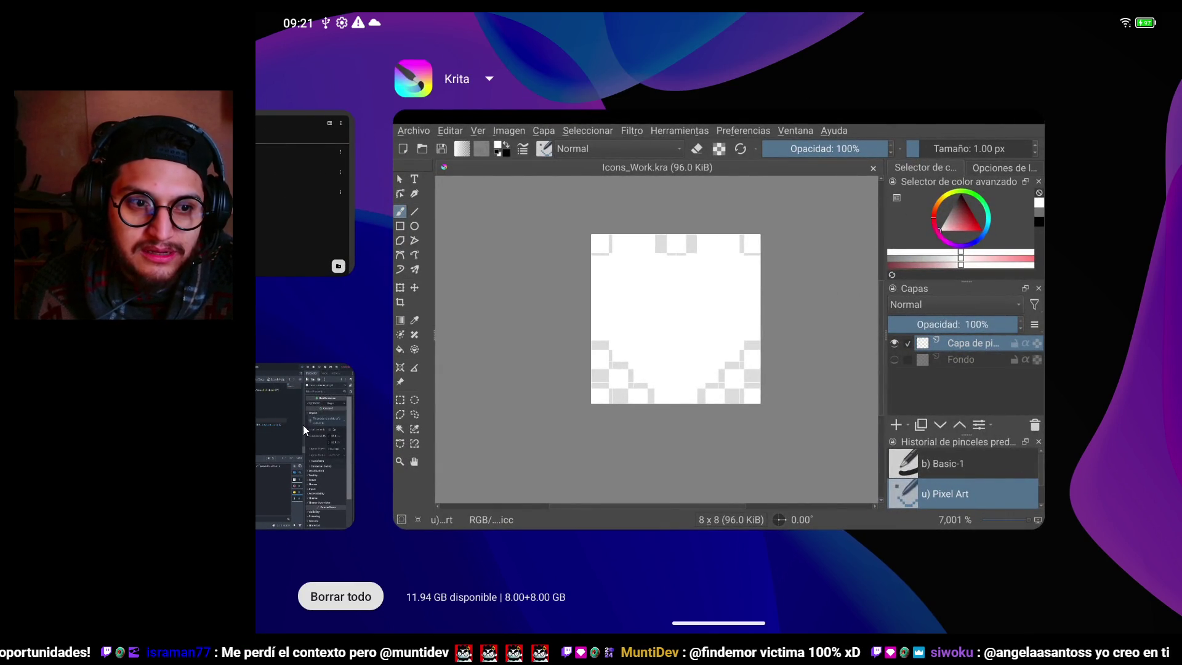
click(303, 425)
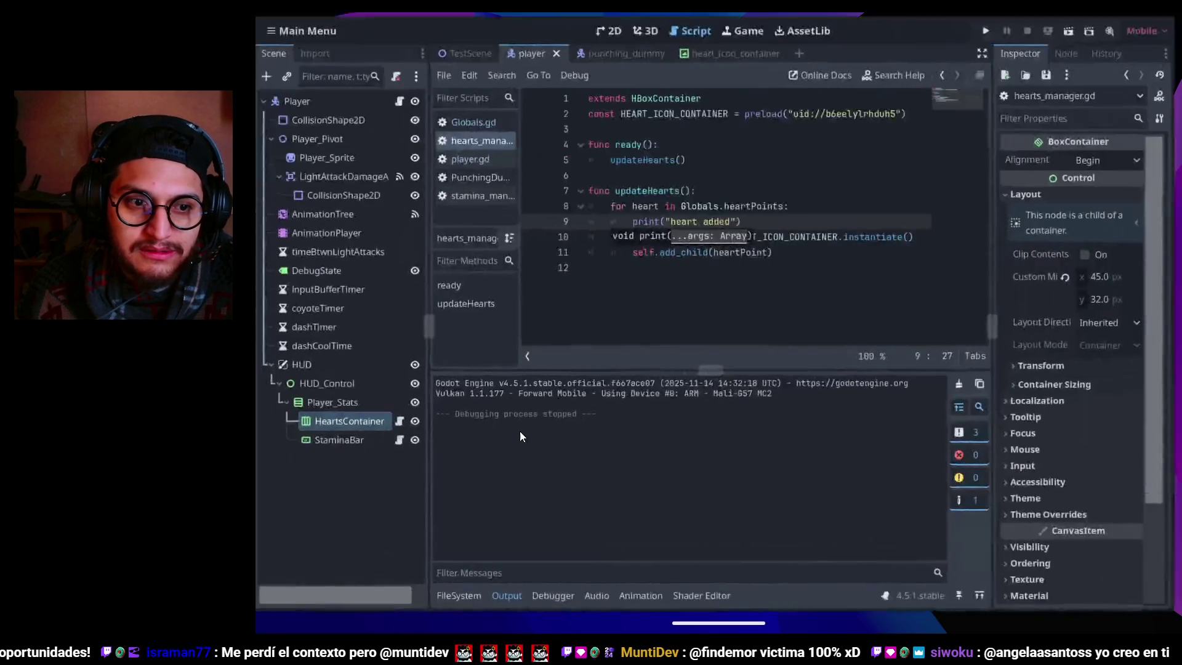
click(690, 203)
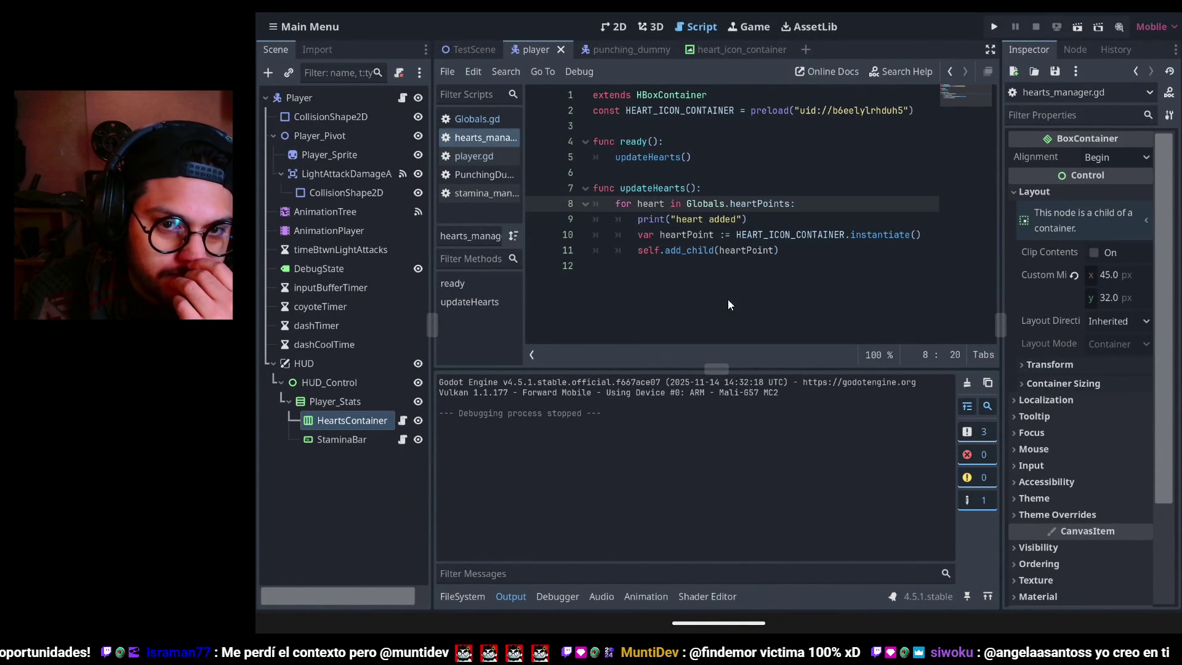
click(730, 205)
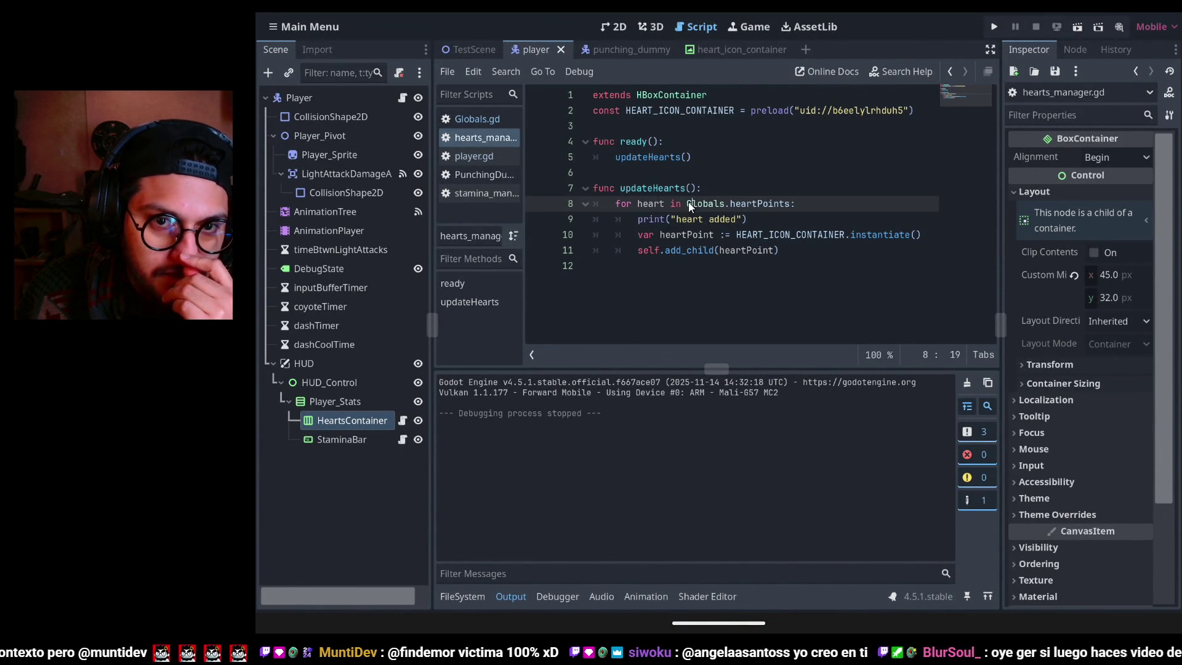
double_click(660, 186)
click(678, 221)
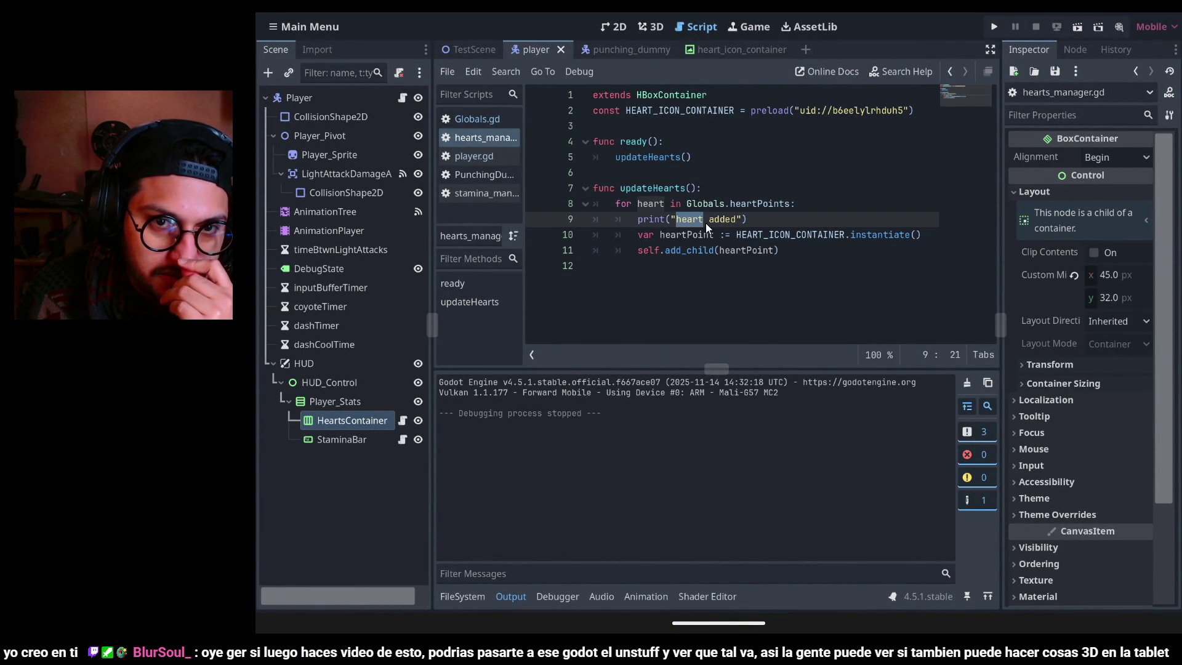
double_click(726, 220)
double_click(660, 193)
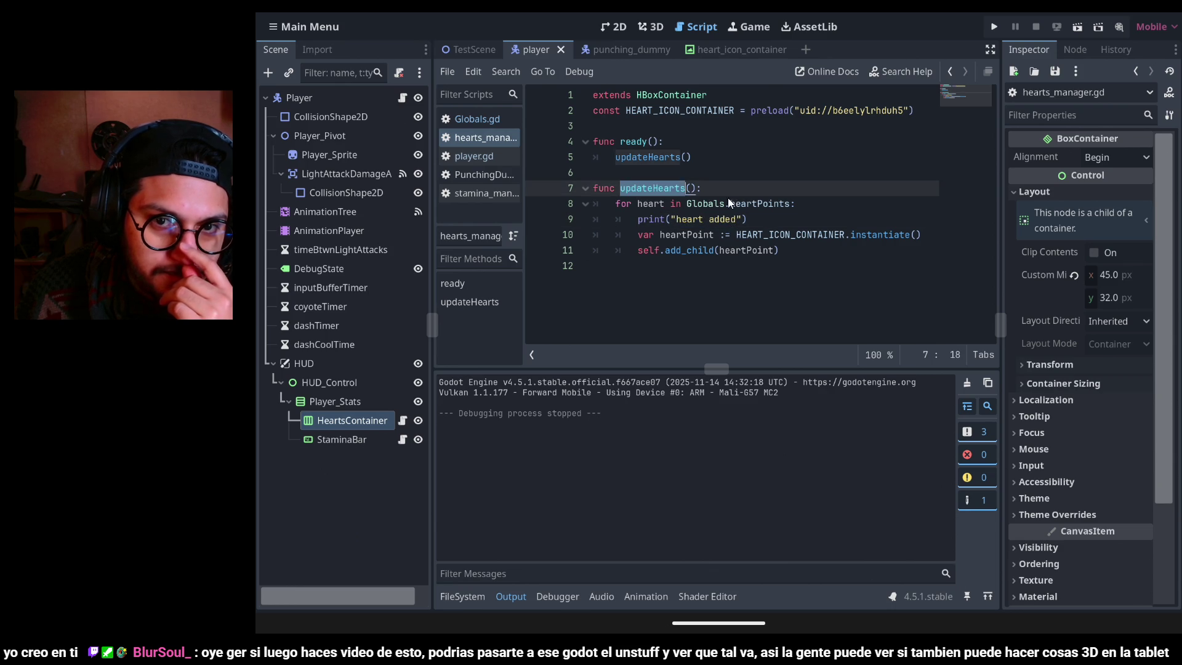
double_click(748, 204)
click(489, 119)
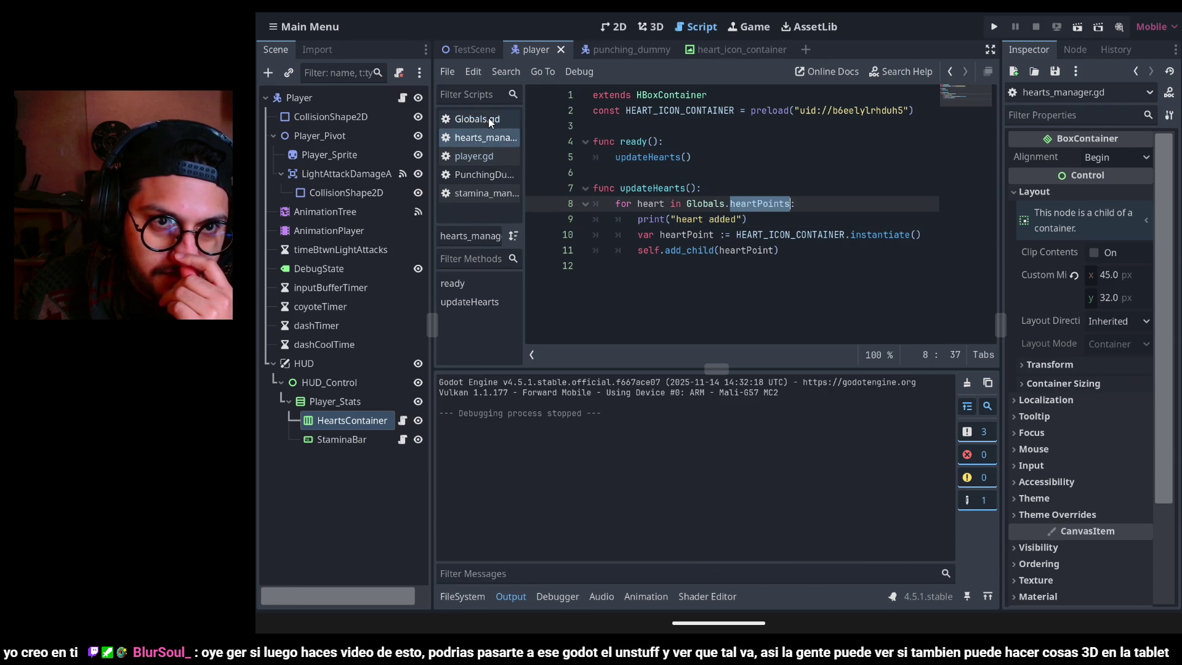
click(500, 138)
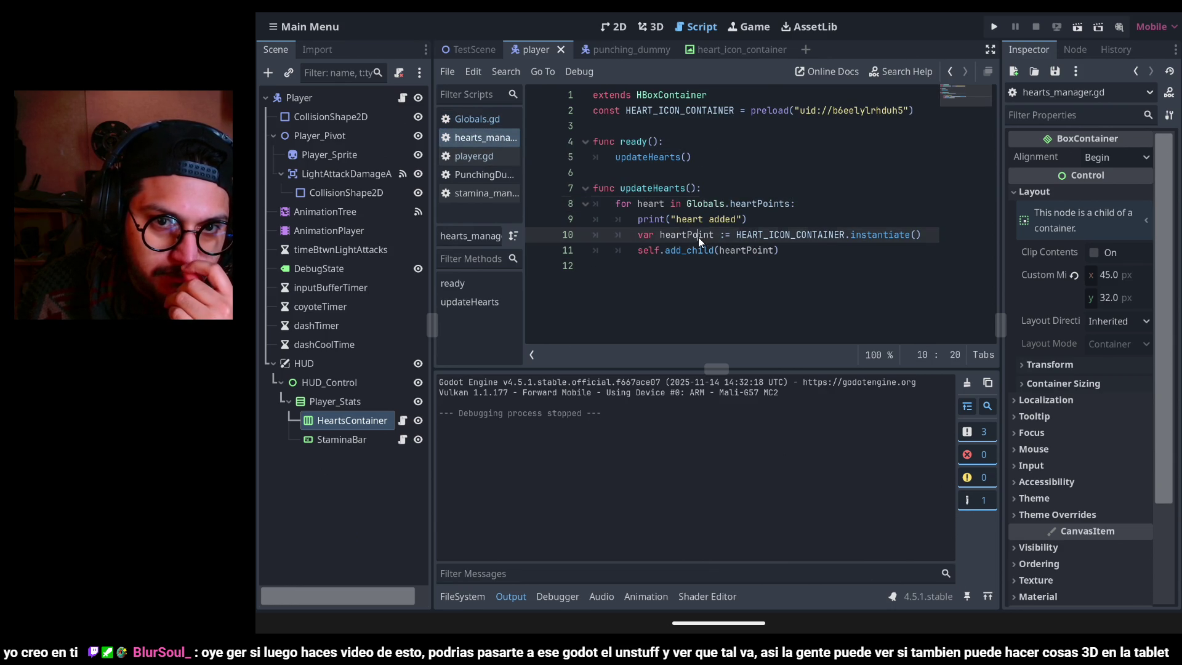
- Run the game, then close its floating window to stop the run
click(694, 219)
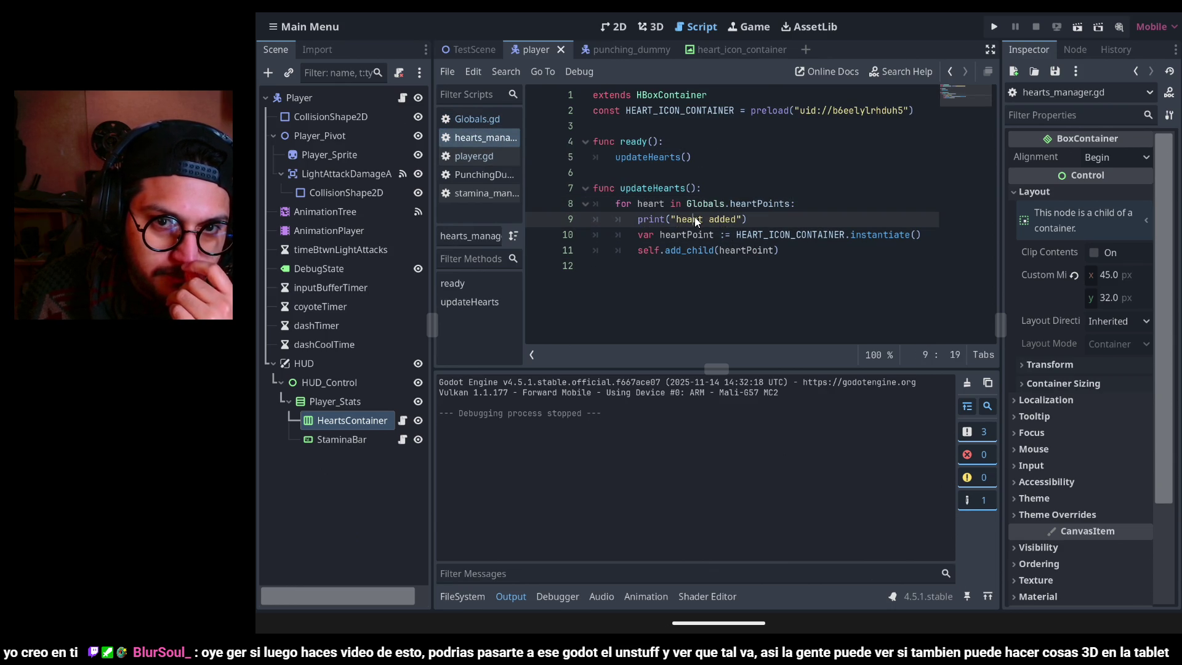
click(998, 26)
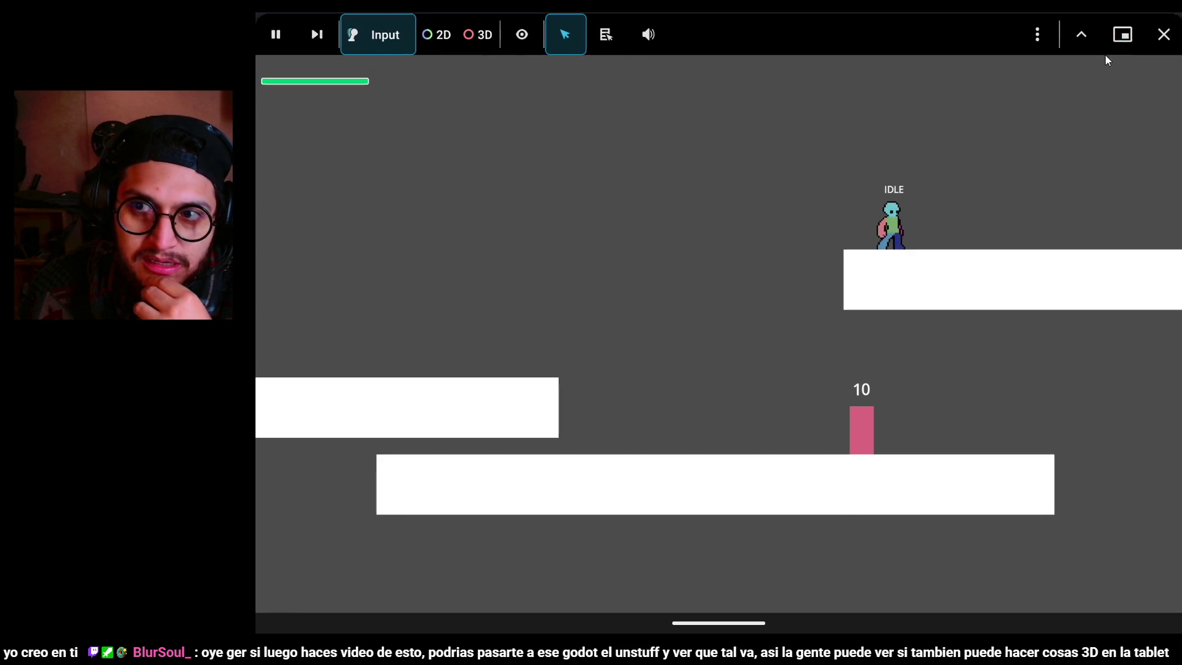
click(1122, 34)
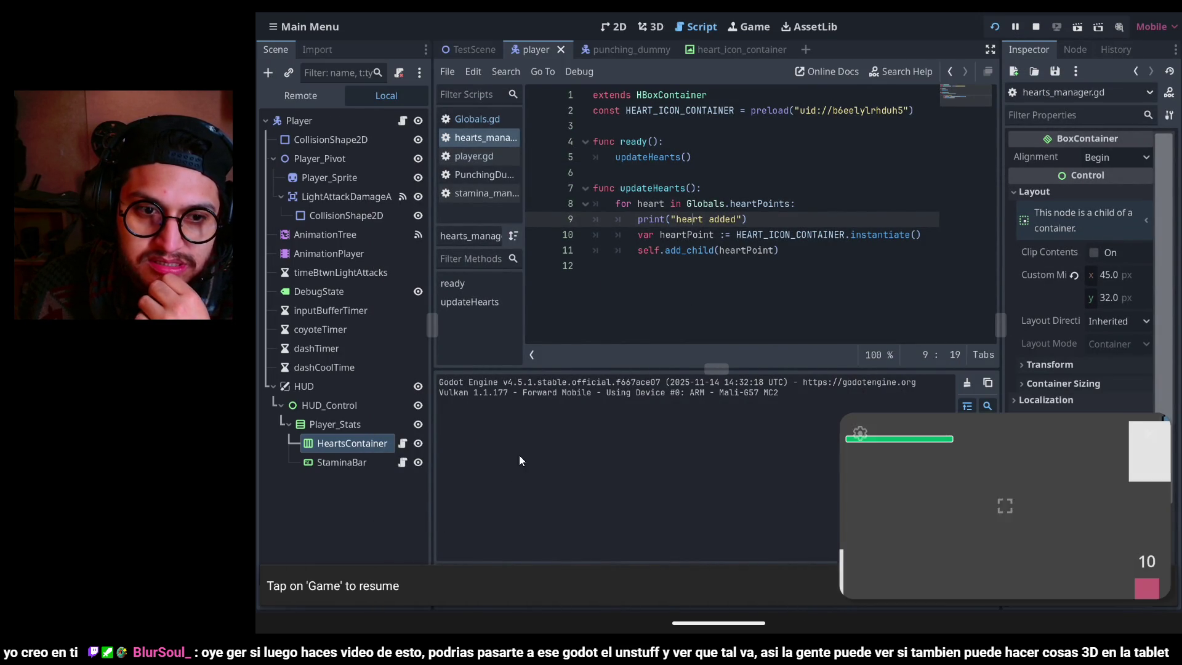
click(924, 480)
click(857, 430)
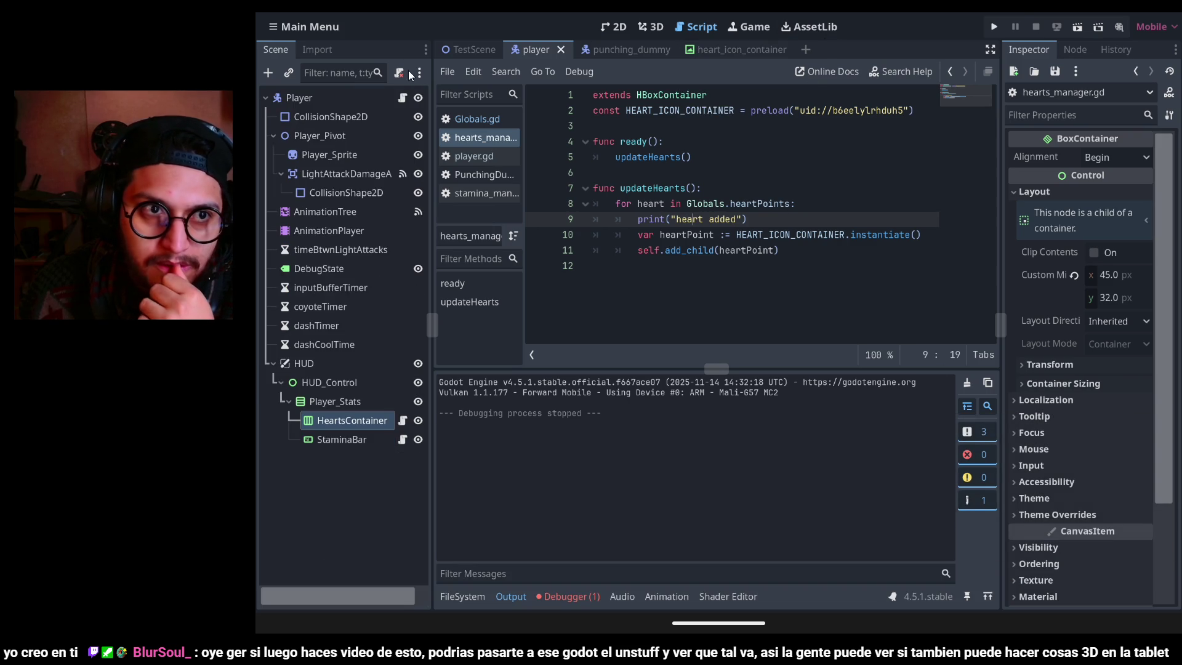
- Enable Embed Game On Play in the Game view options, then return to the 2D view
click(752, 29)
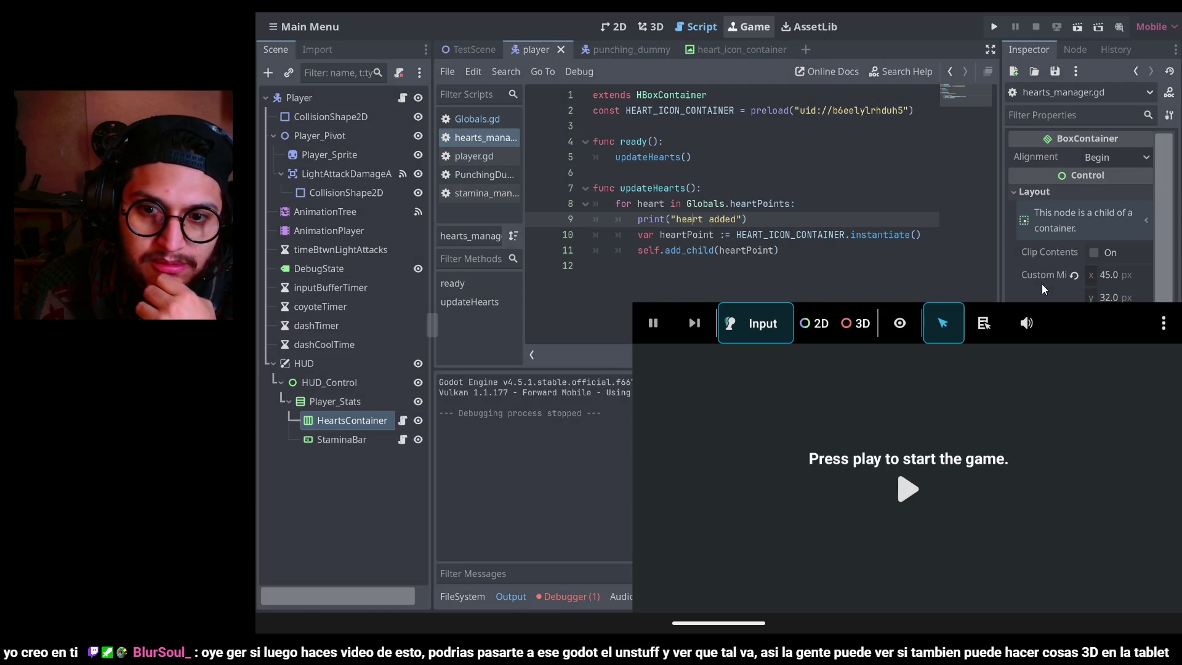
click(1163, 323)
click(1148, 366)
click(1140, 323)
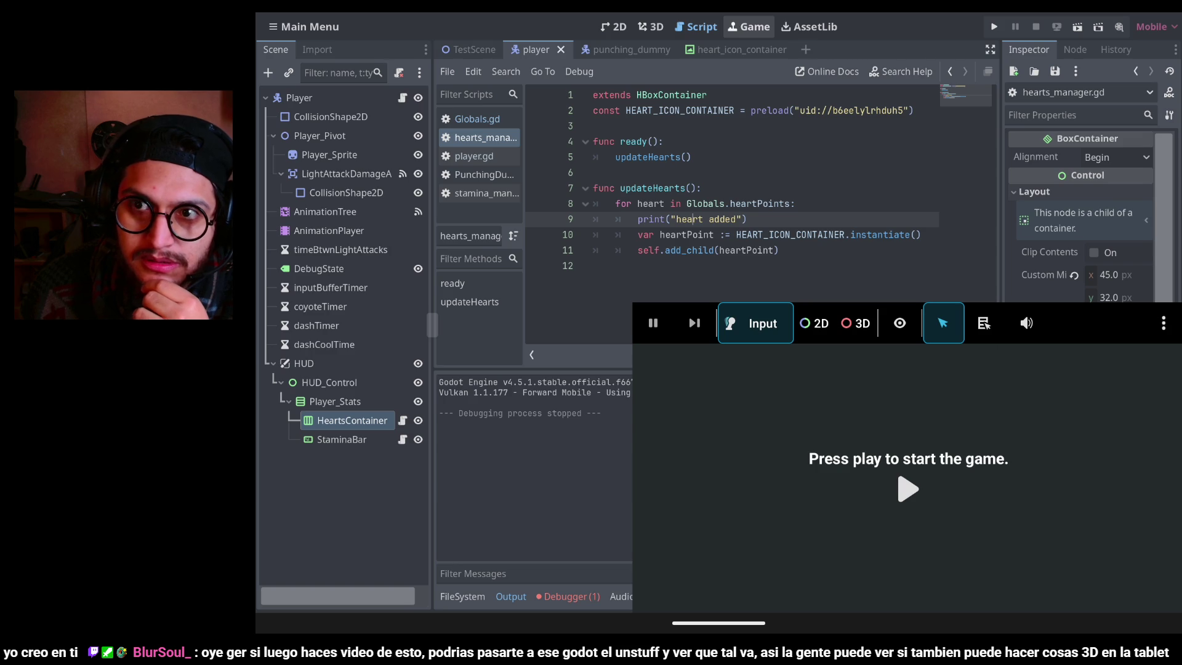
click(651, 27)
click(614, 27)
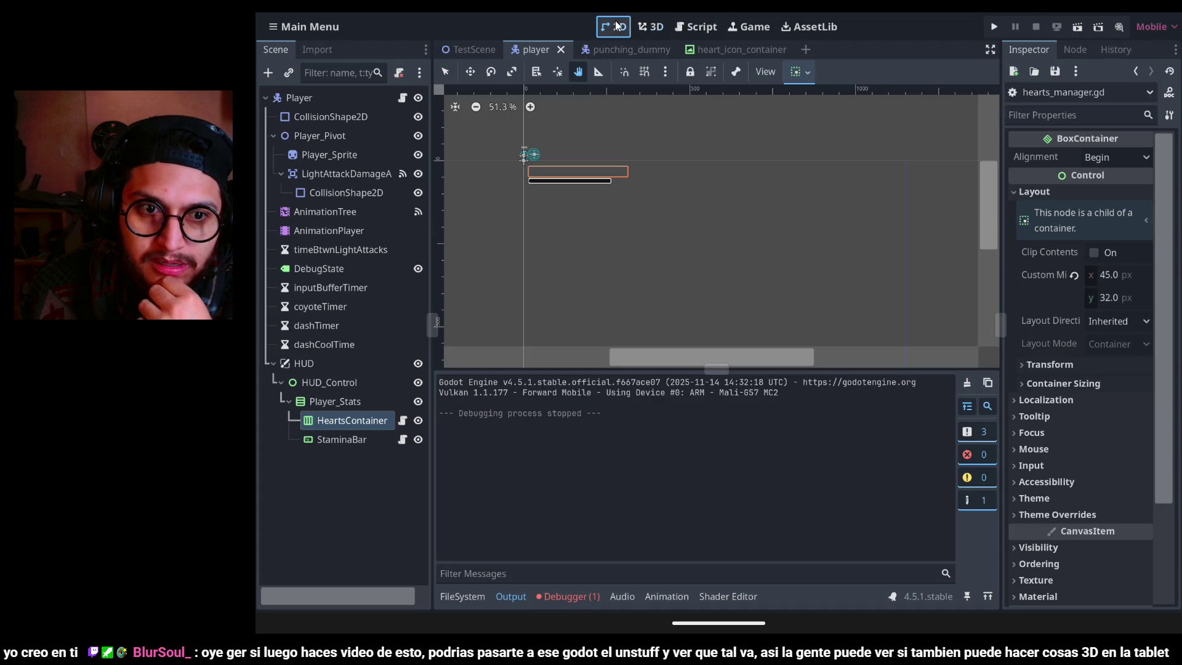
- Select StaminaBar and review the Debugger's error list and stack trace
click(346, 453)
click(341, 441)
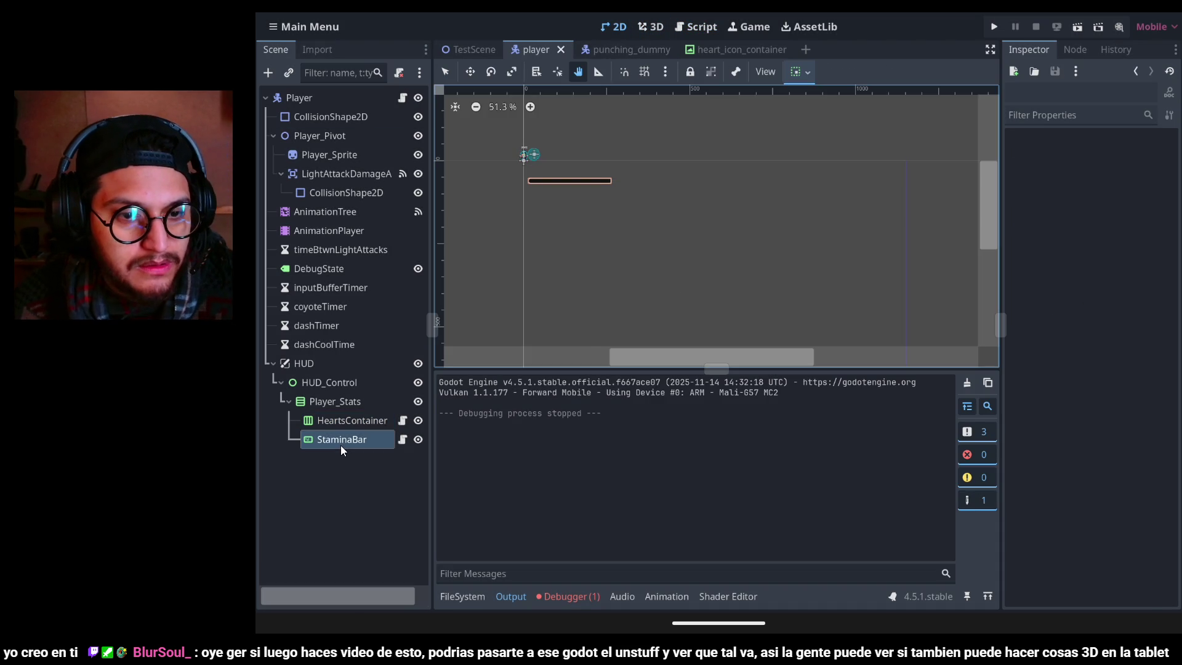
click(580, 595)
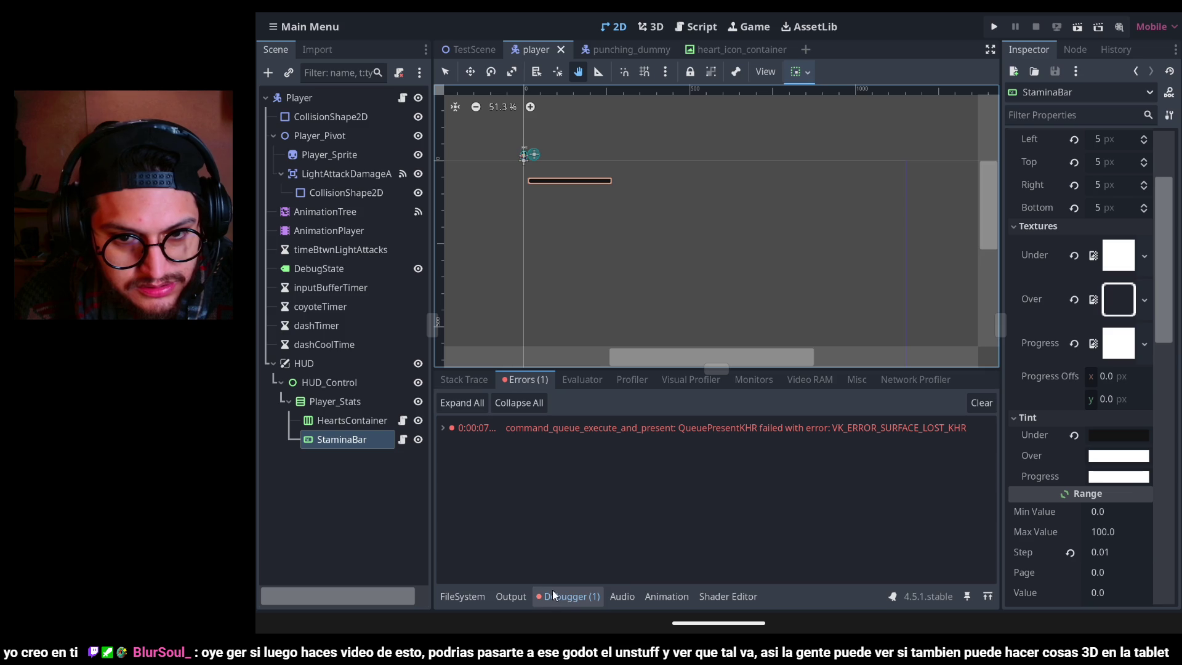
click(463, 381)
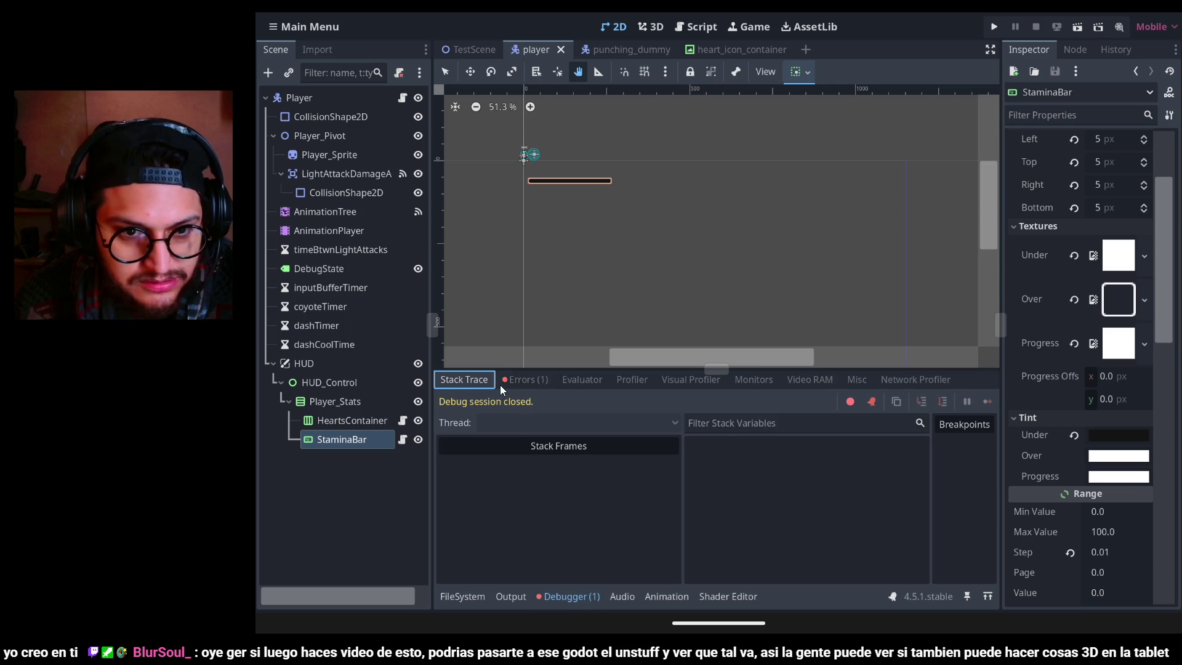
click(520, 598)
- Save and run the game, walk left and jump, close it, and reopen hearts_manager.gd
key(ctrl+s)
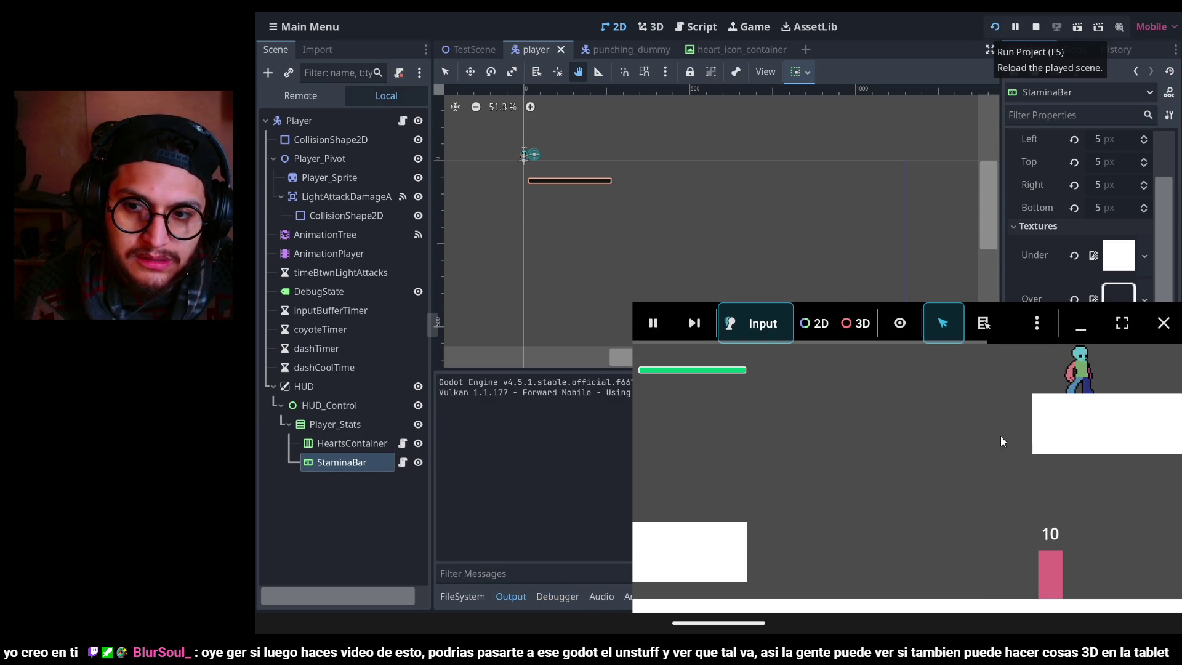
key(Left)
key(space)
key(space)
key(Left)
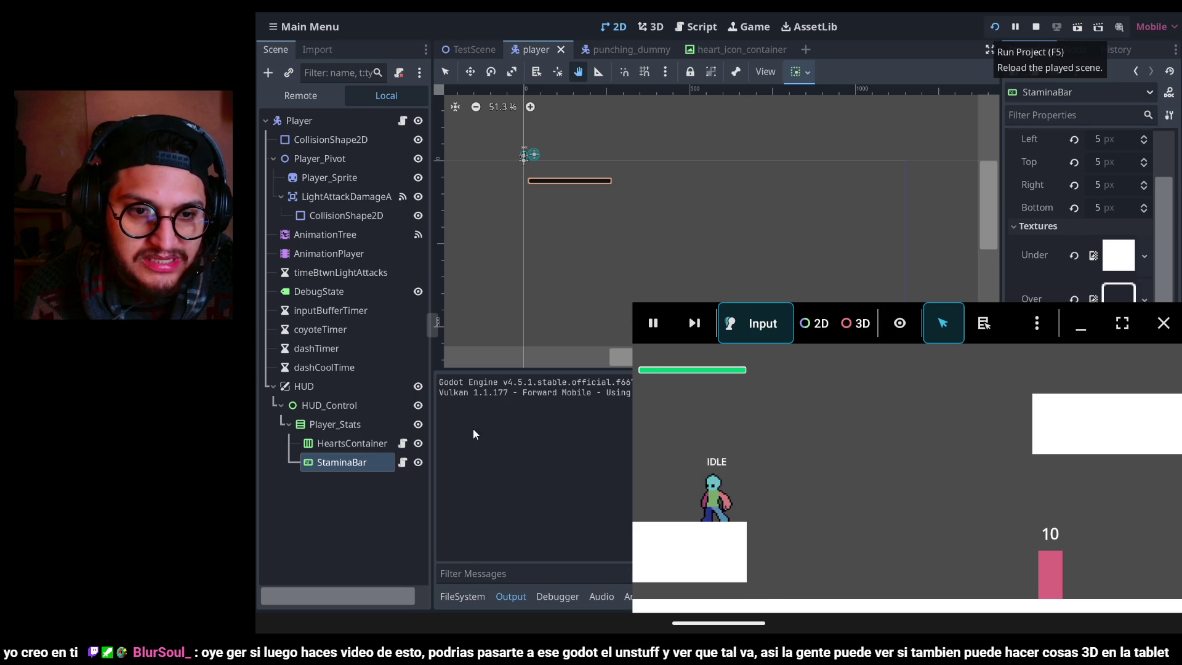
click(1161, 324)
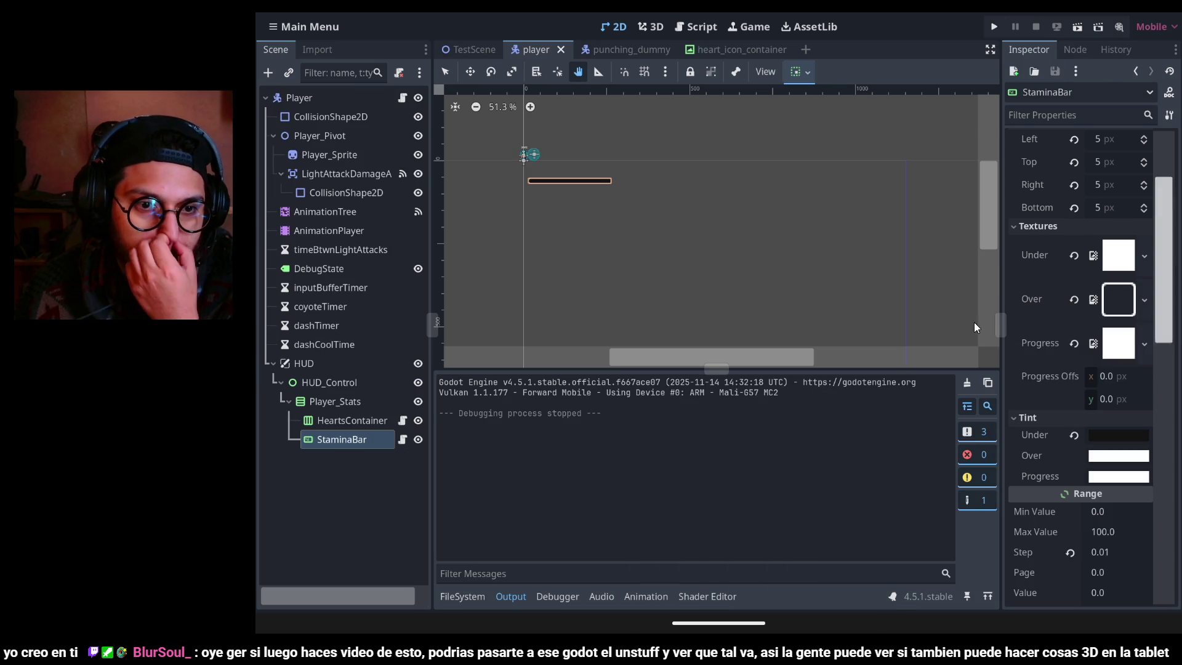
click(401, 420)
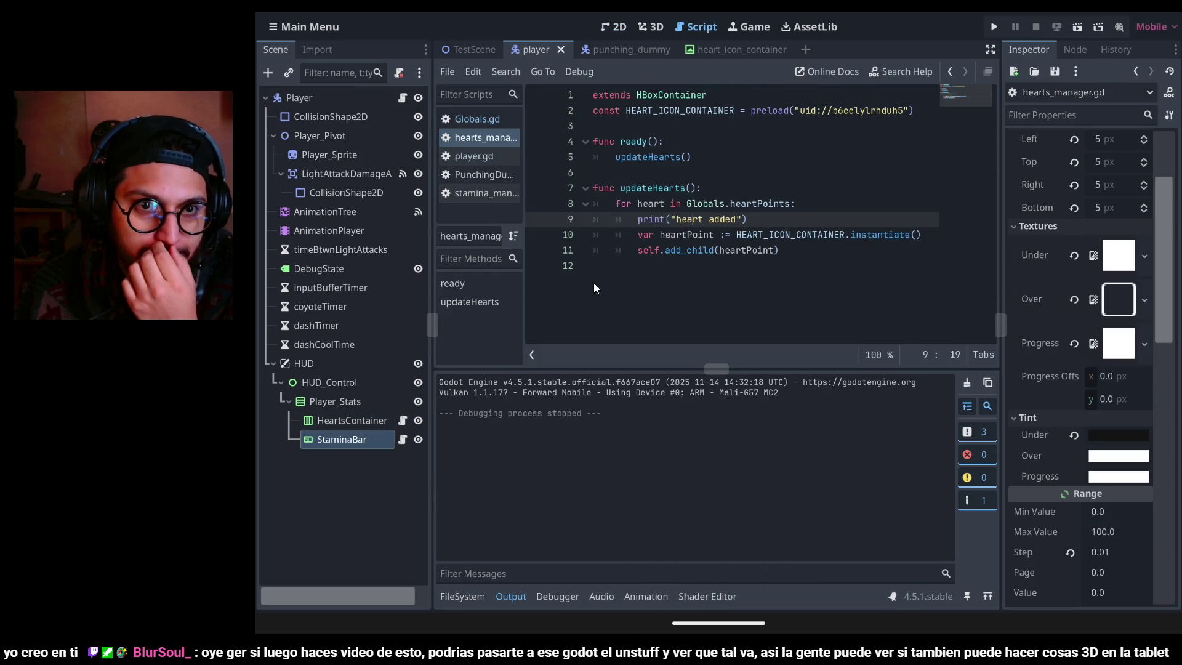
- Insert a call_deferred() call on a new line inside ready()
click(678, 163)
click(662, 182)
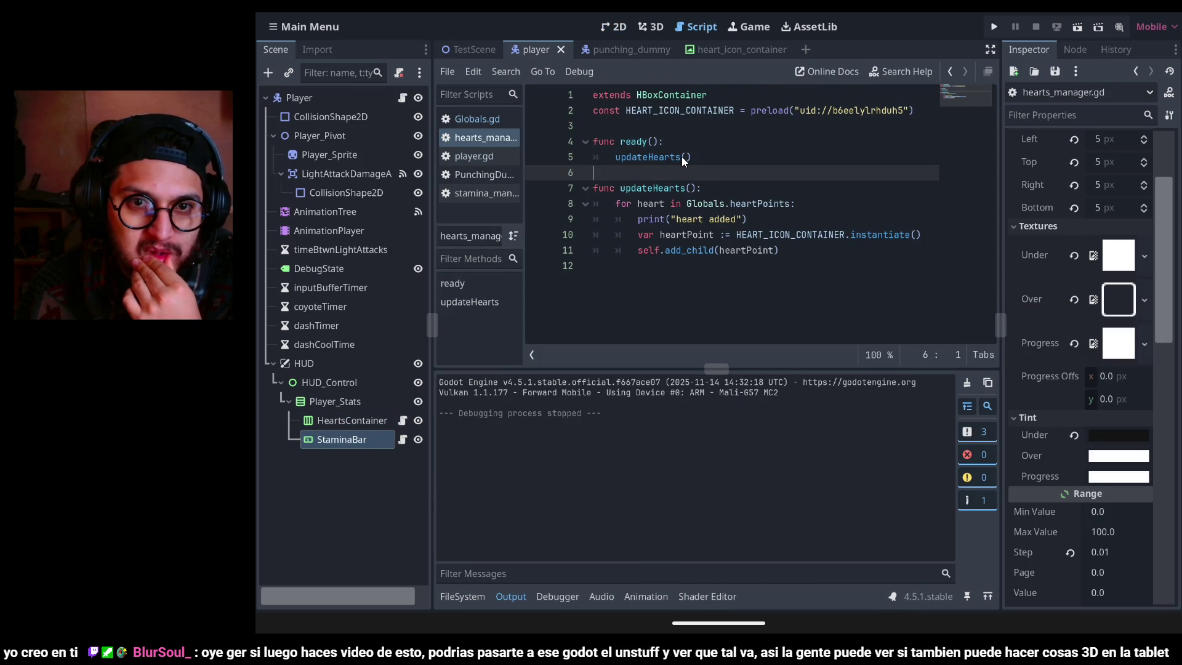
click(681, 157)
click(678, 142)
key(Return)
text(call_defe)
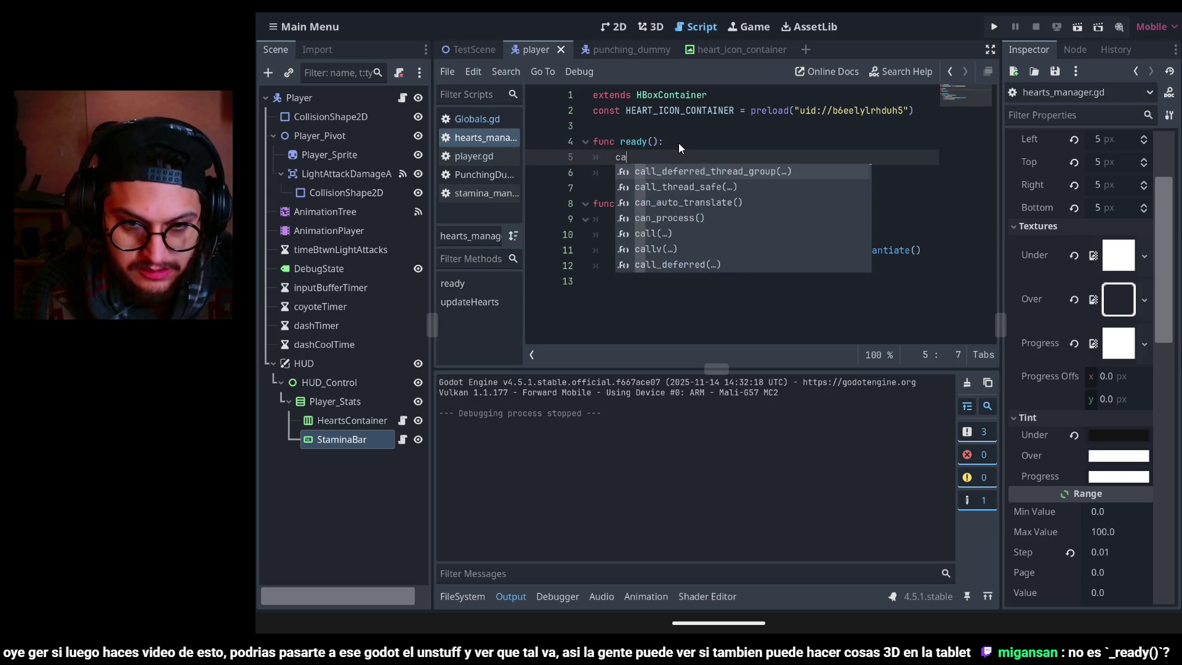
key(Down)
key(Return)
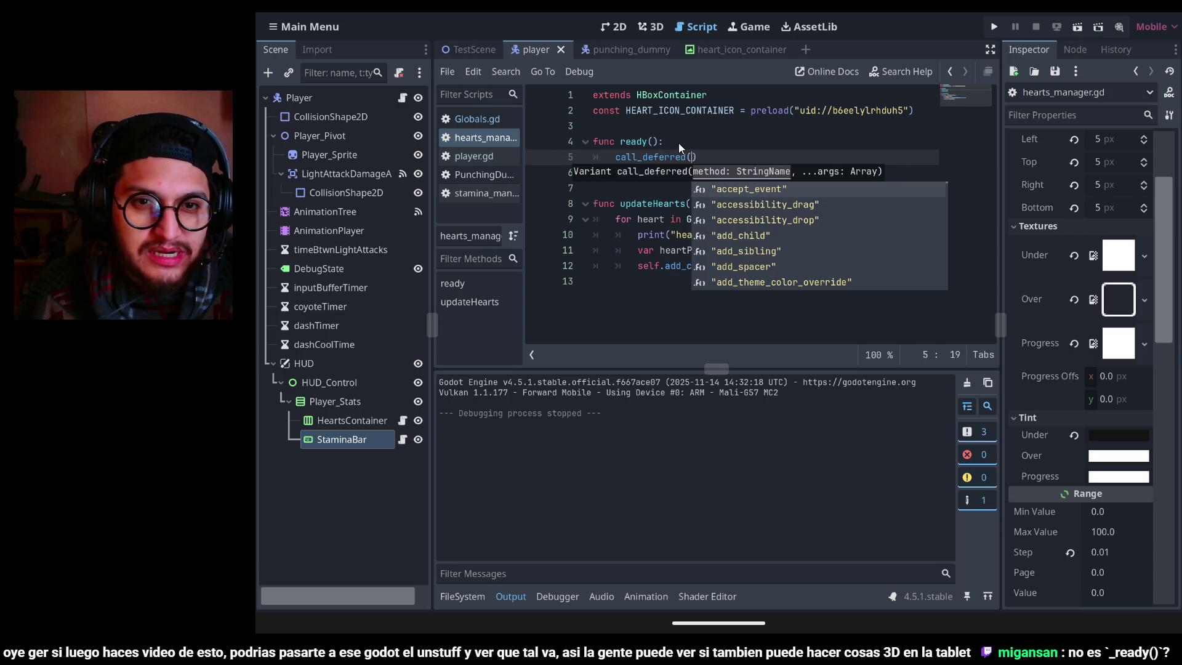
click(710, 135)
- Pass "updateHearts" to call_deferred and comment out the direct updateHearts() call with #
double_click(667, 172)
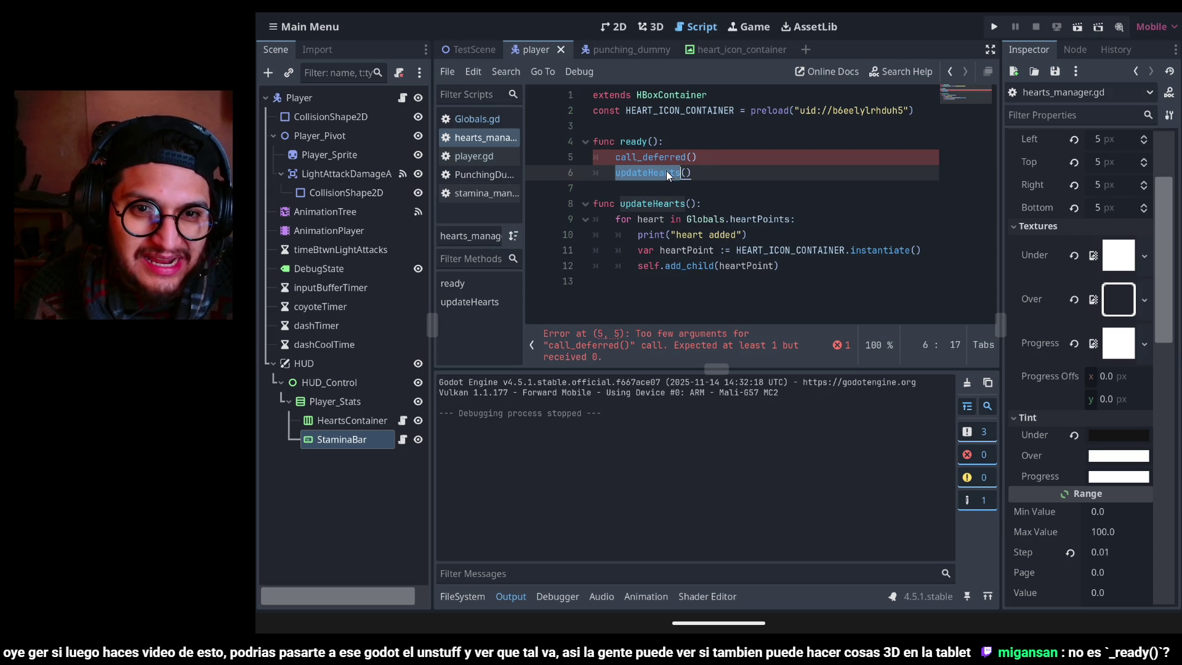
key(ctrl+c)
click(692, 157)
key(ctrl+v)
click(697, 157)
text(")
click(763, 158)
text(")
click(615, 172)
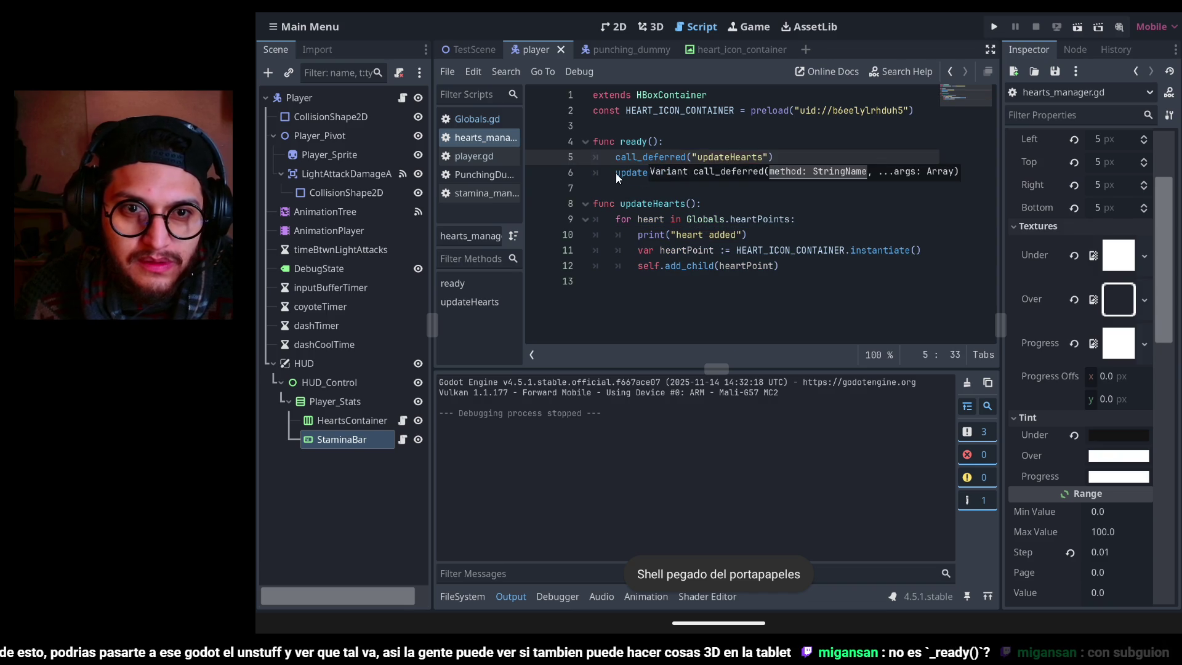
text(#)
click(782, 184)
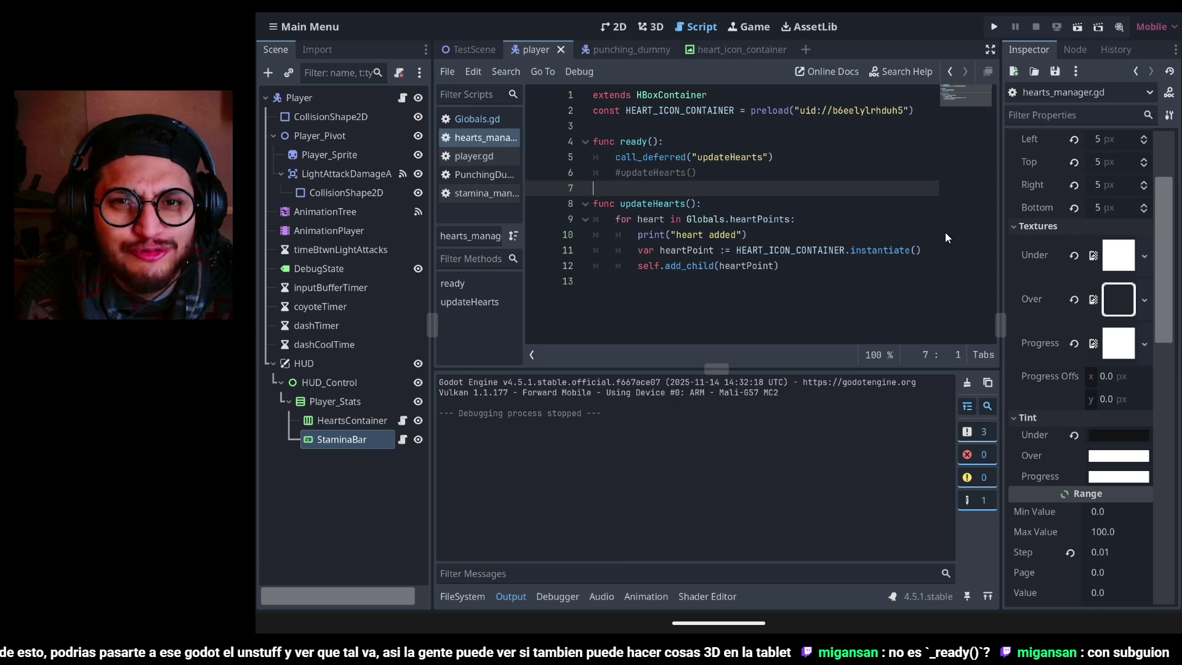
- Test-run the game, walking left and jumping onto the platform, then close it
click(996, 26)
key(Left)
key(space)
key(space)
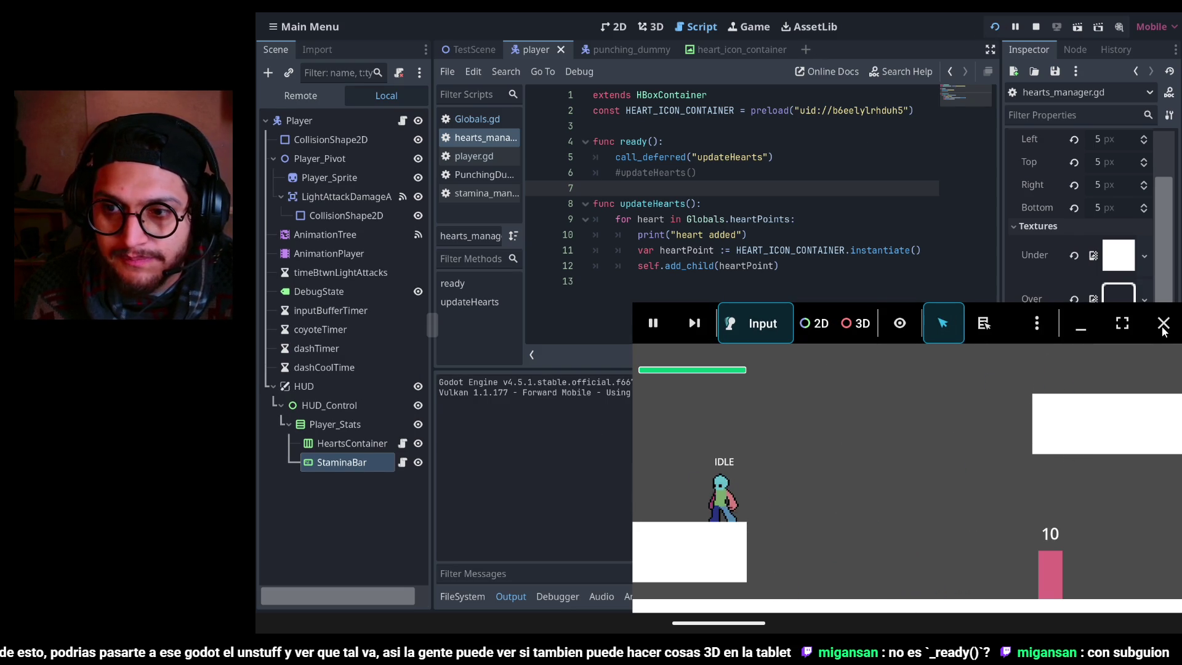
click(1162, 326)
click(733, 267)
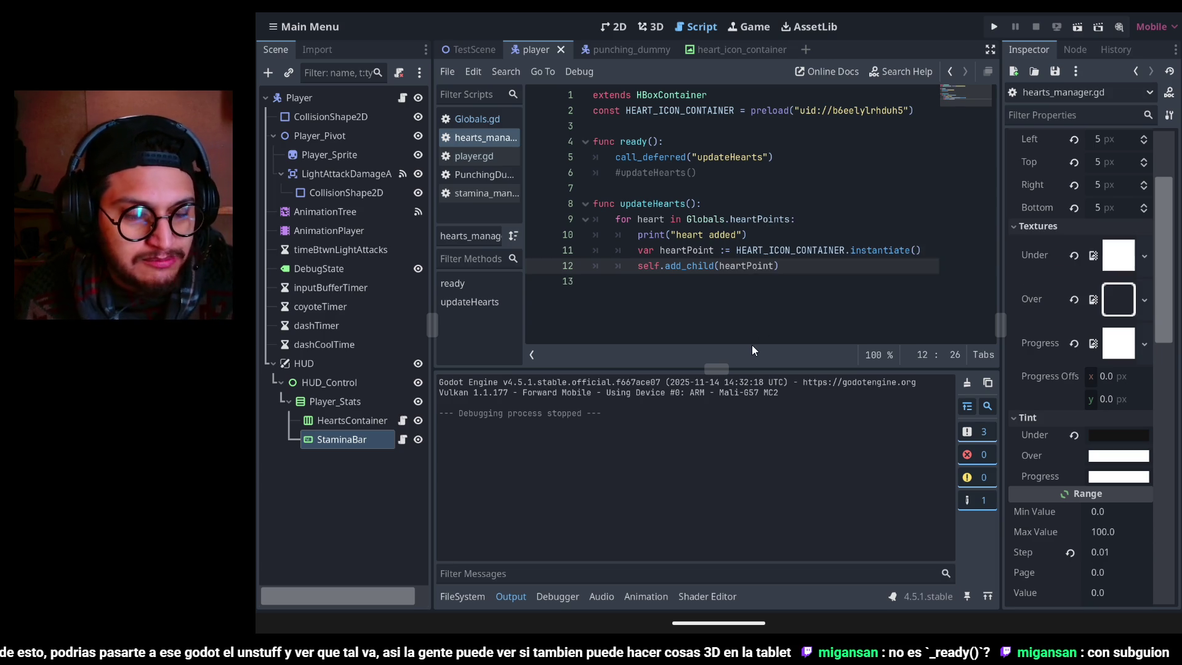
- Rename ready to _ready() -> void, comment out call_deferred and uncomment the direct updateHearts() call
click(740, 250)
mouse_move(806, 256)
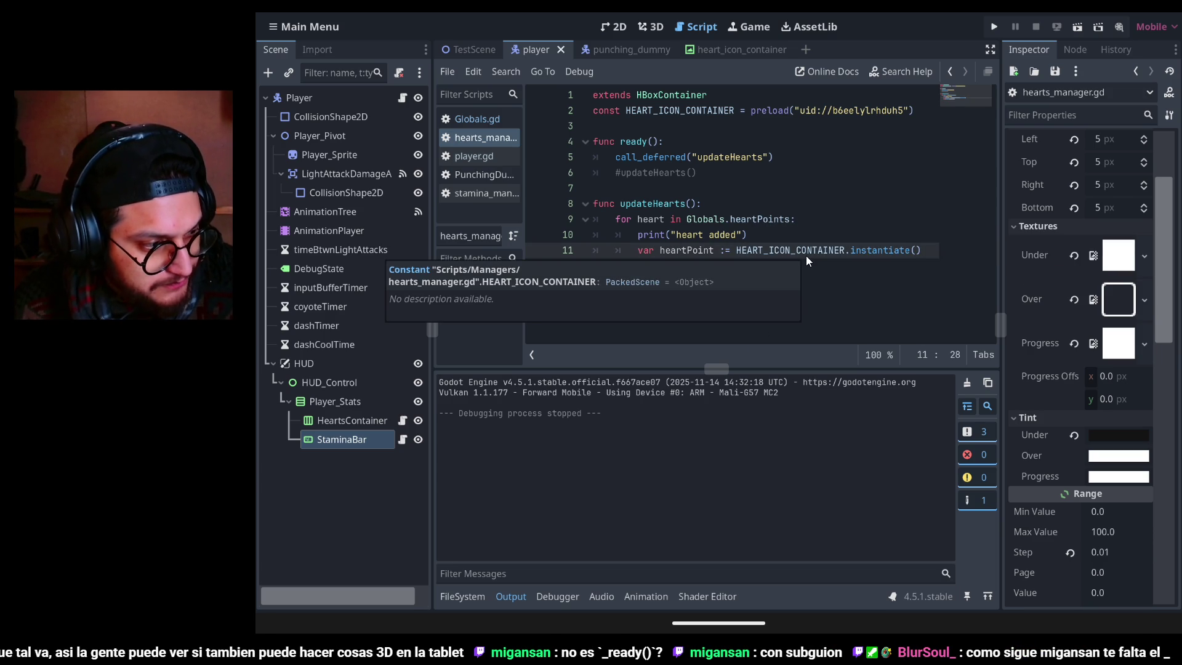
click(702, 144)
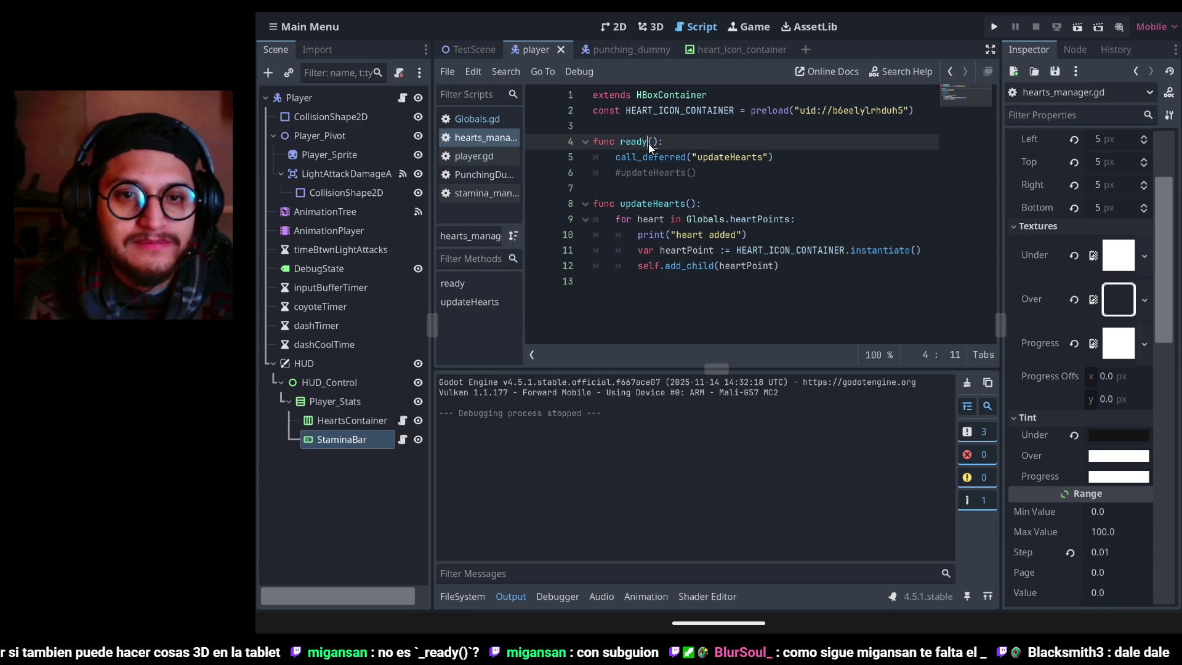
drag(677, 145, 628, 143)
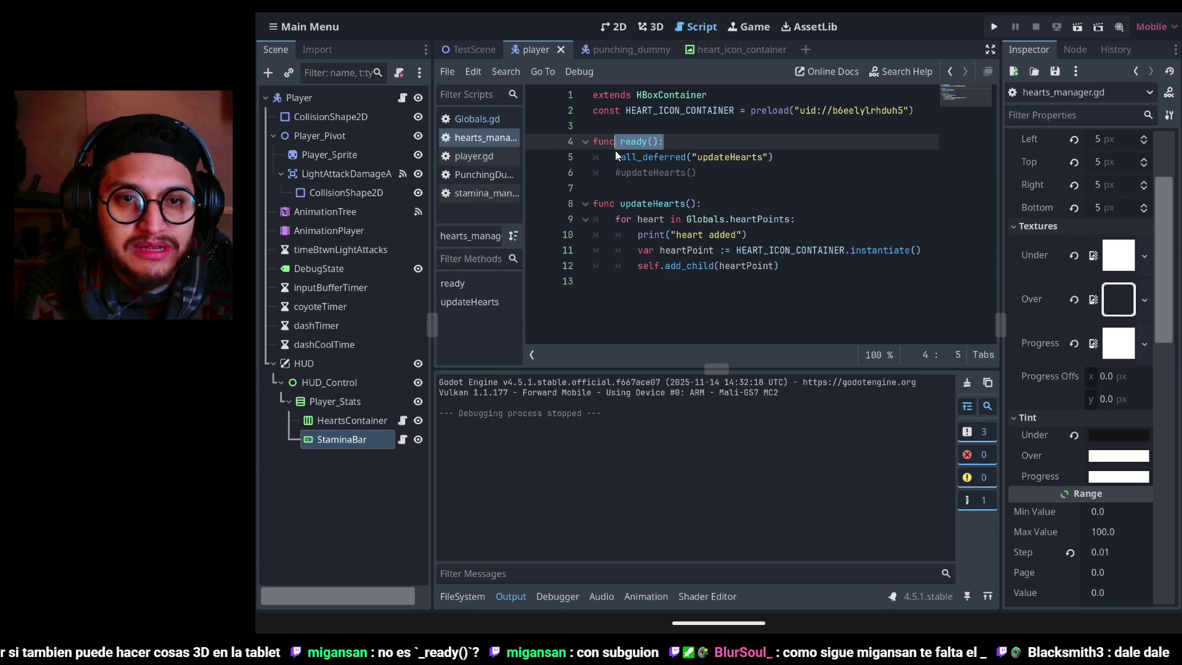
key(BackSpace)
key(BackSpace)
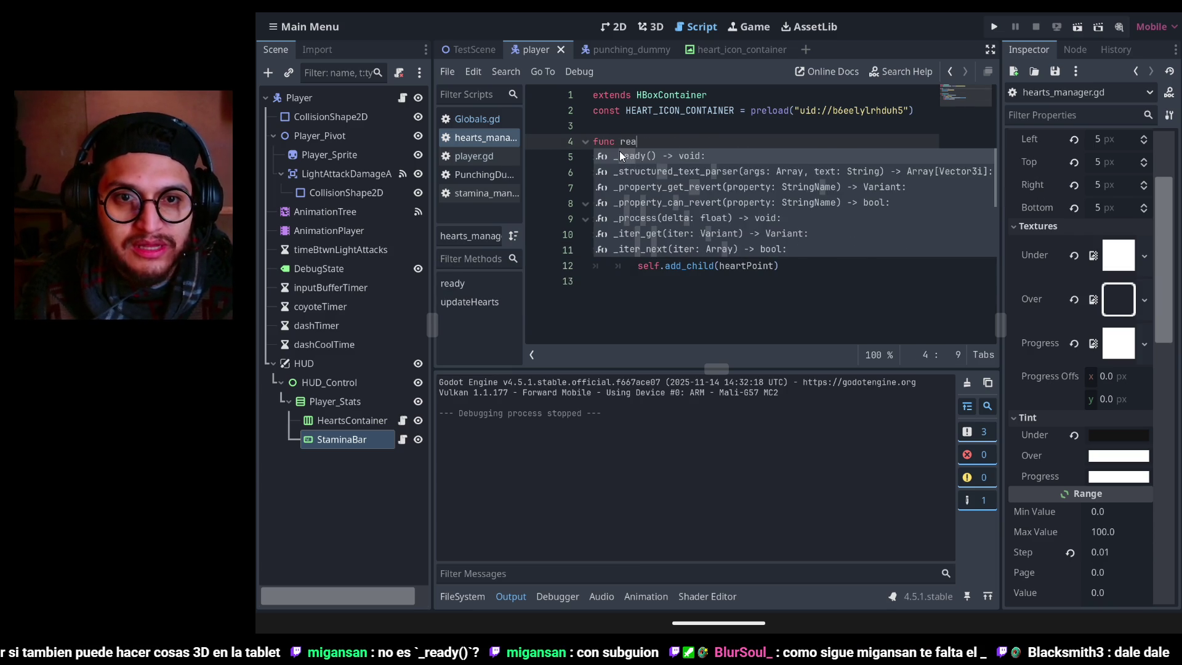
click(644, 183)
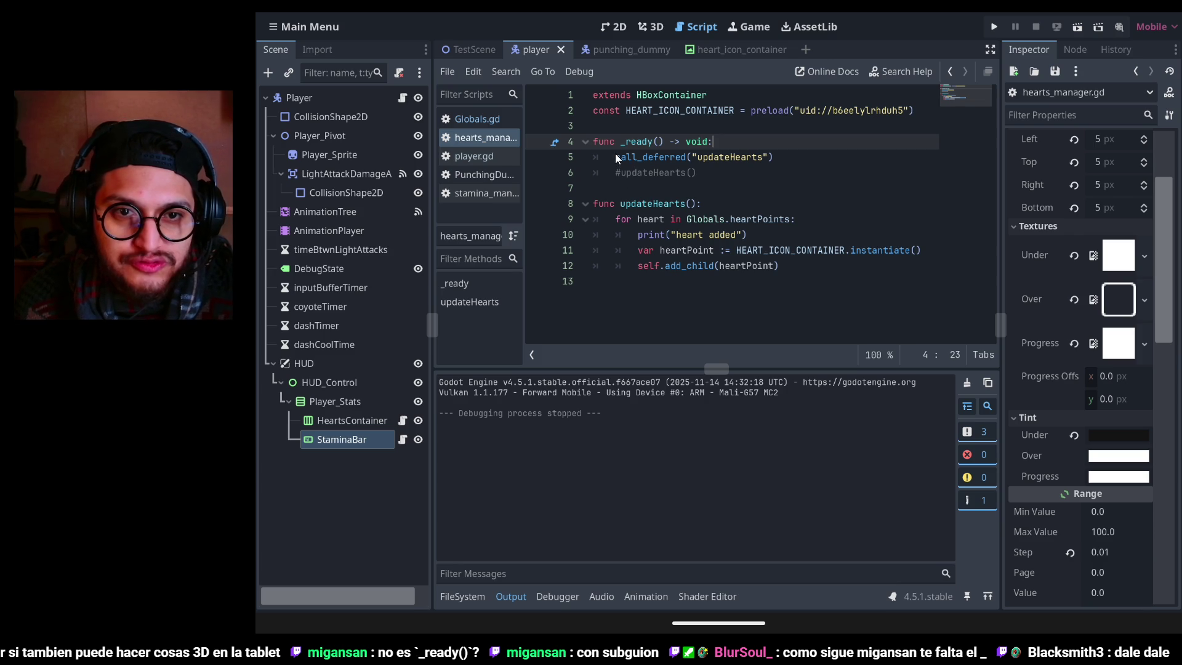
click(615, 156)
text(#)
click(619, 176)
key(BackSpace)
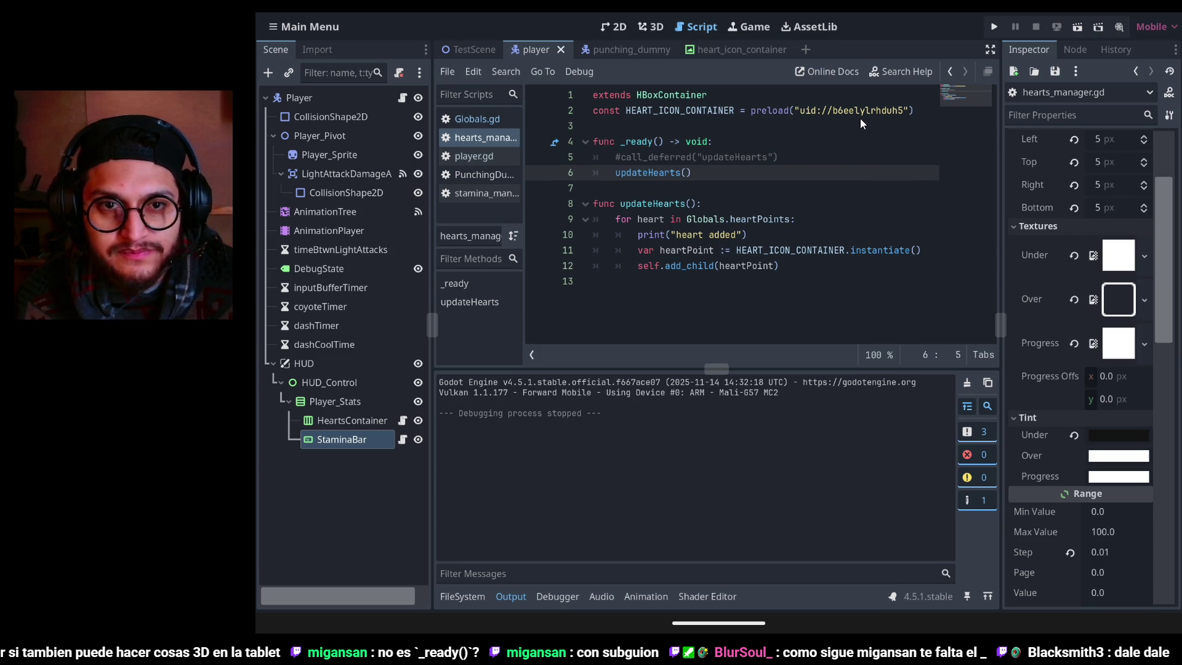
- Test-run the game, which prints 'heart added' three times, then stop it and switch to heart_icon_container
click(995, 28)
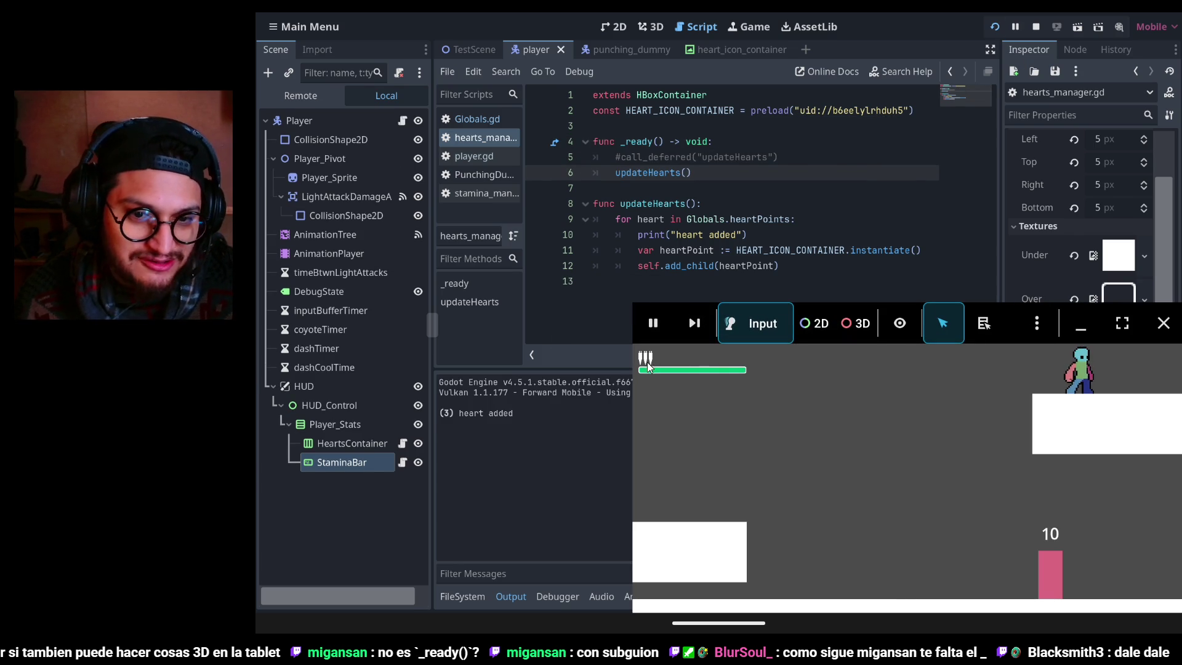
key(F8)
click(713, 49)
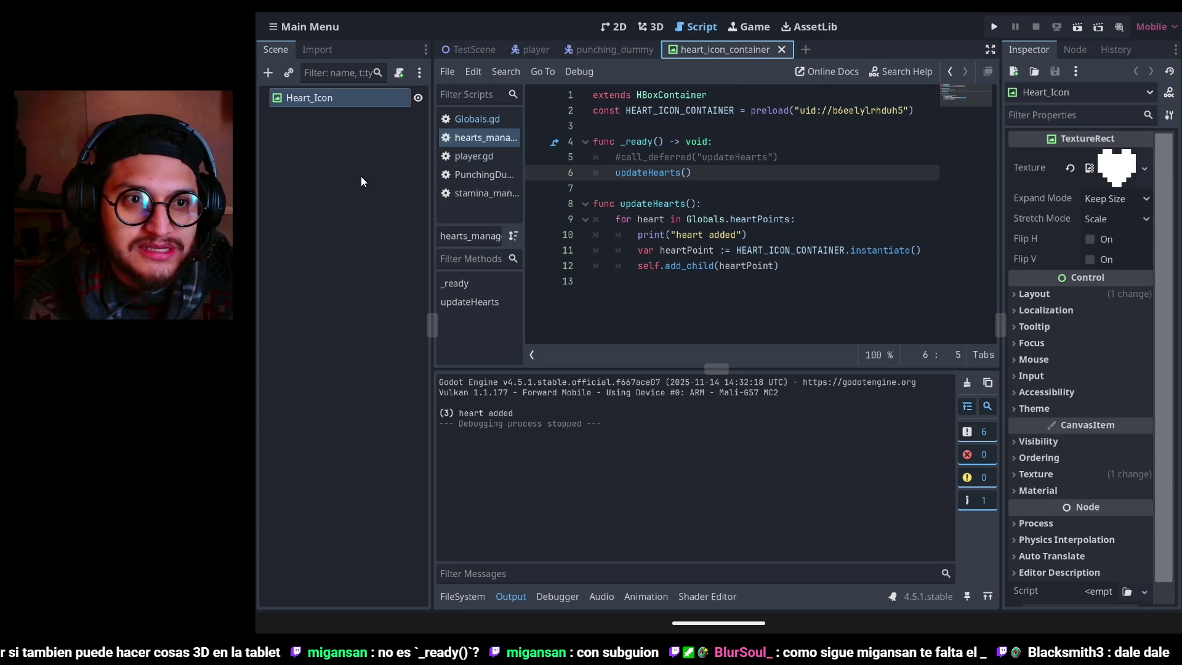
- Set Heart_Icon's Expand Mode to Fit Width Proportional and save the scene
click(1096, 198)
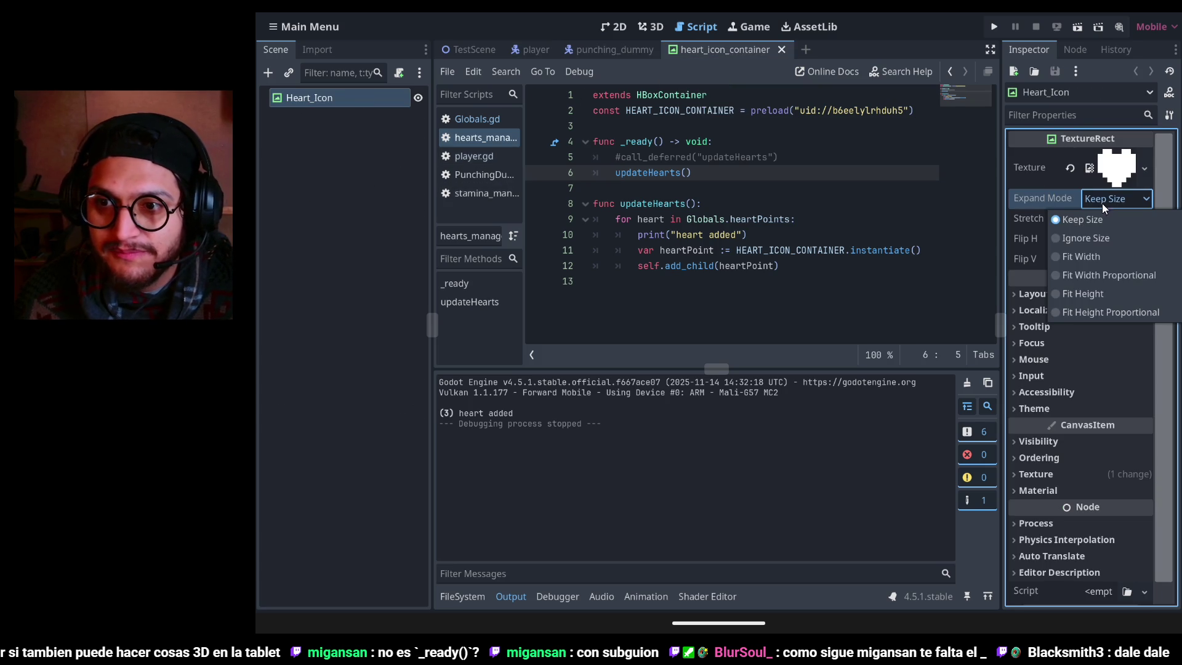
click(1115, 278)
key(ctrl+s)
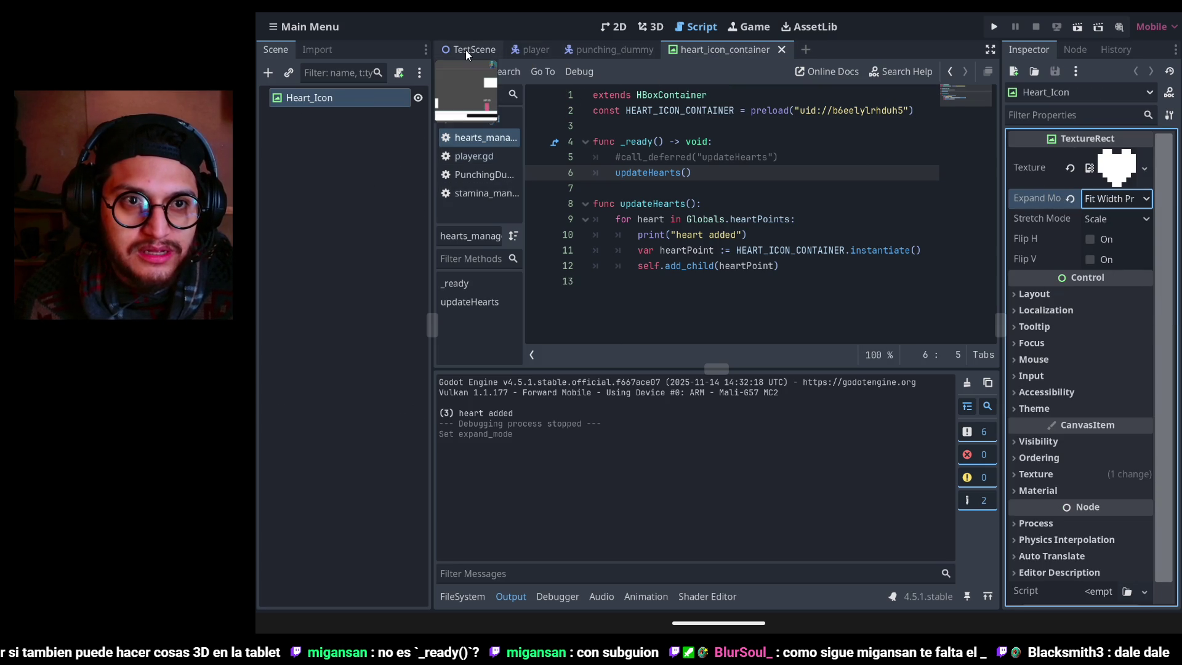
- Test-run the game to check the three smaller hearts above the stamina bar, then stop it
click(993, 27)
key(Left)
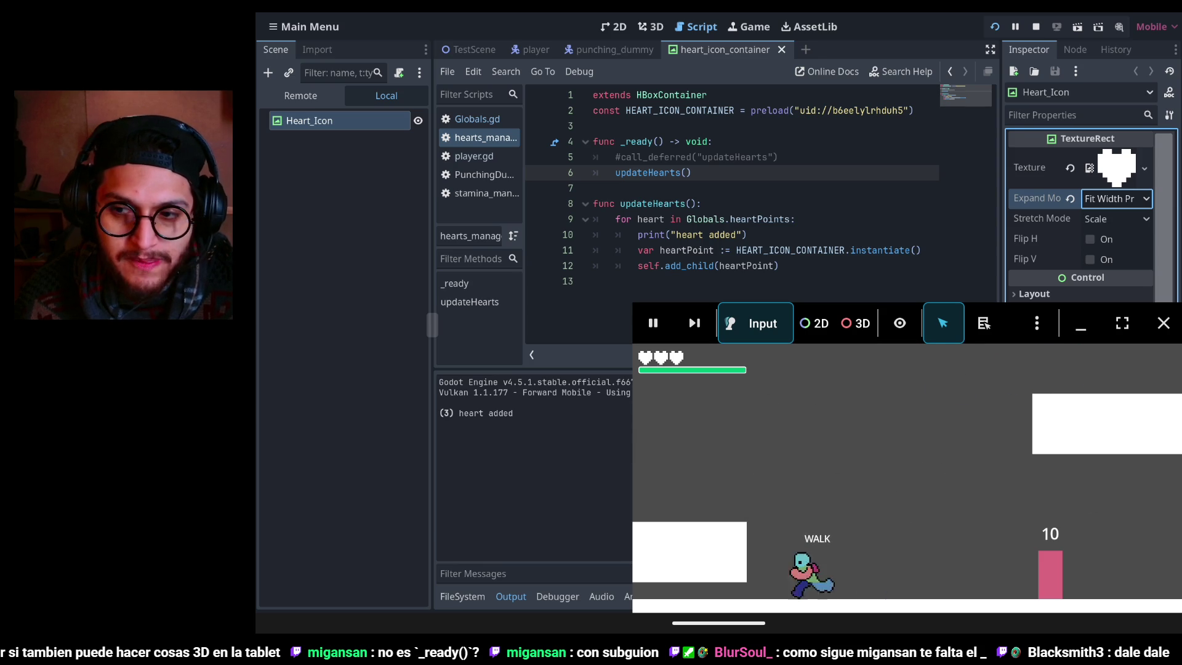
key(F8)
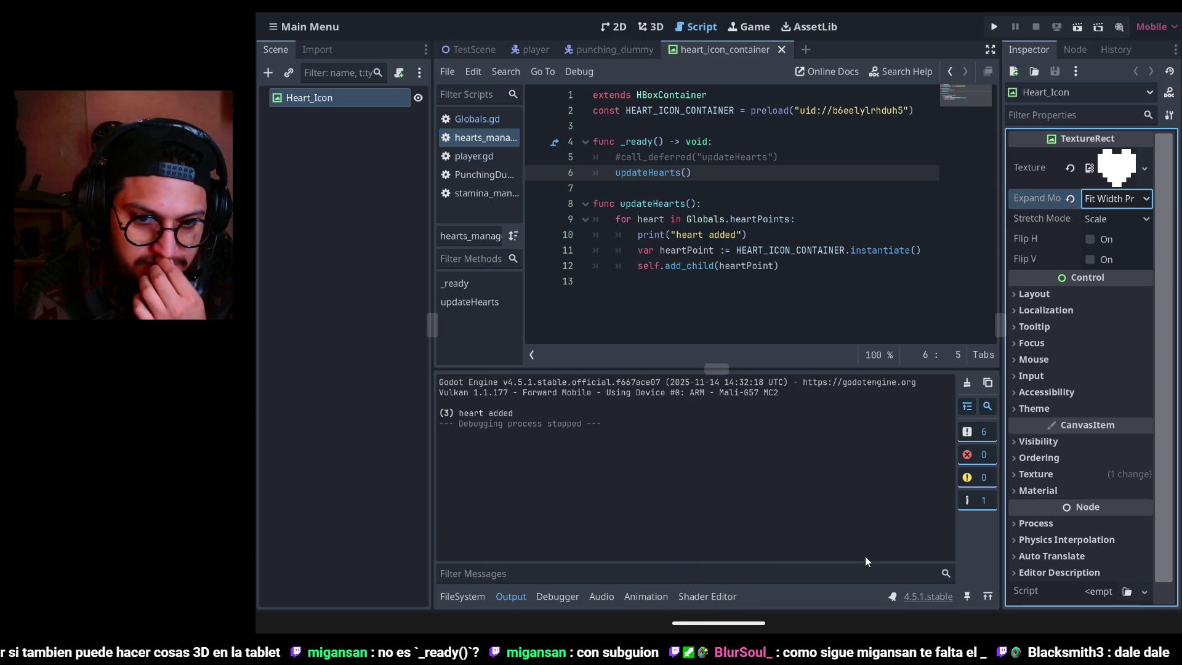
key(alt+Tab)
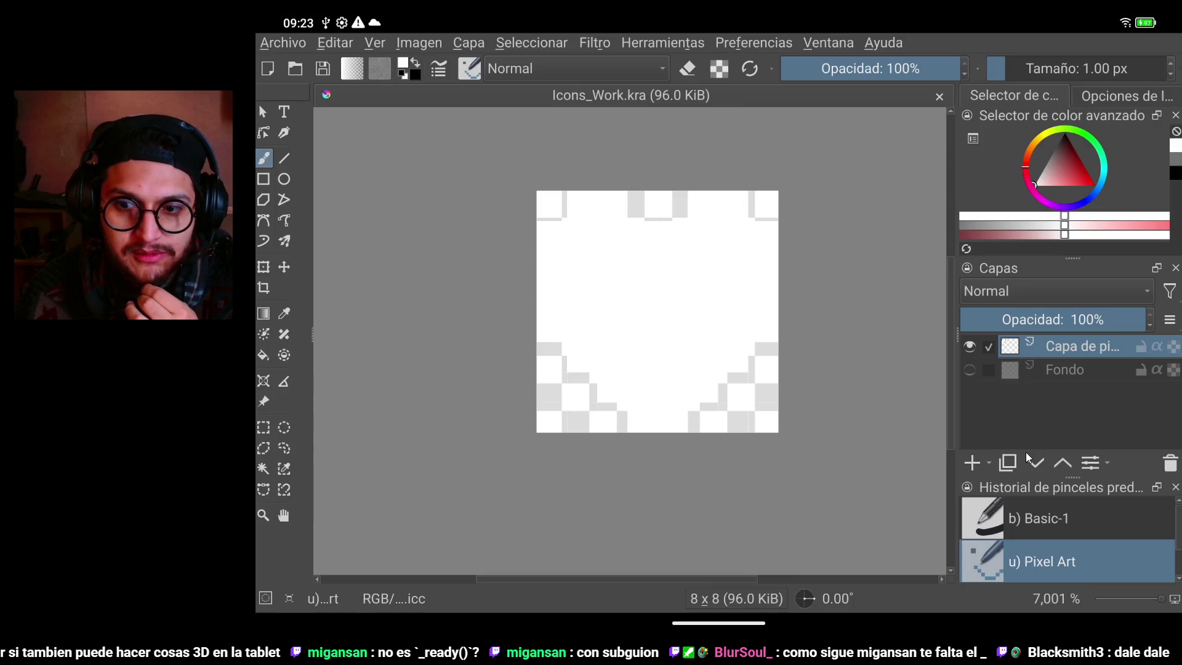
- Show the Fondo layer, duplicate the heart layer and rename the middle layer FullHeart
click(969, 369)
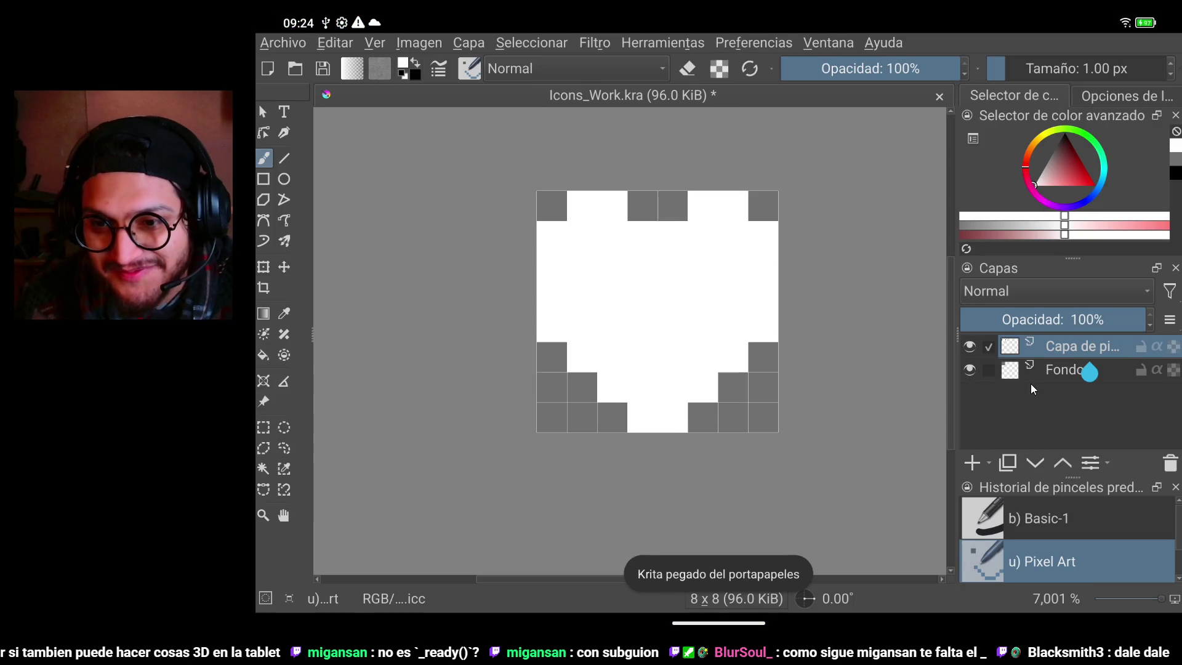
click(1007, 466)
double_click(1061, 371)
text(FullHeart)
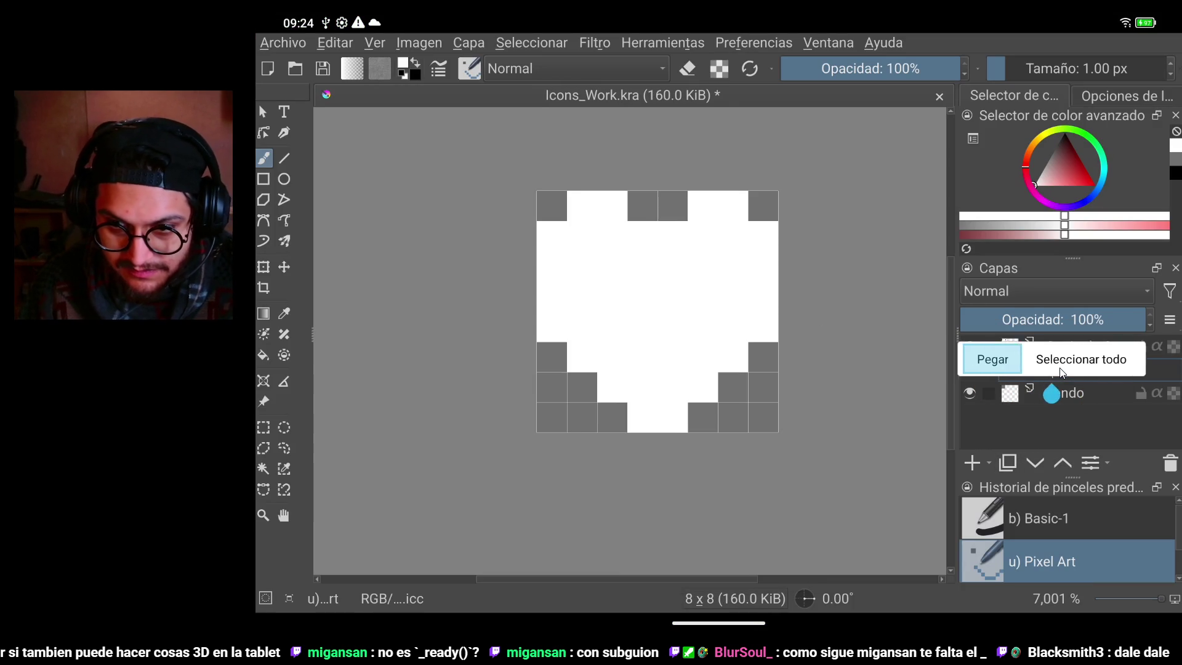
key(Return)
- Rename the top copy EmptyHeart, save Icons_Work.kra, and hide the FullHeart layer
double_click(1071, 346)
key(BackSpace)
text(EmptyHeart)
key(Return)
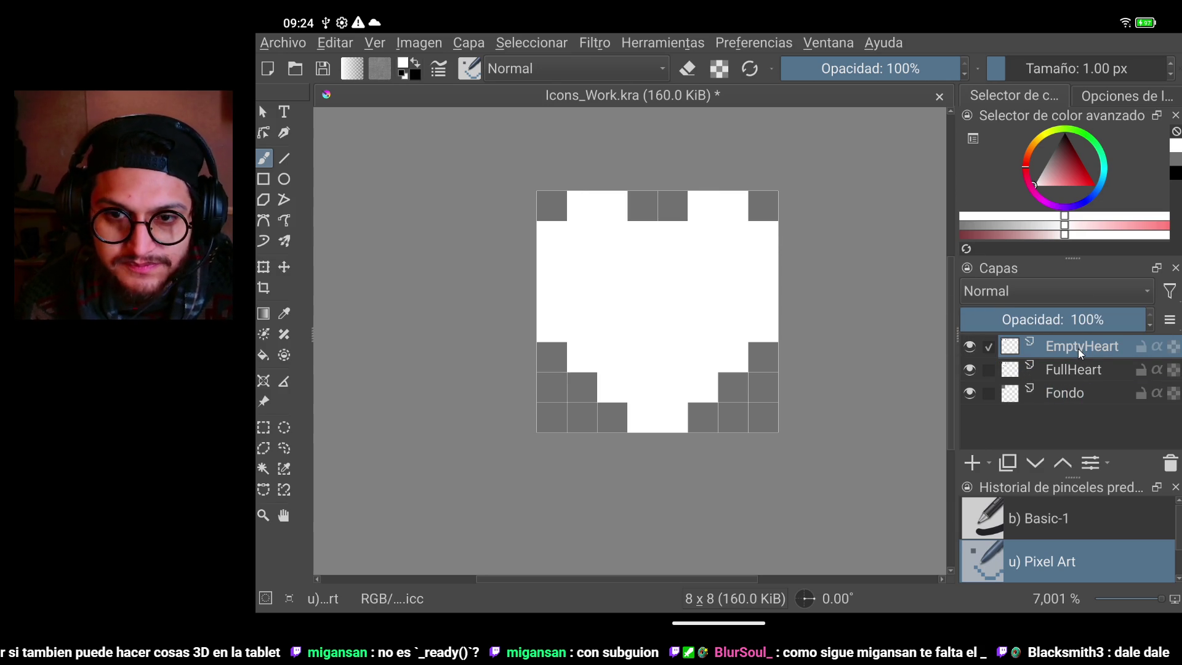
click(1083, 370)
click(1083, 346)
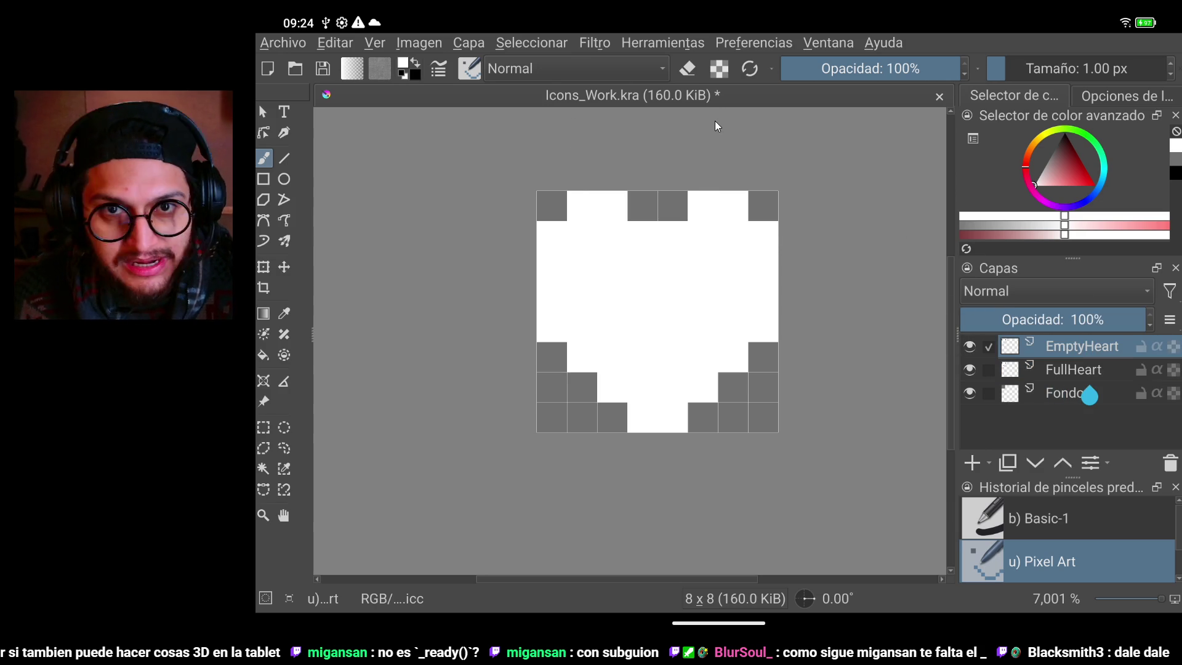
key(ctrl+s)
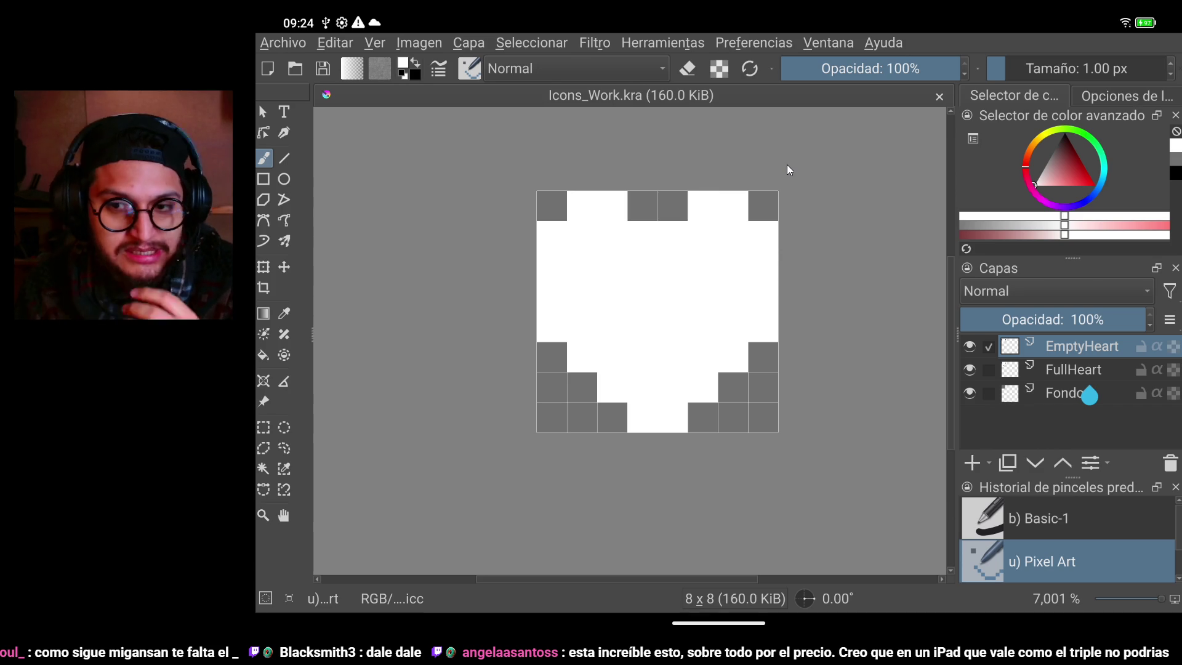
click(967, 369)
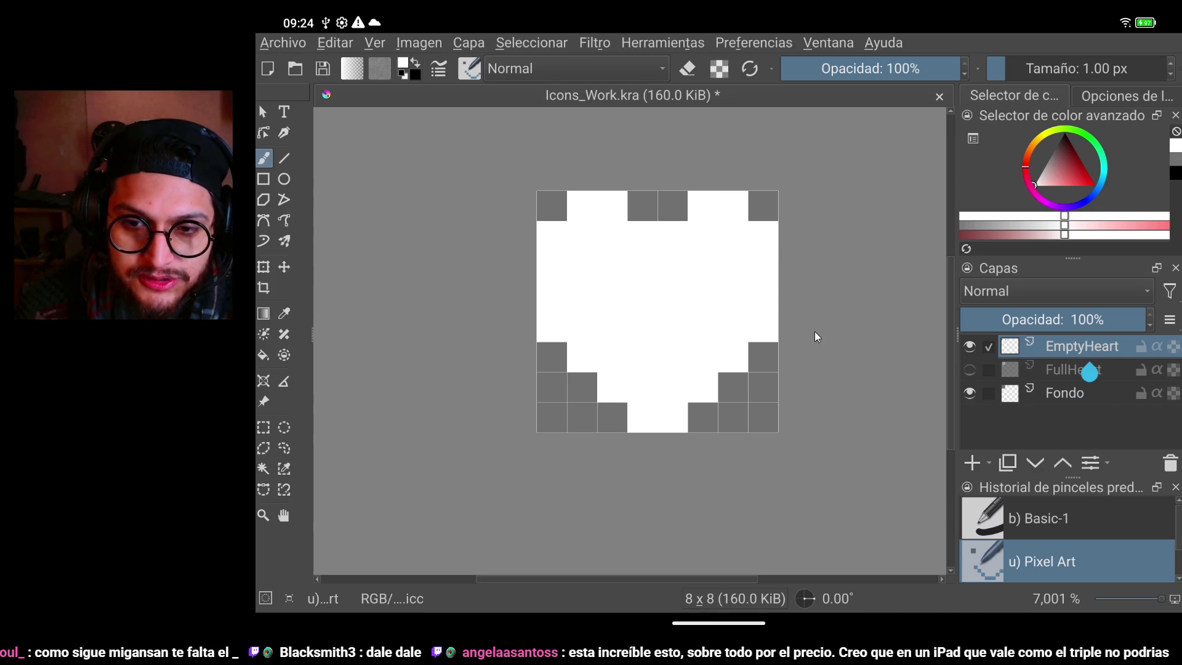
- Erase the heart's interior cells on EmptyHeart, hide Fondo, and save the document
key(e)
mouse_move(631, 294)
mouse_down()
mouse_move(718, 261)
mouse_move(712, 253)
mouse_move(737, 283)
mouse_move(677, 324)
mouse_move(662, 360)
mouse_move(606, 354)
mouse_up()
mouse_move(666, 326)
mouse_down()
mouse_move(691, 316)
mouse_move(723, 327)
mouse_move(646, 388)
mouse_up()
mouse_move(728, 257)
mouse_down()
mouse_move(715, 248)
mouse_move(660, 264)
mouse_move(591, 249)
mouse_up()
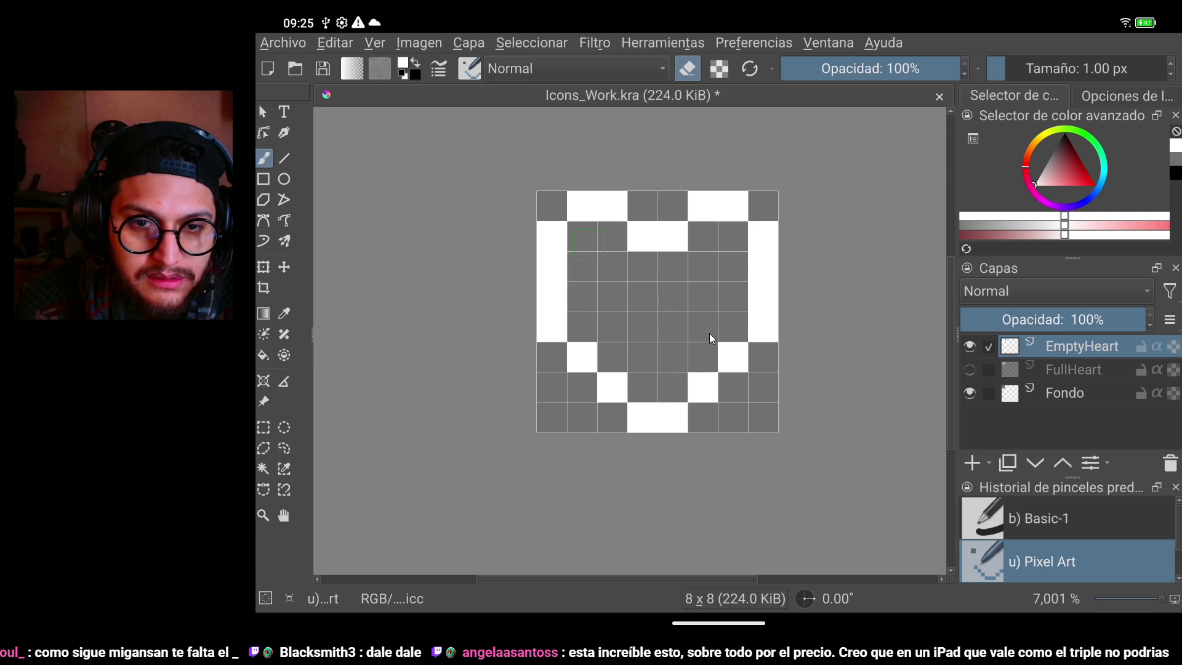
click(969, 393)
key(ctrl+s)
- Export the image as PNG named Heart_Icon_empty.png, accepting the PNG options
click(295, 51)
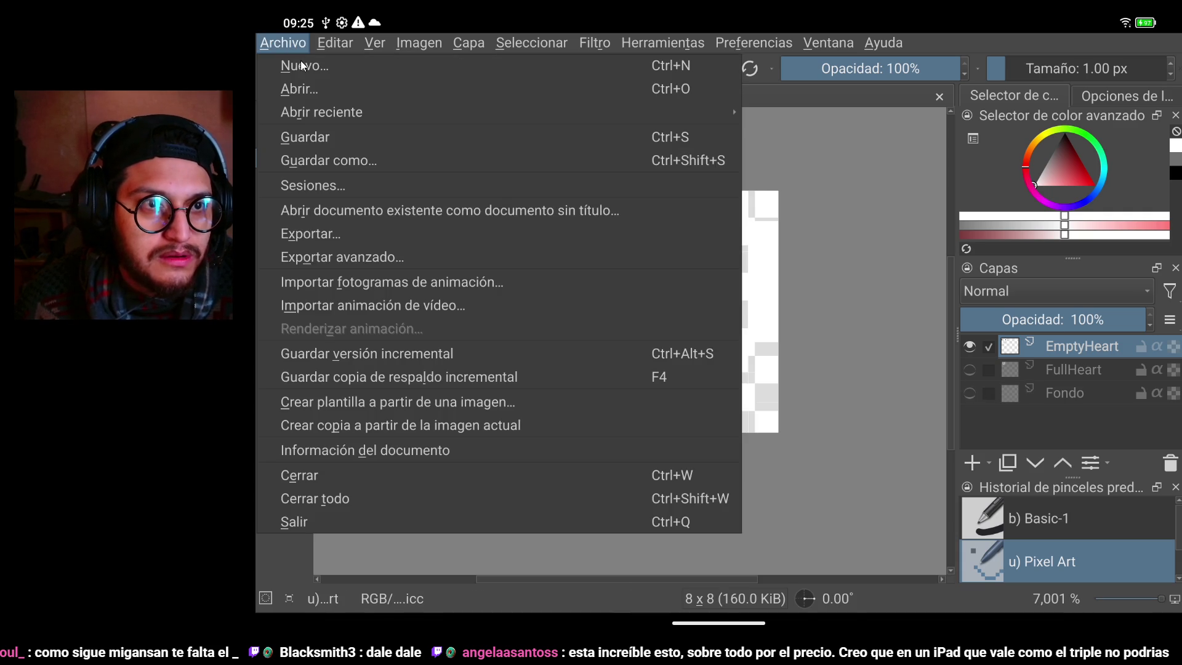
click(317, 233)
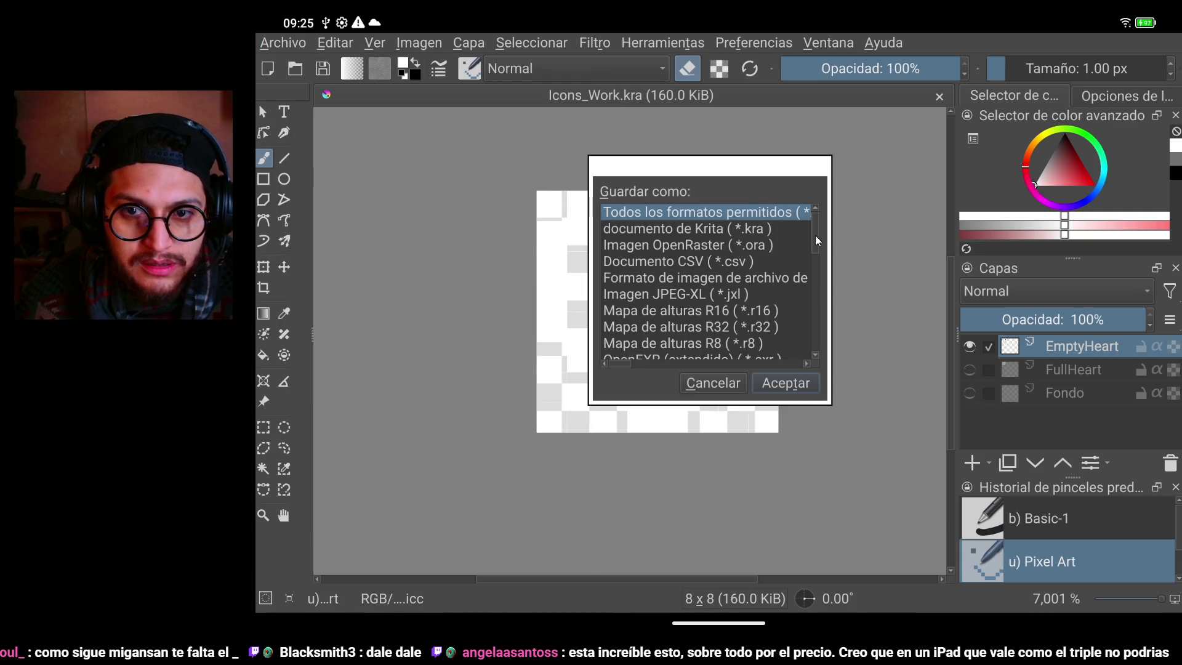
scroll(807, 291, down, 8)
click(721, 229)
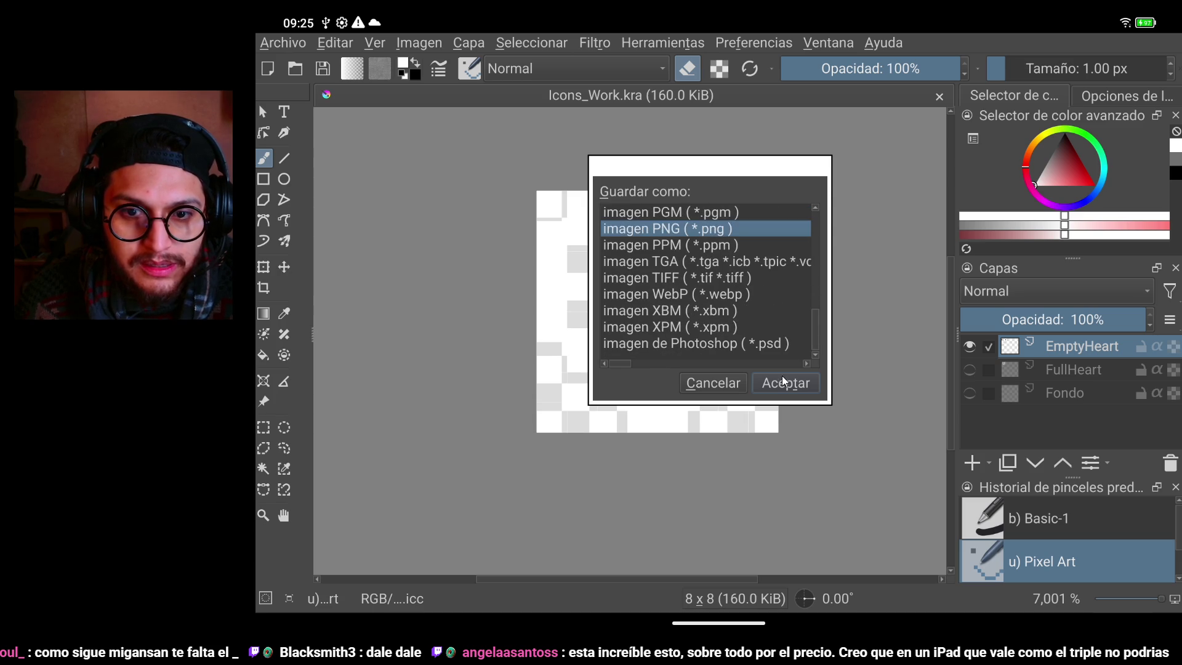
click(785, 383)
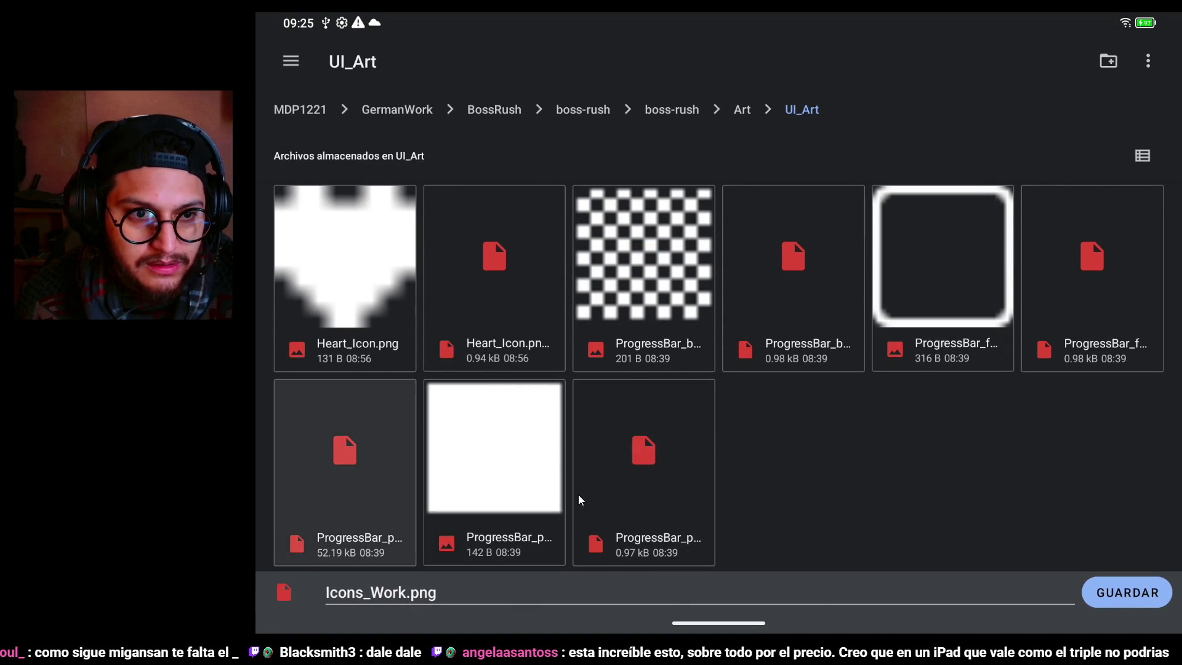
click(375, 304)
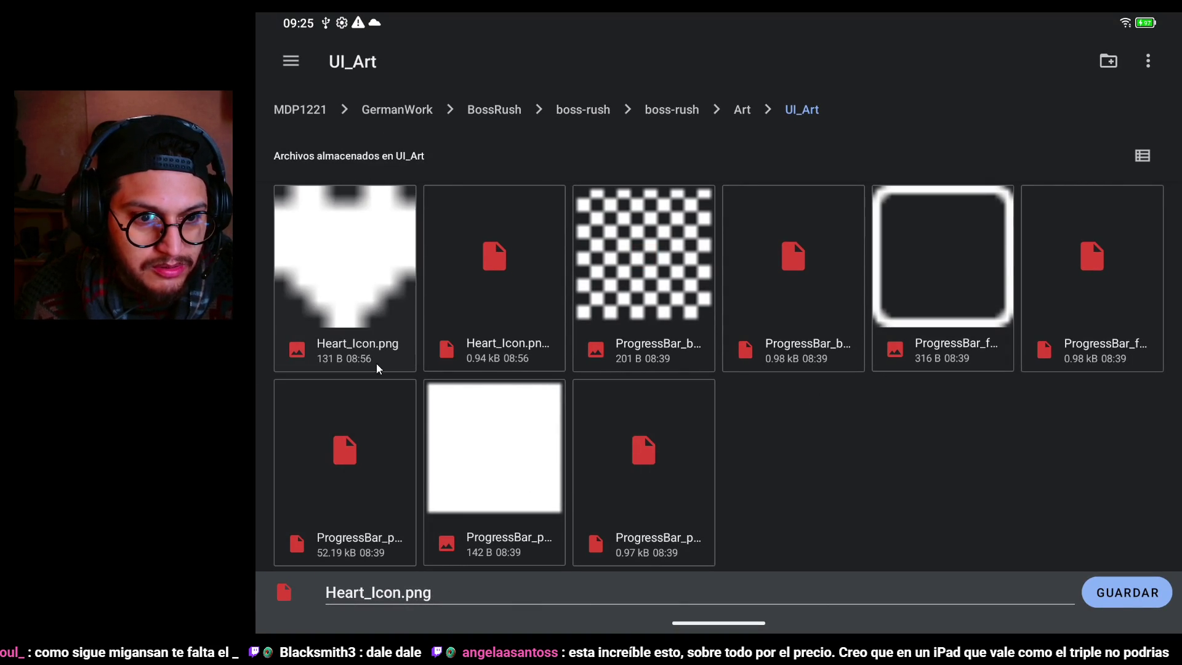
click(400, 592)
text(_empty)
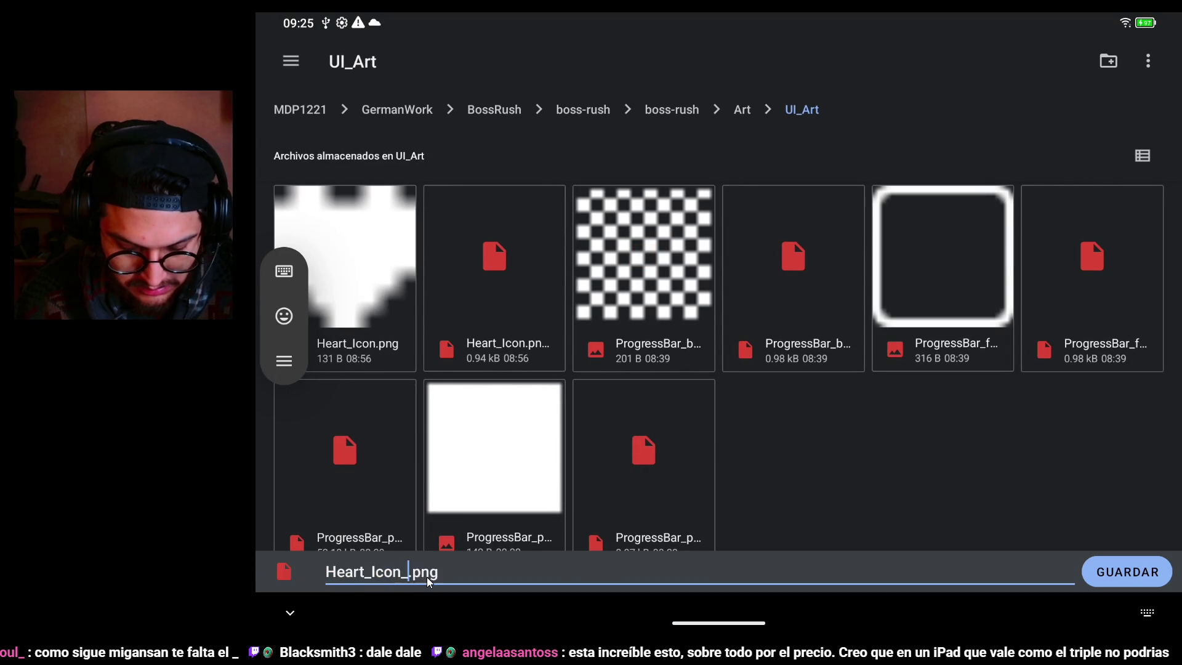
click(1101, 572)
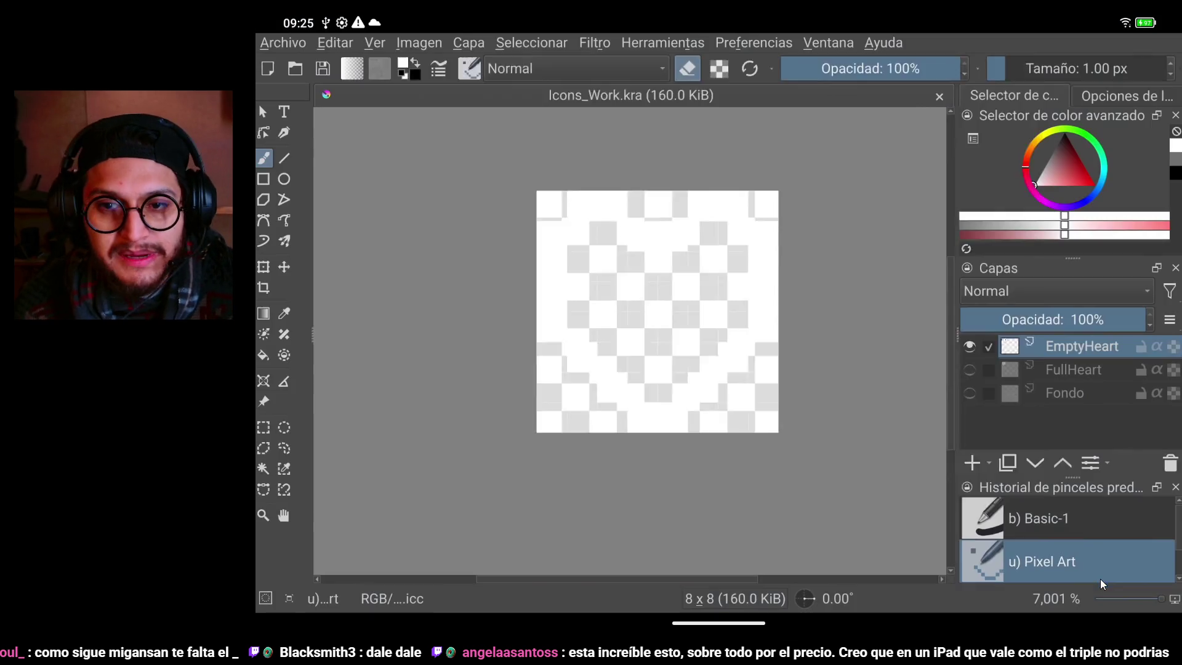
key(Return)
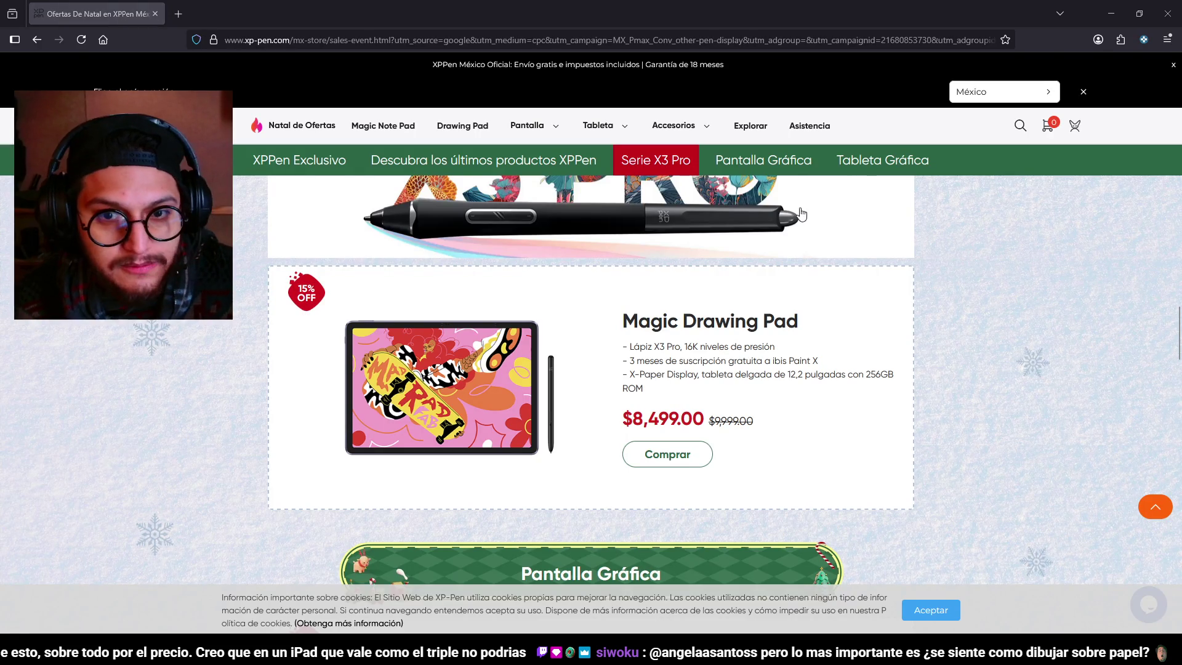
- Search '8500 pesos a dolares' in a new browser tab
scroll(801, 214, down, 1)
click(598, 125)
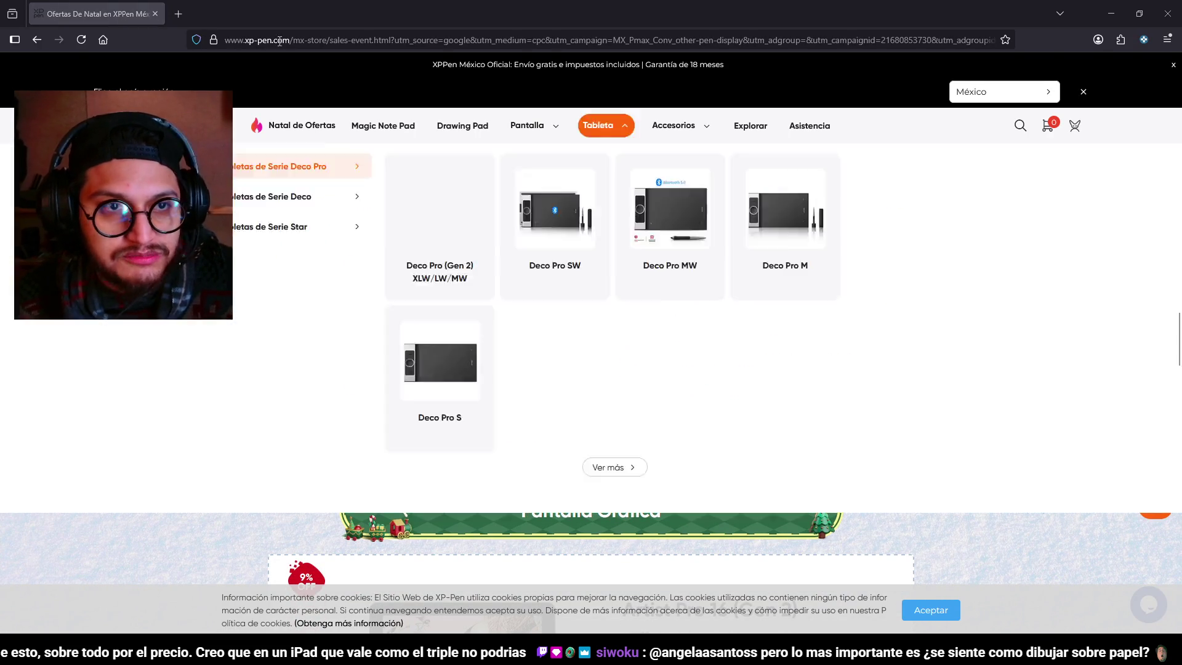
click(179, 13)
text(8500 pesos a dola)
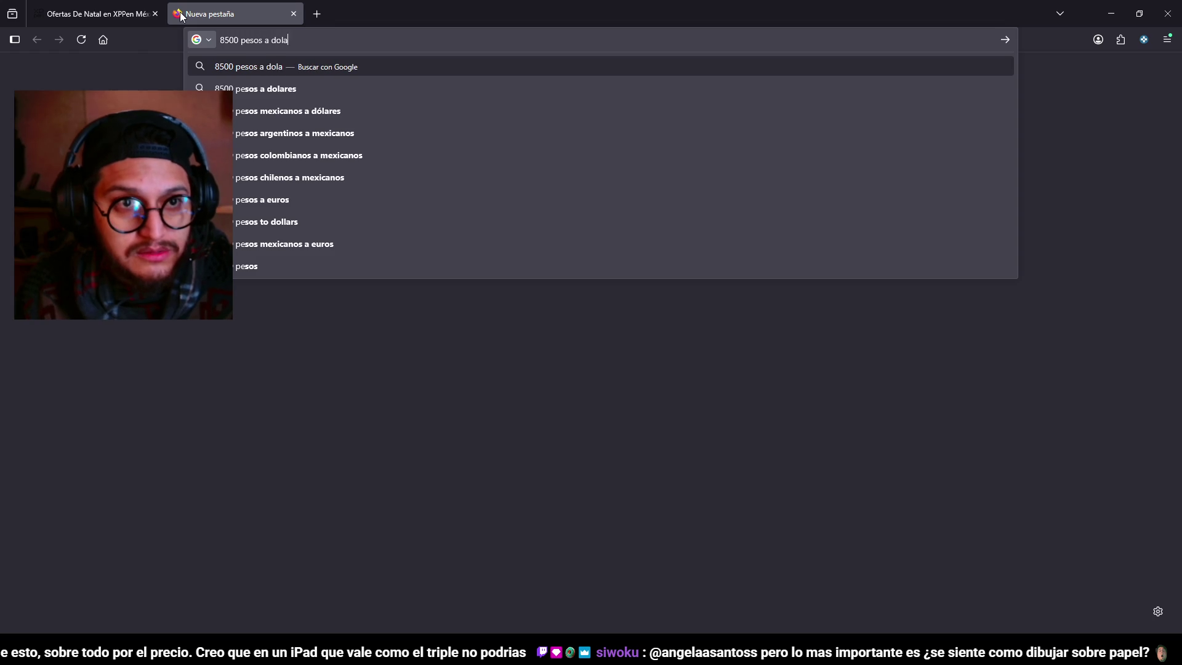
text(res)
key(Return)
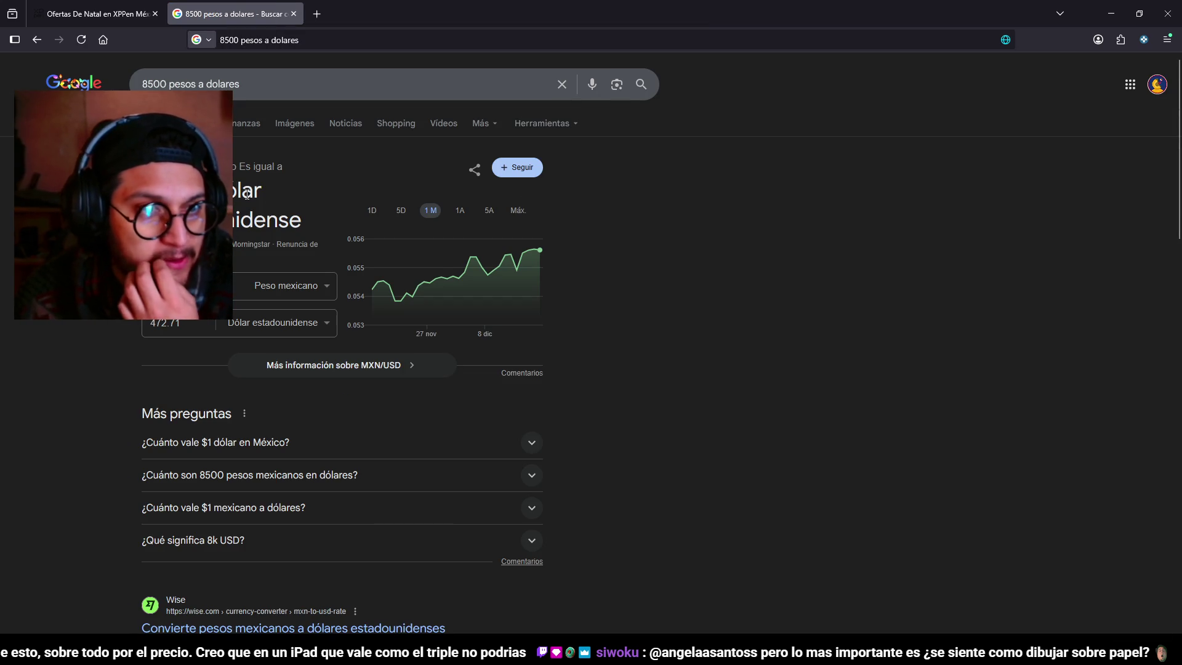
- Compare the XPPen page's struck-through 9999.00 price with the 472.71 US dollar conversion
drag(680, 6, 689, 69)
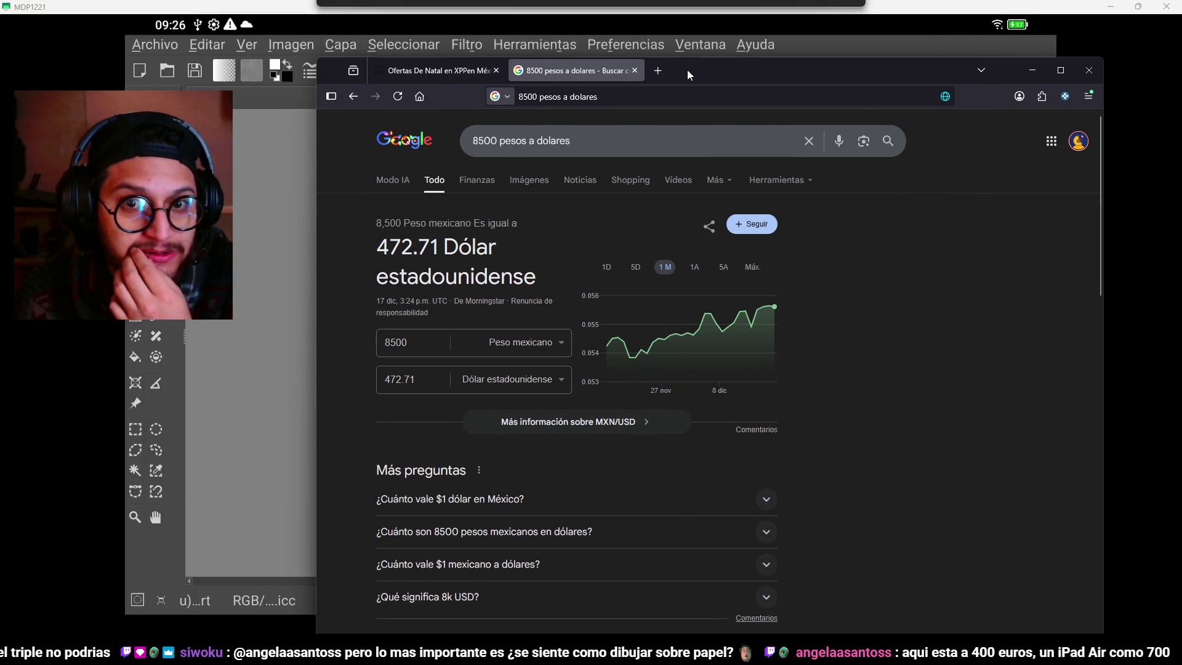
click(466, 72)
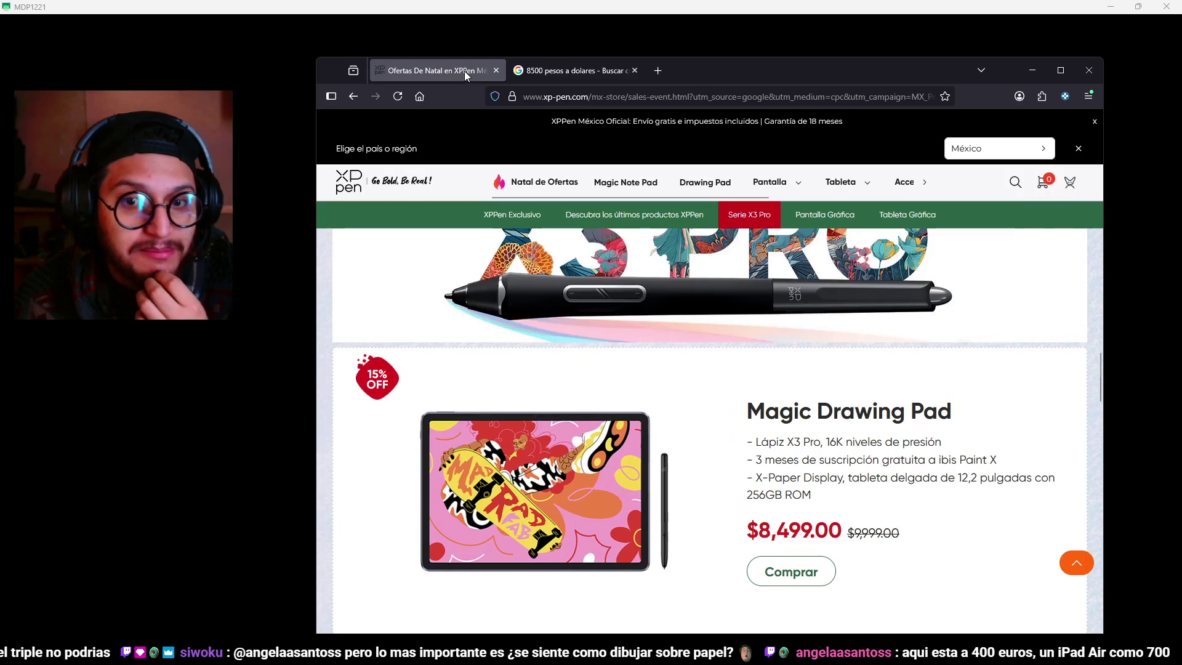
scroll(825, 356, down, 2)
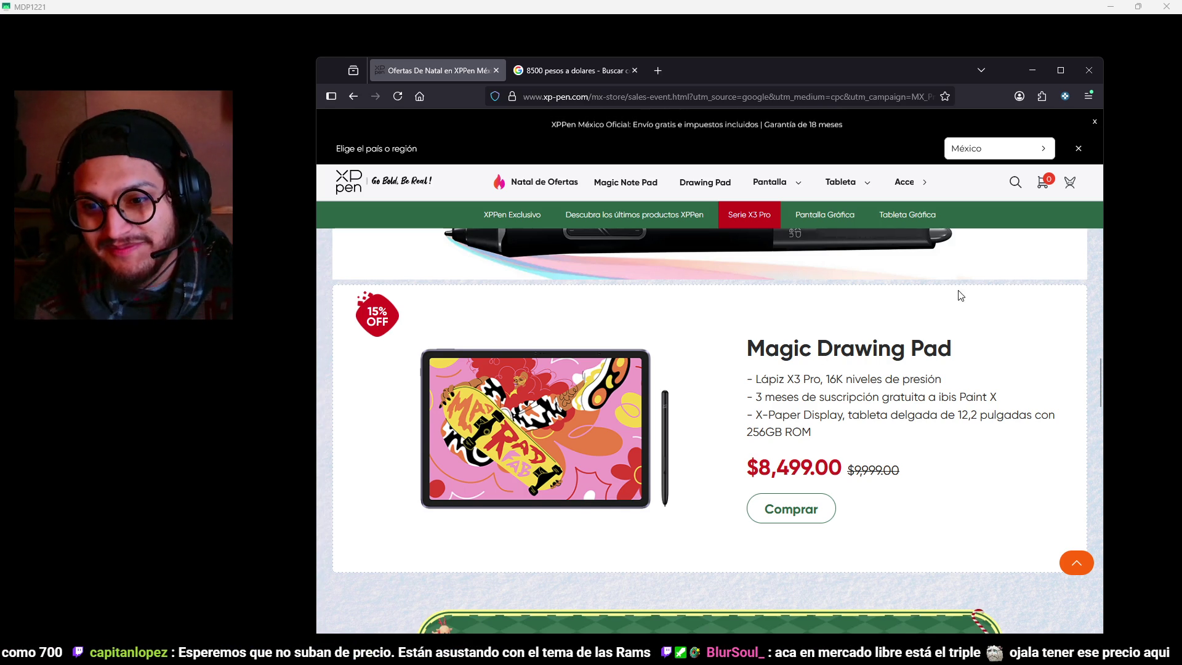
scroll(960, 301, down, 1)
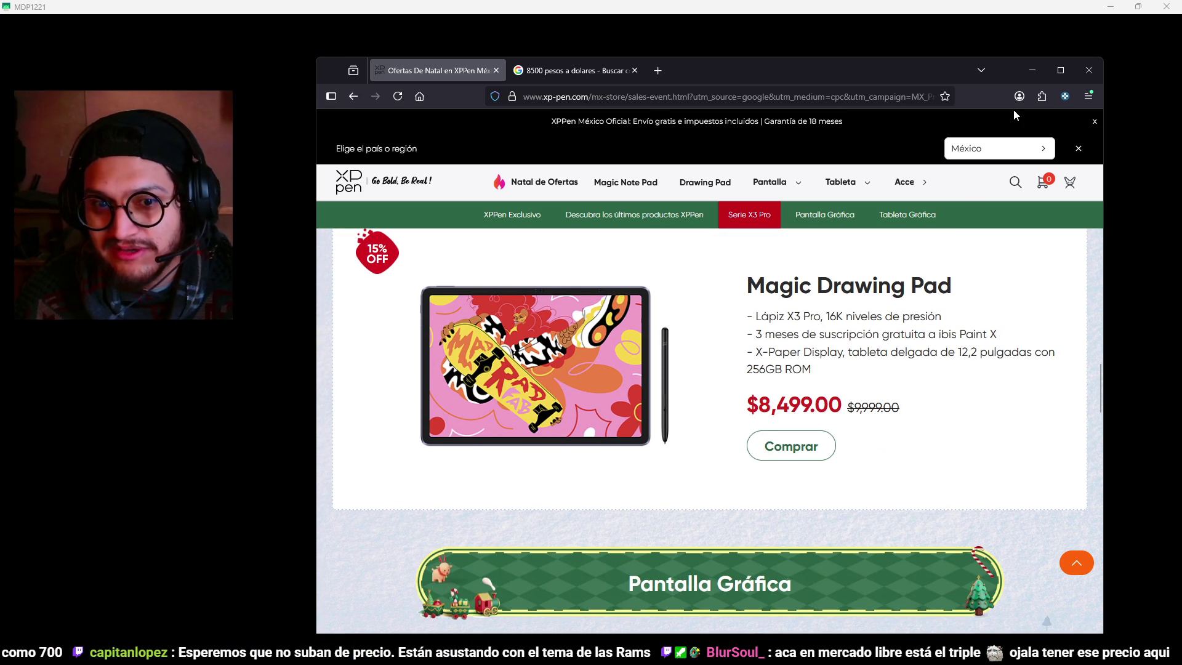
scroll(900, 356, up, 1)
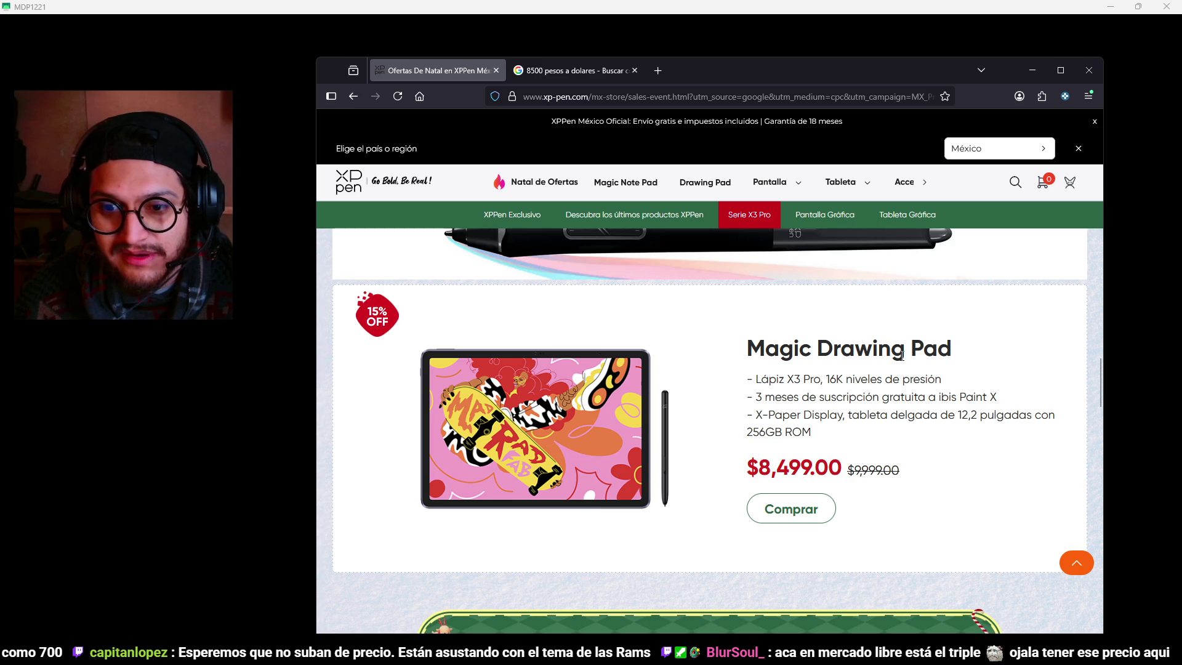
drag(855, 470, 913, 477)
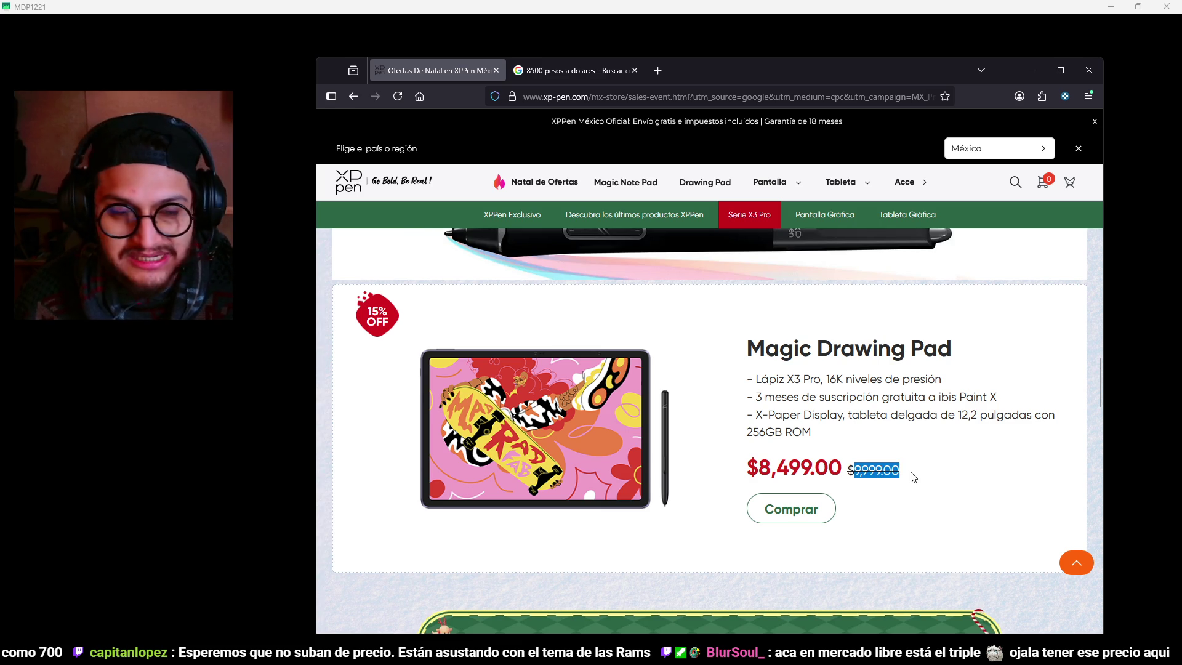
click(539, 72)
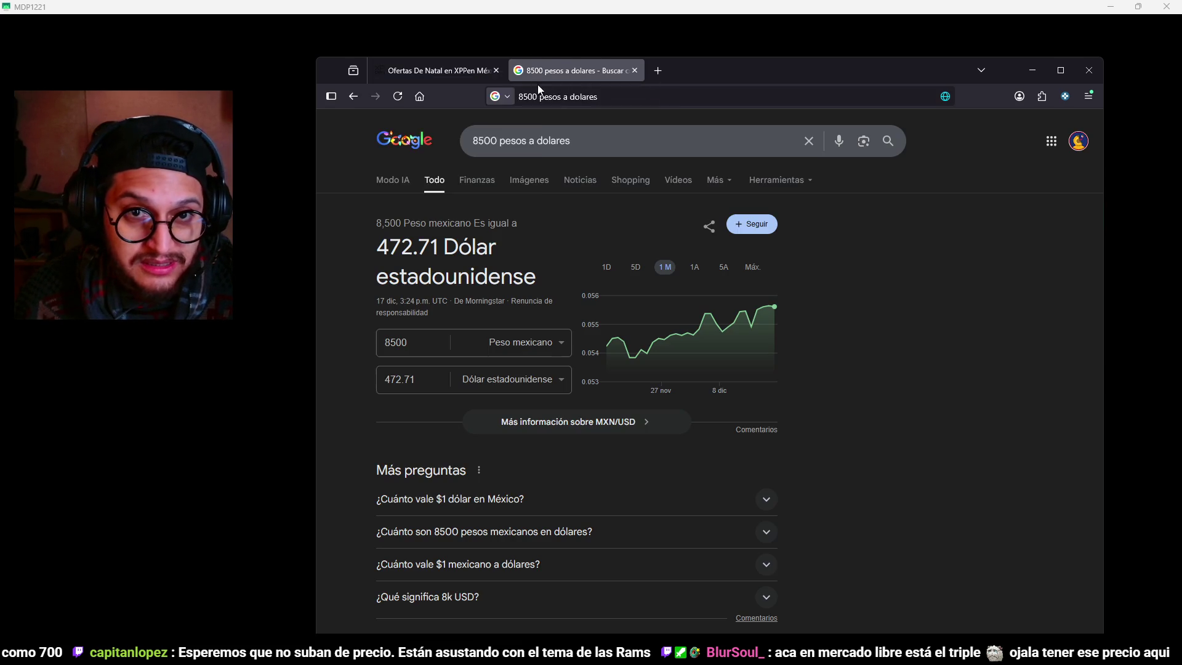
click(435, 73)
- Scroll through the XPPen store page, then minimize the browser back to Krita
scroll(901, 414, down, 1)
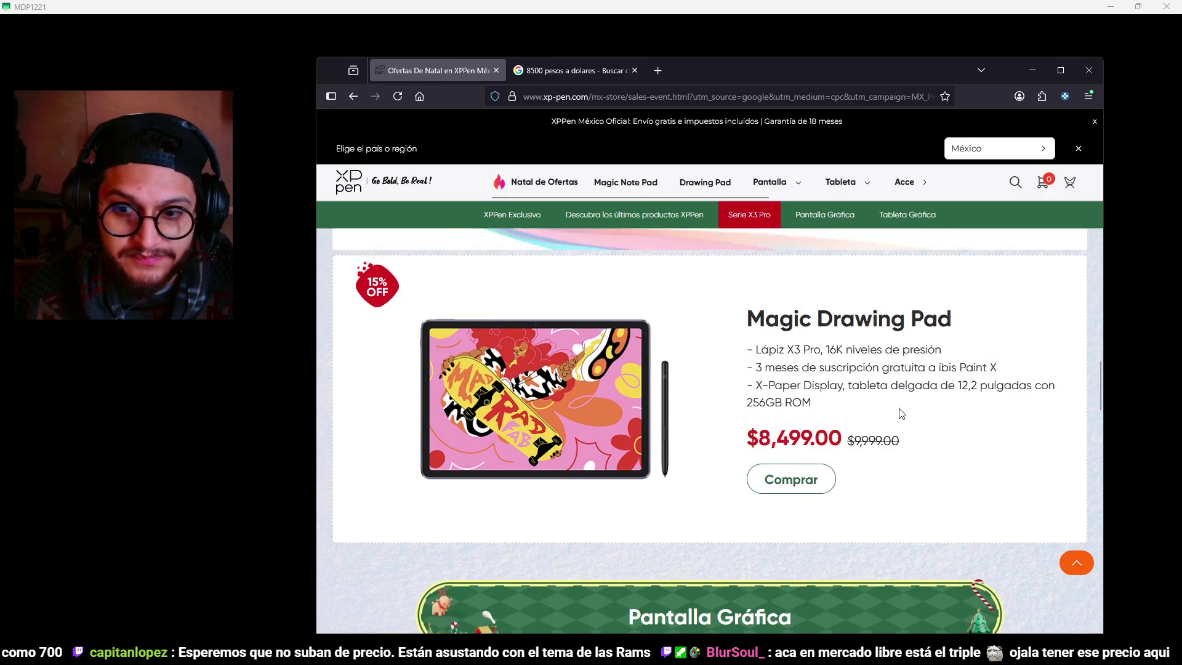
scroll(896, 456, up, 1)
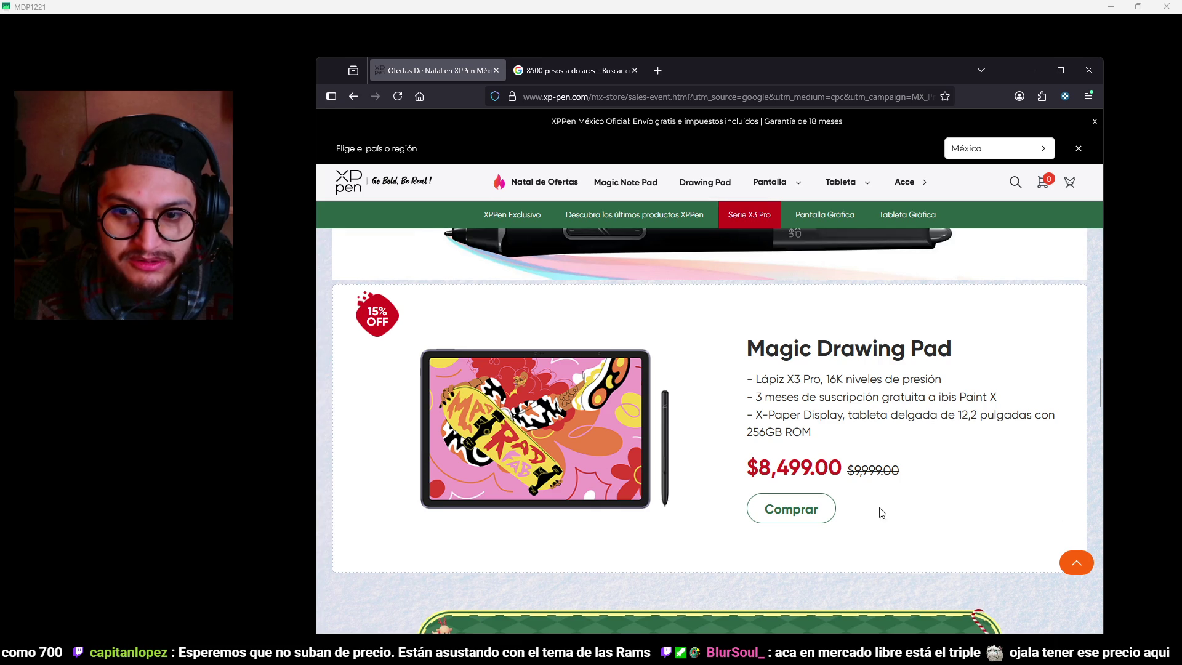
scroll(889, 500, down, 2)
scroll(921, 400, down, 3)
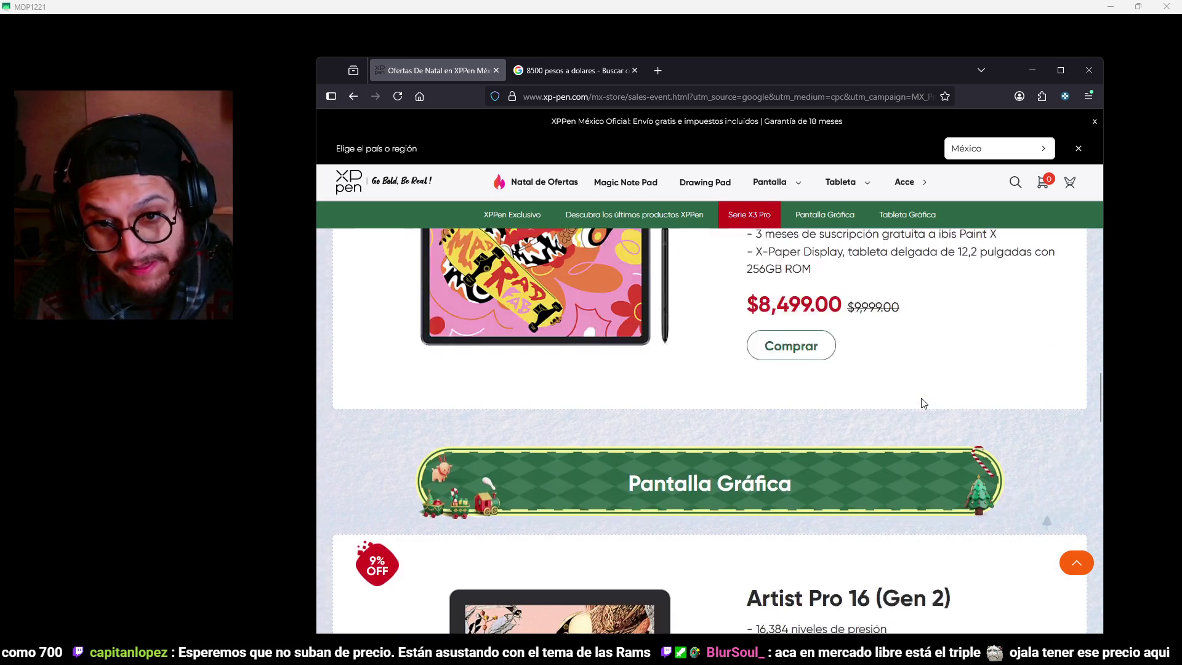
scroll(921, 400, up, 5)
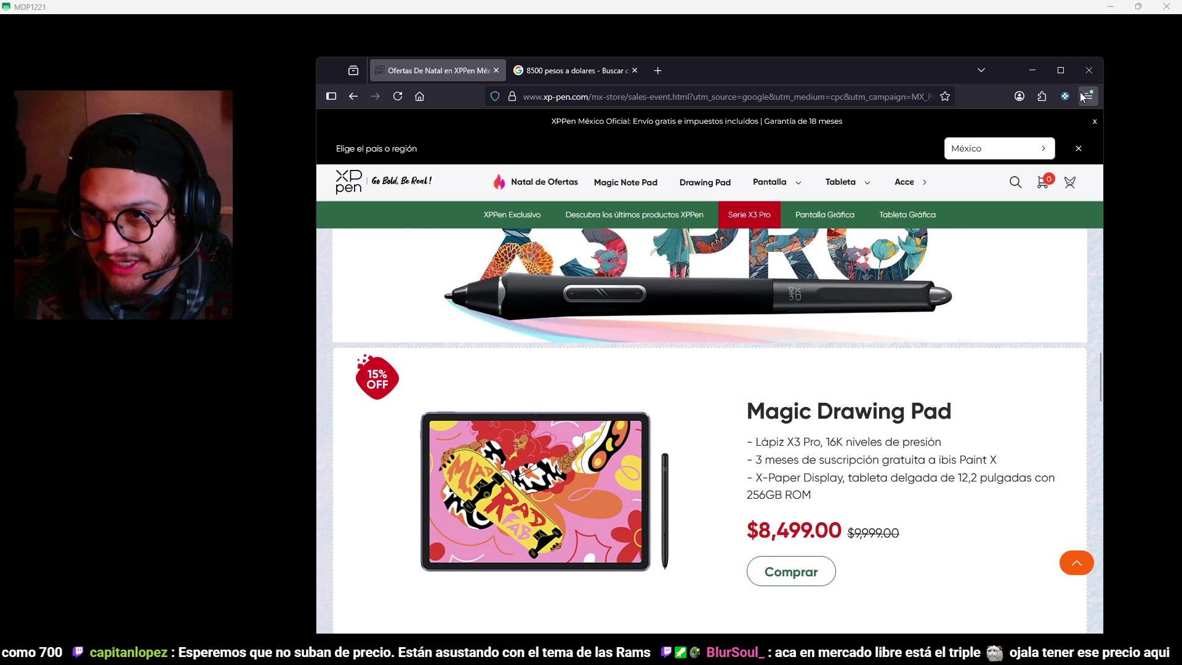
click(1088, 69)
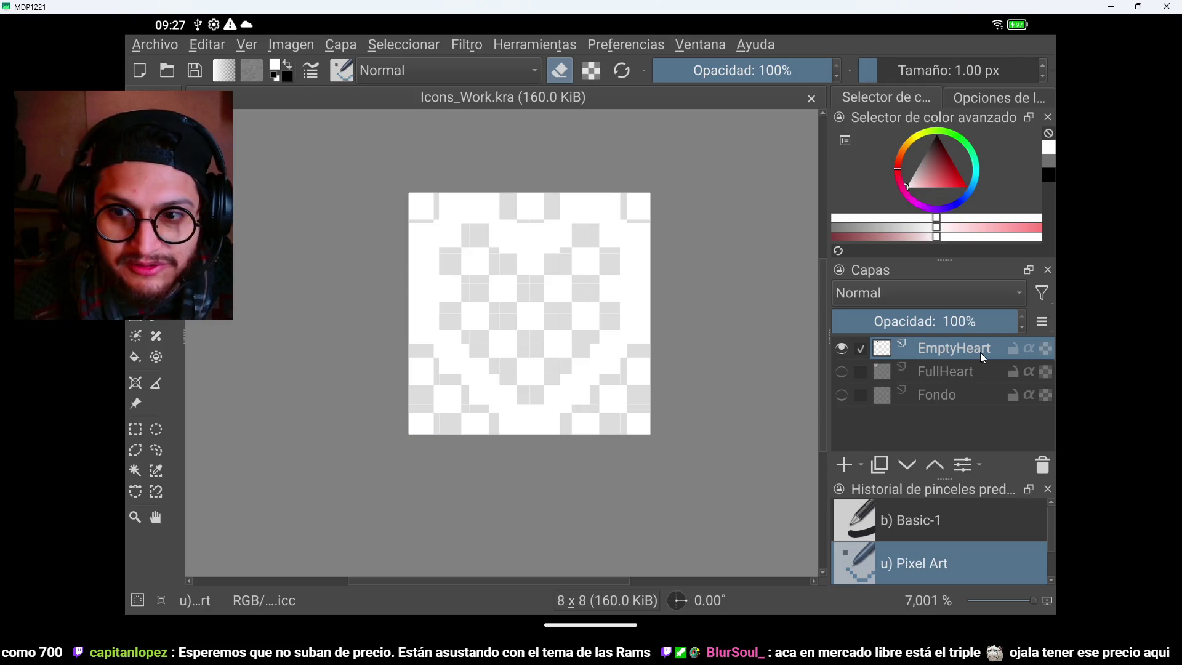
- Leave Krita for the tablet home screen and launch the Godot Engine editor
drag(610, 625, 641, 327)
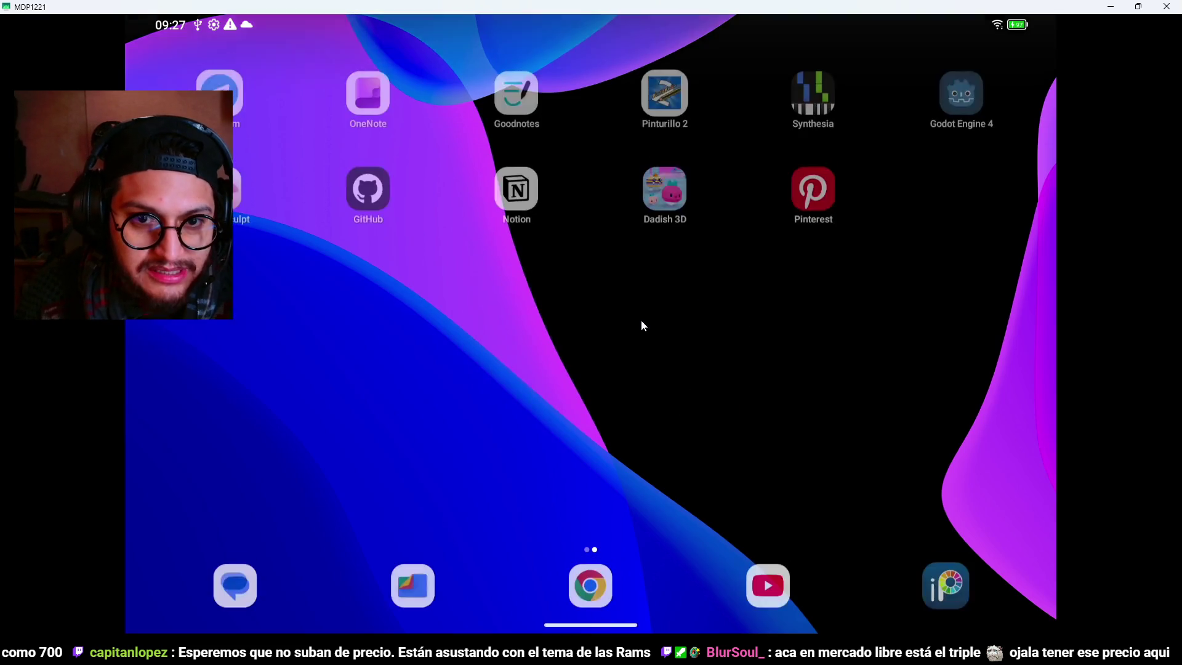
click(967, 101)
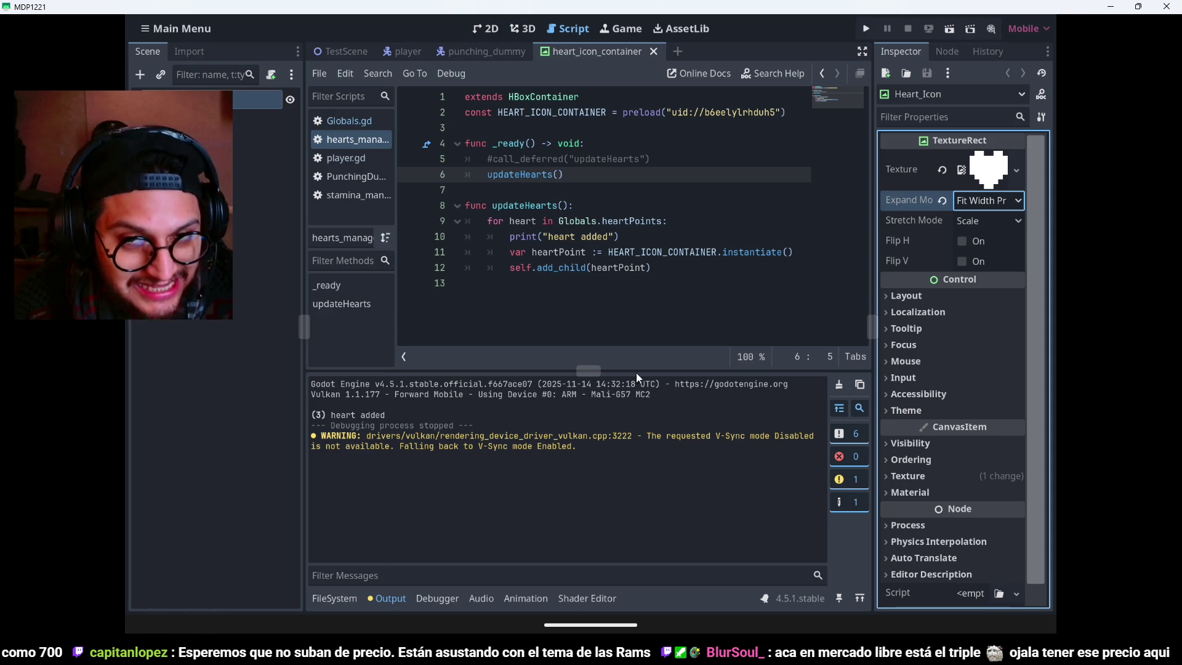
- Comment out the print("heart added") line in updateHearts' loop with Ctrl+K
mouse_move(770, 111)
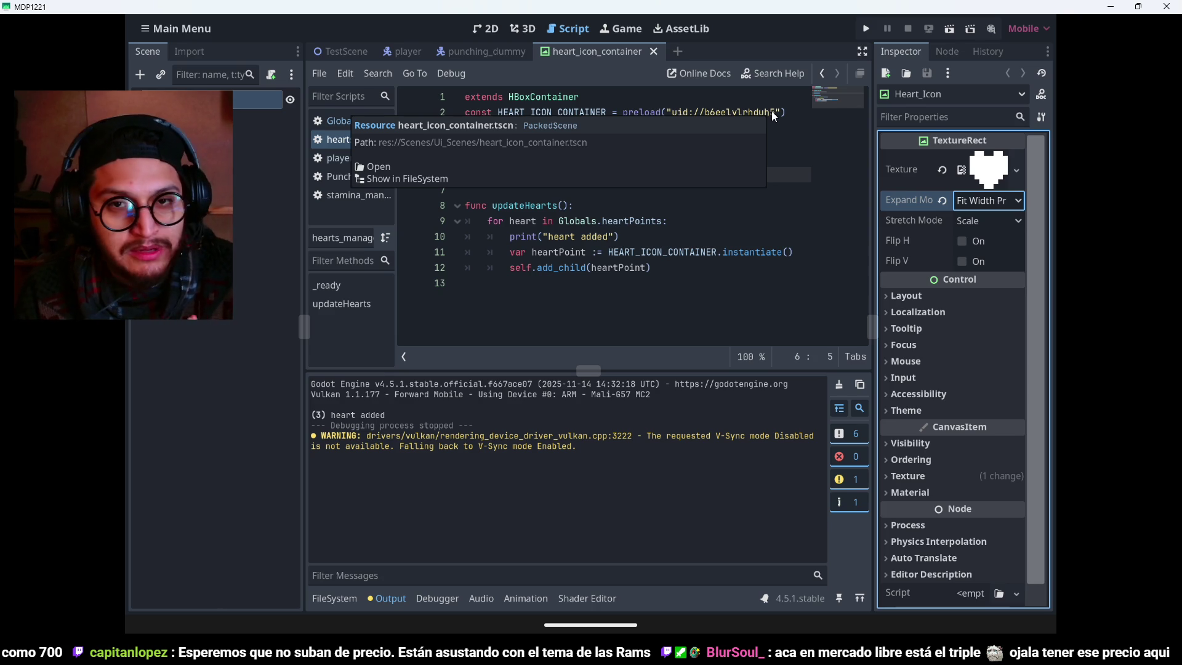
click(619, 247)
click(622, 225)
click(630, 242)
click(642, 268)
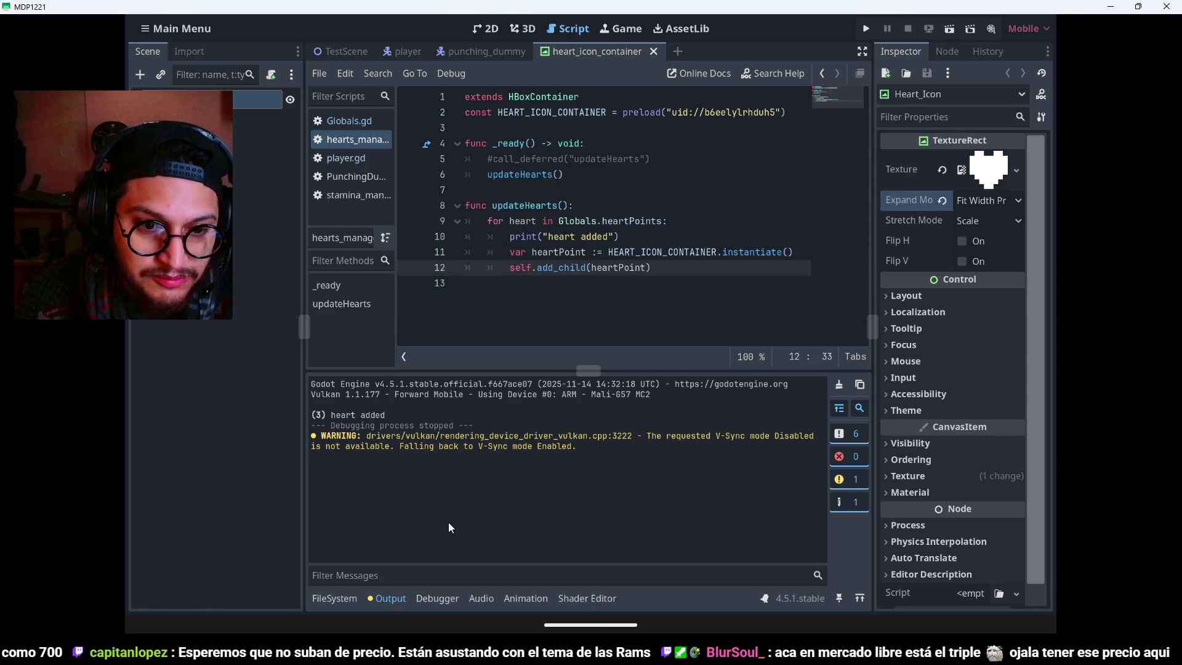
click(669, 255)
click(517, 236)
key(ctrl+k)
click(677, 256)
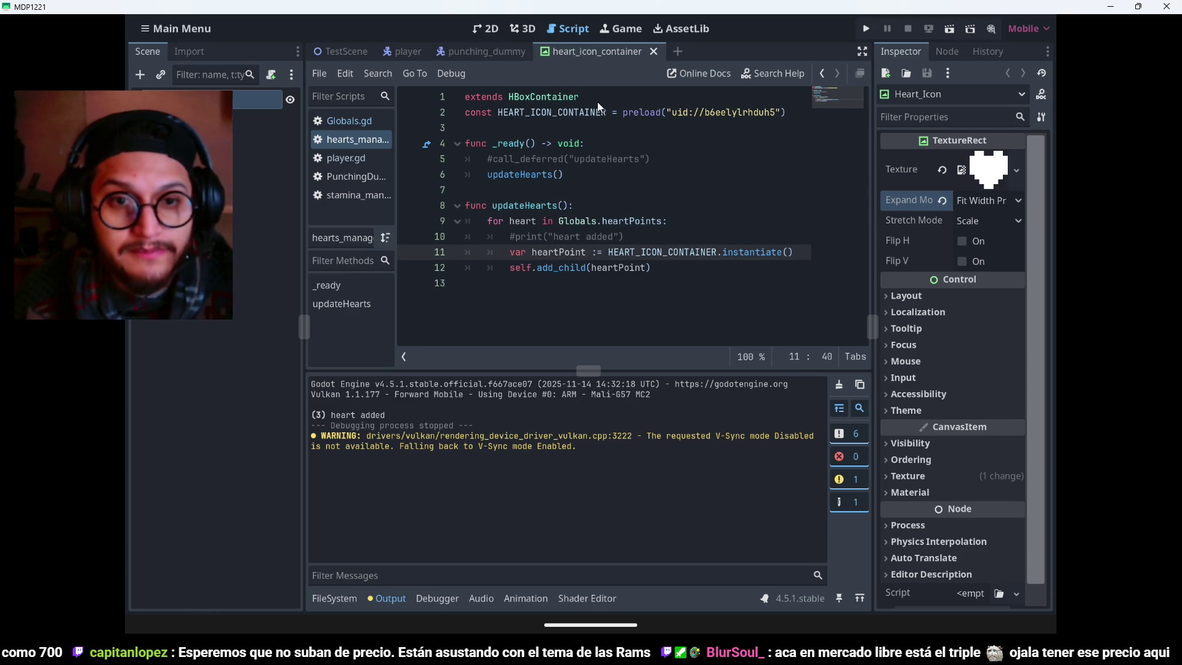
click(563, 126)
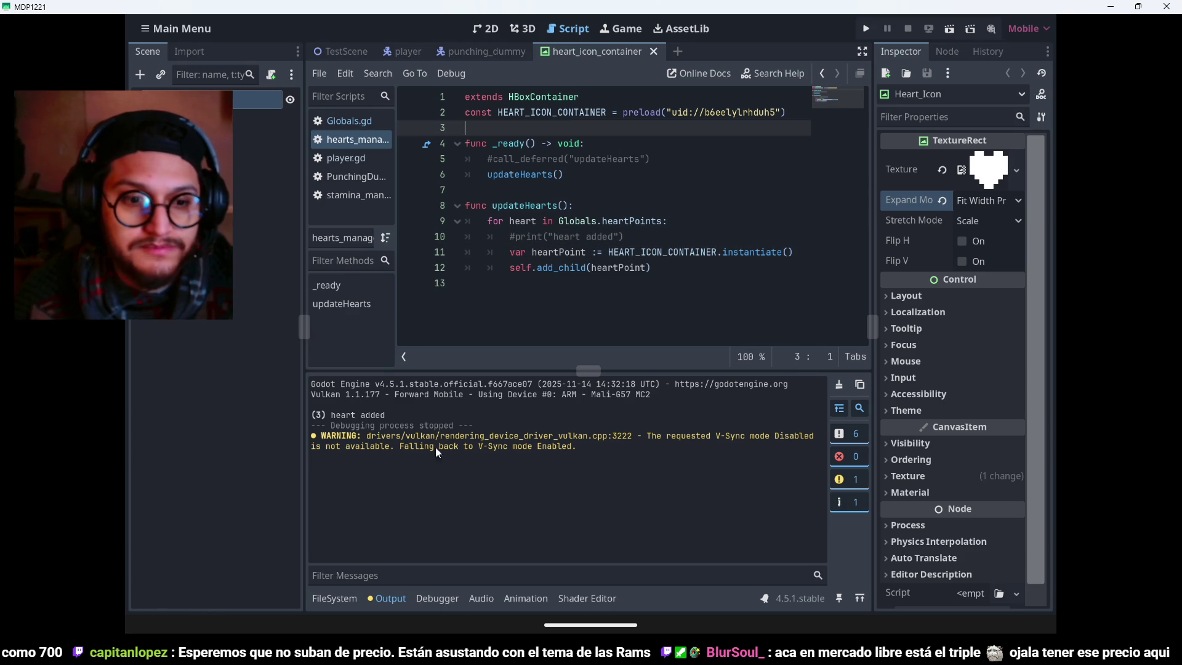
- Drag Heart_Icon_empty.png from UI_Art into the script as preload constant HEART_ICON_EMPTY
click(335, 599)
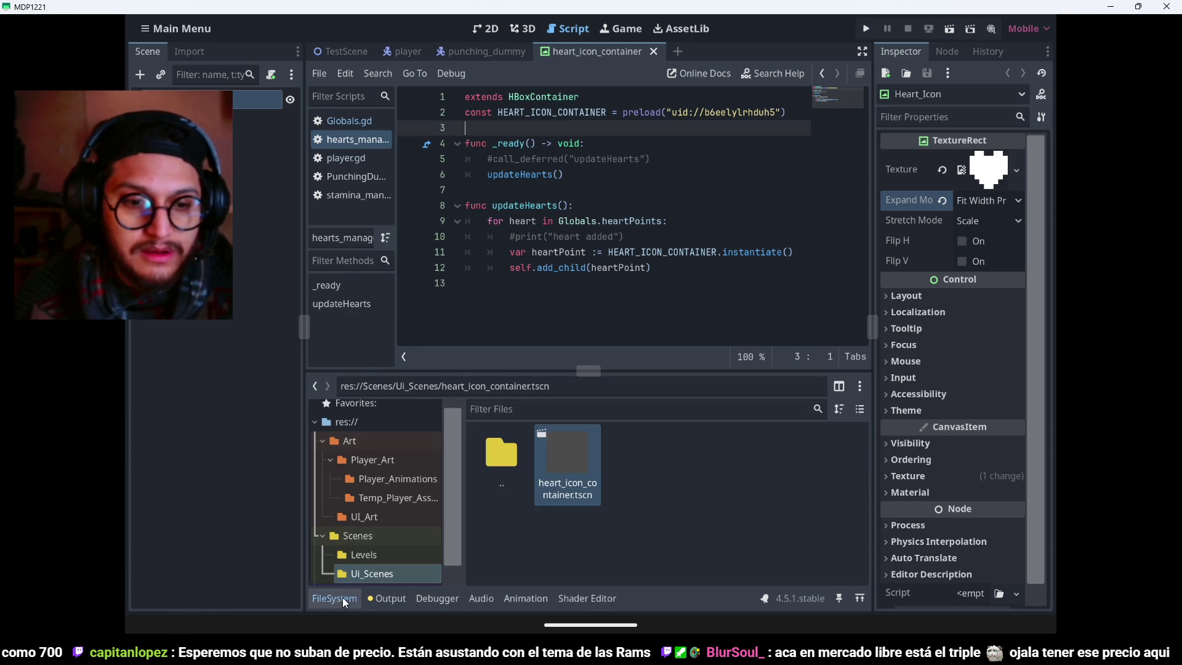
click(381, 504)
click(380, 519)
click(641, 463)
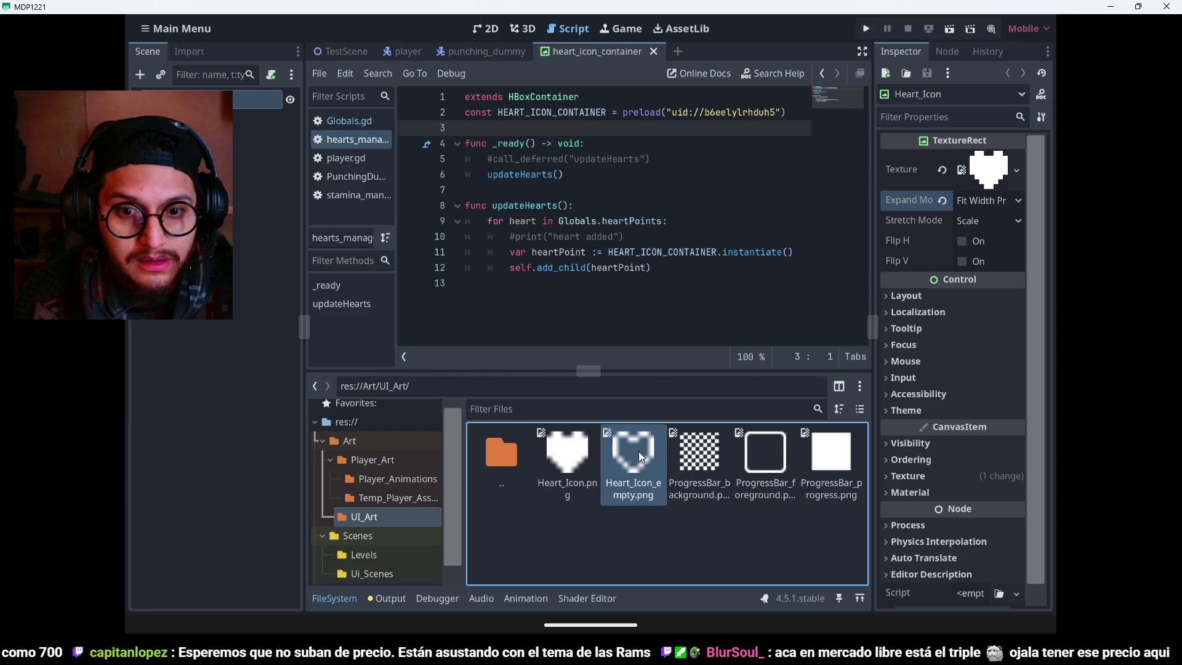
drag(629, 461, 490, 127)
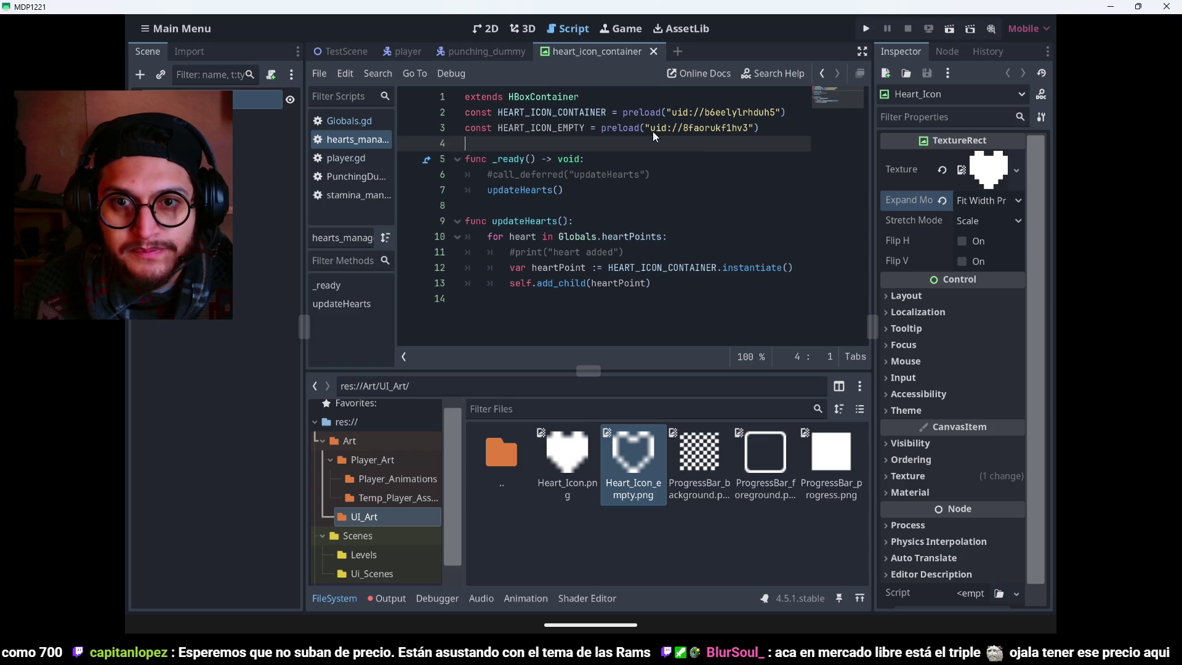
double_click(551, 127)
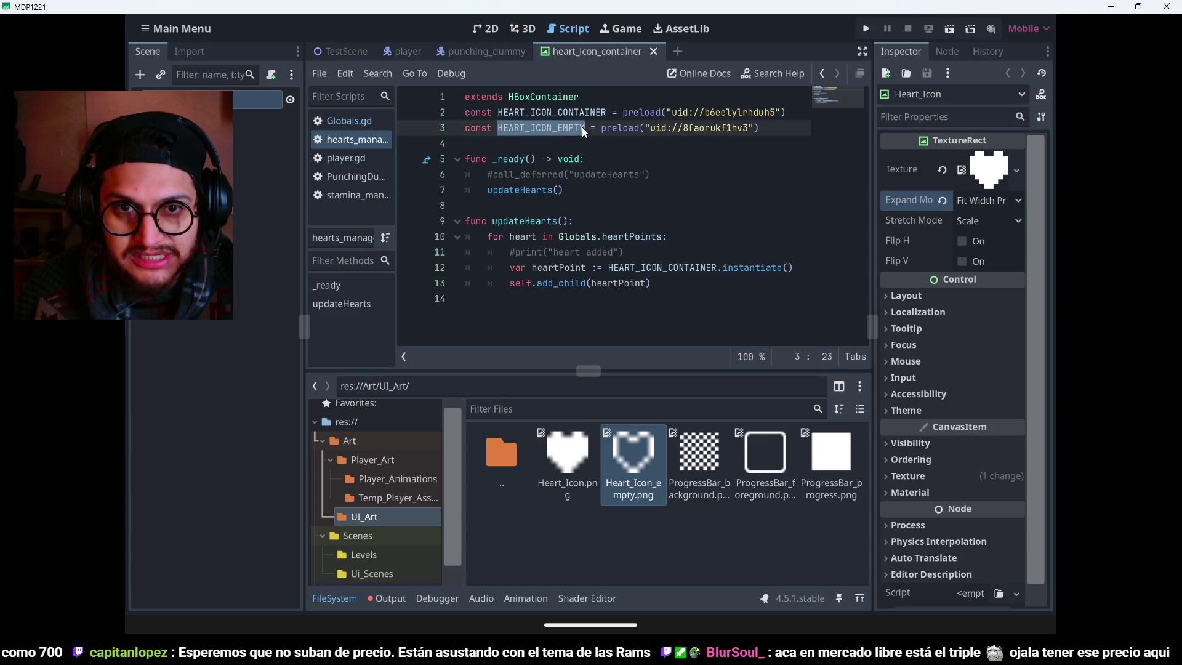
- Comment HEART_ICON_EMPTY as '#texture only', annotate HEART_ICON_CONTAINER, and save
click(789, 131)
text(#textur)
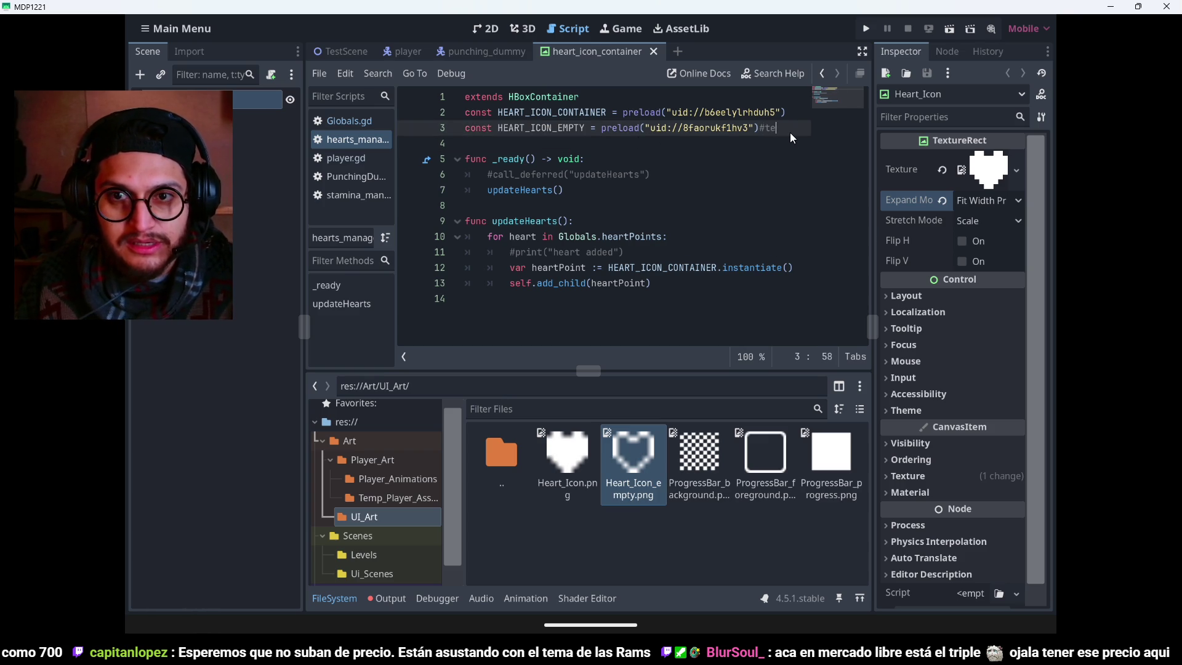
text(e onl)
click(781, 111)
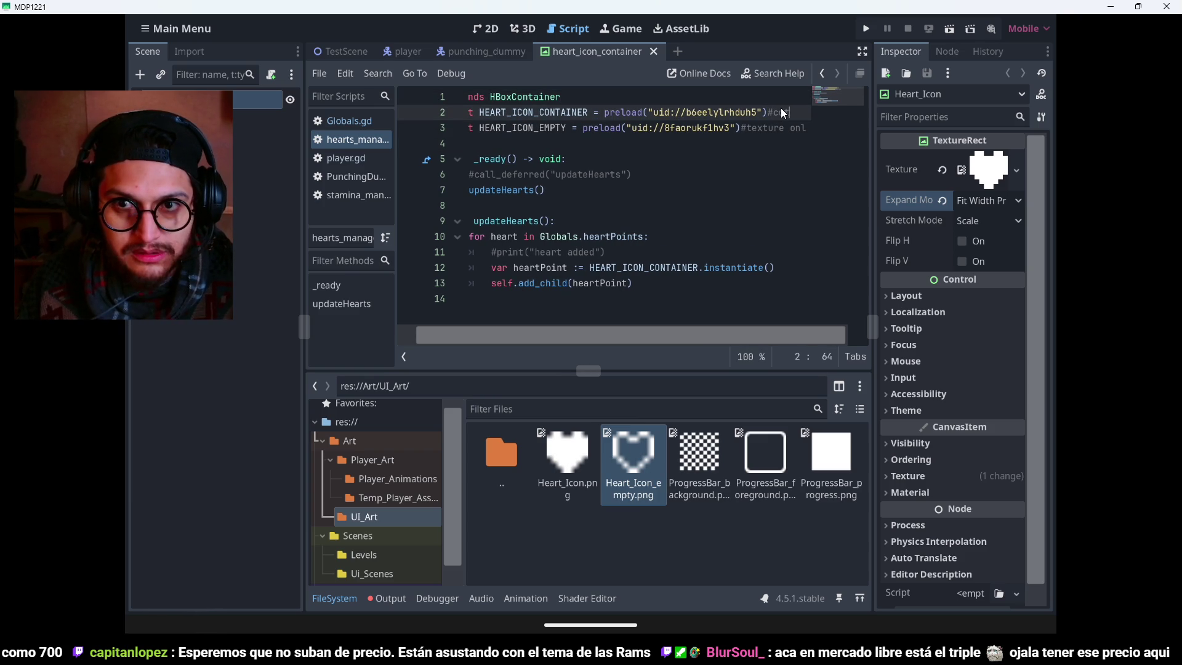
text(ntainer tsc)
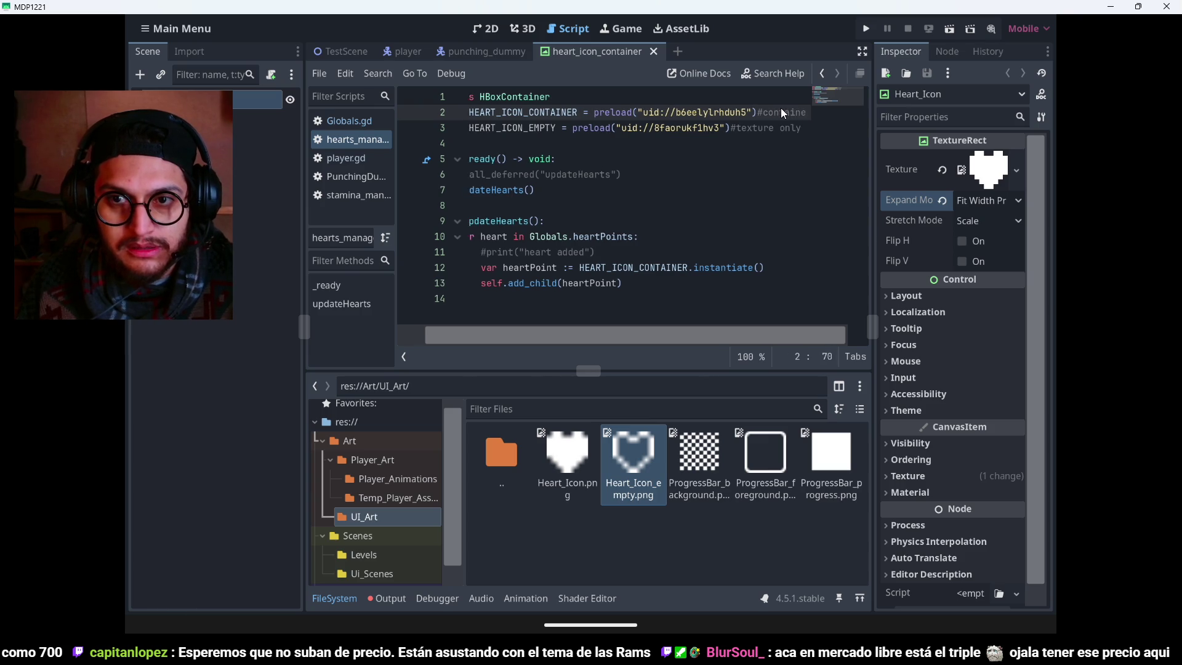
scroll(518, 337, left, 5)
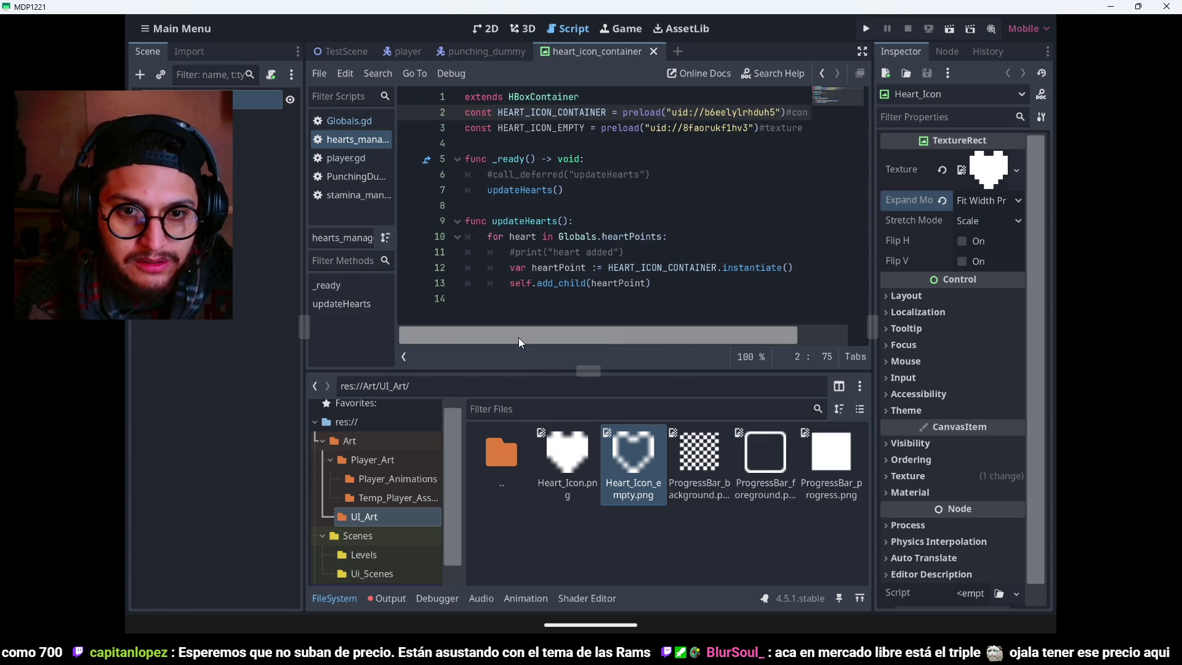
click(541, 194)
key(ctrl+s)
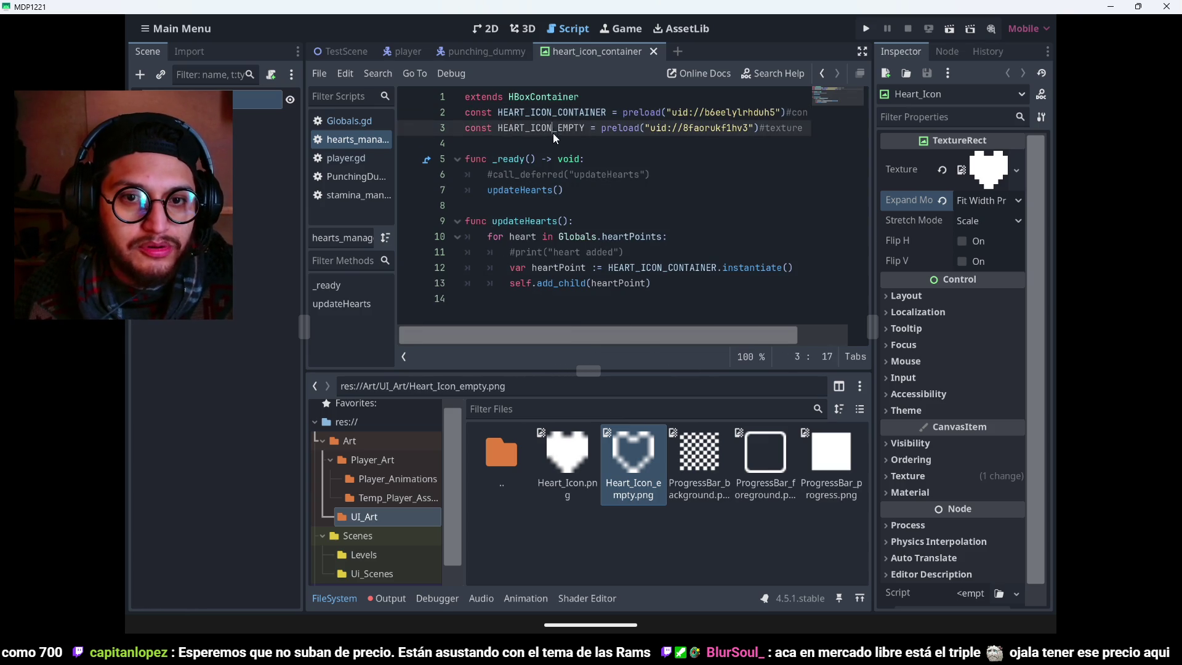
click(545, 221)
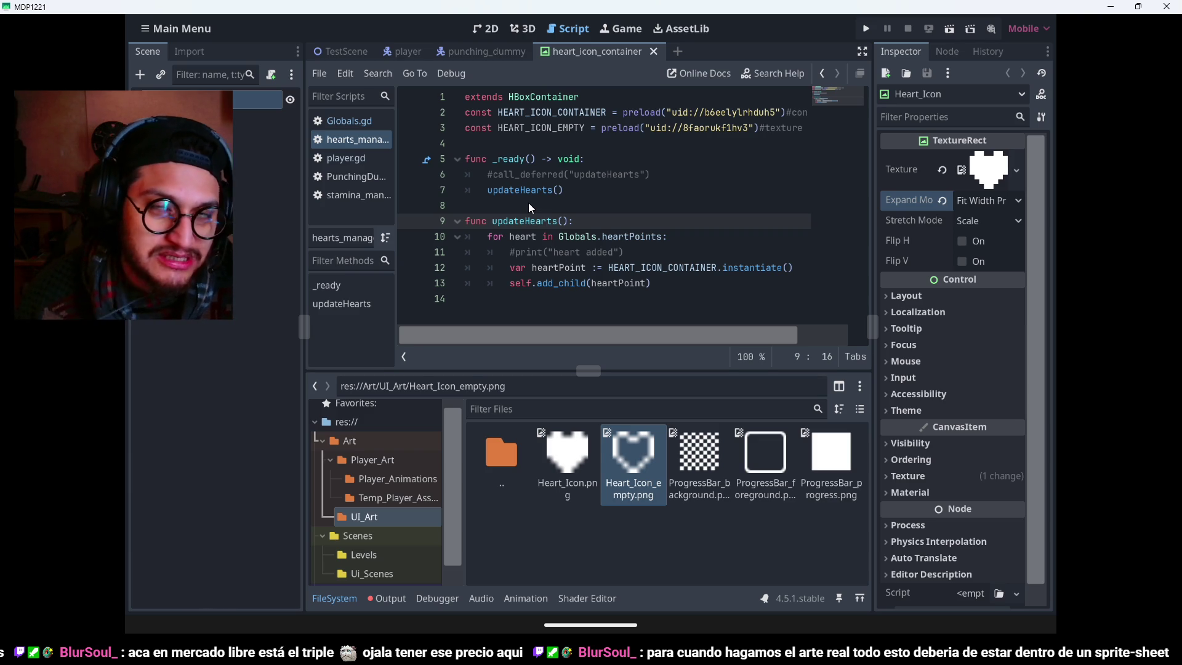
click(573, 222)
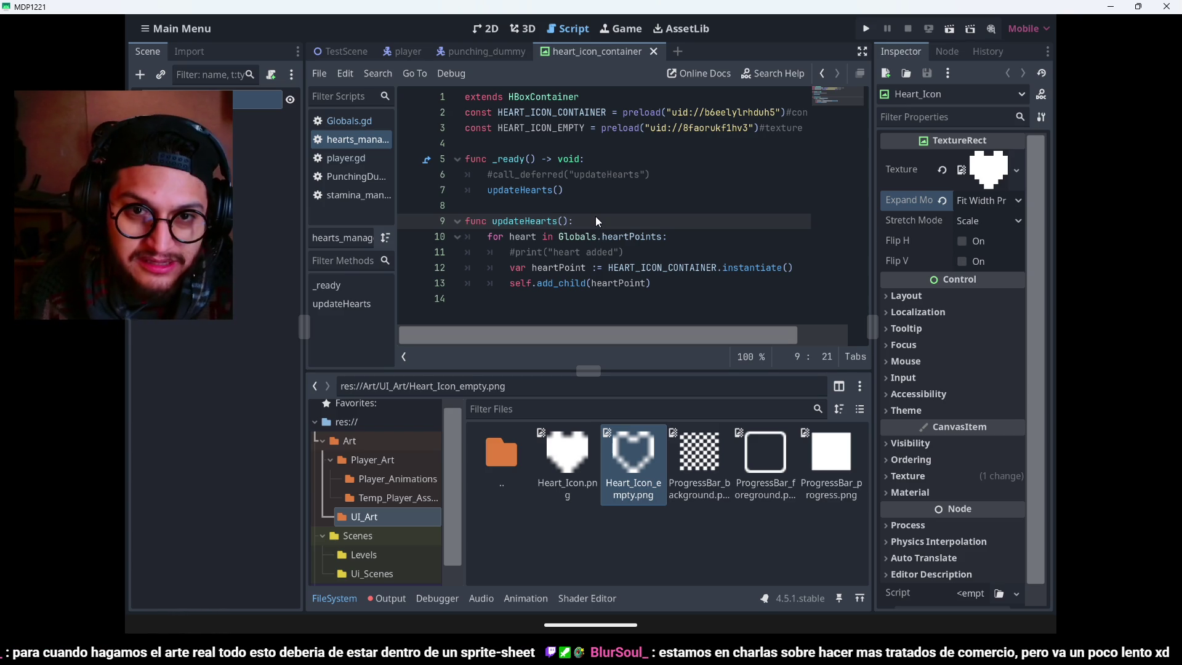
click(675, 237)
key(ctrl+s)
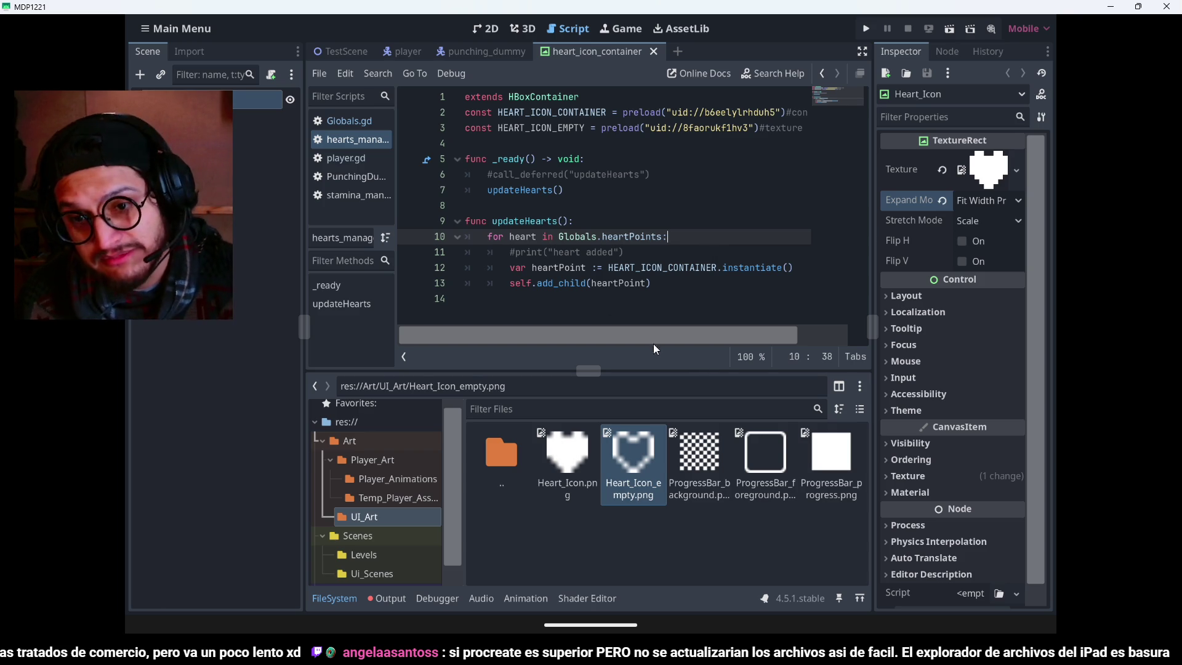
click(623, 267)
click(694, 225)
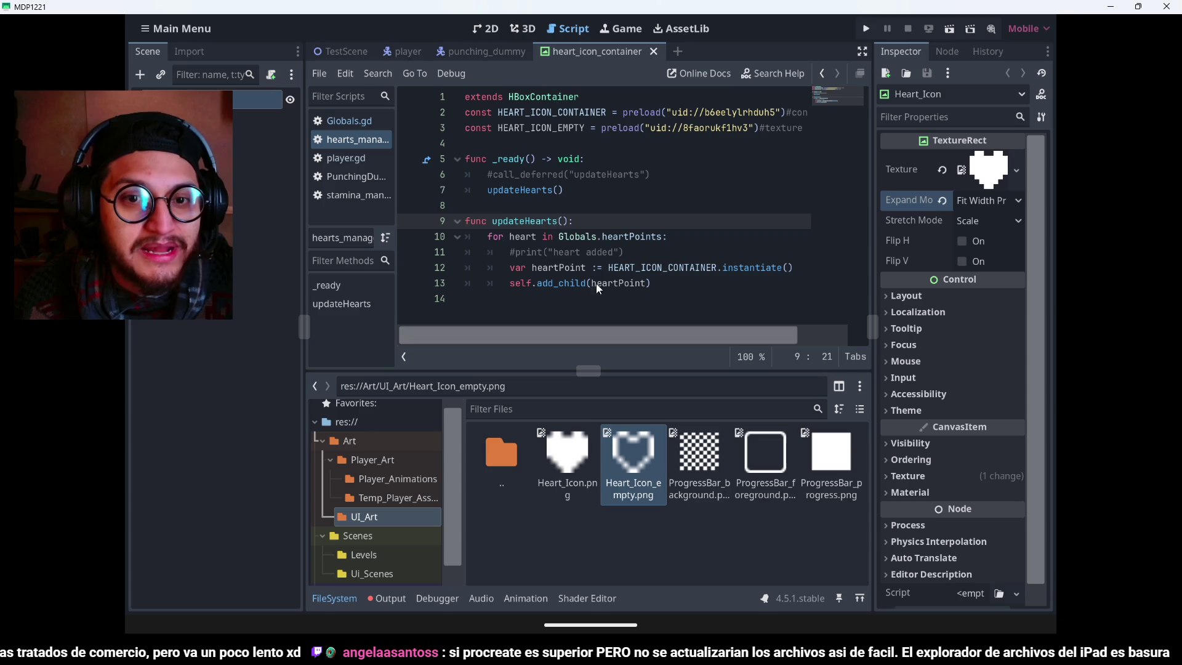
click(644, 240)
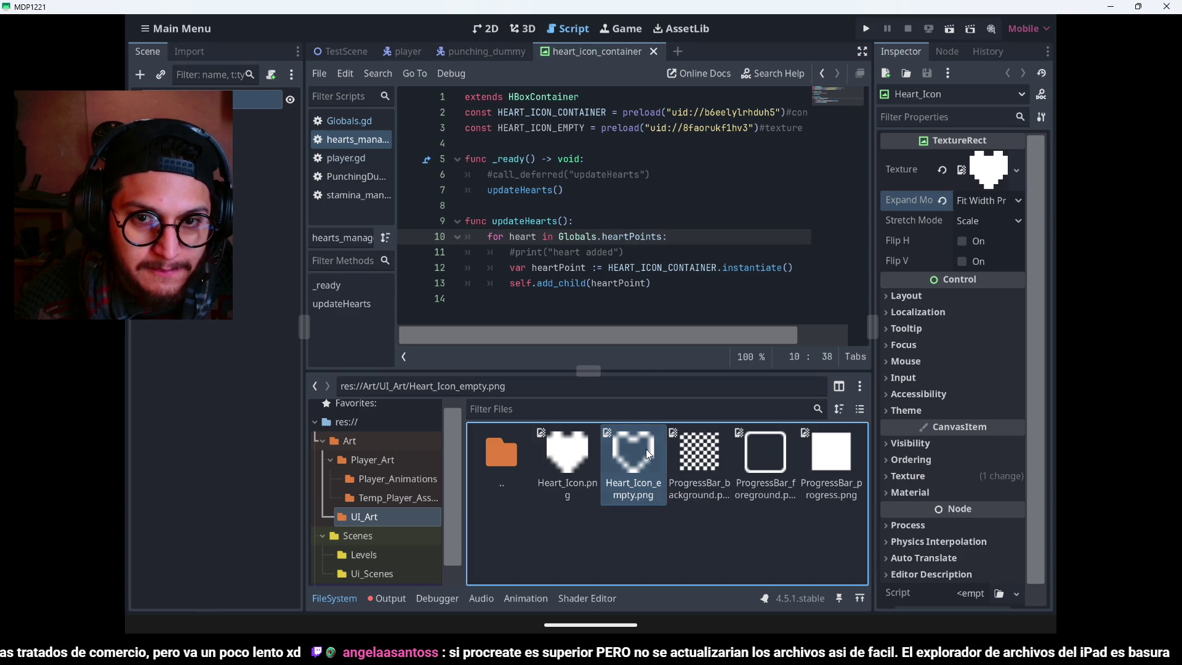
click(597, 223)
click(627, 175)
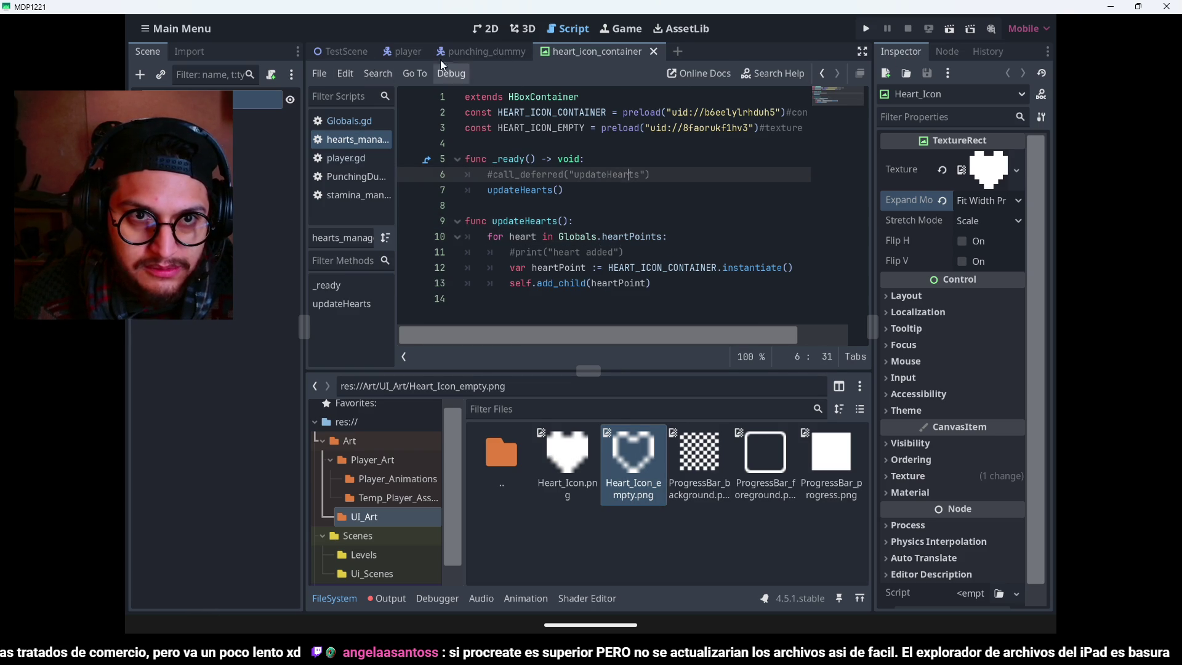
click(406, 52)
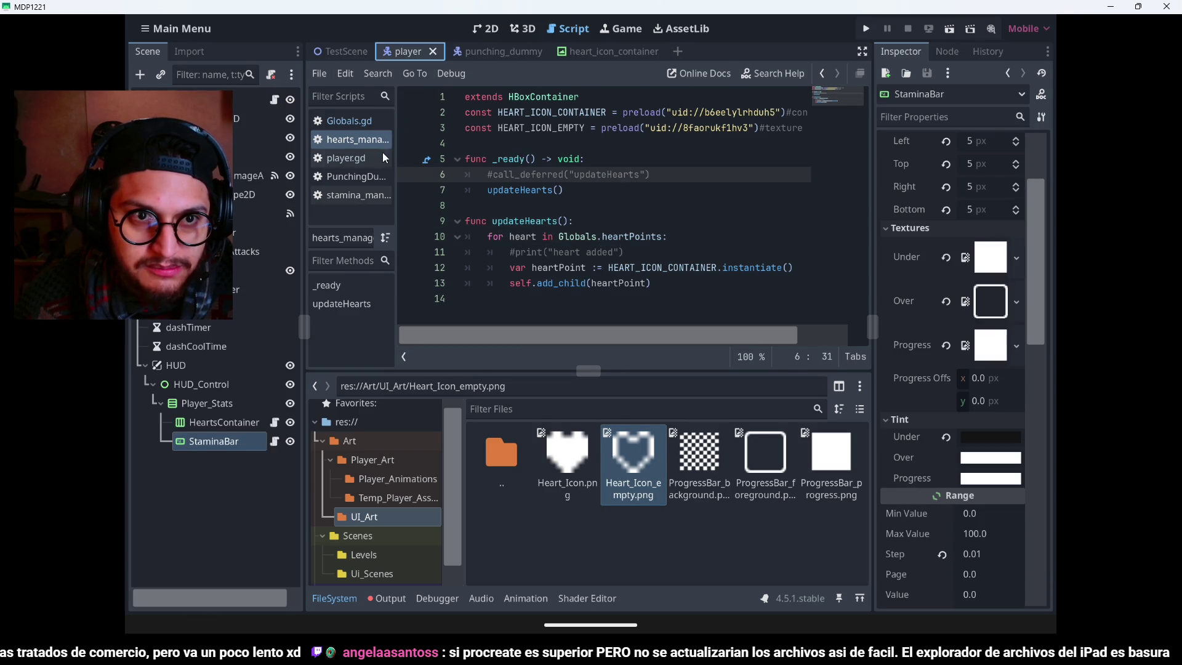
- In player.gd, add func takeDamage(damagePoints : int): with a pass body below dashListener and save
click(258, 98)
scroll(639, 278, down, 2)
scroll(524, 259, up, 1)
scroll(515, 256, down, 1)
click(479, 228)
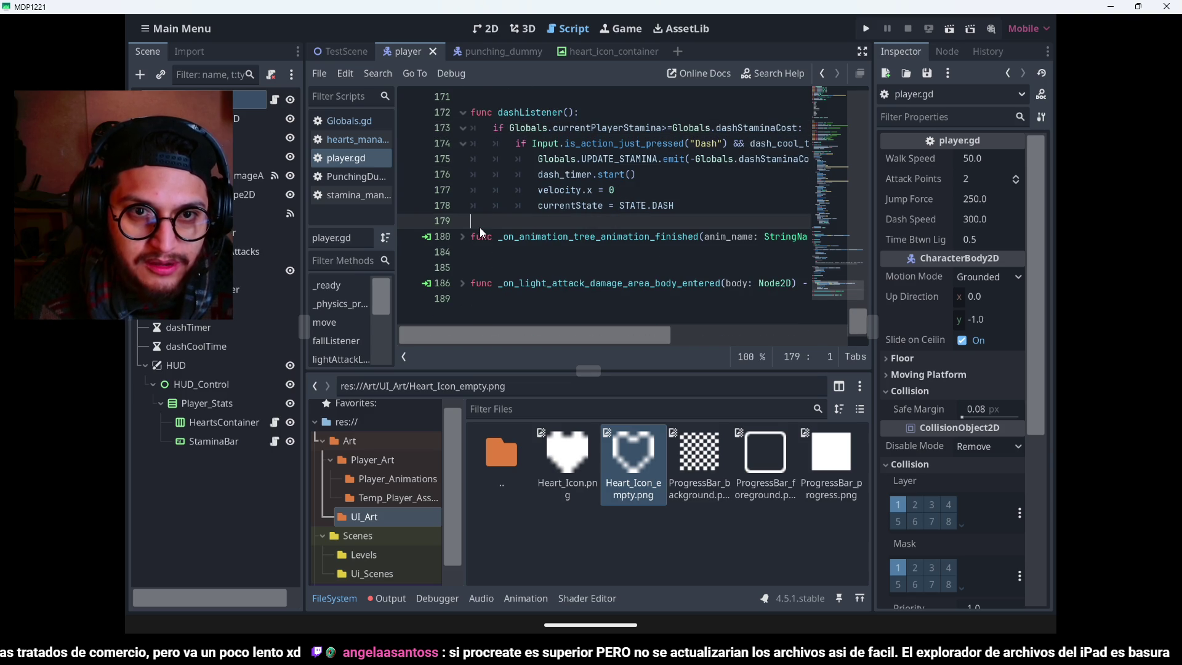
key(Return)
key(Return)
key(Up)
text(func takeM)
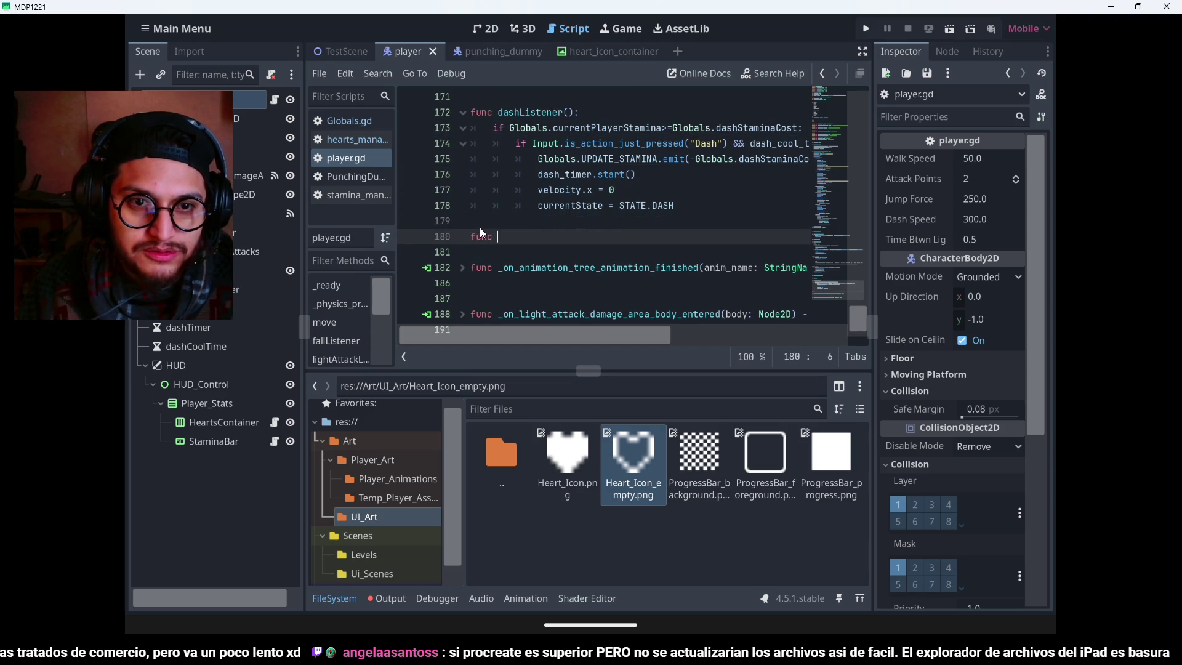
text(amage(dam)
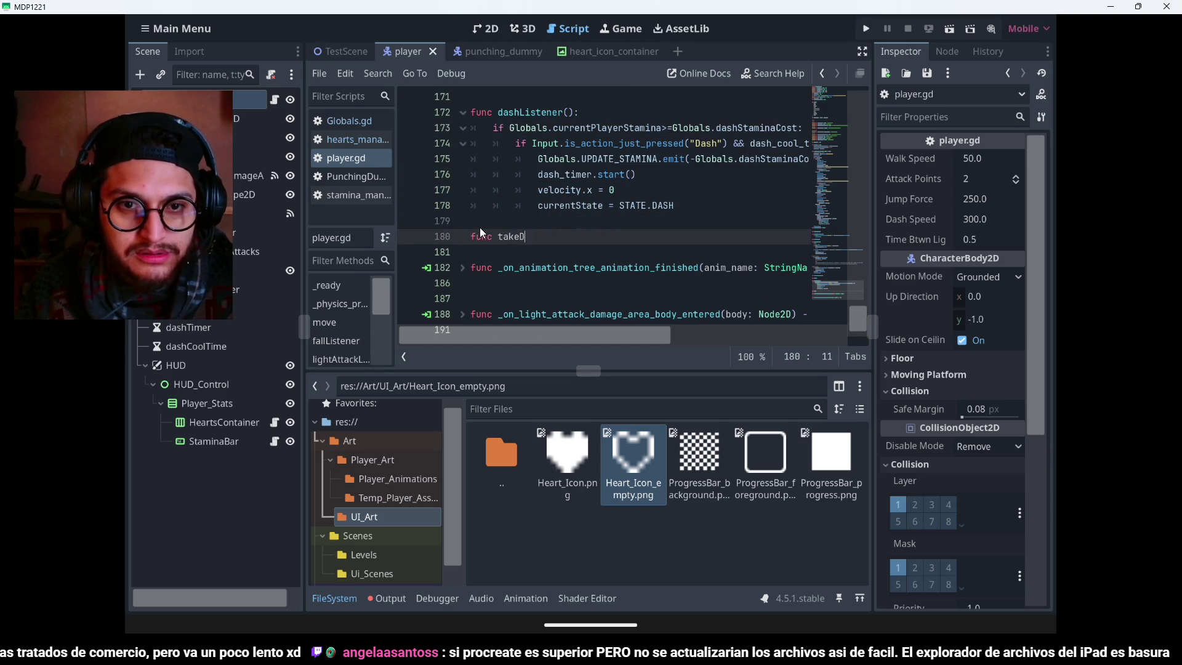
text(agePoints )
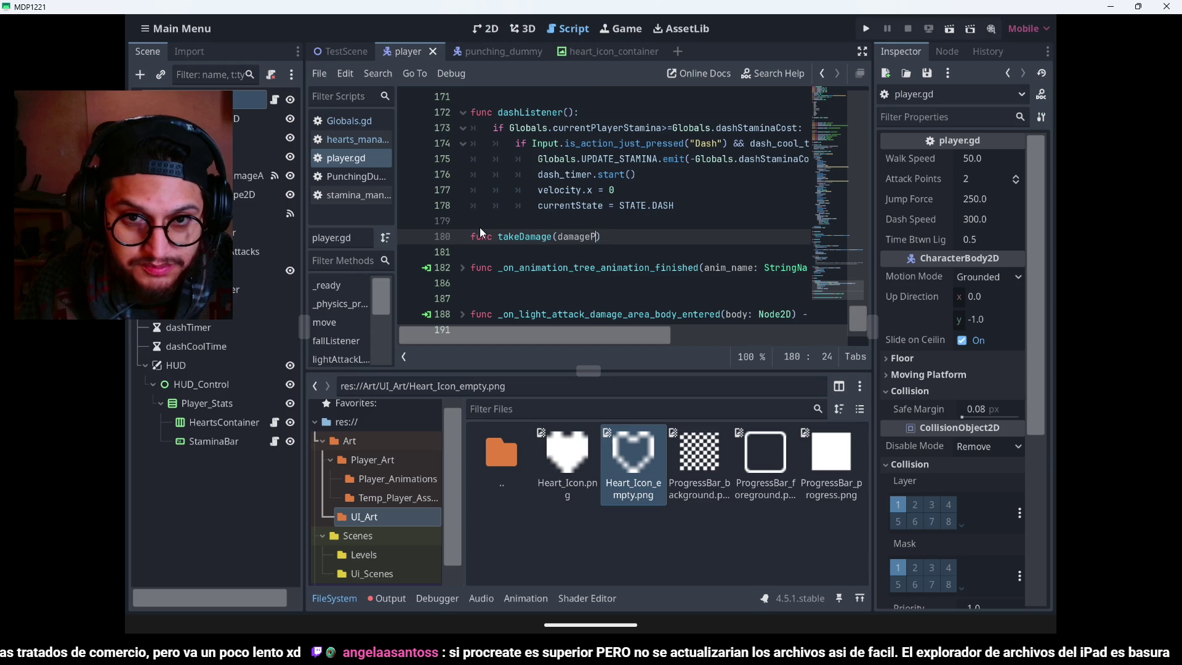
text(: int))
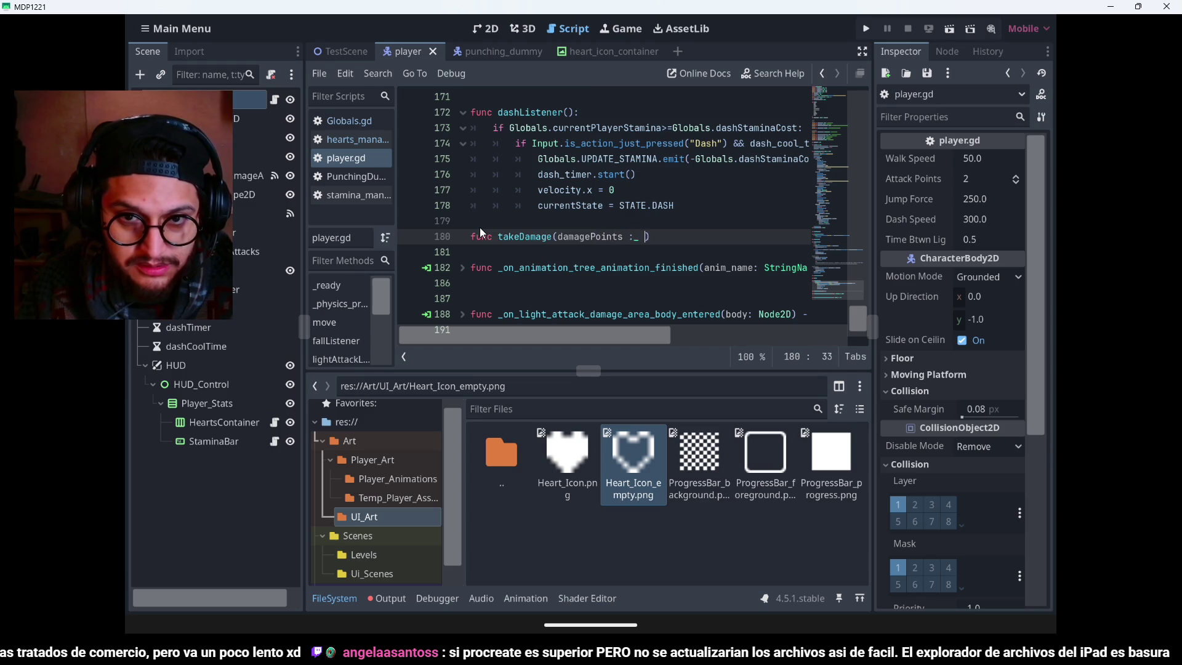
text(:)
key(Return)
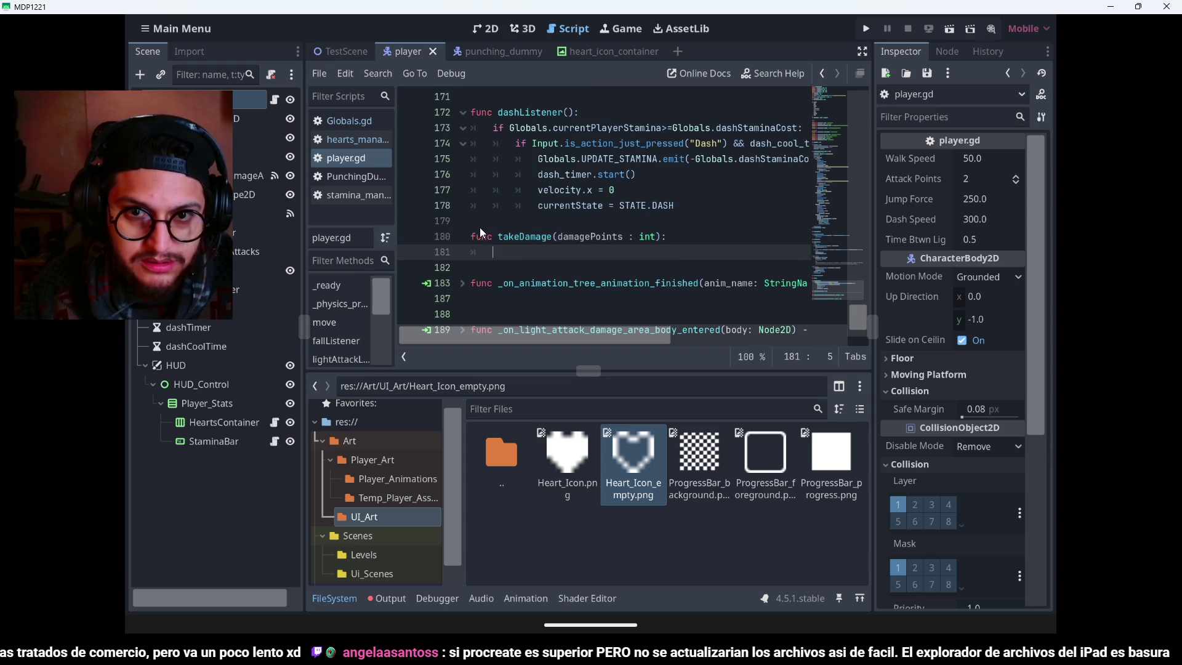
key(ctrl+s)
text(pass)
key(ctrl+s)
- Replace takeDamage's placeholder pass with 'Globals.'
click(623, 242)
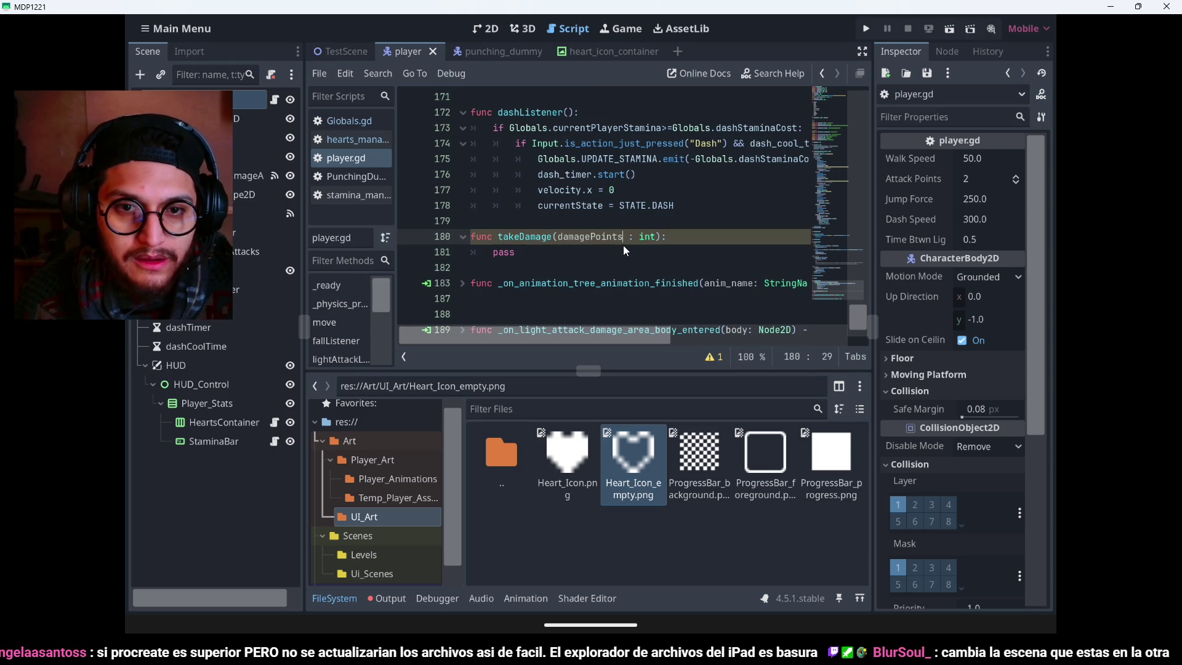
click(516, 253)
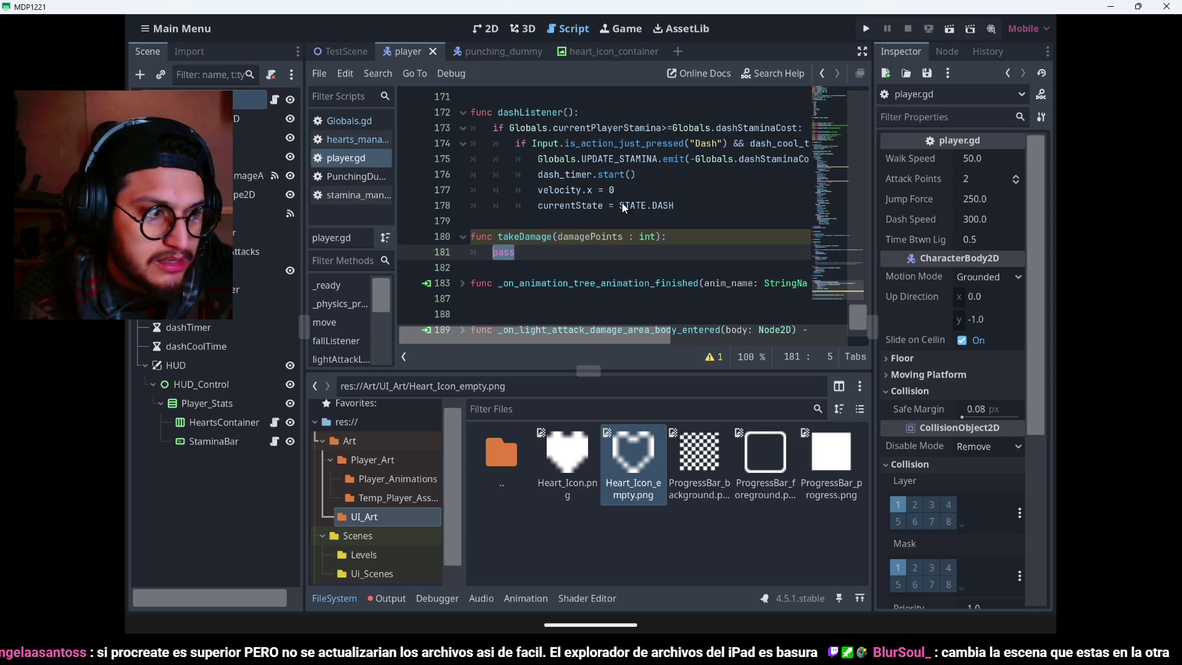
mouse_move(622, 207)
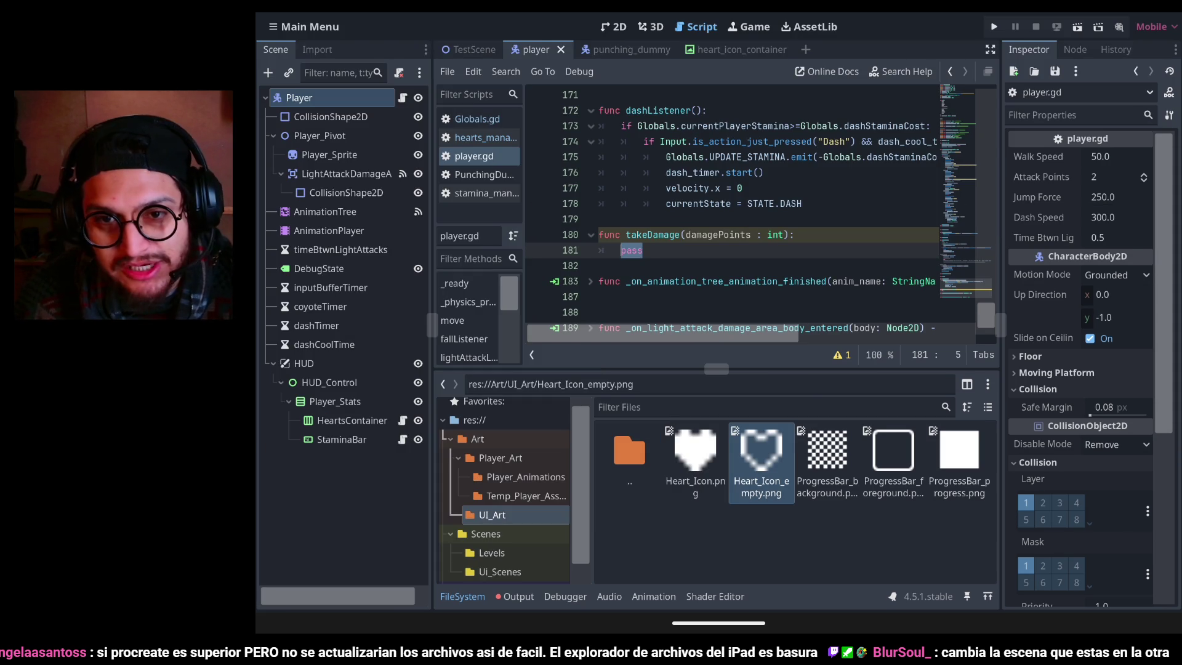
click(644, 238)
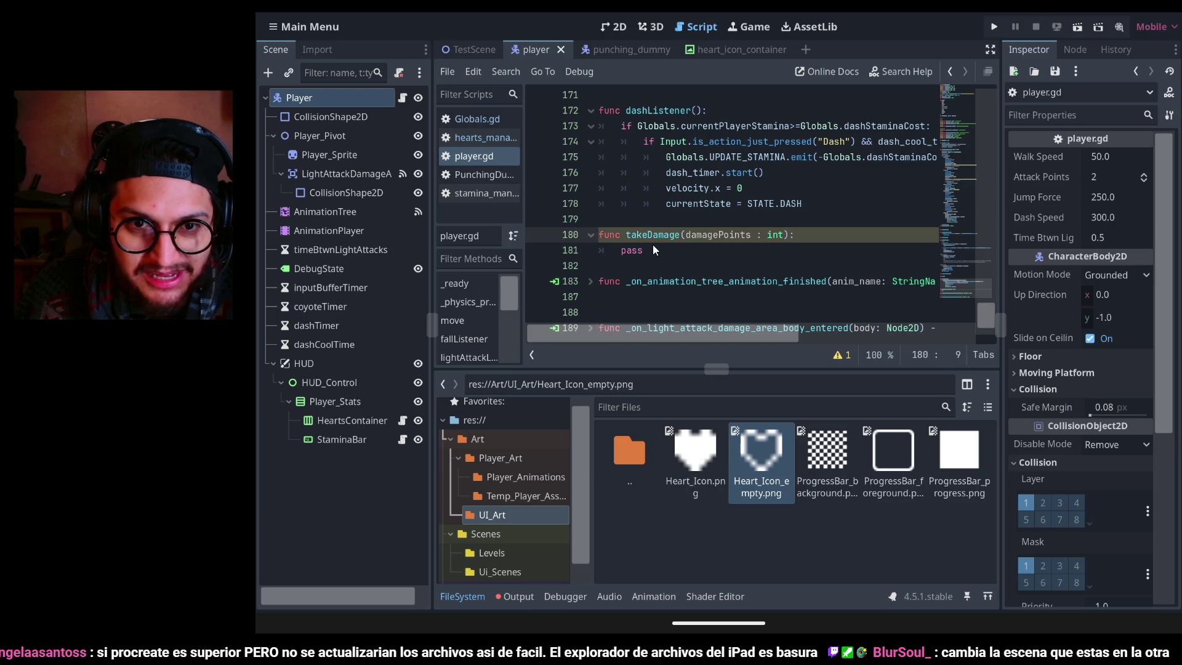
click(651, 252)
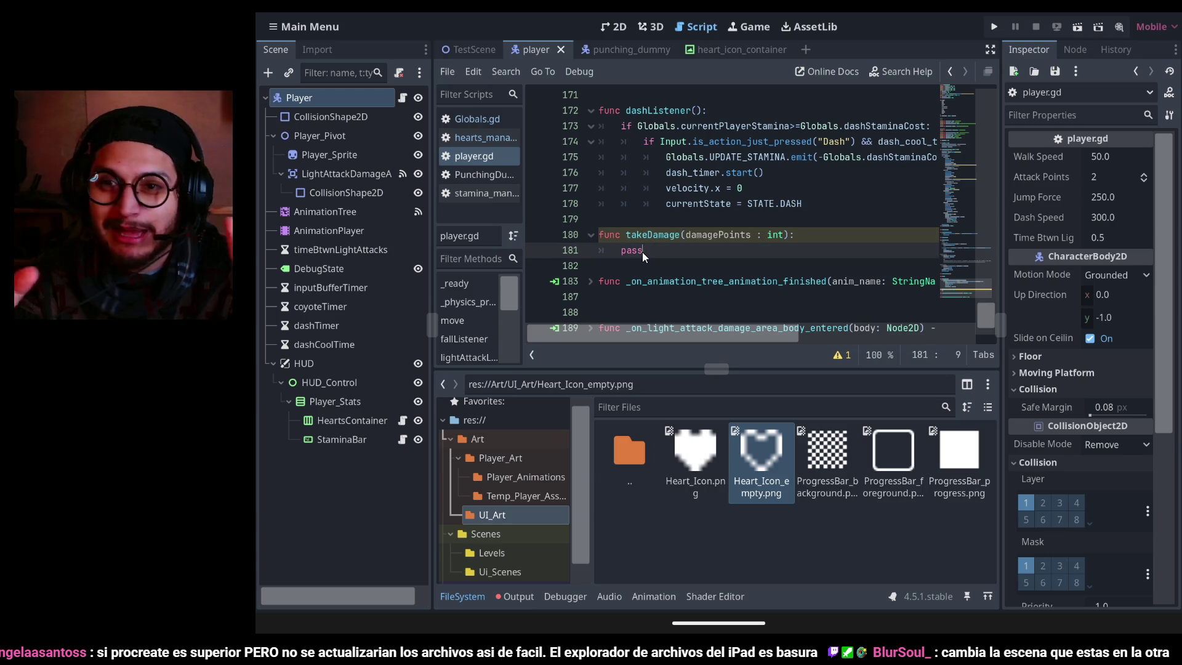
drag(652, 253, 615, 254)
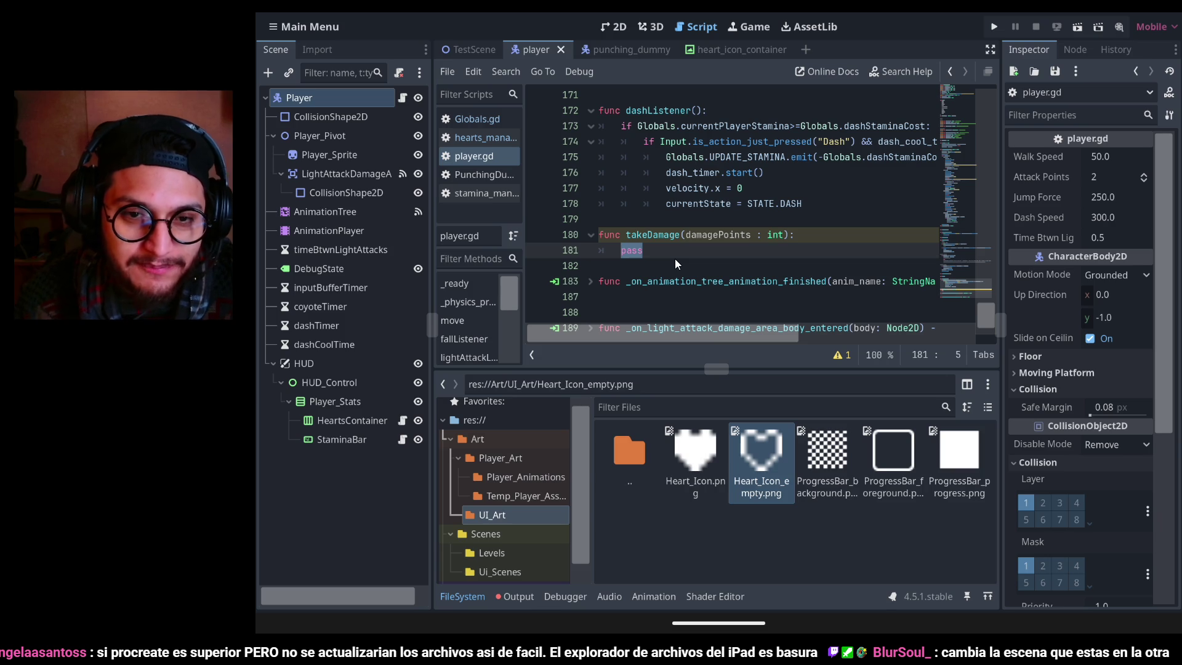
text(Globals.)
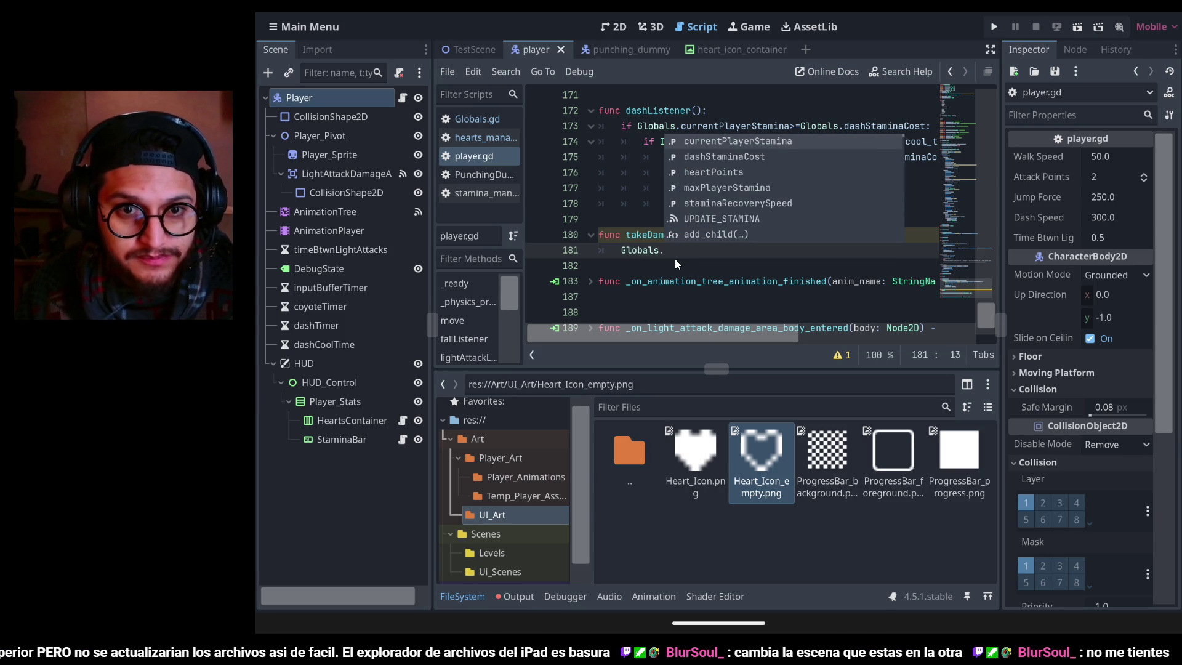
key(Escape)
click(492, 120)
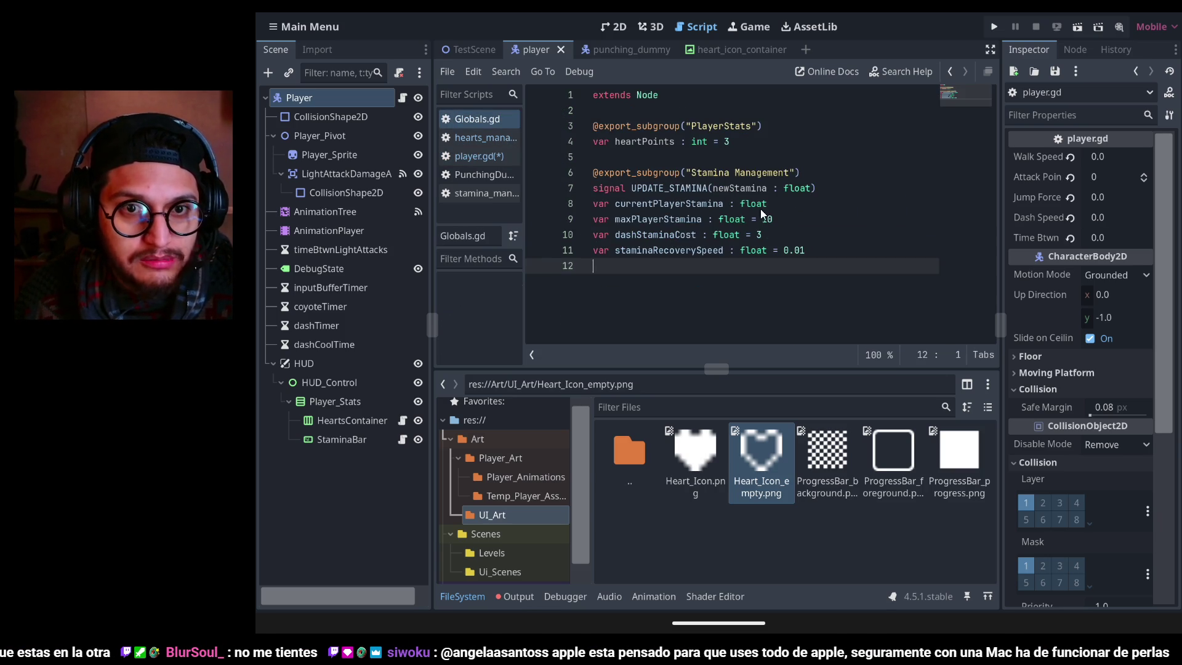
- Add var currentHP : int below heartPoints in Globals.gd and save
click(739, 141)
key(Return)
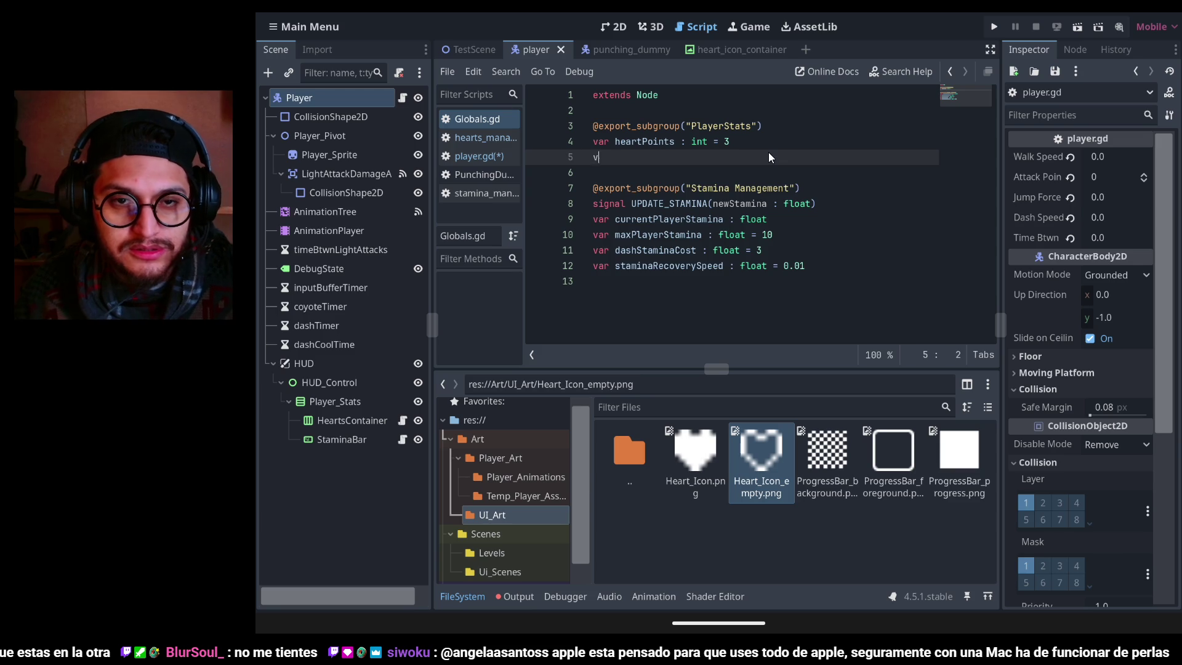
text(var currentHP)
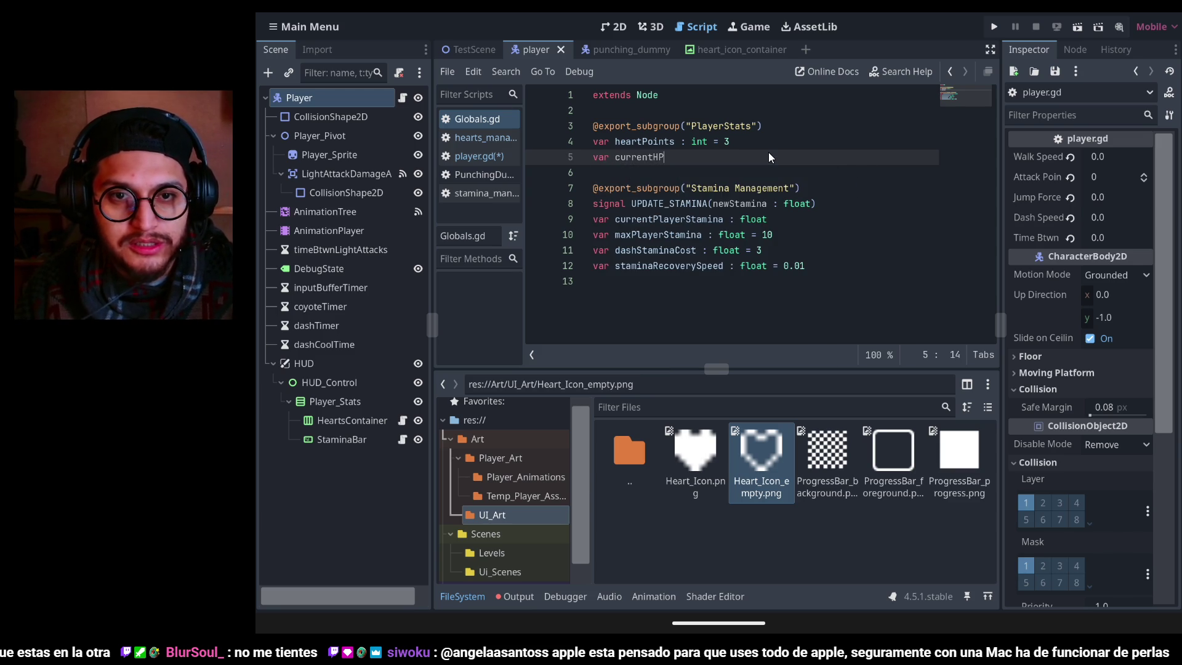
key(Left)
text(: int)
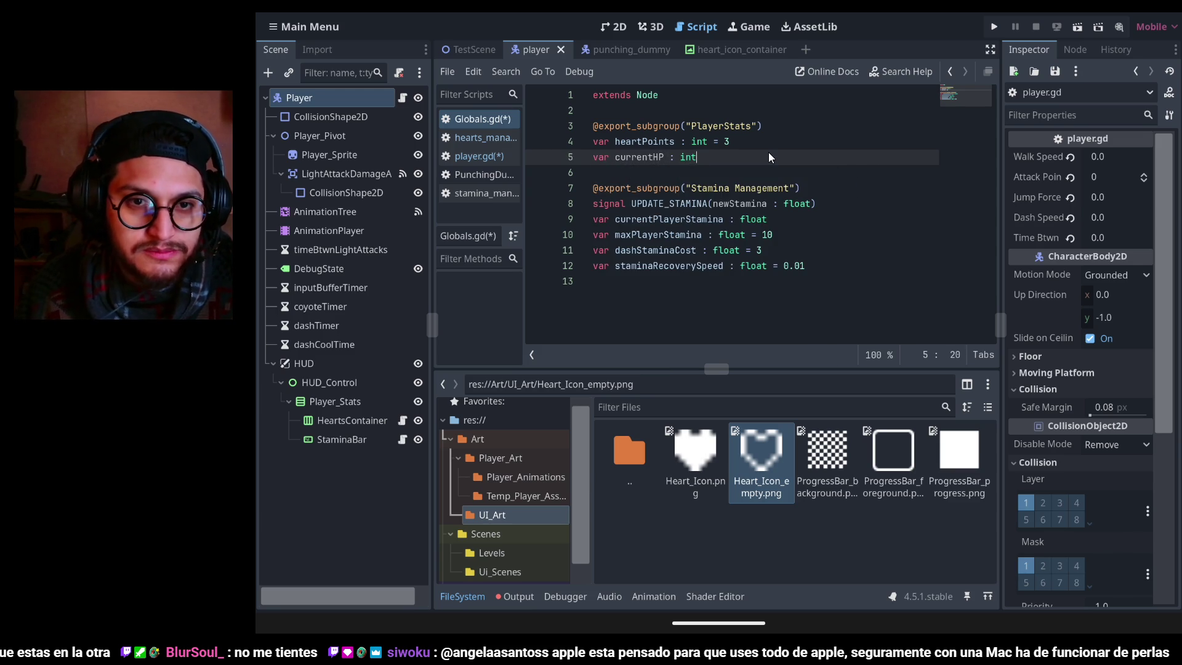
key(ctrl+s)
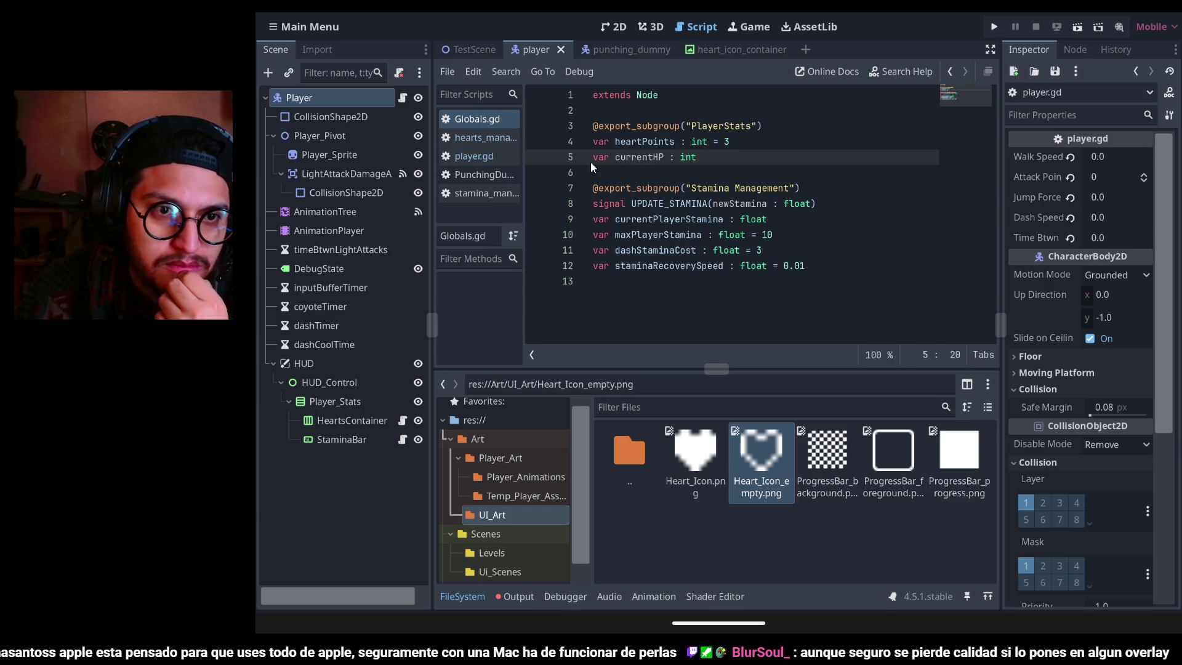
- Move from player.gd to hearts_manager.gd, placing the caret on the commented call_deferred line
click(493, 157)
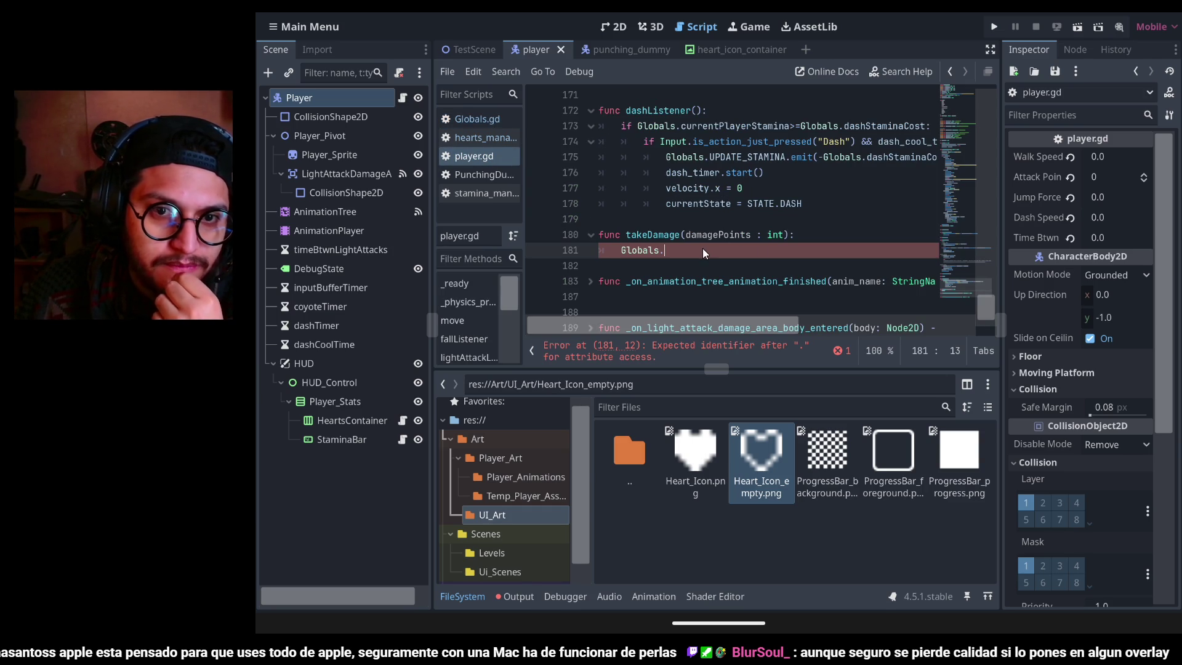
click(401, 425)
click(742, 176)
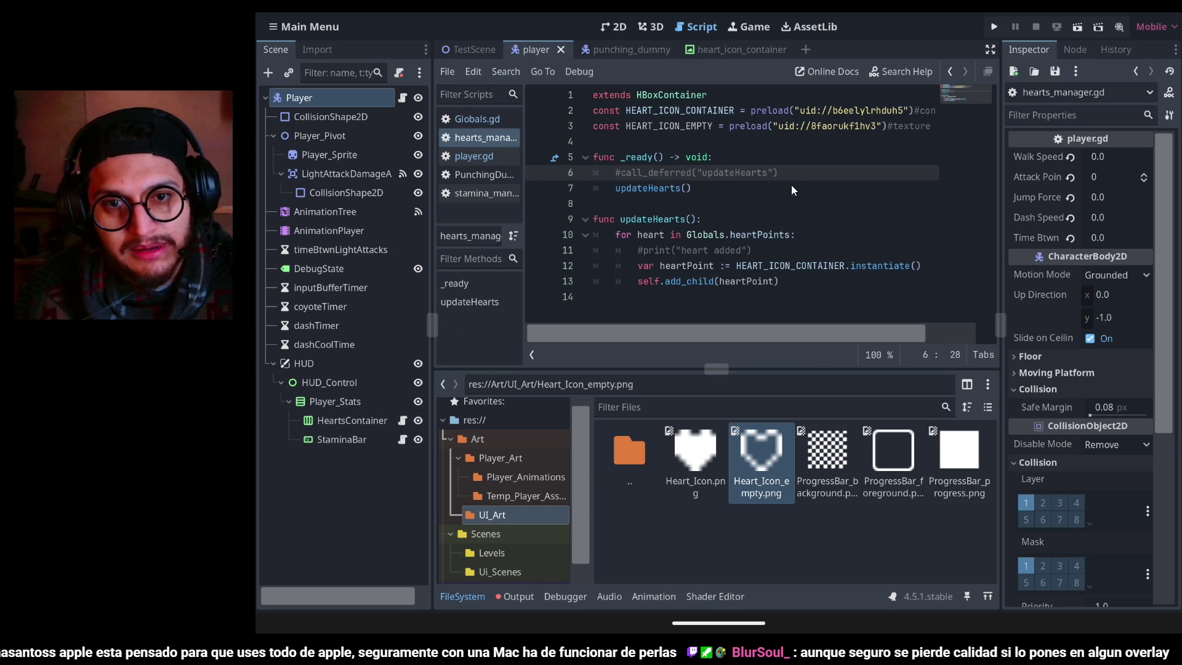
- In _ready, replace the commented call_deferred line with Globals.currentHP = Globals.heartPoints and save
drag(788, 172, 584, 176)
key(BackSpace)
key(BackSpace)
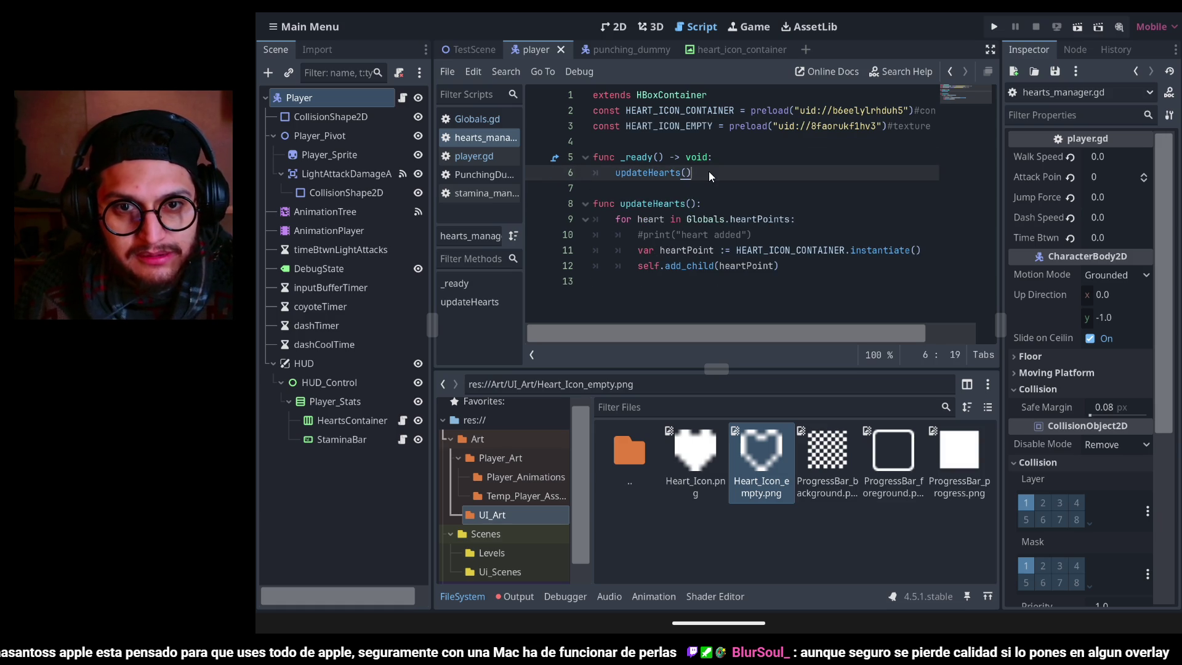
click(708, 171)
key(Return)
text(Globals.curren)
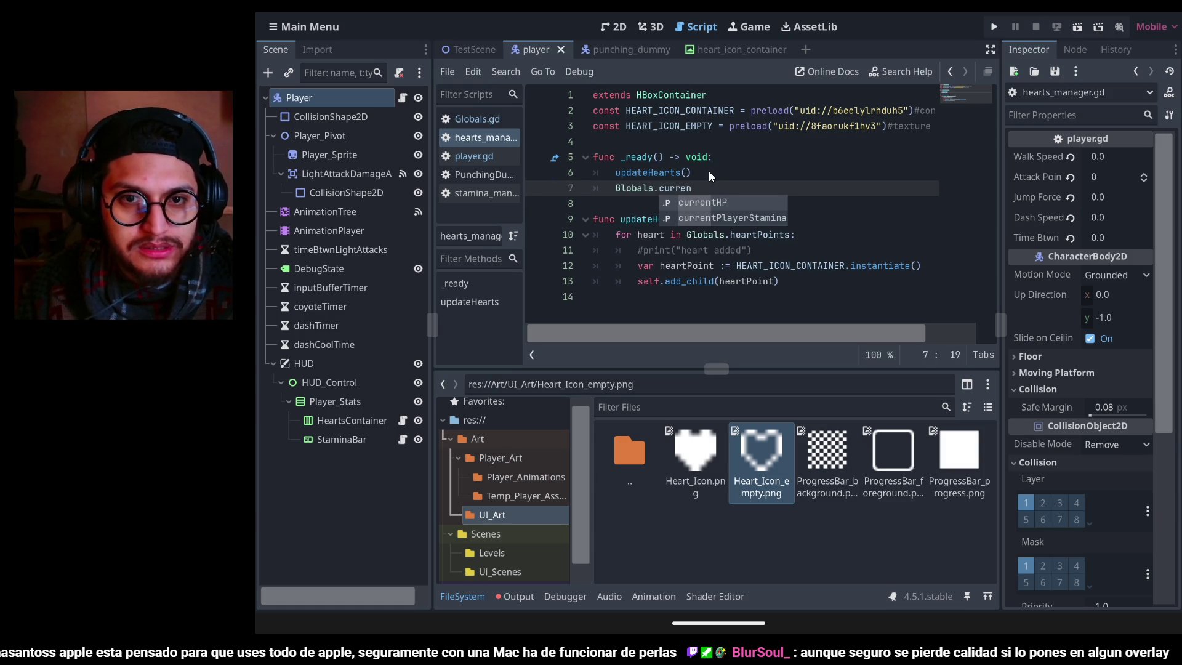
key(Return)
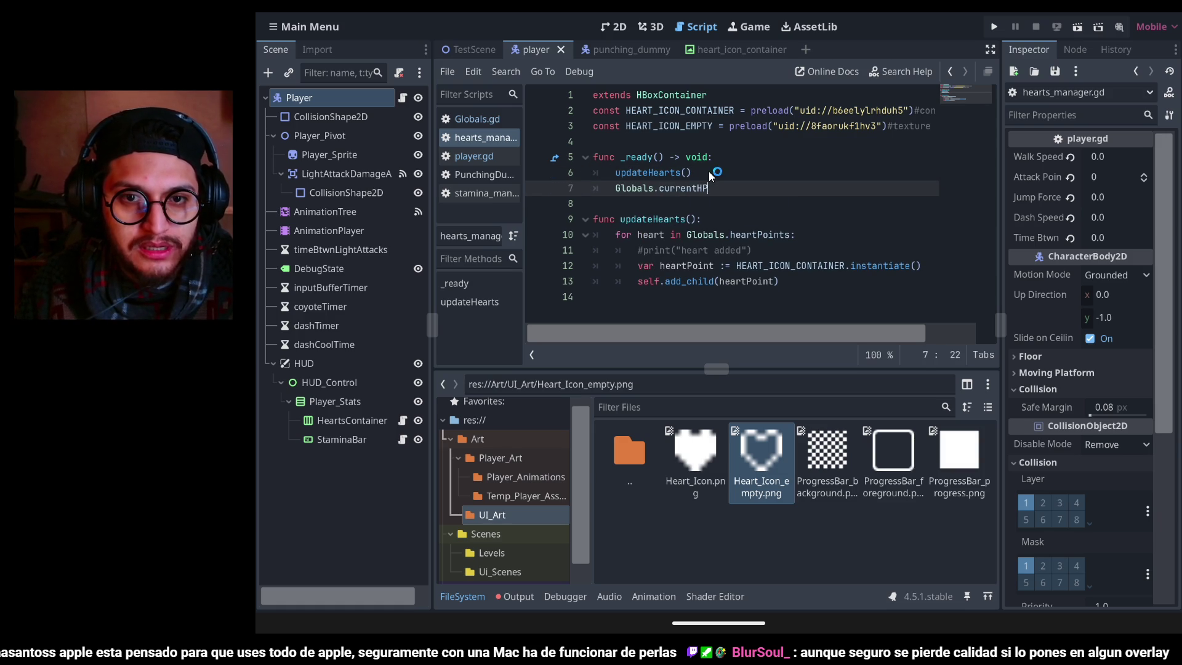
text(Glob)
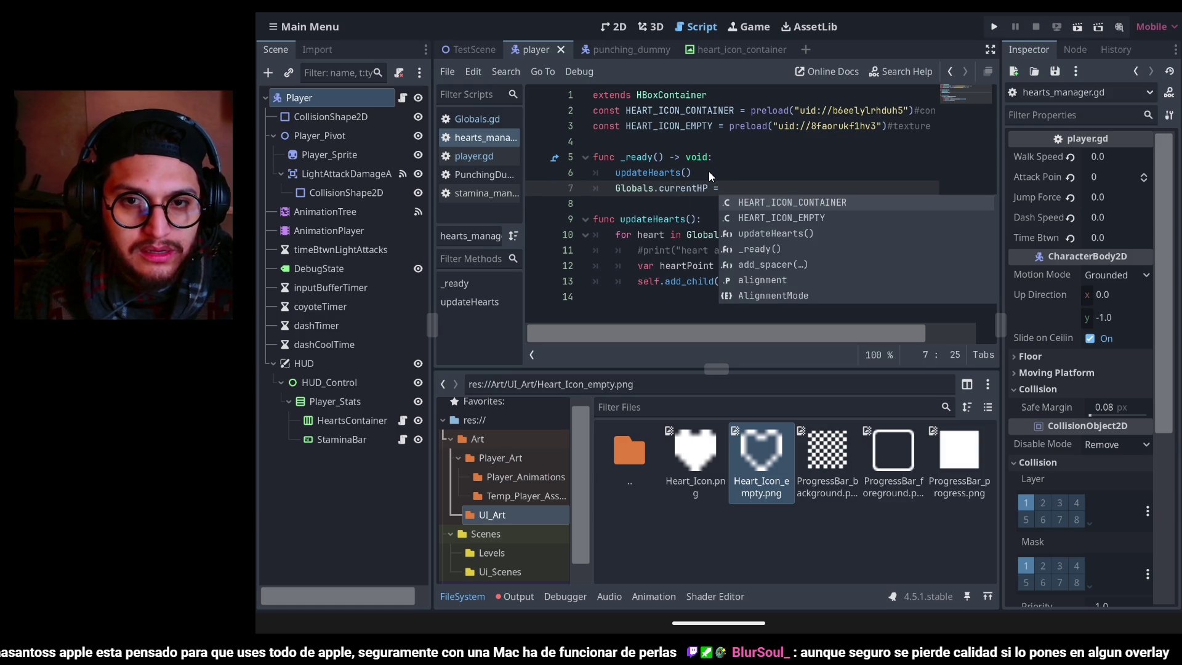
key(Return)
text(.he)
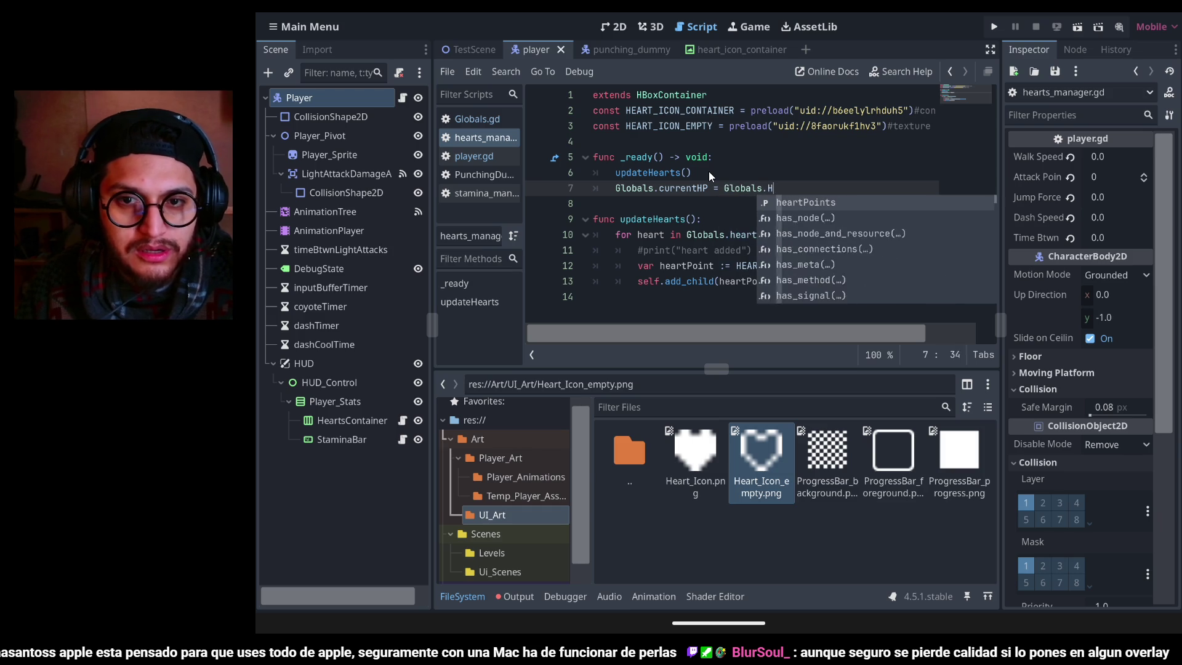
key(Return)
key(ctrl+s)
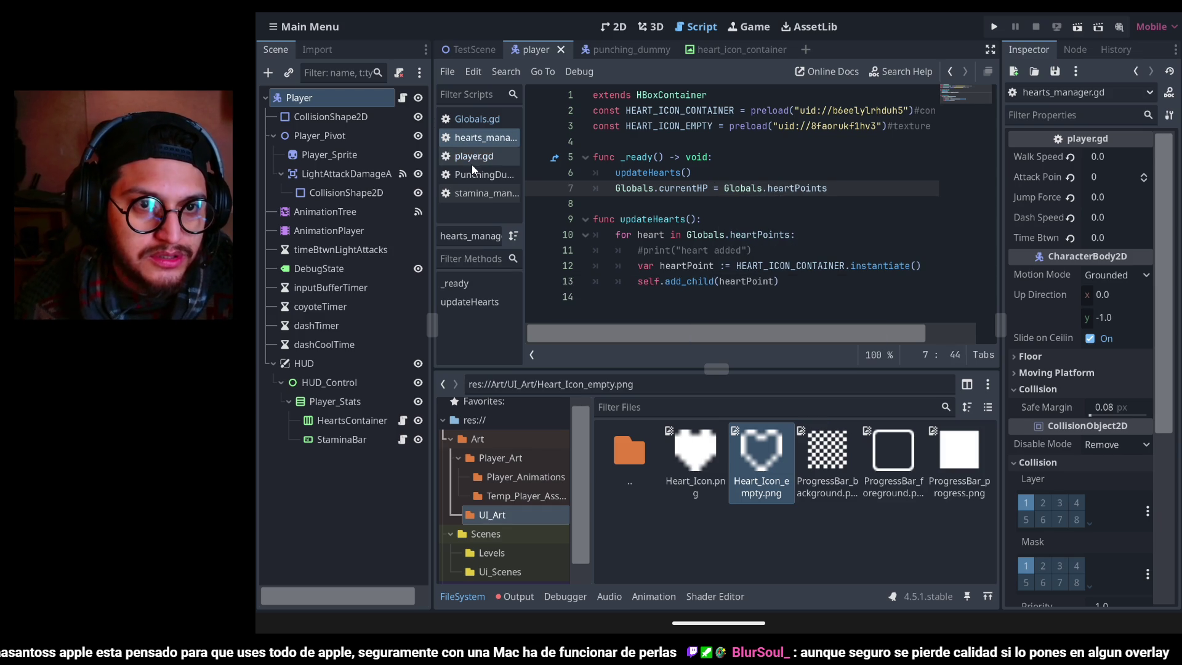
click(472, 159)
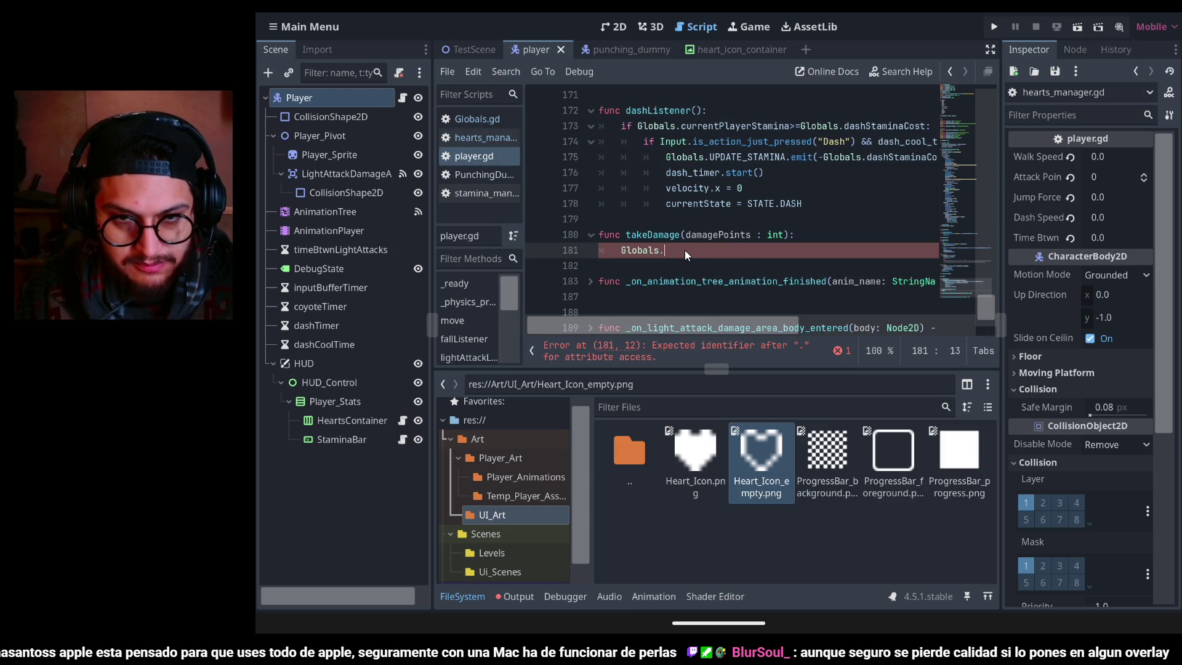
- In takeDamage, complete the line Globals.currentHP -= damagePoints and save player.gd
text(rent)
key(Return)
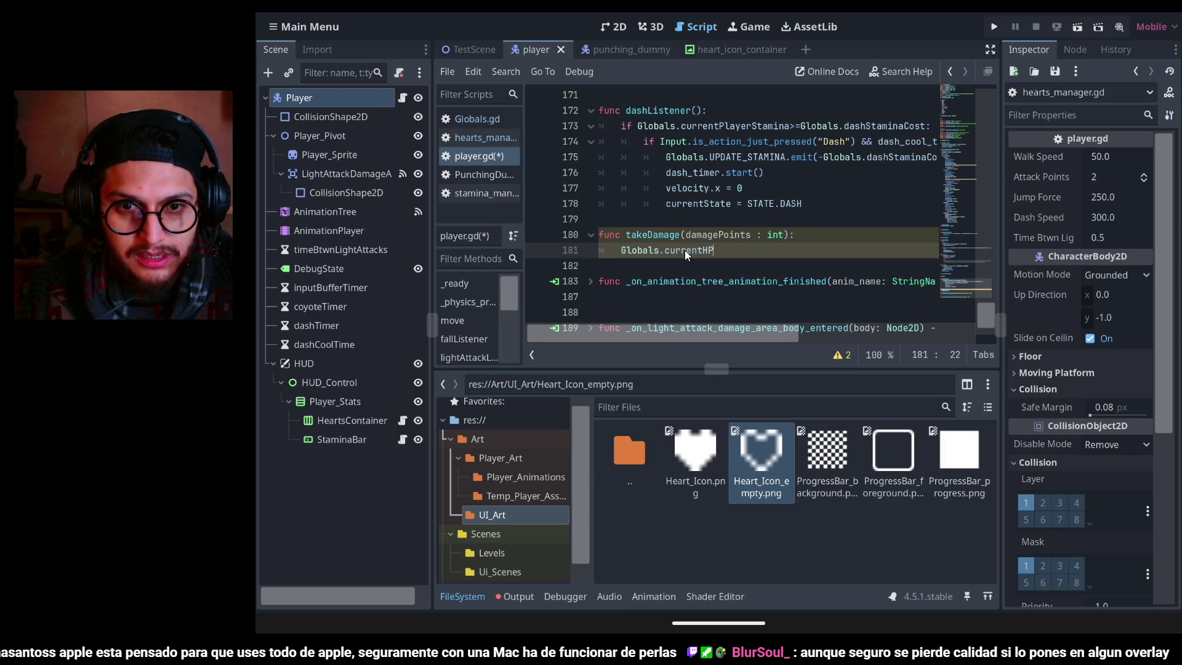
text(-)
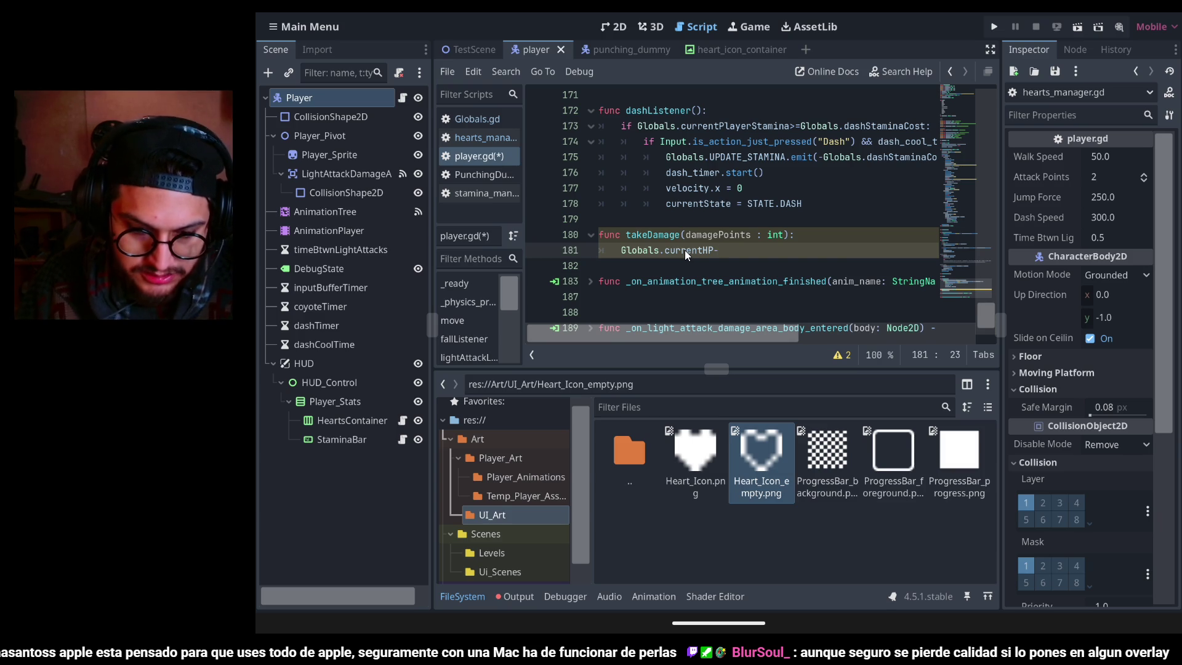
text(=)
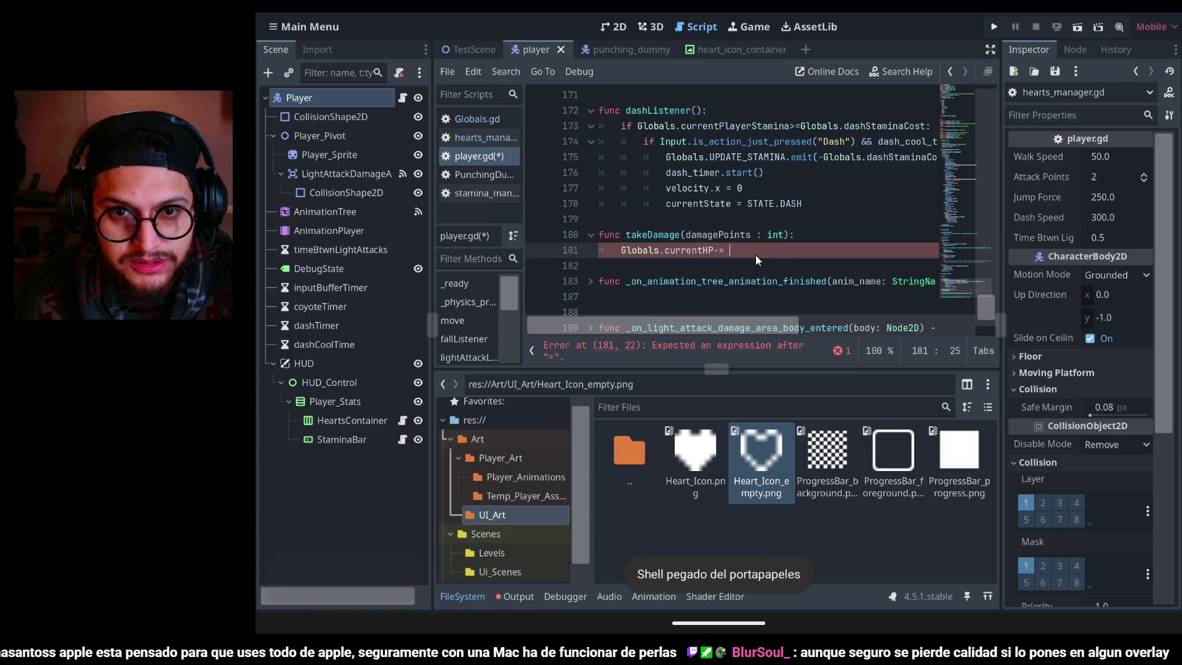
text( damagePoints)
key(ctrl+s)
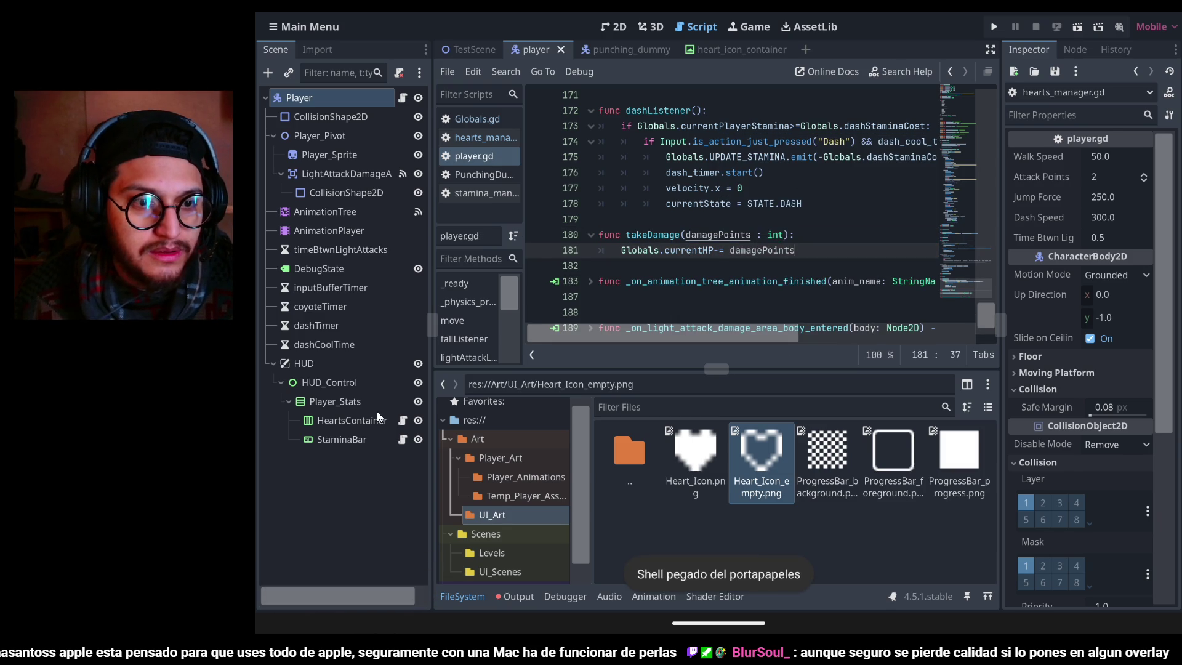
- Select the HeartsContainer node to show hearts_manager.gd, then switch to Globals.gd
click(377, 418)
click(400, 419)
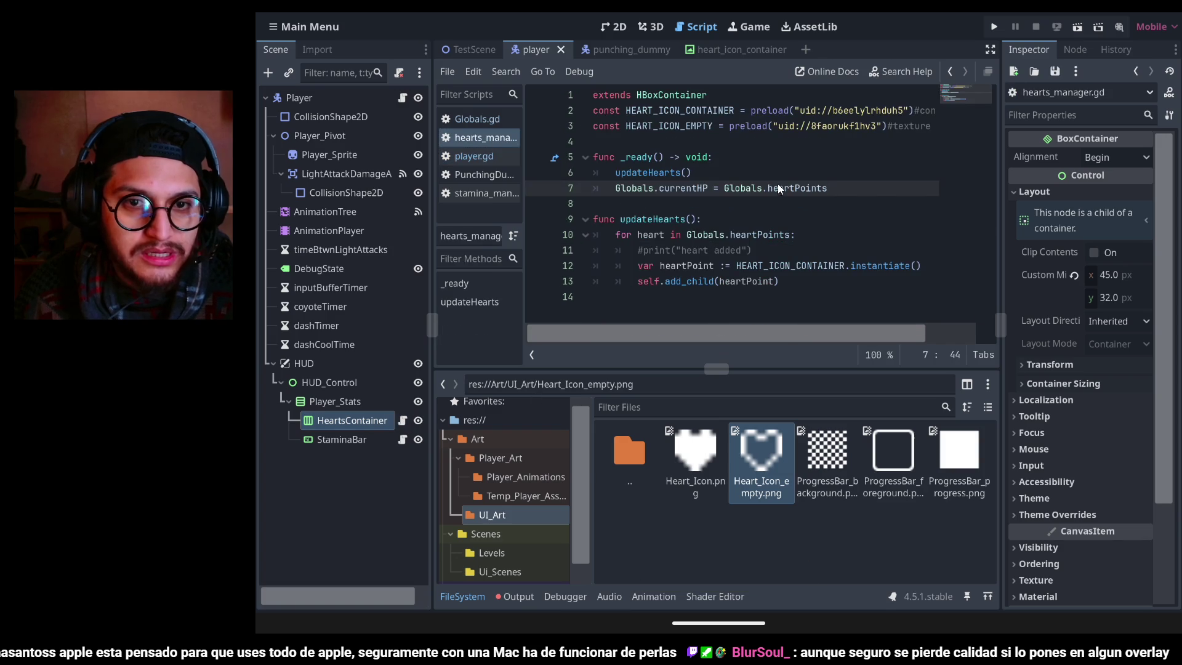
click(826, 176)
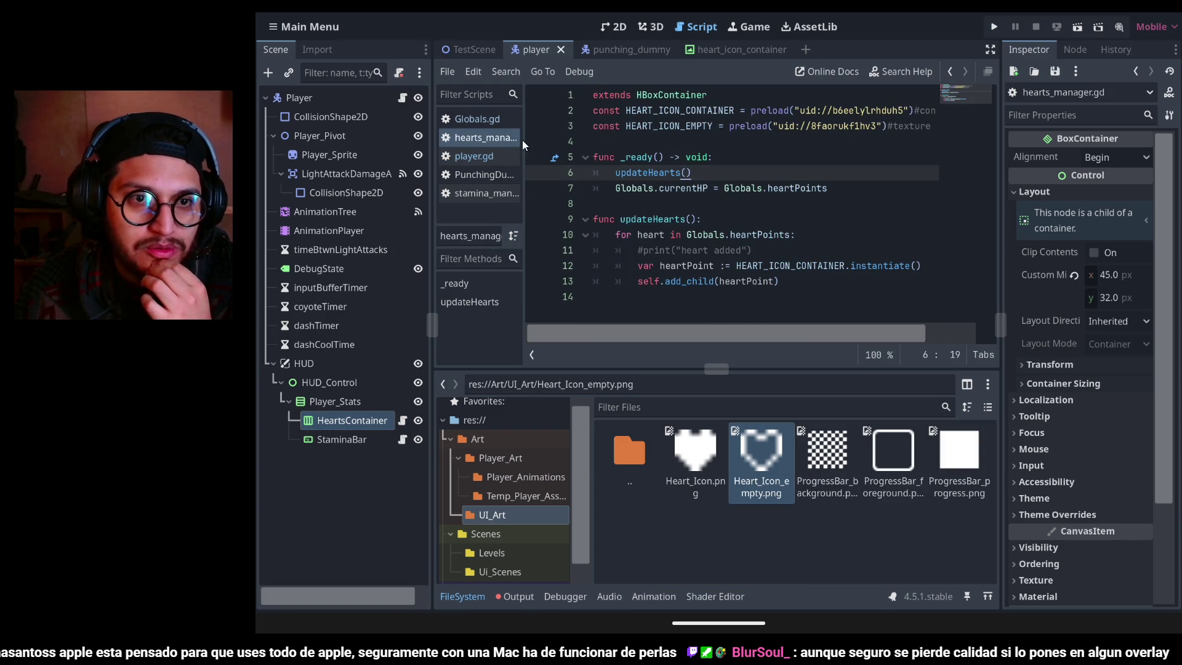
click(477, 120)
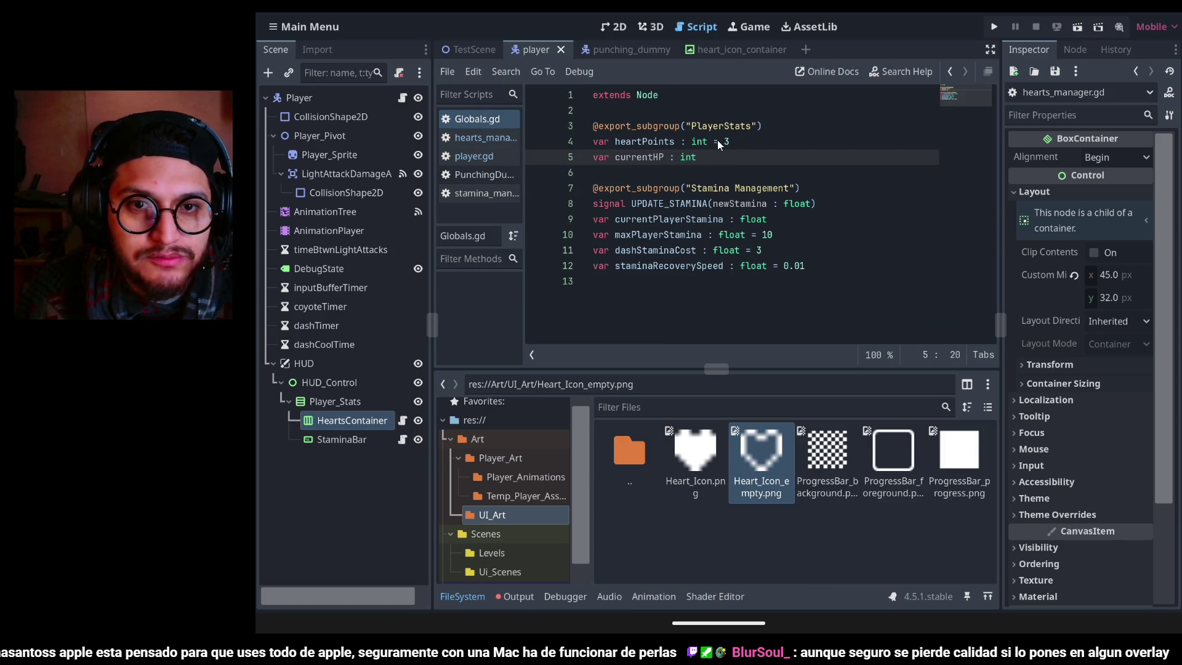
- Add signal UPATE_HP(hpDifference : int) under the PlayerStats subgroup and save Globals.gd
click(774, 124)
key(Return)
text(signal U)
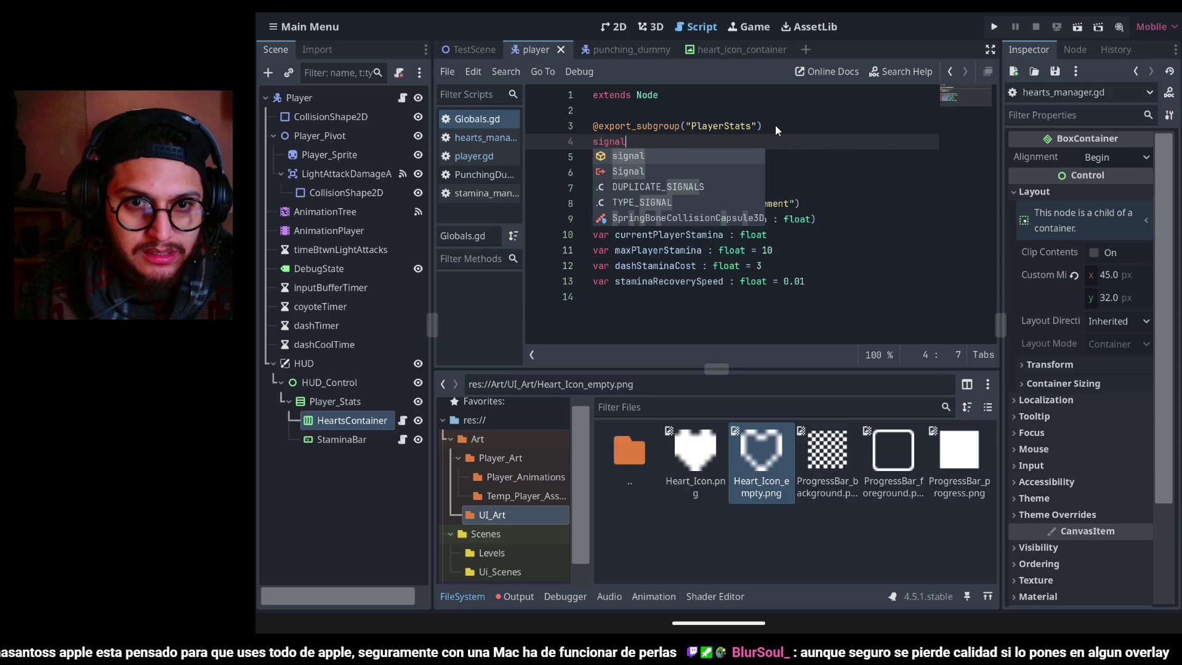
text(PATE_H)
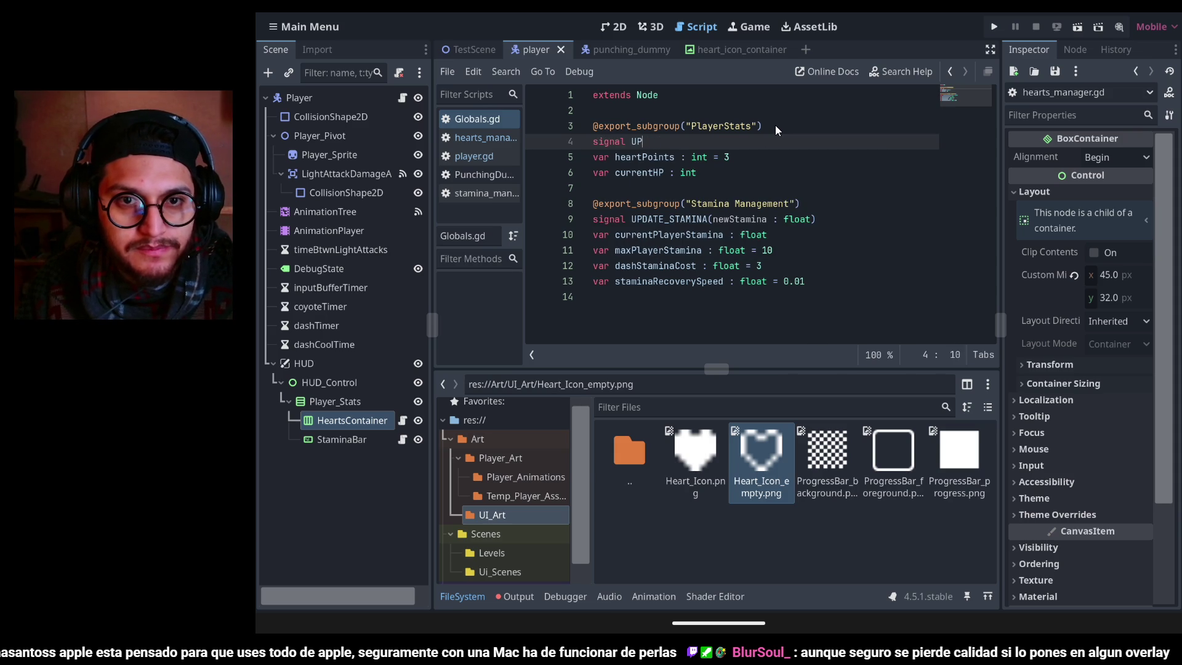
text(P()
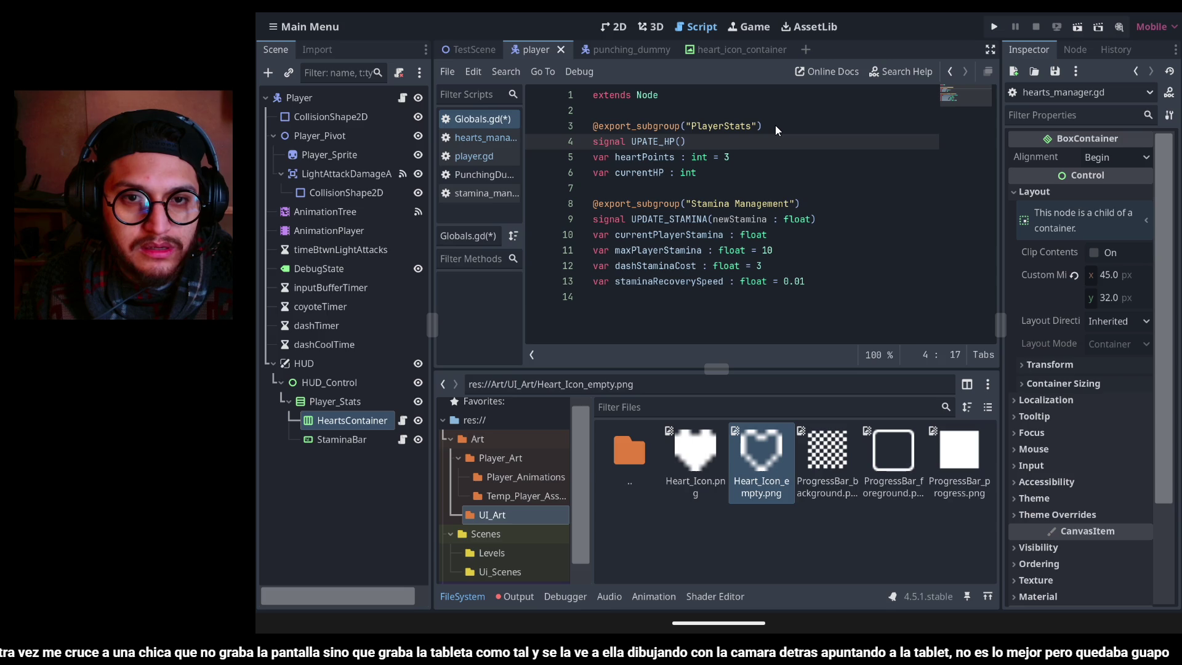
text(hpDi)
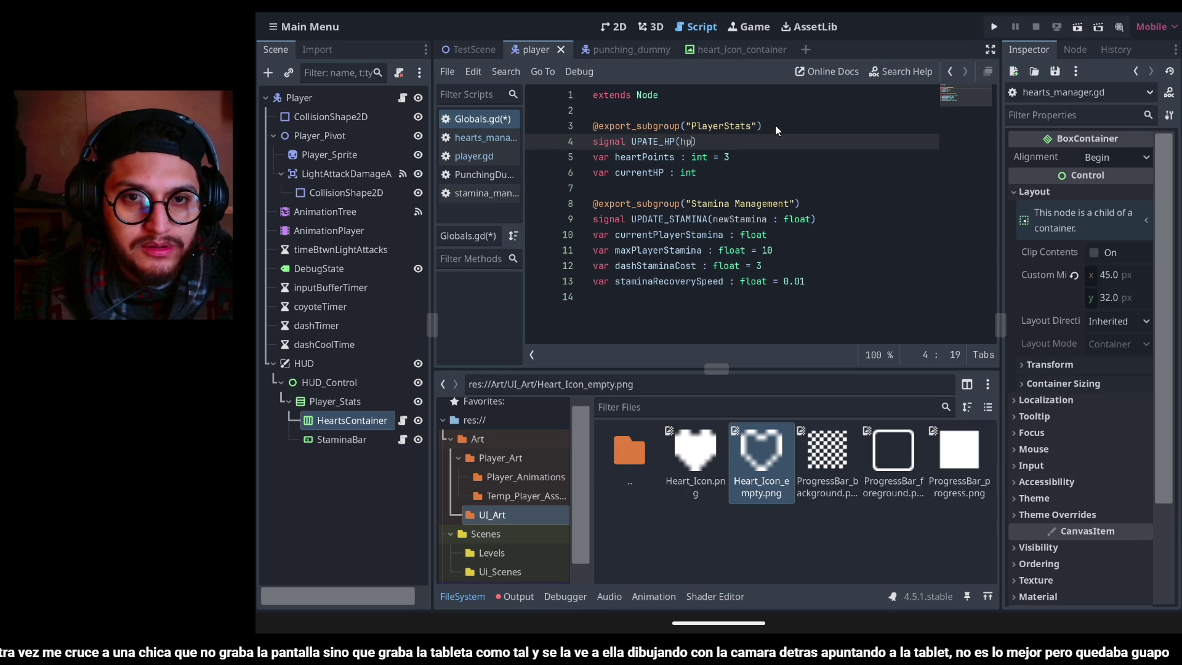
text(fference :)
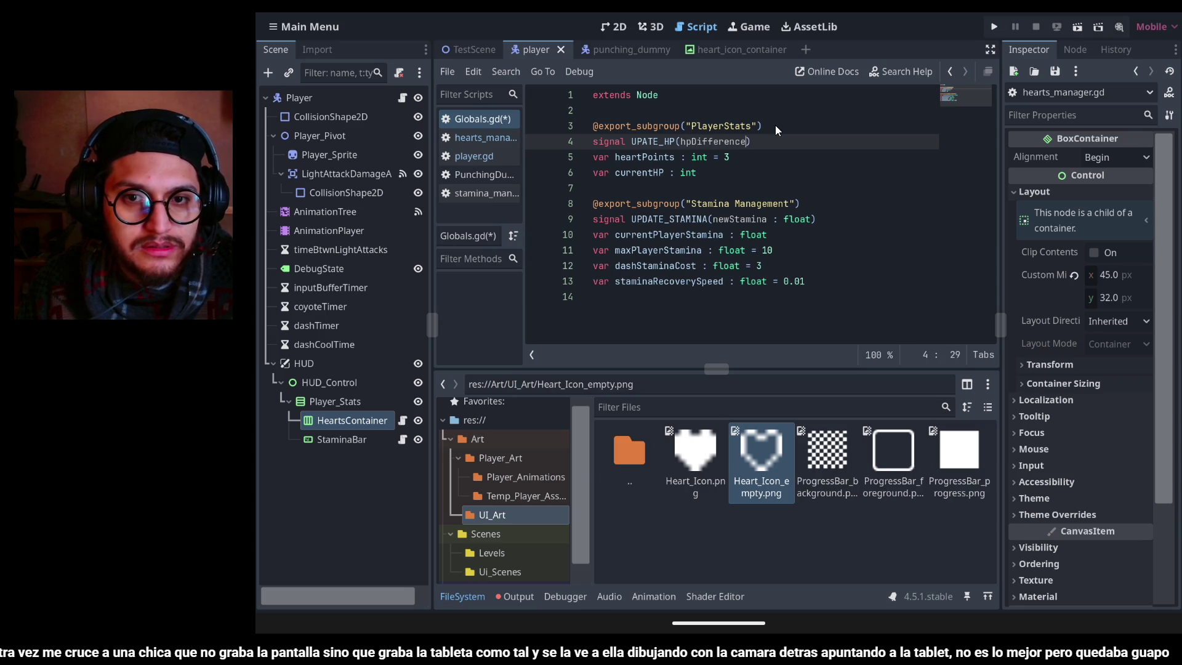
text( int)
key(ctrl+s)
- Review the UPATE_HP signal and currentPlayerStamina declaration, then save Globals.gd again
click(666, 139)
double_click(666, 141)
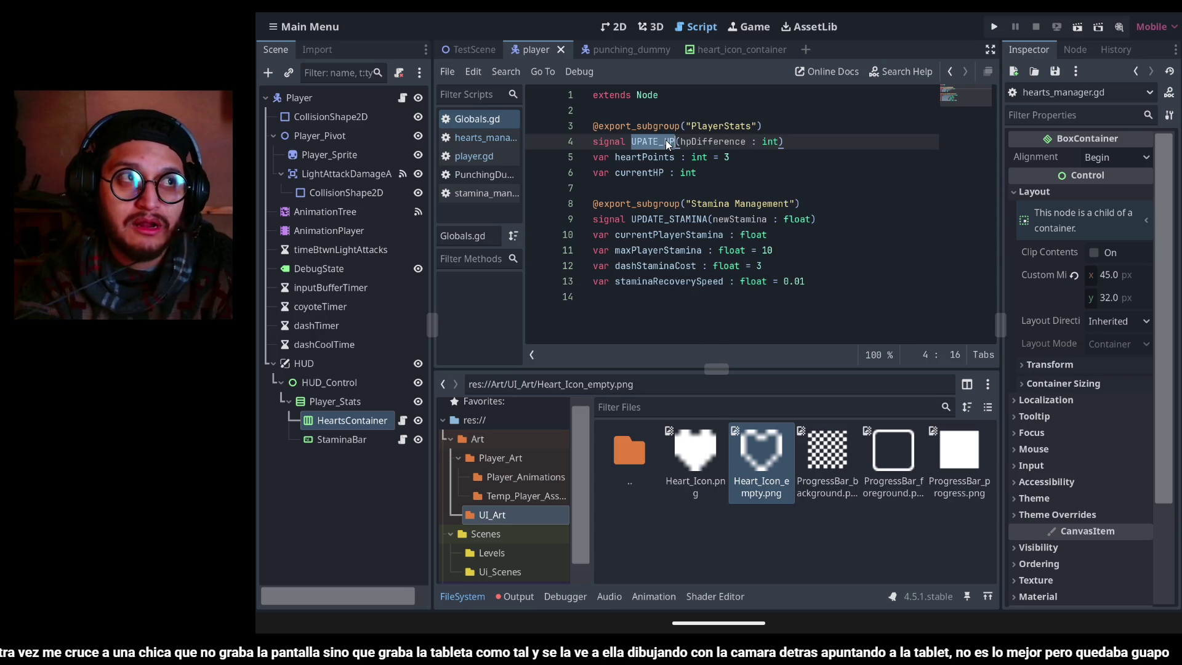
double_click(692, 144)
key(ctrl+s)
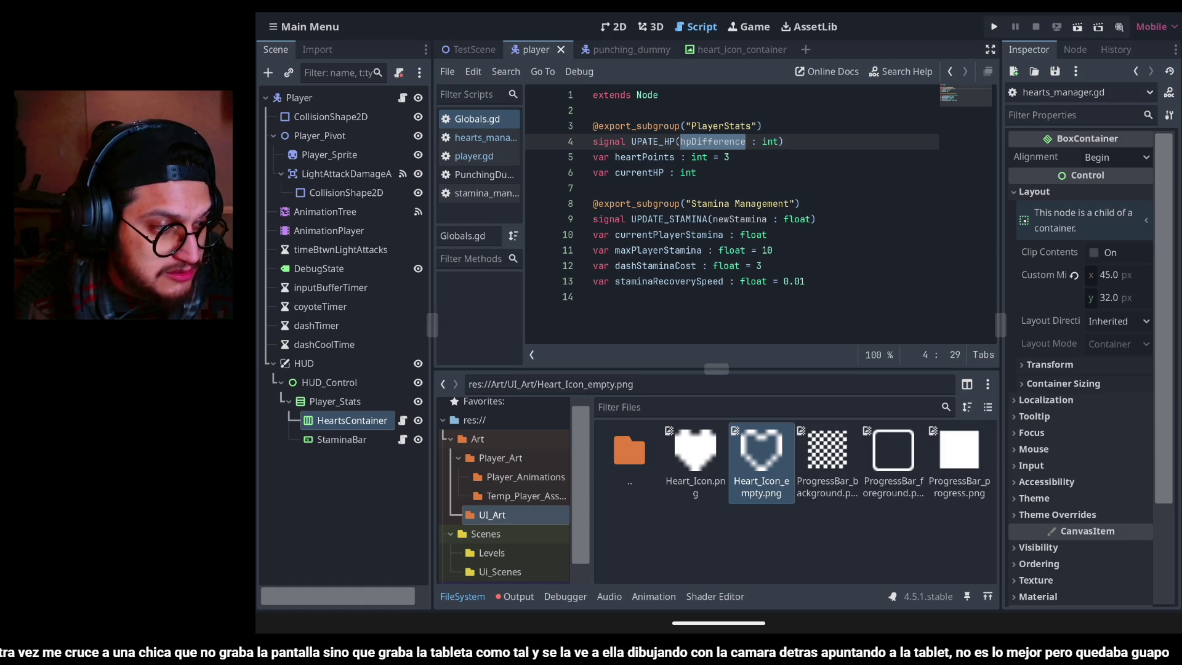
click(763, 234)
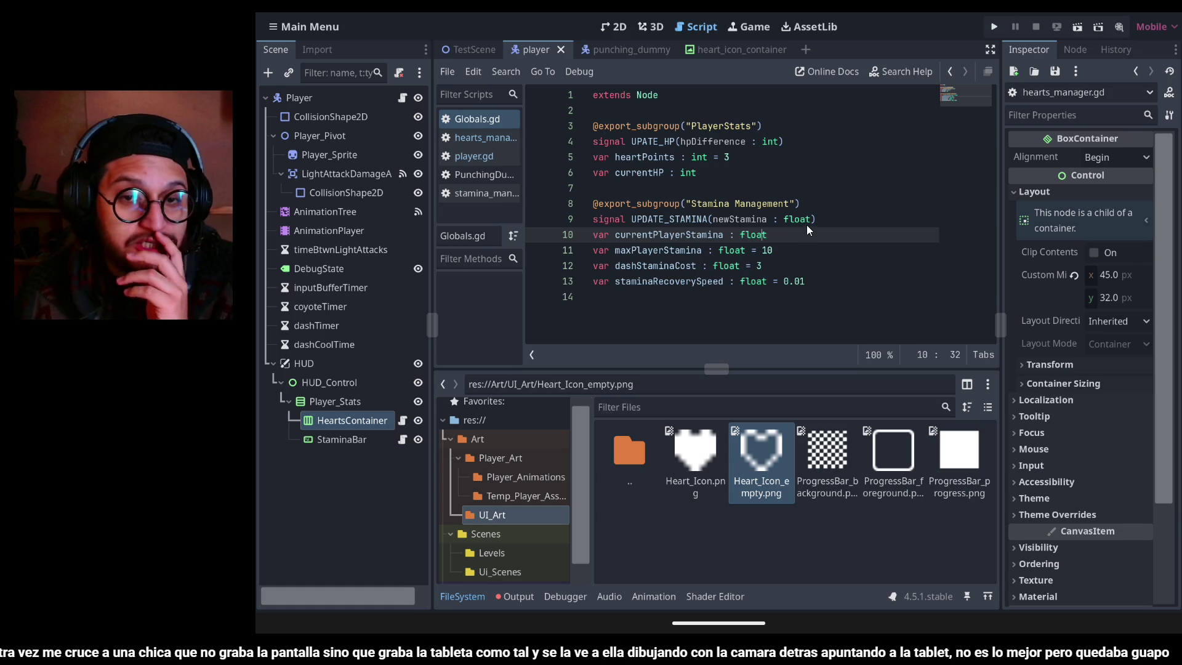
mouse_move(803, 228)
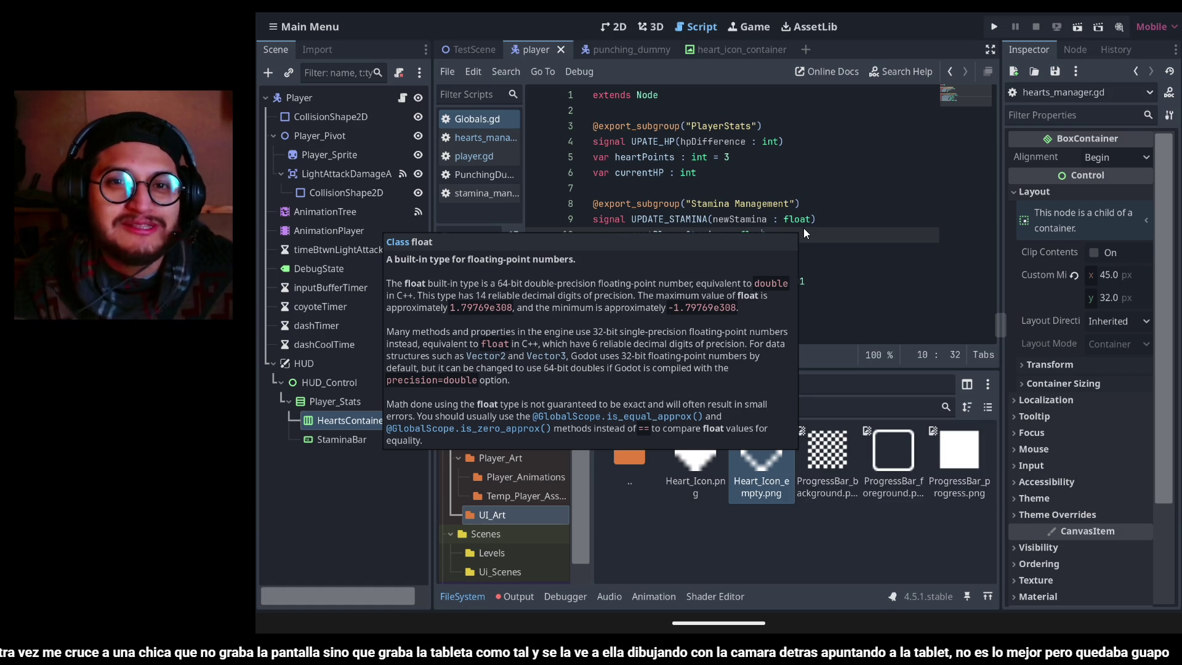
text(t)
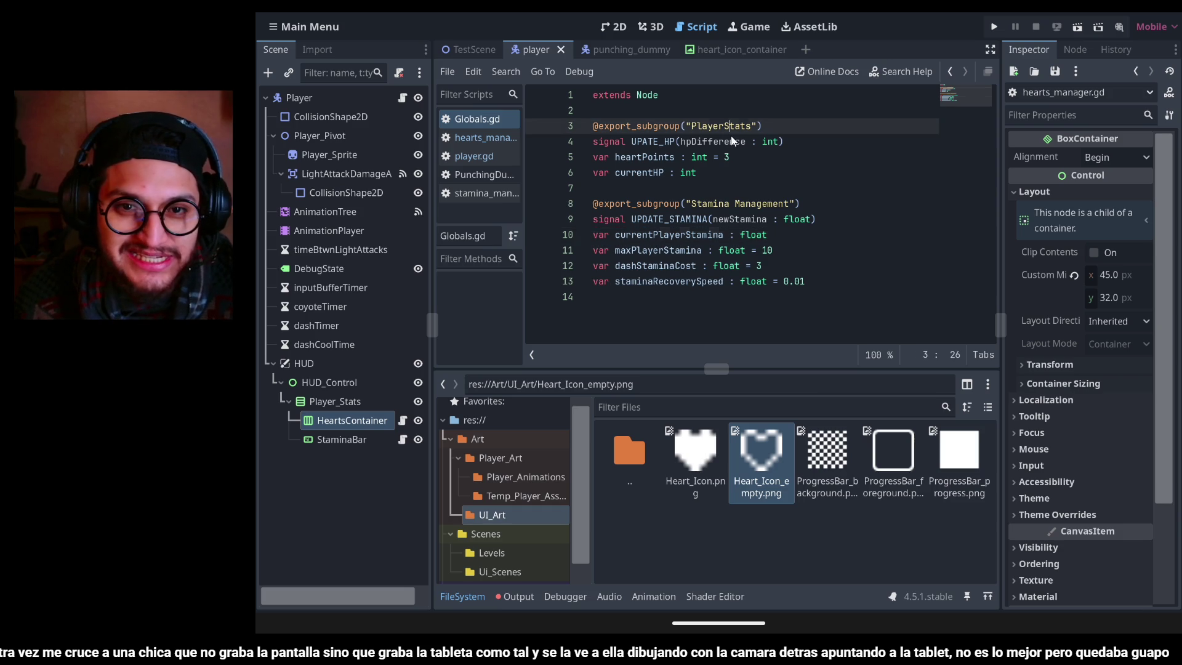
double_click(658, 143)
click(814, 140)
key(ctrl+s)
- Select the HeartsContainer node to show hearts_manager.gd, with the caret on the updateHearts call
click(358, 440)
click(402, 420)
click(692, 239)
click(657, 157)
click(665, 172)
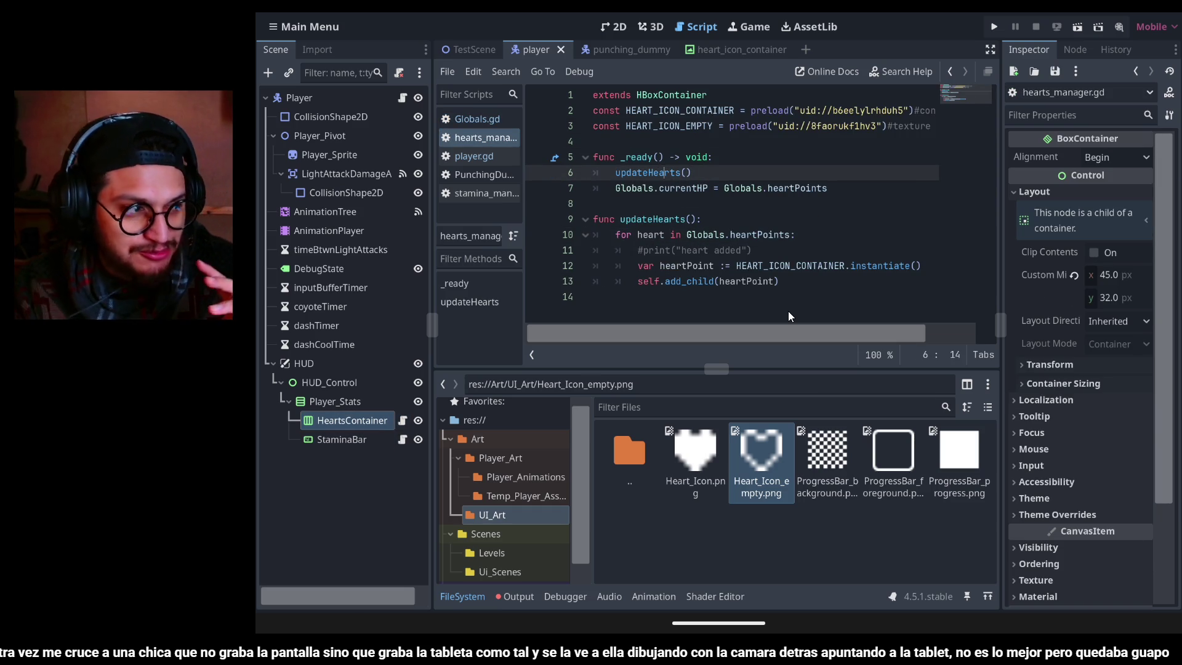
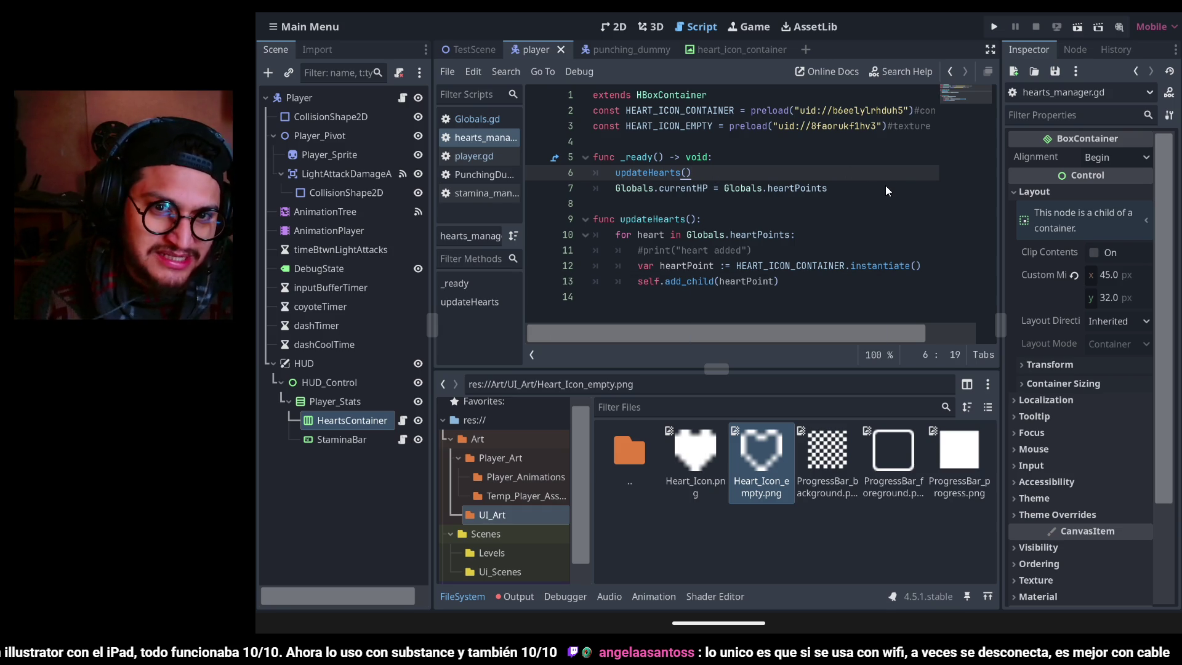
- Delete the commented-out print("heart added") line from the updateHearts loop and save
click(885, 186)
key(ctrl+s)
click(725, 237)
click(758, 235)
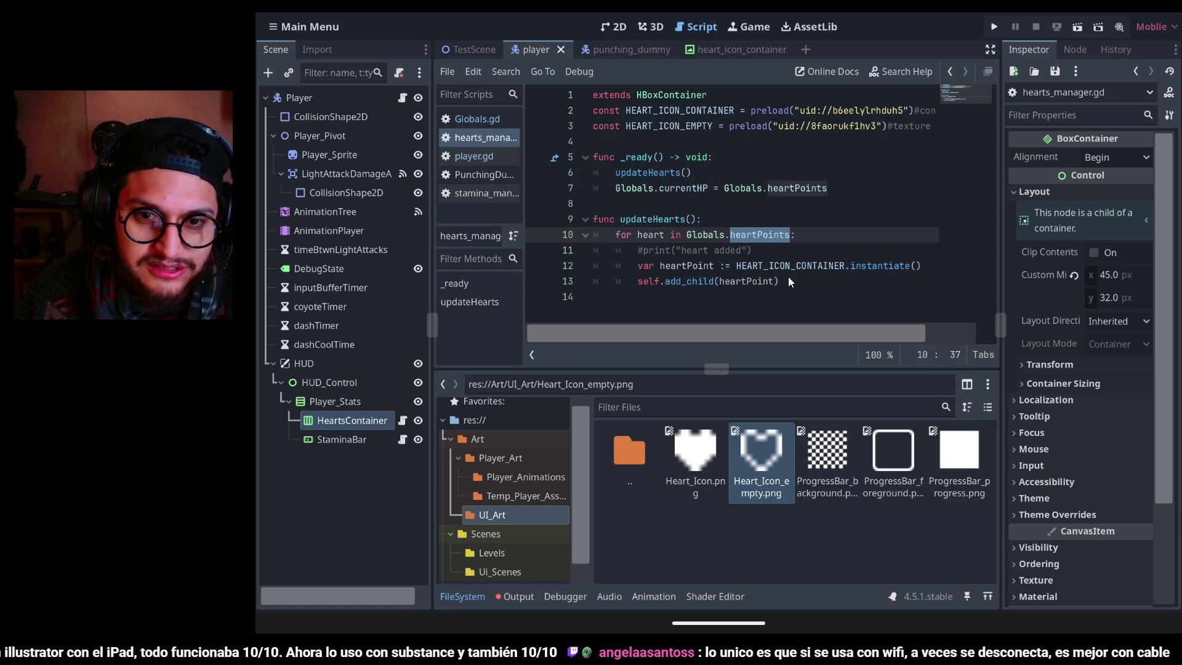
click(737, 258)
drag(753, 250, 596, 245)
key(BackSpace)
key(BackSpace)
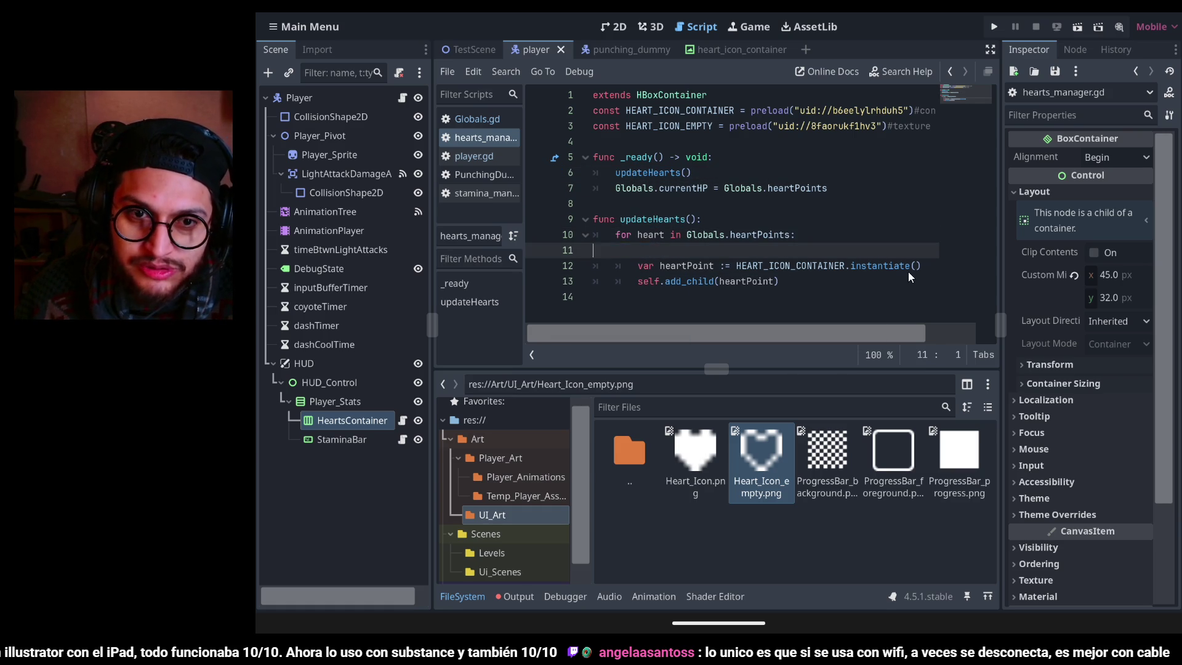
key(ctrl+s)
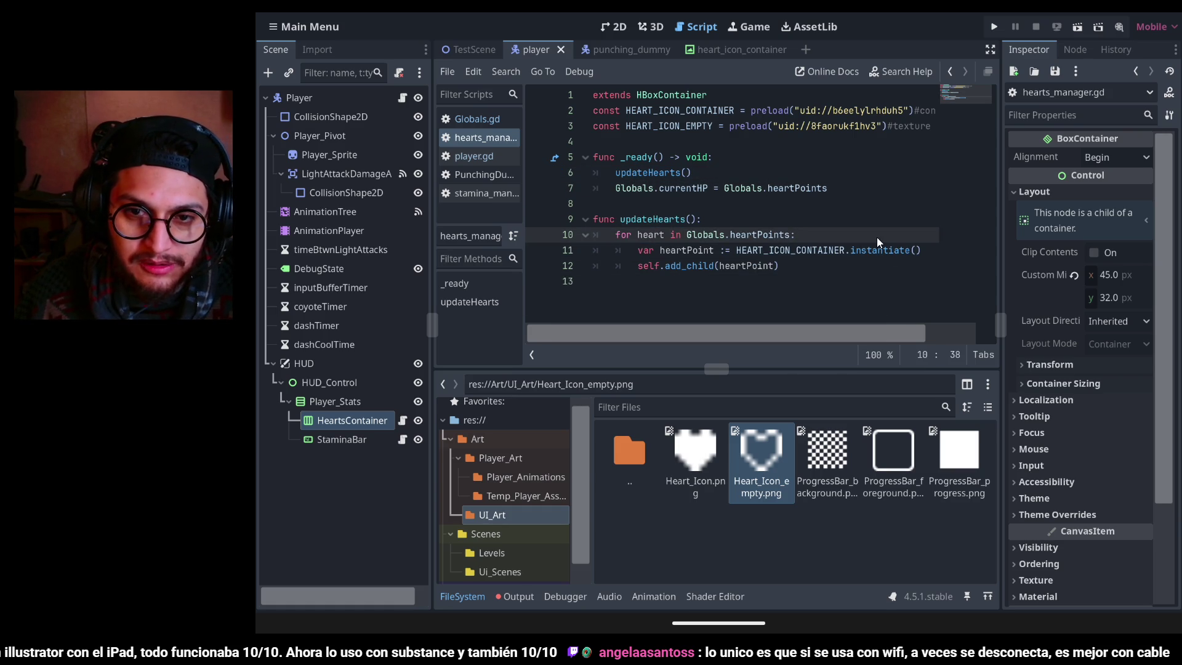
- Review the loop header, instantiate and add_child lines, then save the script again
click(794, 264)
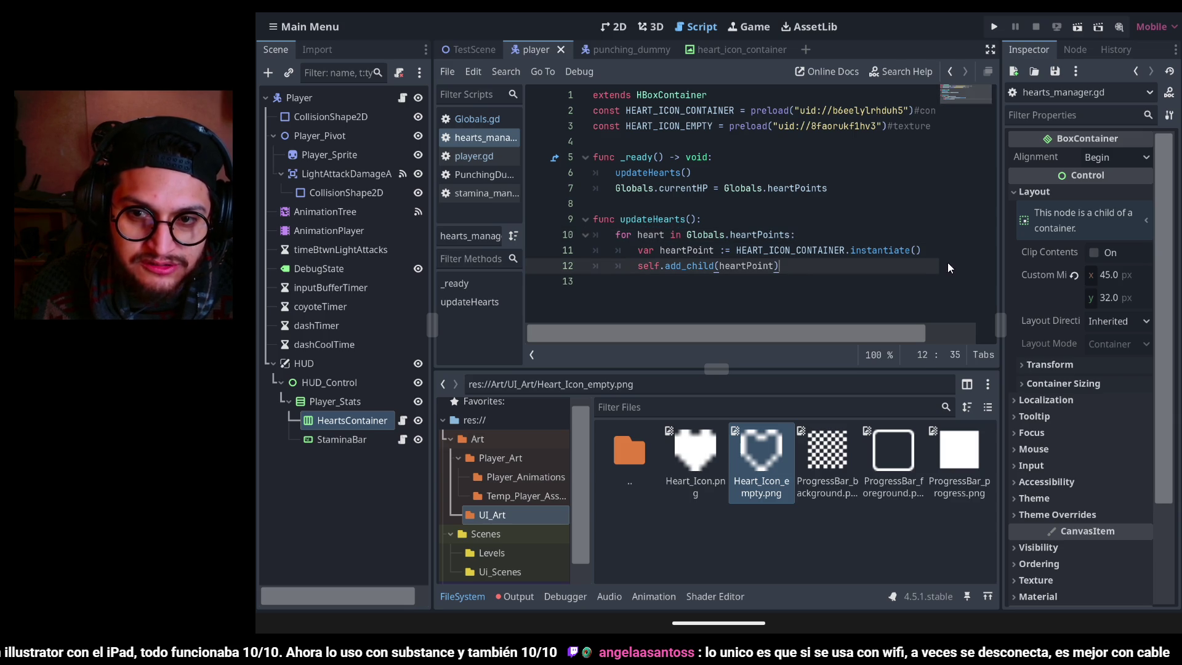
click(918, 251)
click(868, 239)
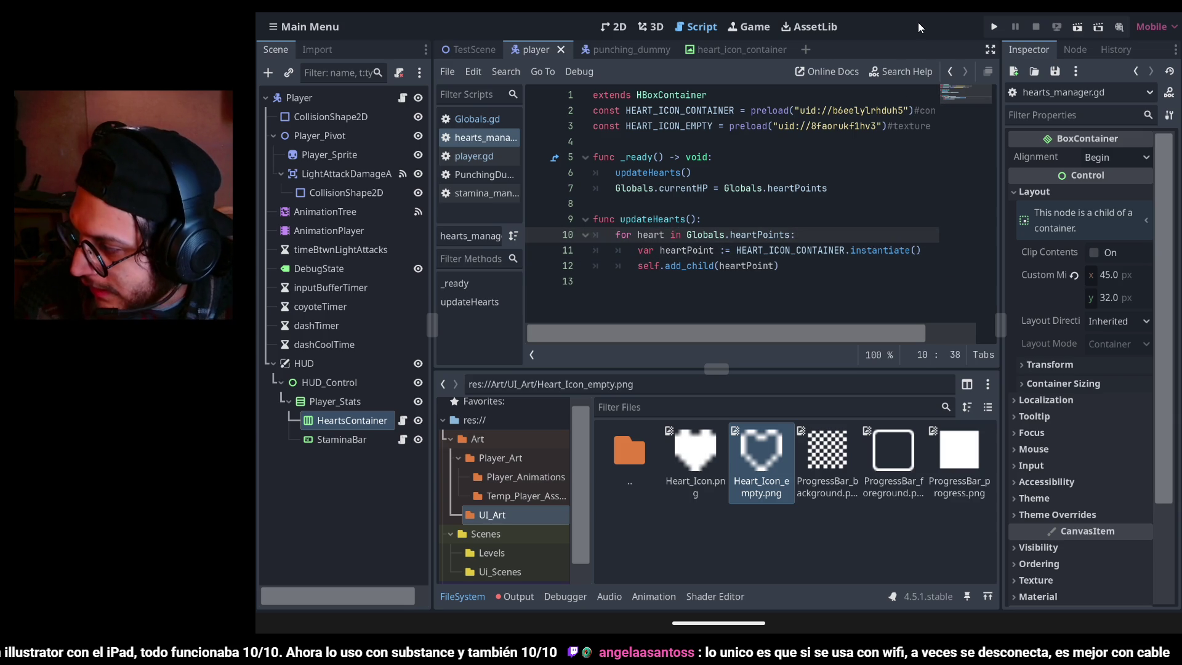
click(792, 266)
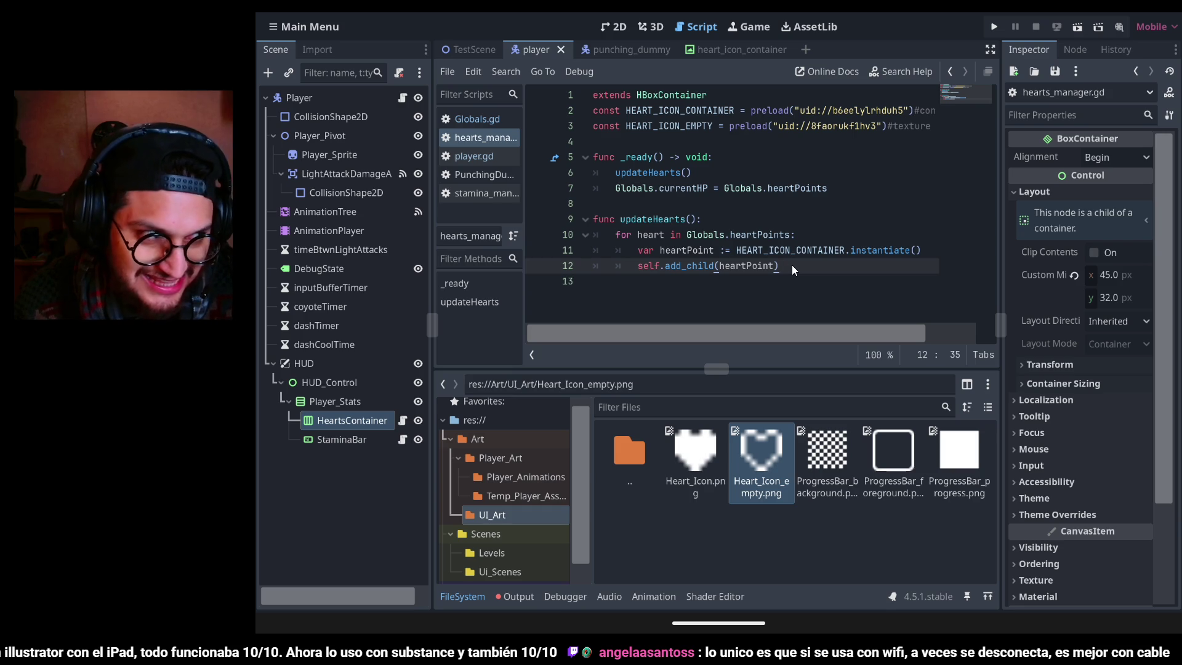
click(819, 238)
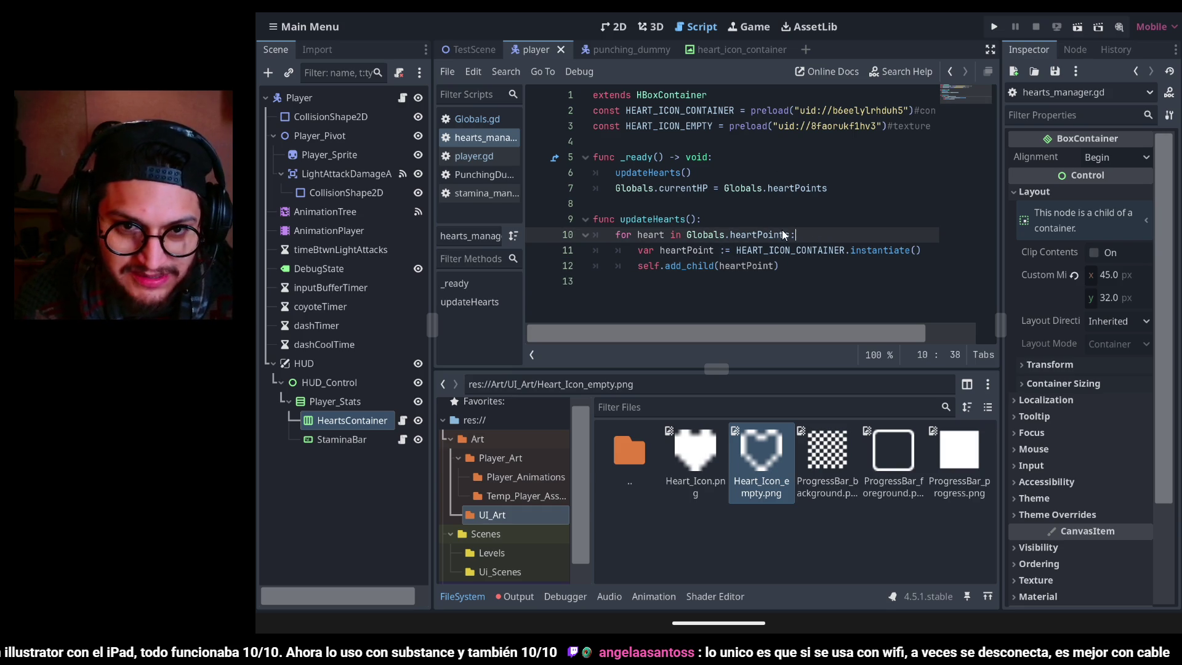
key(ctrl+s)
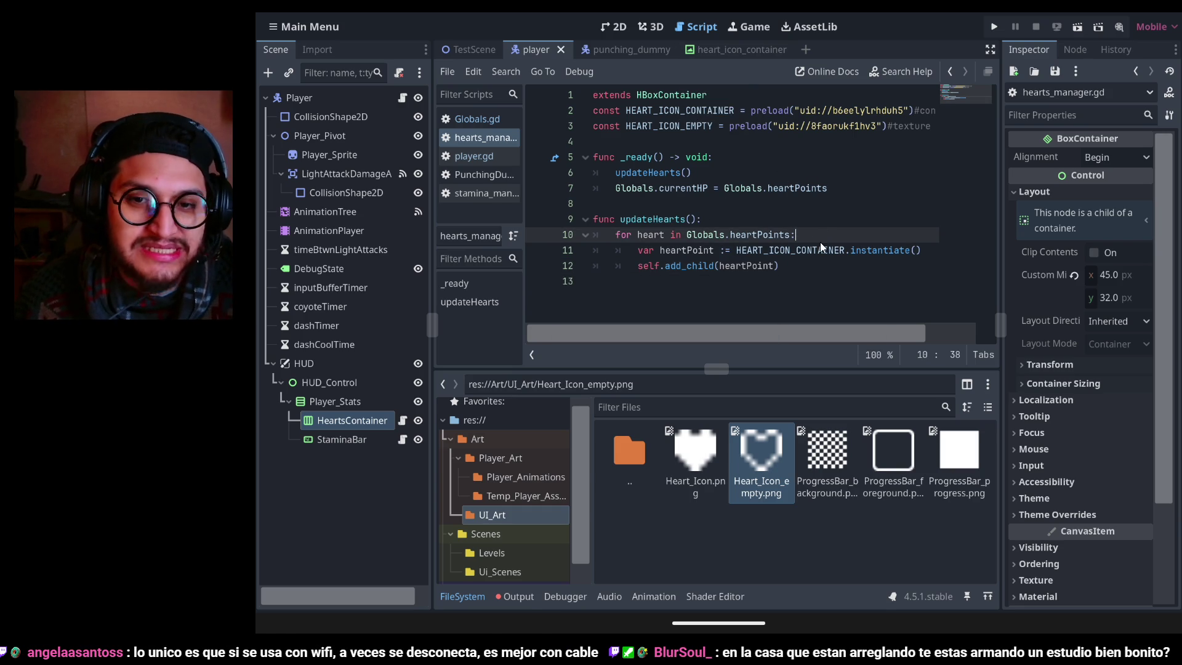
- Select the updateHearts function name to check where it is used in _ready
click(637, 217)
click(674, 172)
click(670, 188)
double_click(666, 219)
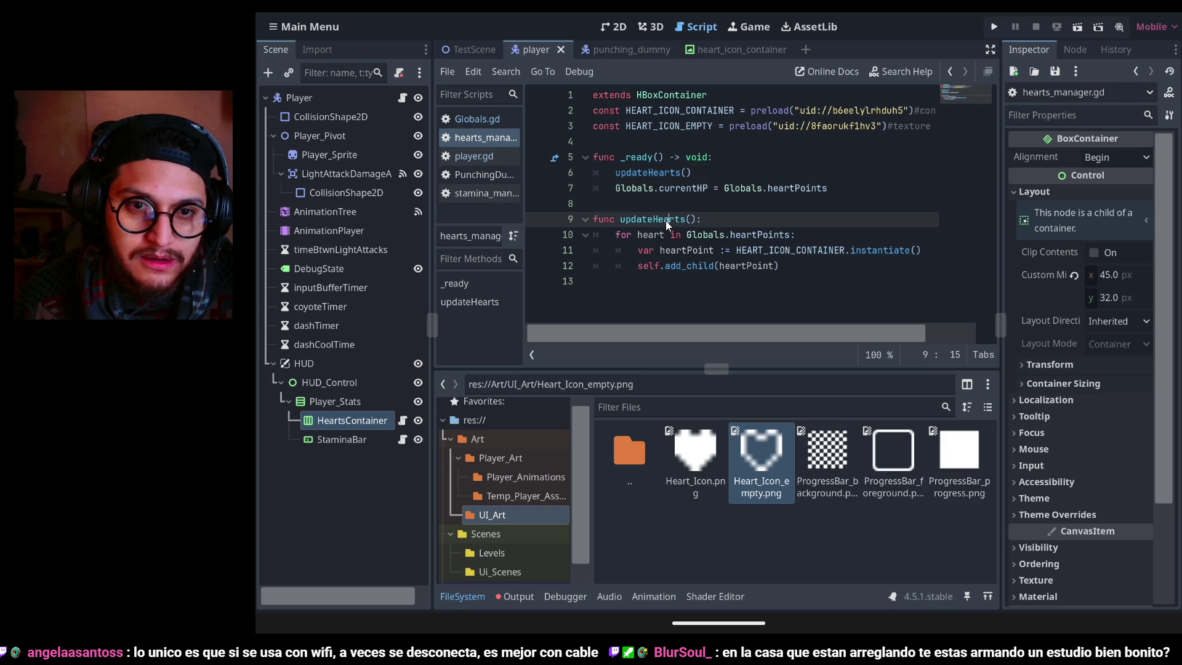
click(698, 188)
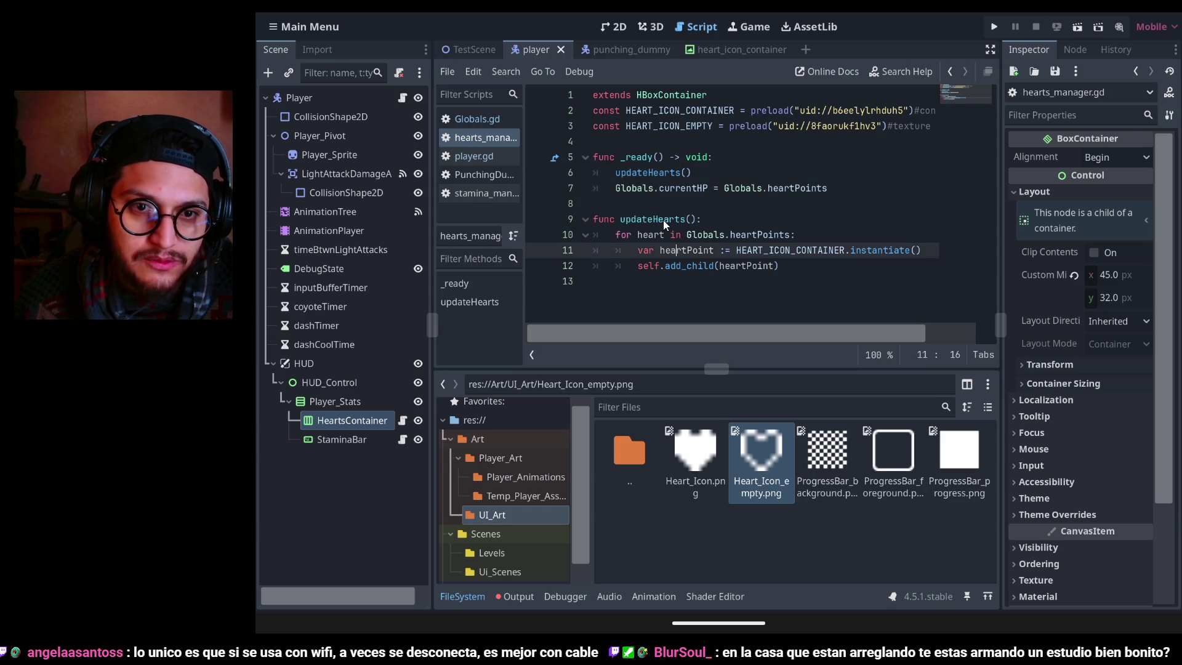
double_click(666, 220)
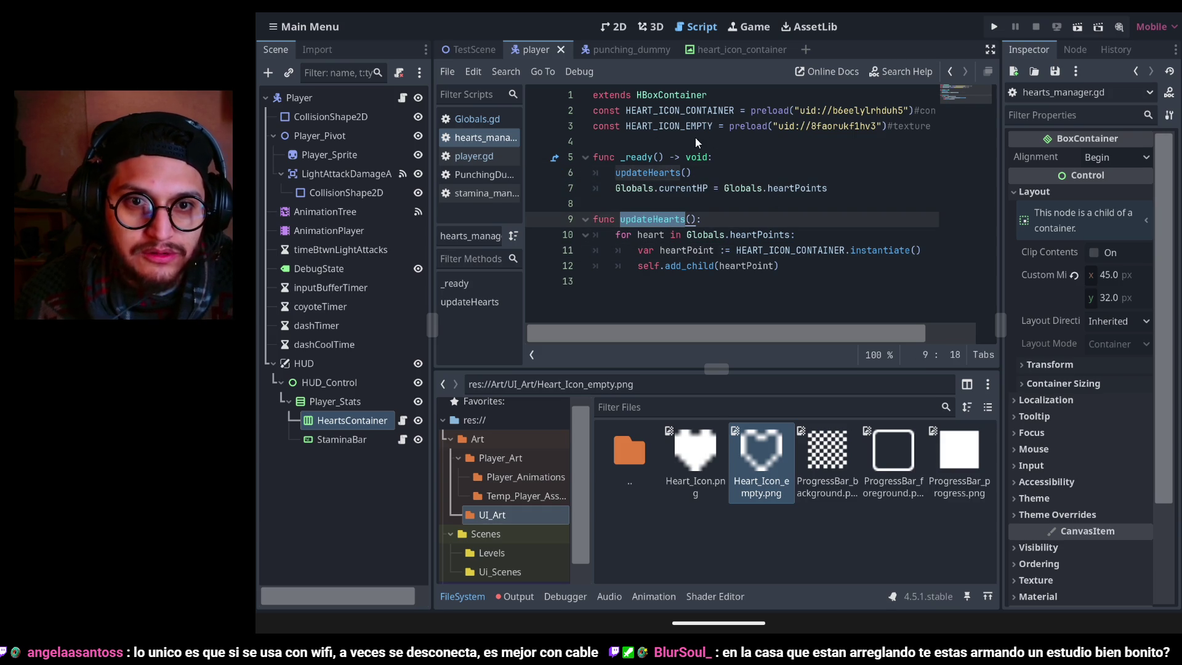
click(728, 158)
- Add a new first line in _ready: Globals.UPDATE_HP with updateHearts as argument
key(Return)
text(Globals.UPDA)
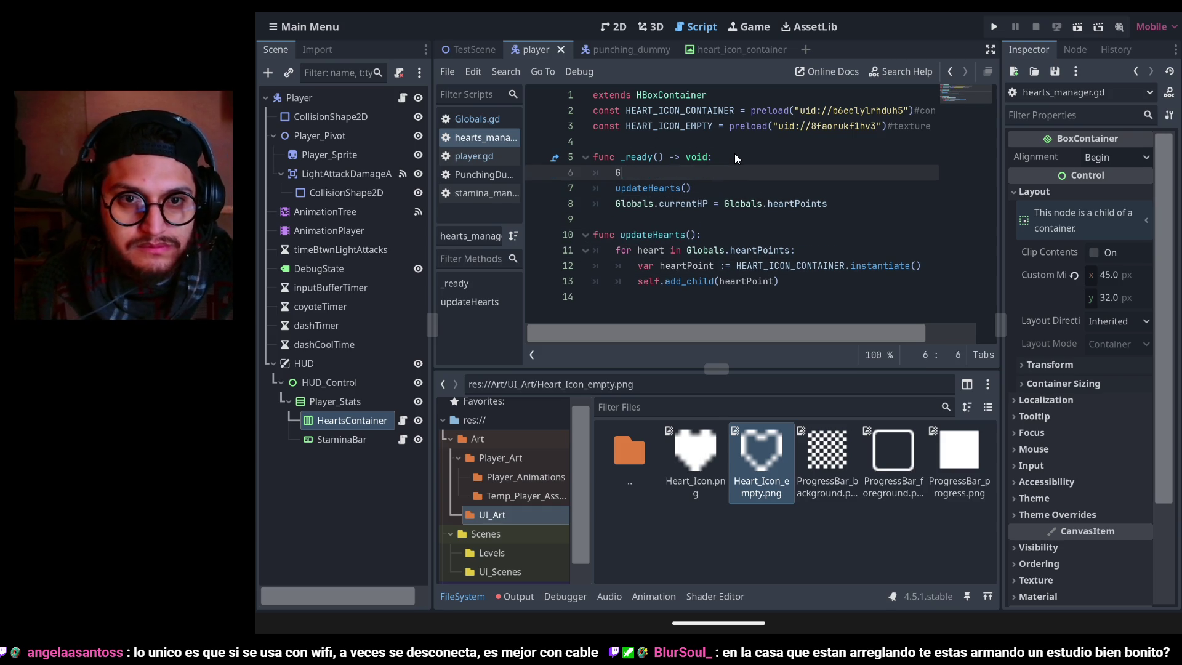
key(BackSpace)
key(BackSpace)
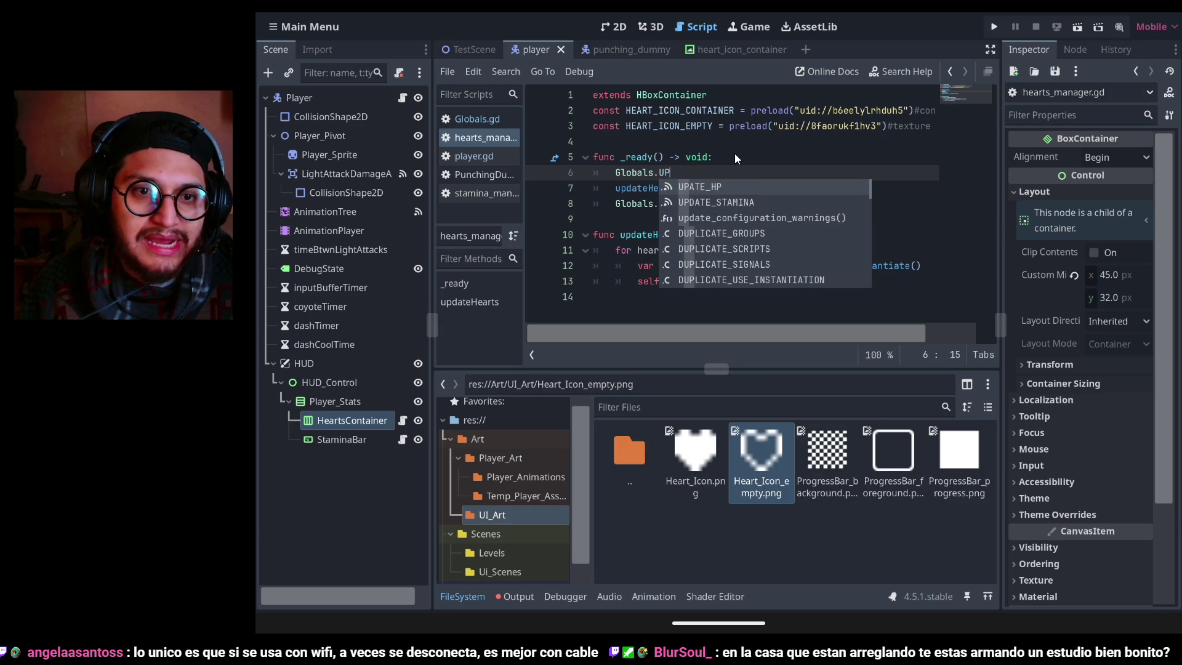
text(DATE_JHP)
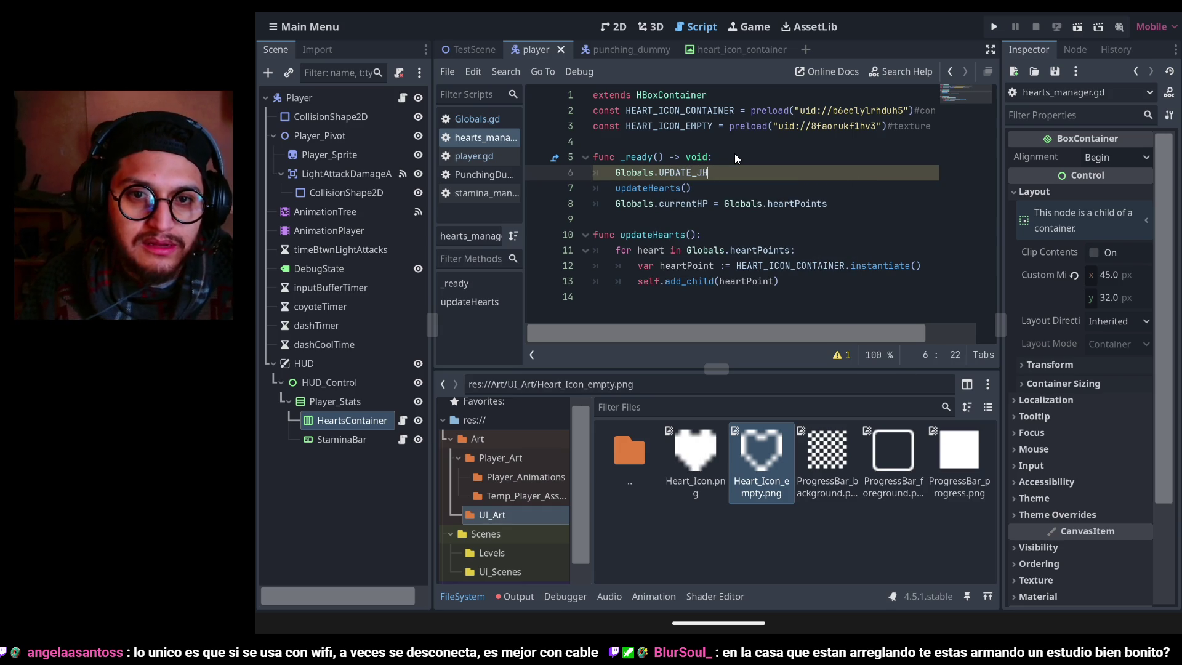
key(BackSpace)
text((up)
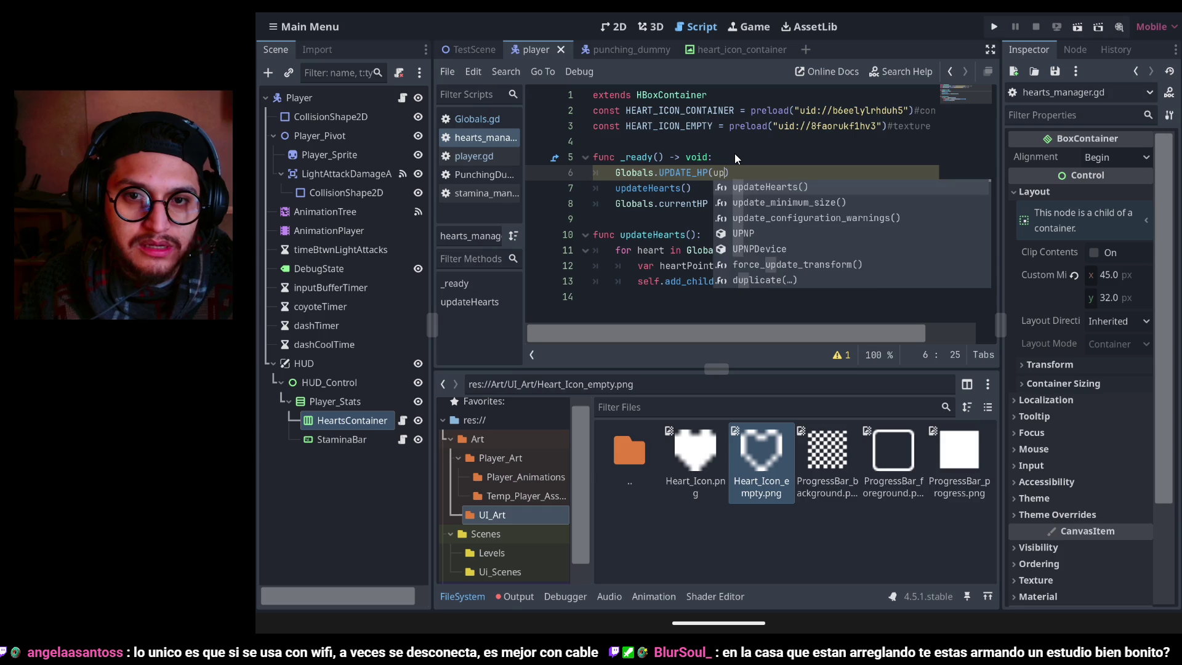
key(Return)
text())
key(Left)
key(Left)
key(BackSpace)
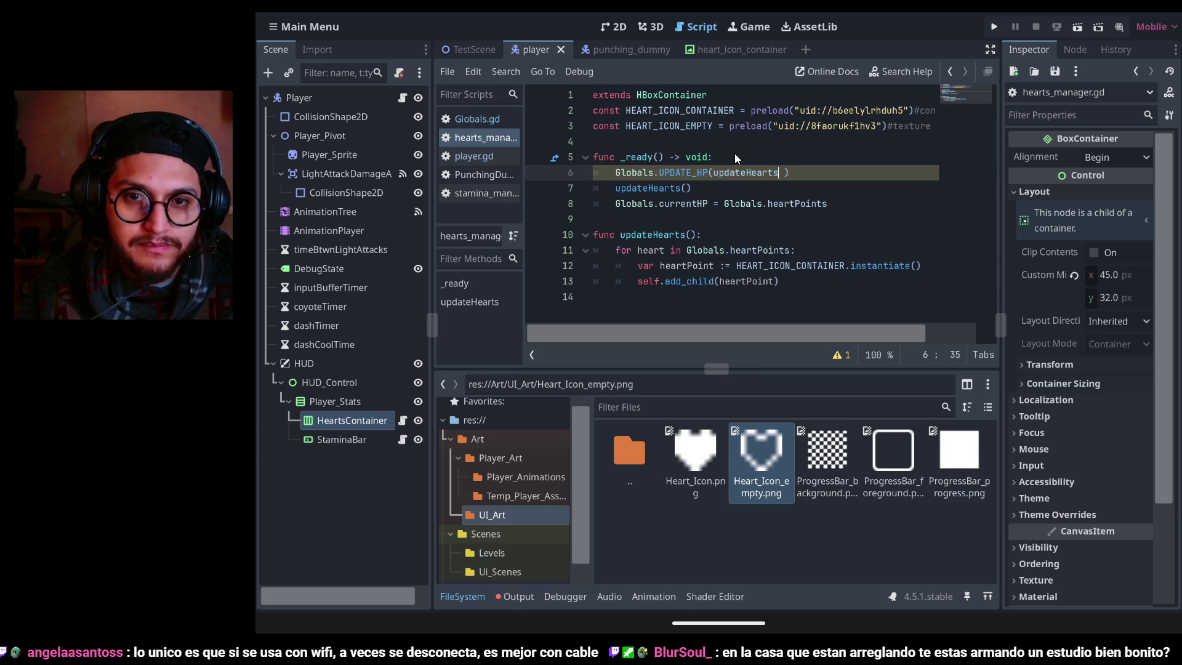
- Copy UPDATE_HP and confirm its signal declaration in Globals.gd
double_click(685, 173)
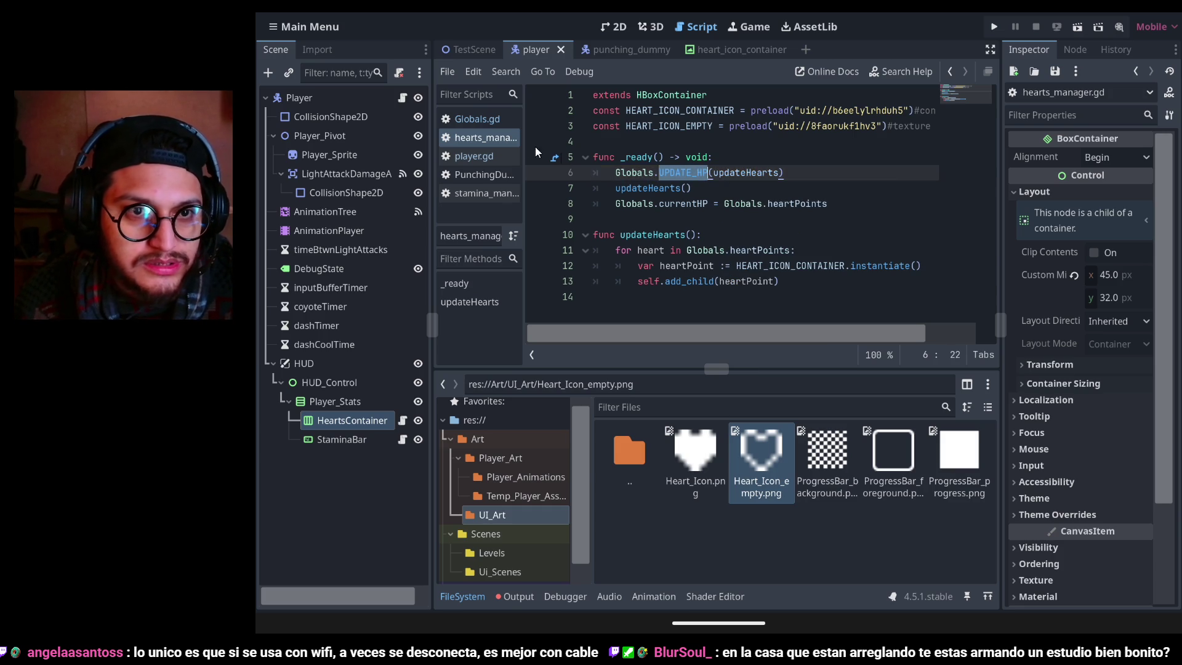
key(ctrl+c)
click(489, 119)
double_click(668, 142)
key(ctrl+s)
click(494, 141)
- Complete the line as Globals.UPDATE_HP.connect(updateHearts)
click(677, 173)
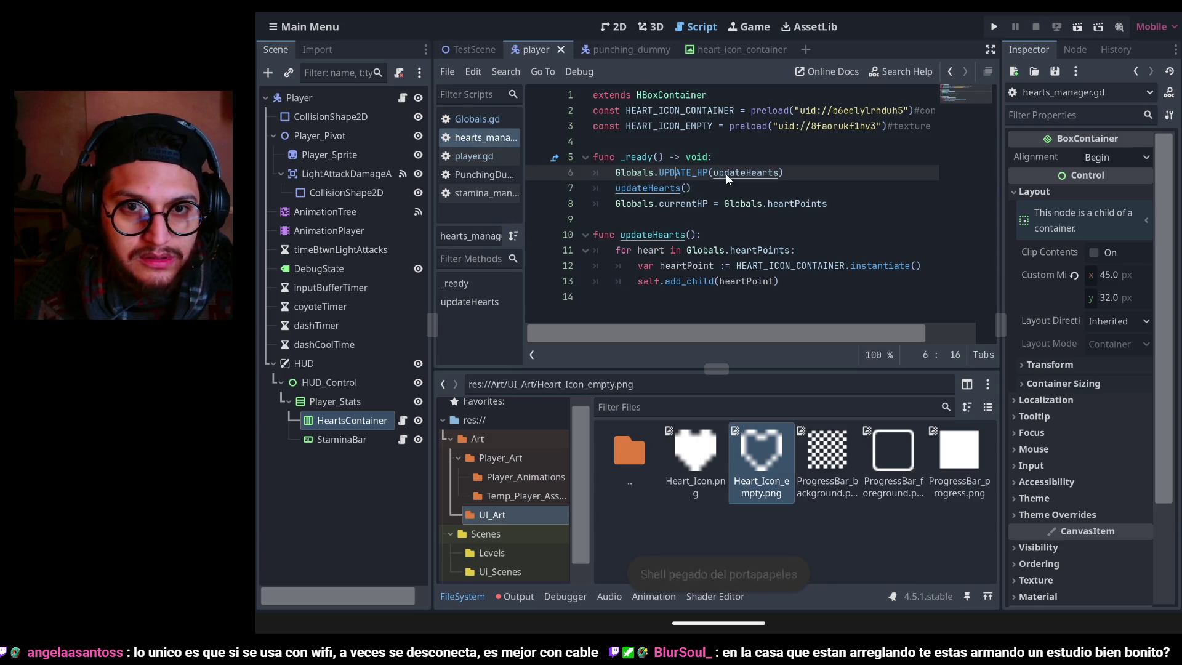
double_click(698, 174)
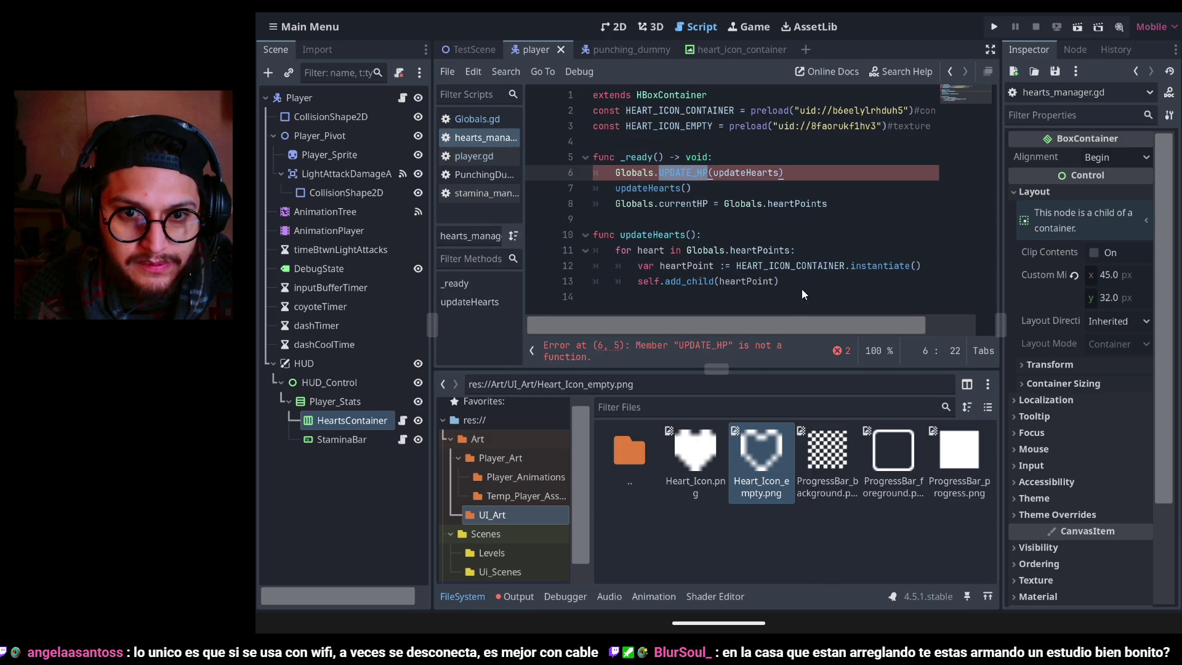
click(707, 177)
text(.connect)
click(711, 160)
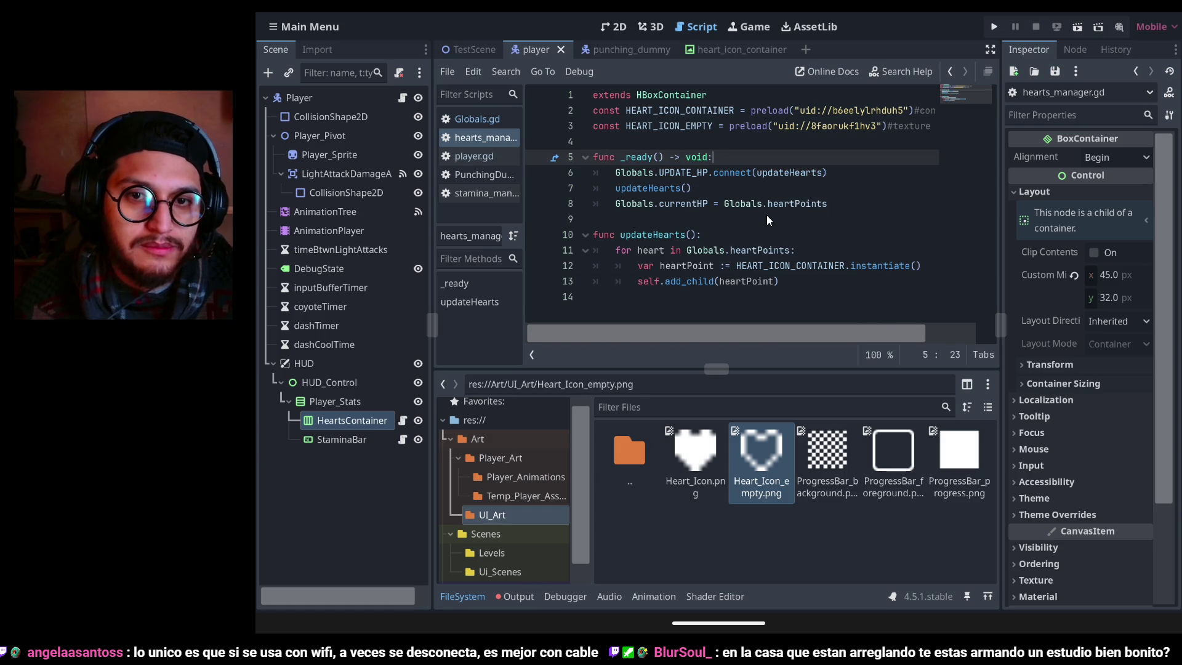
- Rename the heart-spawning updateHearts function to loadHearts
double_click(796, 172)
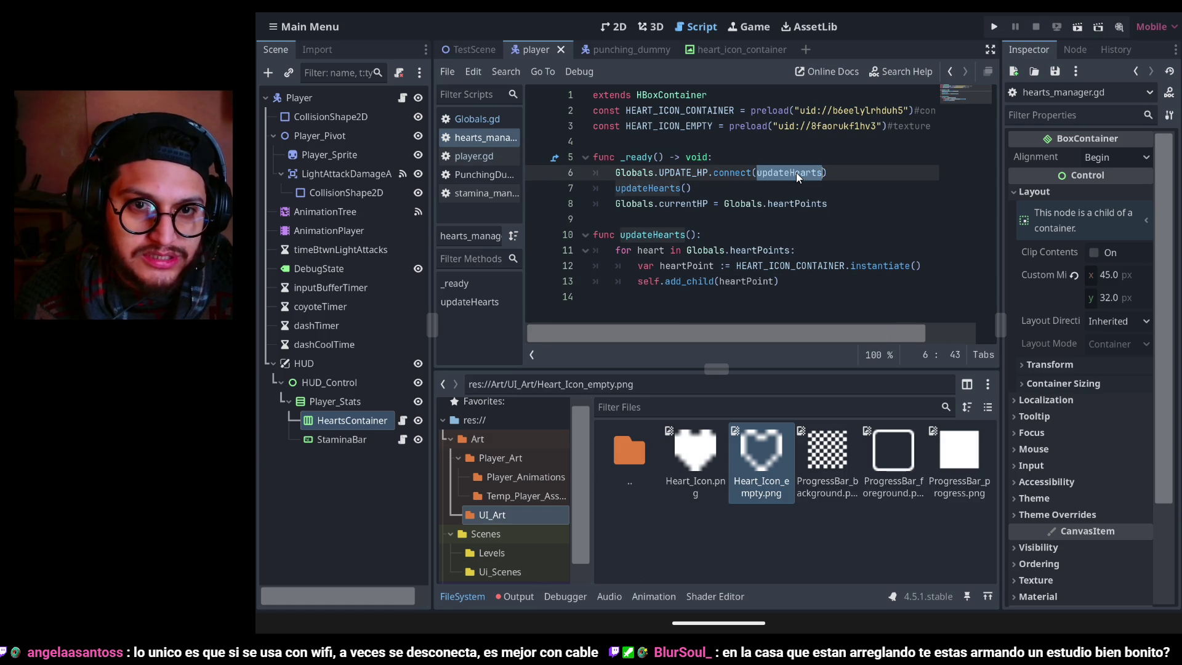
click(754, 195)
click(792, 205)
click(630, 192)
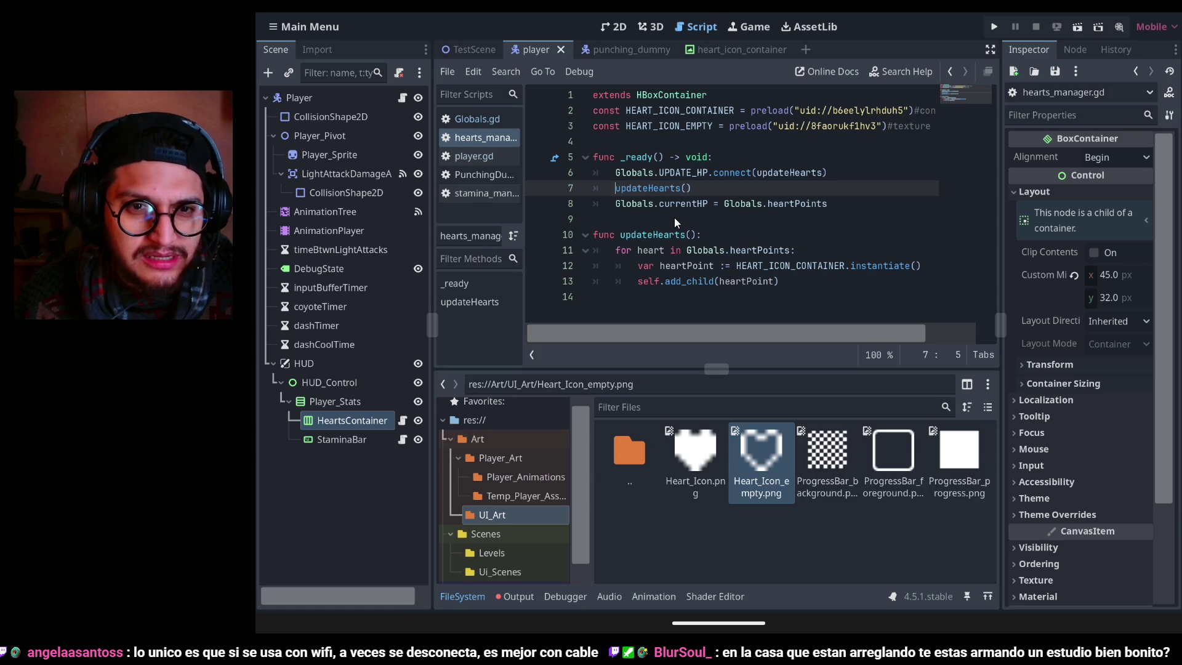
double_click(652, 234)
text(loadHearts)
- Add a new func updateHearts(): containing only pass below the loop
click(656, 300)
key(Return)
text(func upd)
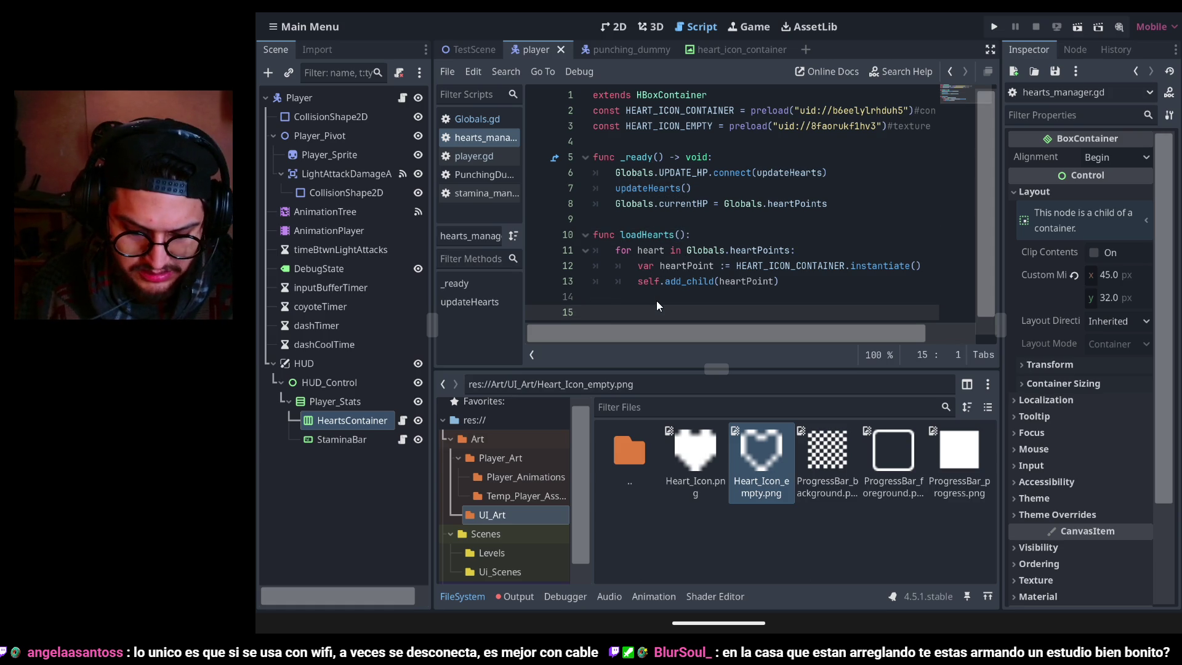
text(ateHearts)
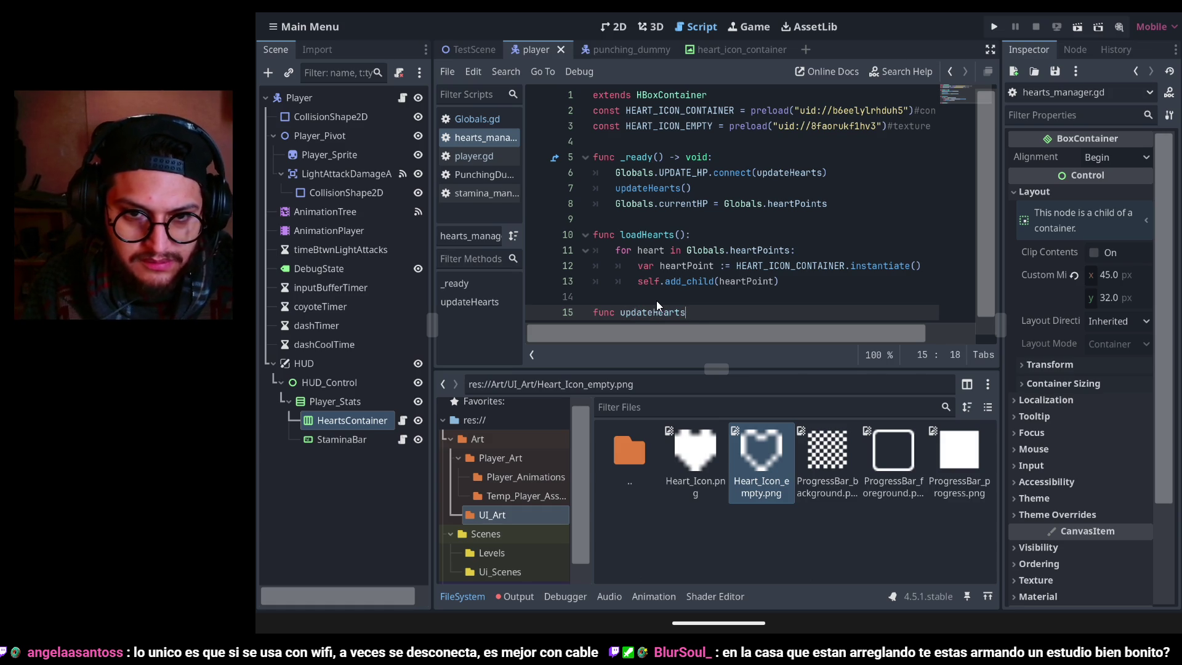
key(BackSpace)
key(BackSpace)
text(s():)
key(Return)
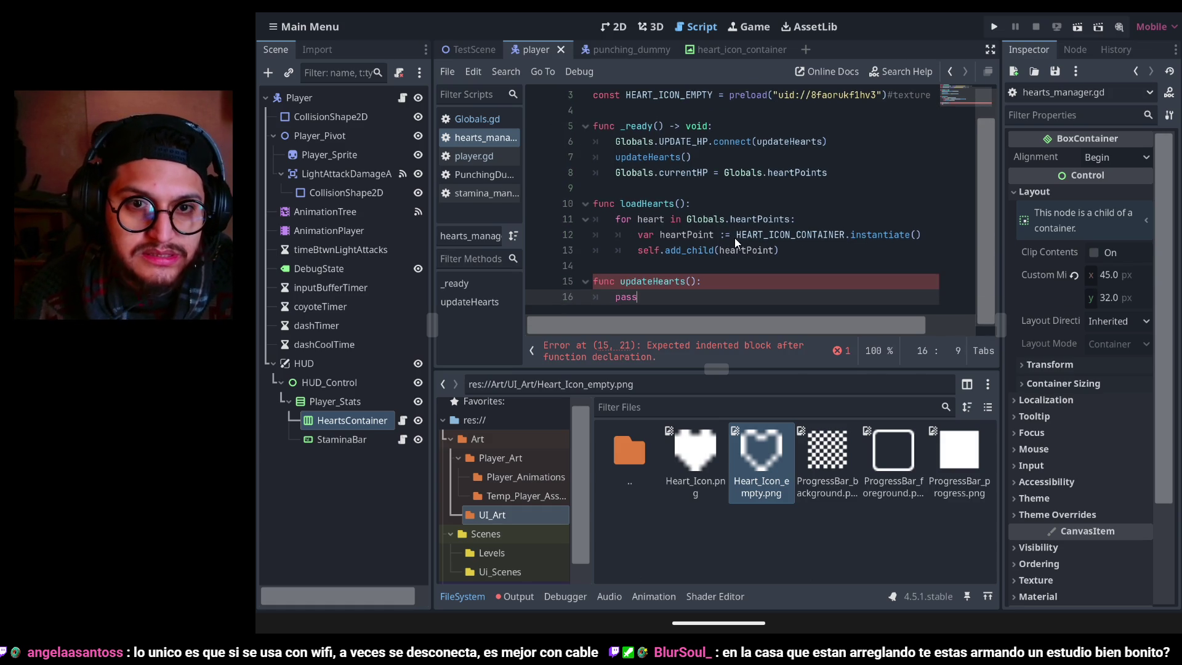
text(pass)
- Change the _ready call from updateHearts to loadHearts and save the script
double_click(643, 234)
key(ctrl+c)
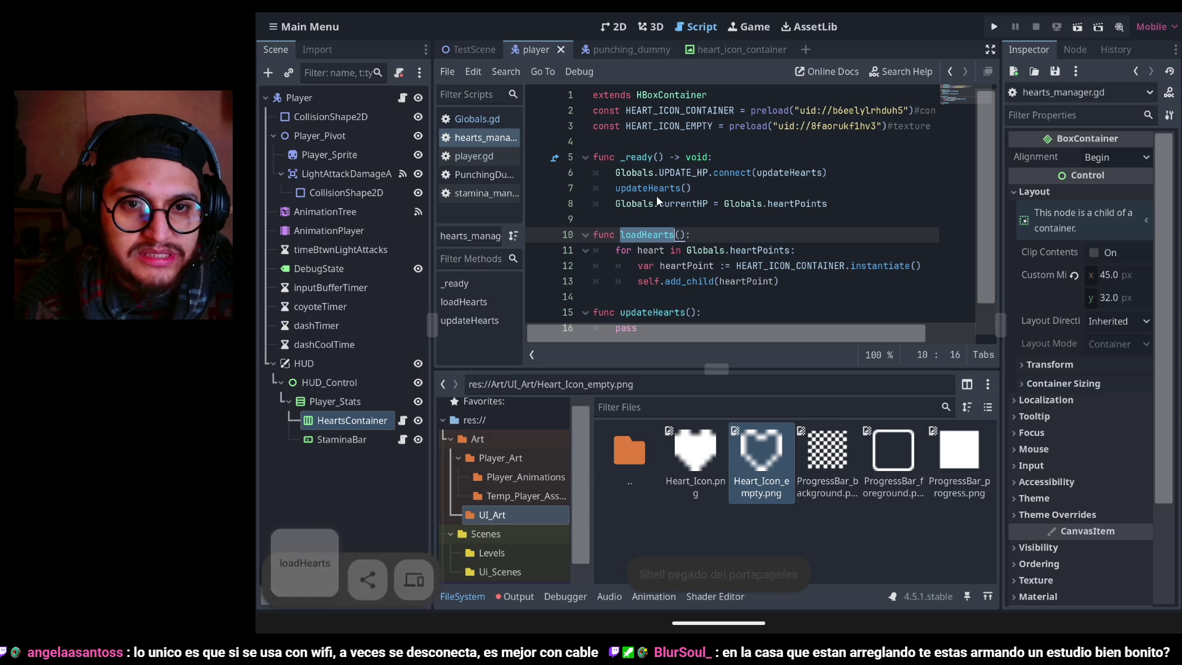
double_click(653, 188)
key(ctrl+v)
click(723, 223)
key(ctrl+s)
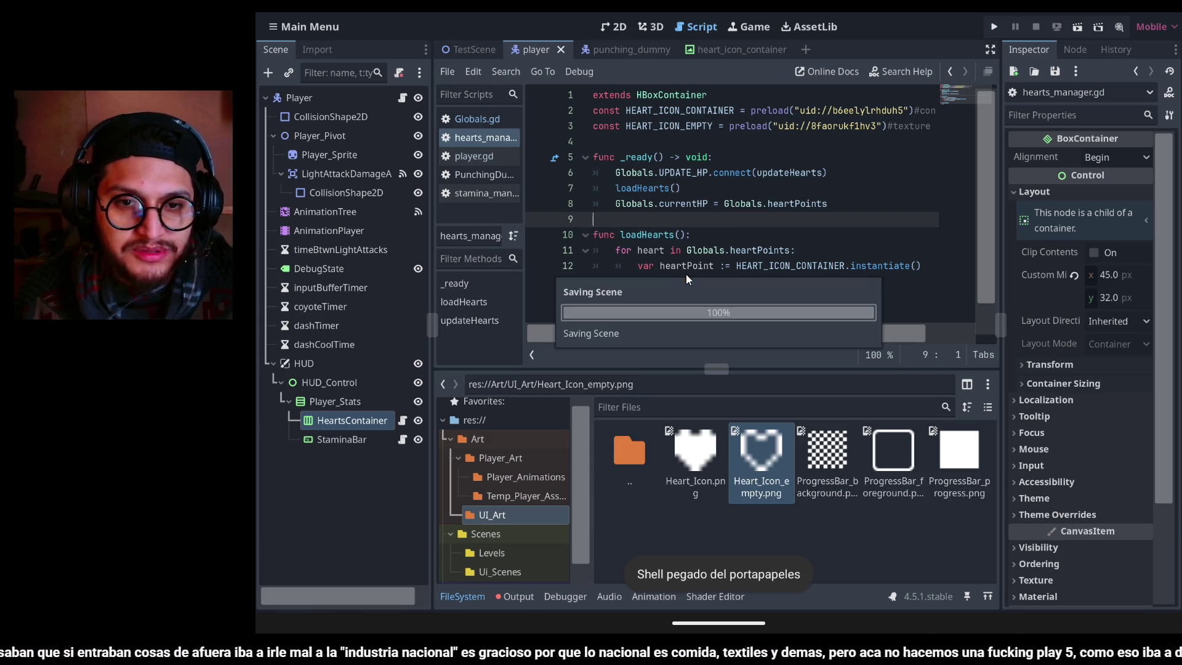
- Replace pass in updateHearts with the loop for heart in Globals.currentHP:
scroll(731, 249, down, 1)
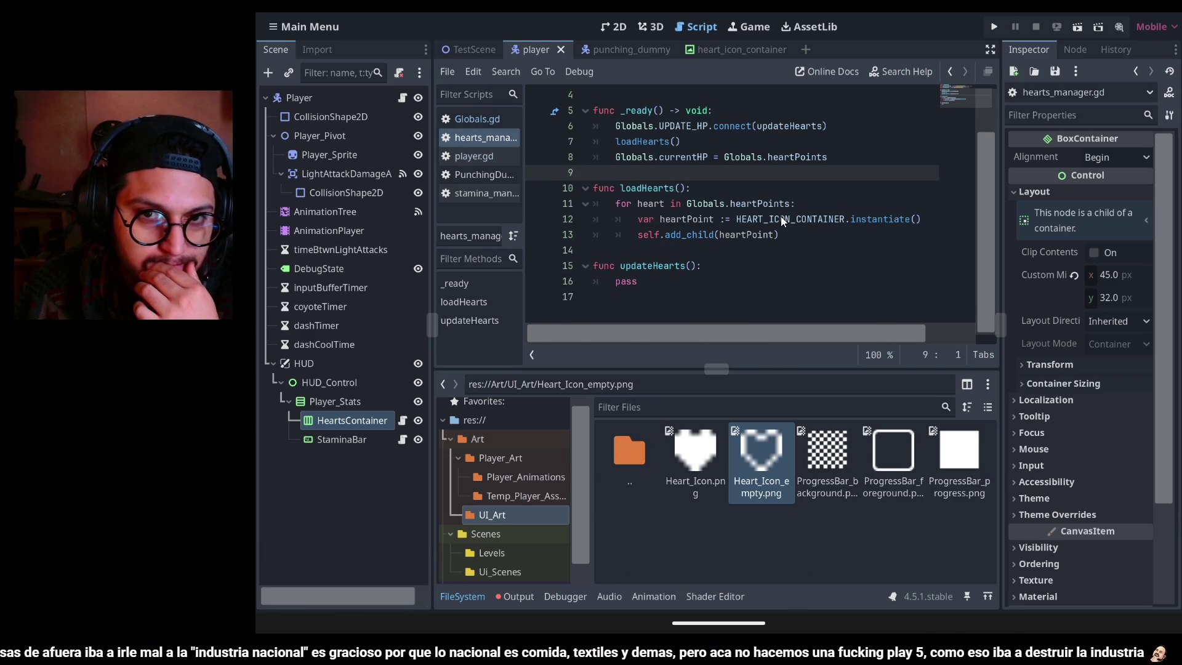
scroll(779, 218, up, 1)
scroll(779, 210, down, 1)
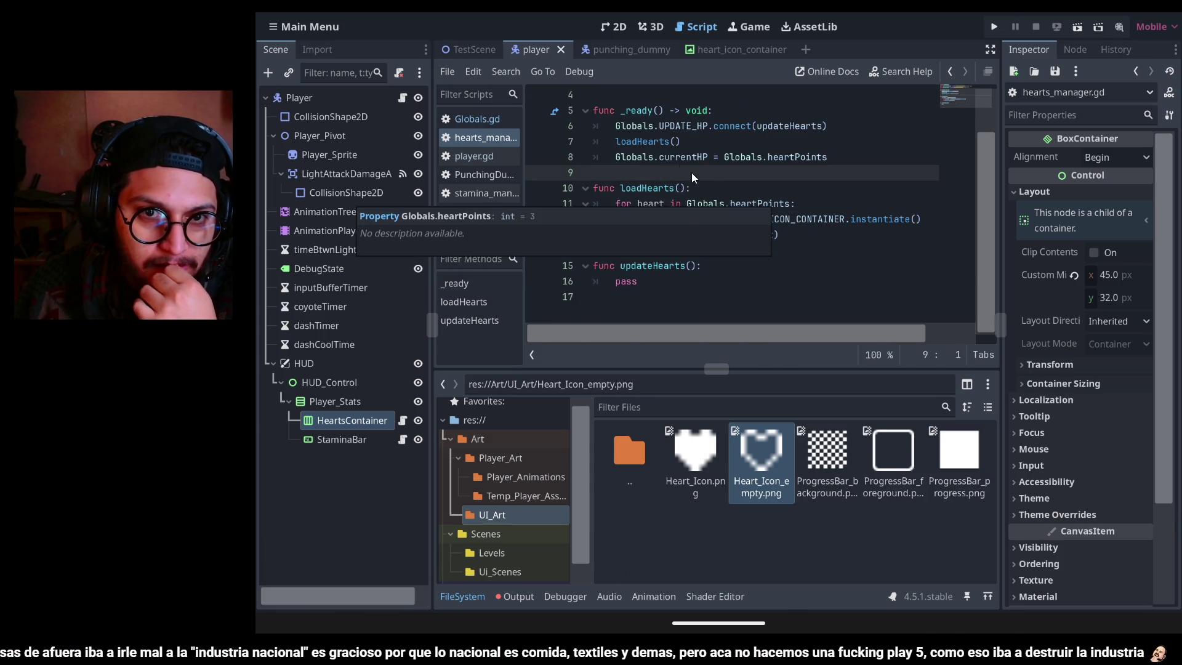
click(655, 283)
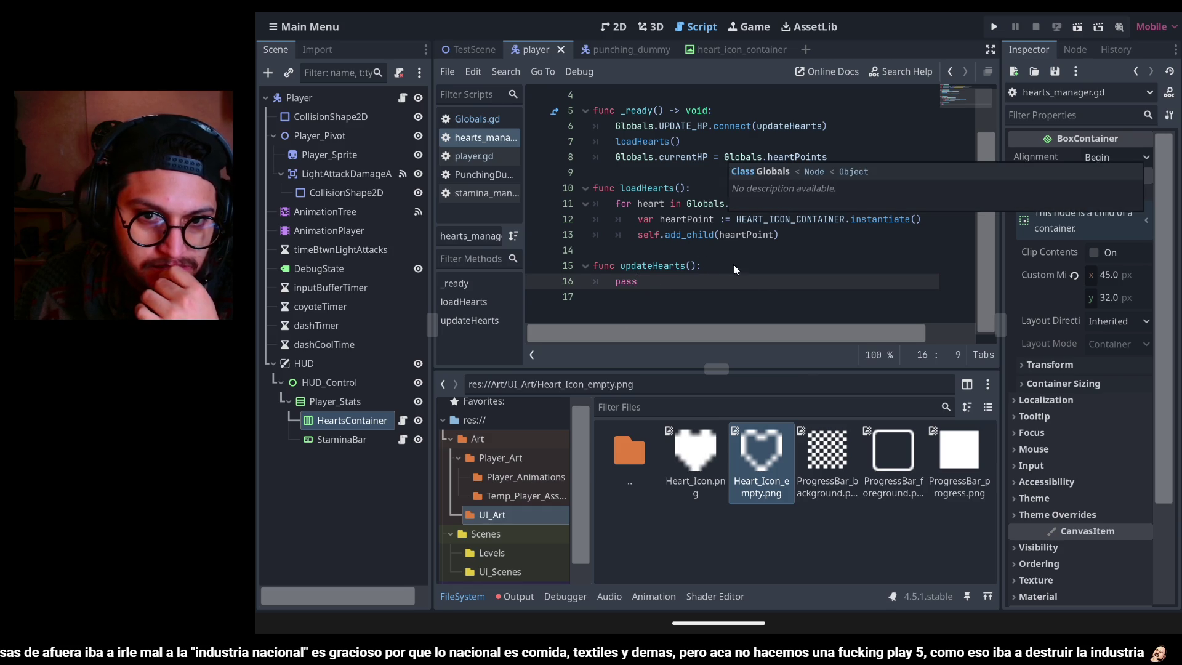
key(BackSpace)
key(BackSpace)
key(BackSpace)
text(for )
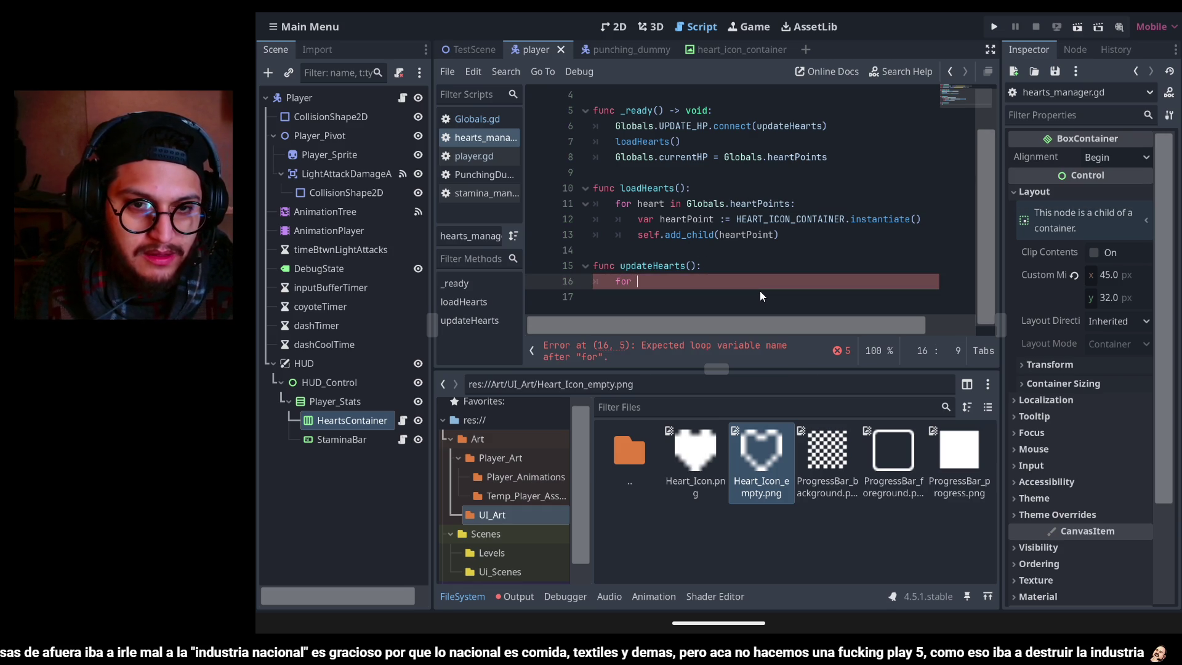
text(heart in)
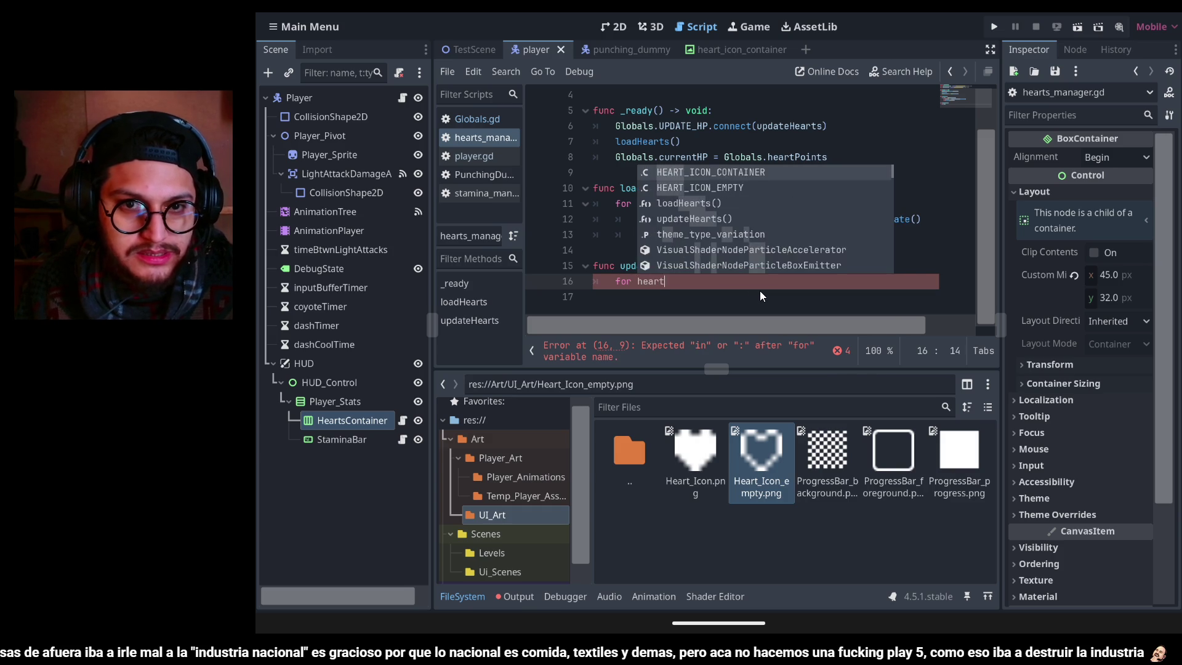
text( Globals.current)
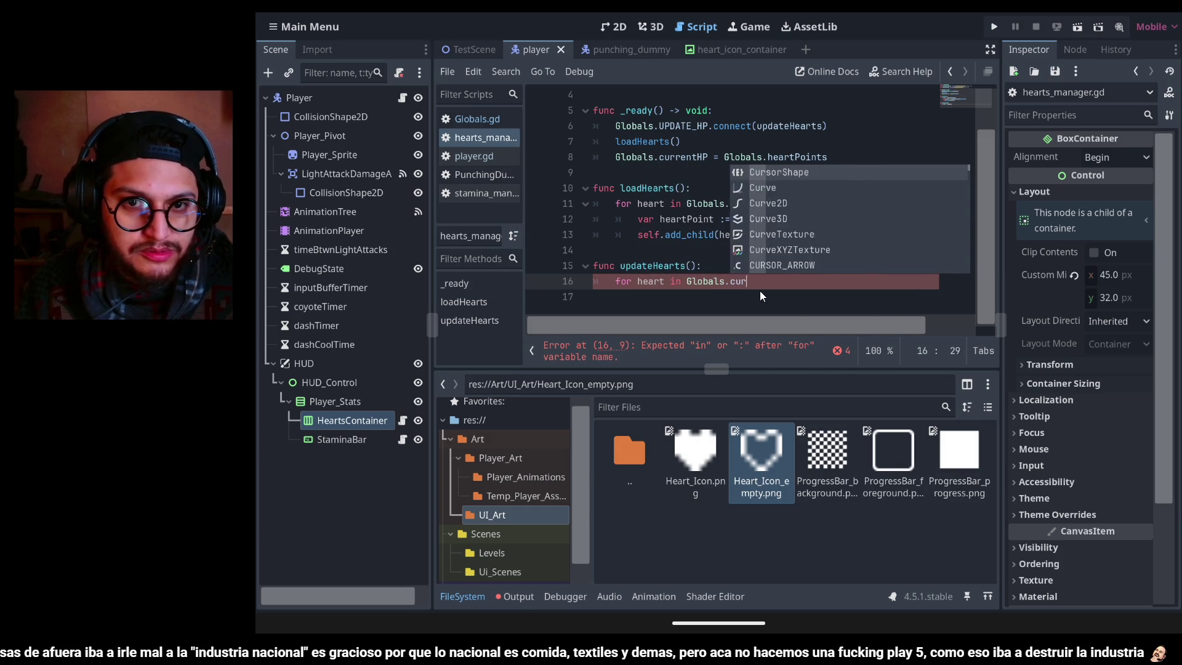
text(HP:)
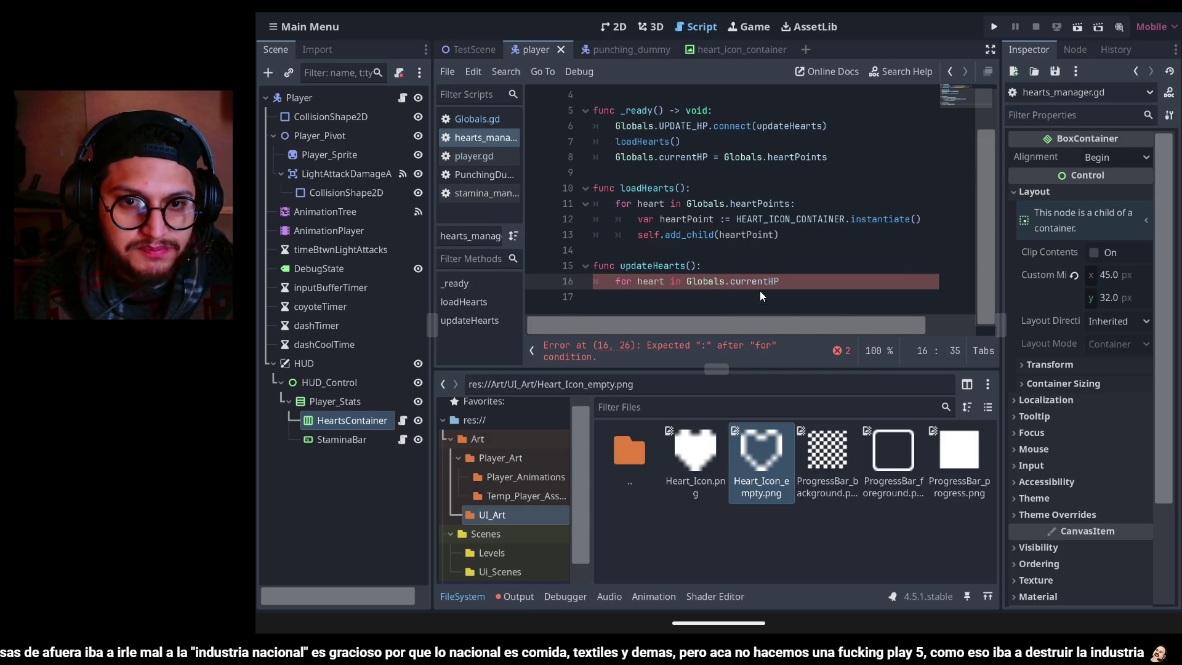
key(Return)
- Change the loop to for heartContainer in self.get_children(): and start its body
scroll(770, 256, down, 1)
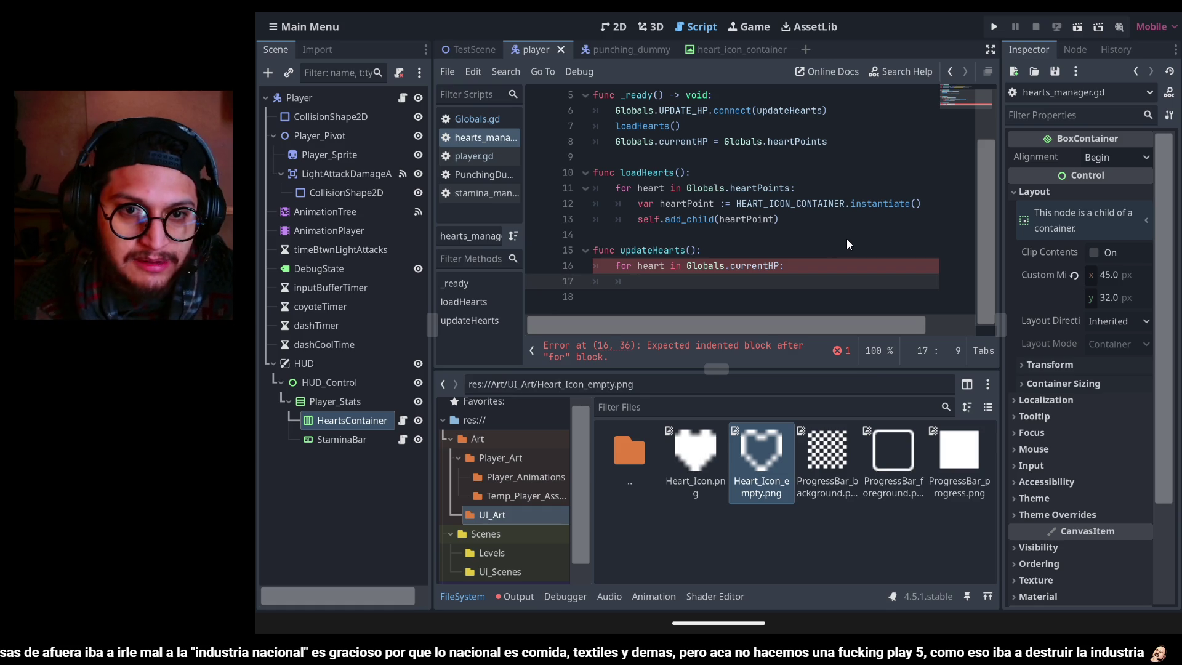
click(660, 269)
text(Container)
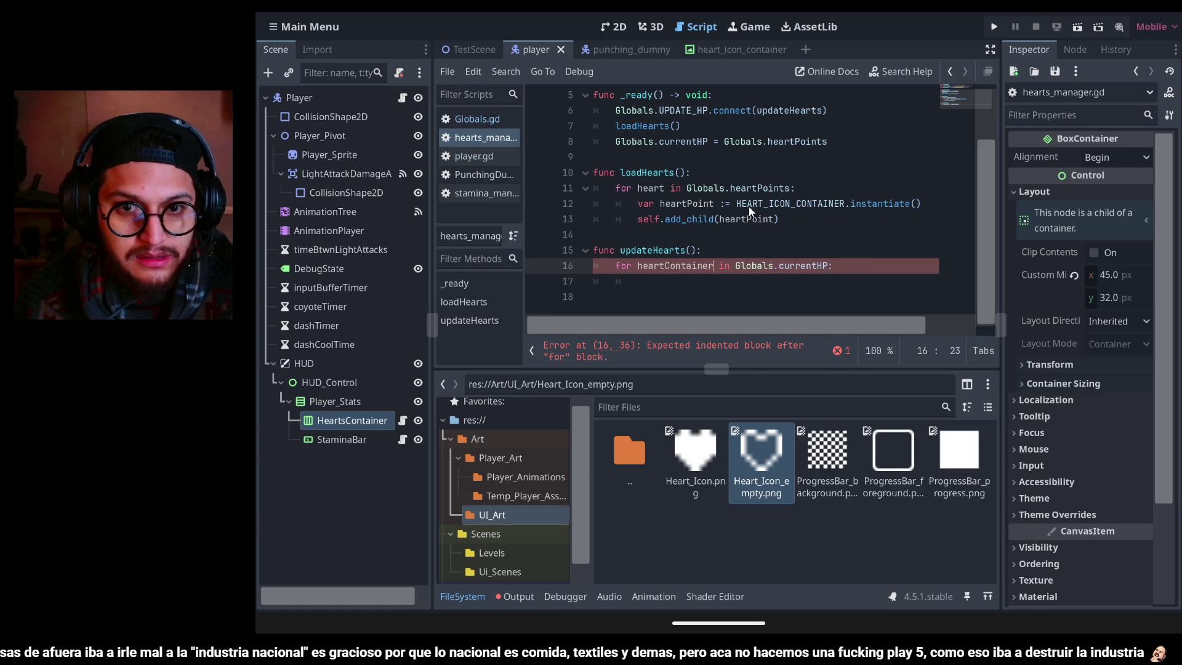
double_click(808, 268)
key(BackSpace)
key(BackSpace)
key(BackSpace)
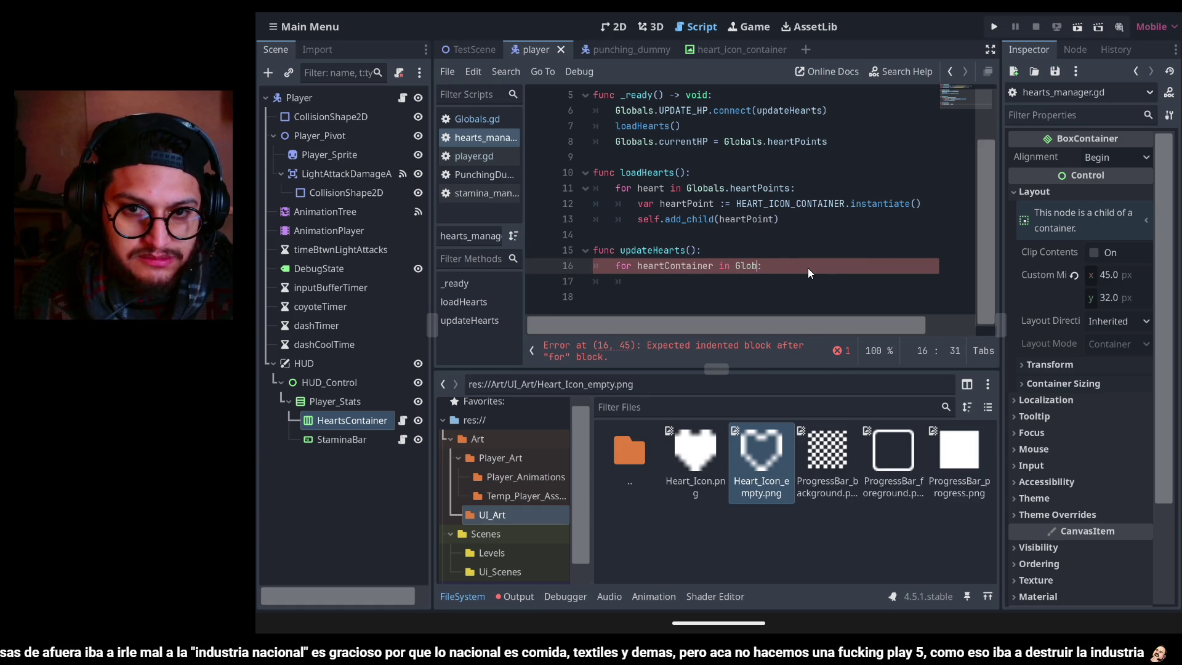
key(BackSpace)
text(self.get_chi)
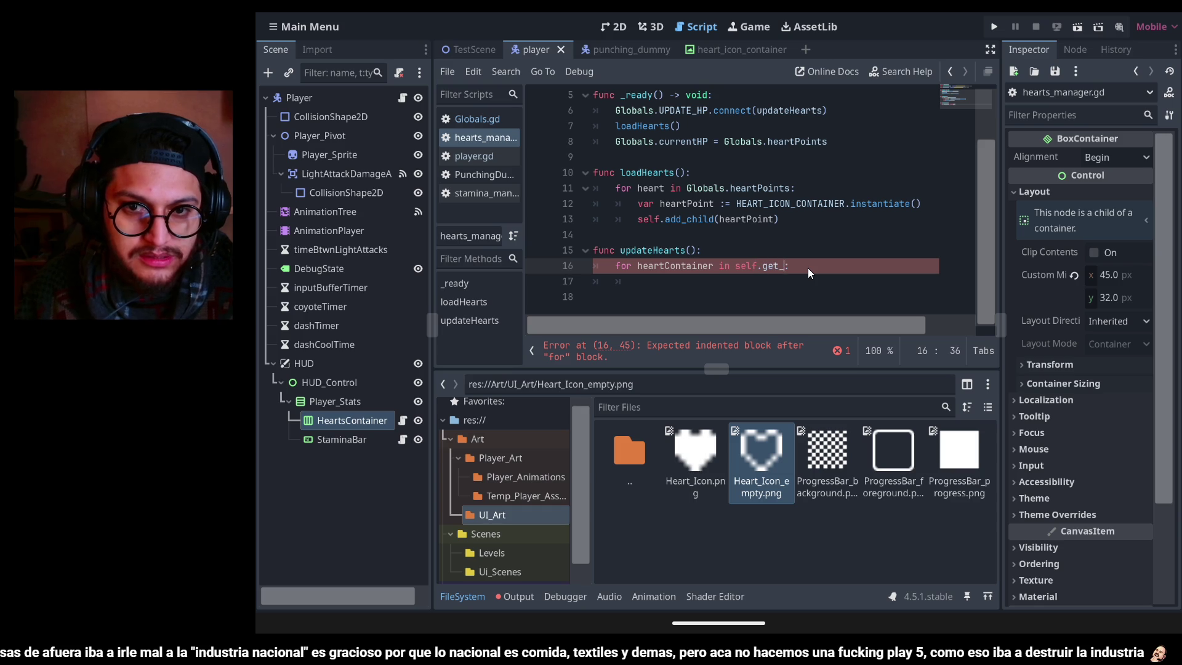
text(ldren())
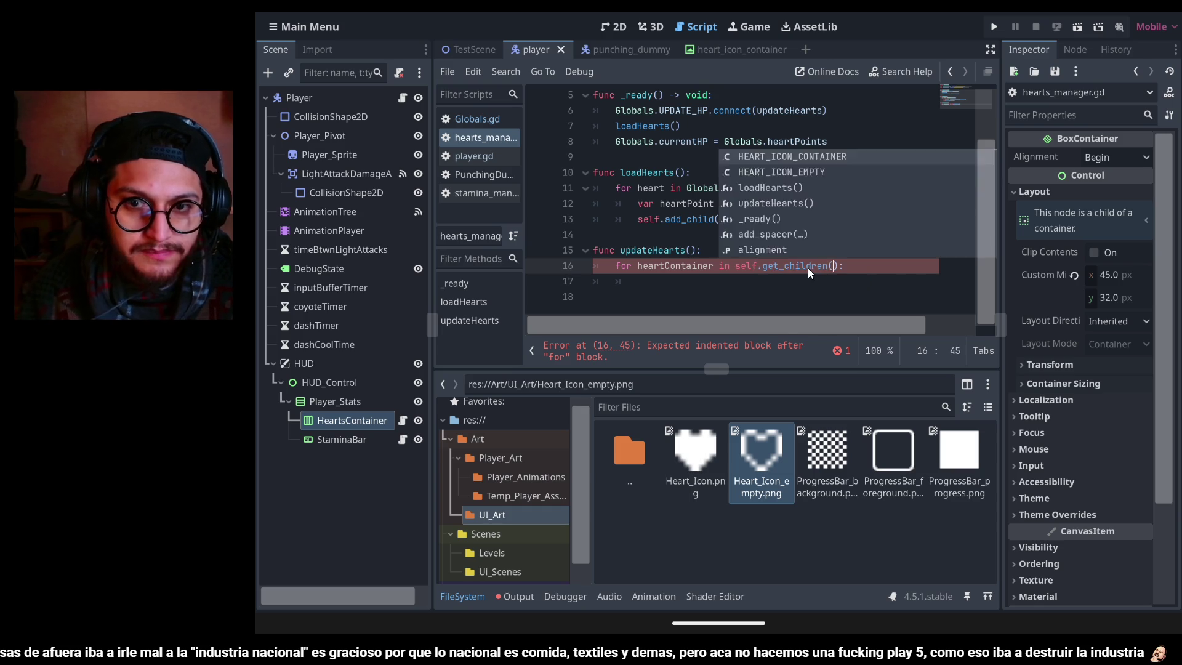
key(Return)
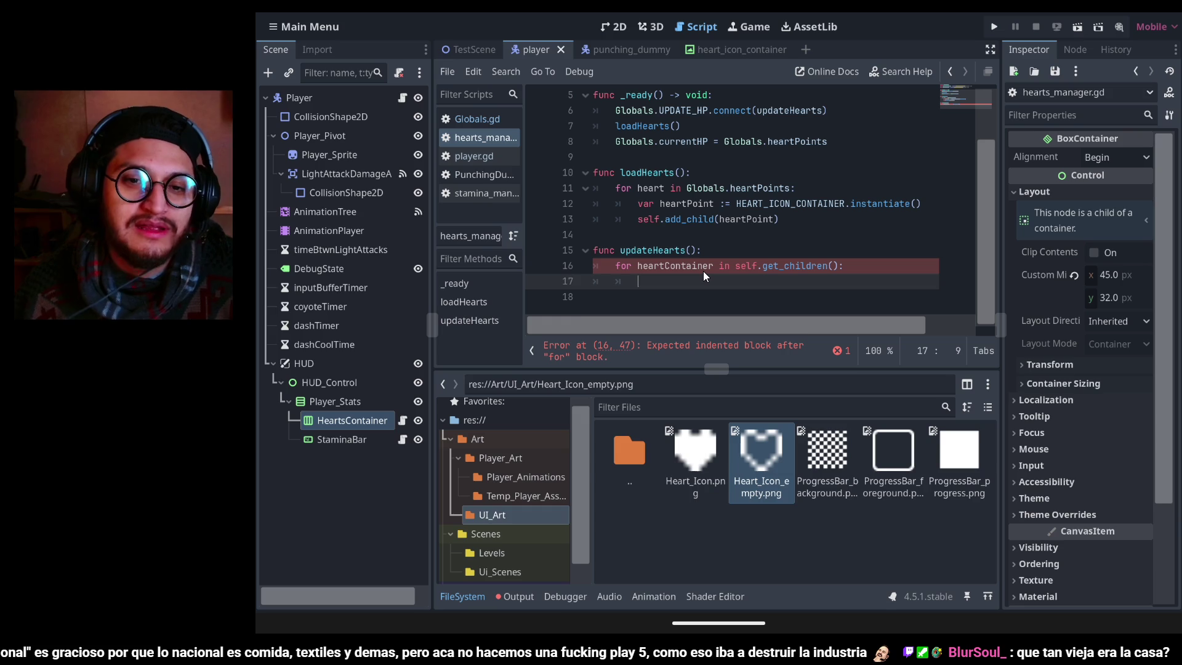
- Save the scene, place the caret on the updateHearts declaration, then bring up recent apps
key(ctrl+s)
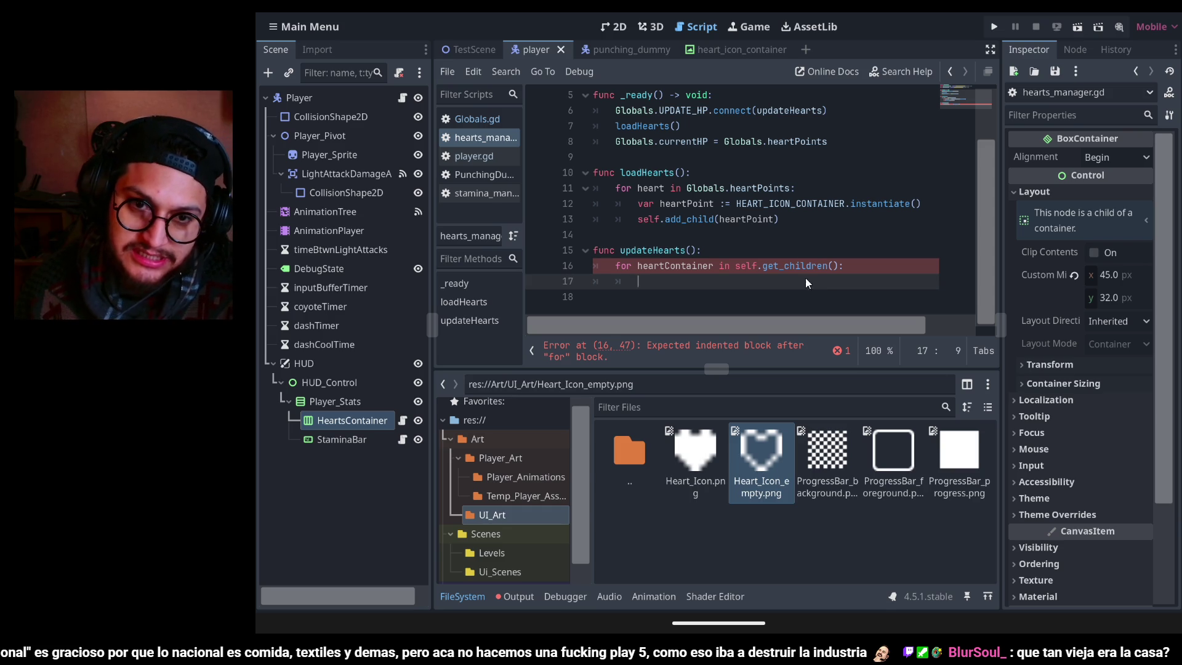
click(679, 253)
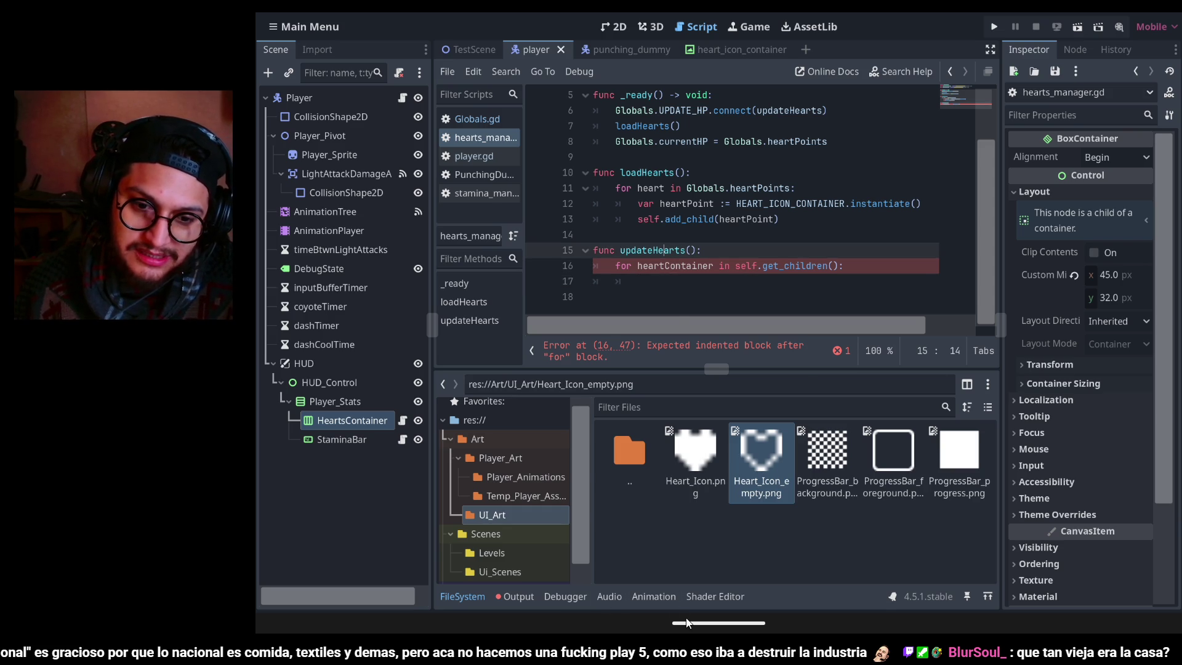
key(alt+Tab)
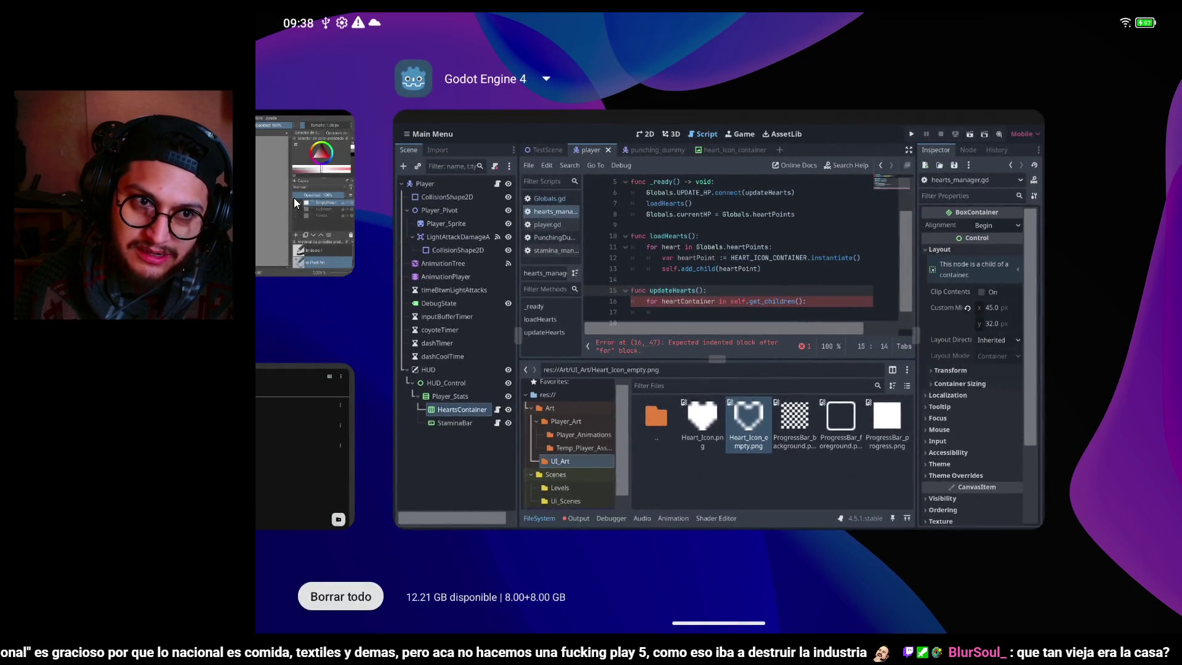
- In Krita, create a new 1024 x 1024 canvas via Archivo > Nuevo
click(293, 198)
click(283, 42)
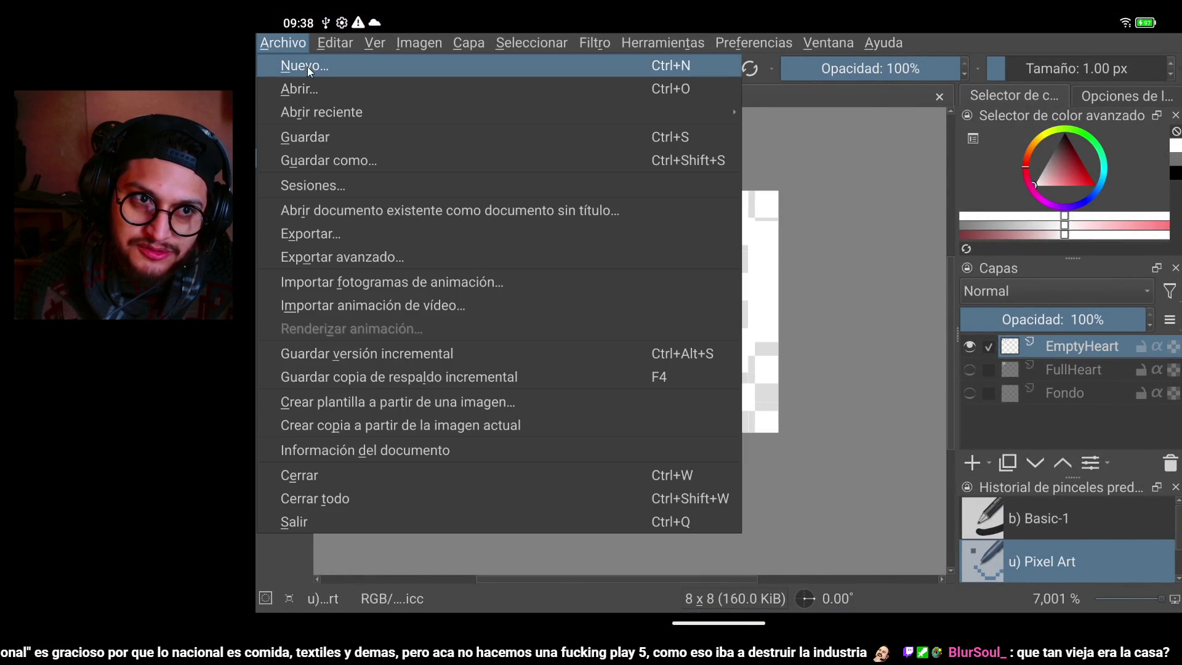
click(305, 66)
click(754, 164)
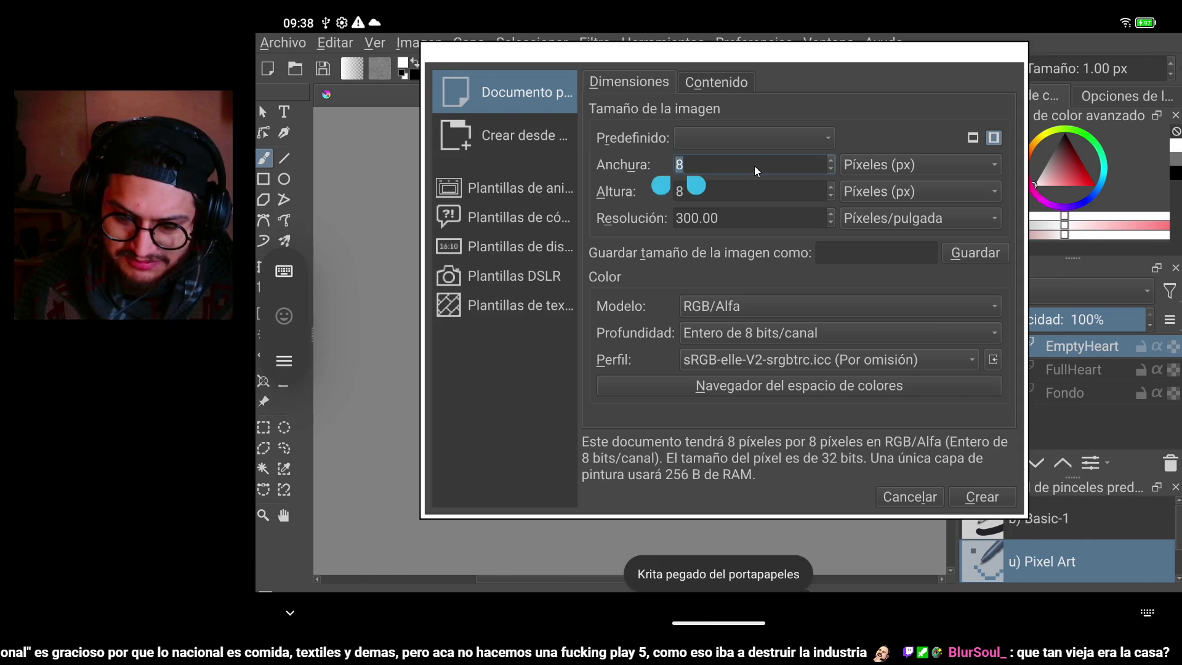
text(1024)
key(Tab)
text(1024)
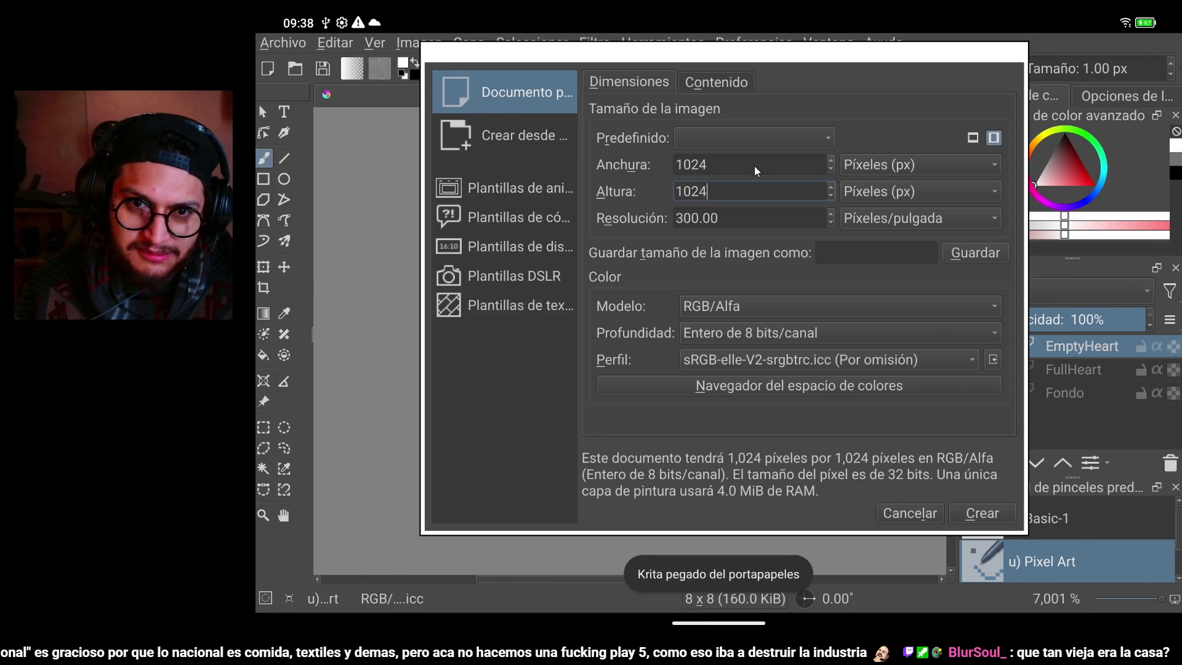
click(981, 512)
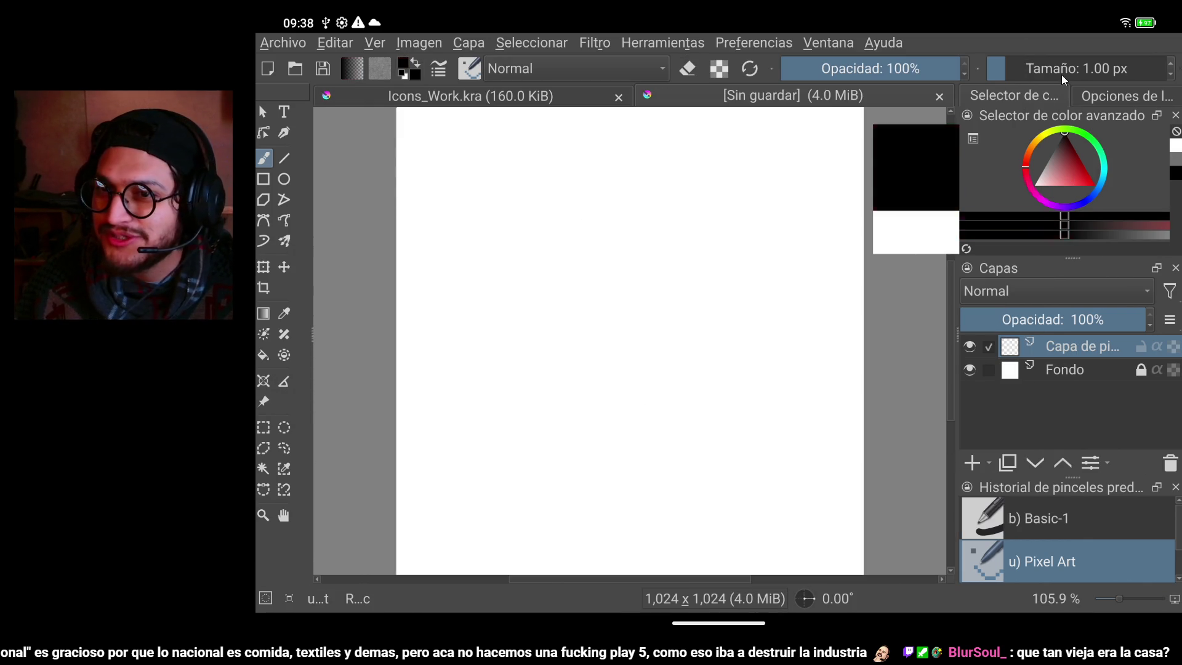
- Switch to the Basic-1 brush at 3.05 px, testing and undoing strokes
key(slash)
mouse_move(497, 302)
mouse_down()
mouse_move(511, 322)
mouse_move(694, 327)
mouse_up()
key(ctrl+z)
key(ctrl+z)
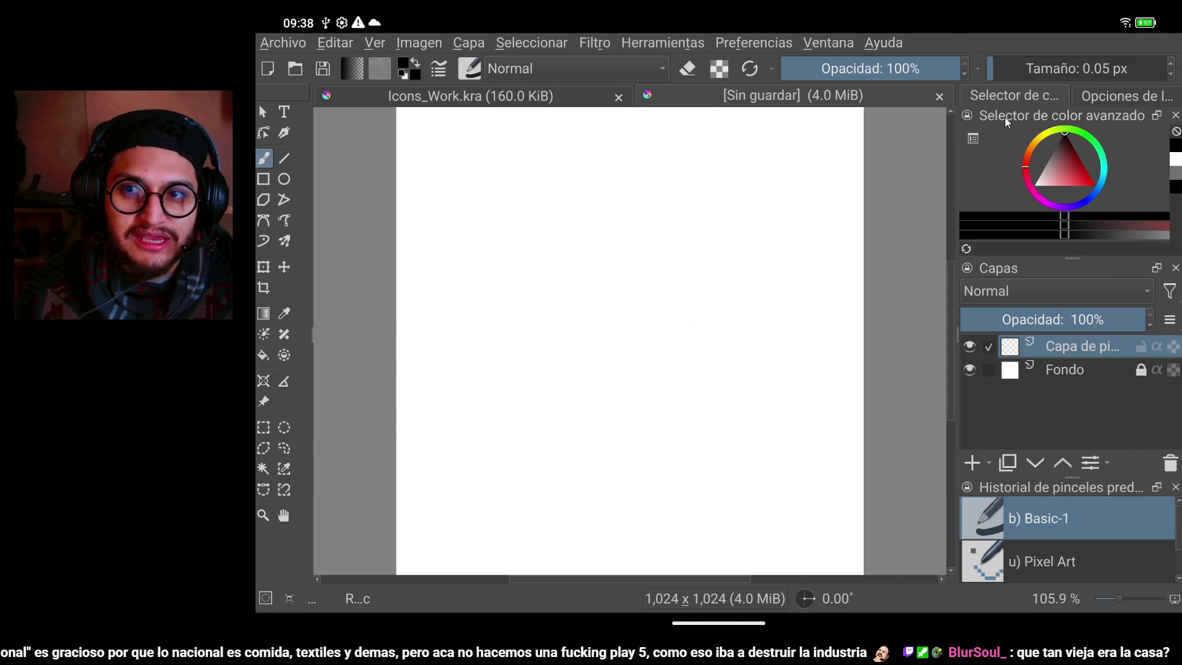
text(3)
drag(493, 272, 628, 298)
key(ctrl+z)
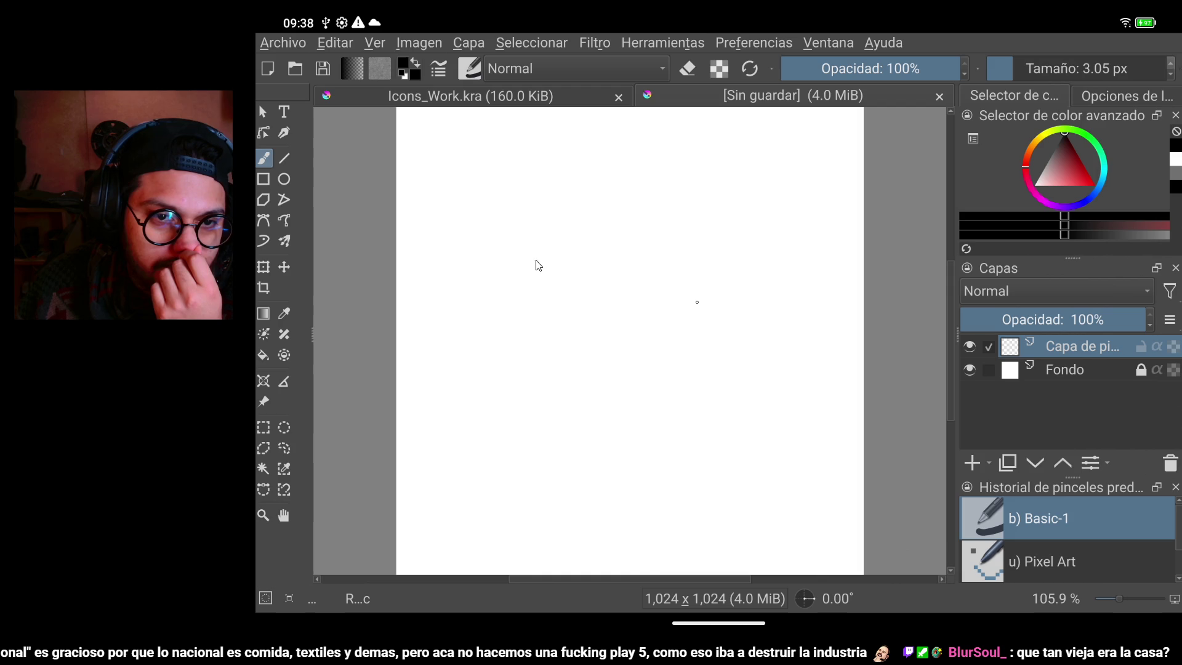
- Write CP and THP → CP on the canvas
mouse_move(477, 173)
mouse_down()
mouse_move(460, 190)
mouse_move(501, 175)
mouse_move(488, 185)
mouse_move(494, 203)
mouse_up()
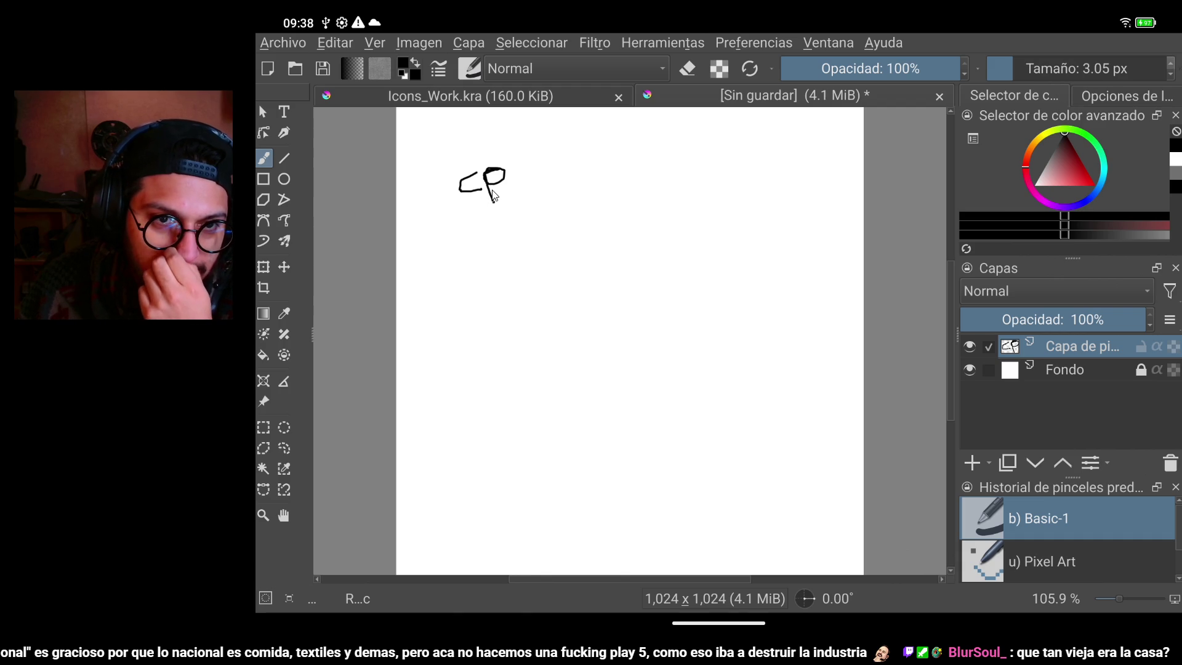
right_click(480, 243)
drag(472, 225, 474, 249)
mouse_move(474, 240)
mouse_down()
mouse_move(485, 249)
mouse_move(490, 237)
mouse_move(515, 263)
mouse_up()
drag(494, 217, 504, 245)
mouse_move(438, 230)
mouse_down()
mouse_move(471, 227)
mouse_move(455, 261)
mouse_up()
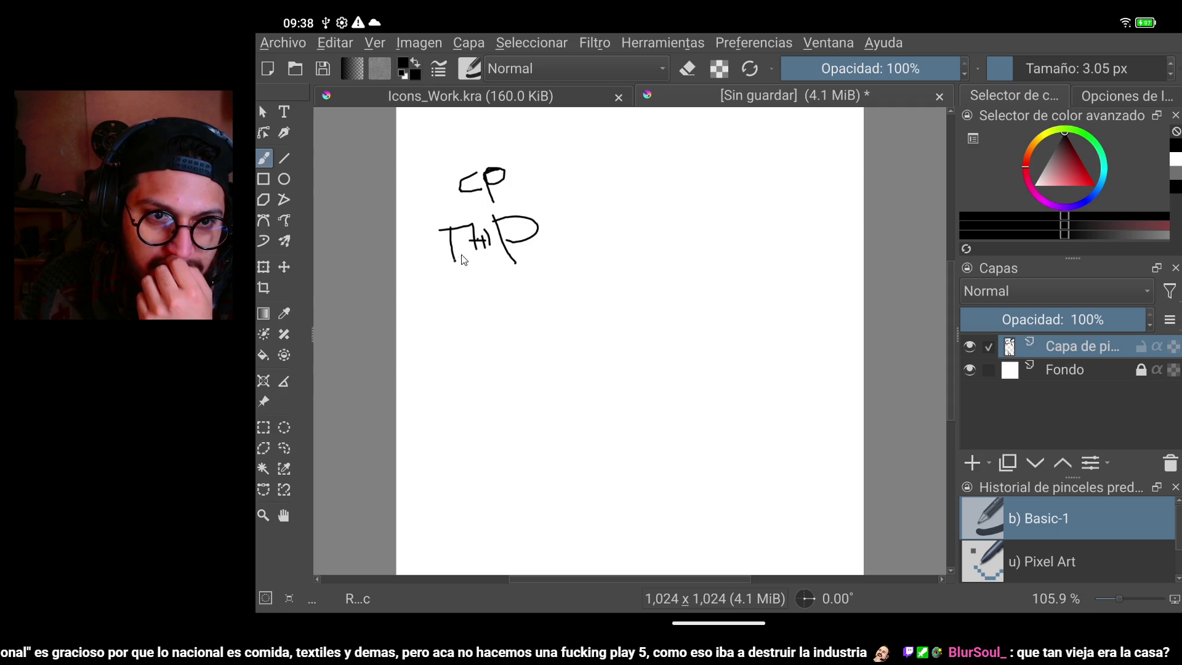
mouse_move(564, 234)
mouse_down()
mouse_move(623, 229)
mouse_move(623, 247)
mouse_up()
mouse_move(696, 210)
mouse_down()
mouse_move(694, 239)
mouse_move(722, 243)
mouse_move(705, 217)
mouse_up()
- Draw three circles below THP, hatch the first two and add a tick mark
mouse_move(522, 317)
mouse_down()
mouse_move(508, 320)
mouse_move(567, 325)
mouse_move(561, 315)
mouse_up()
mouse_move(659, 301)
mouse_down()
mouse_move(653, 346)
mouse_move(628, 303)
mouse_up()
drag(523, 319, 509, 360)
drag(558, 332, 529, 363)
drag(557, 351, 539, 370)
mouse_move(607, 313)
mouse_down()
mouse_move(573, 337)
mouse_move(581, 364)
mouse_up()
drag(602, 350, 589, 374)
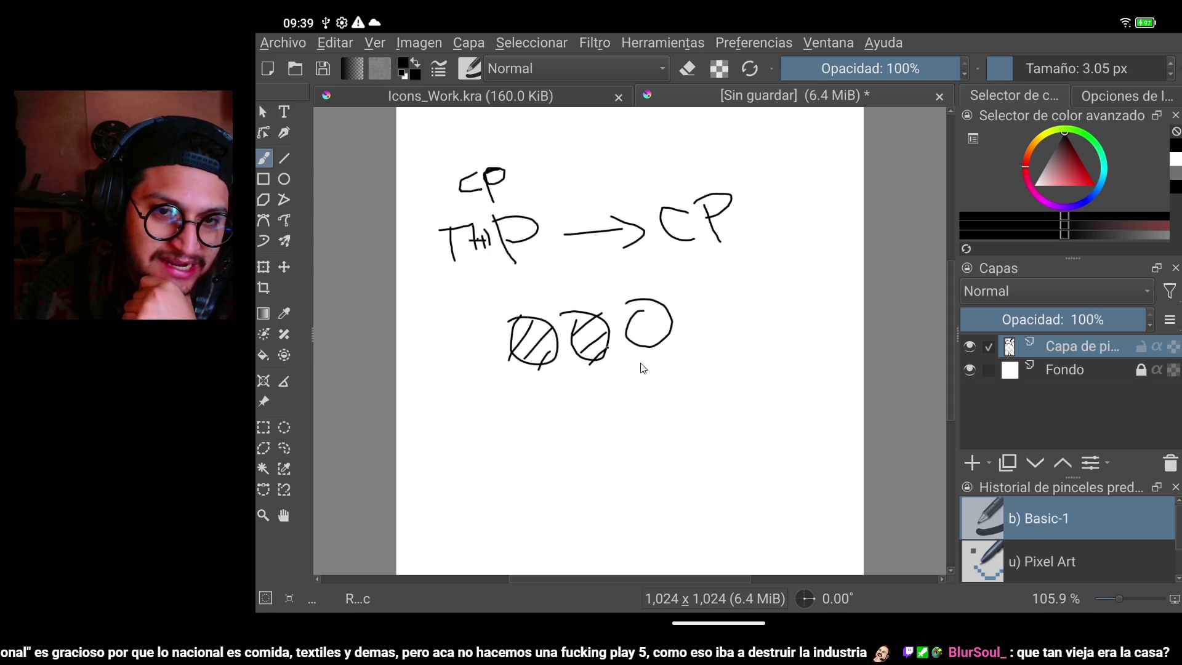
mouse_move(694, 278)
mouse_down()
mouse_move(672, 301)
mouse_move(695, 312)
mouse_up()
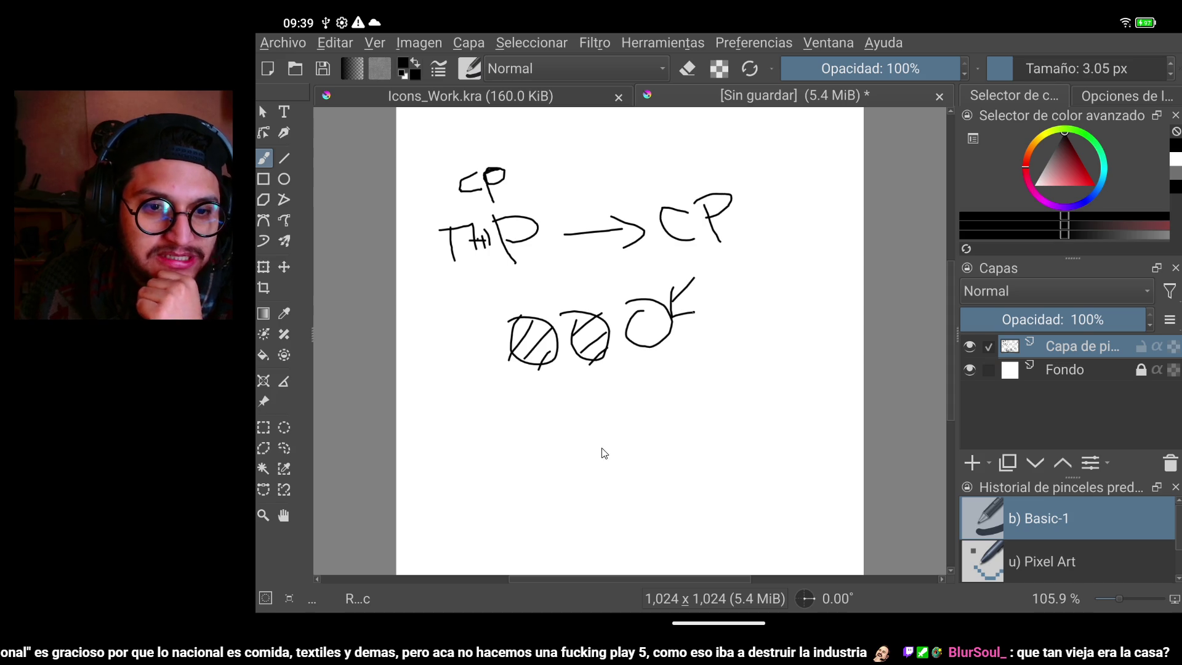
- Underline the circles, CP and THP, then close the canvas
drag(520, 387, 698, 357)
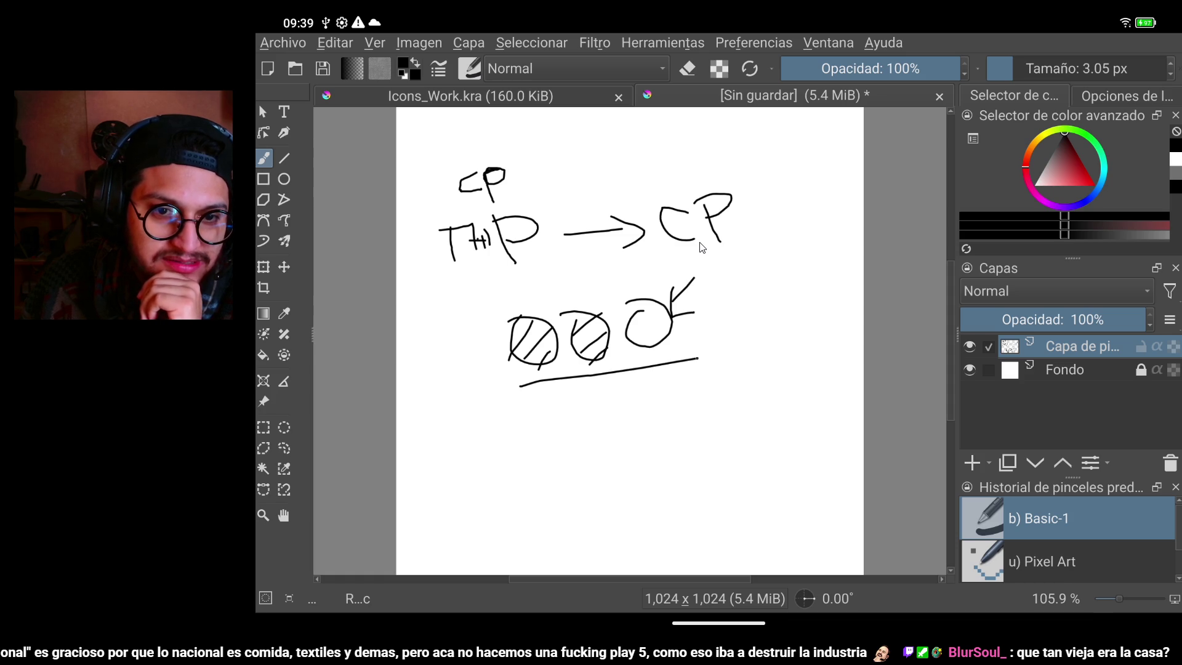
drag(682, 262, 762, 226)
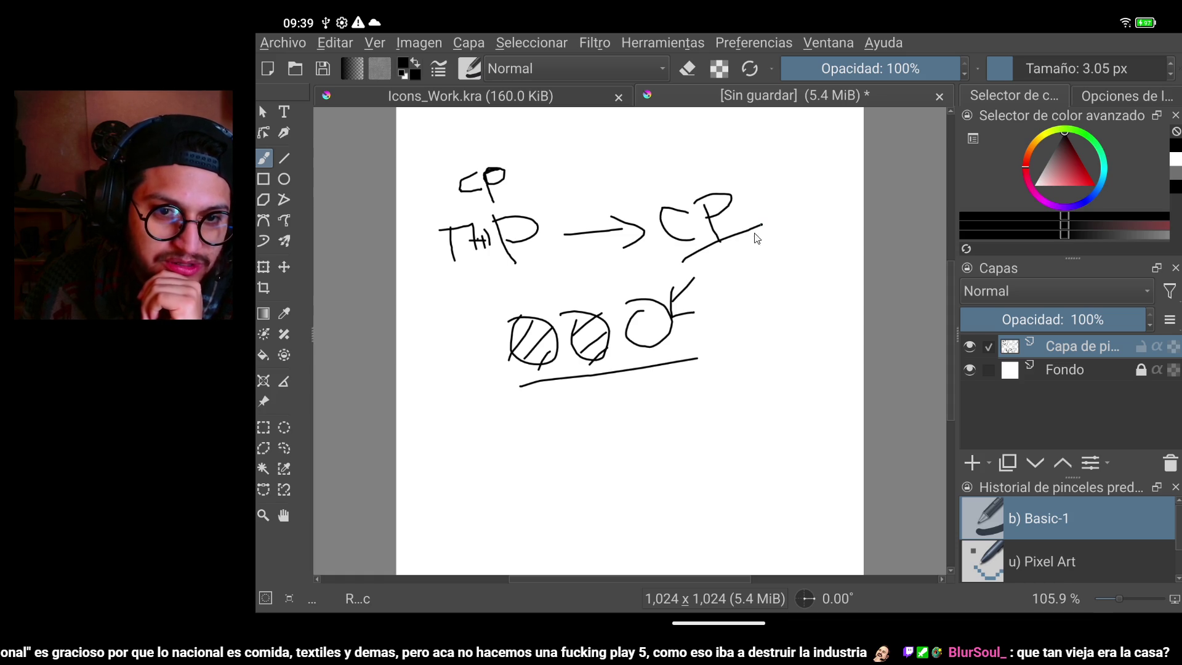
drag(441, 282, 584, 256)
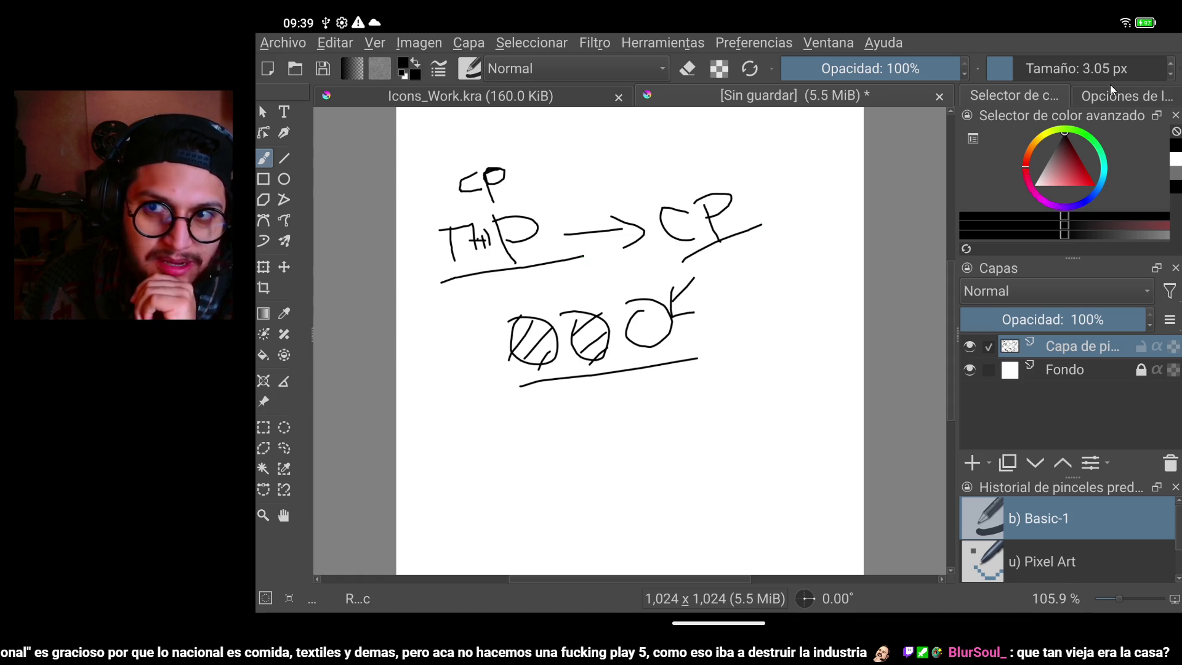
click(939, 96)
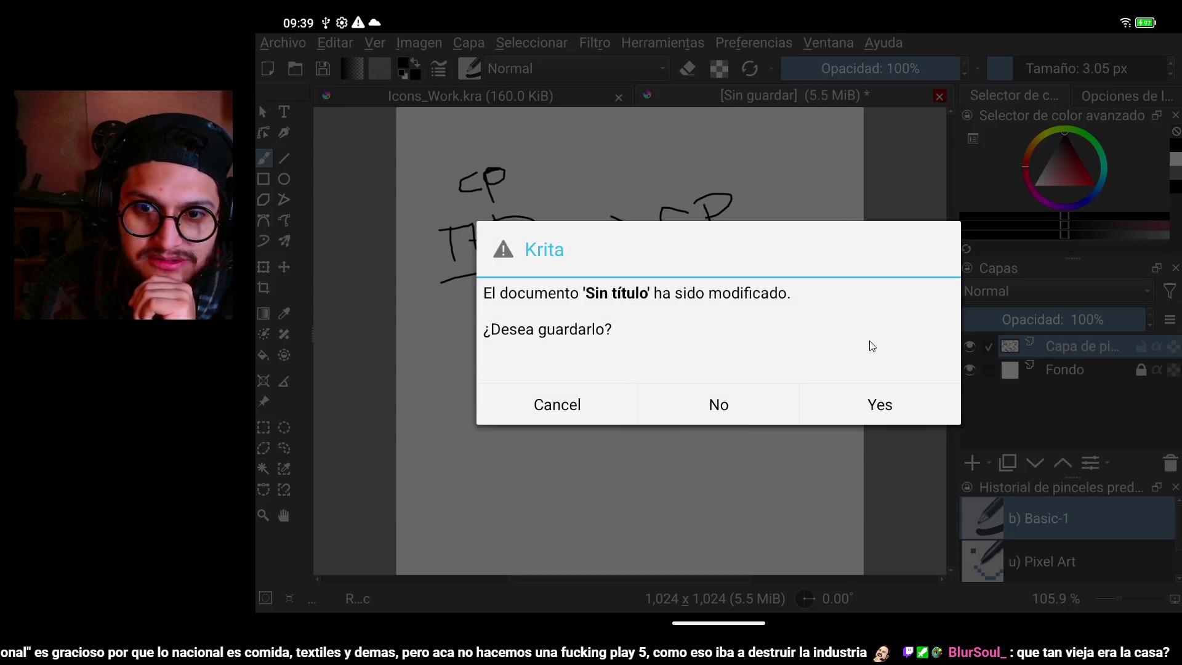
- Discard the Krita sketch and, in Godot, undo the loop back to Globals.currentHP
click(731, 410)
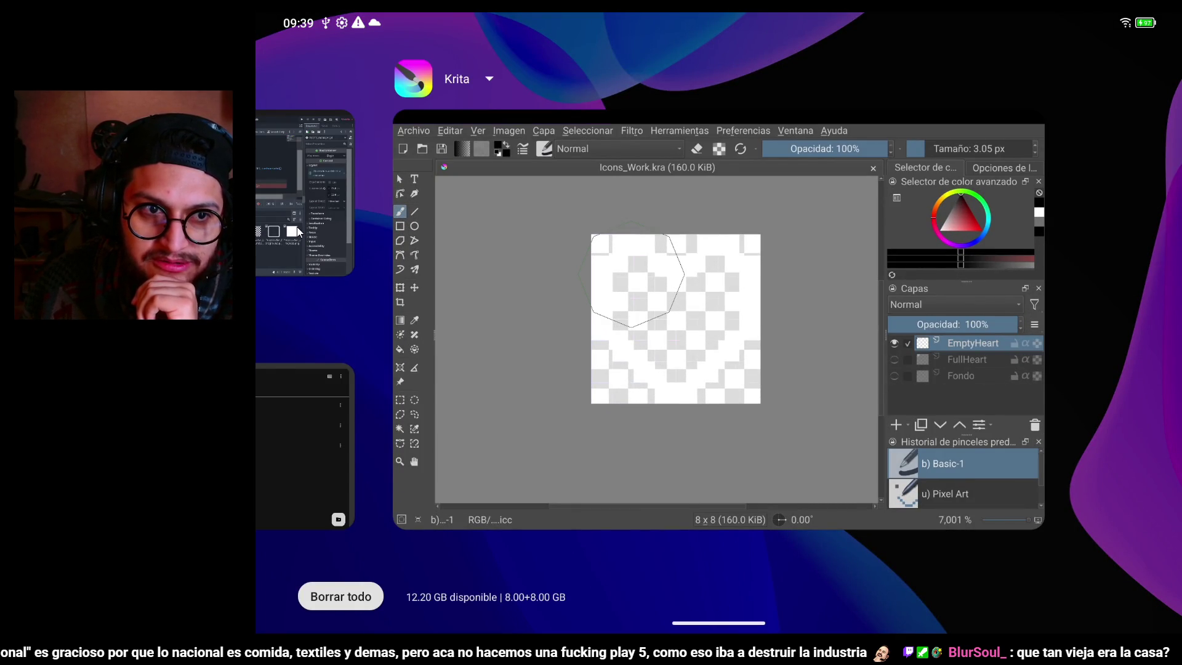
click(297, 231)
click(662, 251)
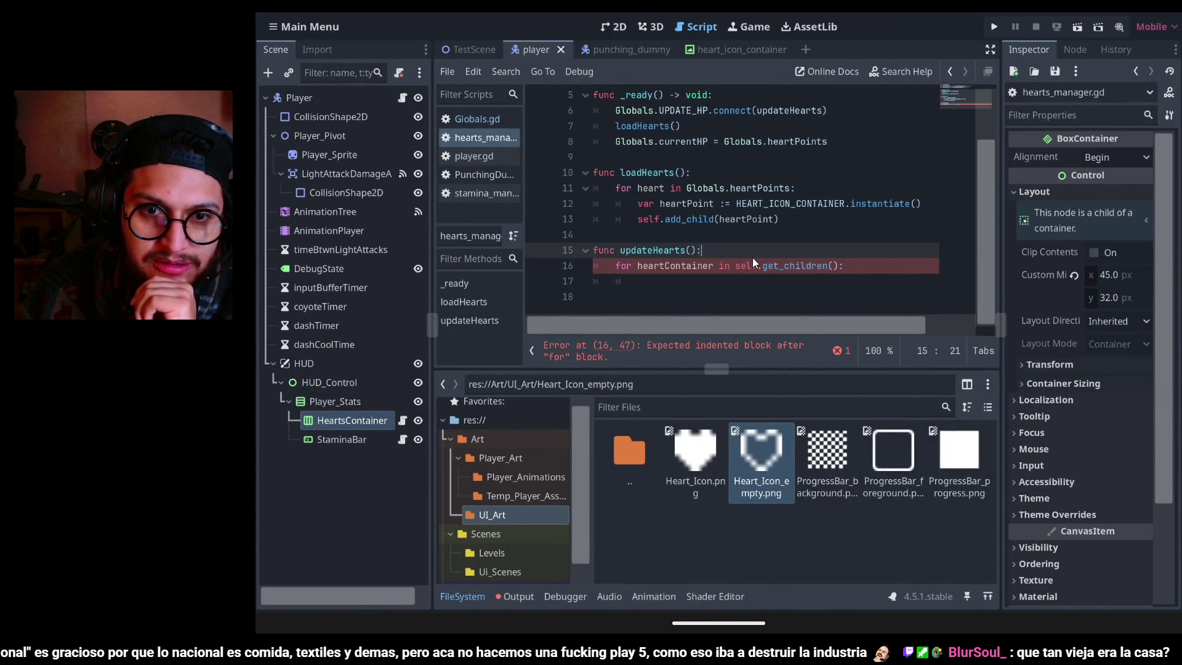
key(ctrl+z)
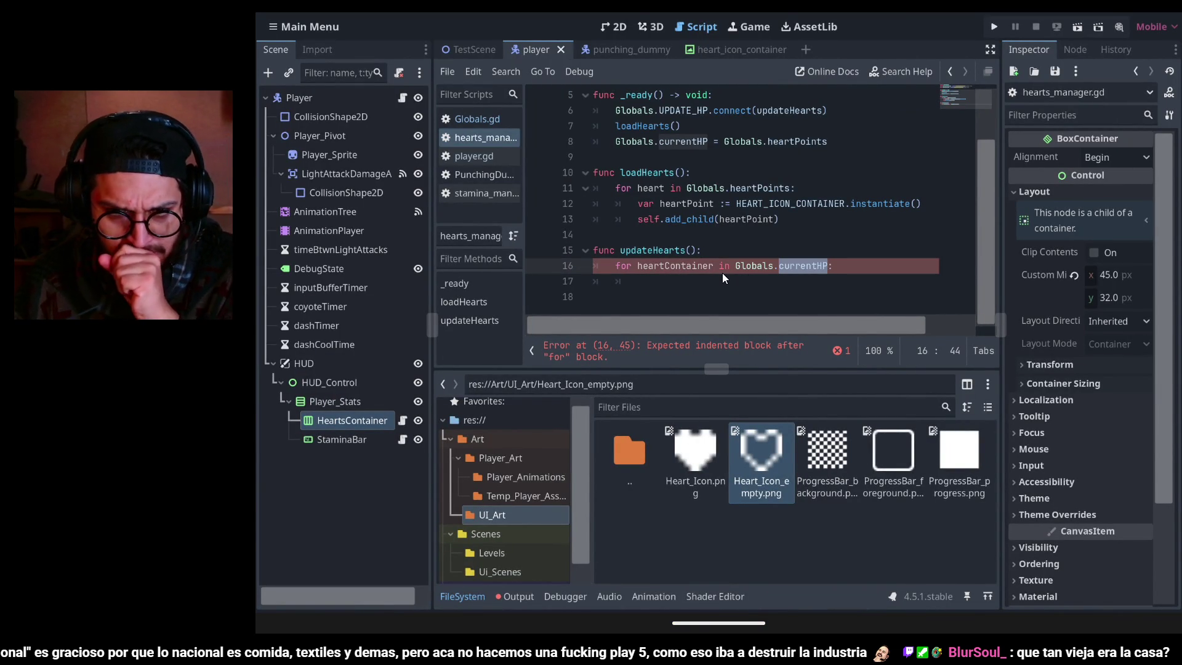
- Revert the loop variable to heart, write get_child(heart).texture, and open heart_icon_container
click(874, 287)
key(ctrl+z)
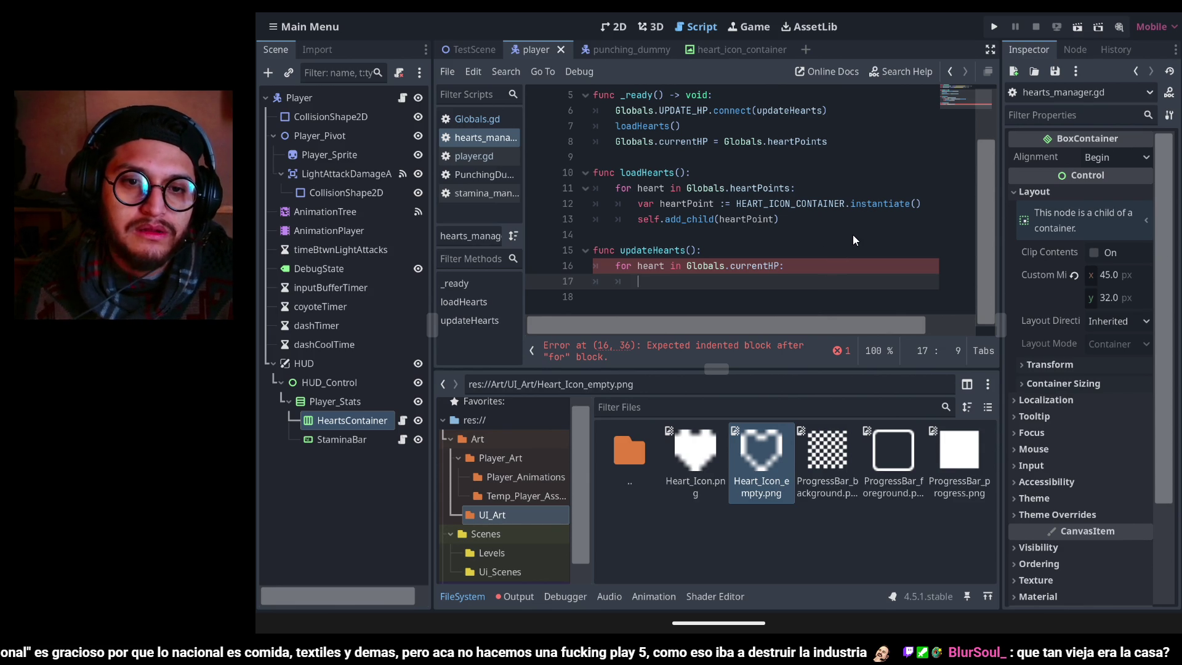
text(get_)
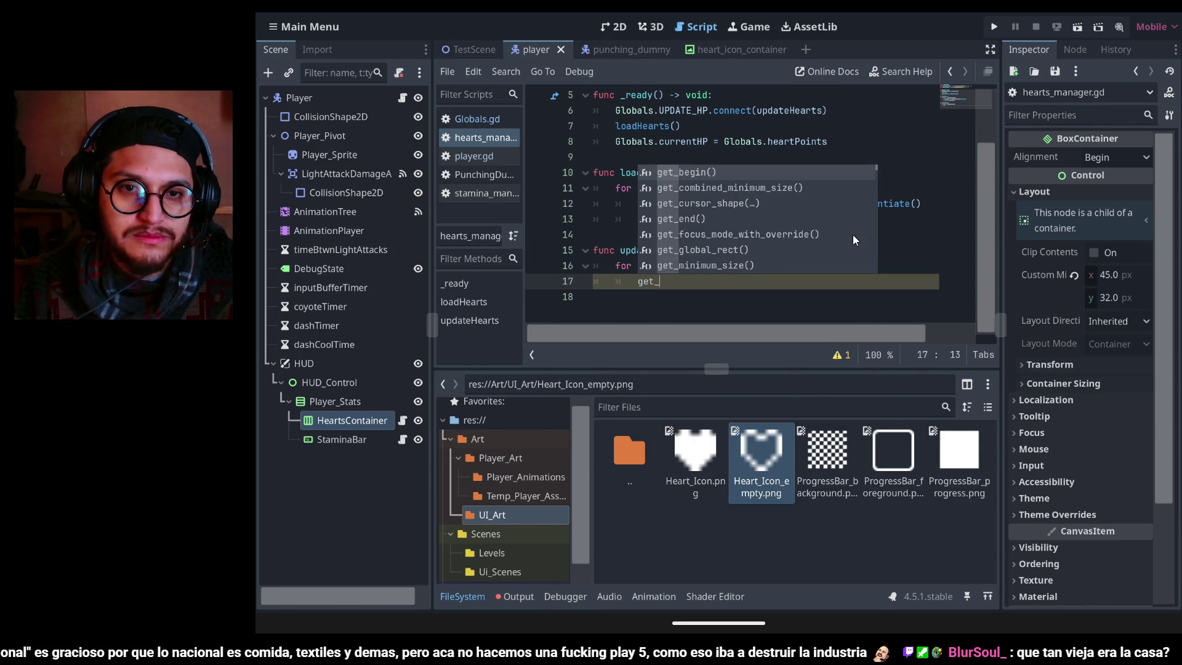
text(chil)
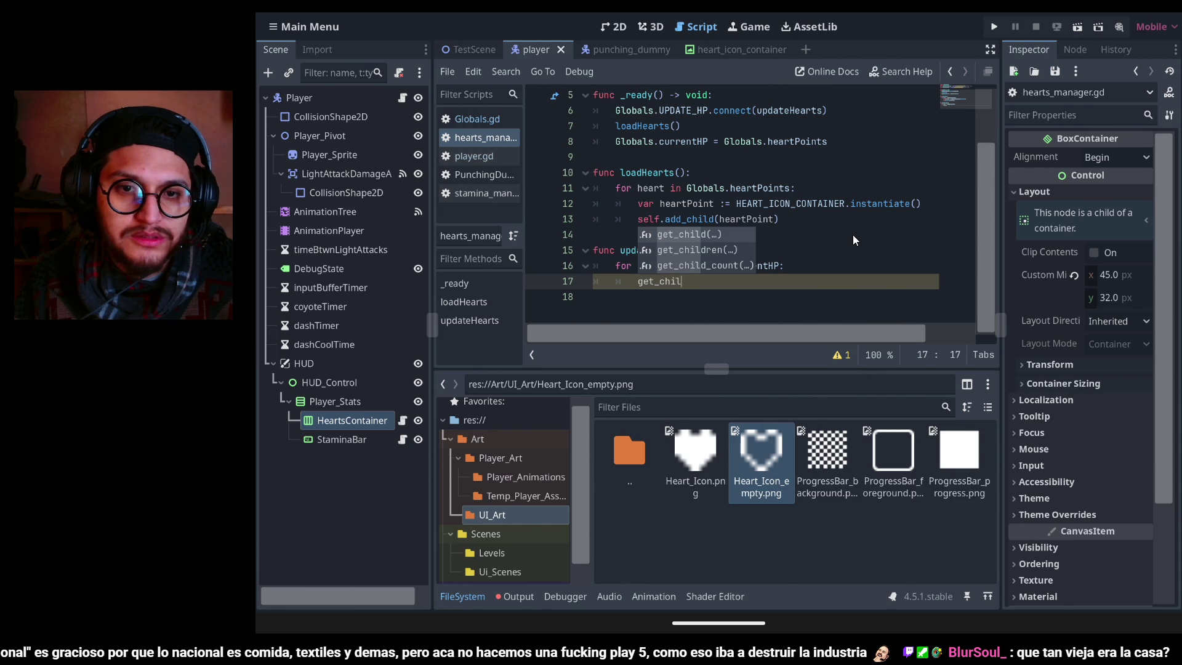
text(d(heart)
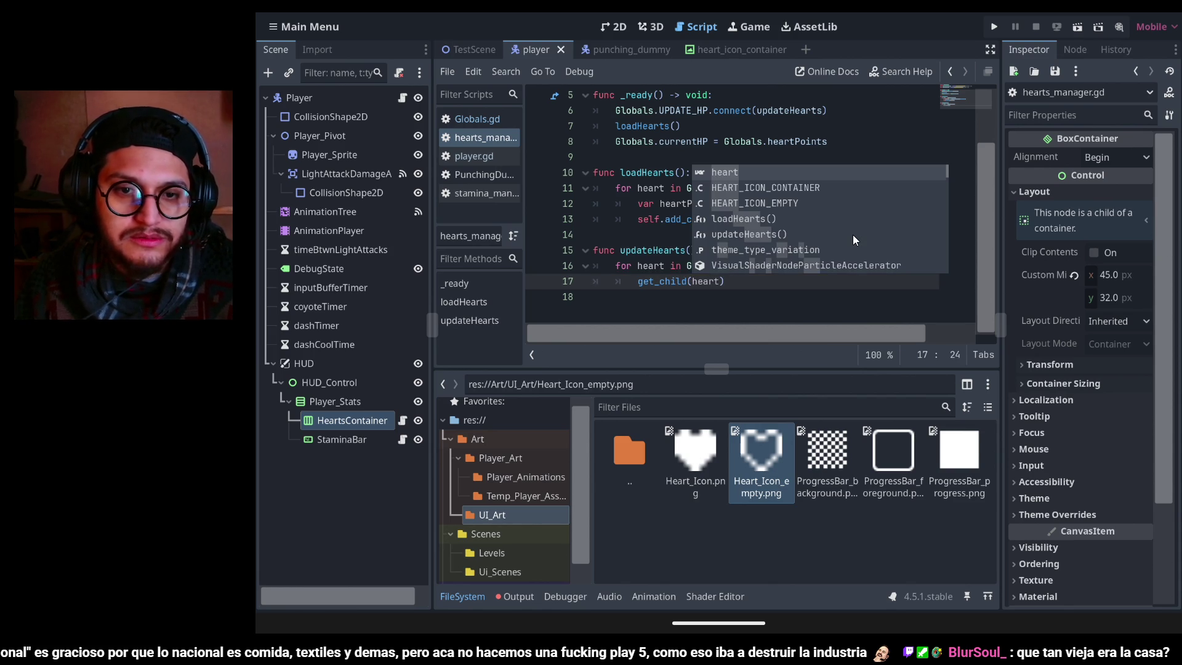
text())
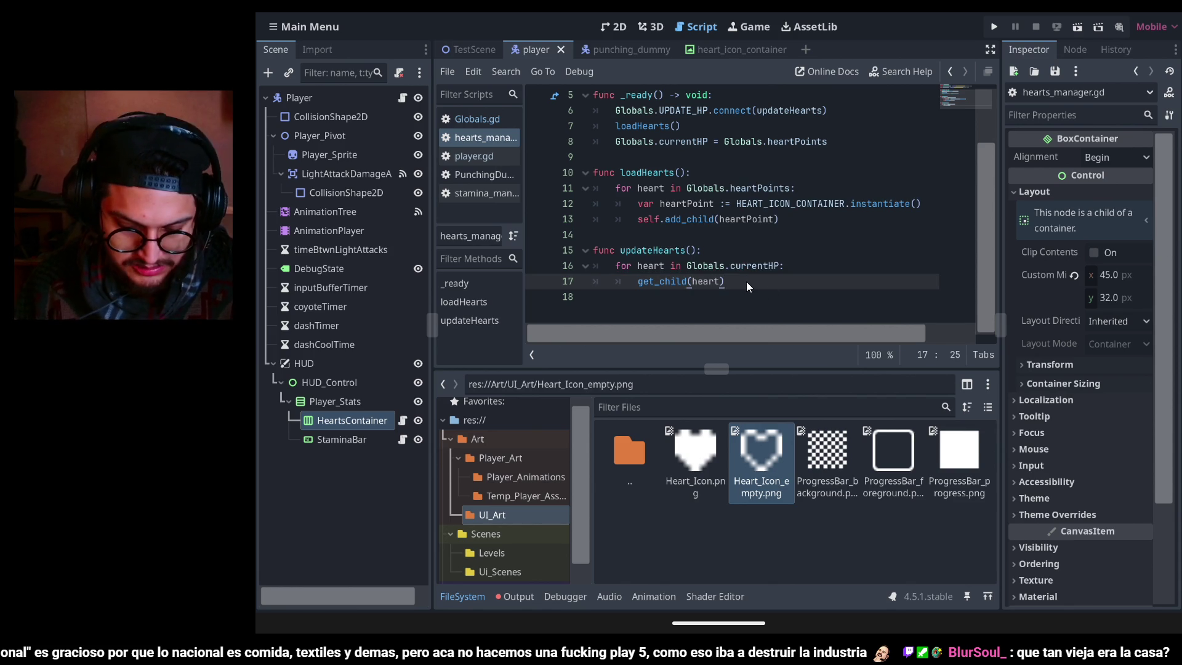
text(.texture)
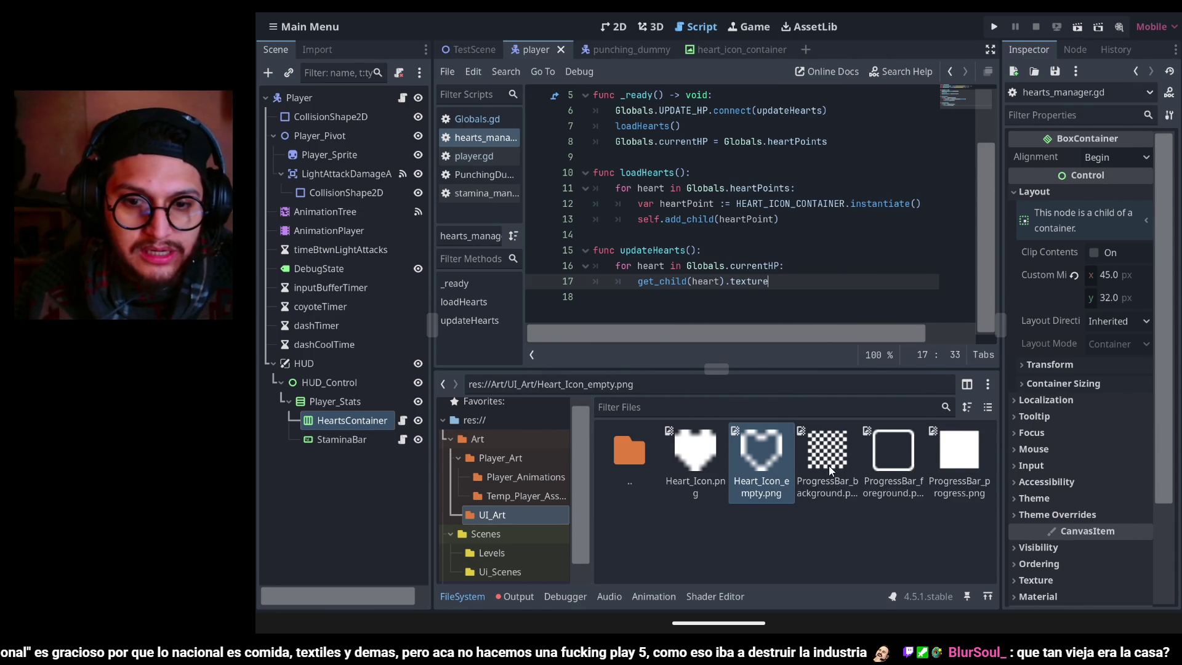
click(714, 50)
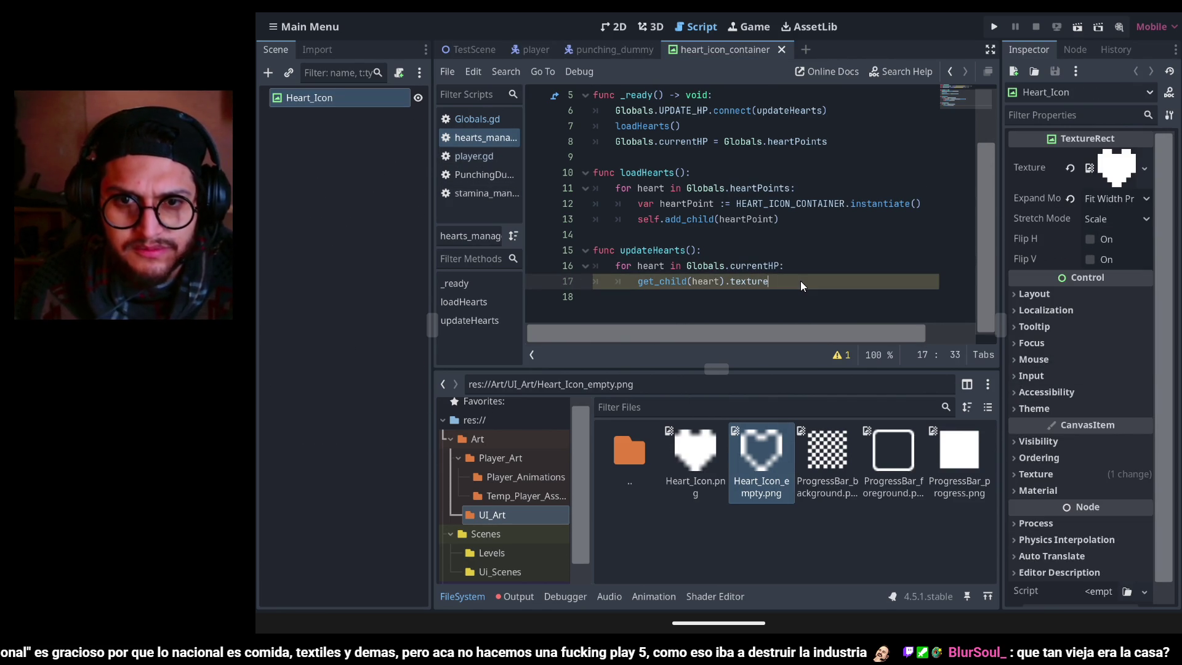
- Add a const HEART_ICON preloading Heart_Icon.png above HEART_ICON_EMPTY
text(=)
scroll(800, 197, up, 3)
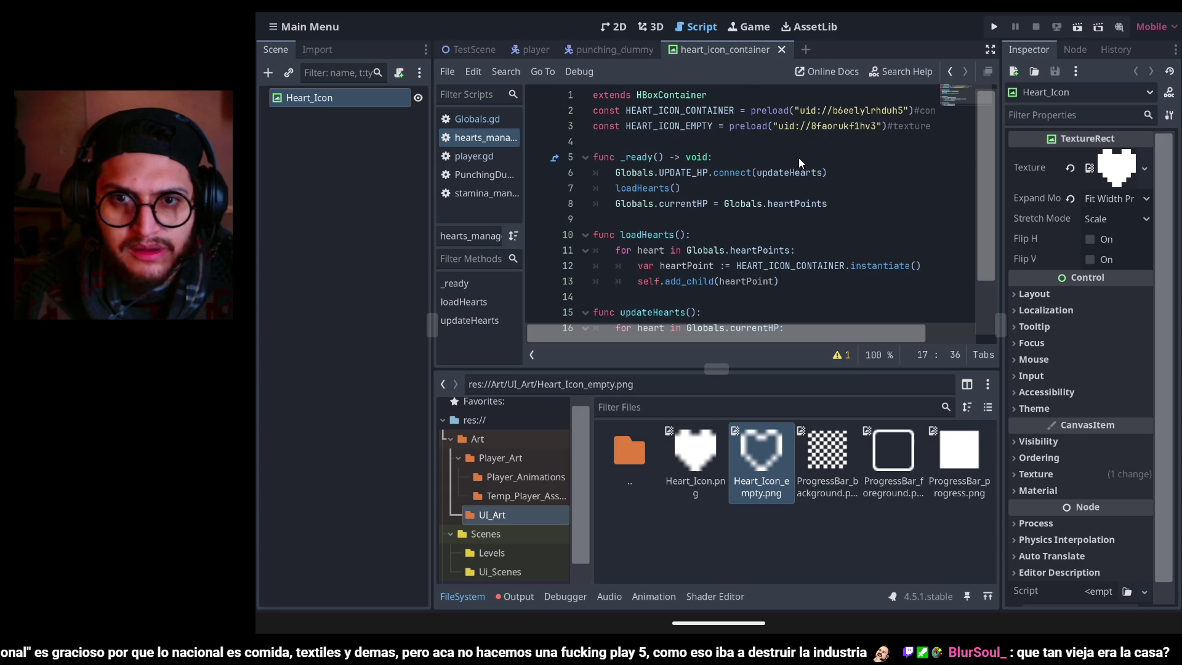
click(905, 111)
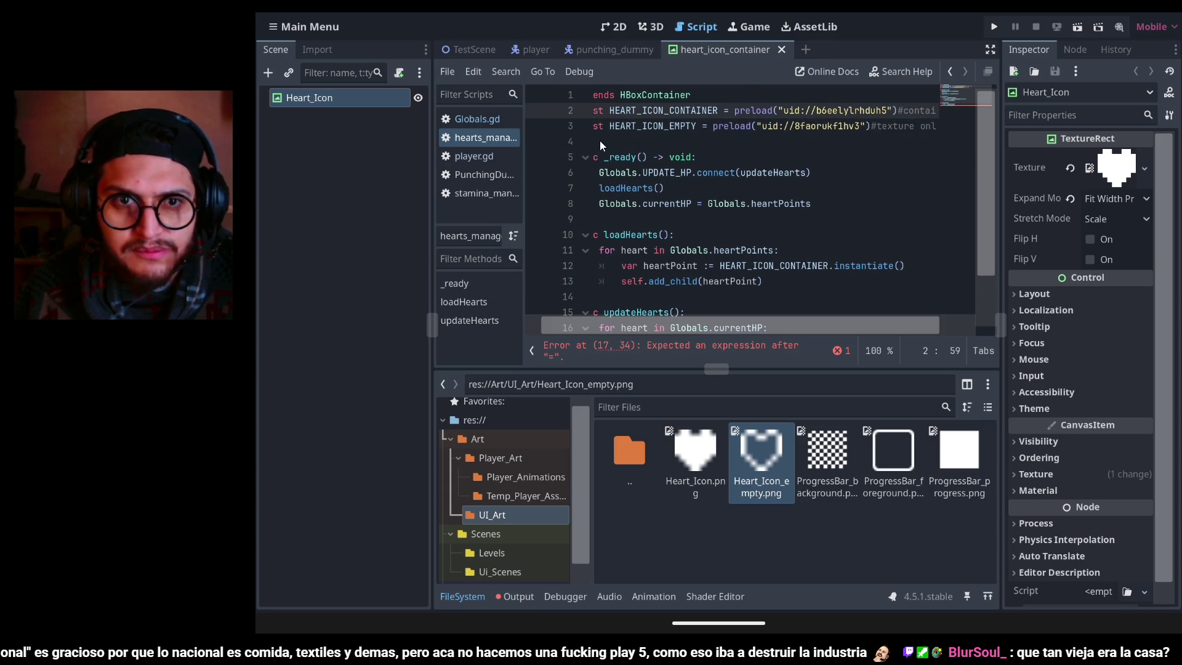
drag(763, 335, 749, 334)
click(604, 126)
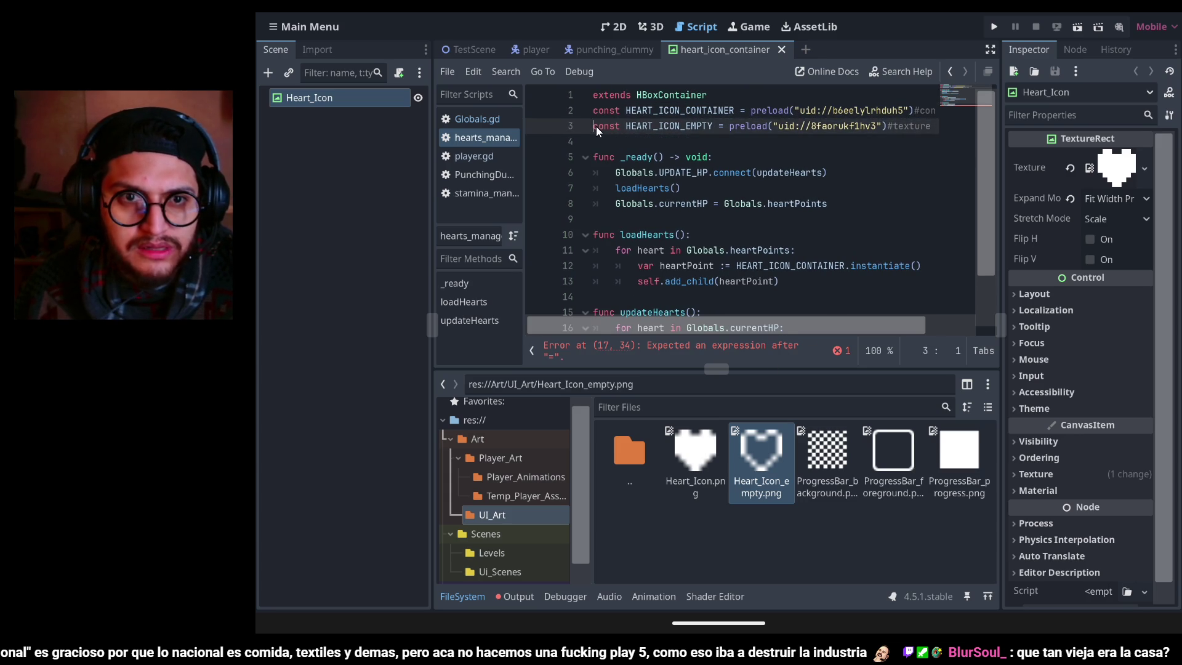
key(Return)
key(Up)
mouse_move(712, 444)
mouse_down()
mouse_move(696, 431)
mouse_move(664, 129)
mouse_up()
click(888, 127)
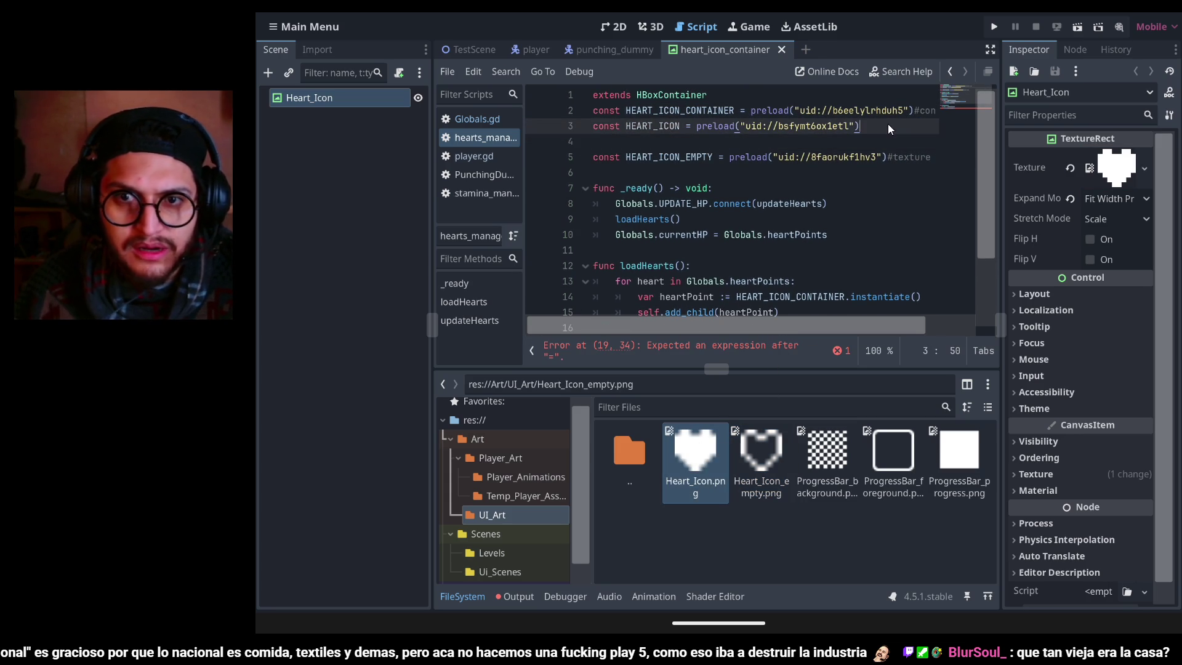
text(xture only)
key(Delete)
- Set get_child(heart).texture = HEART_ICON, save, and give Heart_Icon the Heart_Icon_empty.png texture
double_click(626, 125)
key(ctrl+c)
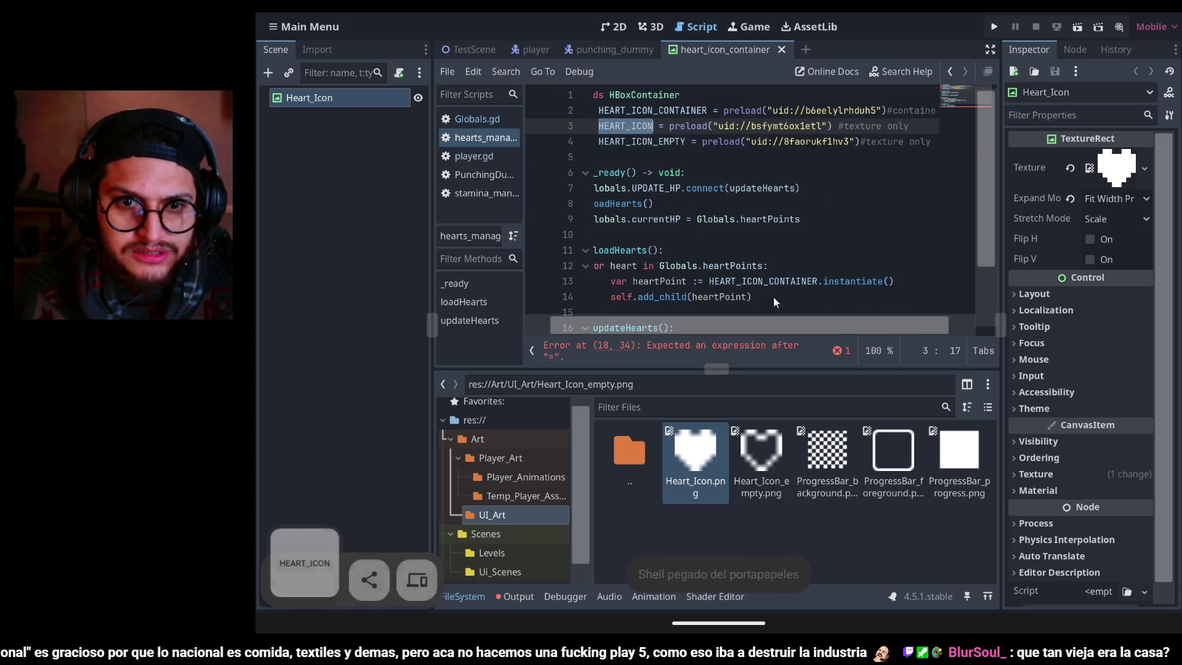
scroll(773, 297, down, 2)
click(777, 281)
key(ctrl+v)
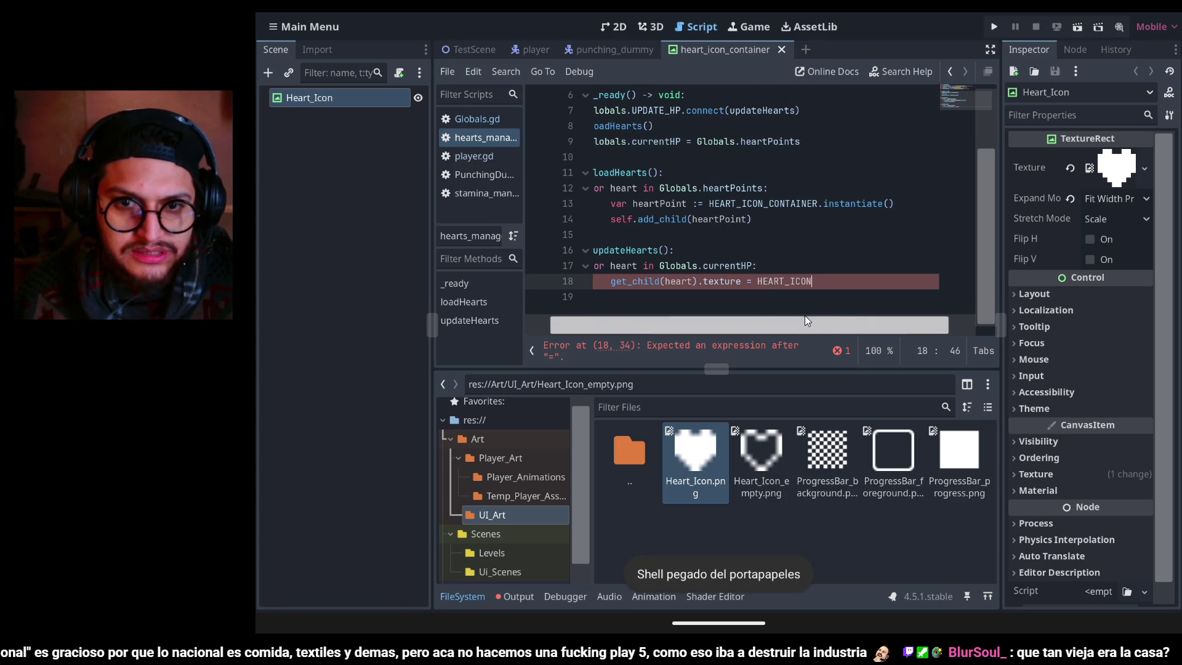
drag(804, 316, 708, 330)
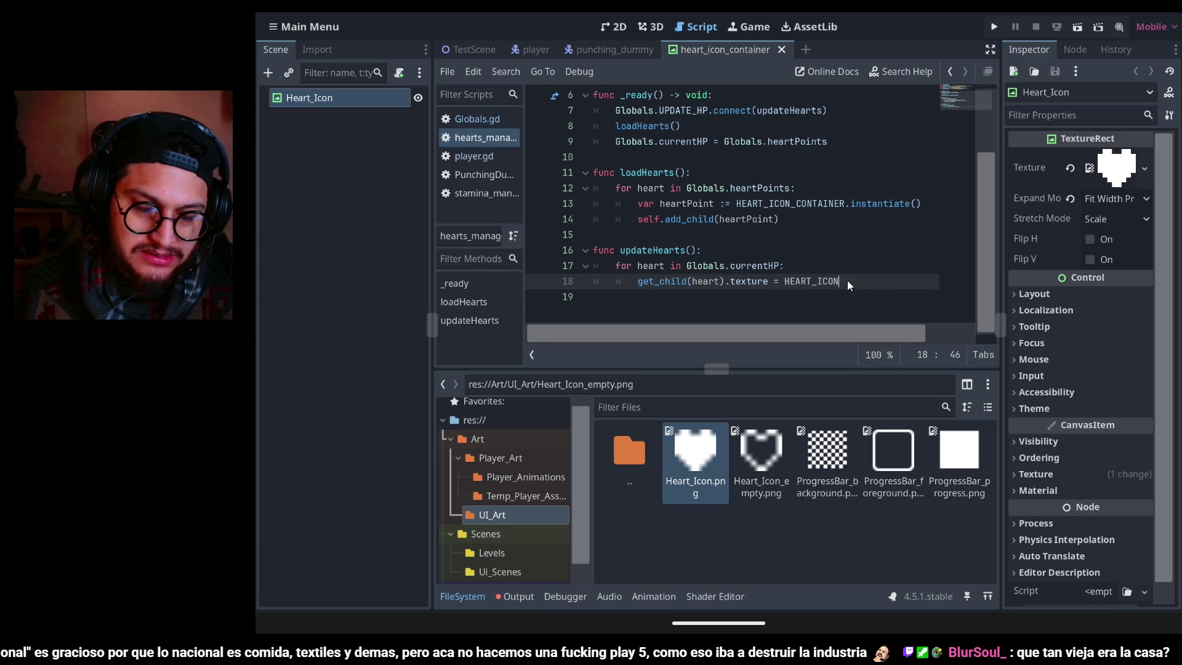
key(ctrl+s)
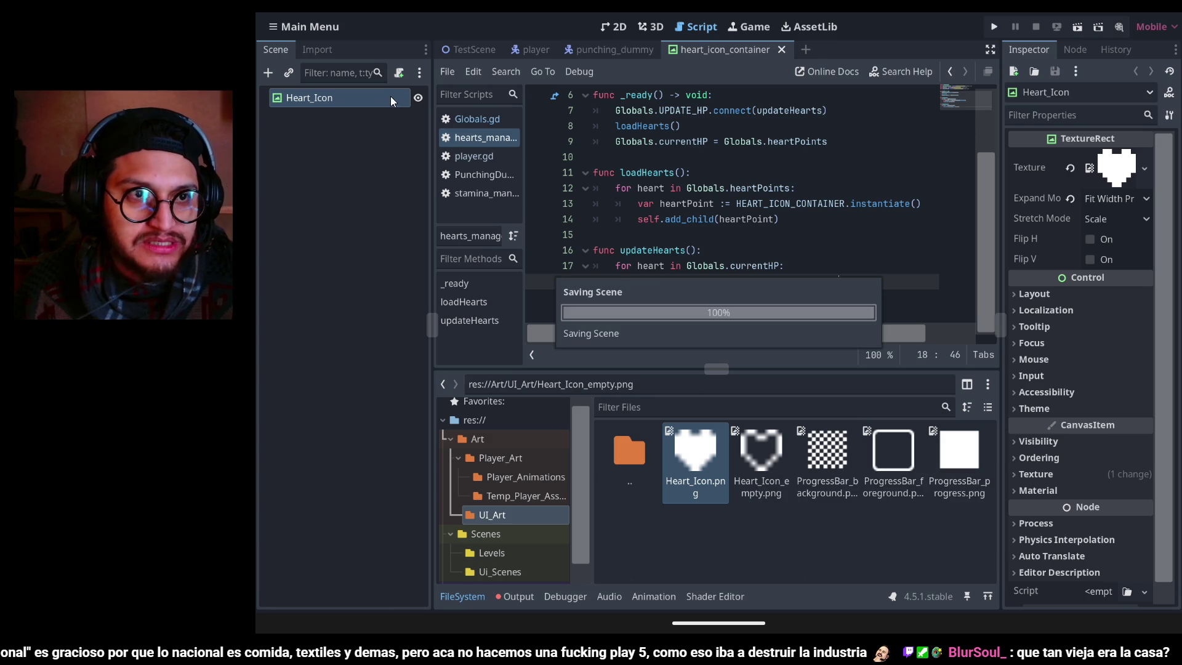
drag(761, 455, 1115, 185)
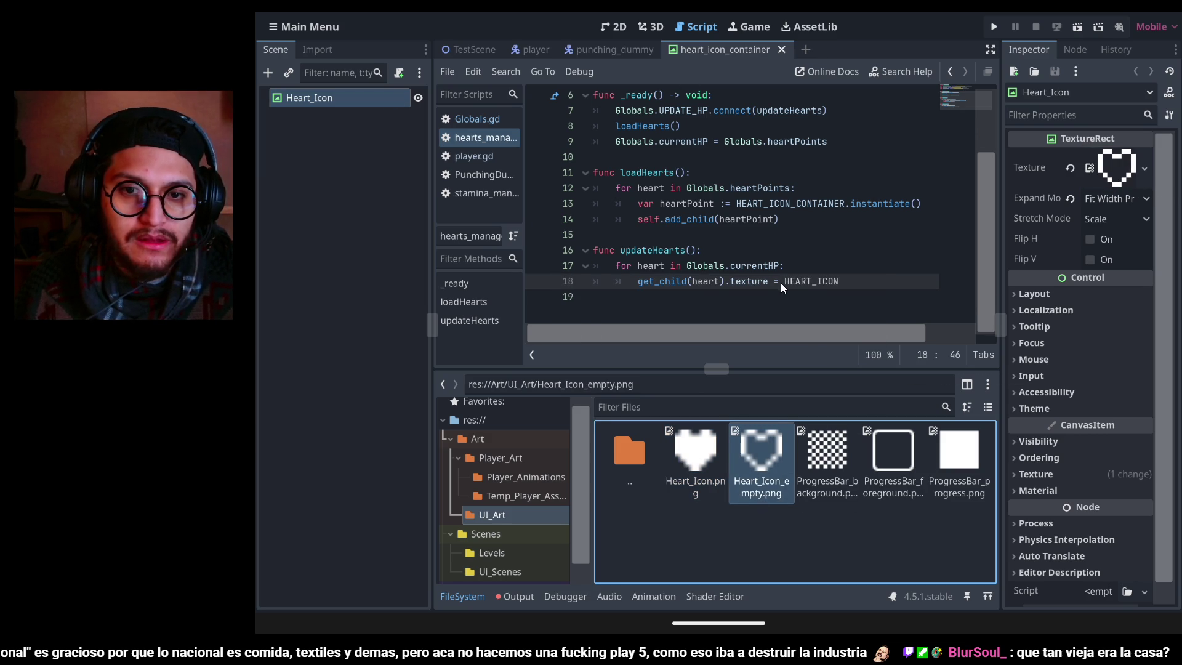
- Review the _ready and loadHearts code in hearts_manager.gd and save the scene
click(853, 282)
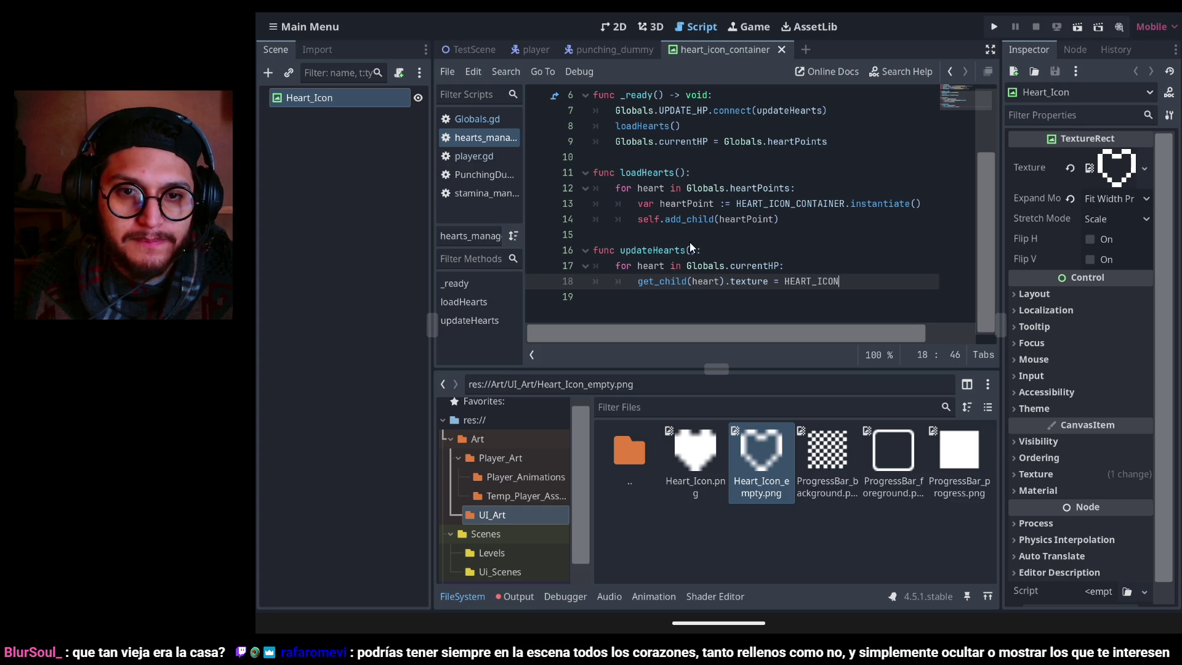
double_click(668, 250)
click(703, 111)
scroll(708, 225, up, 3)
scroll(707, 225, down, 3)
scroll(745, 170, up, 3)
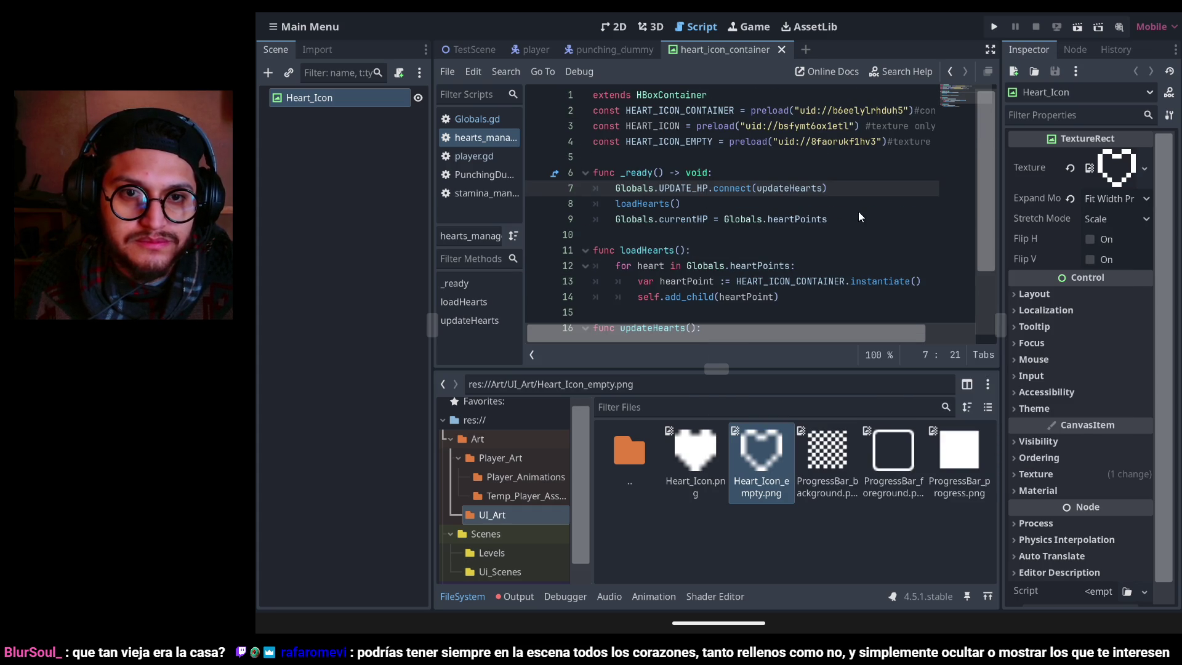
click(683, 222)
key(Up)
double_click(783, 214)
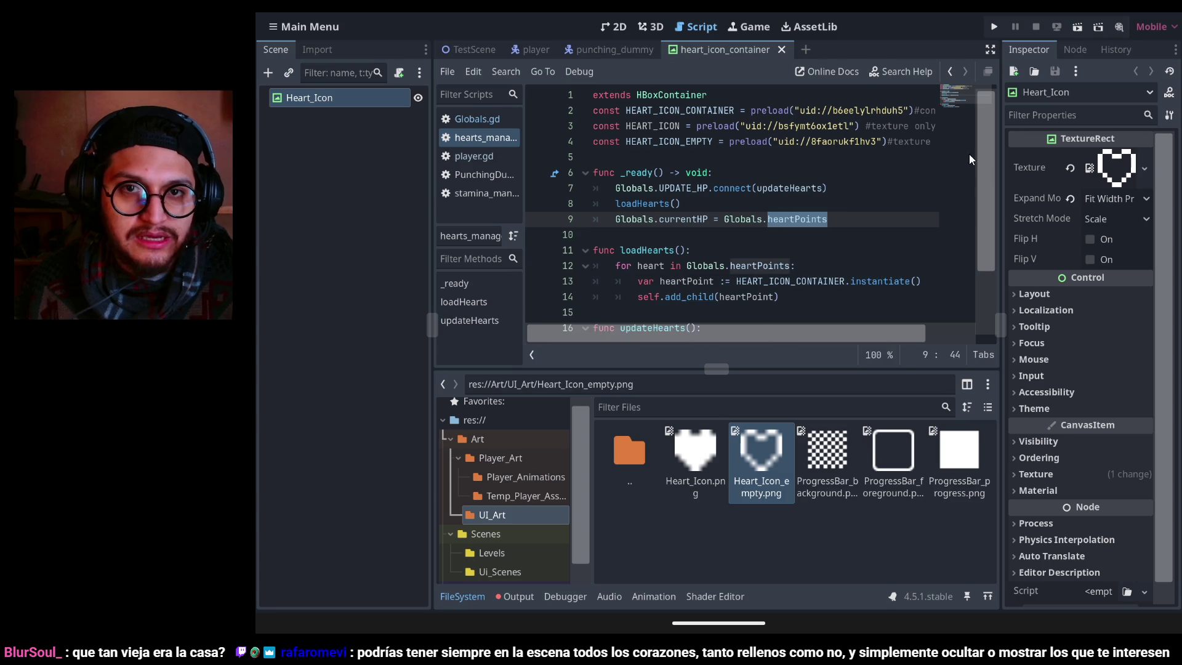
click(612, 29)
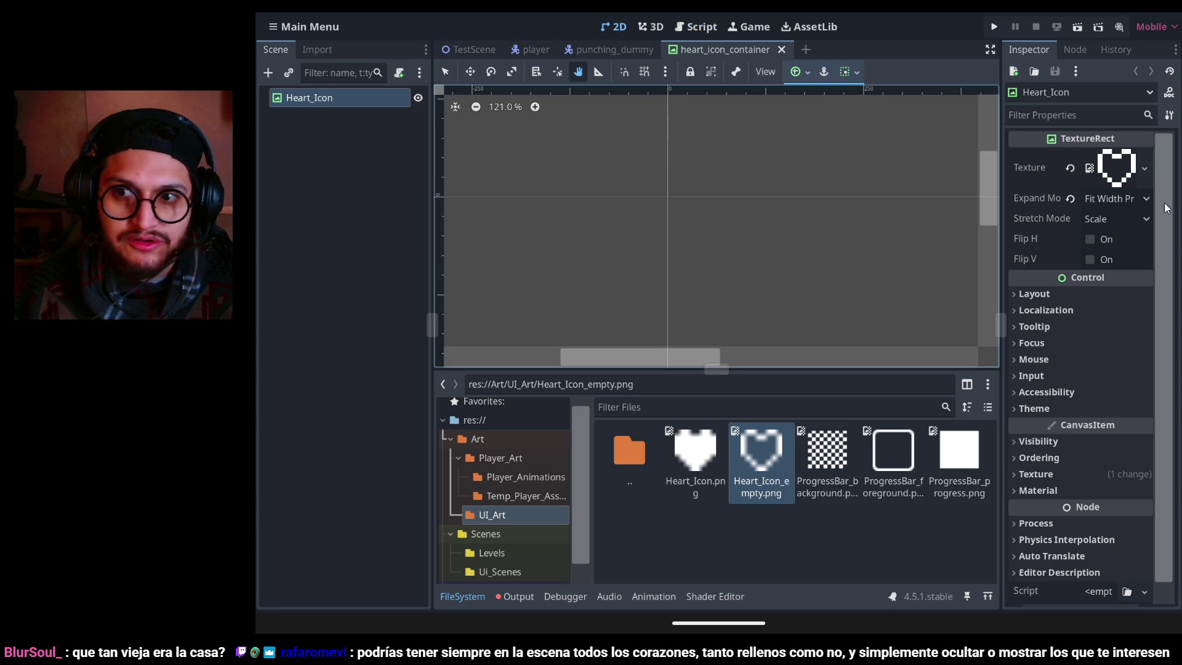
key(ctrl+s)
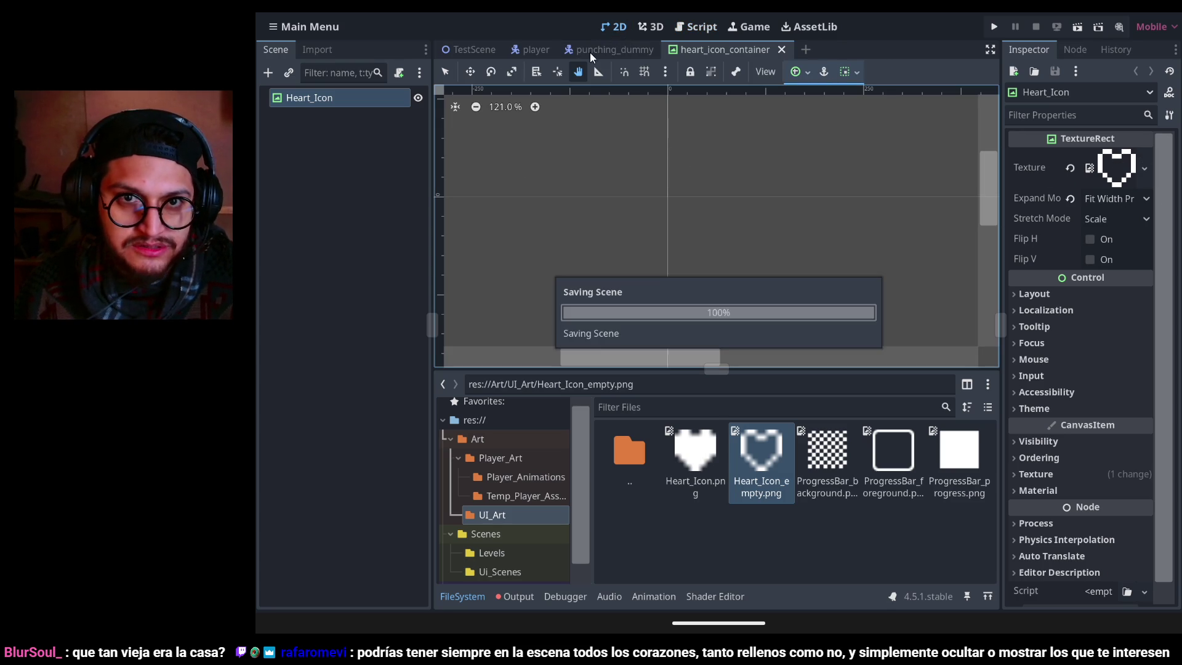
click(681, 28)
key(ctrl+s)
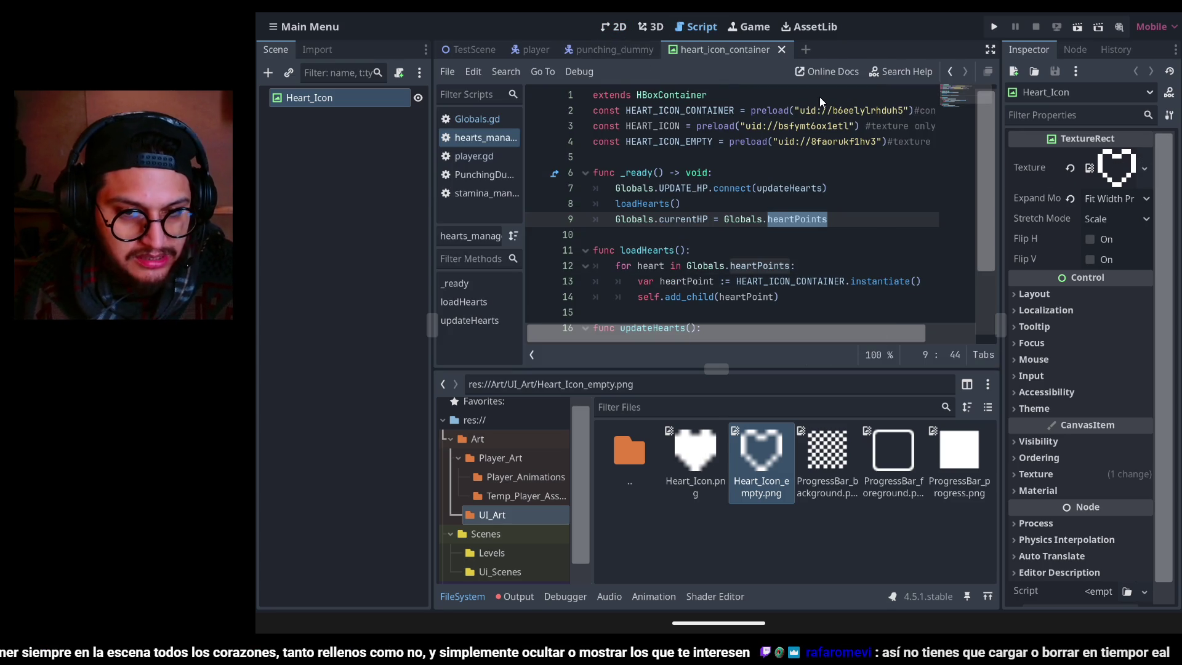
- Add an updateHearts() call after add_child in loadHearts, unindented out of the loop, and save
scroll(670, 216, down, 2)
double_click(652, 250)
click(695, 237)
drag(696, 249, 621, 253)
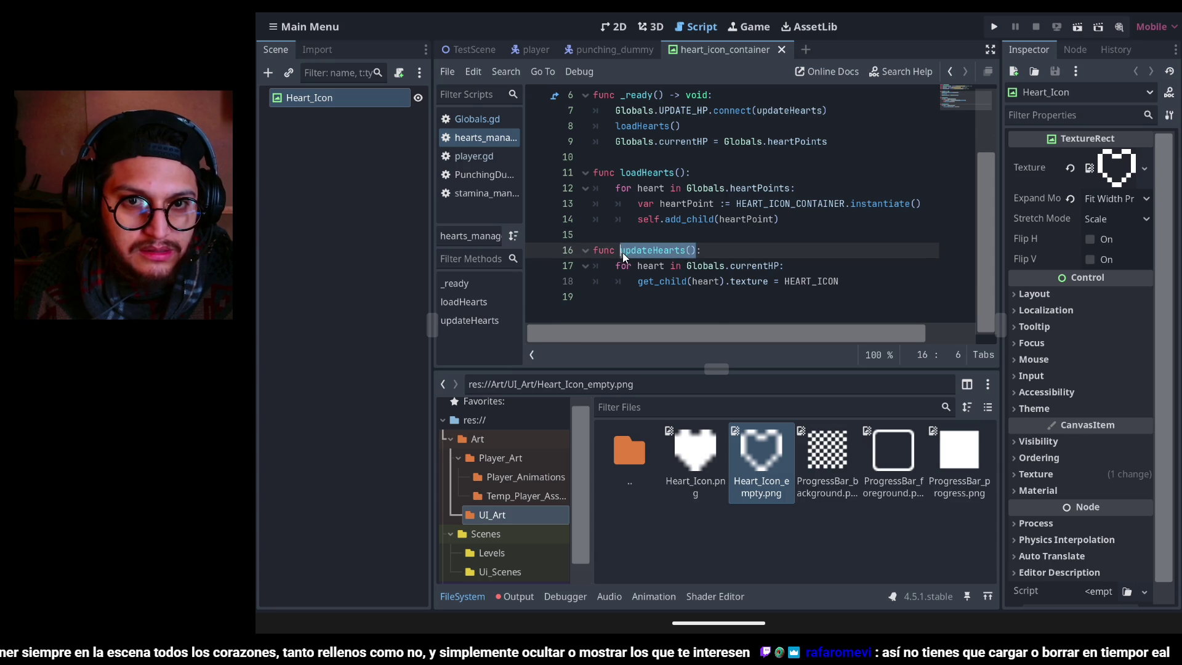
key(ctrl+c)
click(798, 220)
key(Return)
key(ctrl+v)
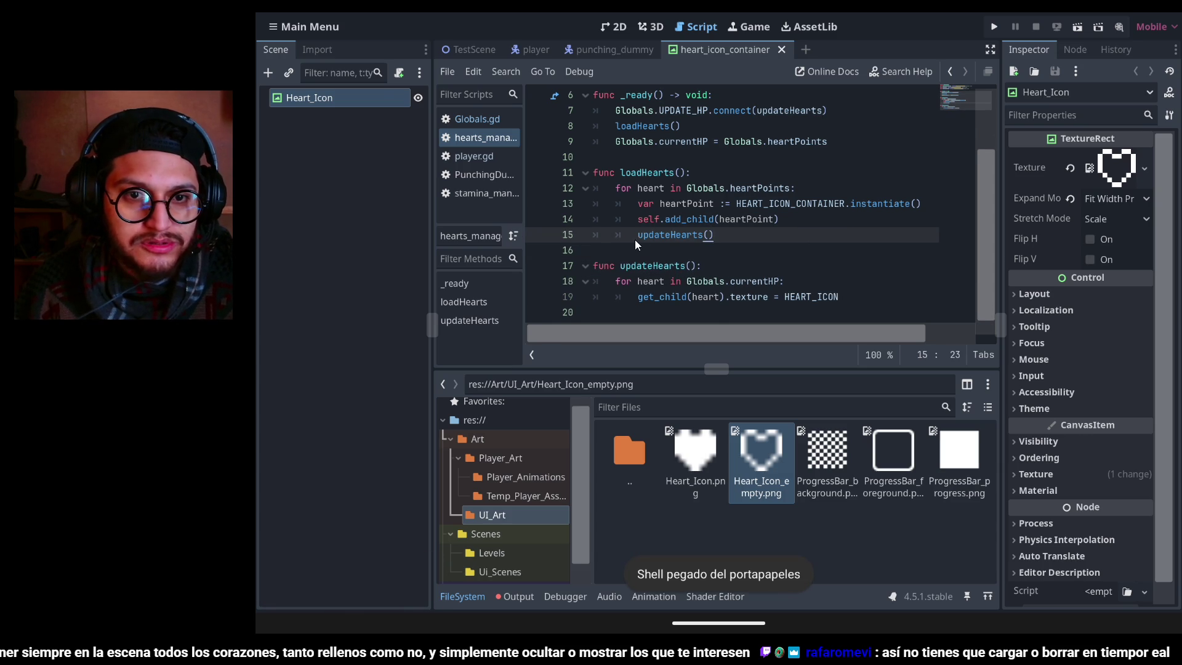
click(637, 238)
key(BackSpace)
key(ctrl+s)
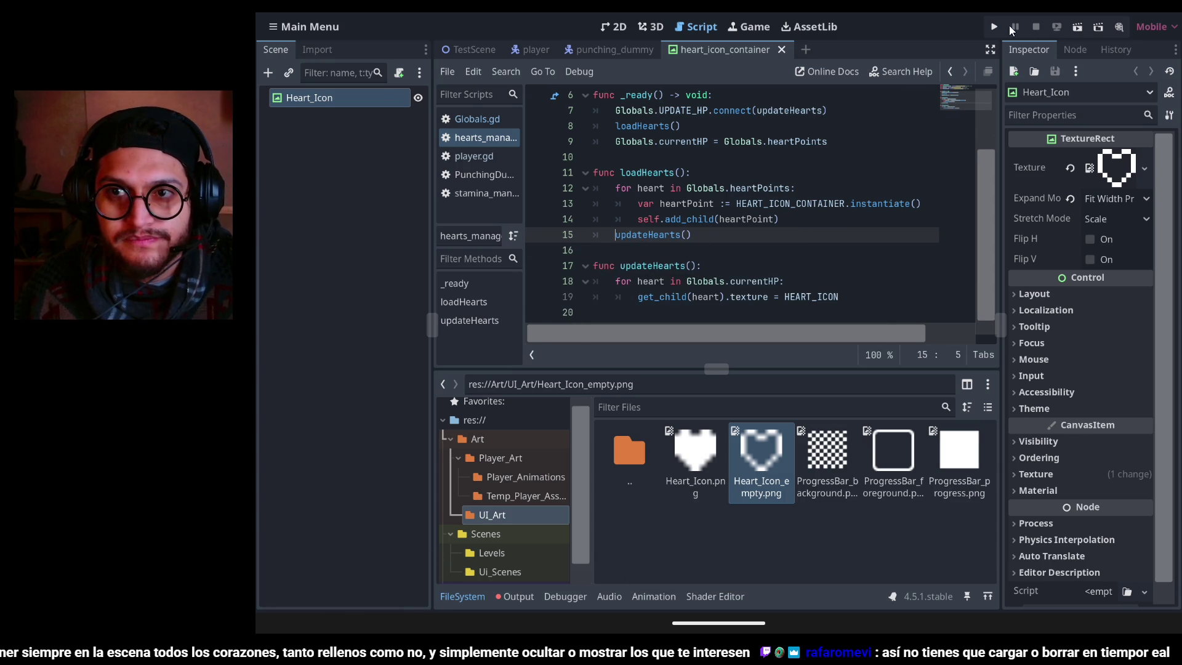
- After a test run, move the updateHearts() call from loadHearts to after the currentHP assignment in _ready
click(994, 26)
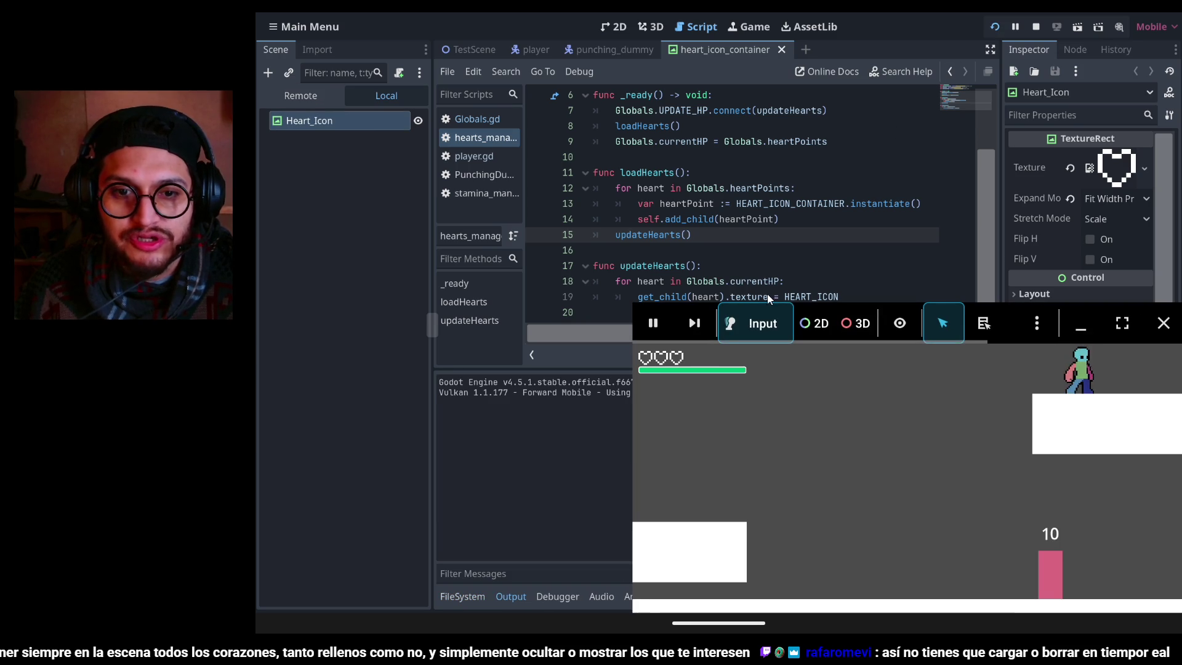
click(1162, 326)
click(622, 203)
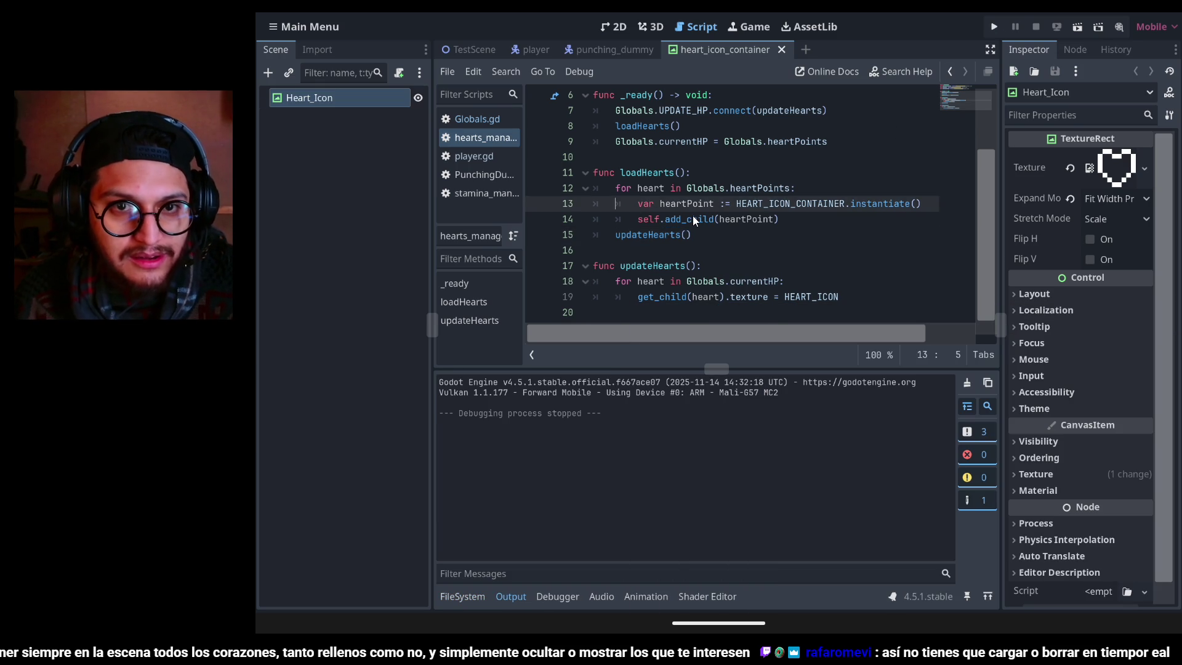
scroll(692, 216, up, 1)
scroll(692, 216, down, 1)
click(708, 244)
key(shift+Home)
key(Tab)
key(BackSpace)
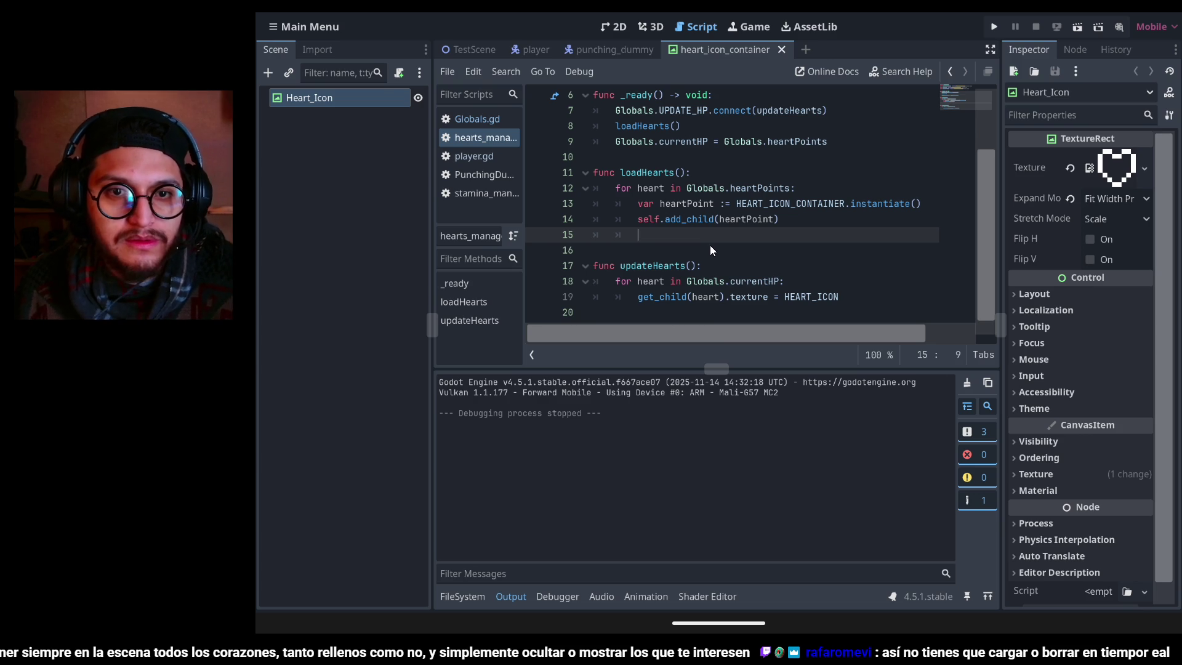
click(845, 146)
key(Return)
text(updateHearts())
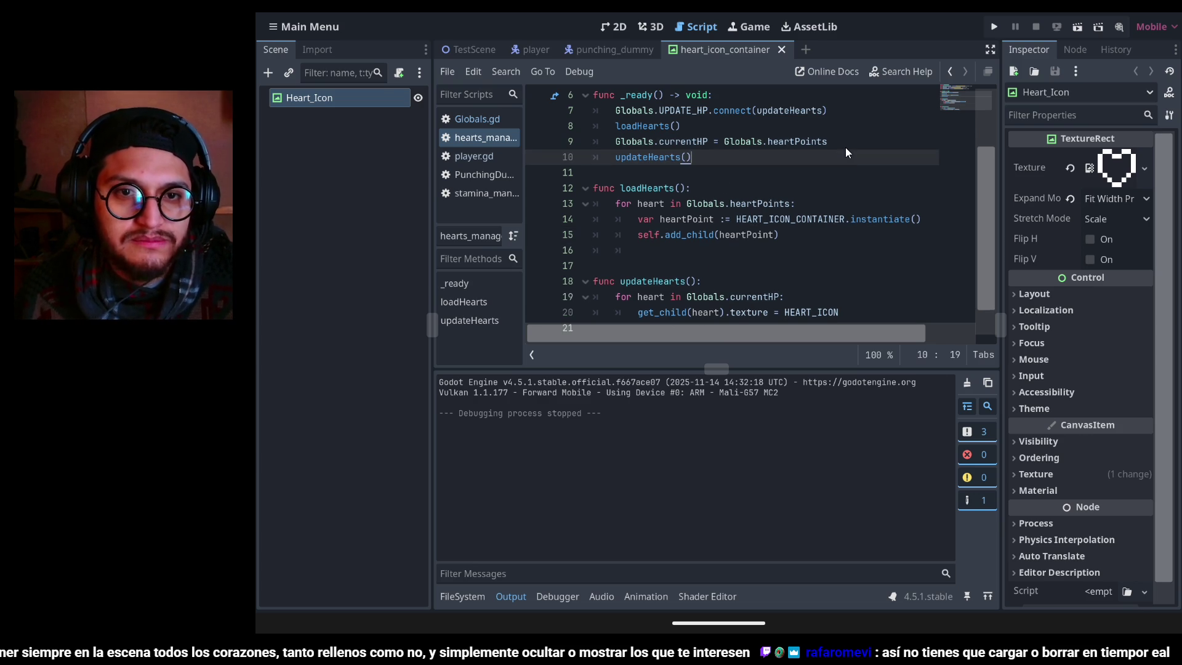
- Run the game and walk the character left and right to test the hearts display
click(995, 27)
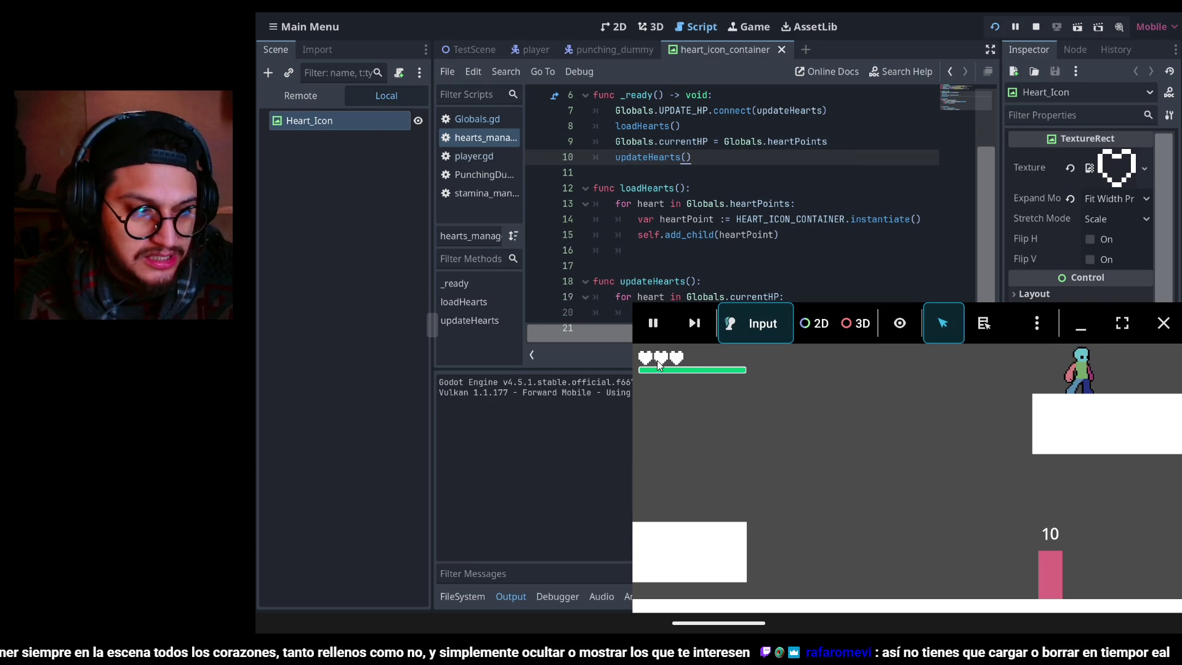
key(Left)
key(Right)
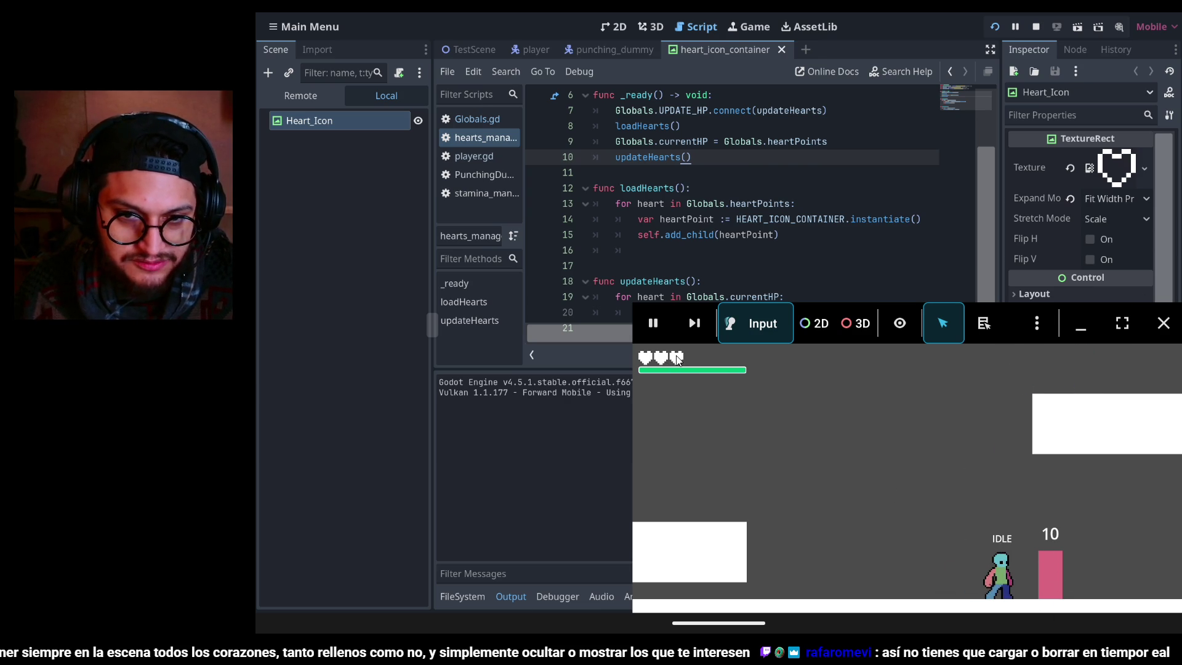
click(1163, 323)
- Inspect the updateHearts loop's currentHP, texture and HEART_ICON, collapse the output panel, and save
scroll(714, 190, down, 1)
click(651, 241)
double_click(656, 252)
double_click(760, 265)
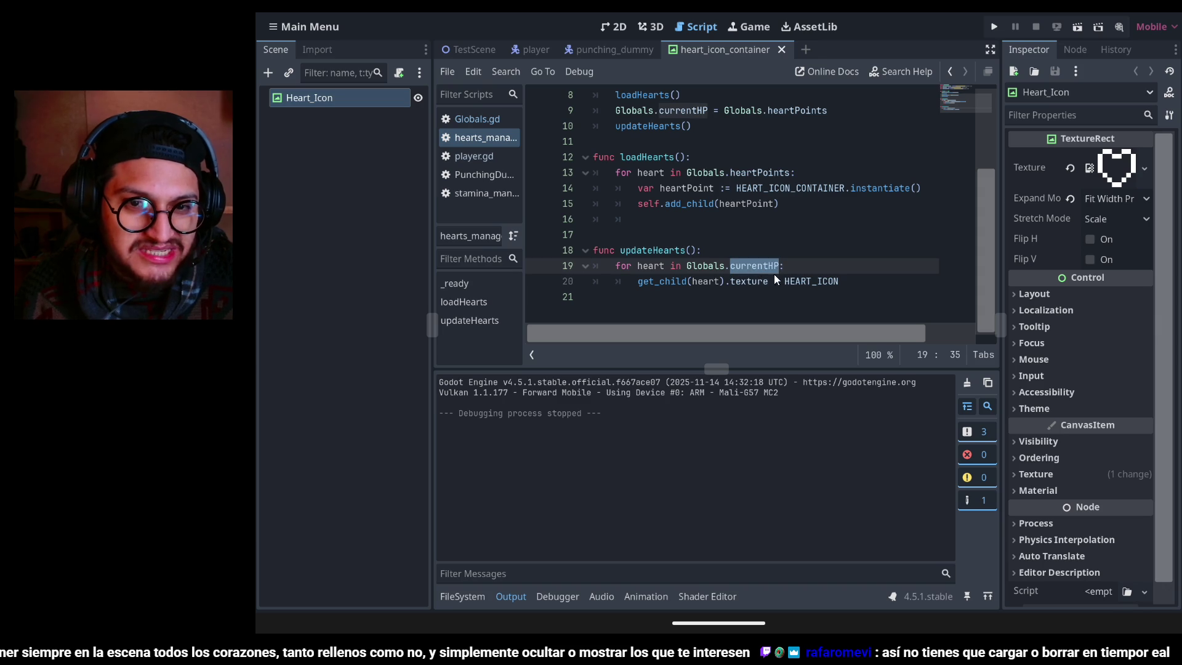
double_click(645, 268)
double_click(692, 283)
double_click(650, 268)
double_click(704, 281)
double_click(747, 281)
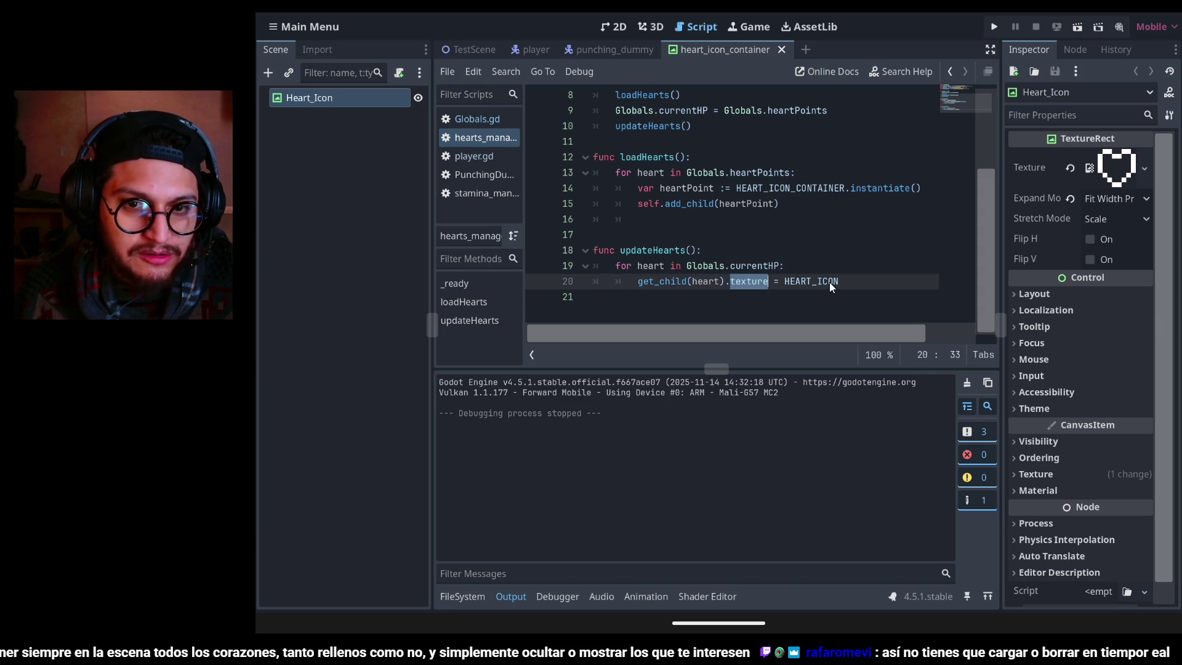
key(ctrl+s)
double_click(821, 281)
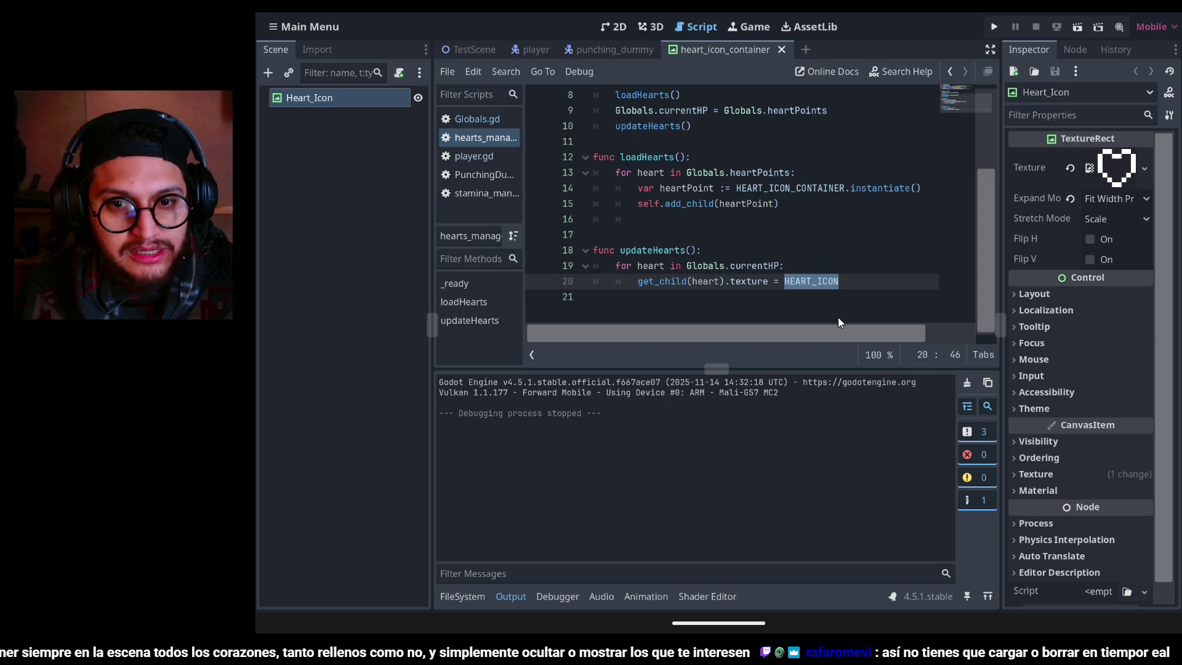
click(519, 589)
click(800, 358)
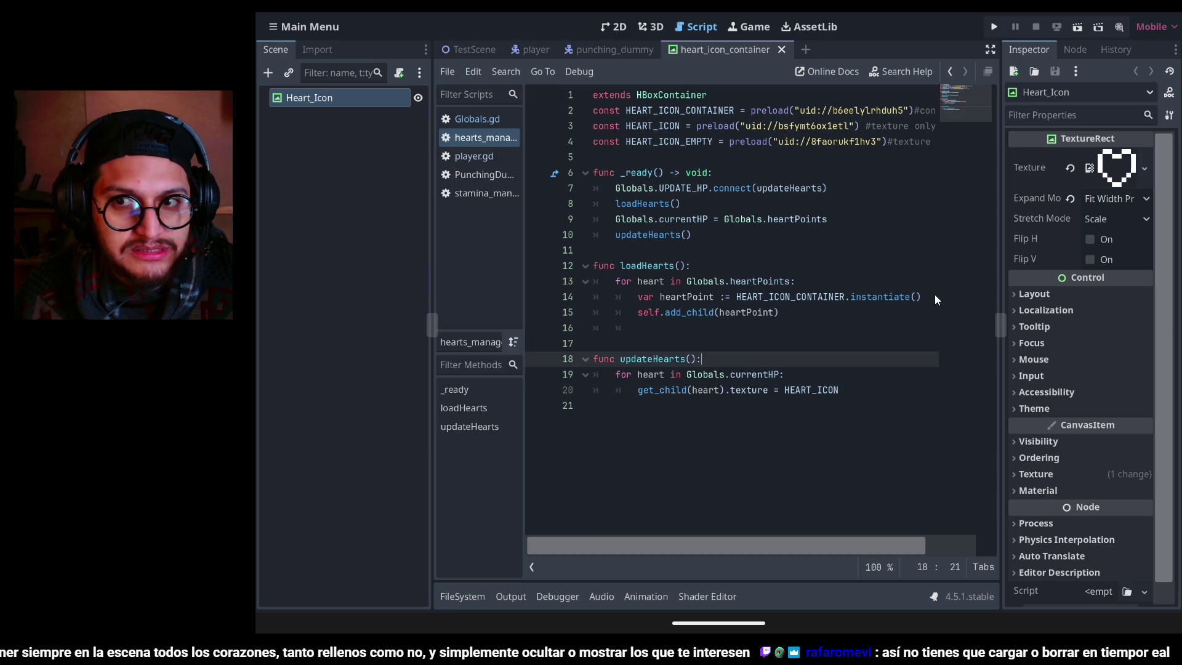
key(ctrl+s)
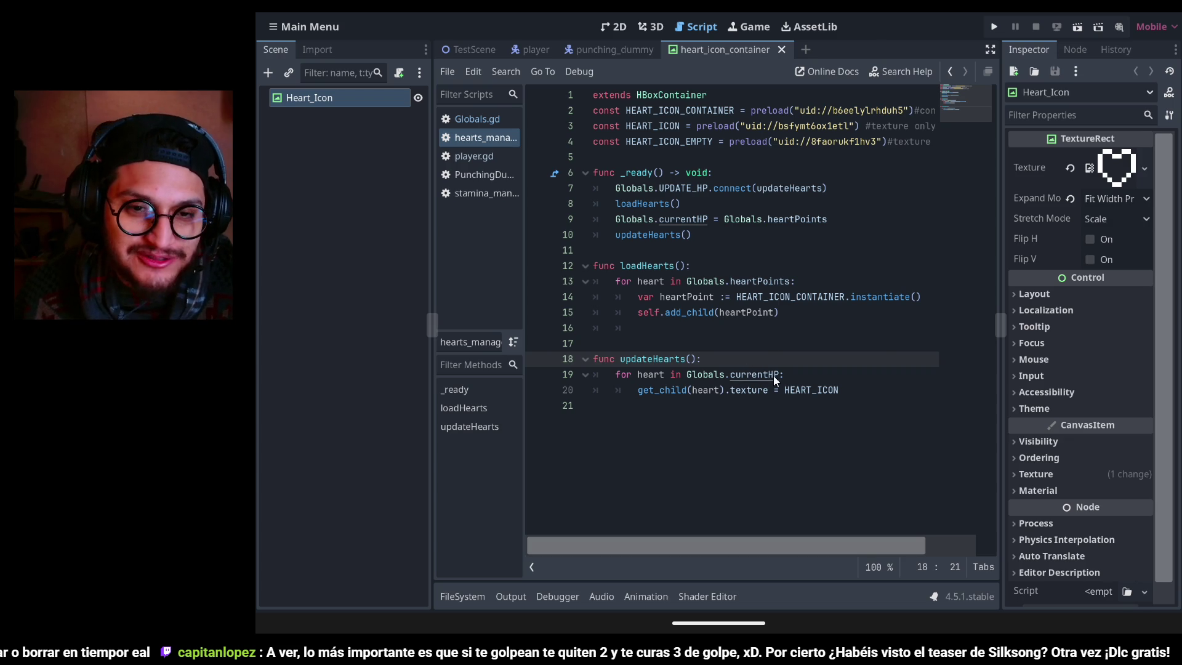
- Delete blank line 16, save, and attach hearts_manager.gd to the HeartContainers node
click(666, 331)
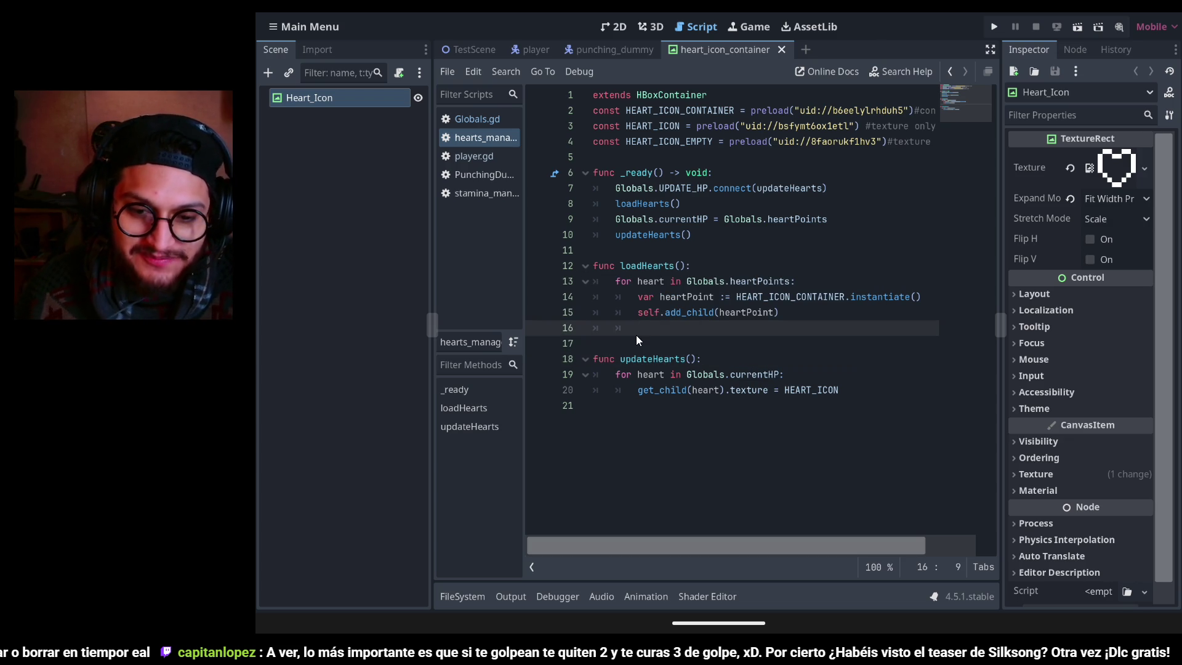
key(BackSpace)
key(BackSpace)
key(BackSpace)
key(ctrl+s)
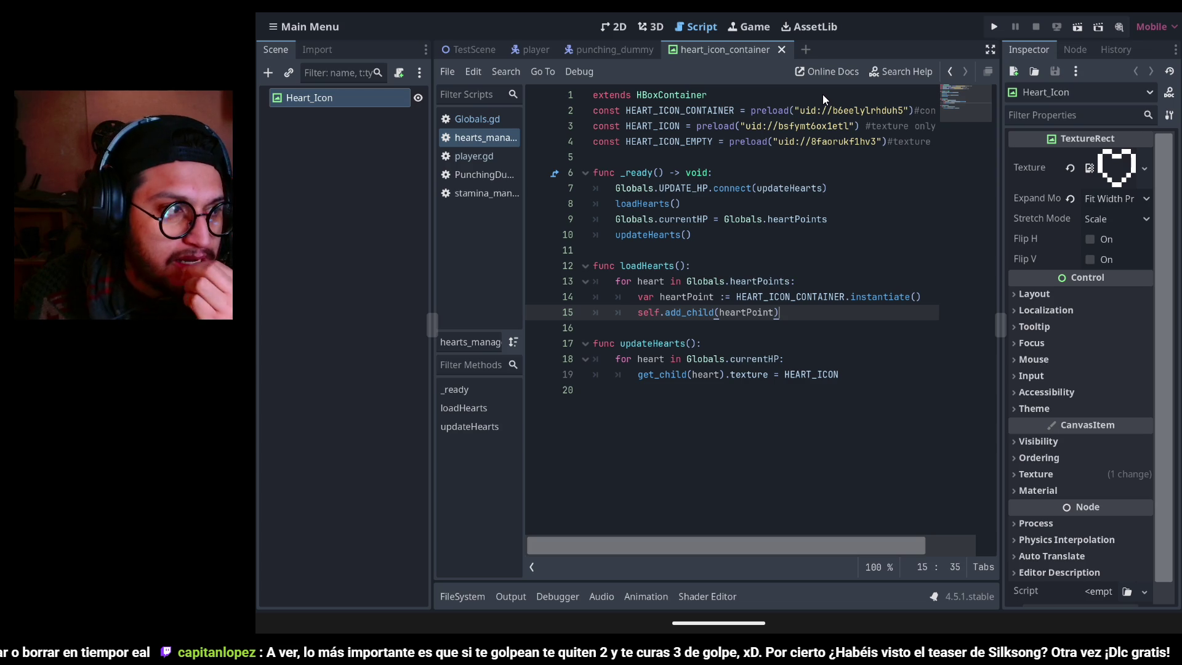
drag(736, 459, 392, 426)
click(364, 439)
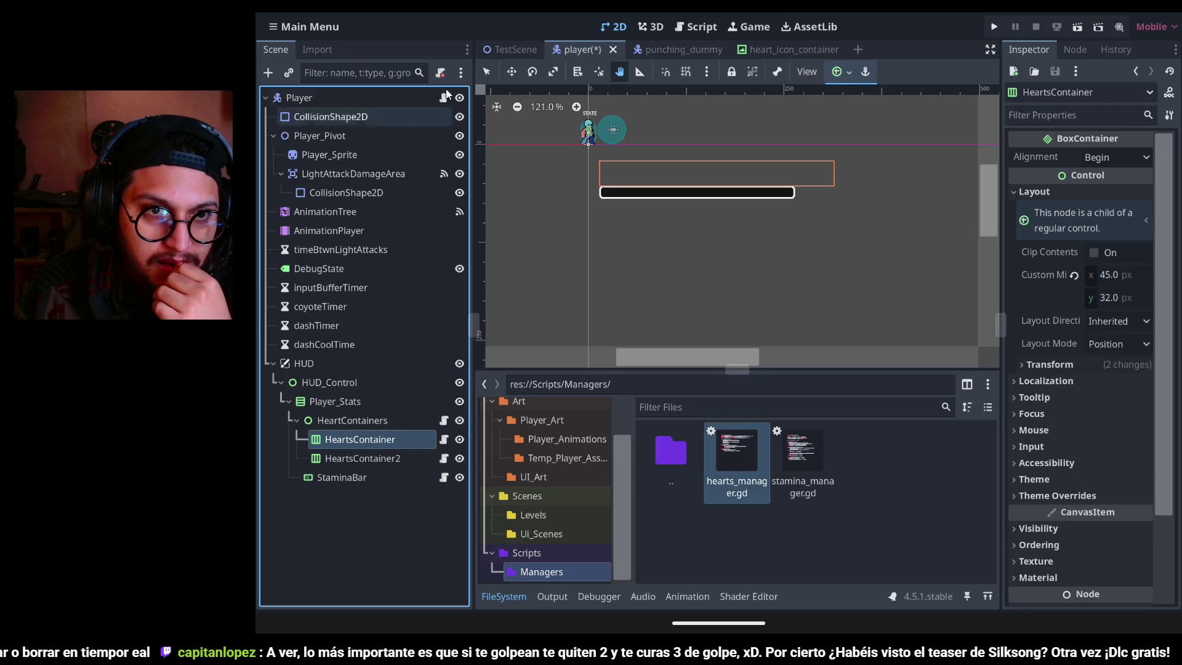
- Detach the scripts from HeartsContainer2 and HeartsContainer, then open HeartContainers' script
click(388, 458)
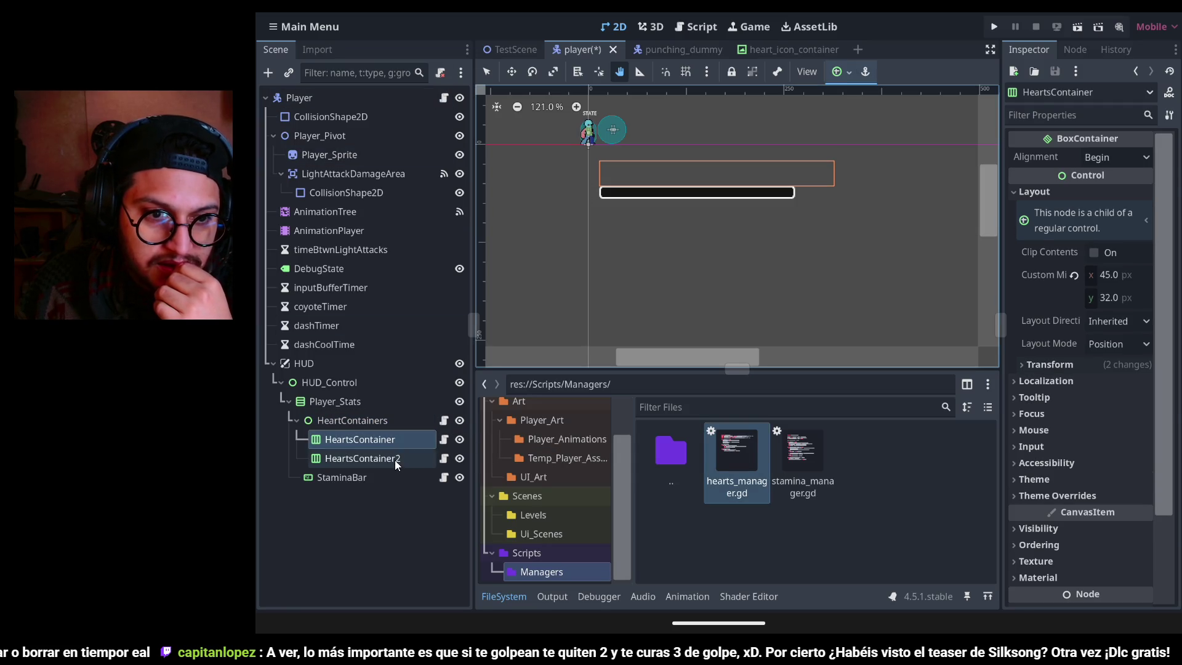
click(440, 72)
click(363, 439)
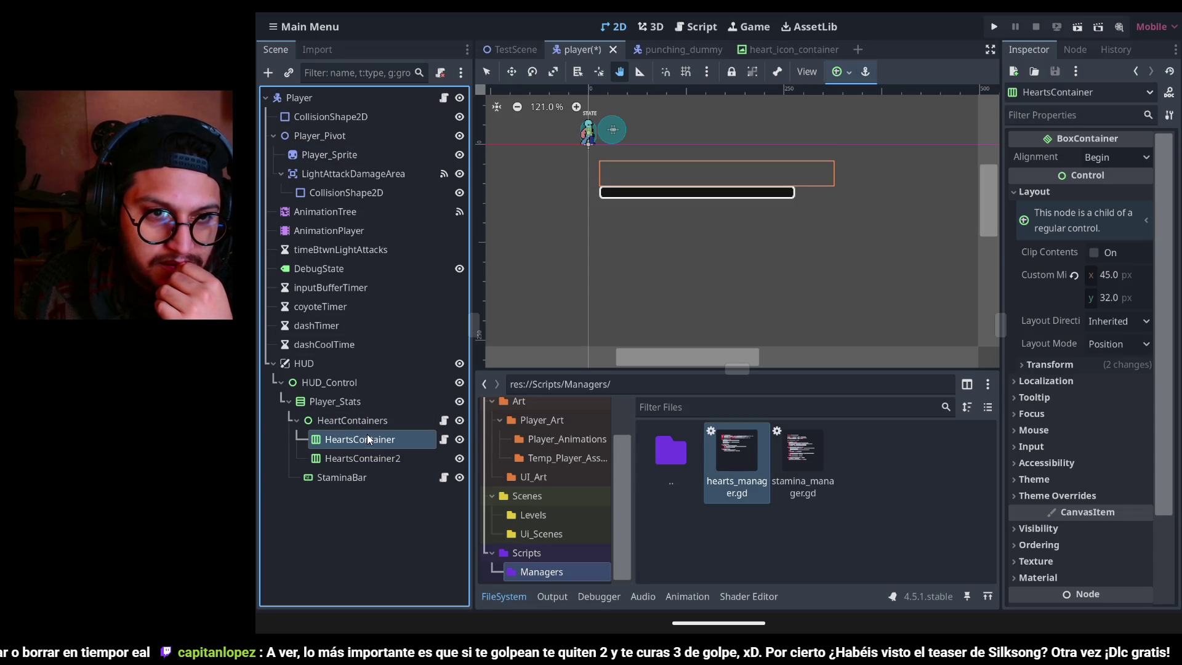
click(442, 73)
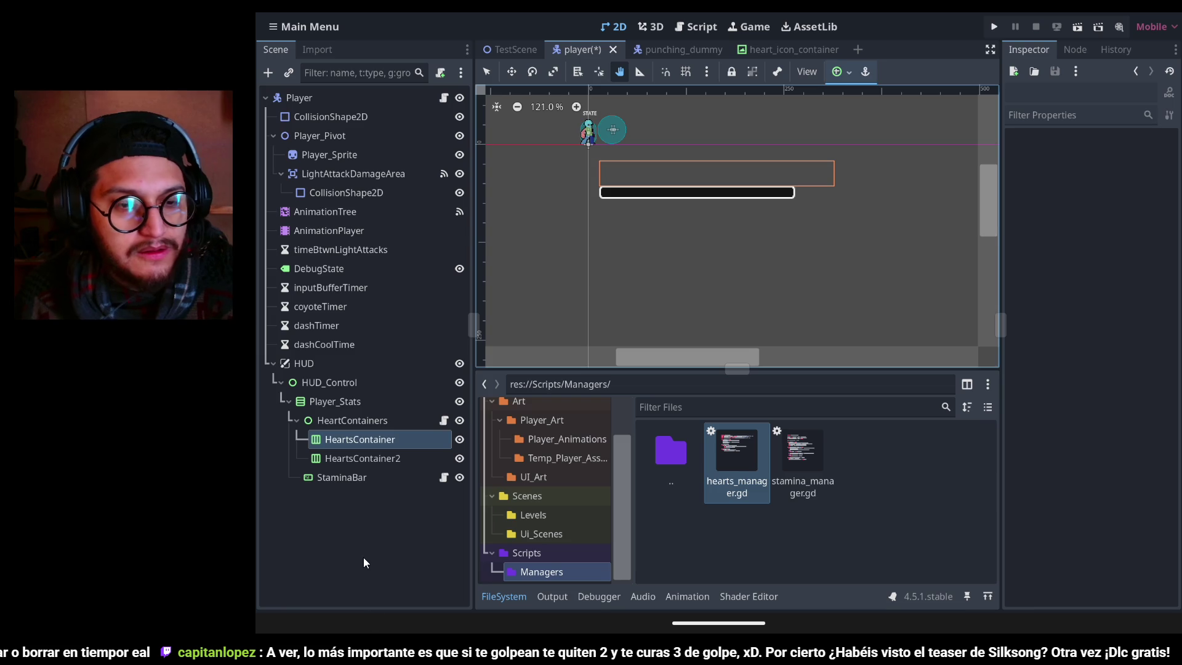
click(374, 422)
click(443, 420)
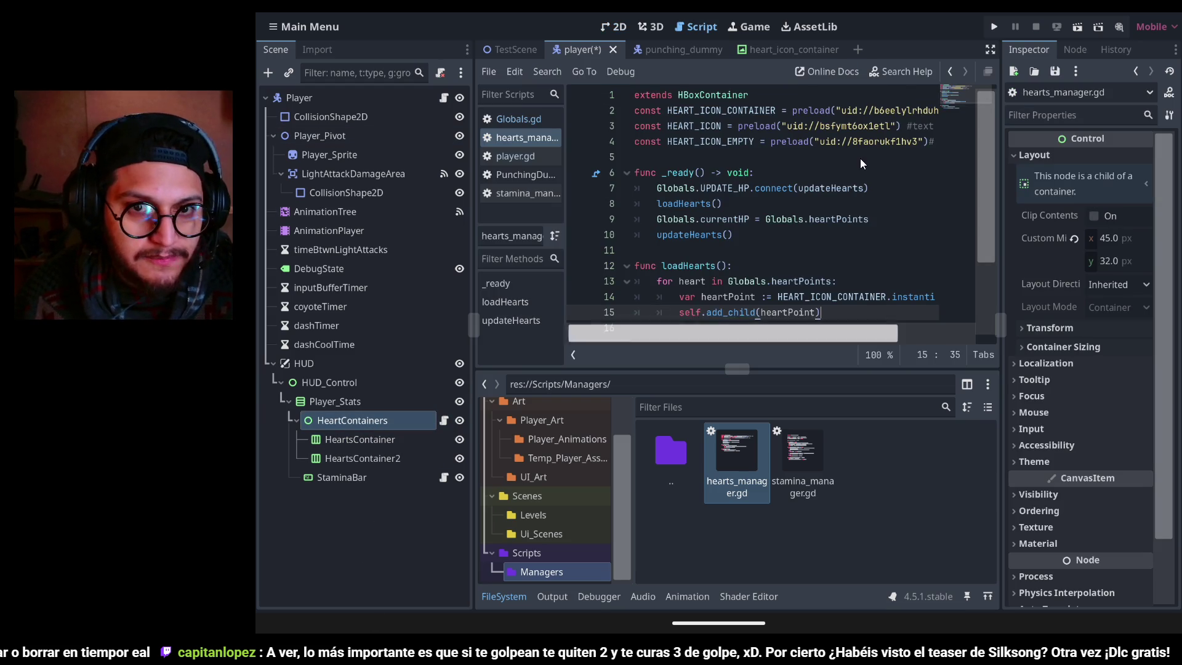
- Review hearts_manager.gd, highlighting the Globals references in the loadHearts loop
scroll(836, 205, down, 2)
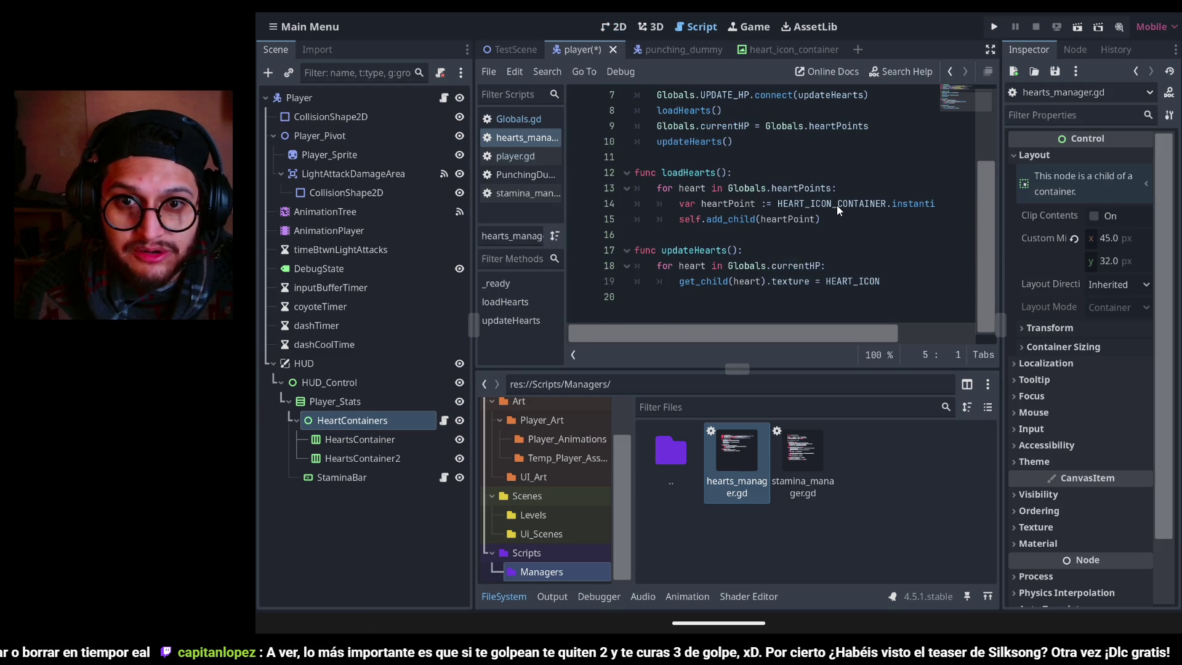
scroll(829, 248, up, 2)
scroll(829, 248, down, 2)
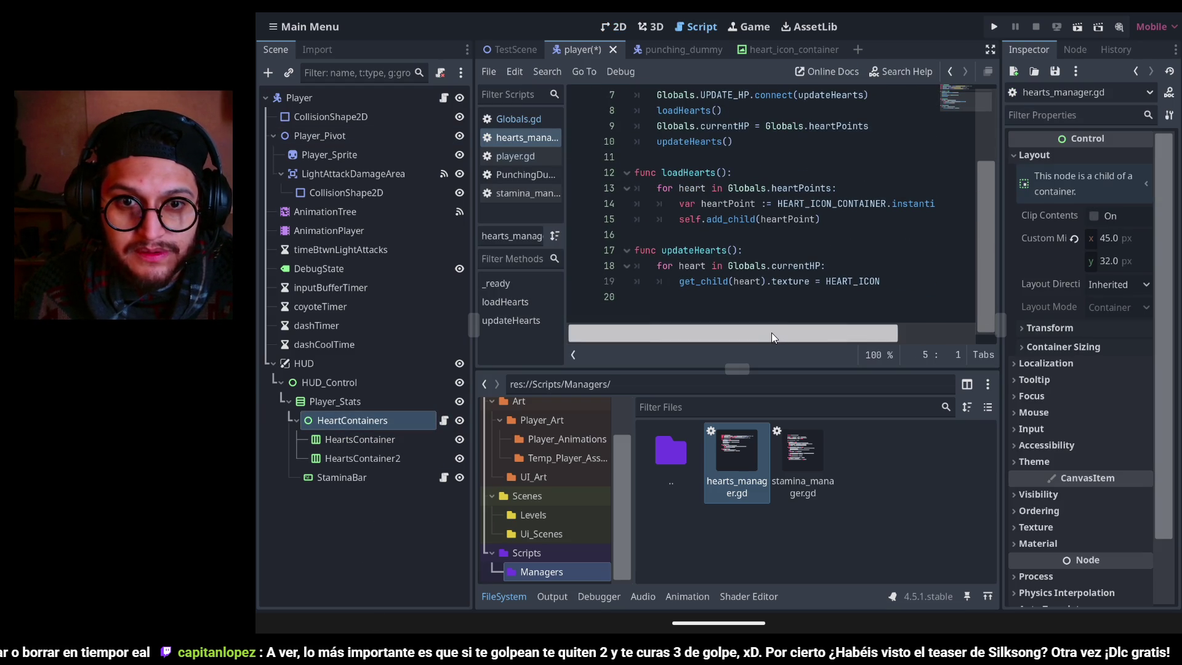
mouse_move(770, 333)
mouse_down()
mouse_move(781, 332)
mouse_move(768, 334)
mouse_up()
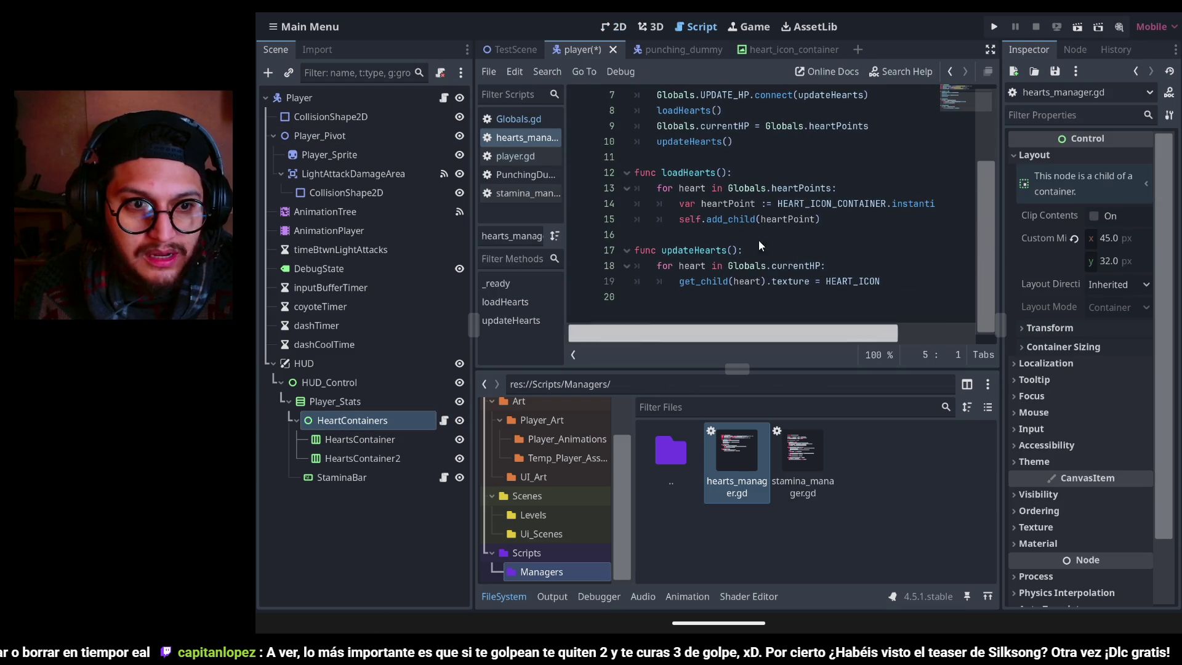
click(733, 189)
double_click(733, 190)
scroll(785, 228, up, 2)
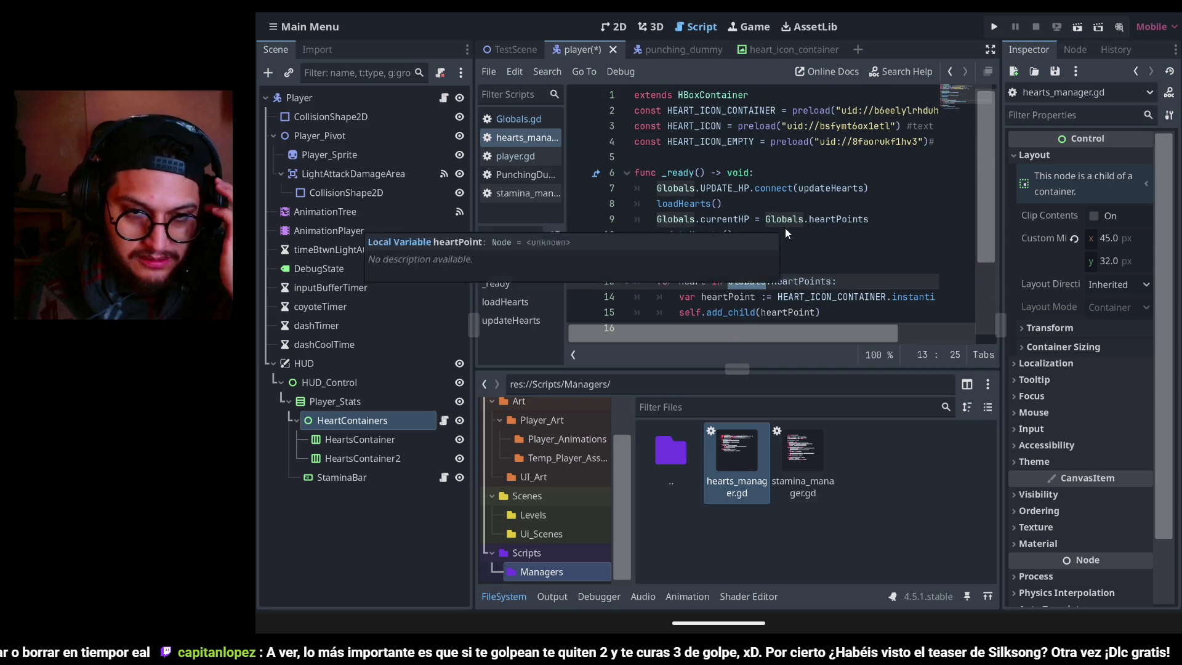
scroll(806, 240, down, 2)
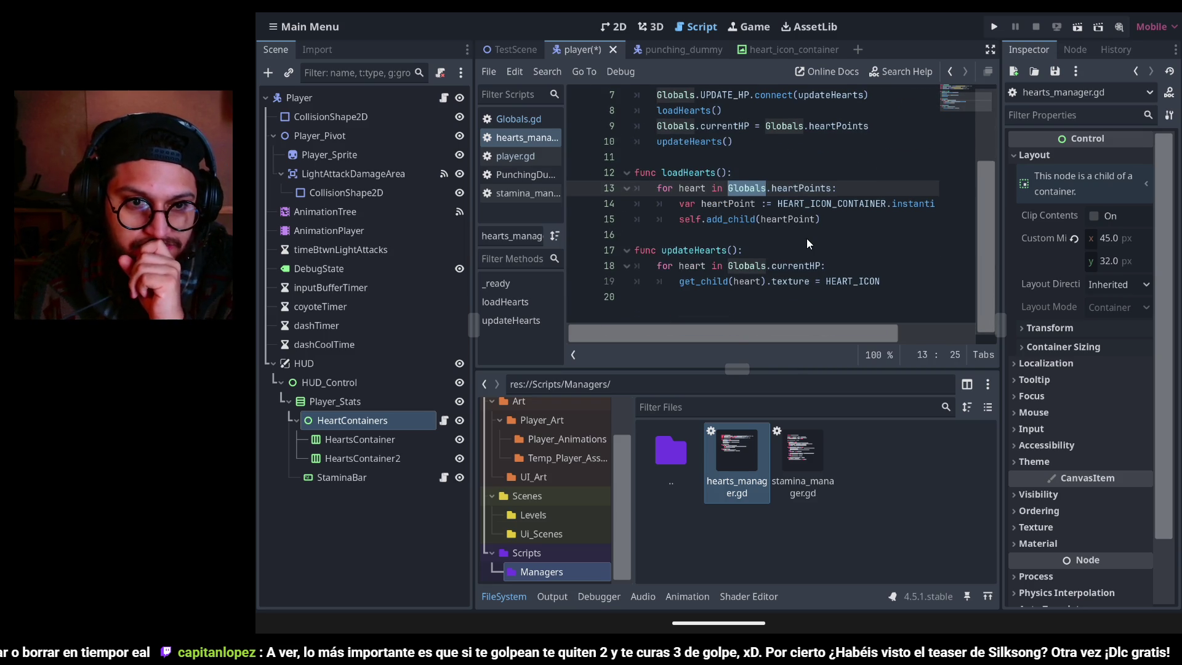
scroll(806, 238, up, 1)
click(369, 439)
- Rename HeartsContainer to FullHeartsContainer and HeartsContainer2 to EmptyHeartsContainer
click(400, 440)
text(FullHear)
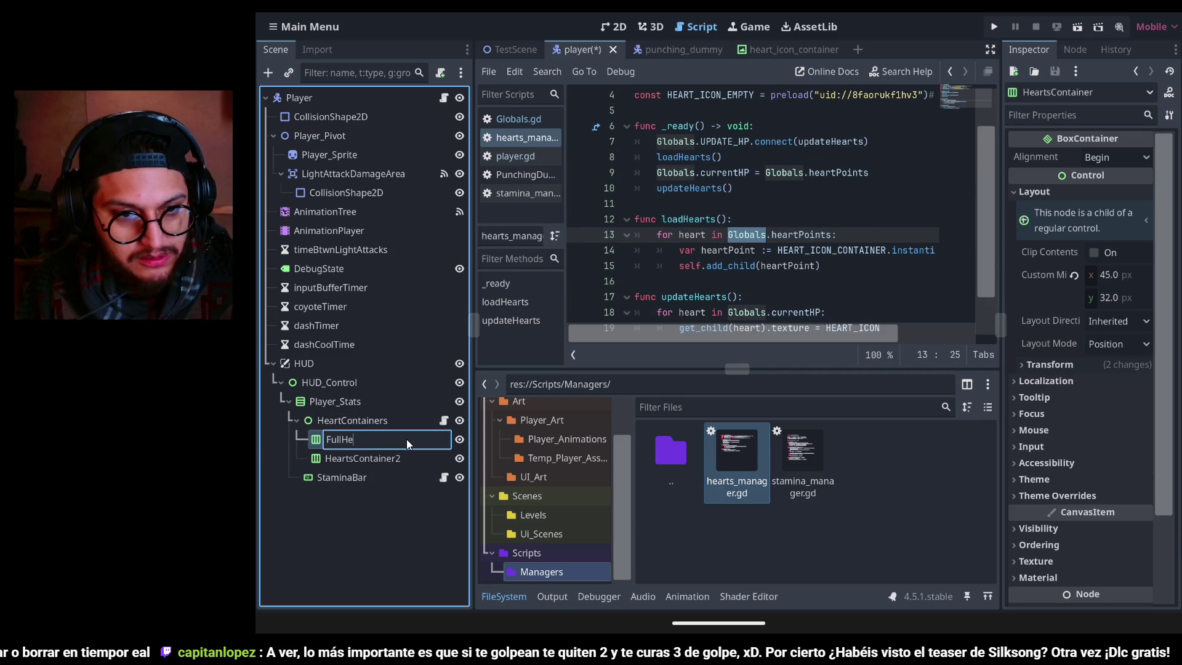
text(ta)
text(tainer)
key(Return)
click(367, 456)
click(375, 460)
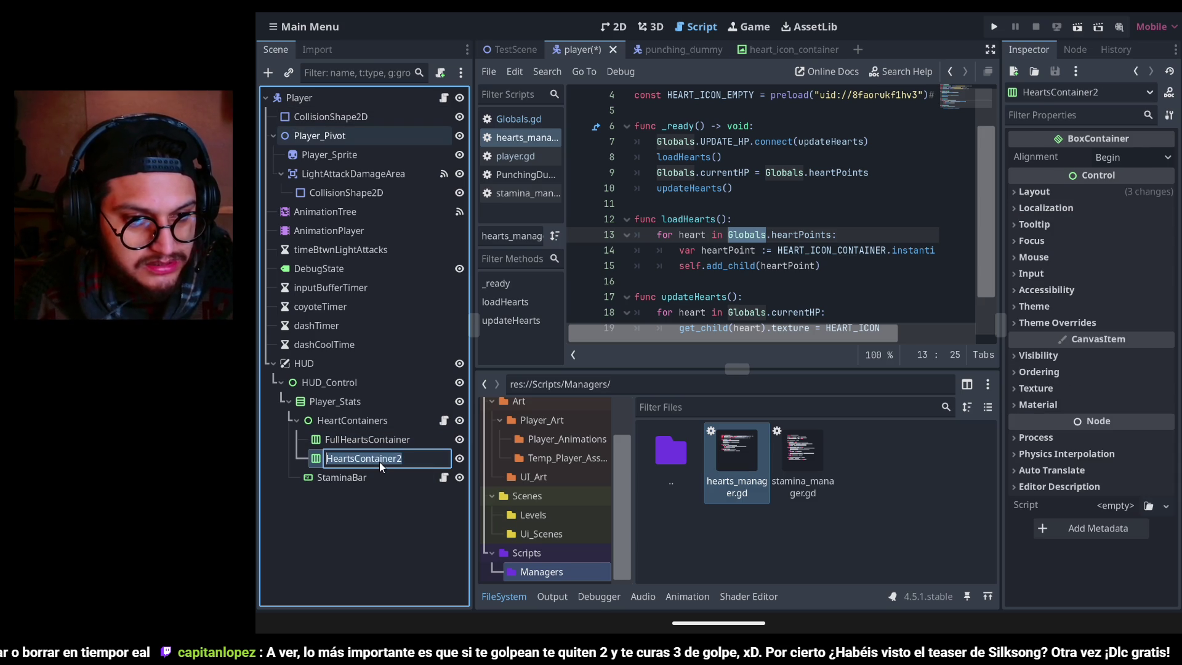
text(EmptyHeartsCo)
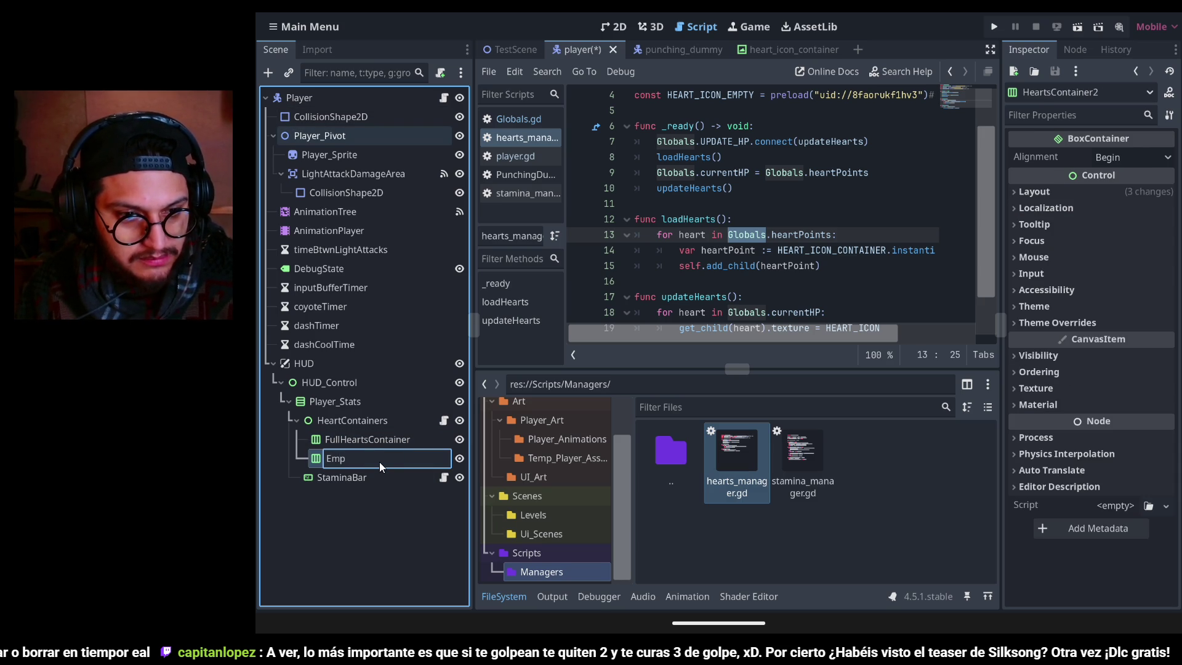
text(ntainer)
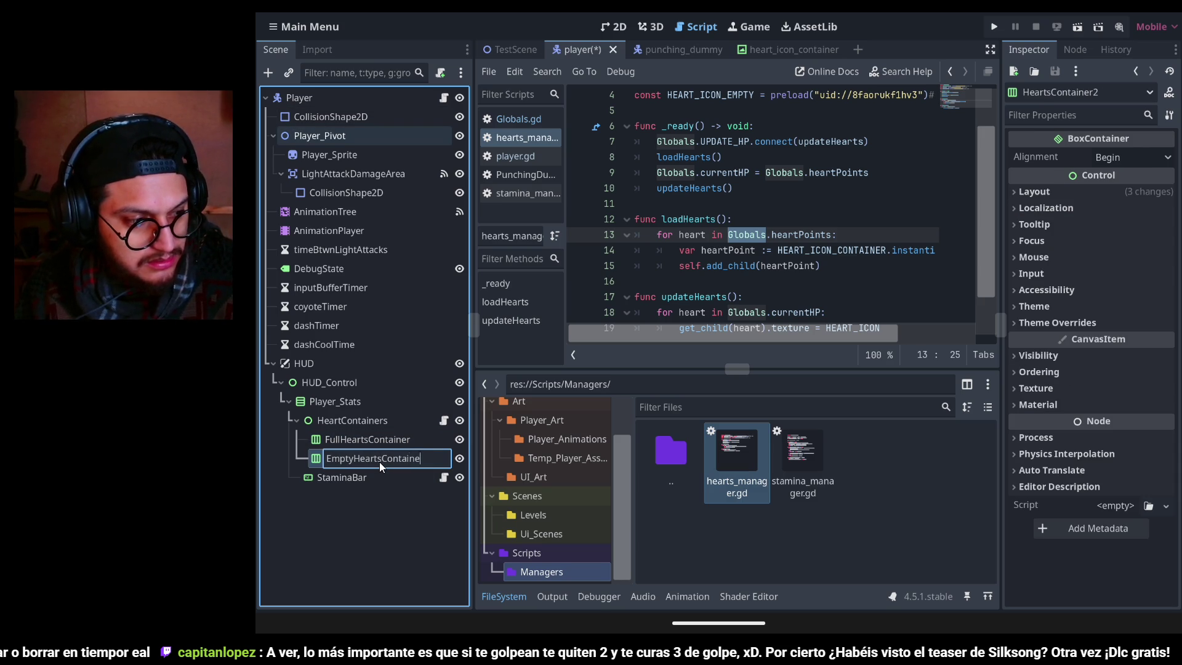
key(Return)
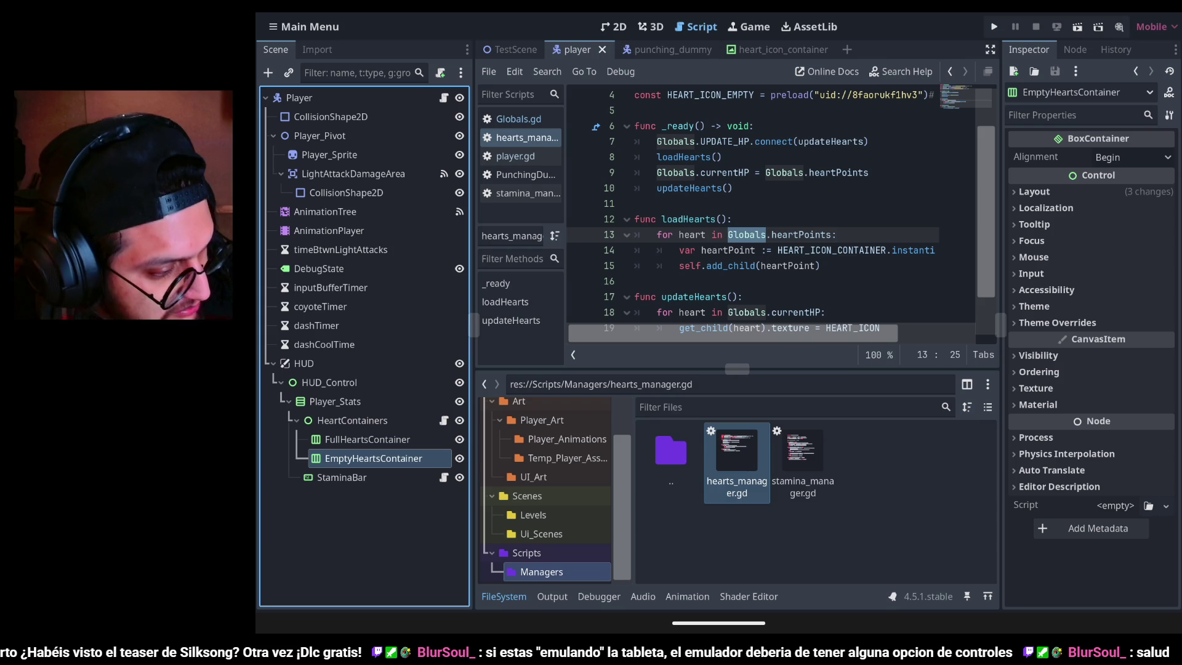
click(828, 235)
scroll(828, 235, down, 1)
click(842, 282)
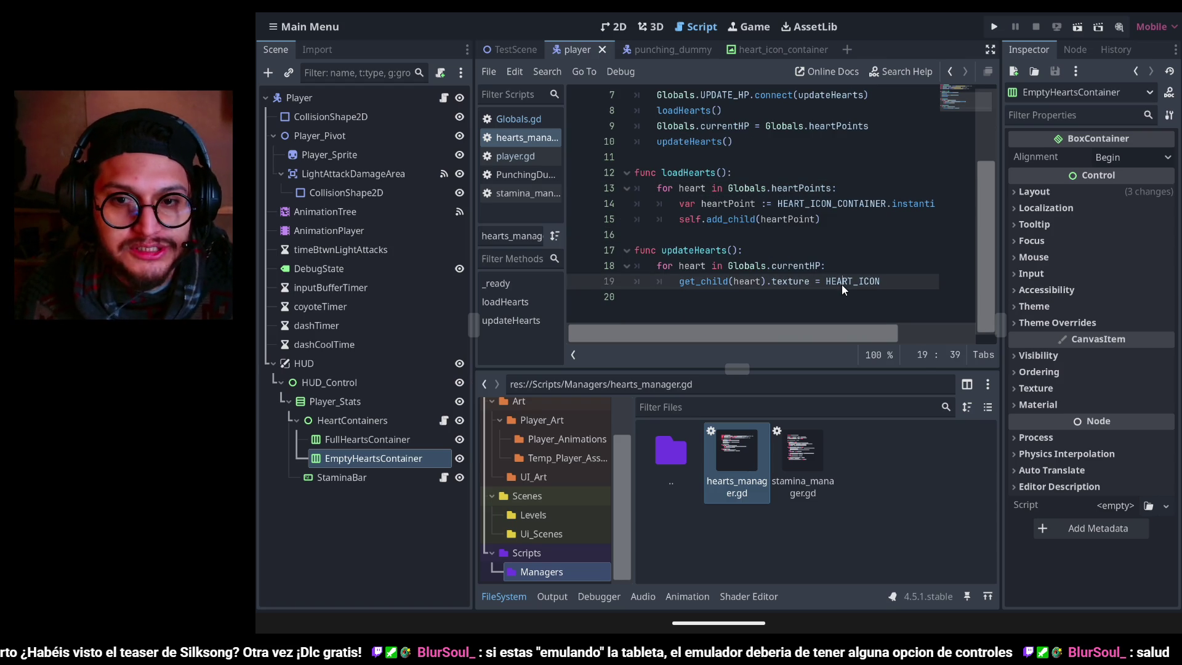
click(899, 282)
key(ctrl+s)
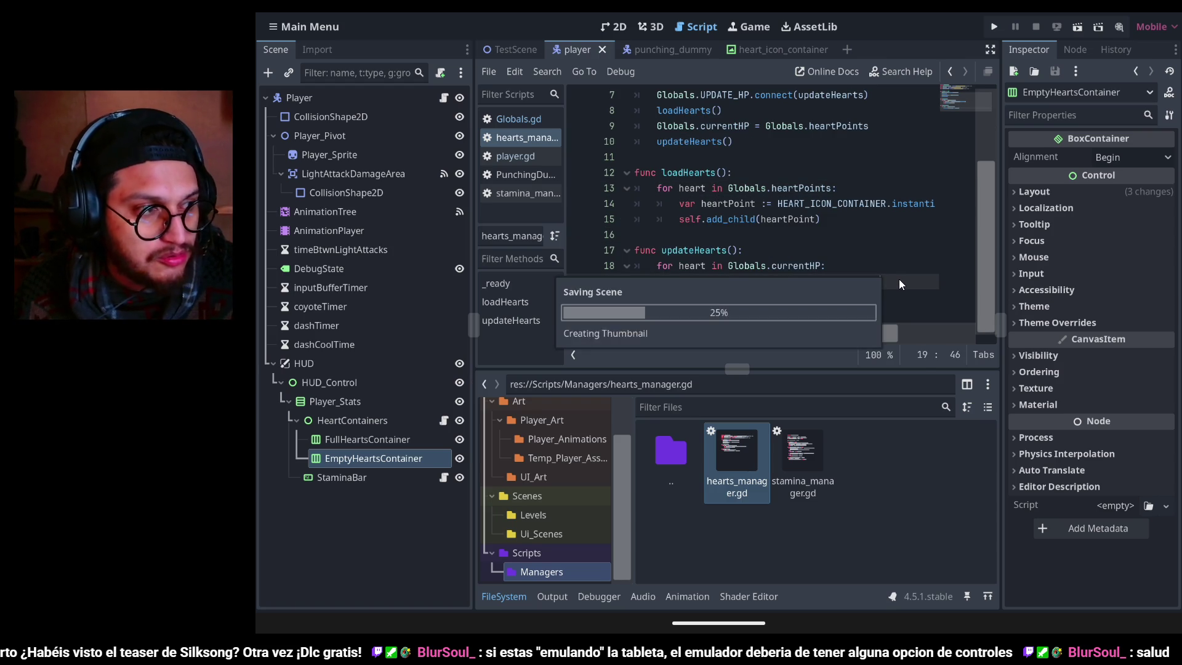
scroll(747, 193, up, 1)
scroll(747, 193, up, 1)
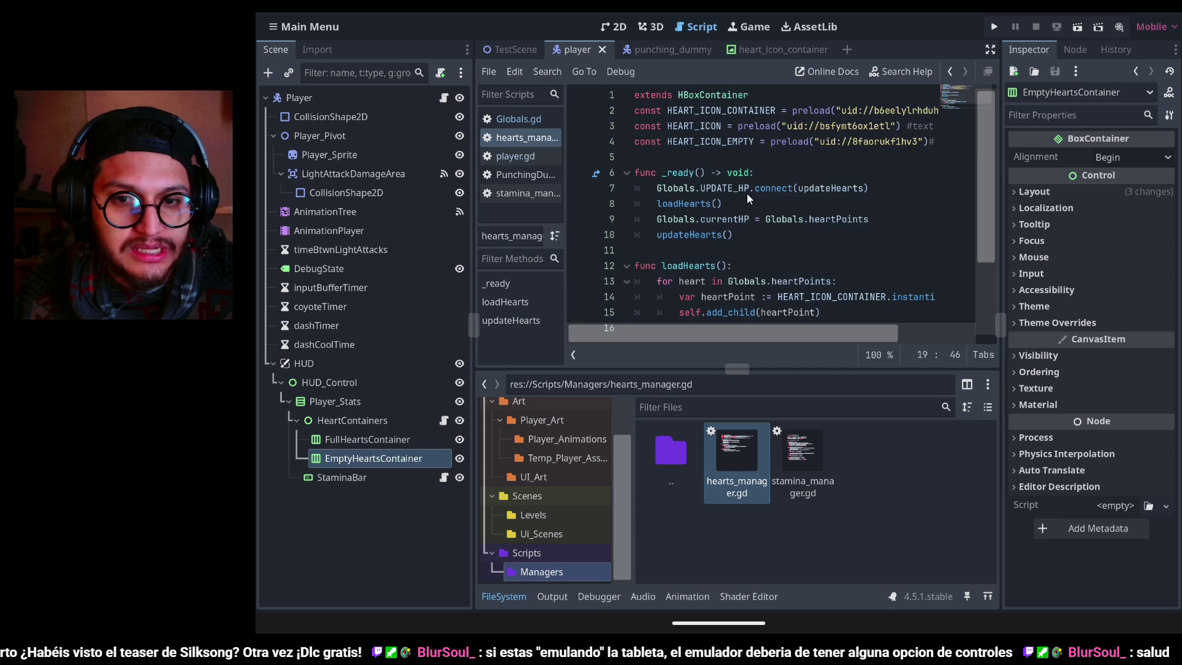
scroll(747, 193, down, 2)
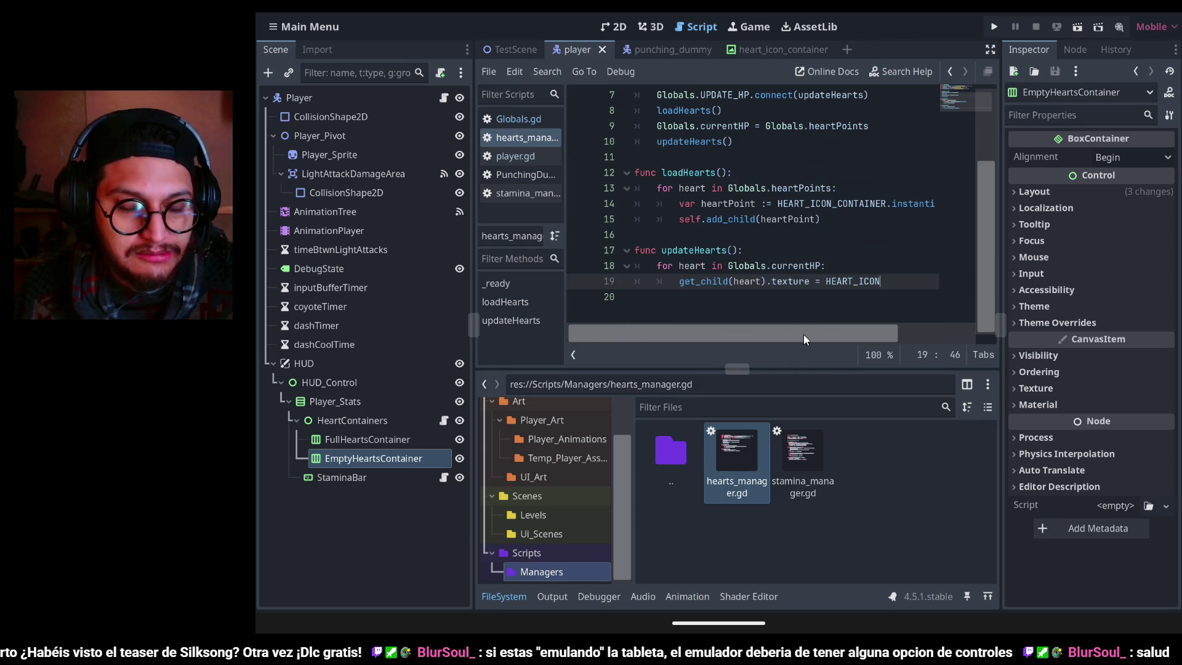
scroll(805, 266, up, 1)
scroll(806, 266, down, 1)
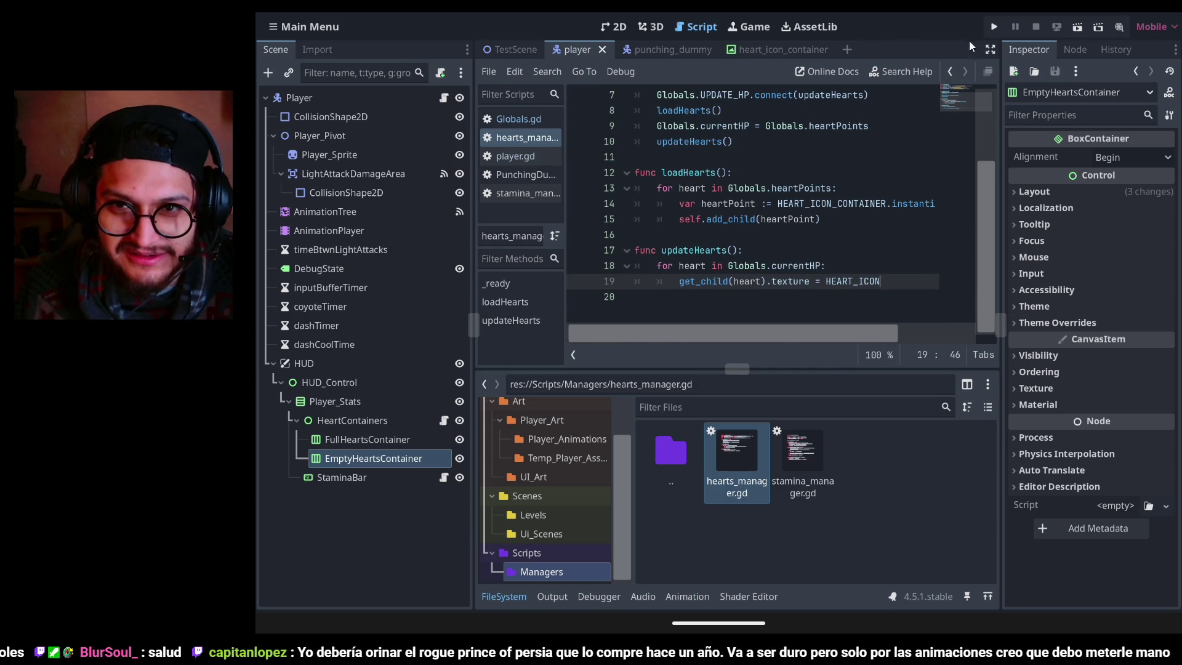
scroll(816, 247, up, 1)
scroll(817, 248, down, 1)
double_click(708, 250)
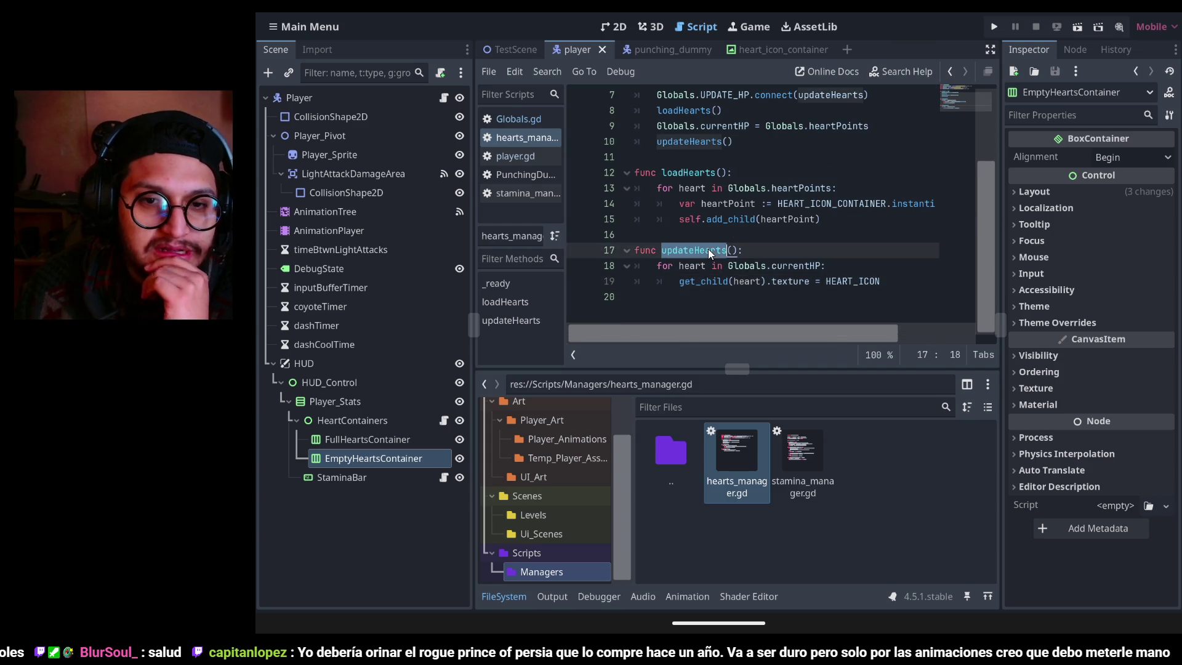
click(749, 265)
double_click(750, 265)
click(833, 281)
double_click(836, 280)
double_click(714, 281)
double_click(748, 282)
double_click(791, 282)
double_click(843, 280)
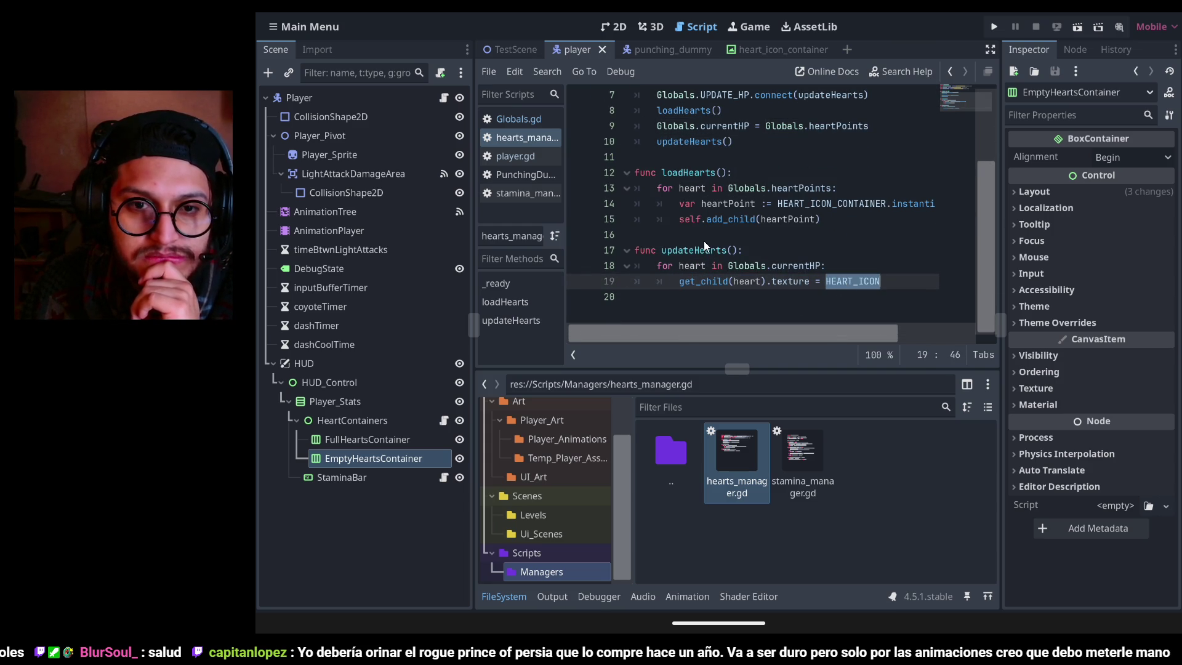
scroll(703, 241, up, 2)
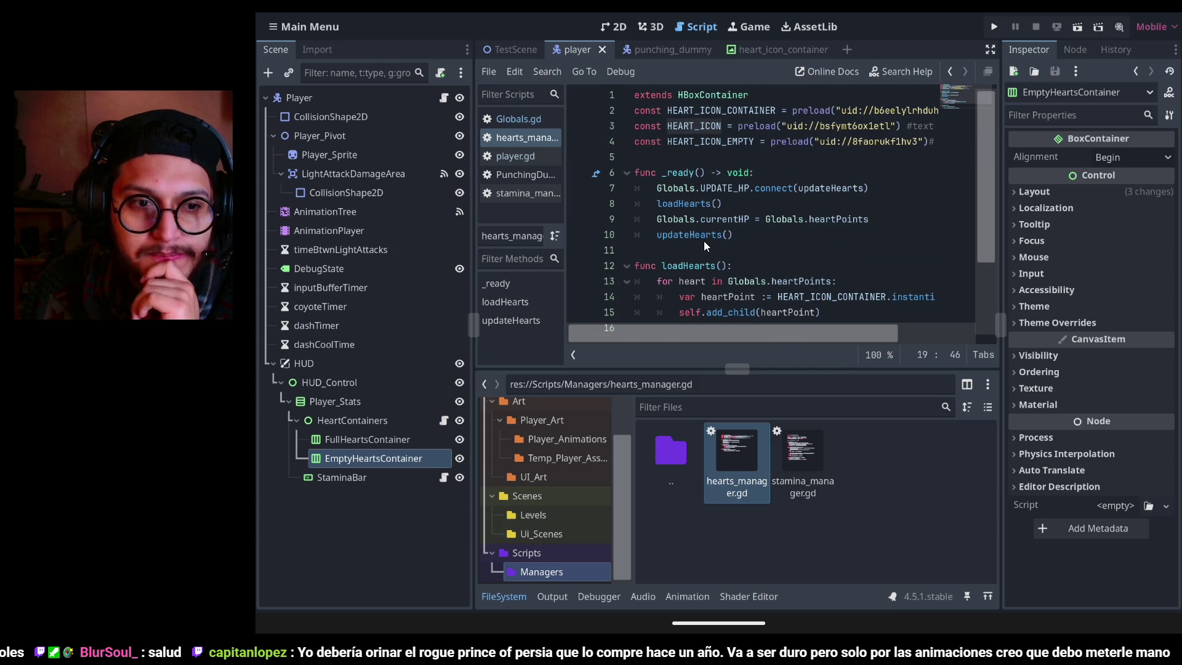
scroll(704, 241, down, 2)
scroll(701, 203, up, 2)
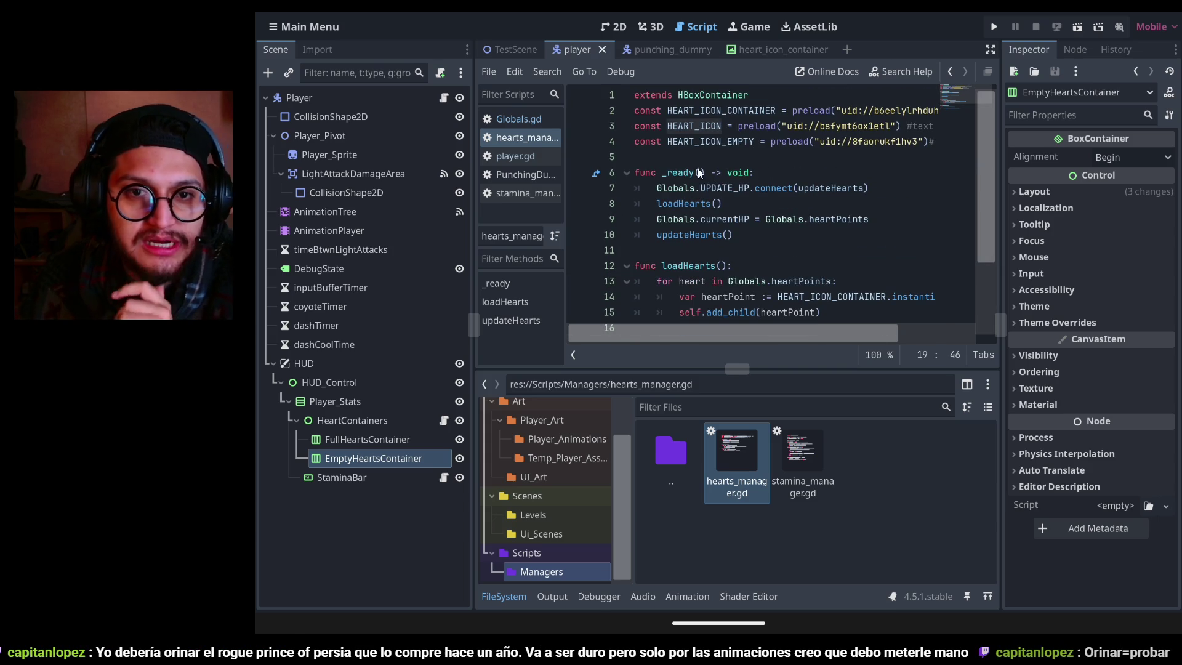
click(682, 157)
click(732, 95)
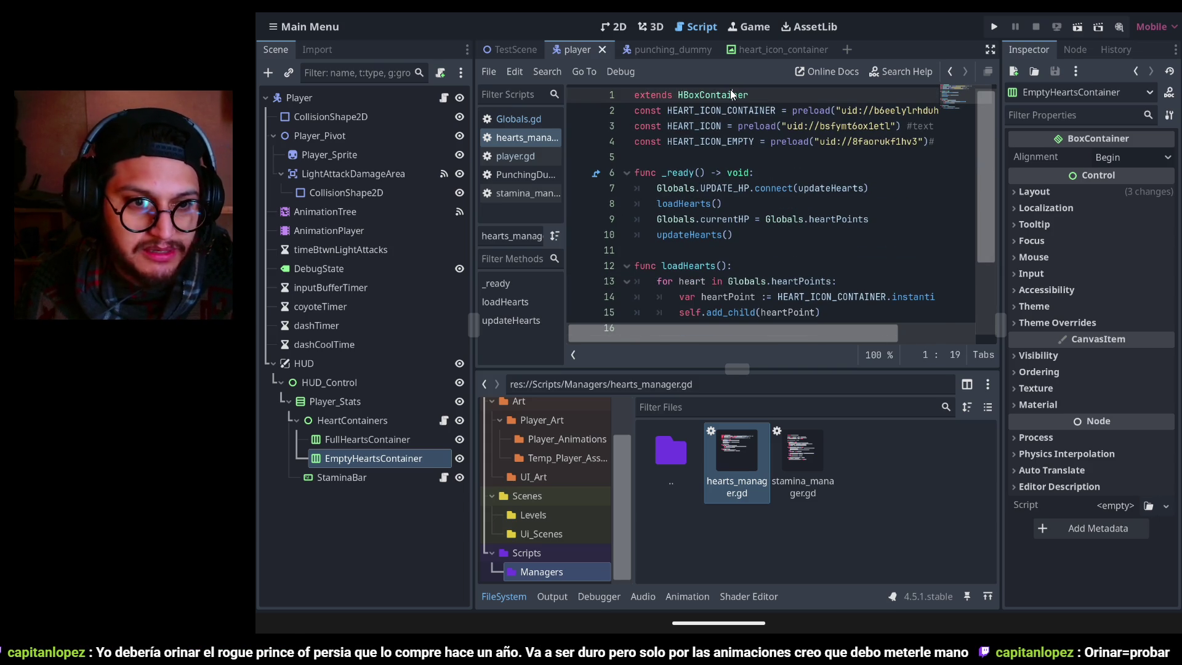
double_click(731, 91)
- Make the script extend Control and add blank lines after the constants
text(Control)
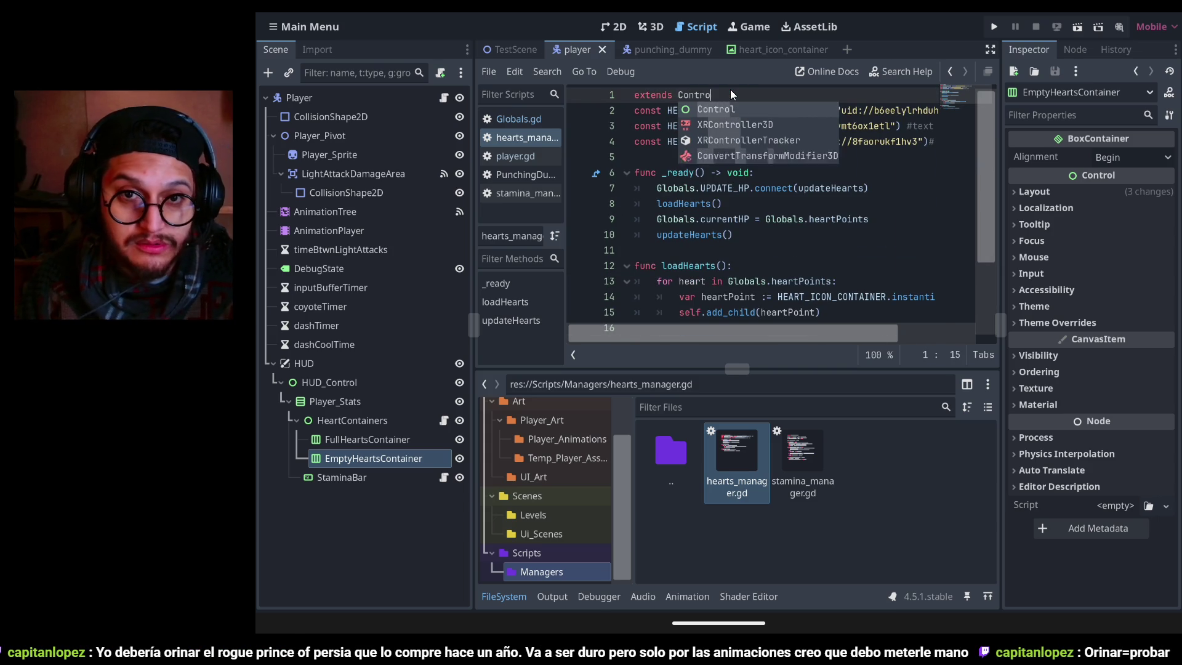
click(708, 224)
click(670, 157)
key(Return)
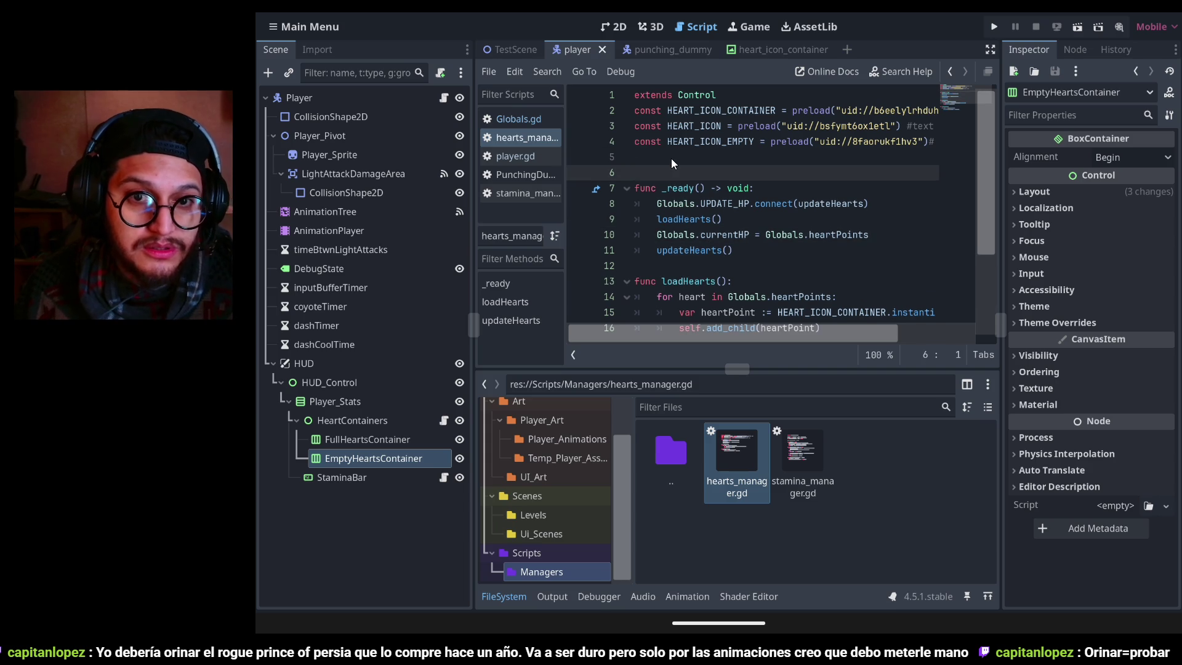
click(666, 158)
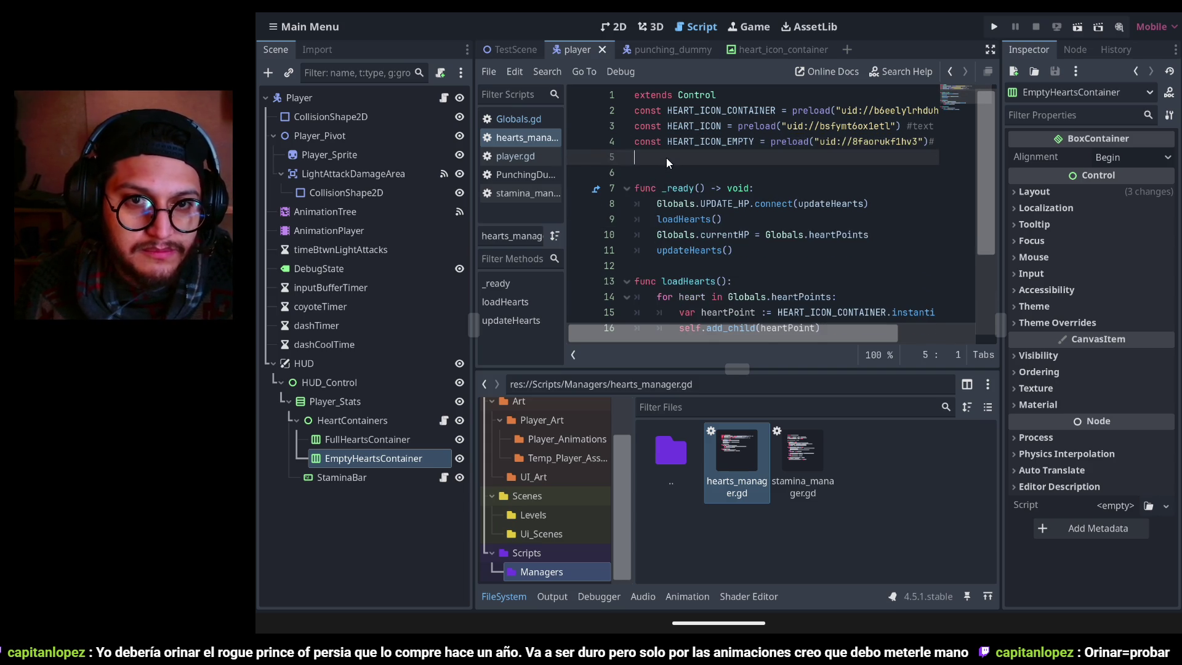
key(Return)
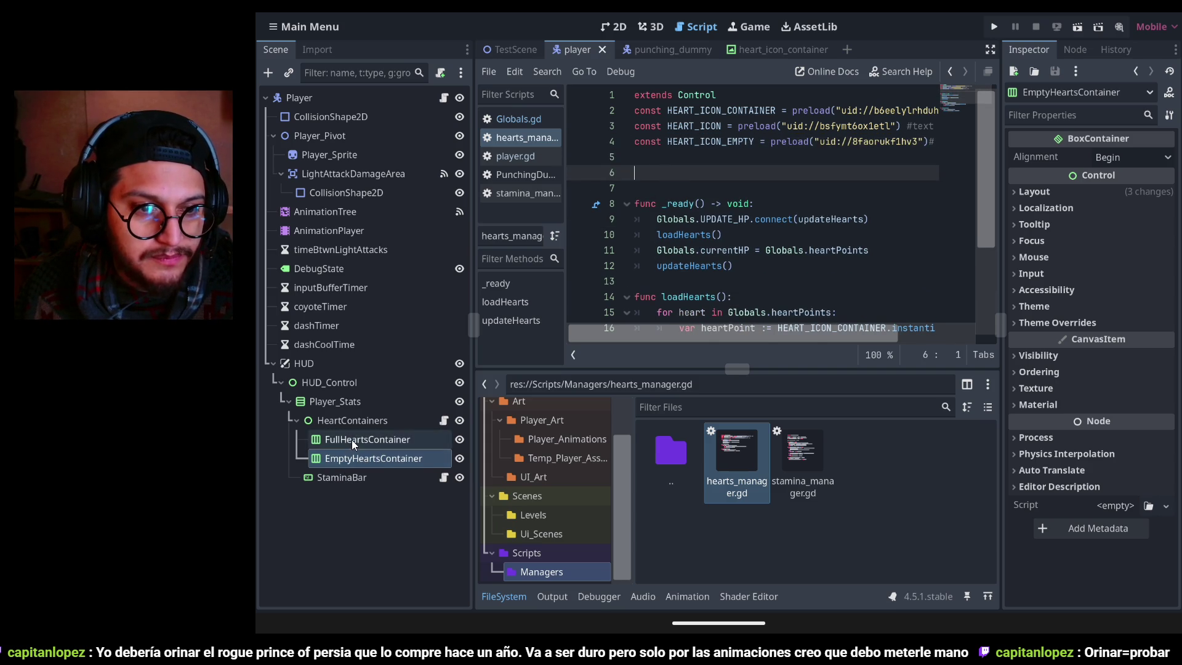
click(352, 439)
mouse_move(353, 442)
mouse_down()
mouse_move(670, 188)
mouse_move(666, 168)
mouse_move(656, 172)
mouse_up()
click(363, 459)
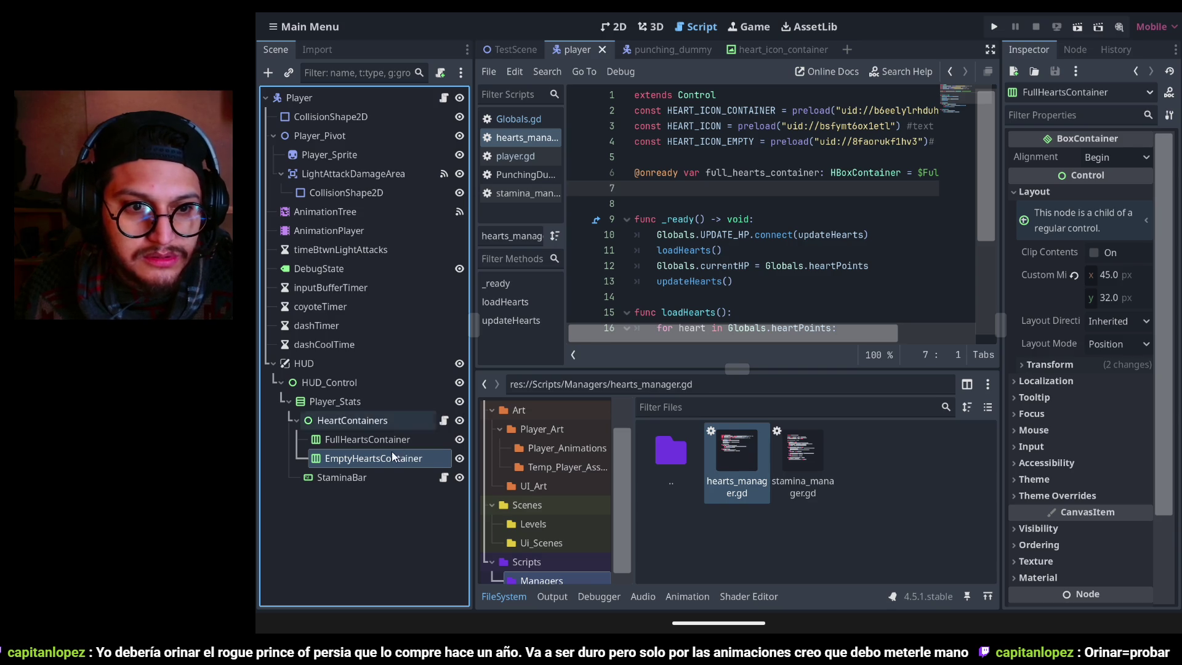
drag(563, 392, 696, 193)
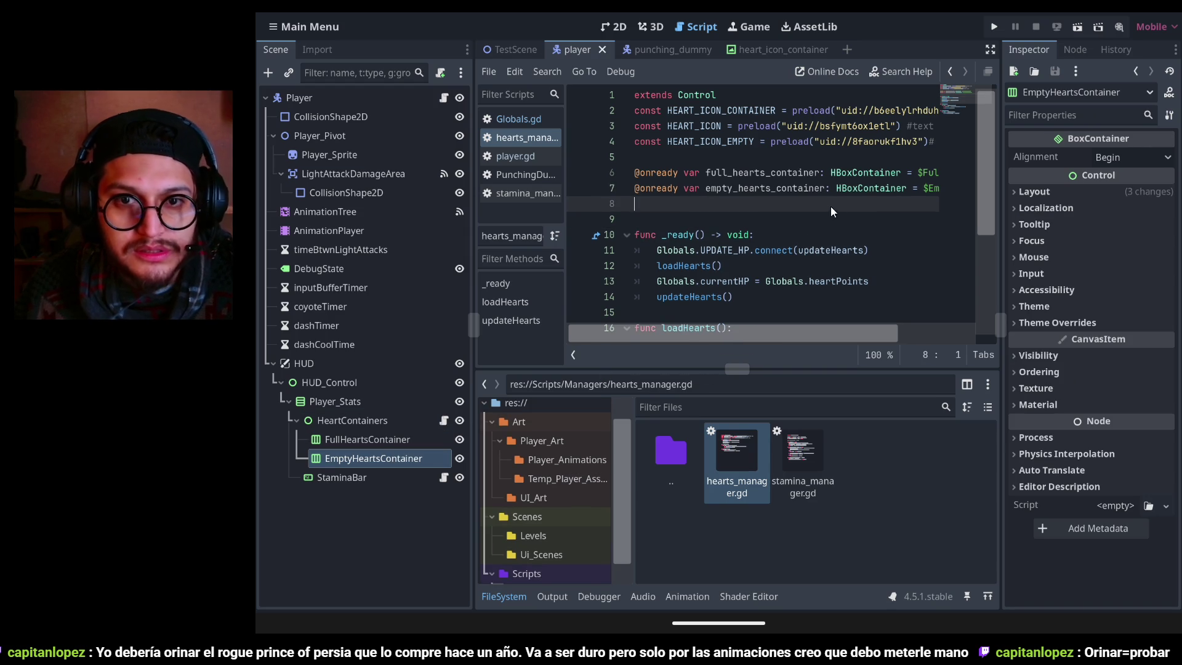
scroll(853, 212, down, 3)
scroll(836, 334, right, 2)
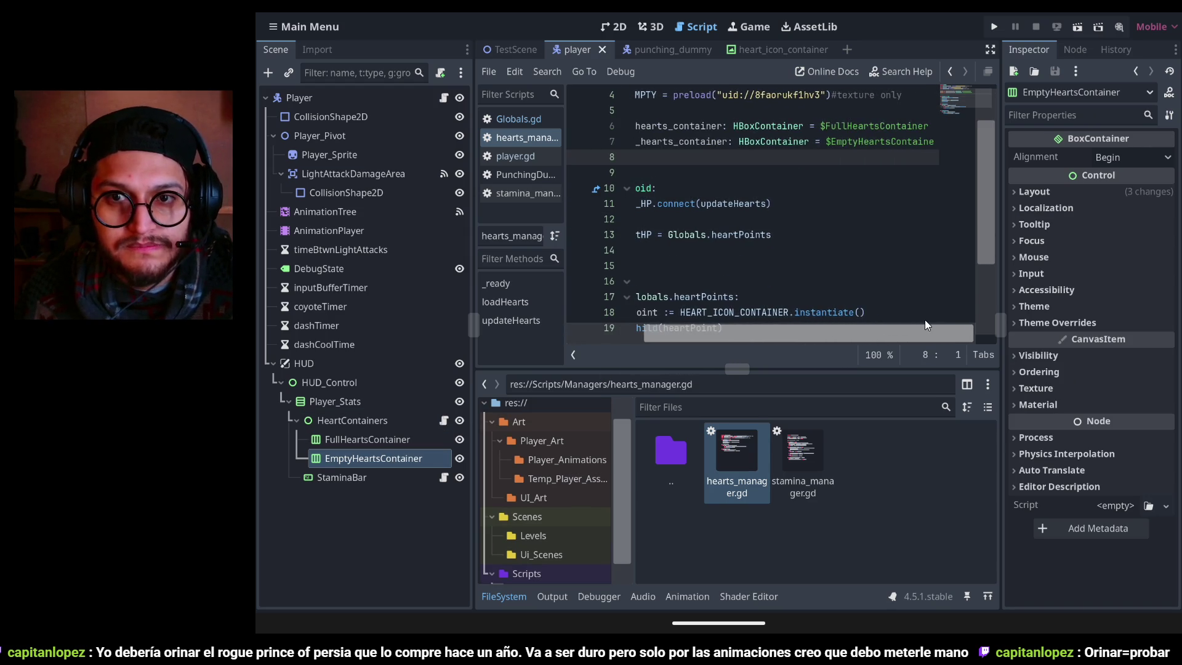
scroll(815, 333, left, 2)
double_click(737, 125)
key(ctrl+s)
- Replace self with full_hearts_container in the loadHearts add_child call
scroll(820, 223, down, 3)
scroll(820, 223, up, 3)
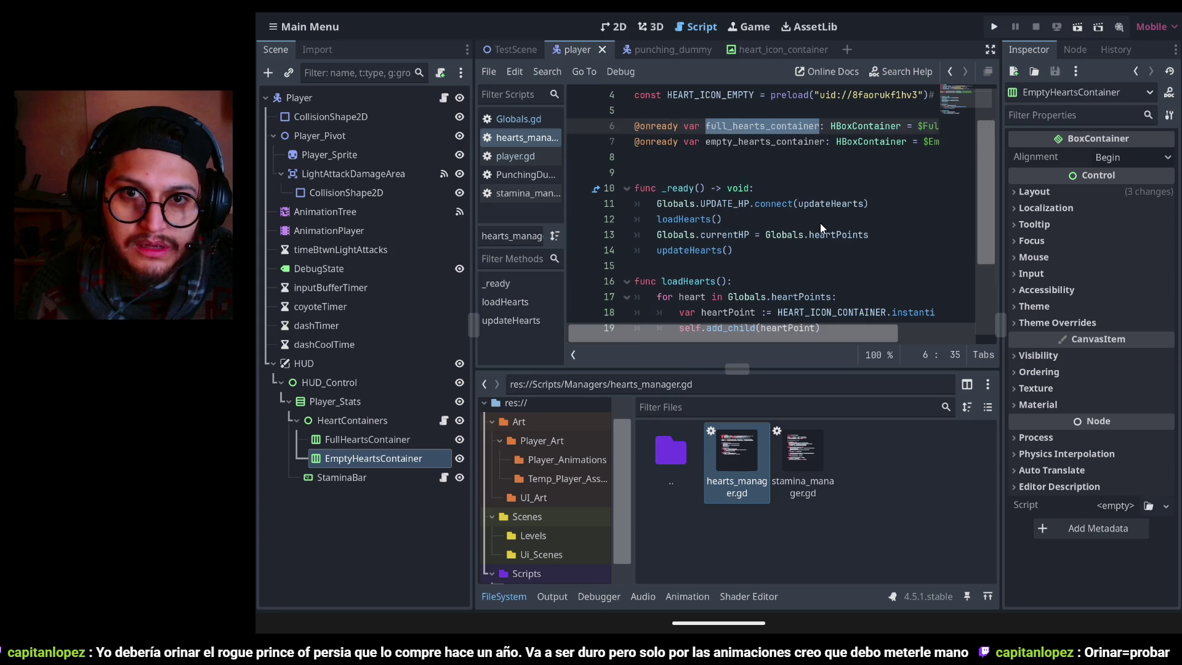
key(ctrl+c)
scroll(786, 261, down, 3)
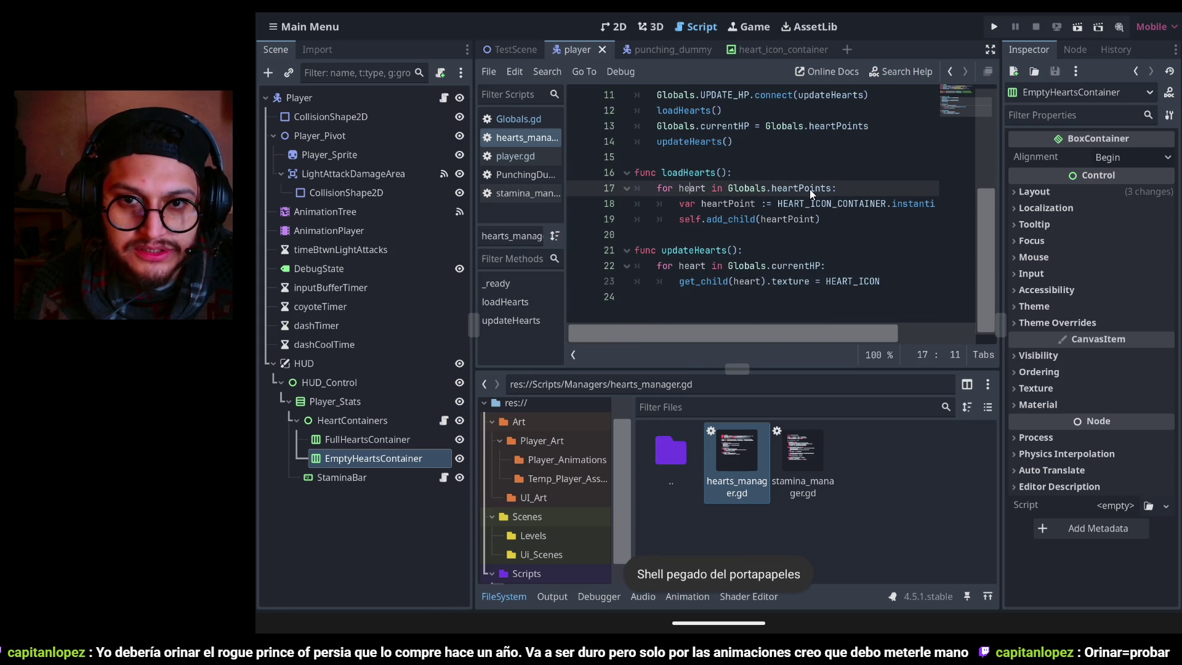
double_click(808, 188)
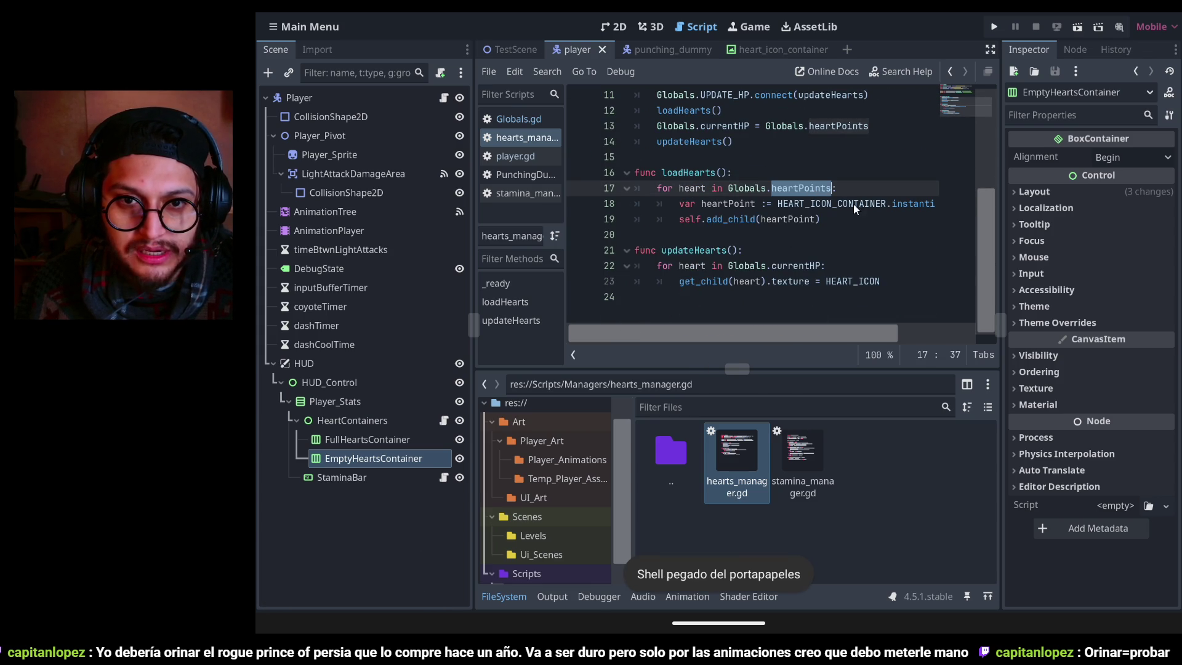
double_click(685, 221)
key(ctrl+v)
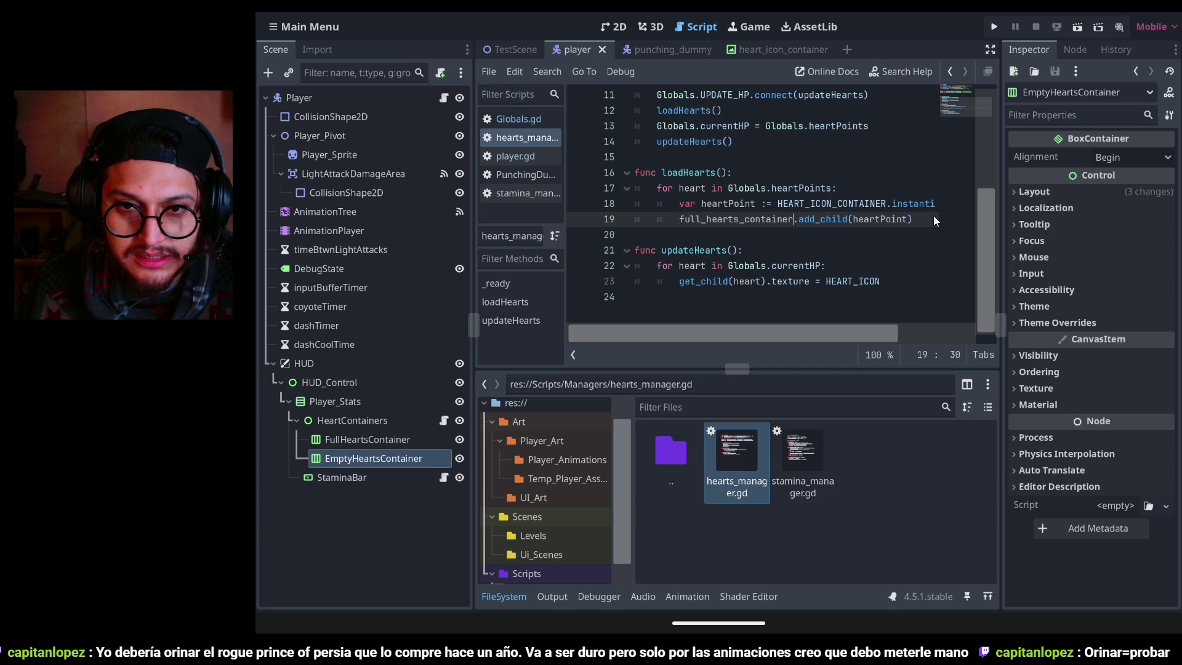
key(Return)
- Add an empty_hearts_container.add_child(heartPoint) line below it in loadHearts
scroll(923, 221, up, 4)
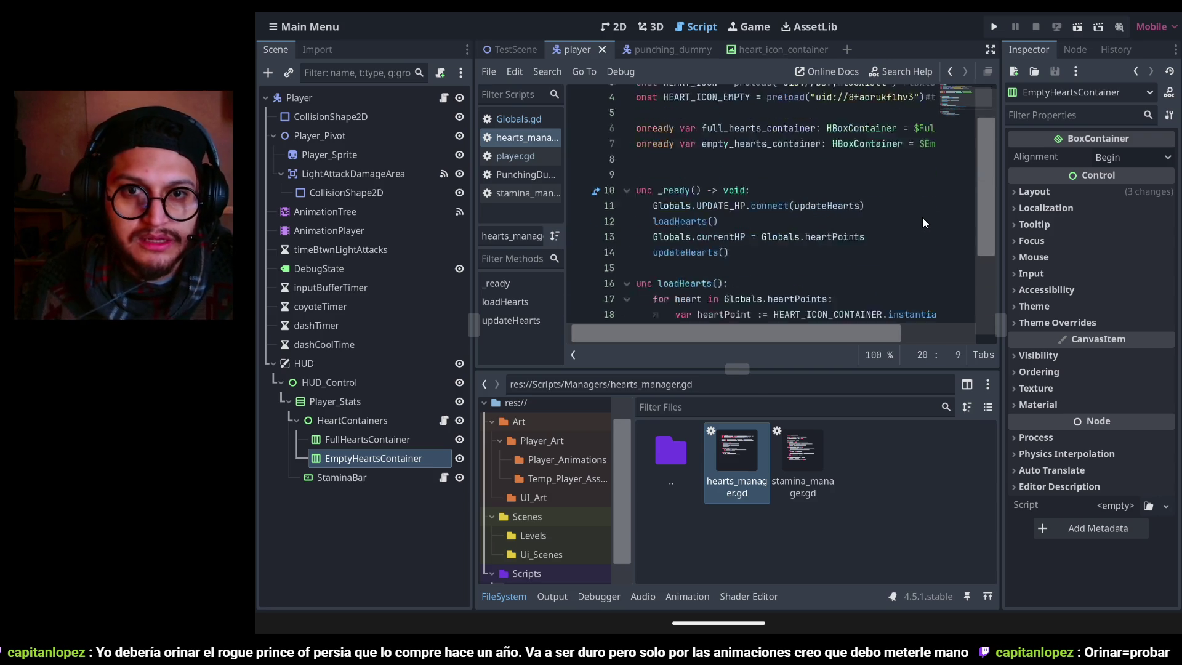
double_click(774, 188)
key(ctrl+c)
scroll(801, 270, down, 4)
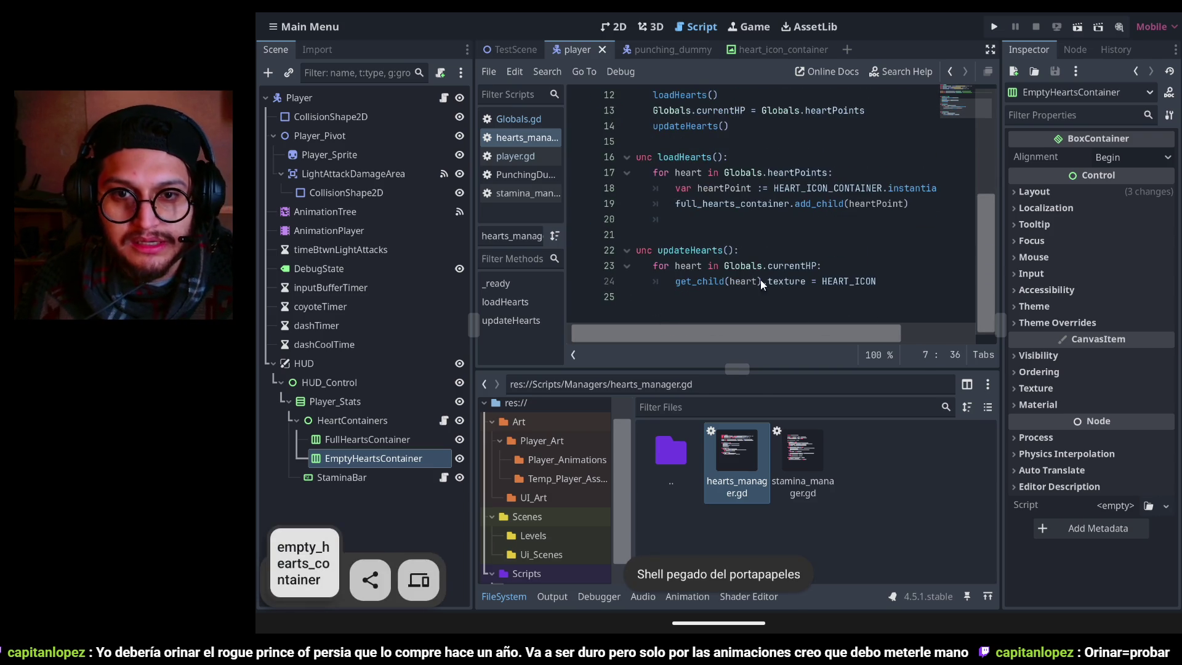
click(712, 220)
key(ctrl+v)
text(.add)
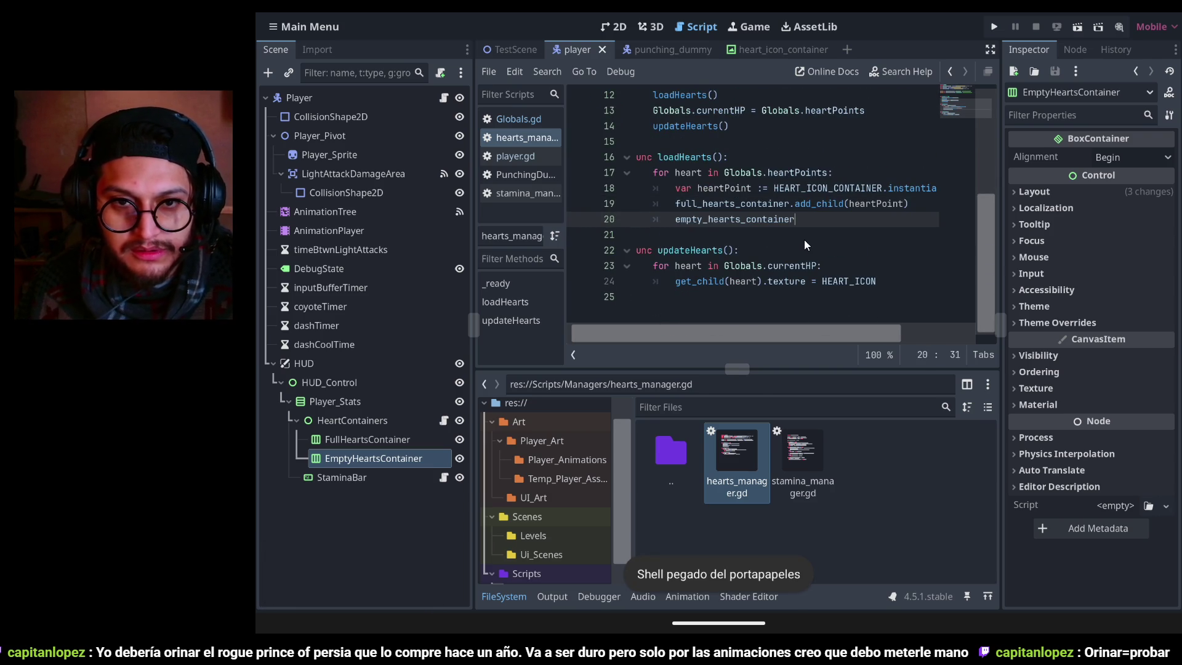
text(_child()
text(heart)
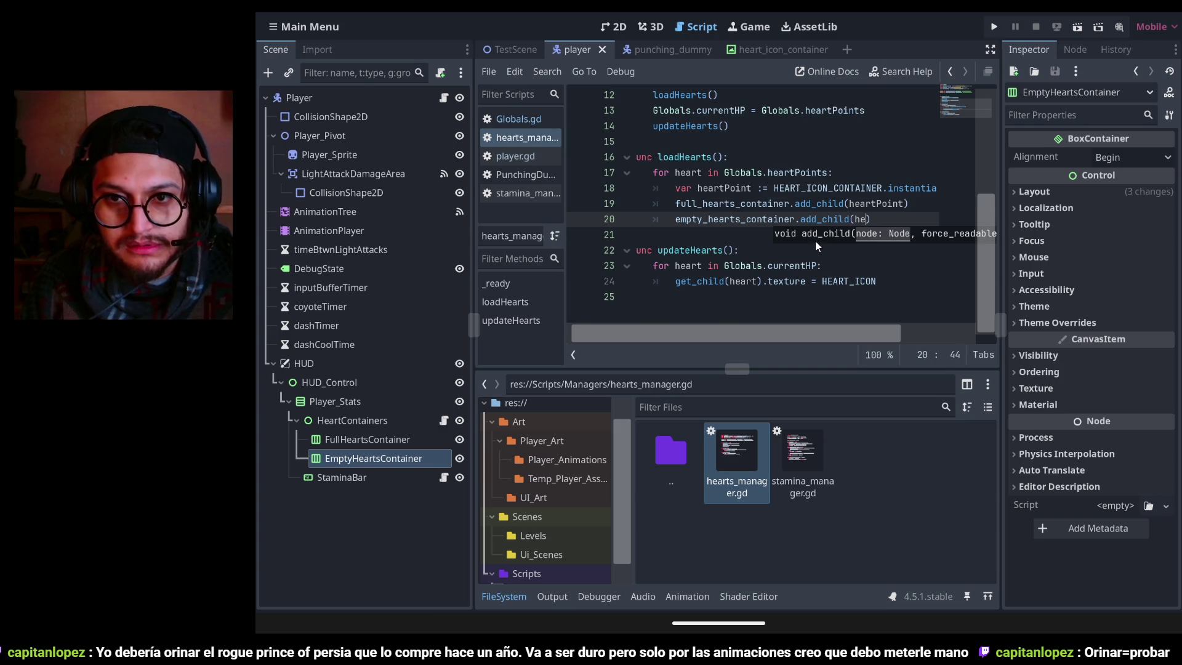
text(Po)
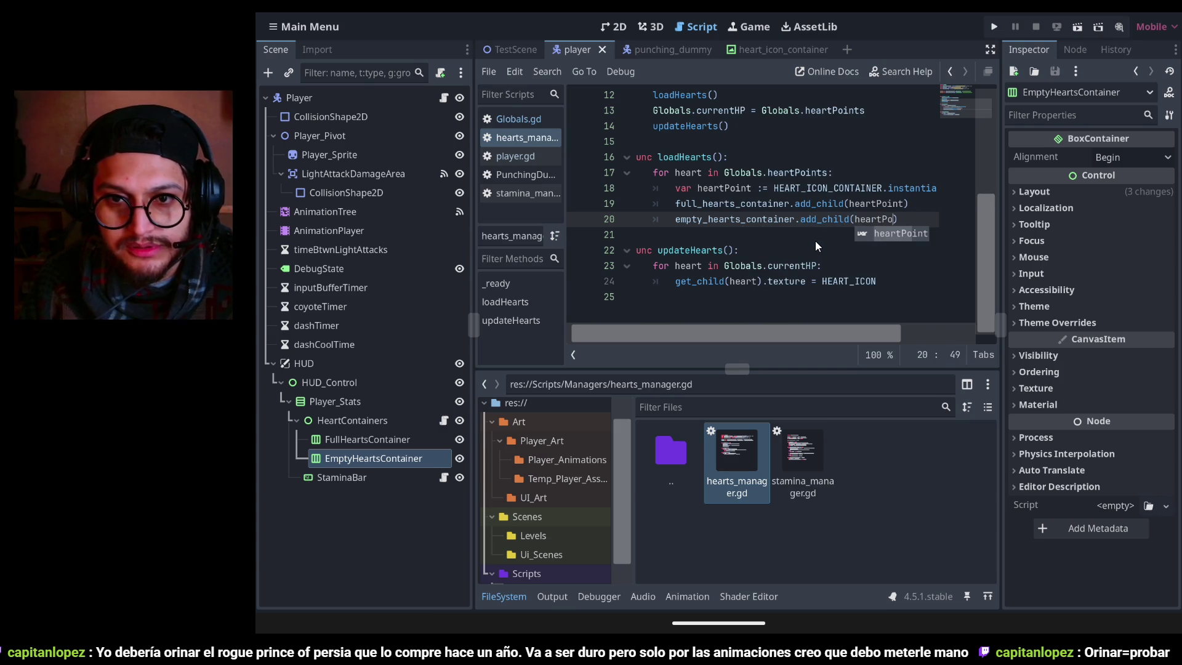
key(Return)
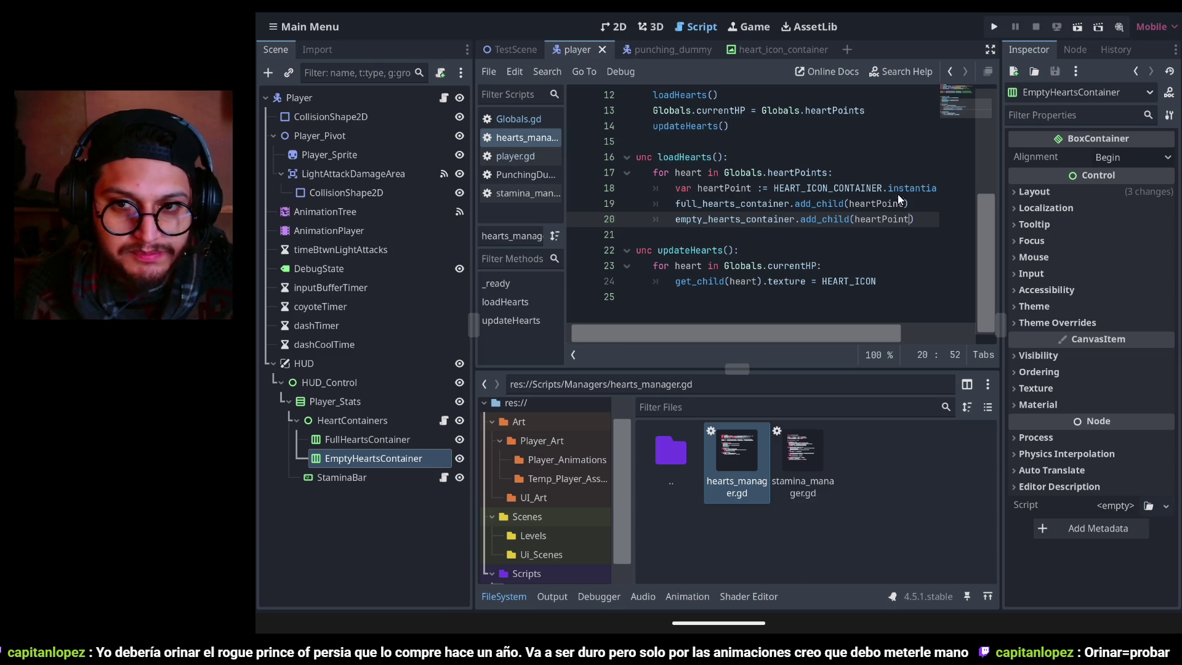
click(918, 208)
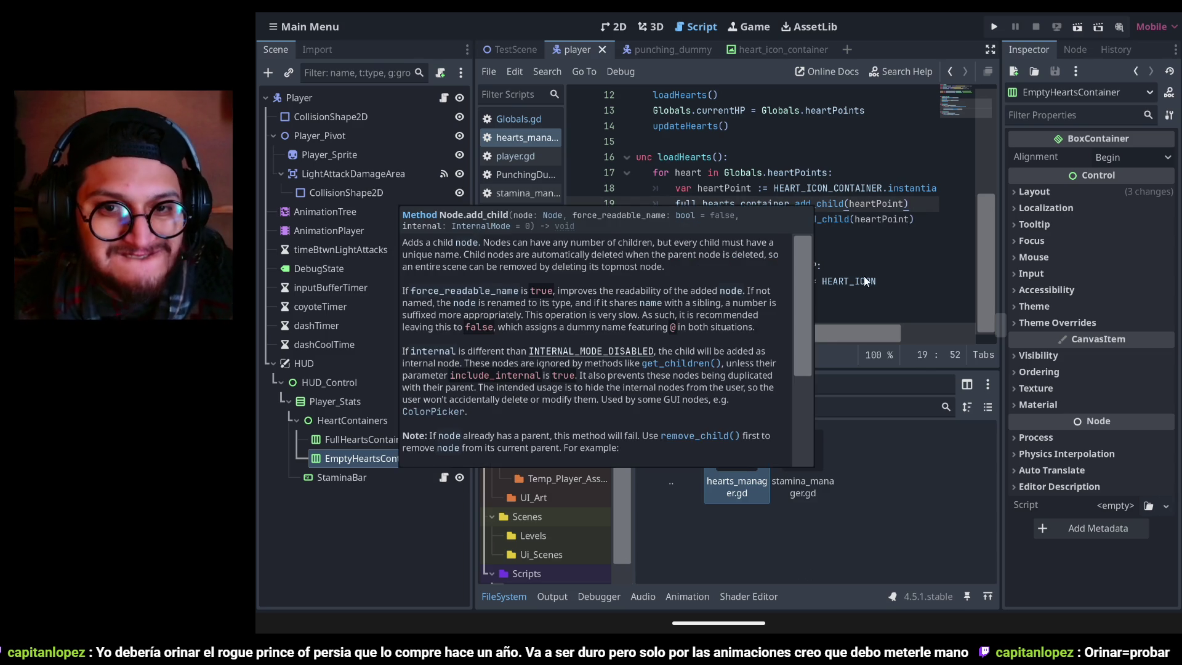
mouse_move(855, 211)
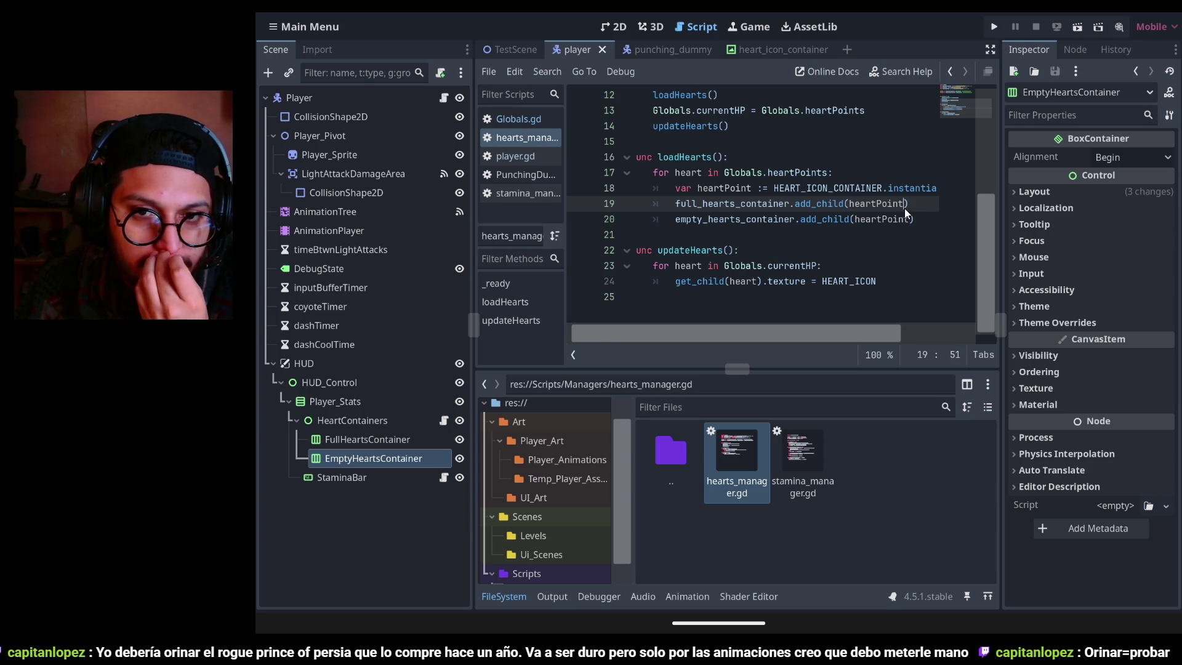
scroll(880, 286, up, 2)
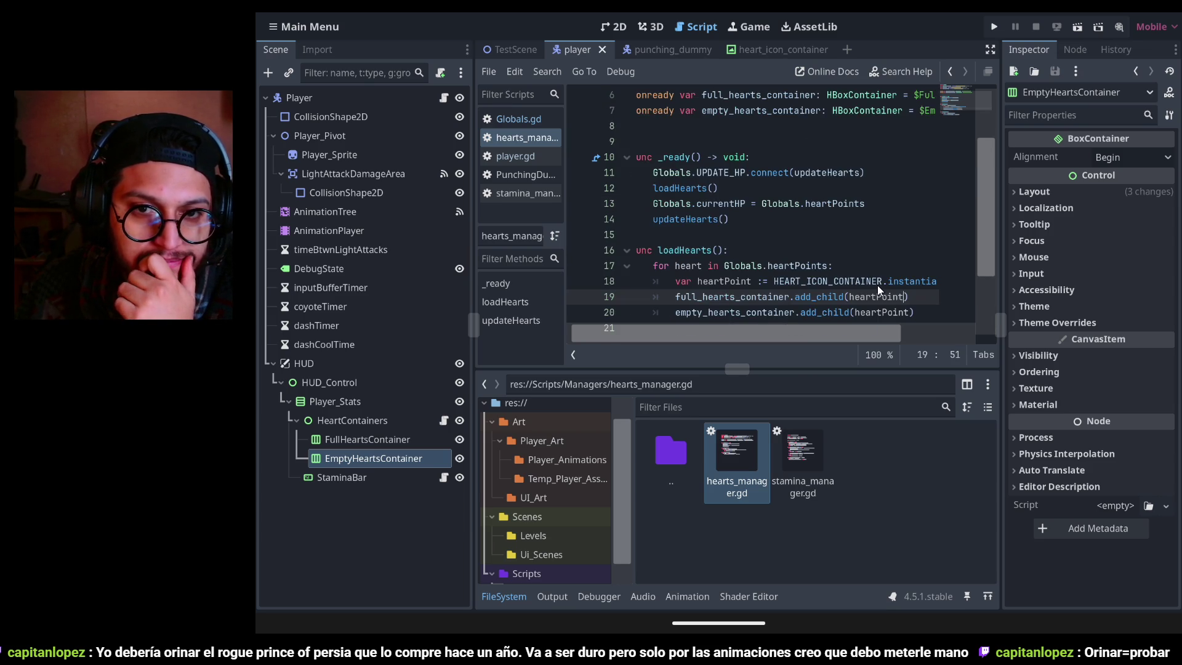
scroll(862, 259, down, 2)
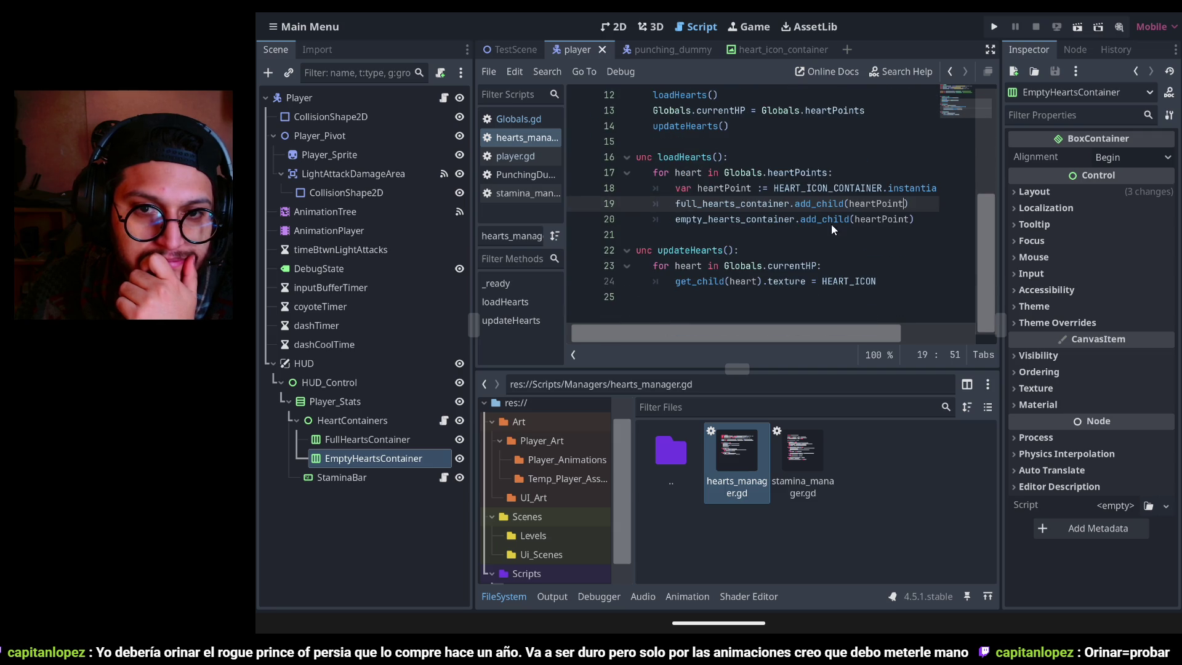
scroll(788, 330, left, 1)
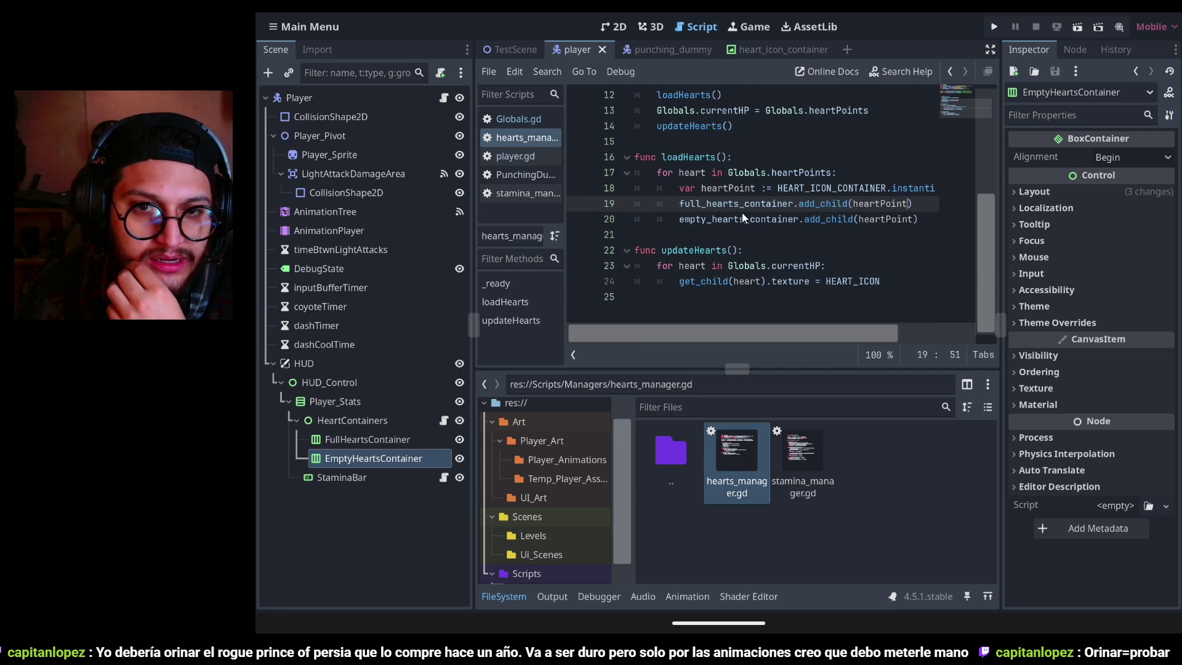
- Add a 'heartPoint.texture = HEART_ICON' line in the loadHearts loop
click(681, 206)
key(Return)
click(701, 204)
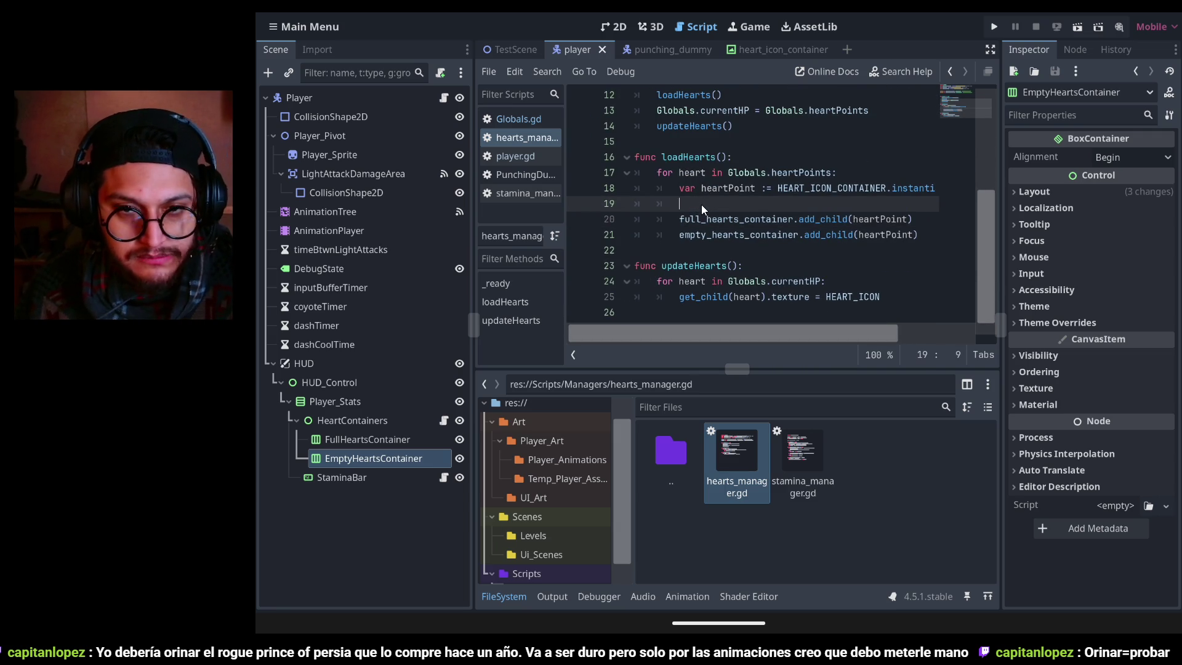
text(heartPoint)
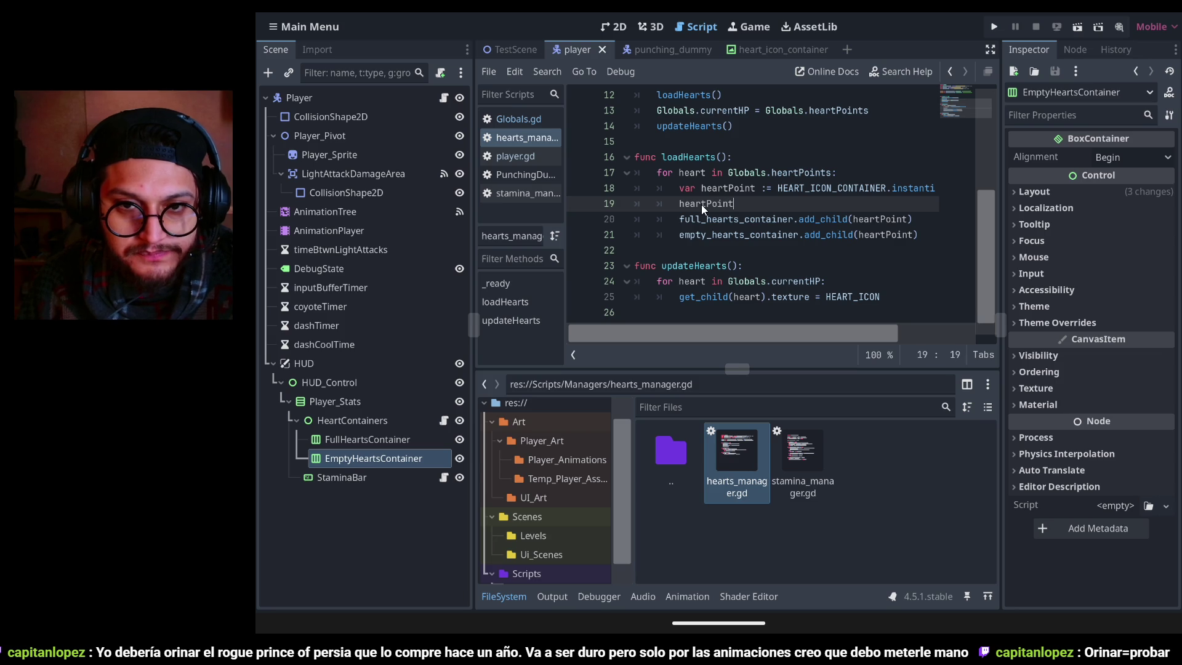
text(.texture =)
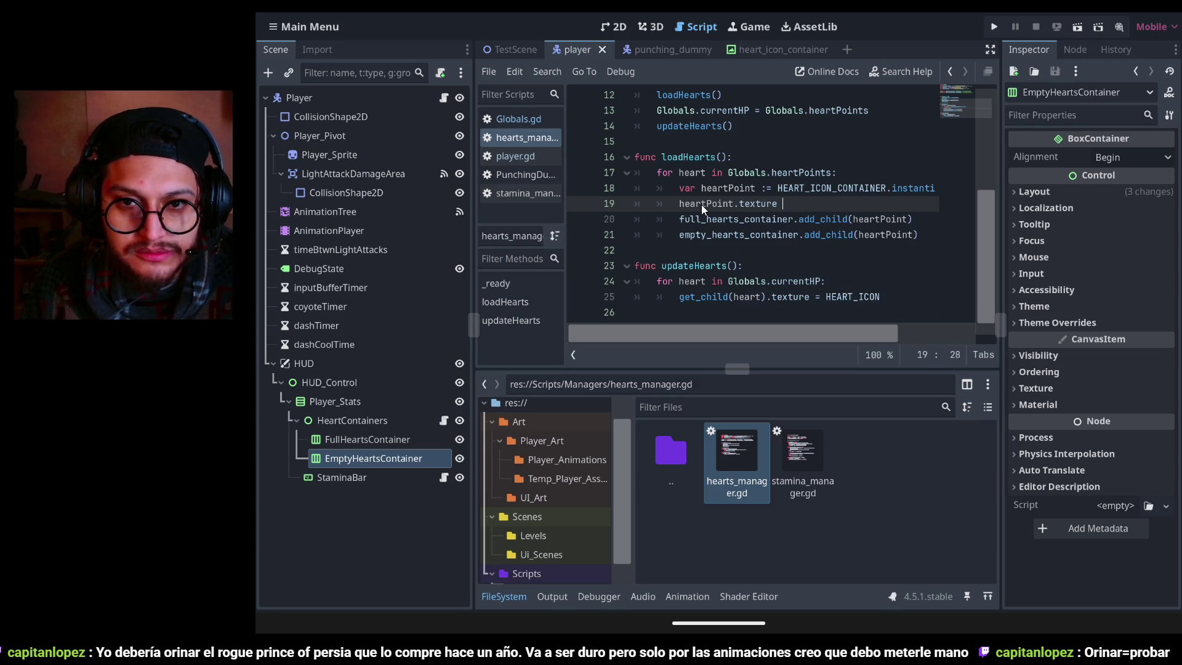
scroll(700, 205, up, 4)
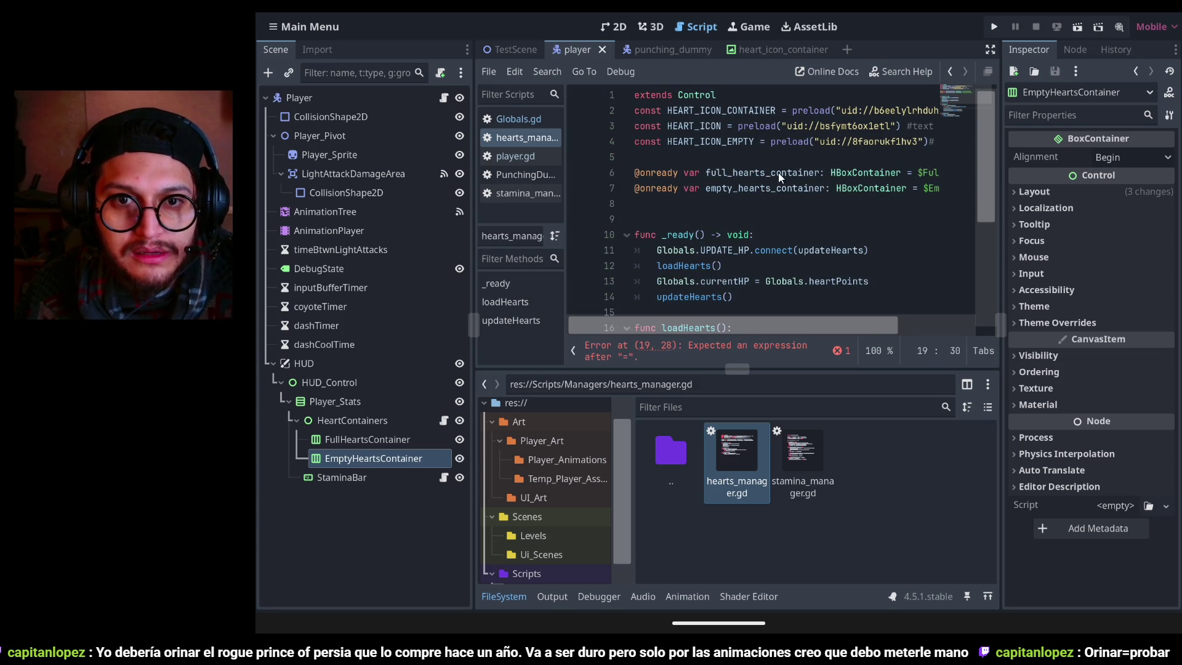
double_click(694, 124)
key(ctrl+c)
scroll(818, 217, down, 4)
click(815, 189)
key(ctrl+v)
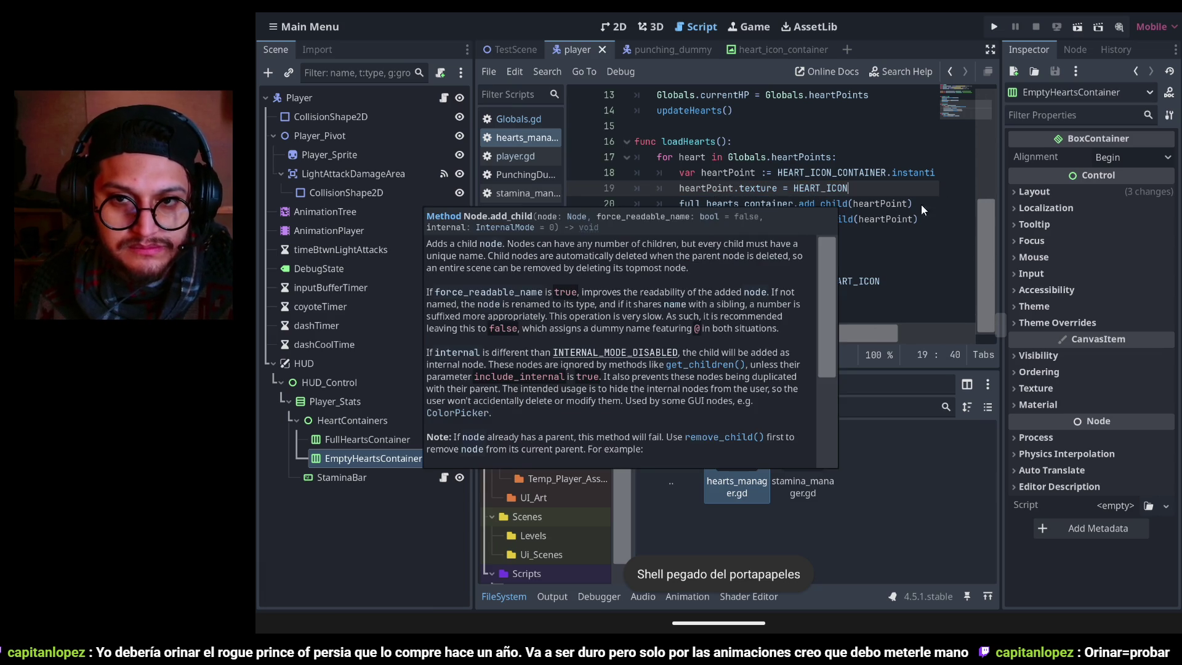
- Start a 'var emptyHeartPoint :=' line and copy the HEART_ICON_CONTAINER constant name
key(Return)
text(var empt)
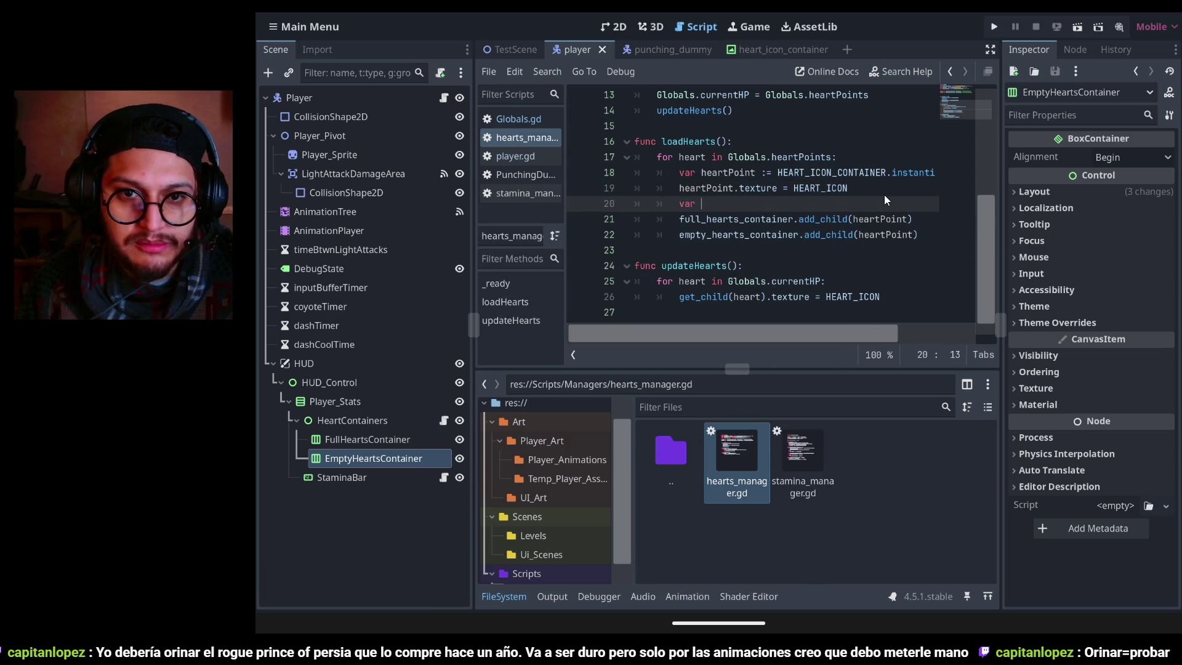
text(yHeartPoint :)
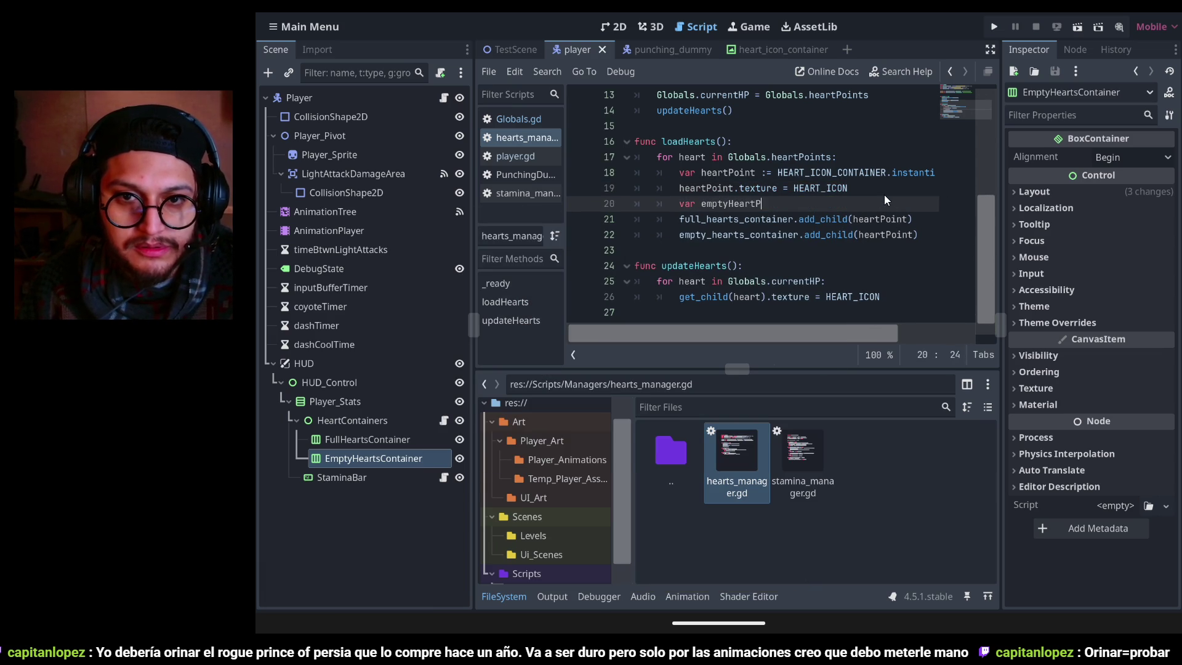
text(=)
scroll(884, 195, up, 4)
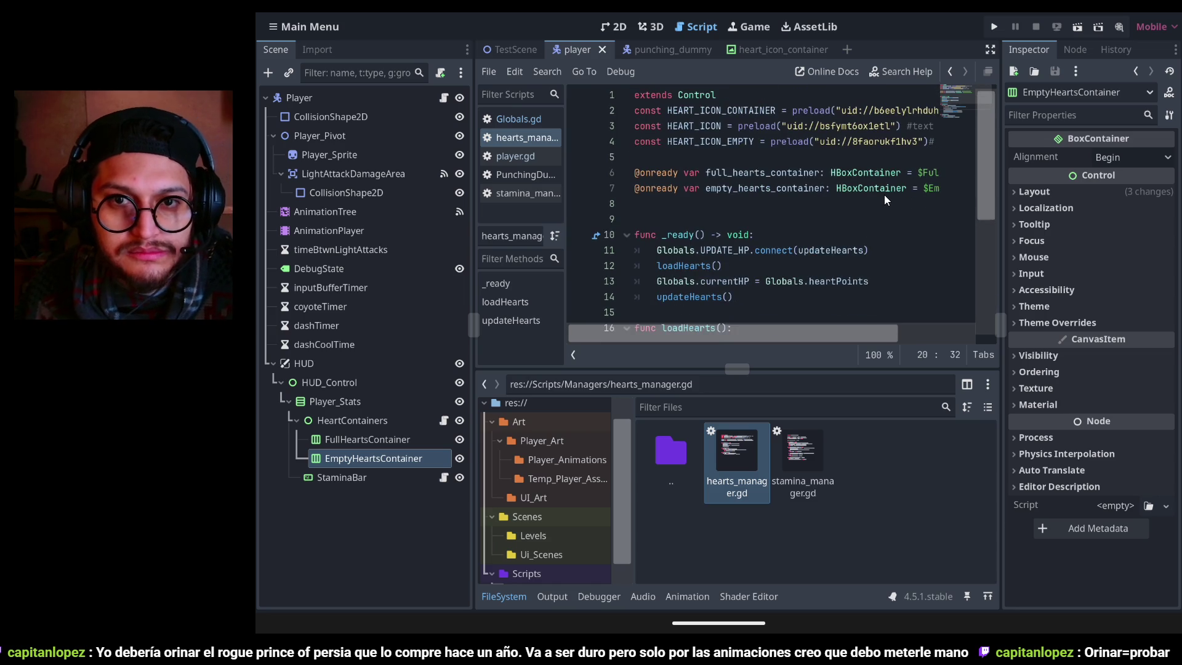
double_click(725, 111)
key(ctrl+c)
scroll(885, 269, down, 4)
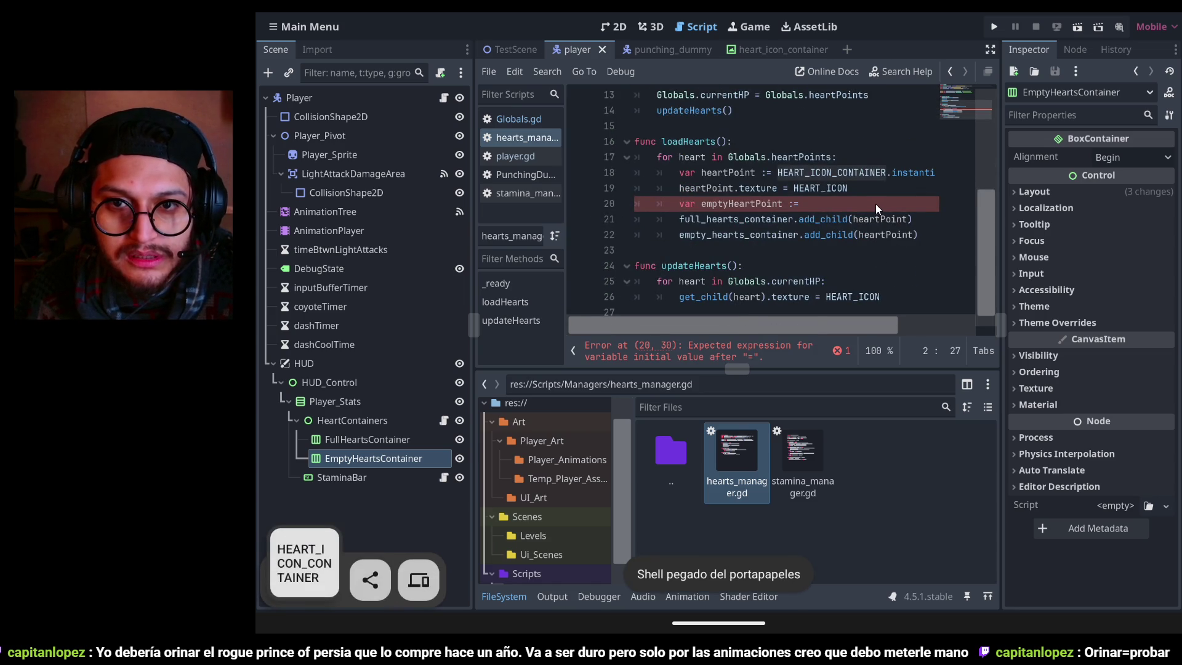
- Complete line 20 so emptyHeartPoint := HEART_ICON_CONTAINER.instantiate()
click(874, 203)
key(ctrl+v)
text(.i)
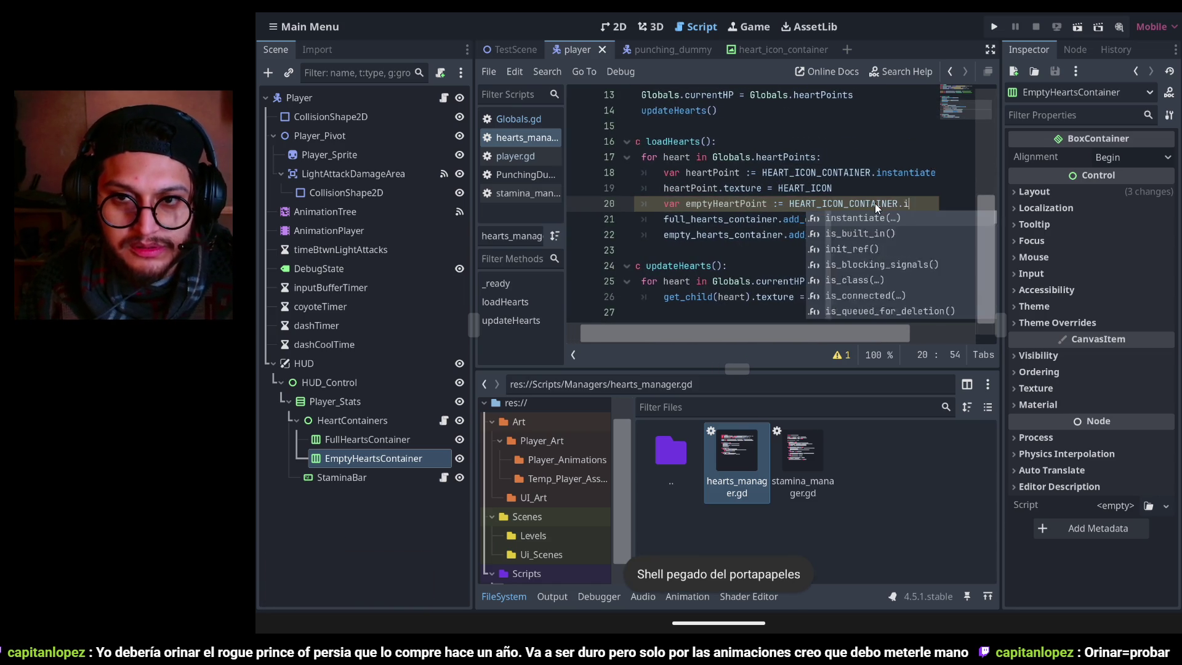
key(Return)
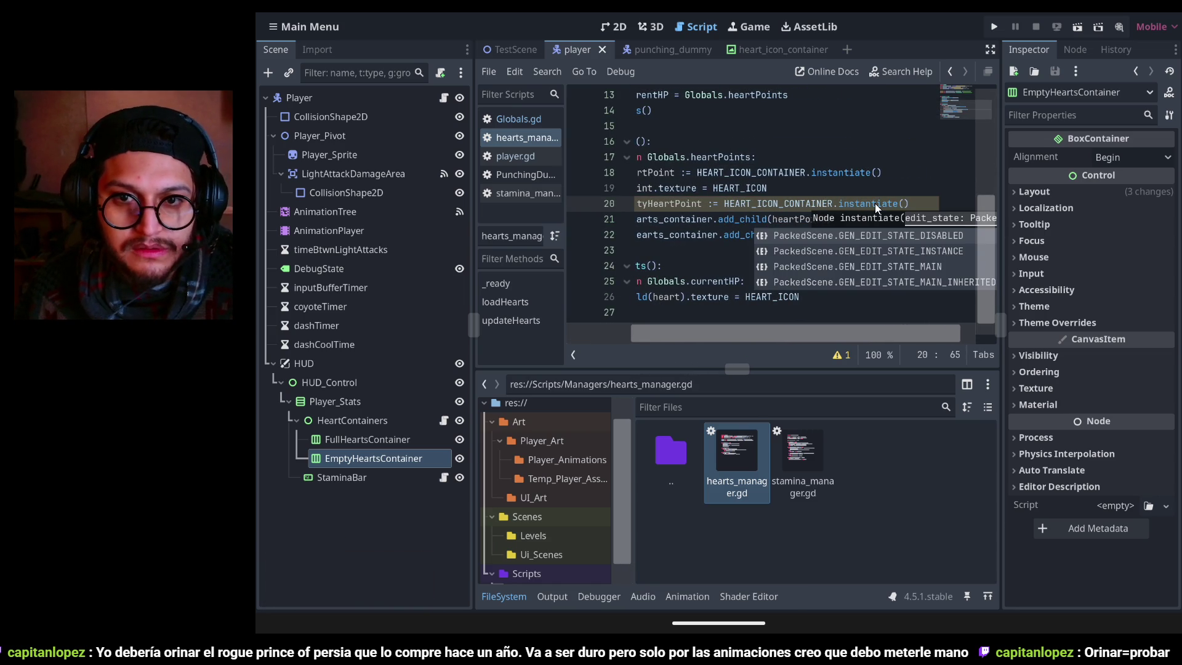
drag(818, 338, 692, 335)
- Add the line emptyHeartPoint.texture = HEART_ICON_EMPTY above the full_hearts_container line
click(676, 219)
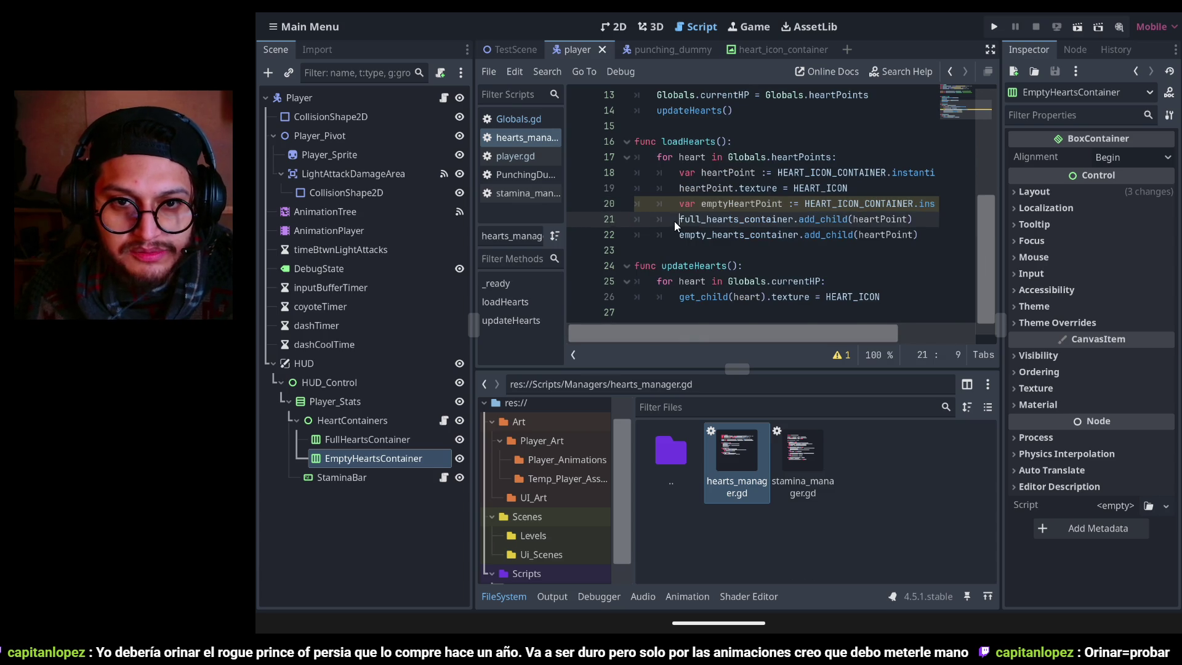
key(Return)
key(Up)
text(emp)
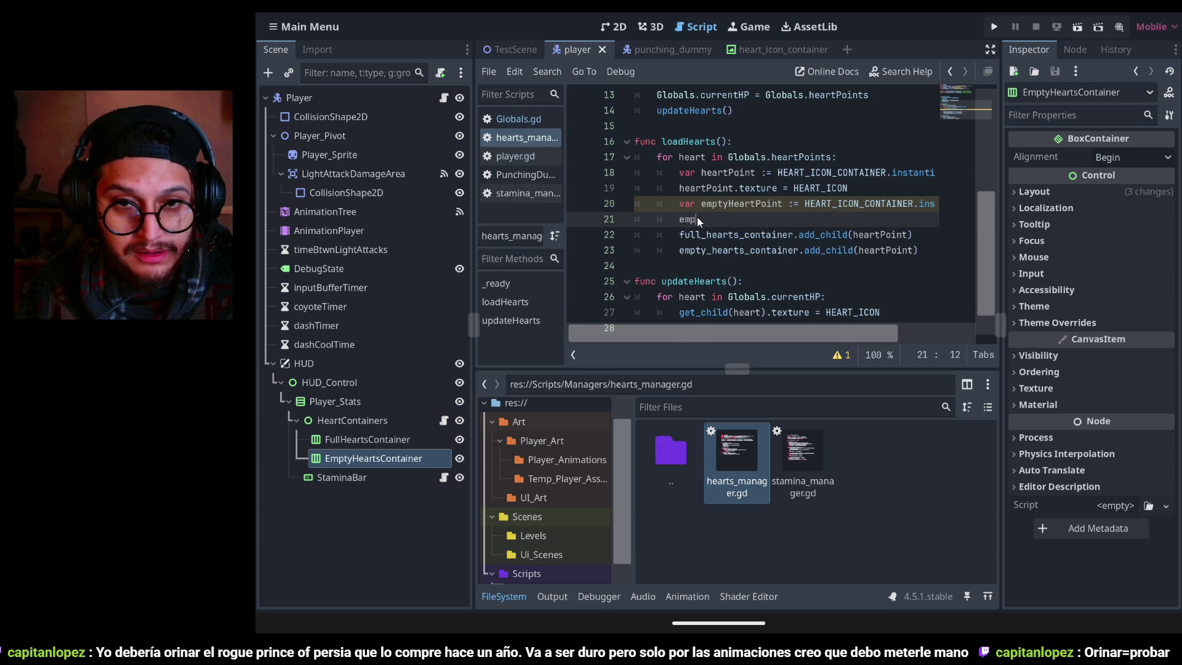
text(tyH)
key(Return)
text(.tex)
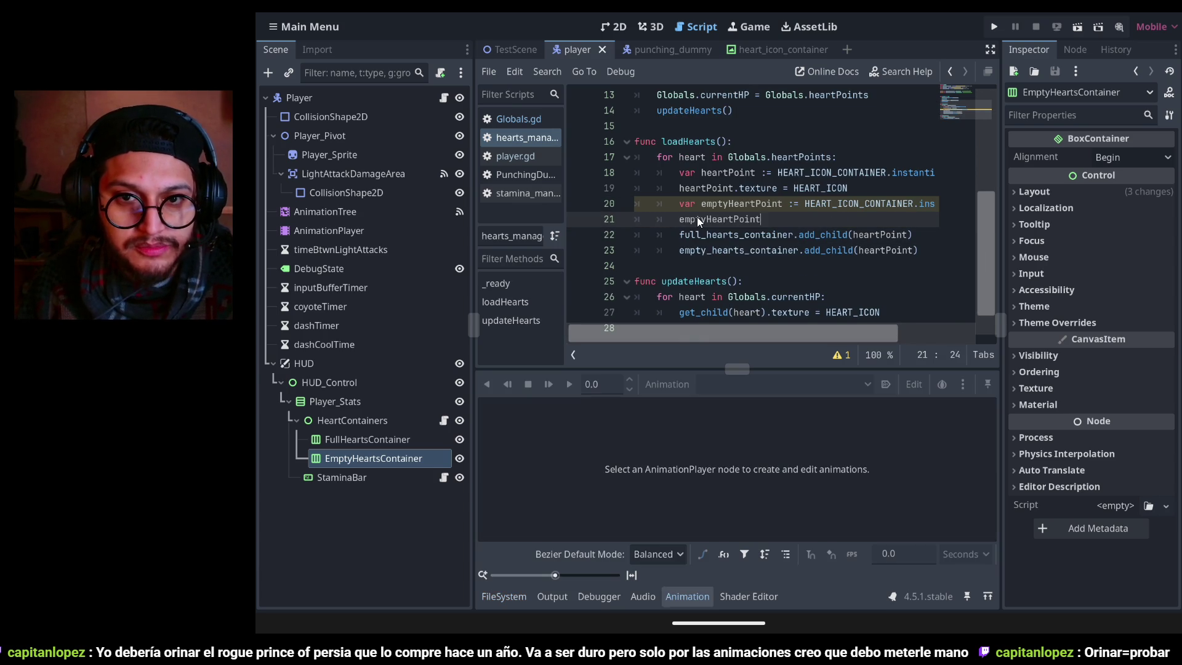
text(ture)
click(520, 596)
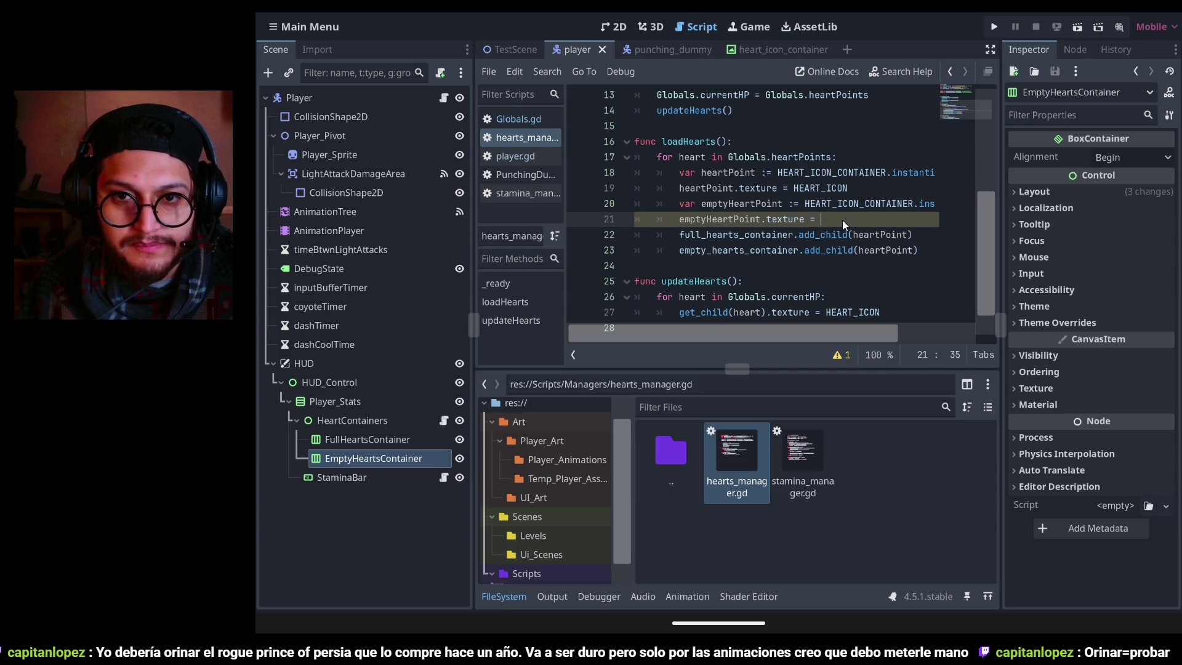
text(= EMP)
key(Down)
key(Down)
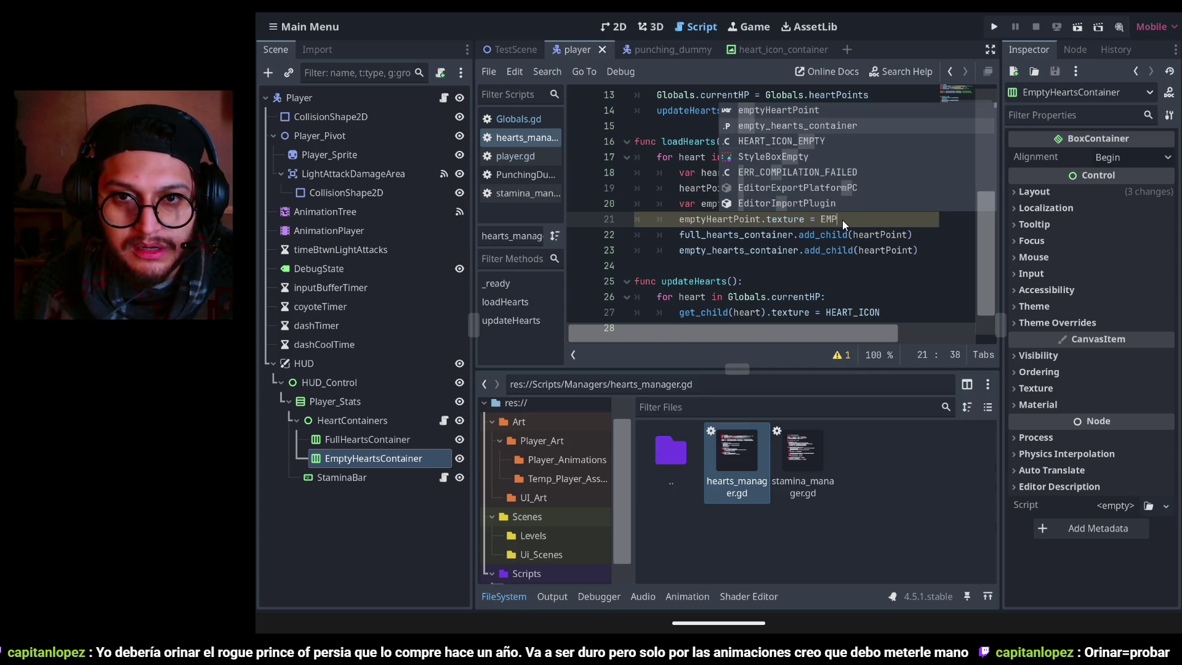
key(Return)
- Change the empty_hearts_container add_child argument on line 23 to emptyHeartPoint
scroll(758, 224, down, 1)
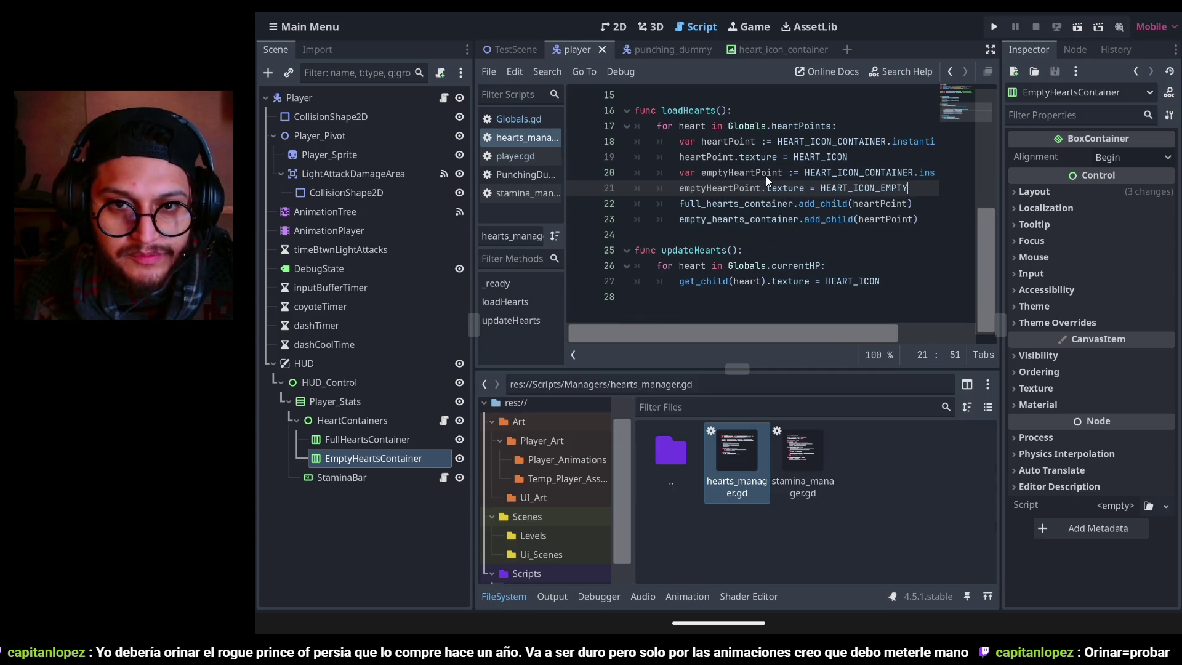
double_click(880, 203)
key(ctrl+c)
double_click(885, 219)
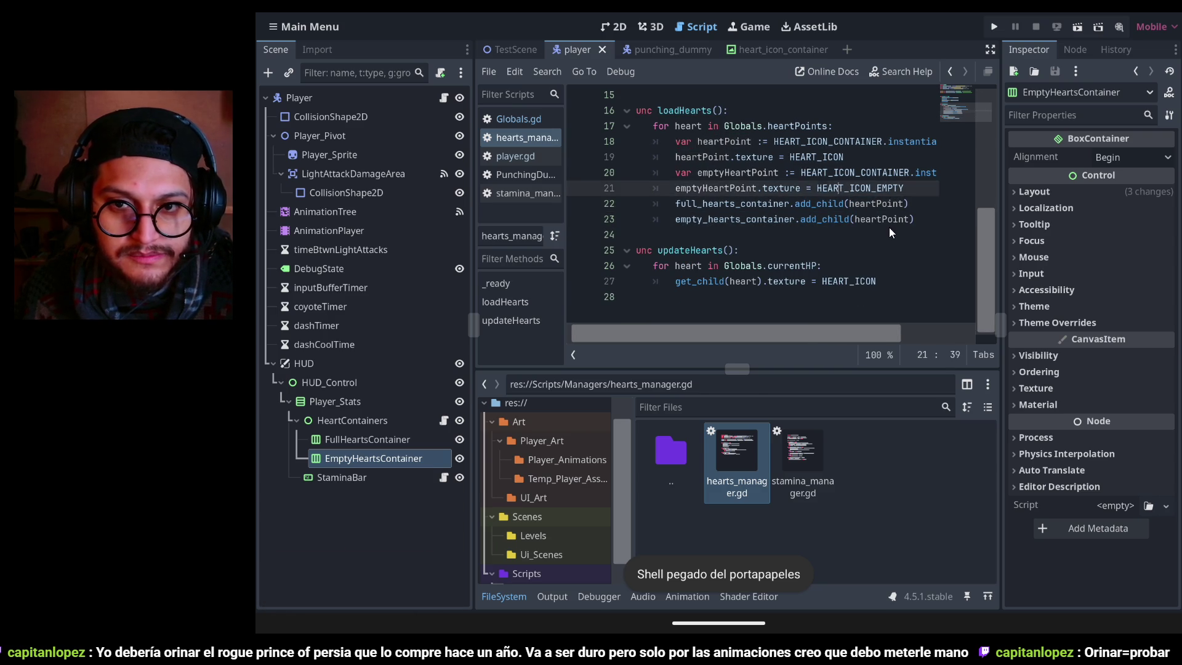
click(722, 175)
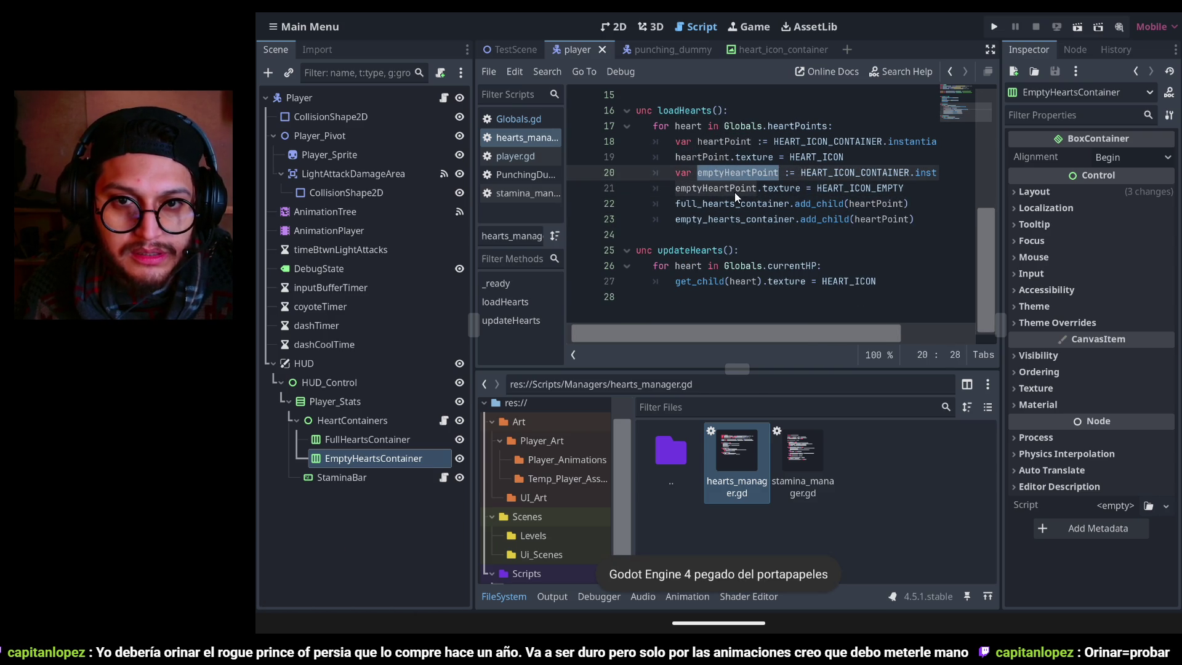
click(710, 180)
double_click(732, 178)
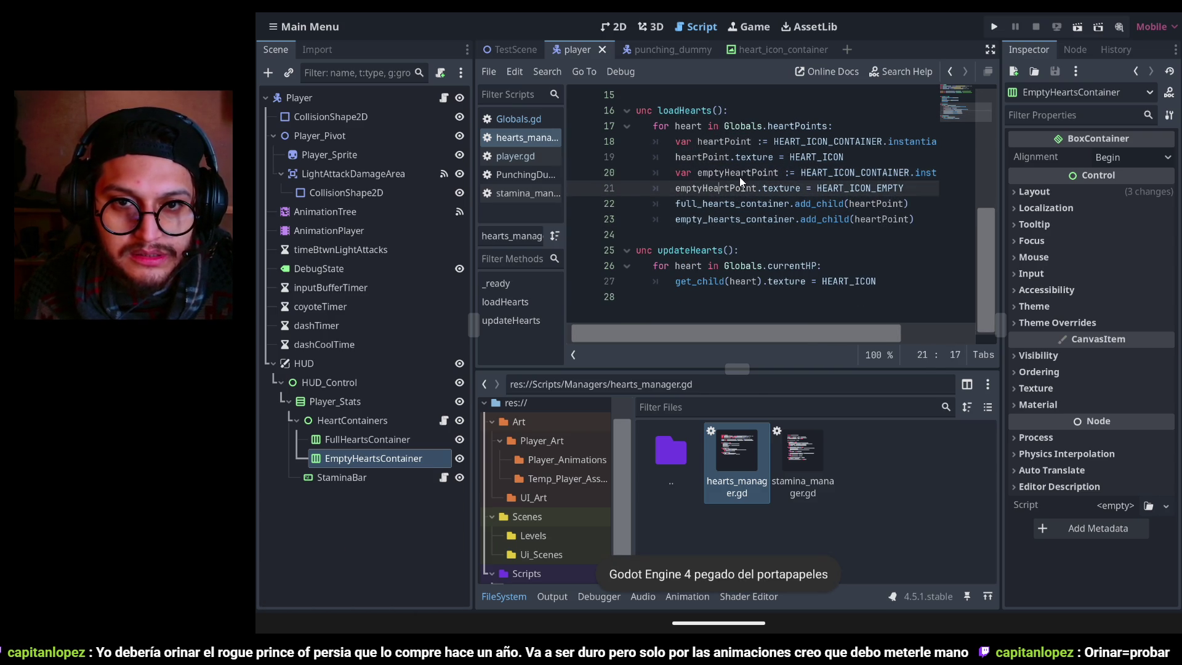
double_click(881, 221)
key(ctrl+v)
- Save the script and remove a stray letter typed at the end of line 23
key(ctrl+s)
click(918, 219)
text(s)
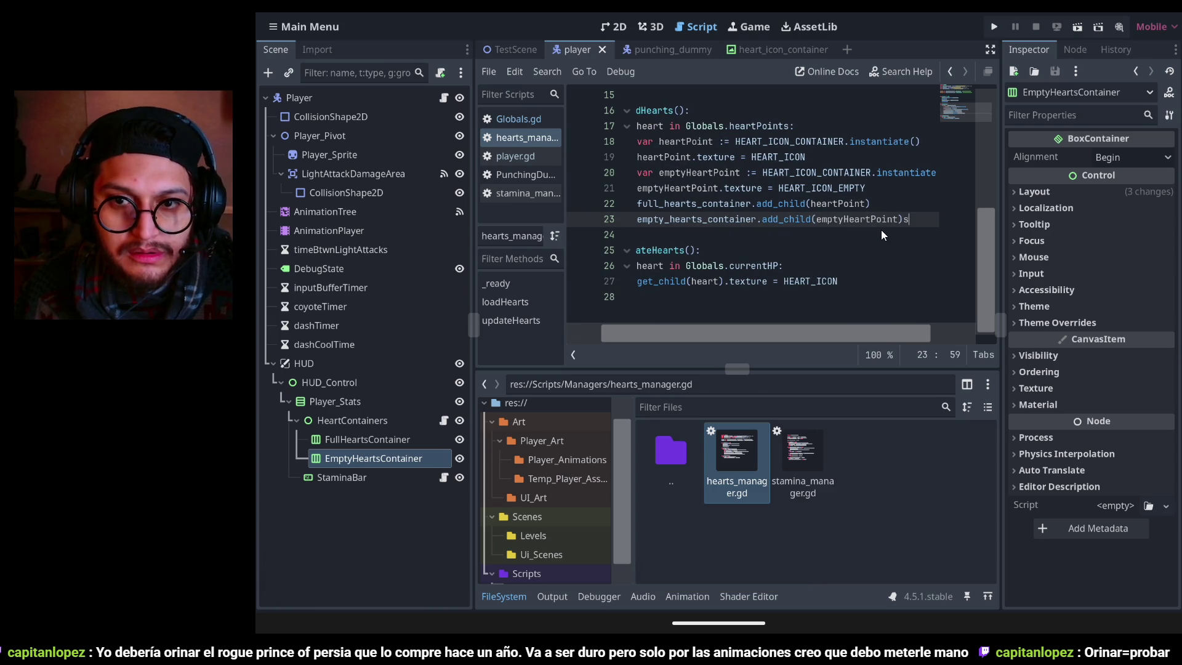
key(BackSpace)
scroll(889, 335, left, 1)
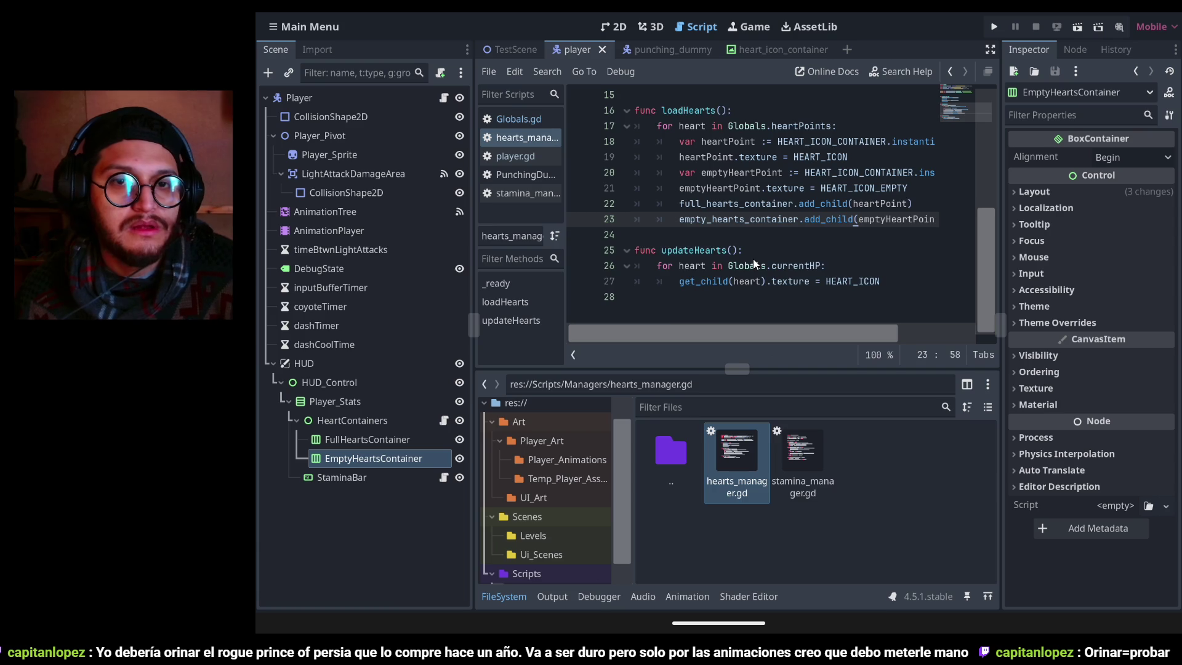
scroll(752, 258, up, 1)
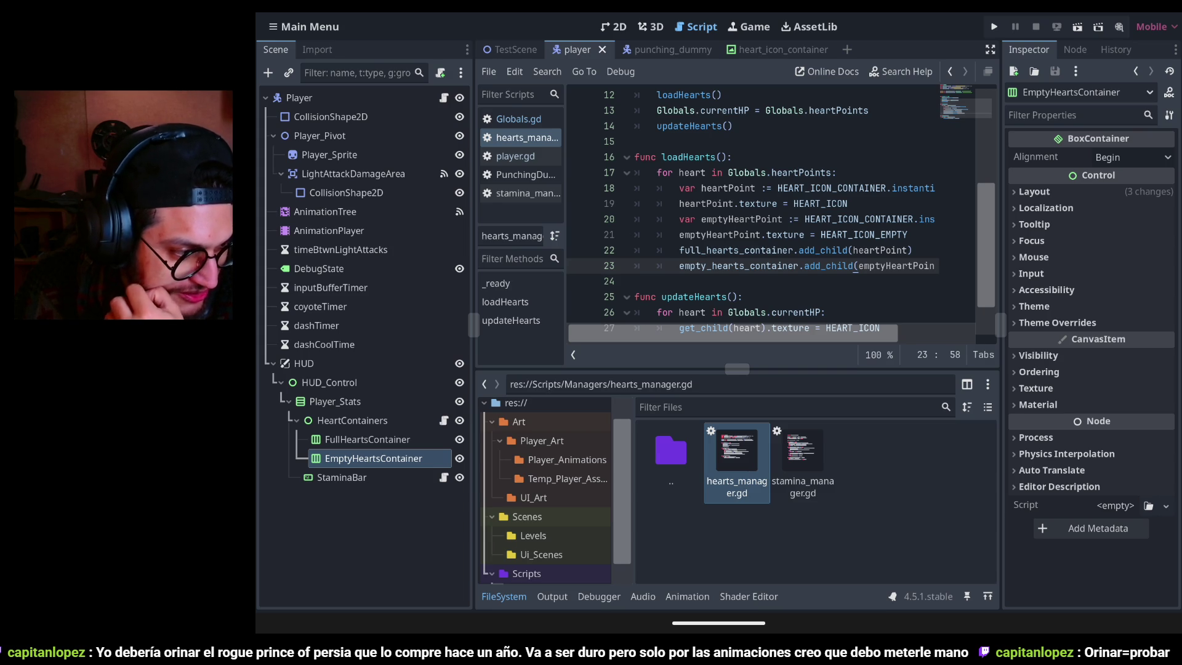
- Walk through loadHearts: the heartPoints loop, heartPoint creation and both add_child lines
scroll(876, 178, down, 1)
click(866, 217)
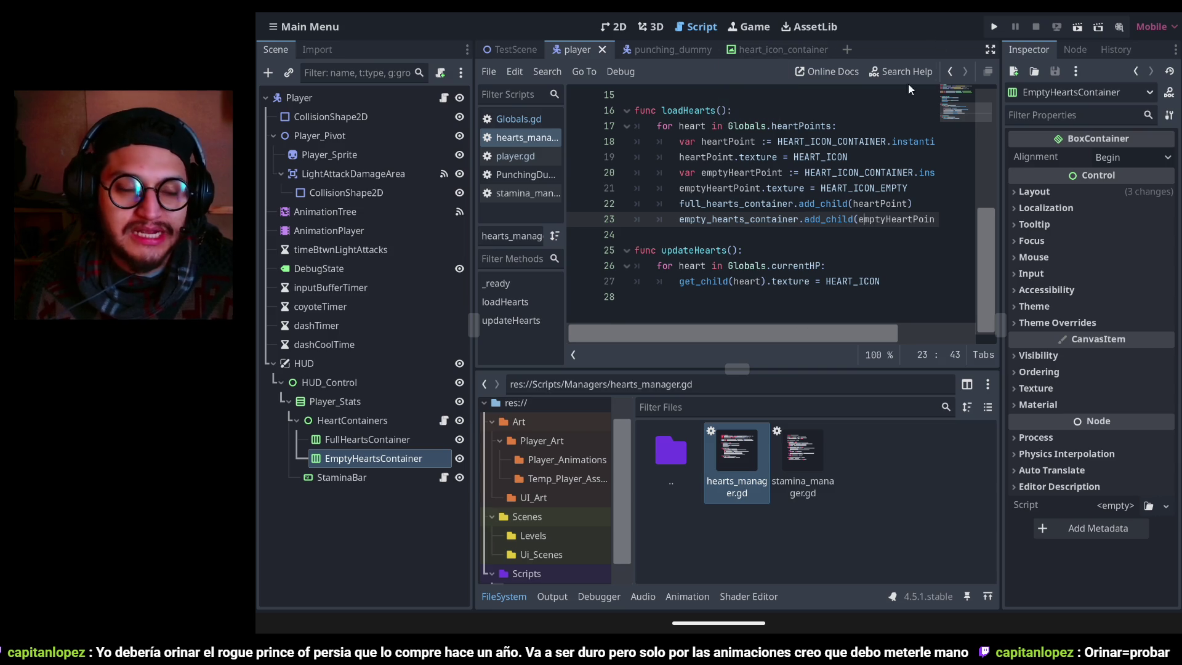
mouse_move(862, 149)
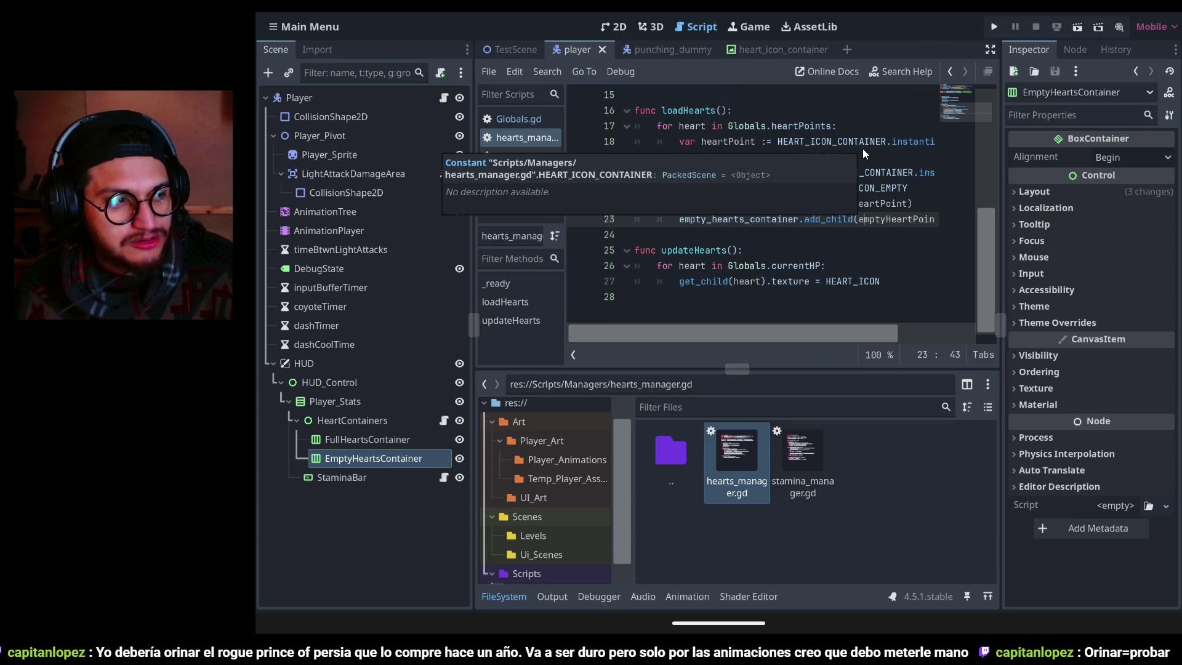
click(850, 235)
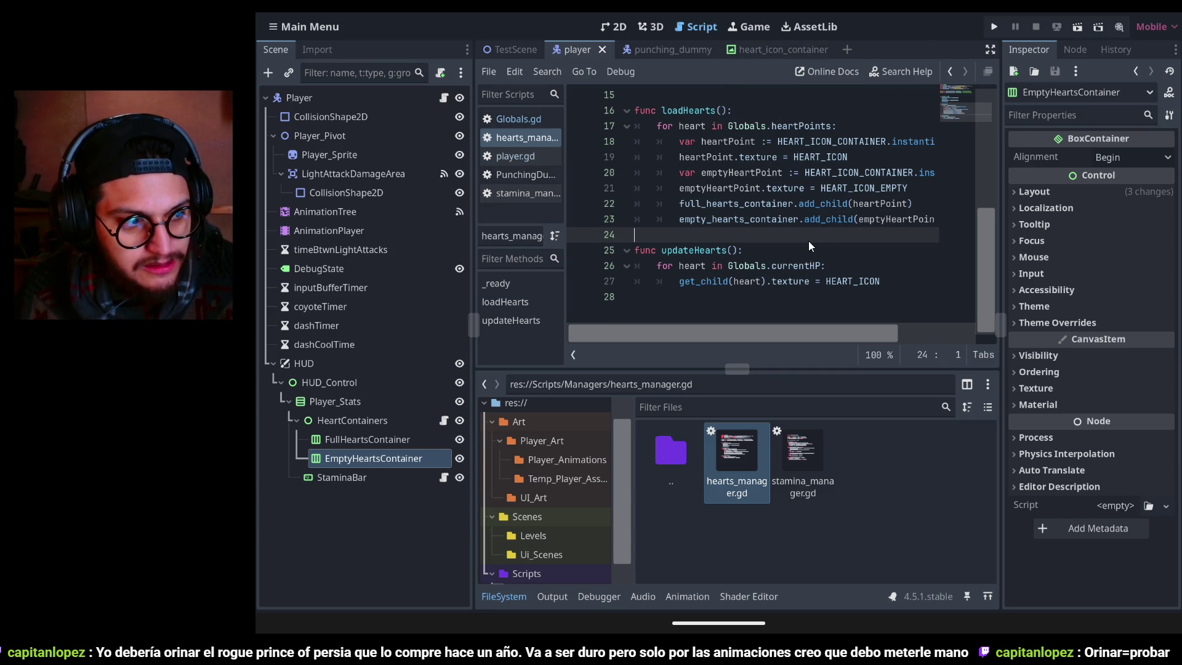
click(780, 147)
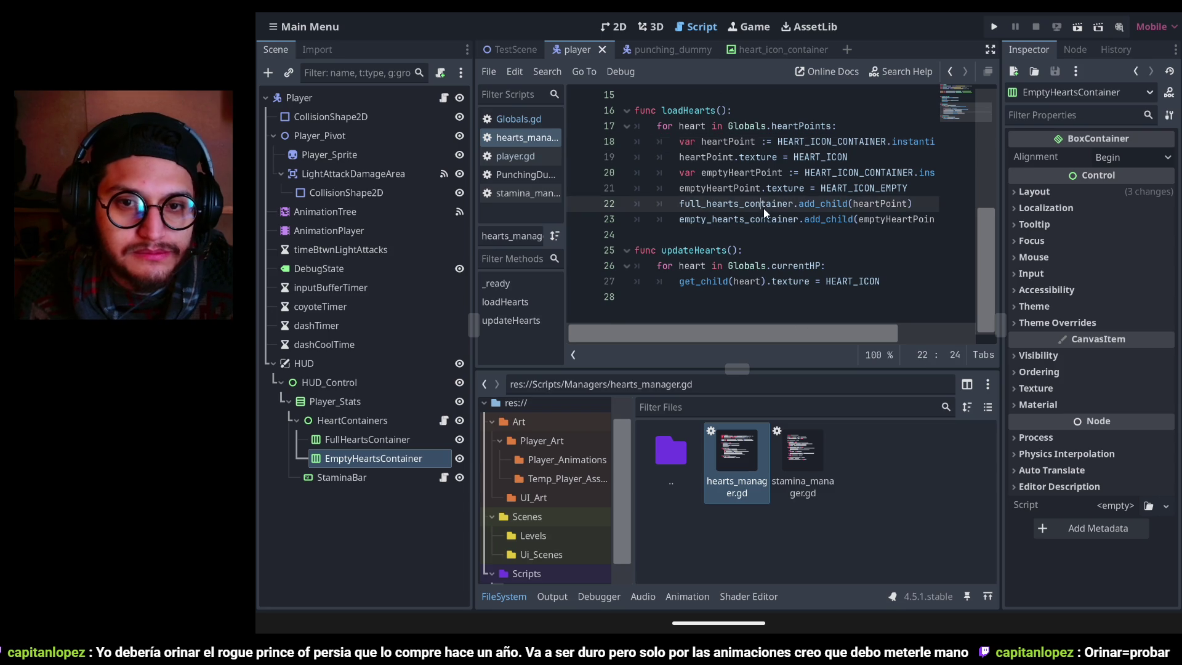
click(763, 208)
click(754, 220)
click(733, 126)
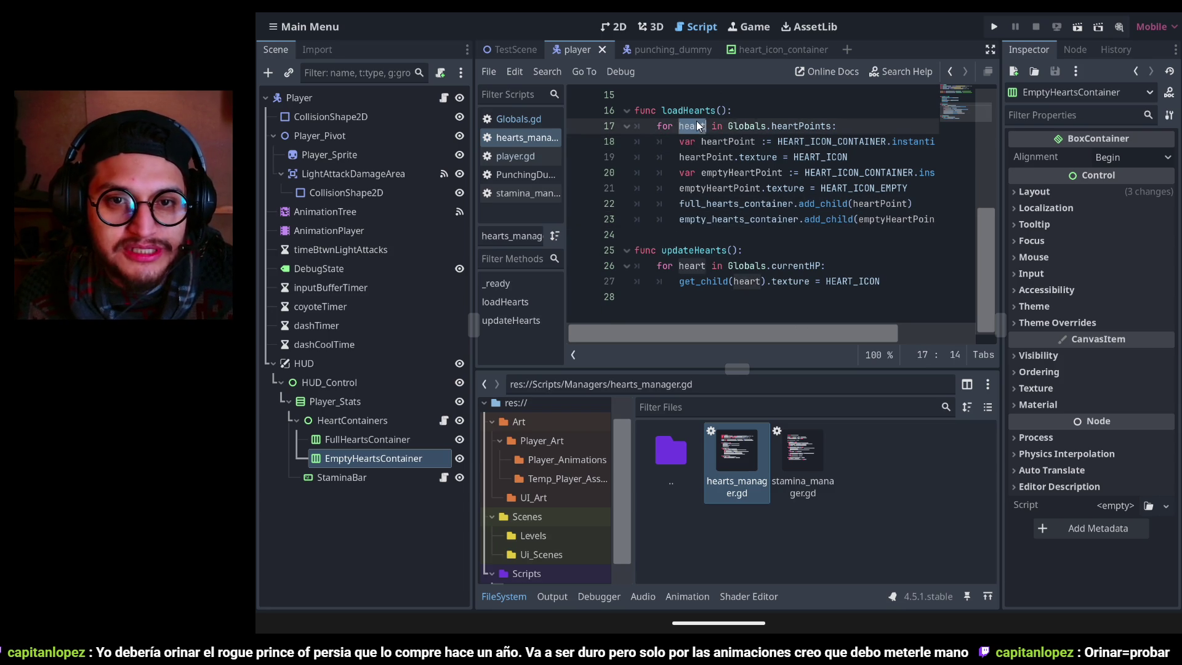
double_click(793, 127)
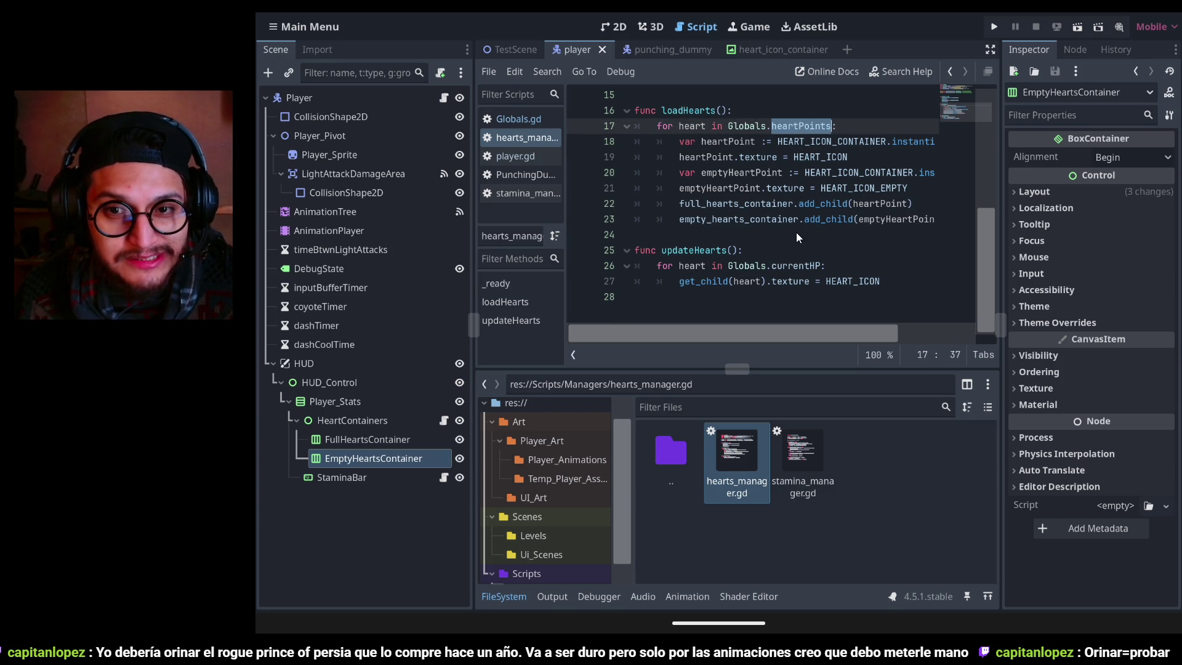
- Point out updateHearts, the loadHearts declaration, the empty texture line and full_hearts_container
double_click(693, 252)
click(774, 114)
click(718, 147)
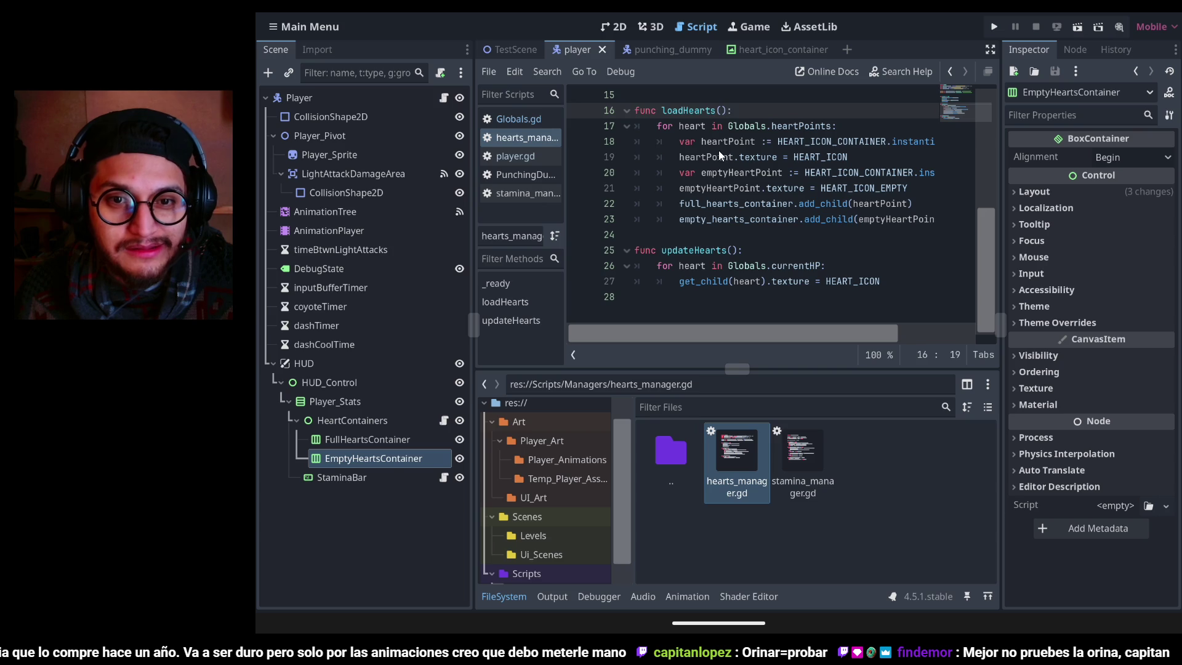
click(764, 189)
double_click(741, 204)
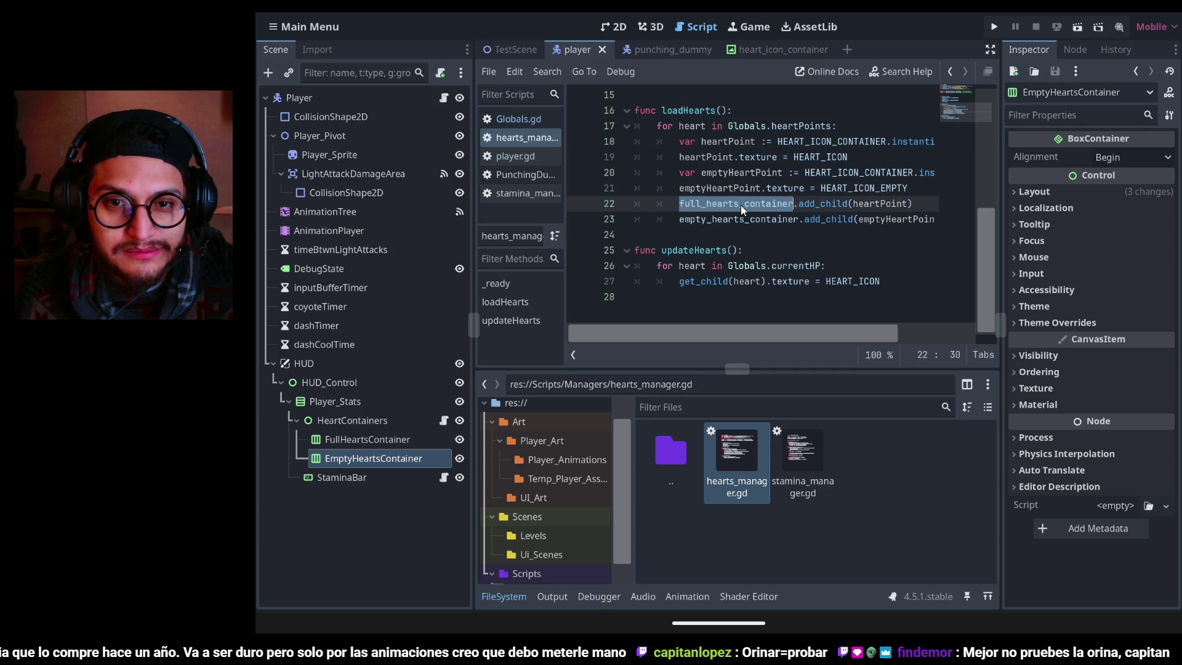
click(681, 251)
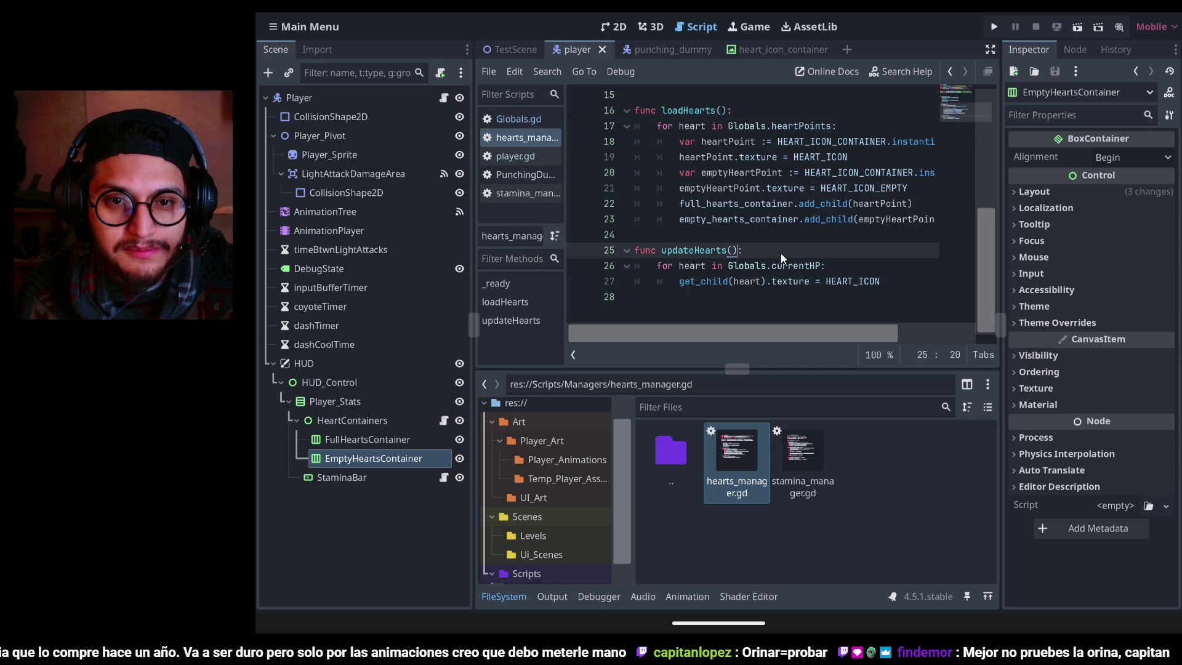
double_click(703, 250)
- Insert a blank line after loadHearts to make room for a new function
click(785, 249)
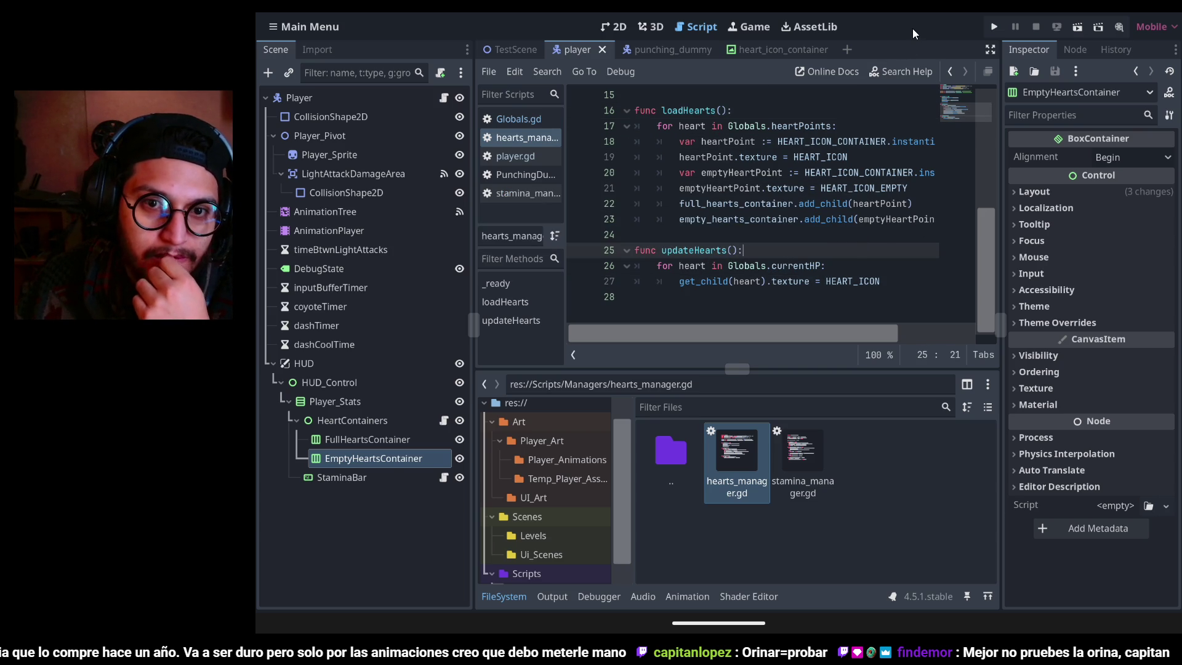
scroll(851, 233, up, 1)
scroll(846, 225, down, 1)
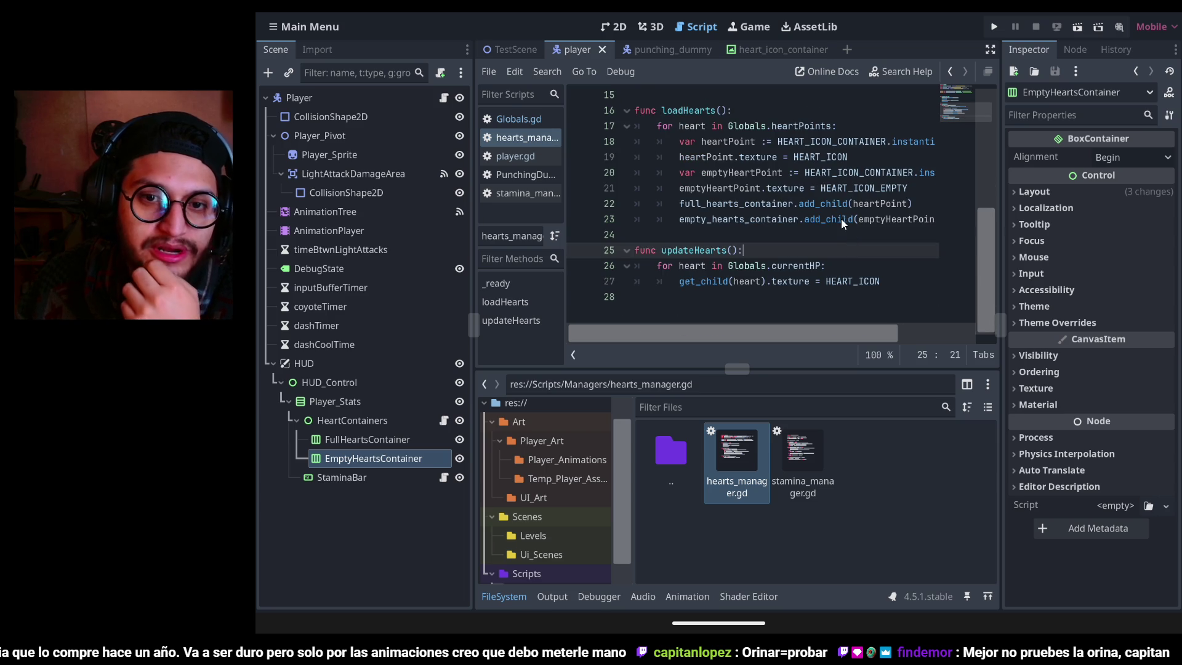
click(660, 235)
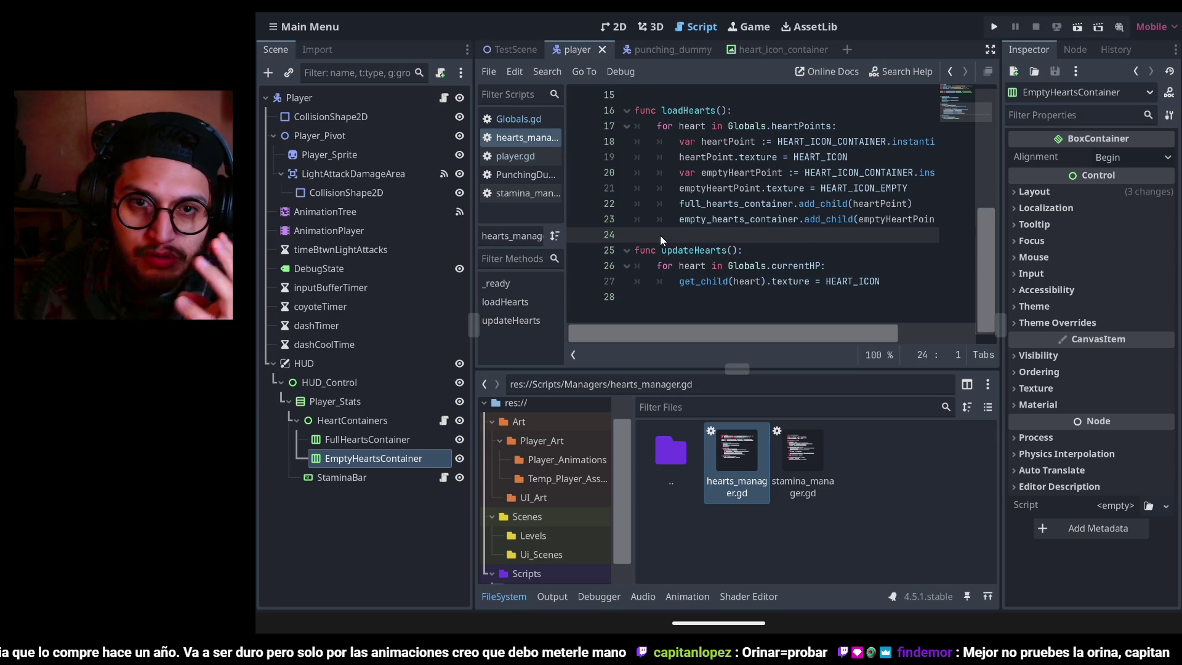
scroll(719, 138, up, 2)
scroll(715, 185, down, 2)
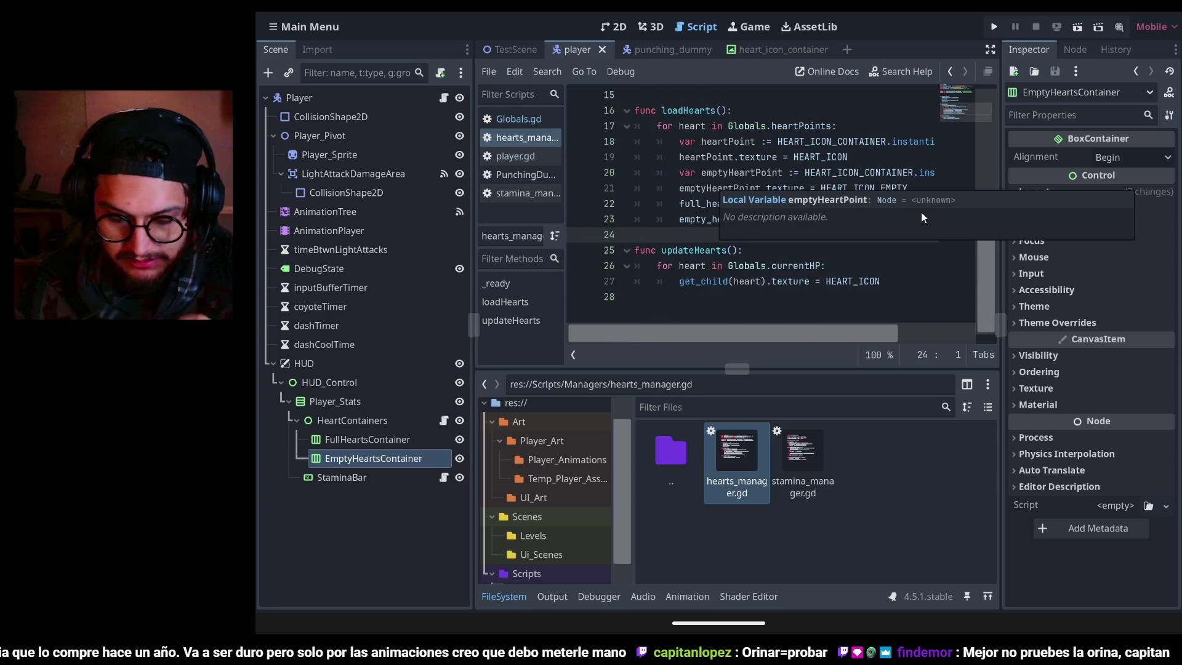
key(Return)
key(Return)
key(Up)
- Create func loadEmptyHearts(): with a placeholder pass body and save
text(func loadEmpty)
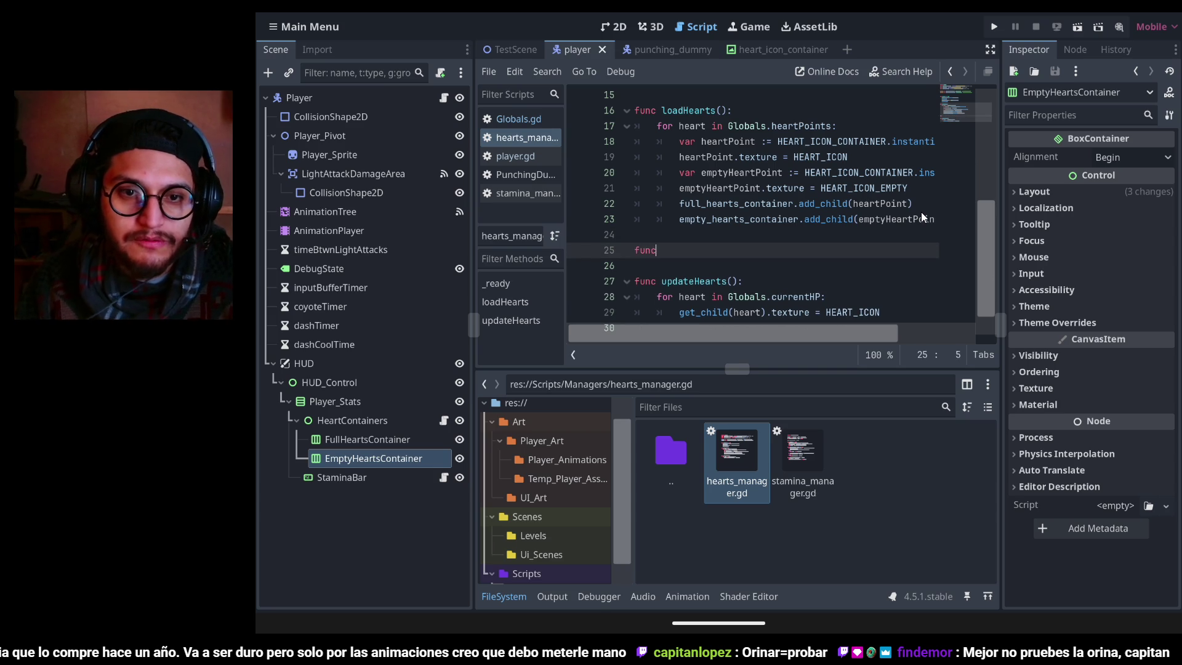
text(Hearts)
key(BackSpace)
key(BackSpace)
key(BackSpace)
text(arts():)
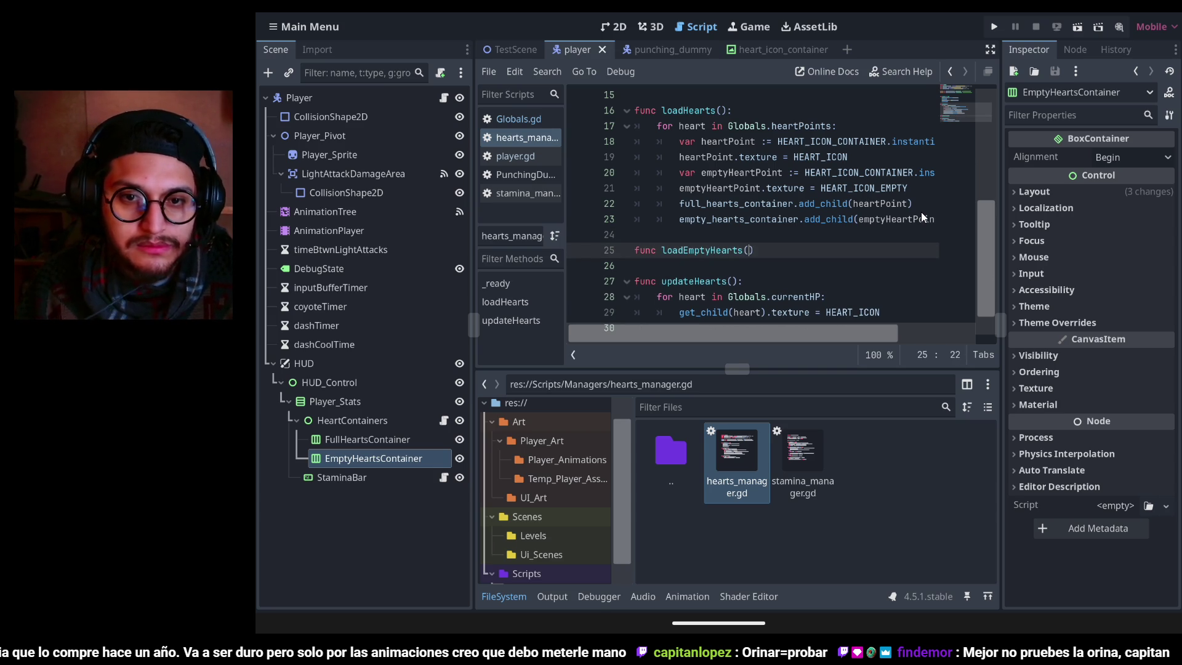
key(Return)
text(pass)
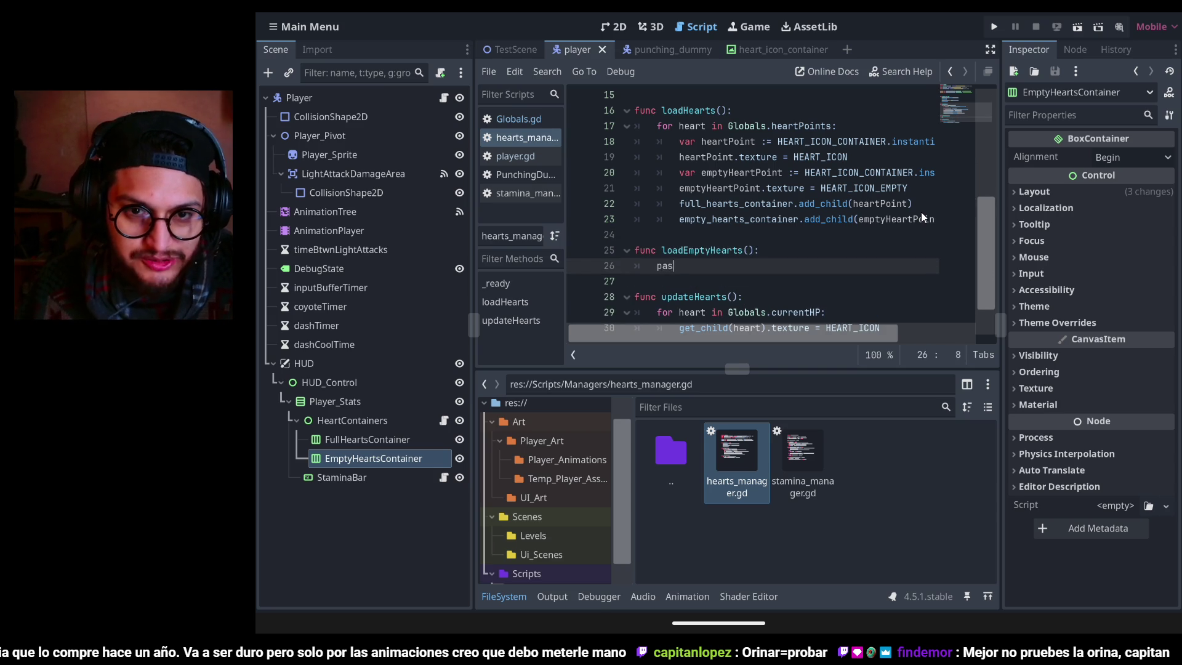
scroll(921, 211, down, 1)
key(ctrl+s)
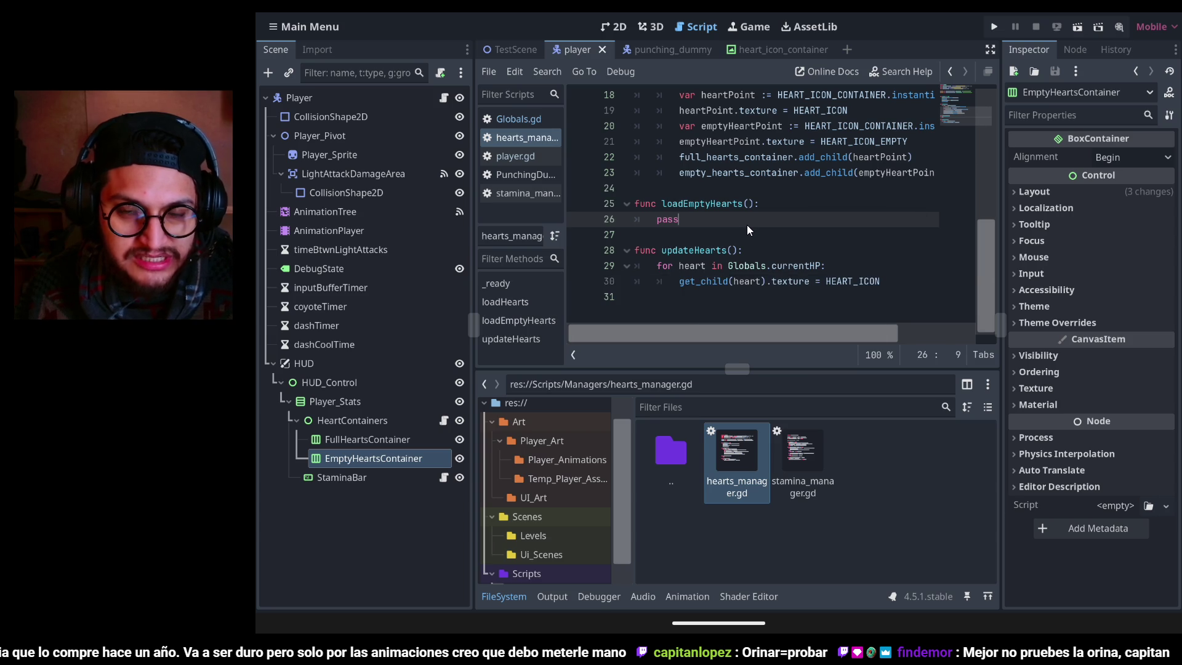
- Copy the loadHearts loop (lines 17–23) into loadEmptyHearts, replacing pass
click(701, 209)
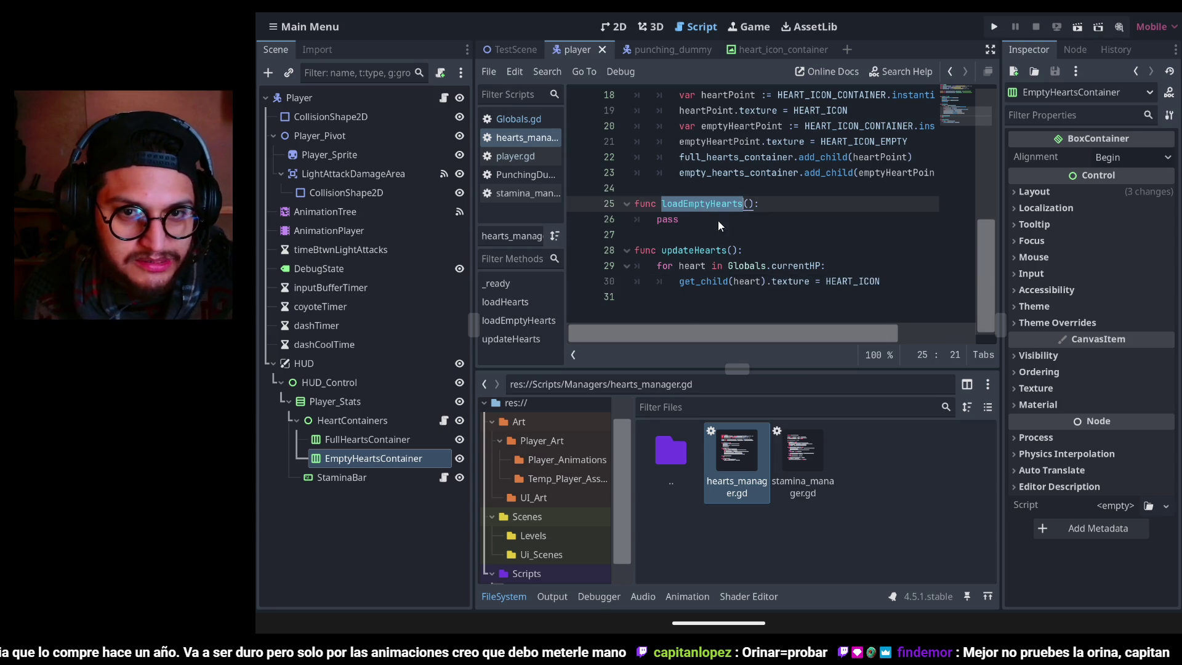
click(770, 204)
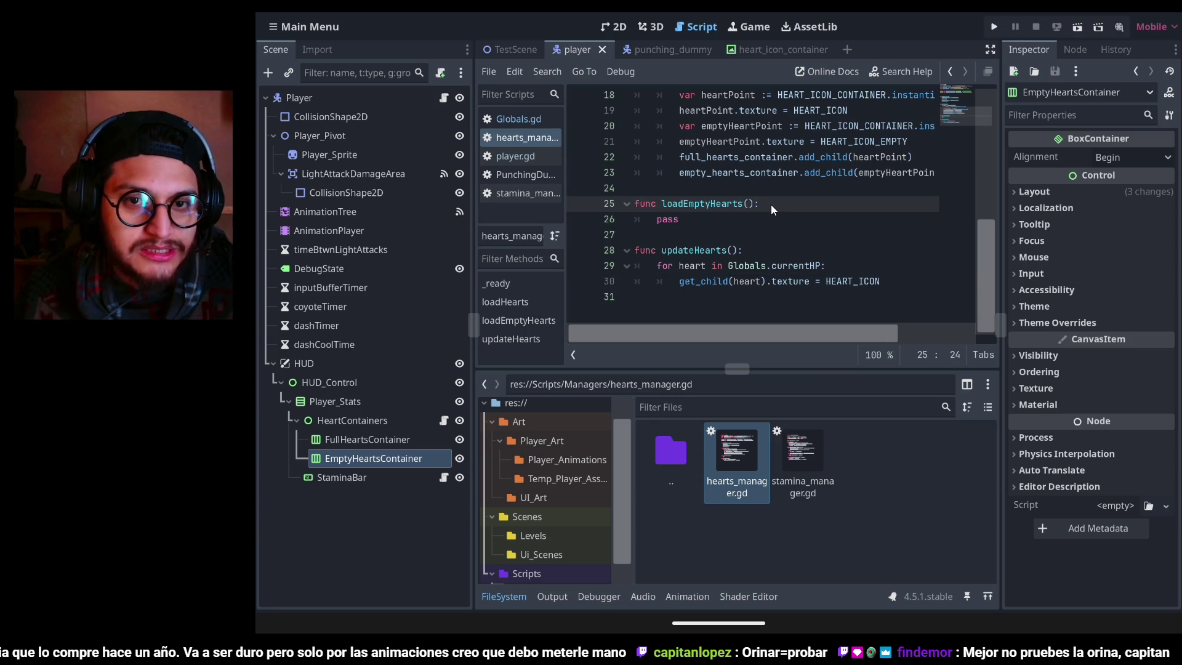
scroll(719, 232, up, 1)
mouse_move(713, 236)
mouse_down()
mouse_move(589, 155)
mouse_move(582, 128)
mouse_up()
key(ctrl+c)
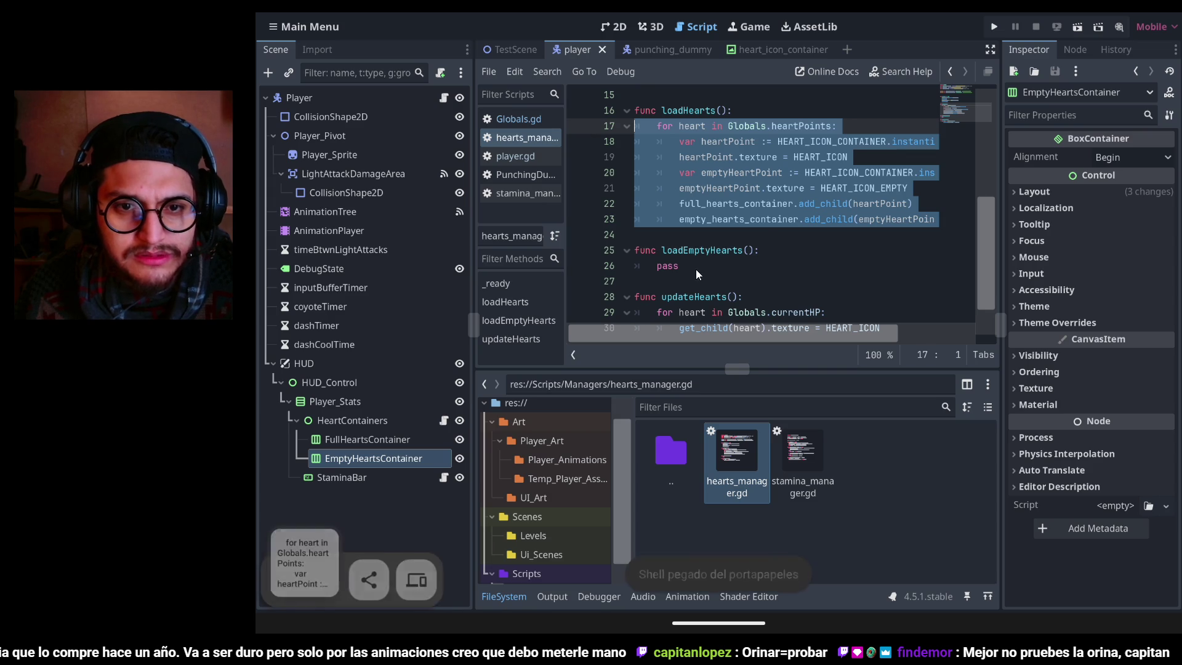
double_click(667, 266)
key(ctrl+v)
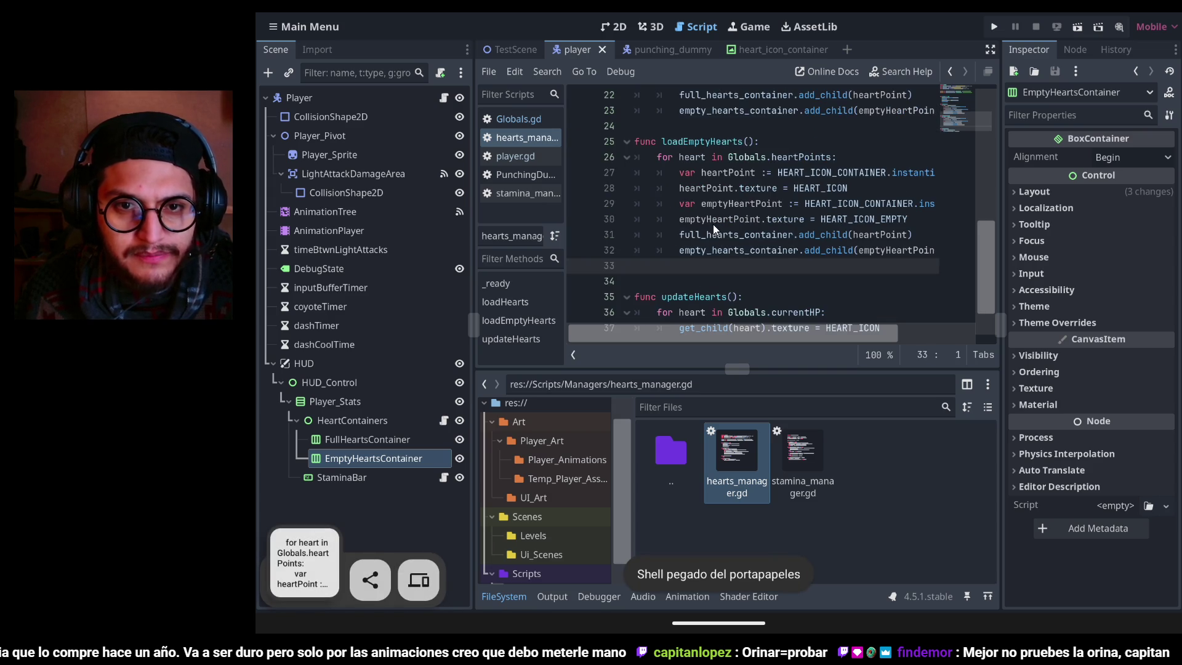
- Remove the full_hearts_container add_child and heartPoint lines from loadEmptyHearts
drag(906, 237, 637, 231)
key(ctrl+x)
key(BackSpace)
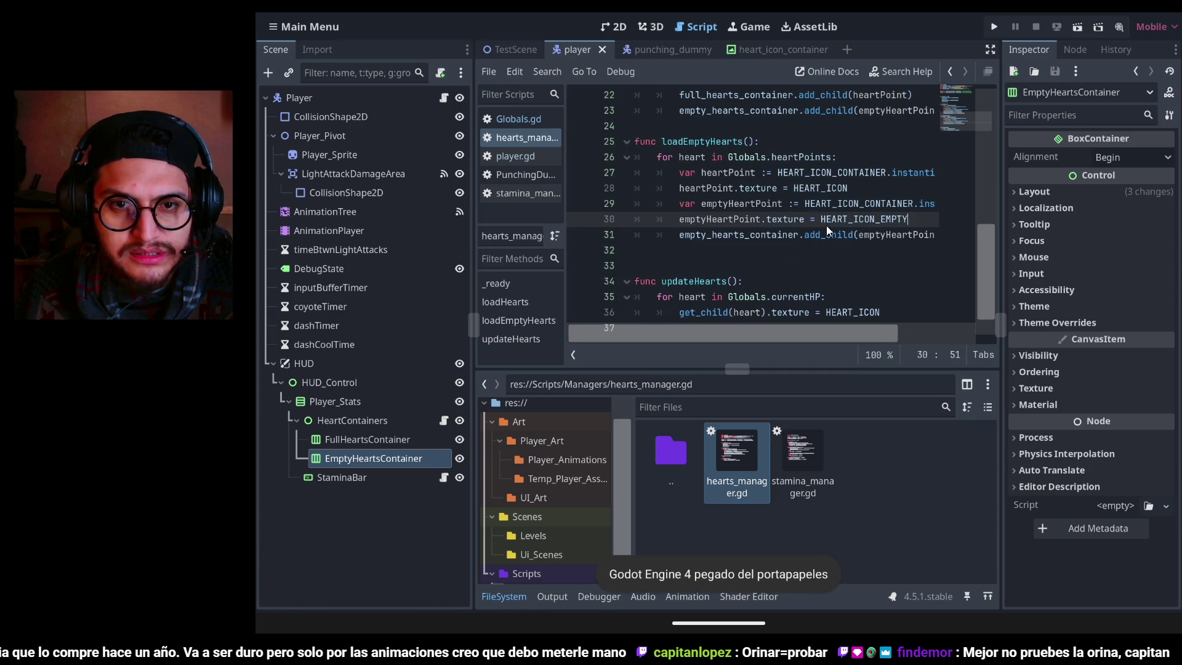
drag(873, 186, 633, 175)
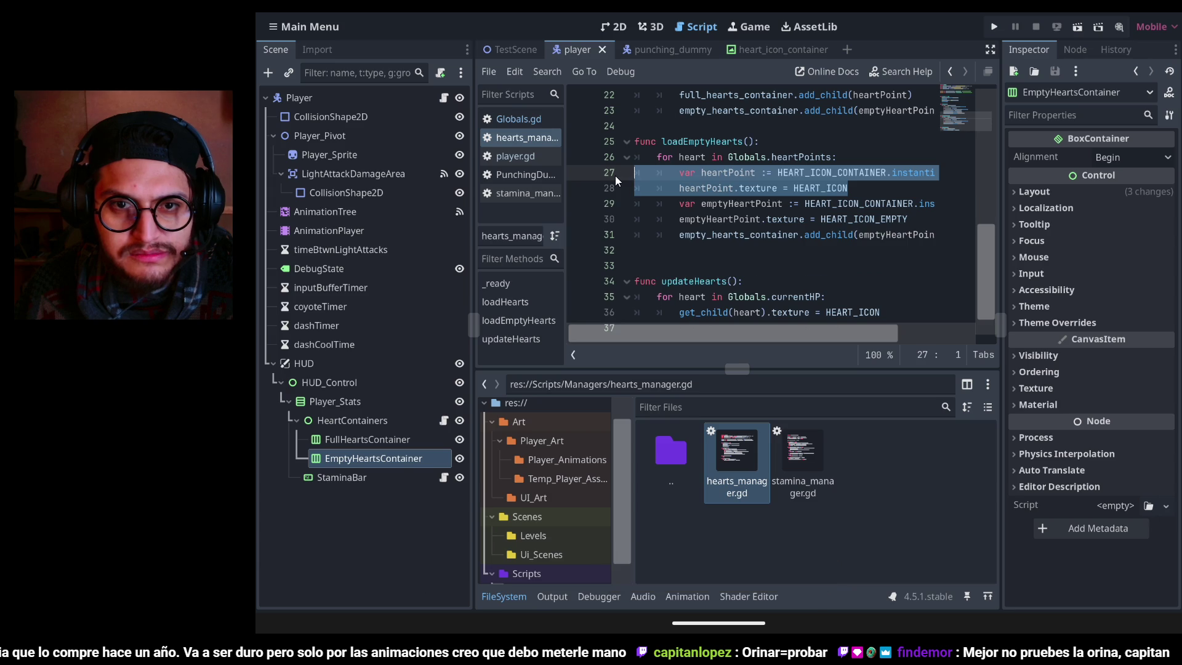
key(ctrl+x)
key(BackSpace)
scroll(745, 215, up, 3)
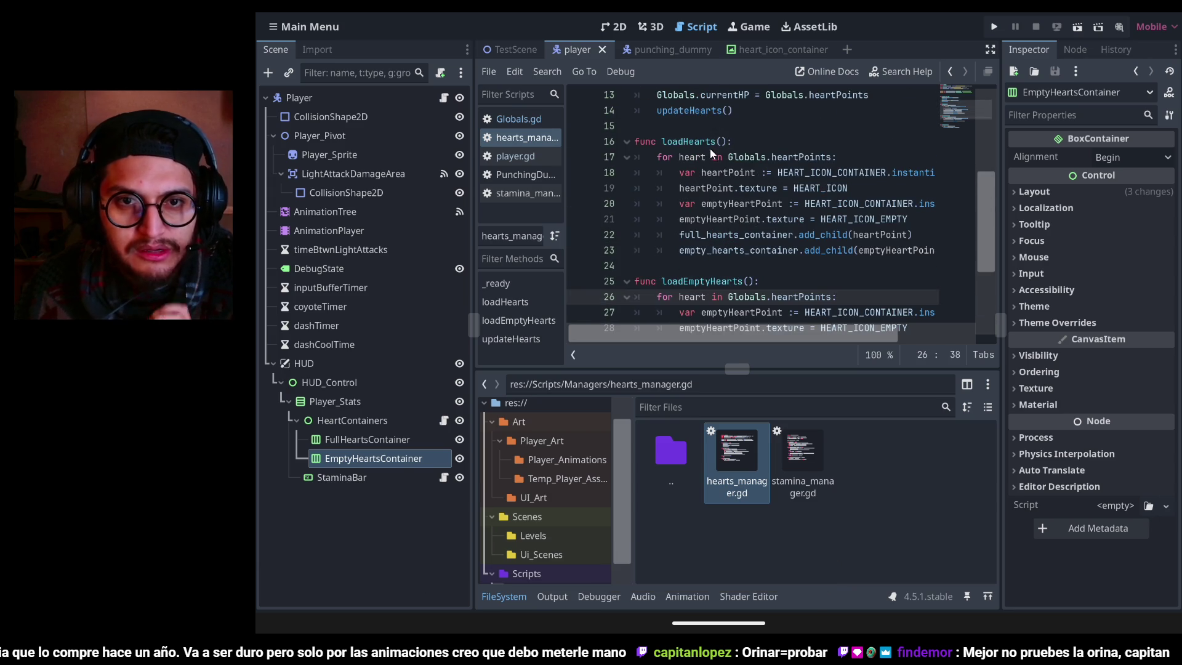
- Rename the loadHearts function to loadFullHearts
double_click(699, 143)
text(loadFull)
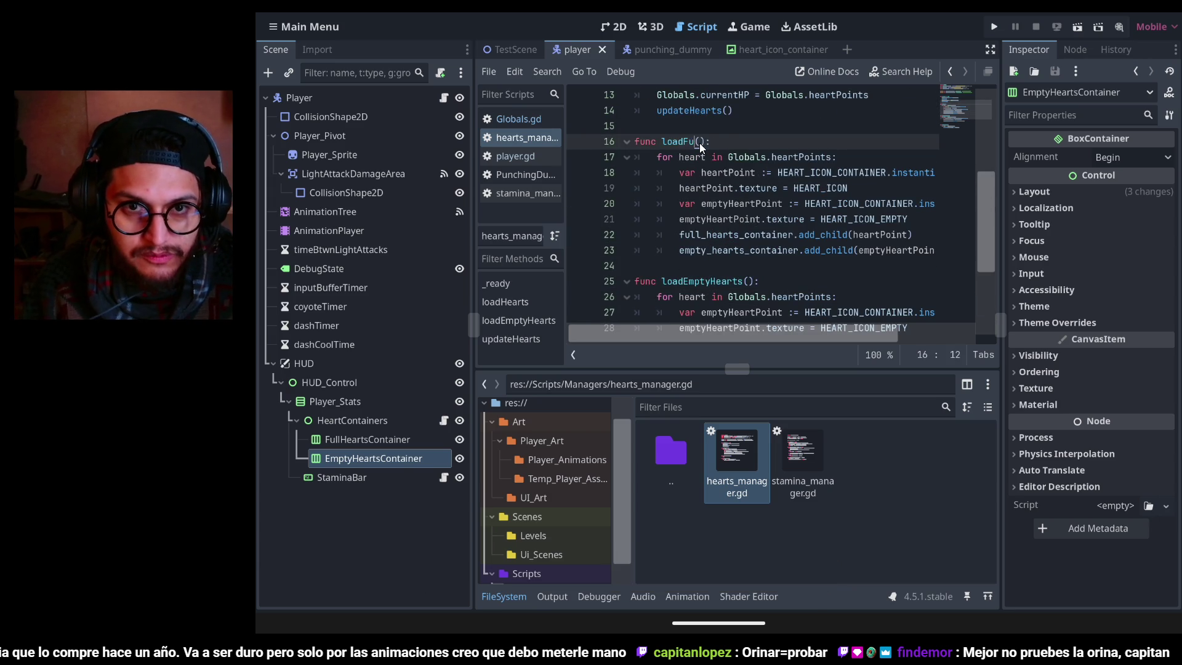
text(Hearts)
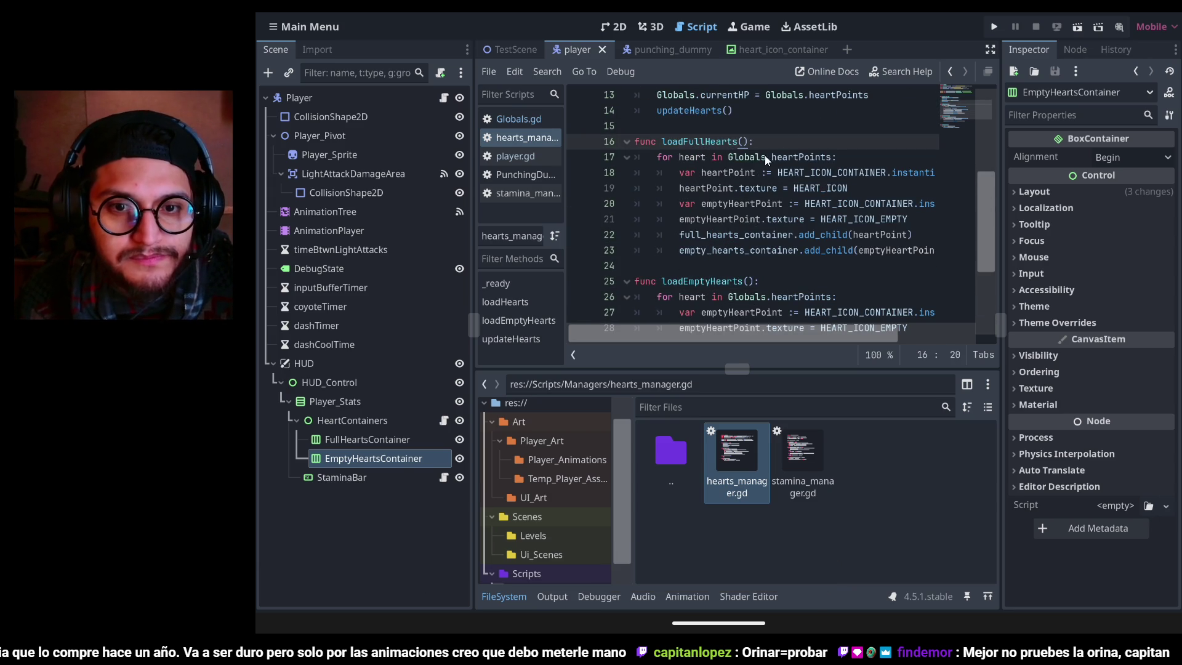
key(Up)
click(762, 159)
scroll(766, 216, down, 1)
scroll(766, 216, down, 1)
scroll(765, 216, up, 1)
scroll(766, 216, up, 1)
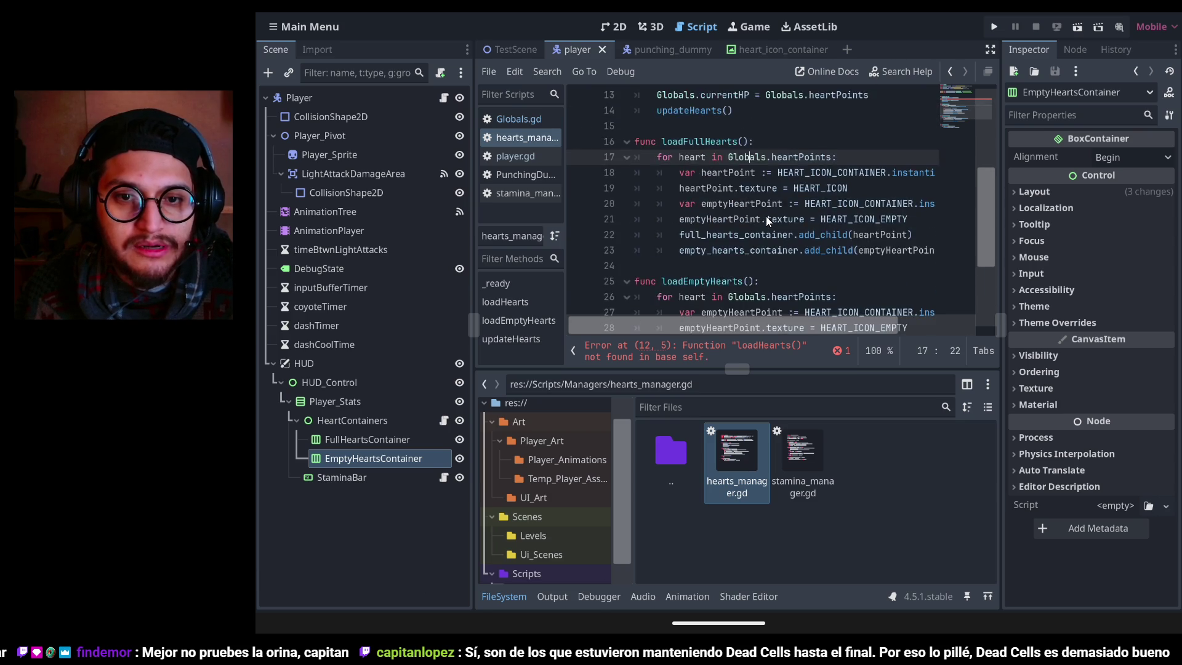
scroll(766, 216, down, 2)
scroll(743, 210, up, 2)
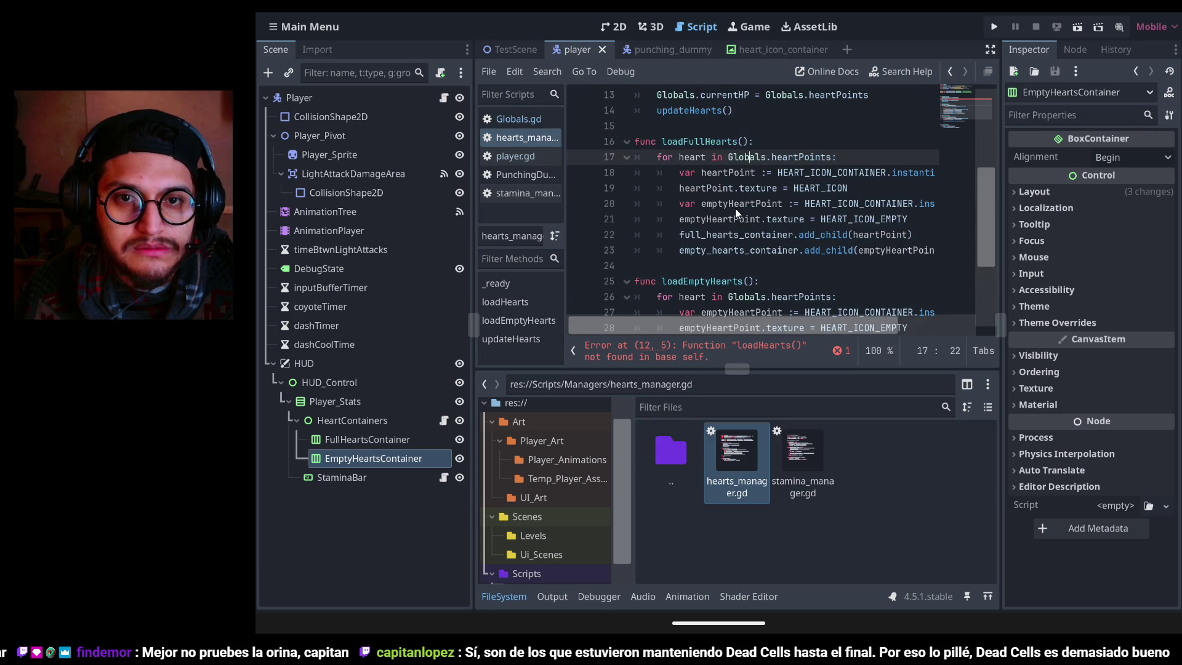
- Change the loadFullHearts loop from Globals.heartPoints to Globals.currentHP
click(710, 143)
click(721, 179)
click(762, 224)
click(726, 266)
click(781, 206)
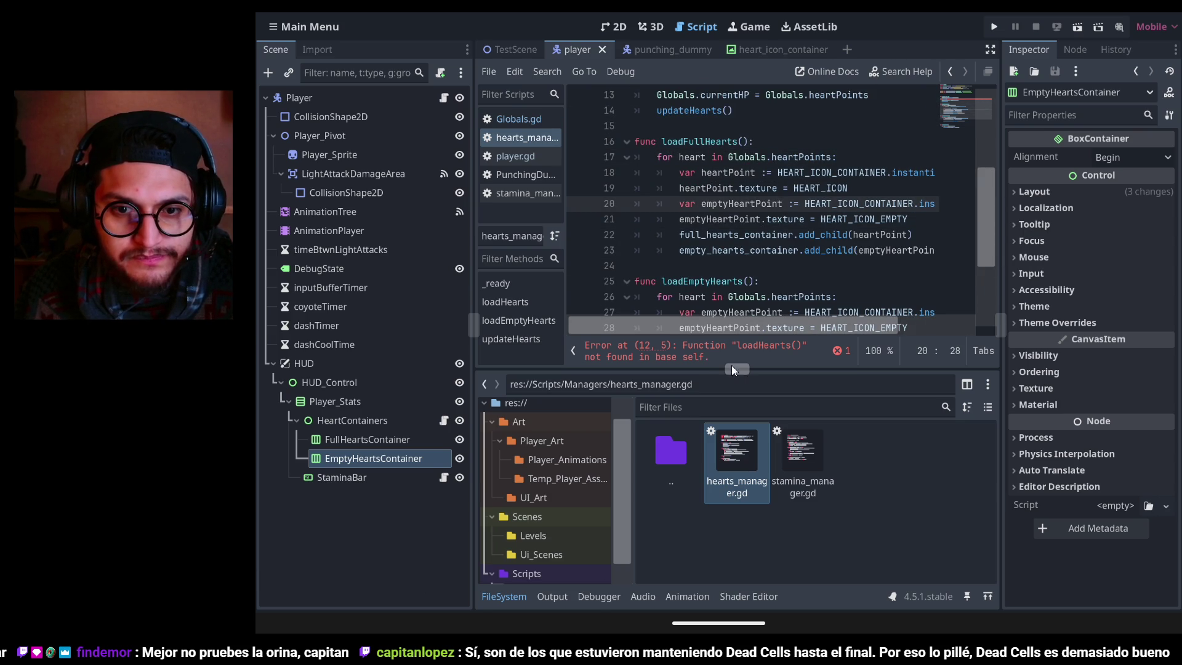
click(881, 222)
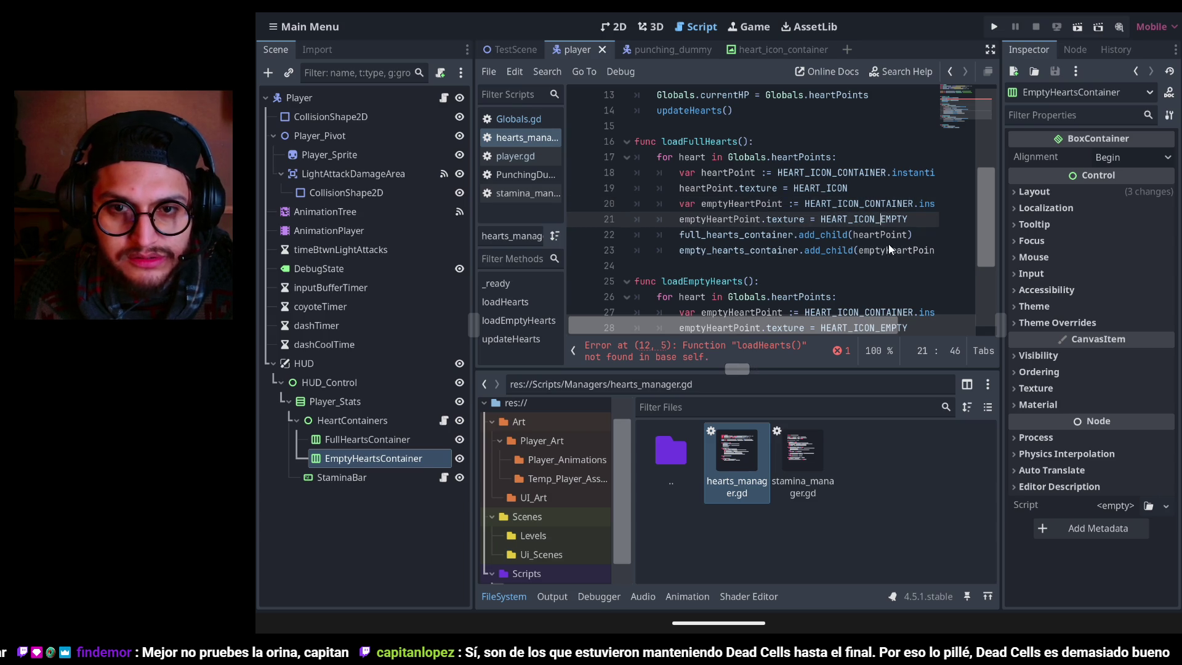
click(831, 250)
double_click(793, 157)
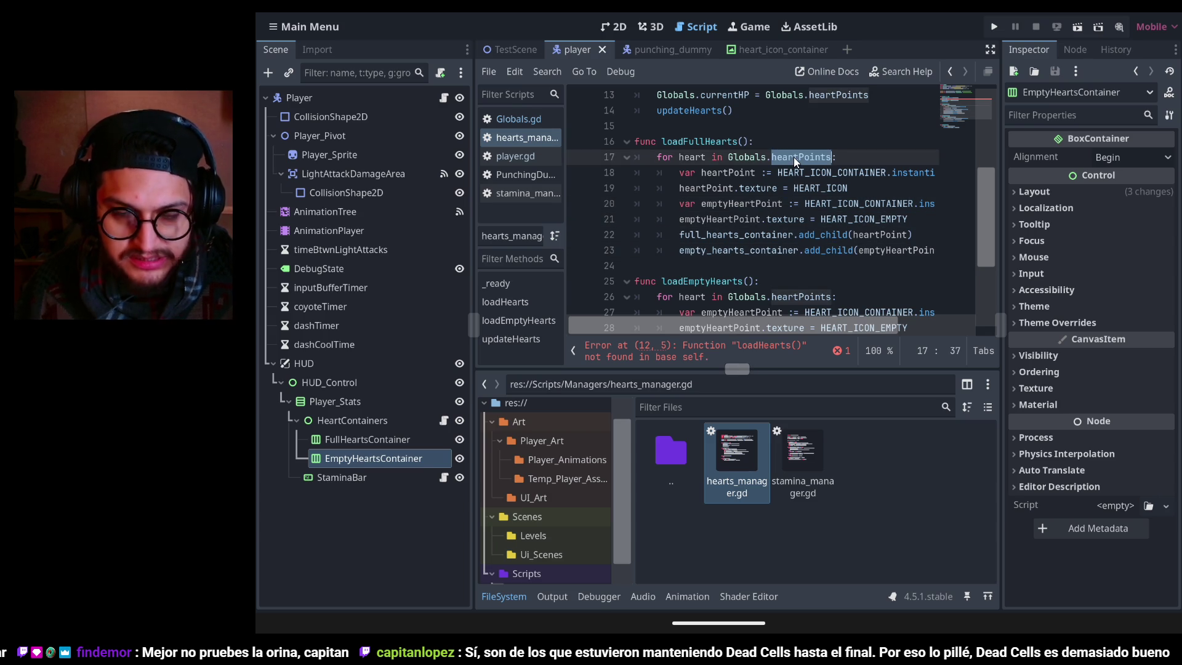
text(currentHP)
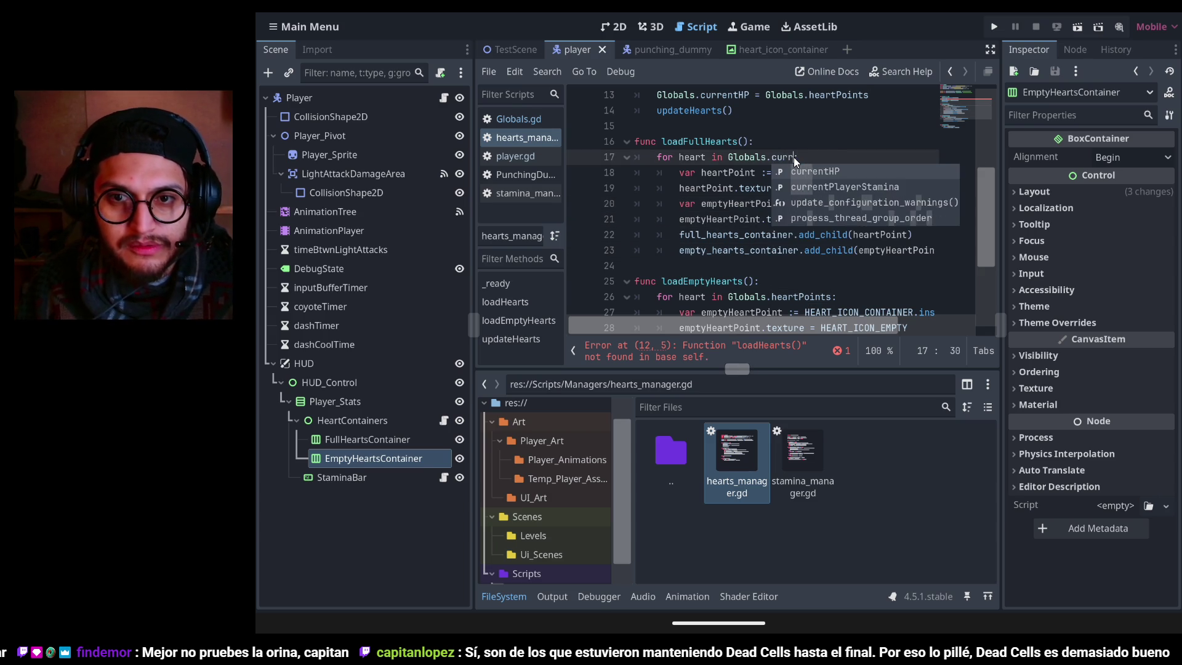
scroll(793, 157, up, 1)
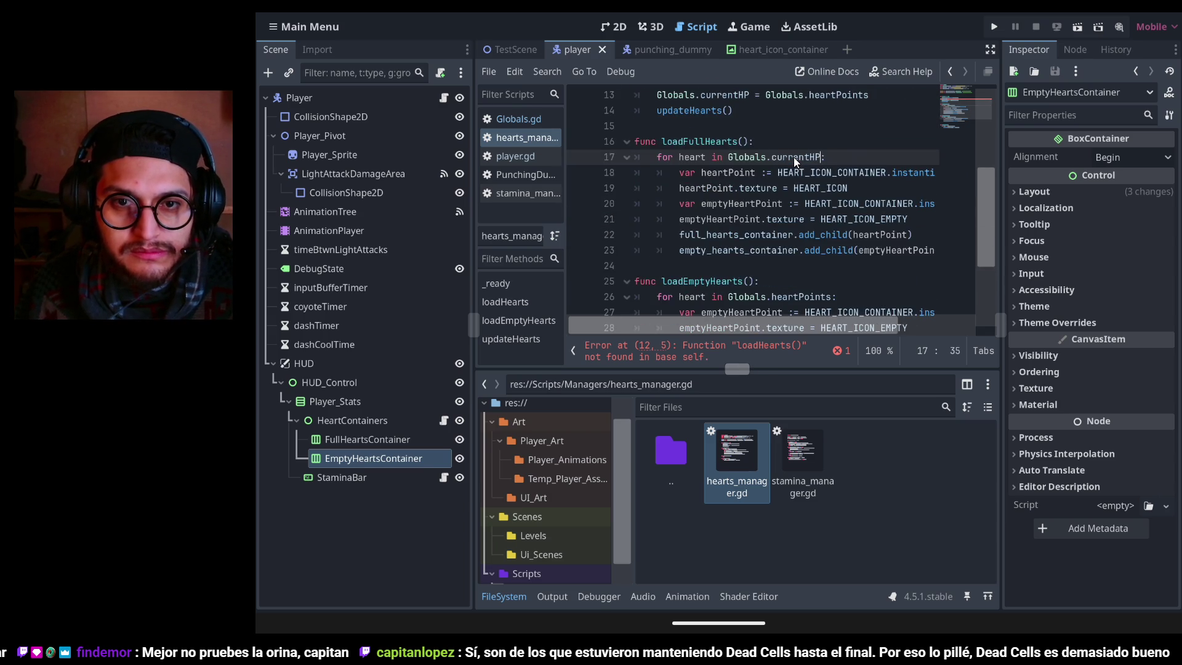
scroll(793, 157, down, 1)
- Delete the emptyHeartPoint creation, texture and empty_hearts_container lines from loadFullHearts
drag(747, 213, 614, 204)
key(BackSpace)
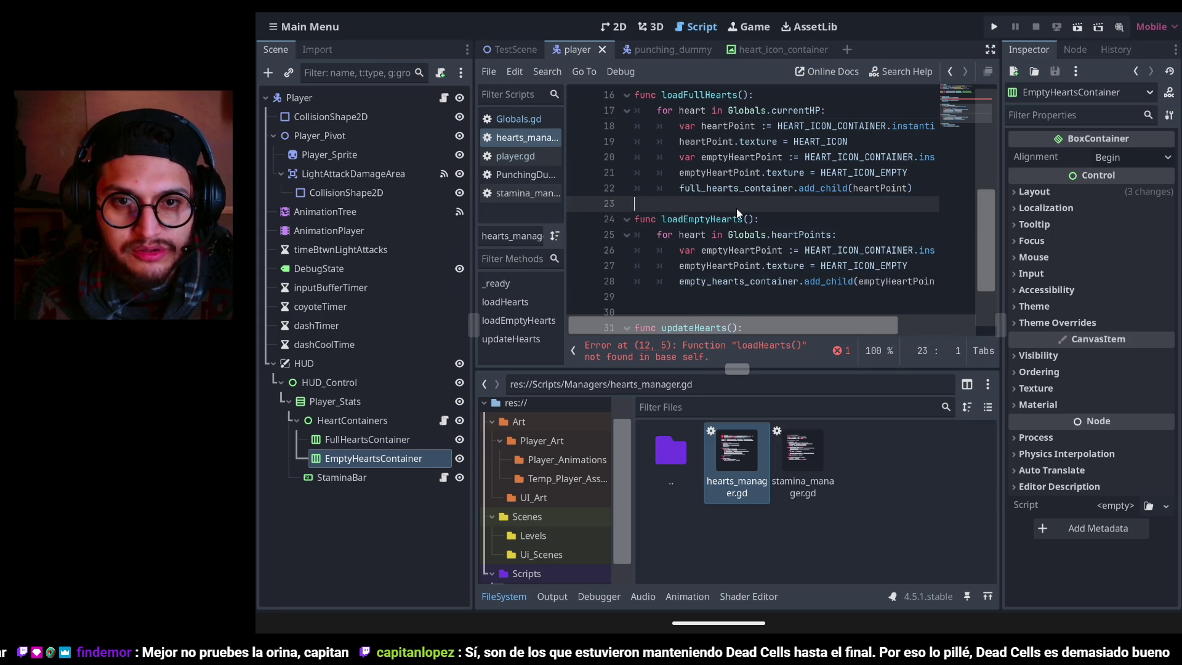
drag(917, 173, 634, 174)
key(BackSpace)
drag(796, 169, 613, 157)
key(BackSpace)
key(BackSpace)
scroll(778, 143, up, 2)
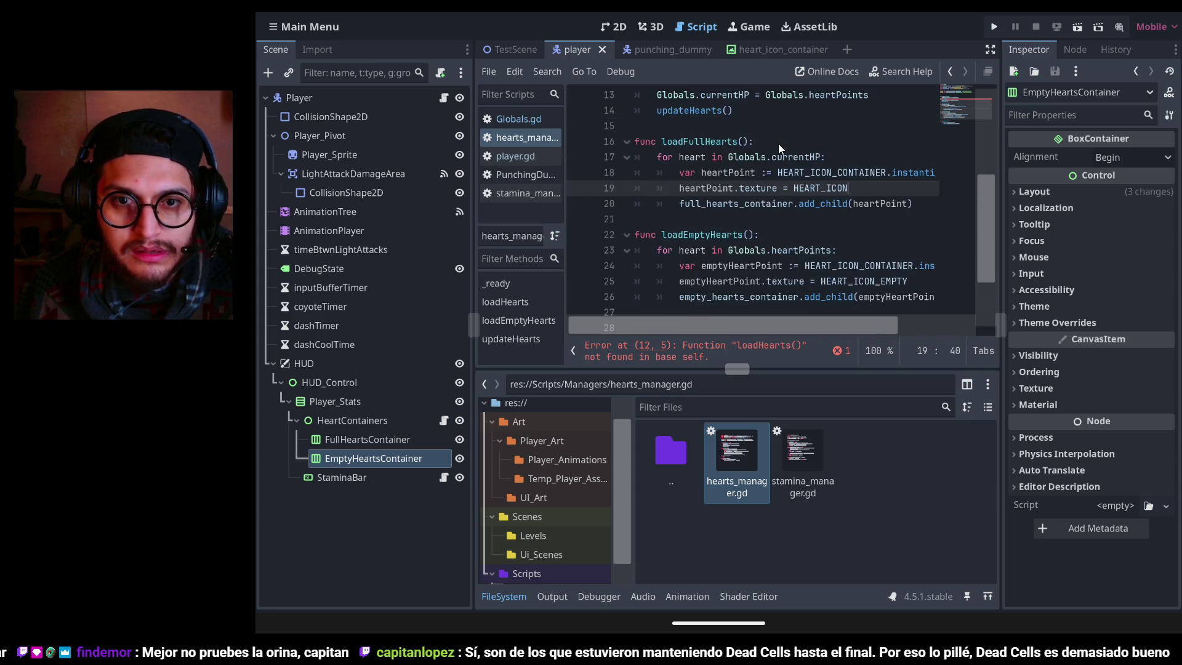
scroll(792, 204, down, 3)
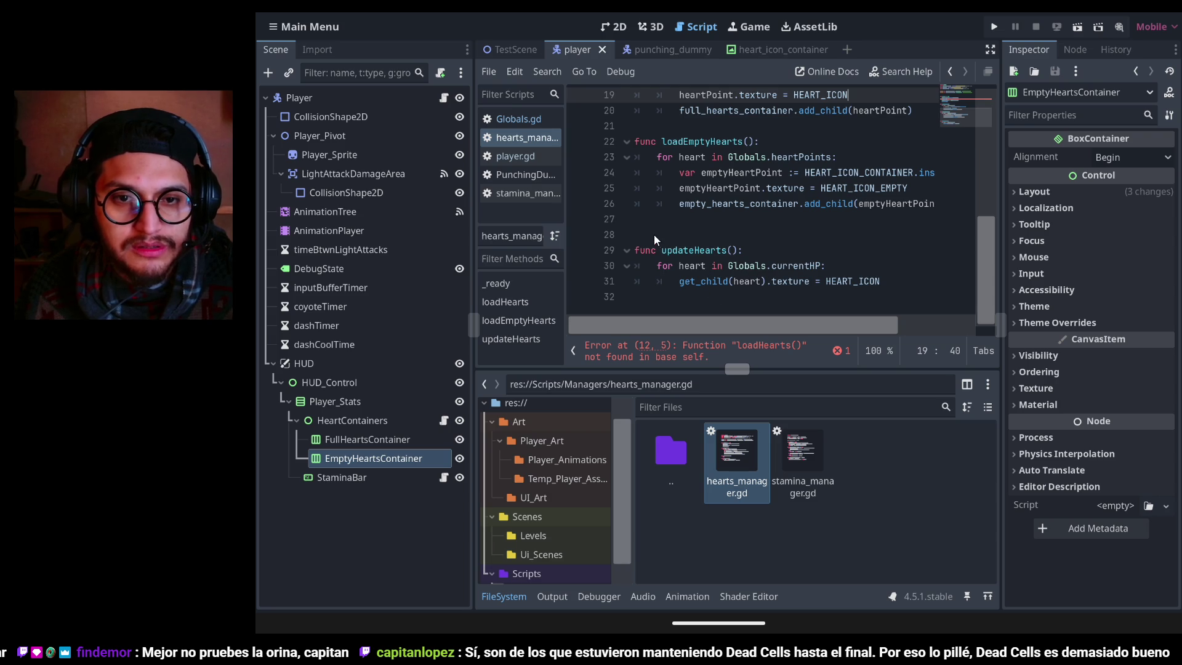
drag(708, 301, 610, 240)
- Comment out updateHearts, then undo it
key(ctrl+k)
key(ctrl+z)
scroll(775, 198, up, 3)
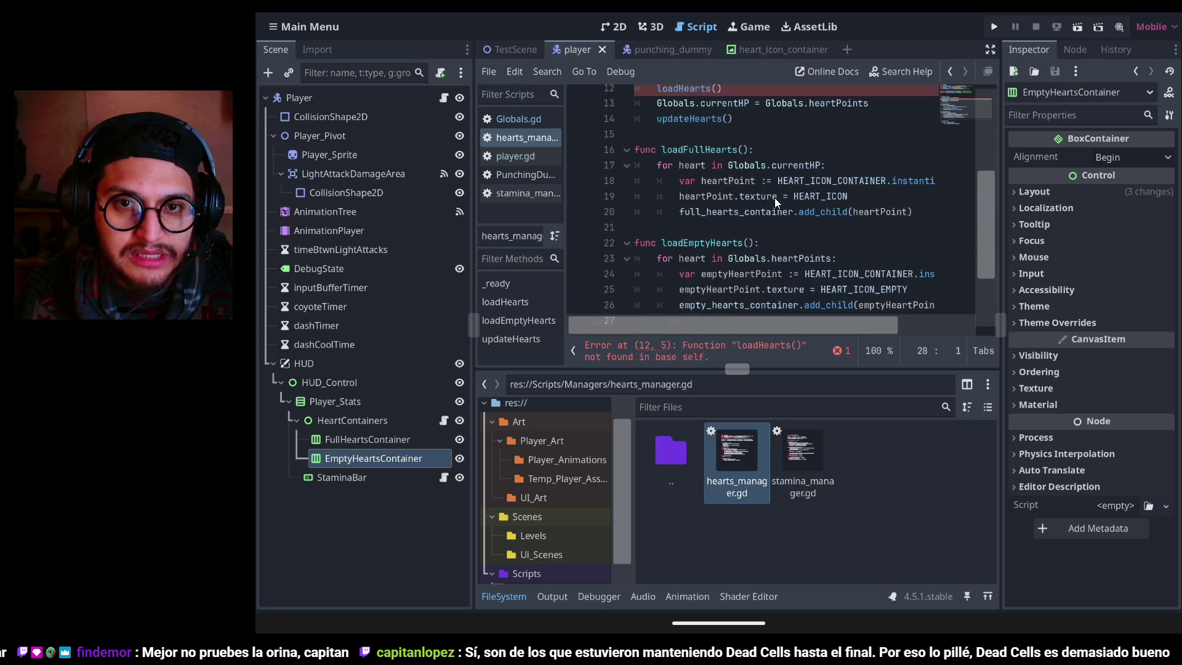
scroll(733, 134, up, 1)
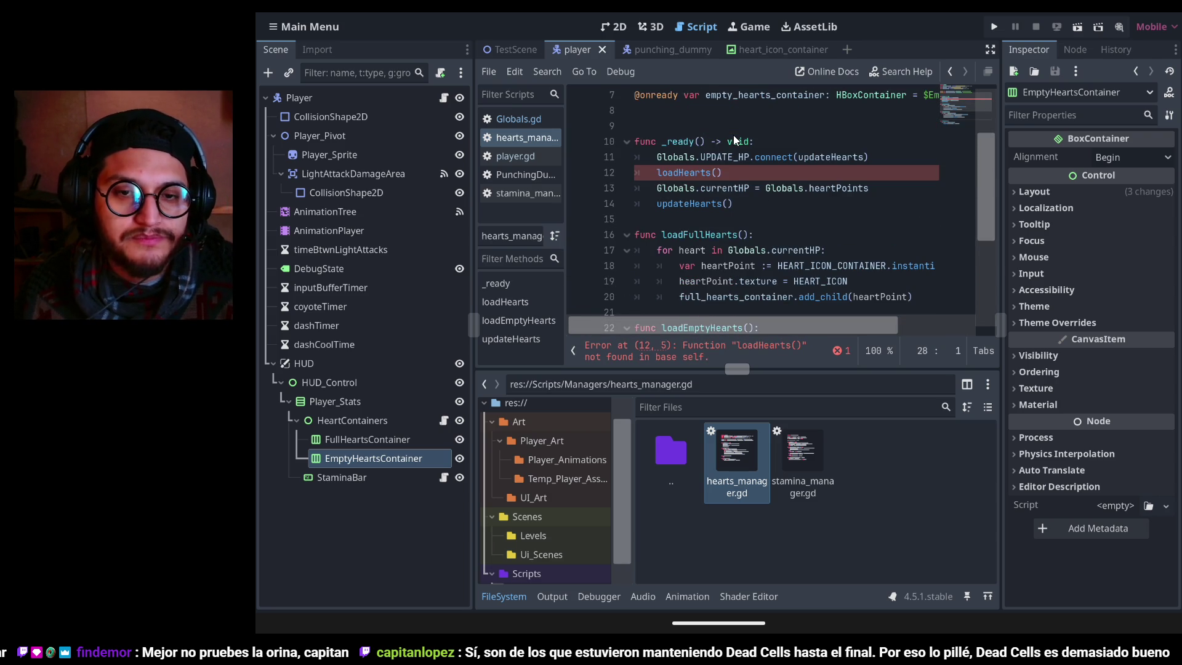
scroll(733, 134, down, 2)
scroll(789, 175, up, 2)
- Connect the UPDATE_HP signal to loadFullHearts instead of updateHearts
click(789, 175)
scroll(756, 220, up, 1)
scroll(849, 176, down, 1)
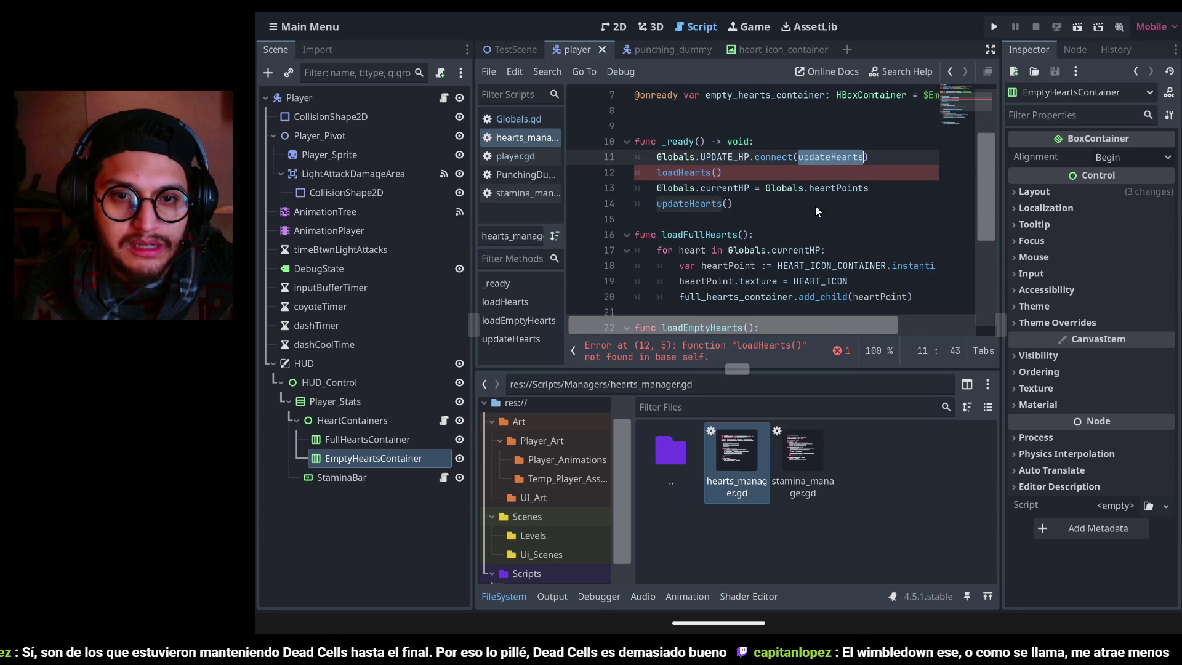
scroll(736, 201, down, 2)
double_click(723, 140)
scroll(769, 160, up, 2)
key(ctrl+c)
click(832, 158)
key(ctrl+v)
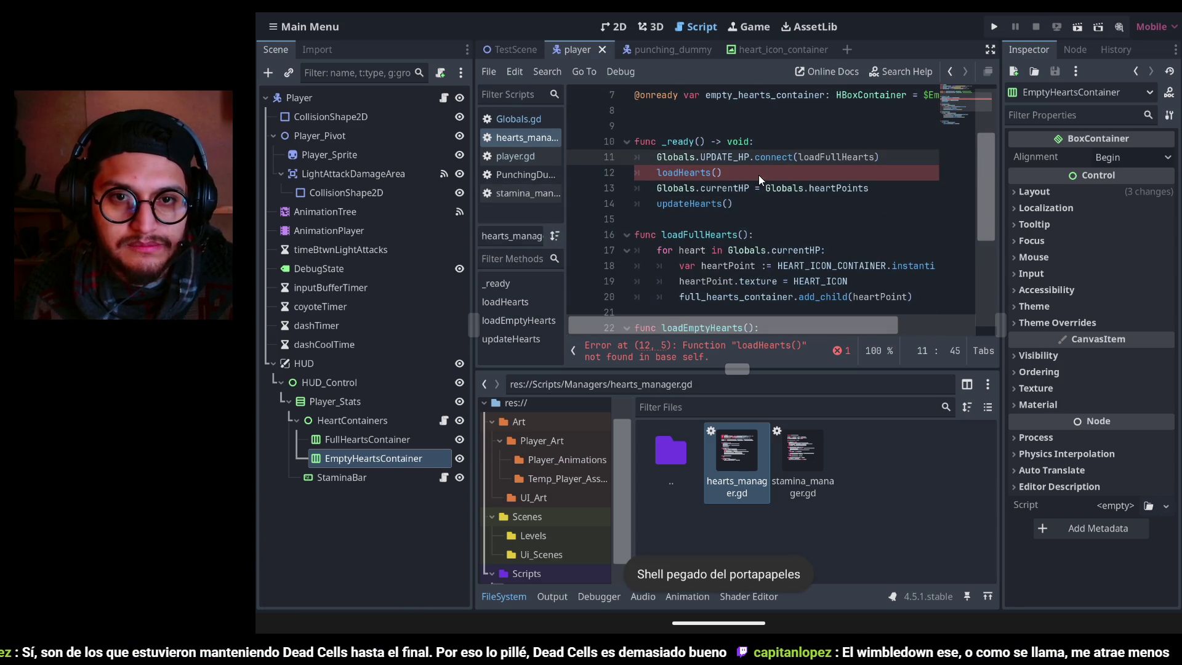
scroll(797, 185, down, 1)
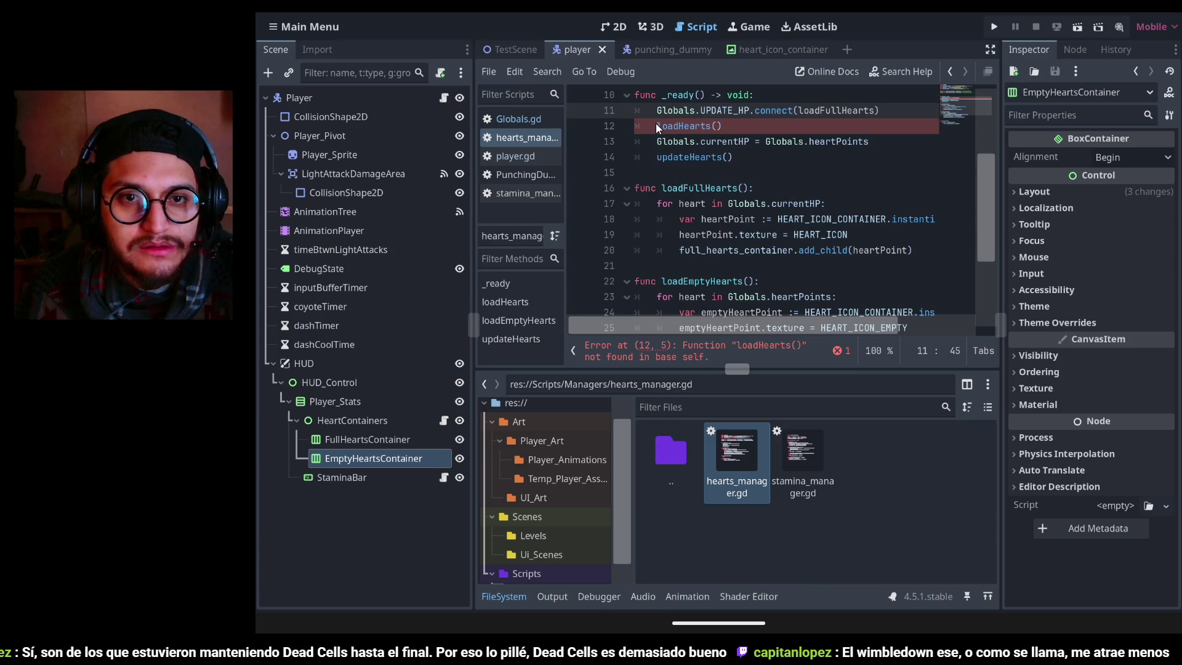
- Delete the outdated loadHearts() call and comment out the old updateHearts function
click(719, 126)
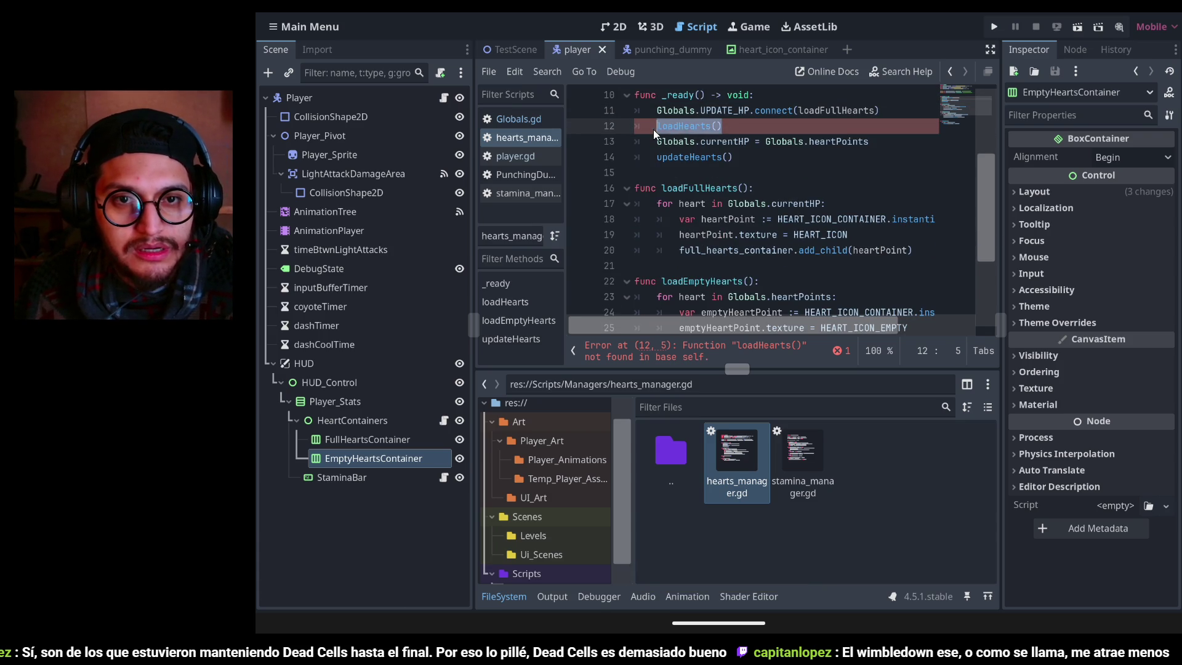
key(ctrl+shift+k)
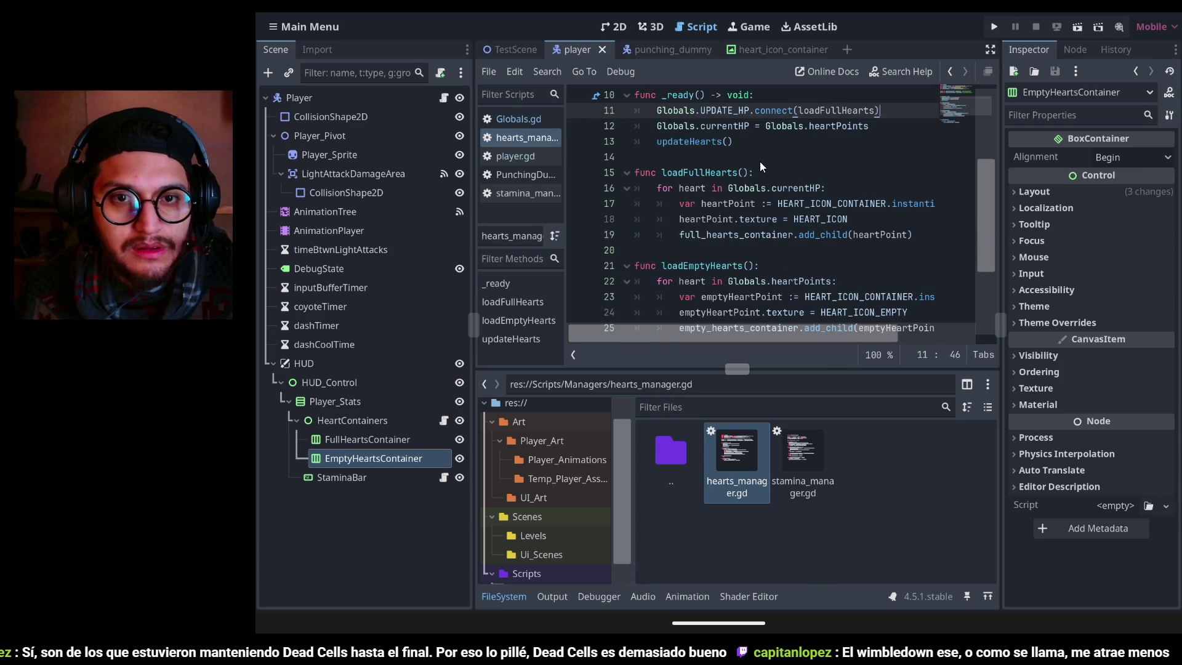
drag(748, 141, 618, 143)
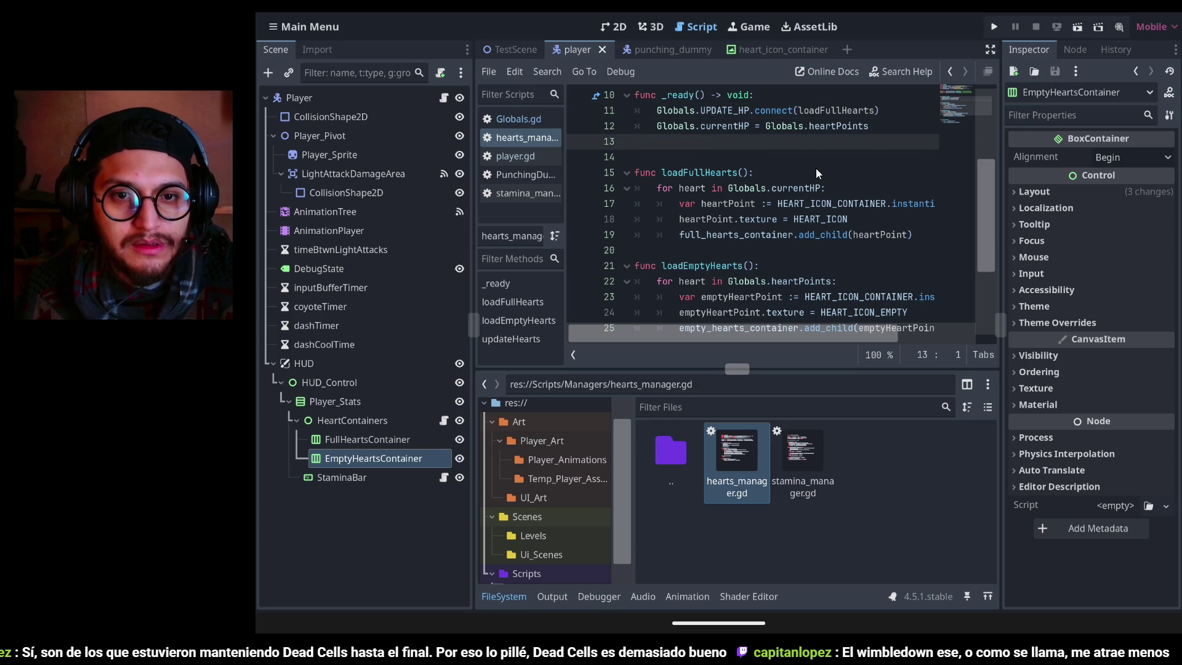
scroll(815, 168, down, 3)
drag(702, 291, 637, 256)
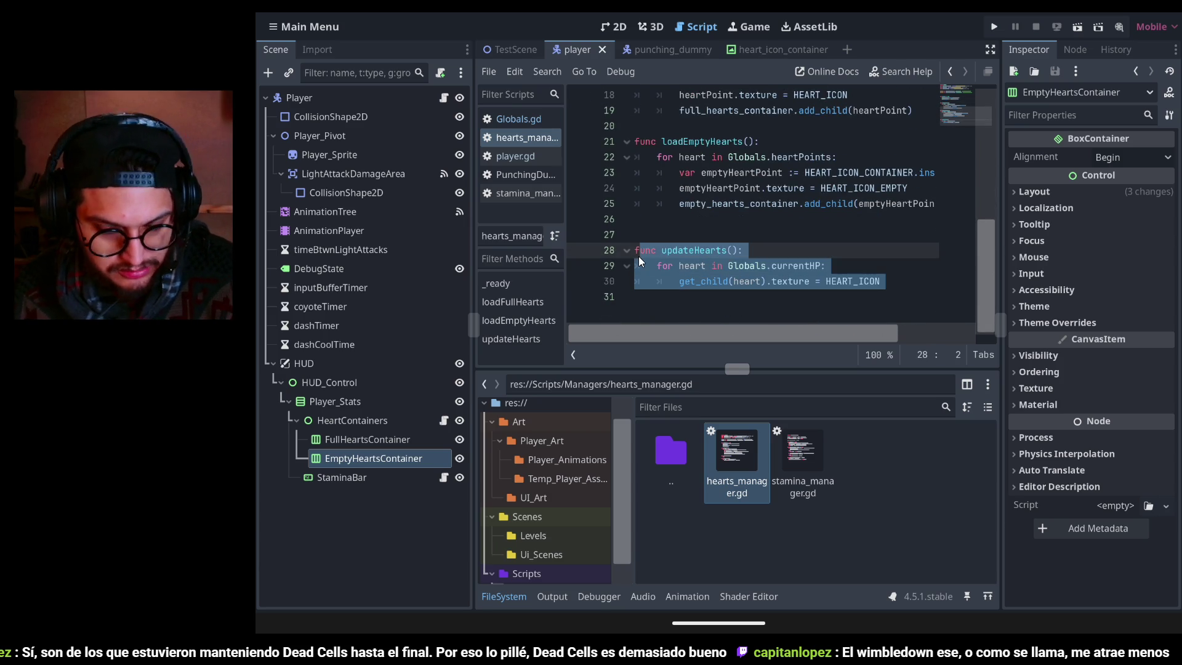
key(ctrl+k)
scroll(788, 213, up, 5)
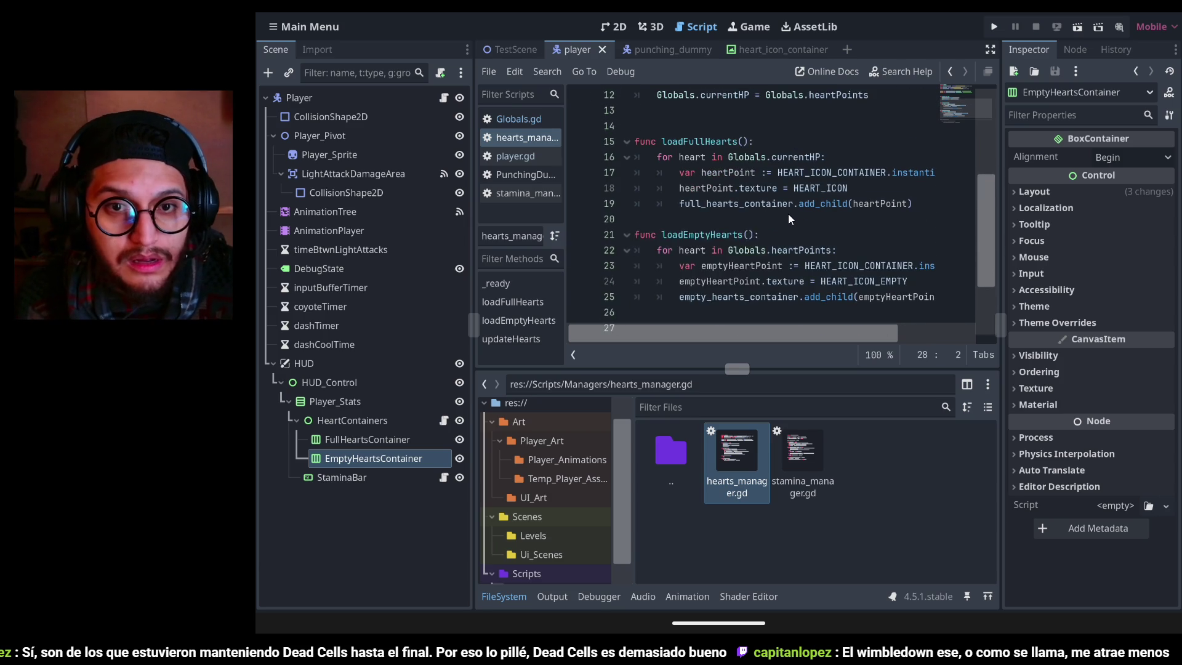
scroll(809, 180, down, 2)
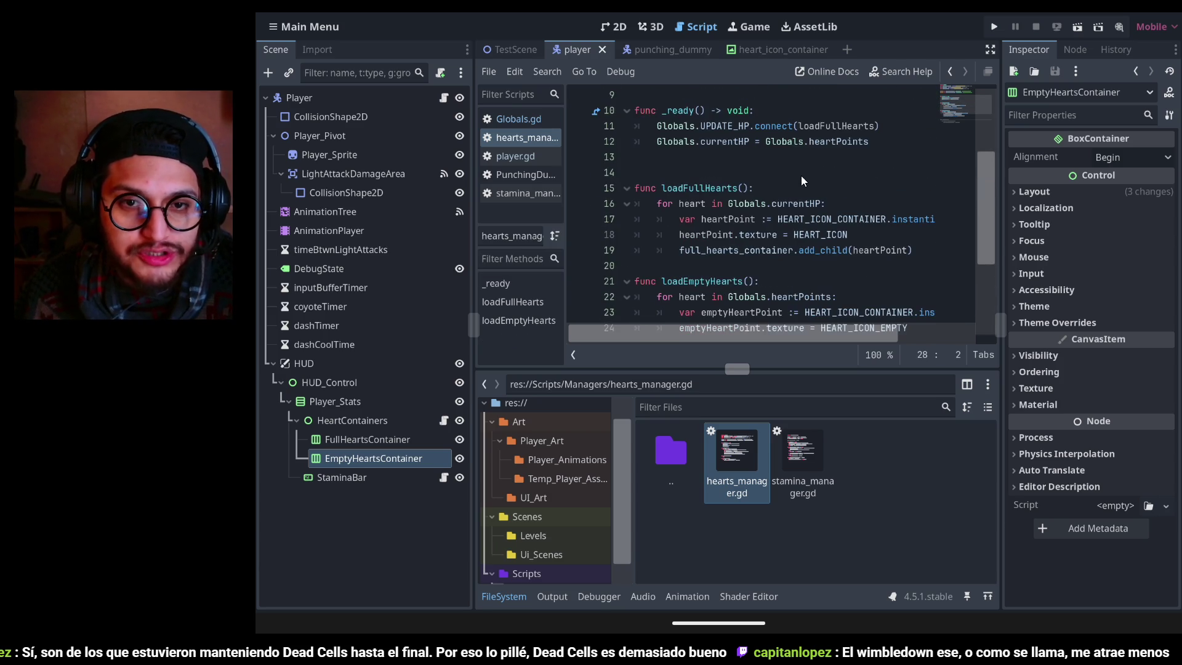
- Add loadFullHearts() and loadEmptyHearts() calls to _ready and save the script
click(730, 156)
key(Tab)
text(loadF)
key(Return)
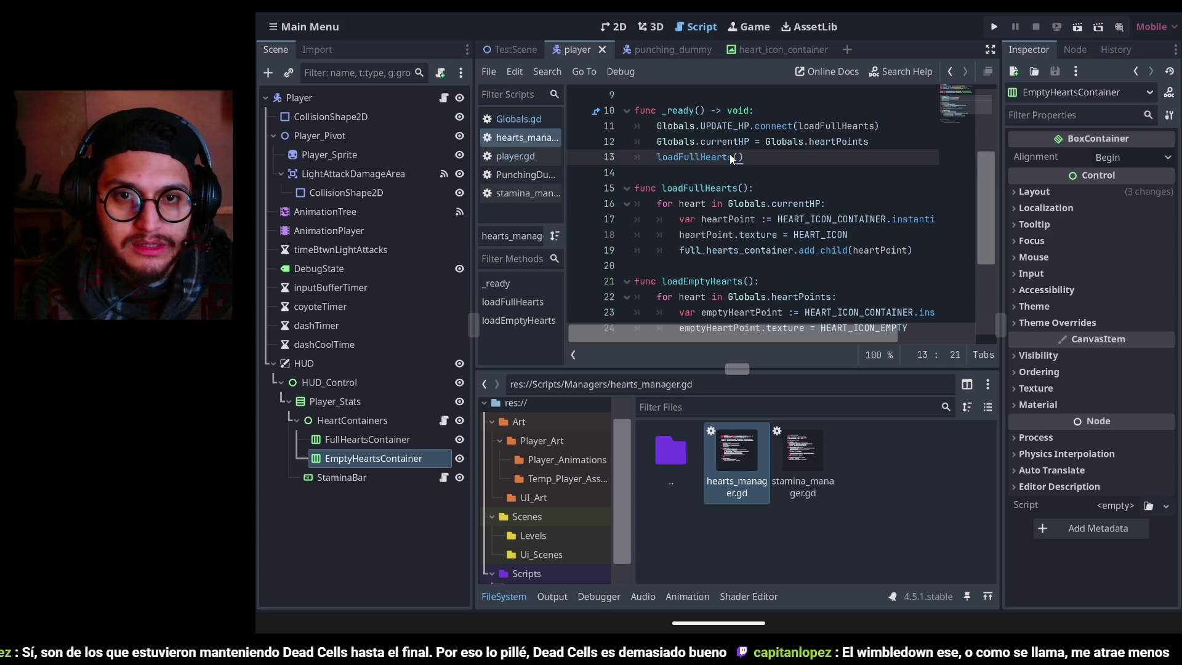
key(Return)
text(loadEm)
key(Return)
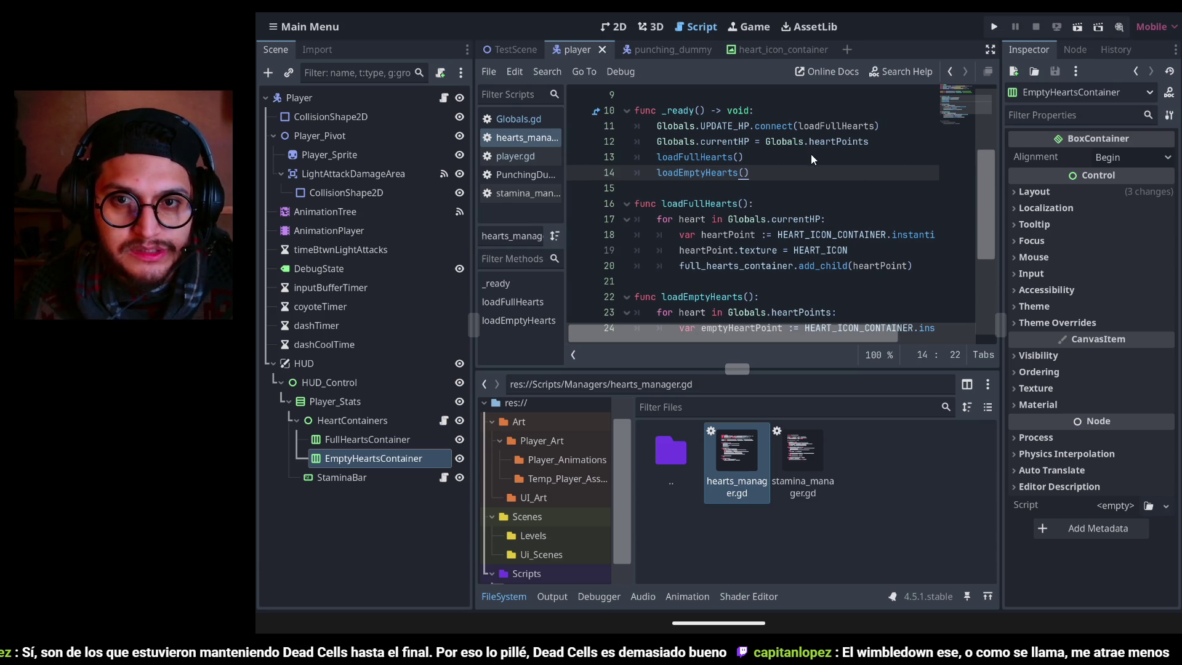
scroll(865, 199, down, 1)
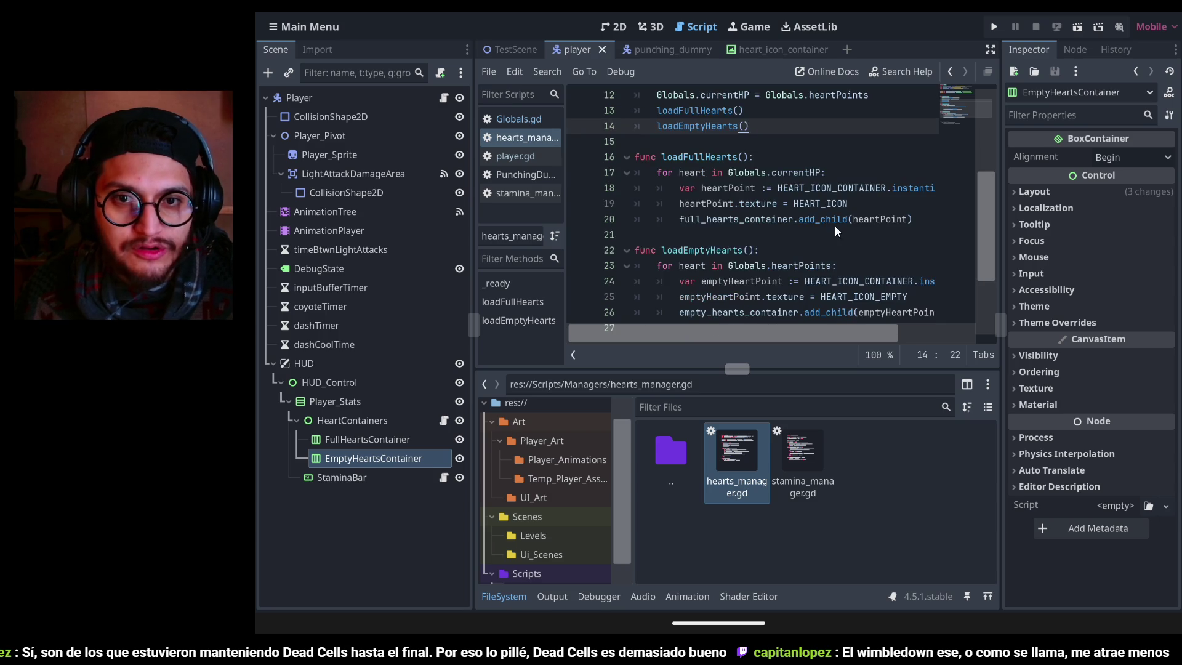
scroll(763, 143, up, 1)
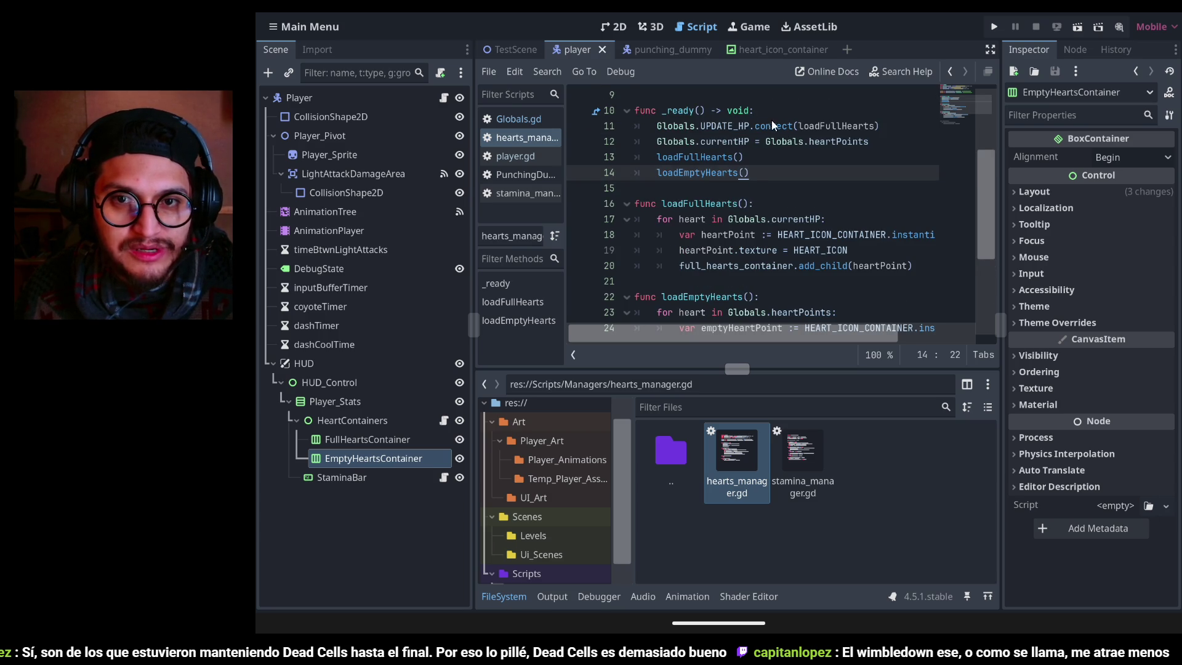
key(ctrl+s)
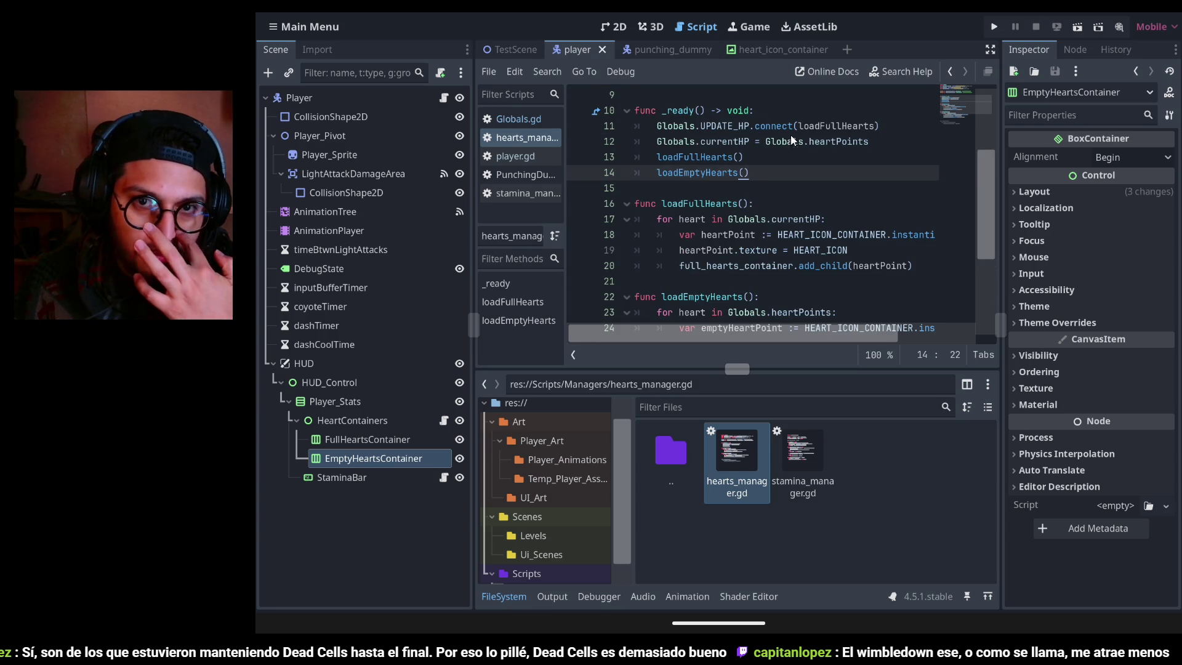
click(701, 204)
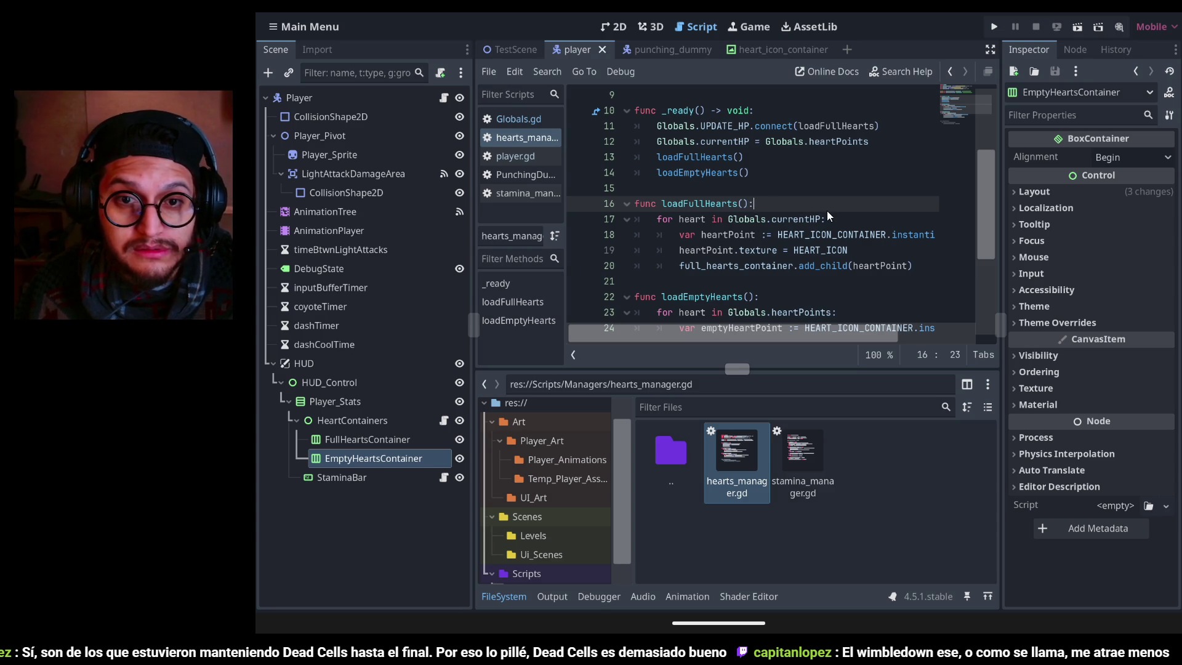
- Add a new first line in loadFullHearts holding full_hearts_container, copied from line 21
key(Return)
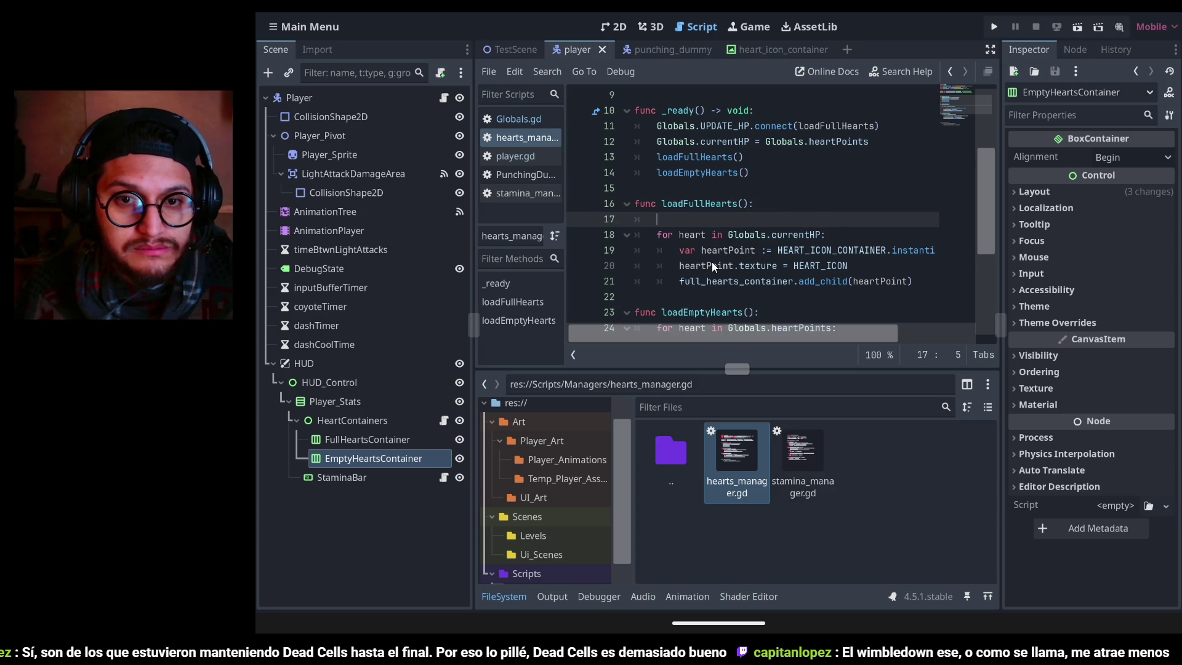
click(720, 278)
double_click(720, 278)
key(ctrl+c)
click(712, 219)
key(ctrl+v)
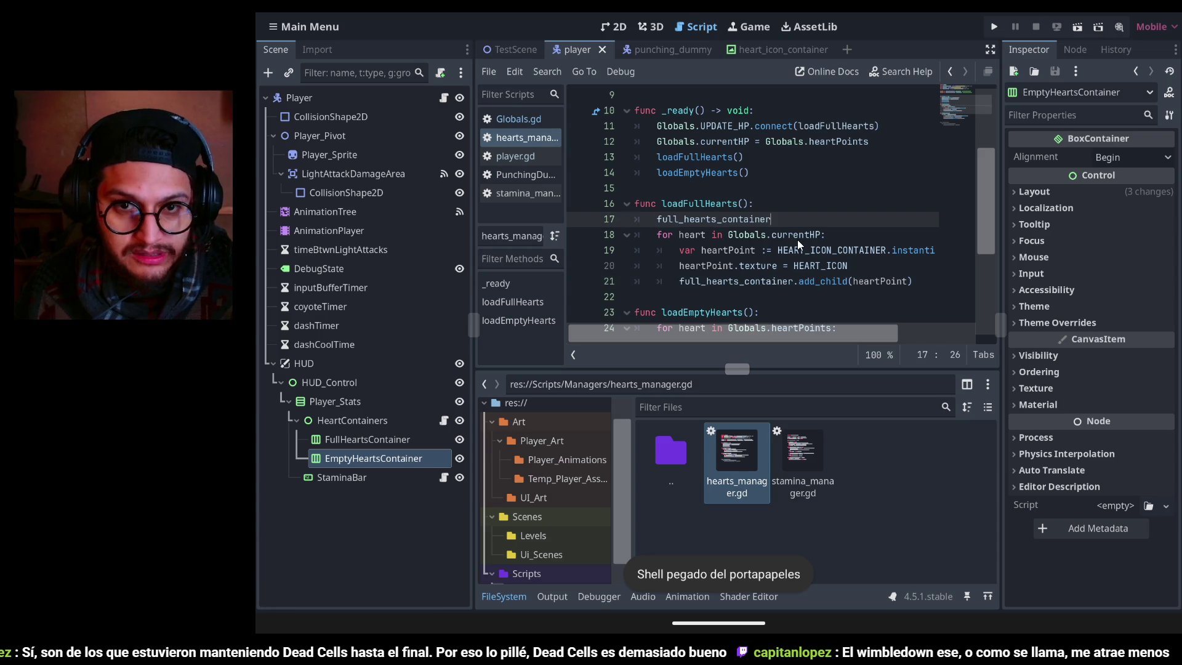
- Complete the line as full_hearts_container.get_children().clear() using autocomplete suggestions
text(.emp)
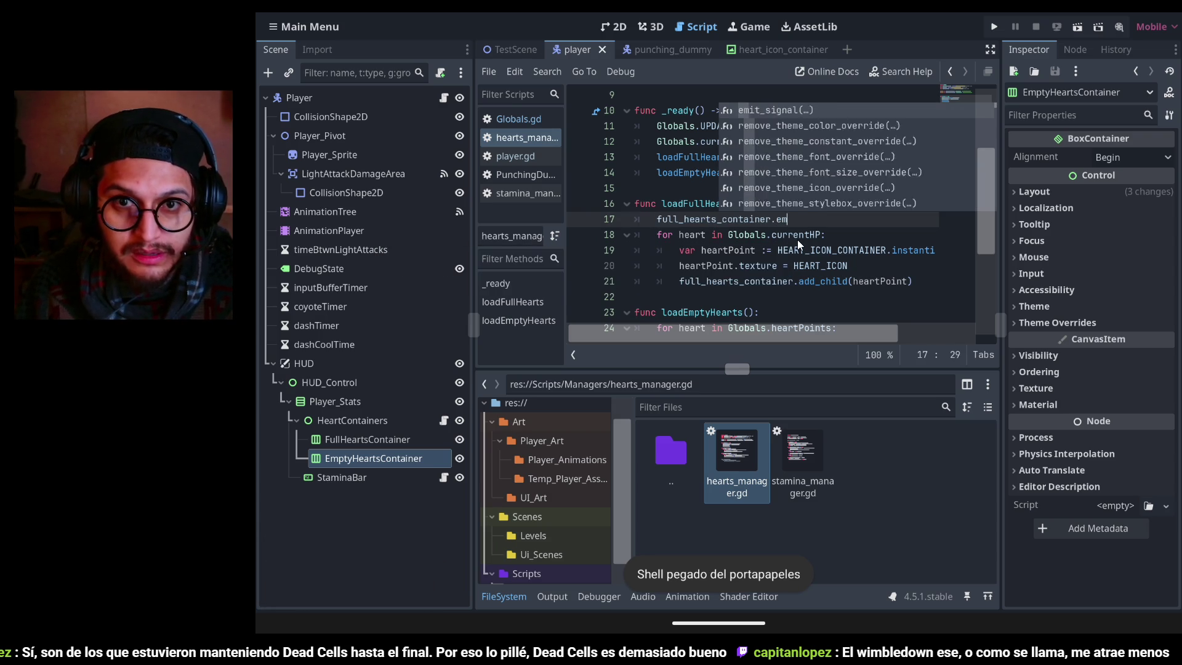
key(BackSpace)
key(BackSpace)
key(BackSpace)
text(get)
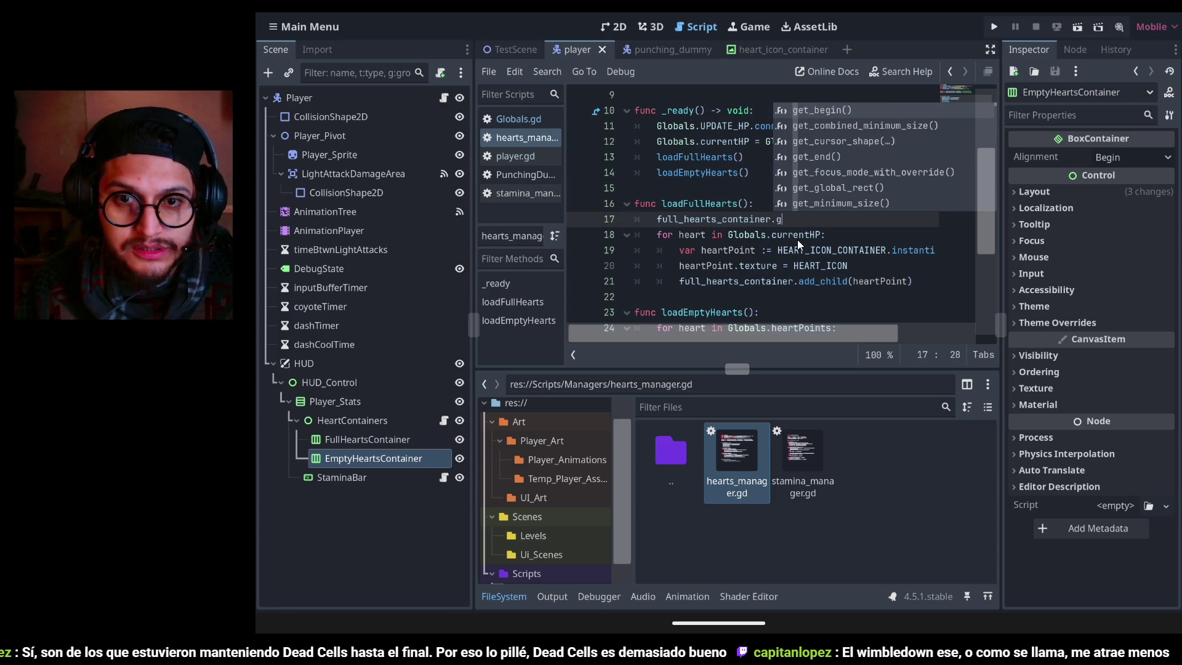
text(_chil)
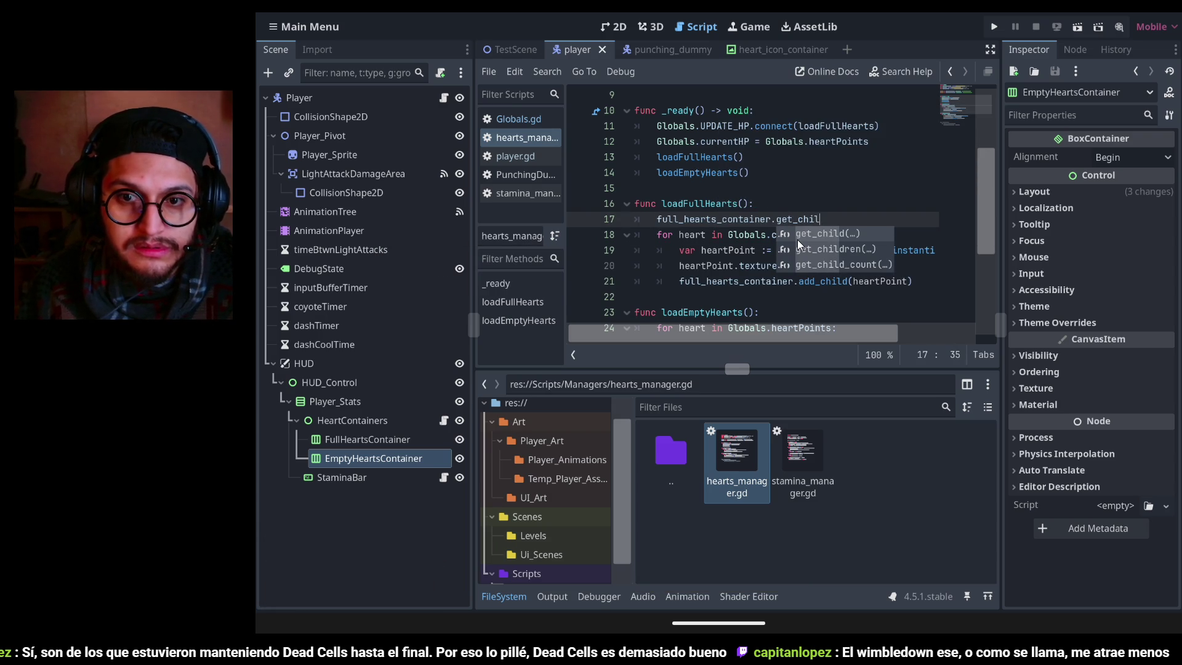
key(Down)
key(Return)
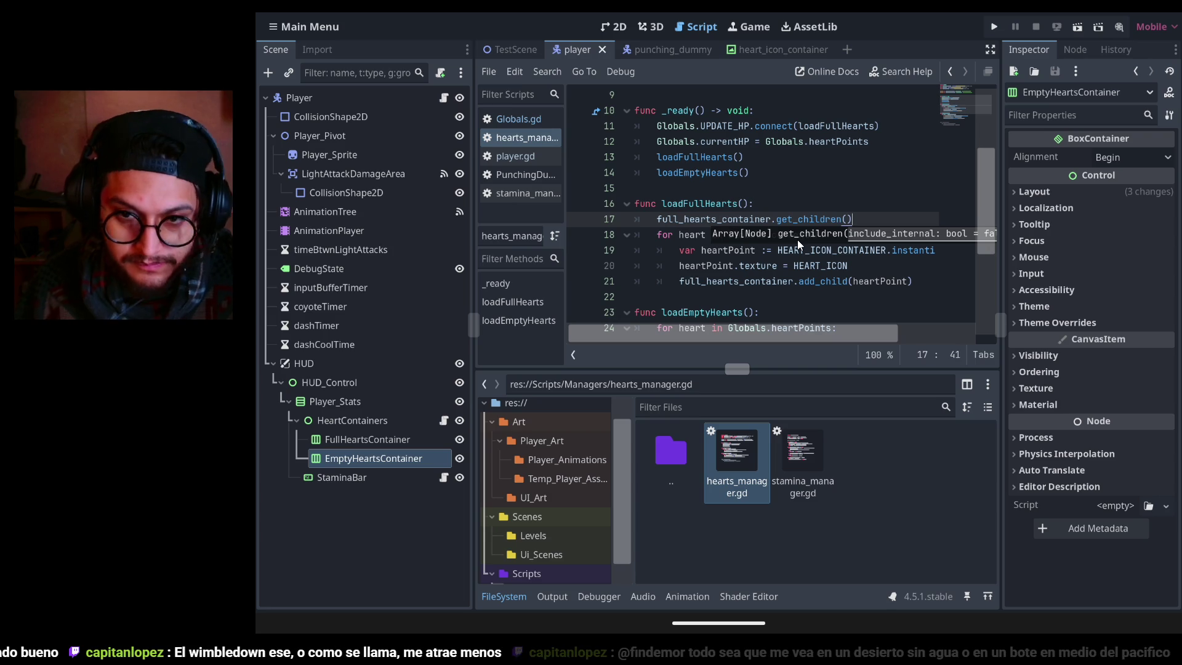
text(.cle)
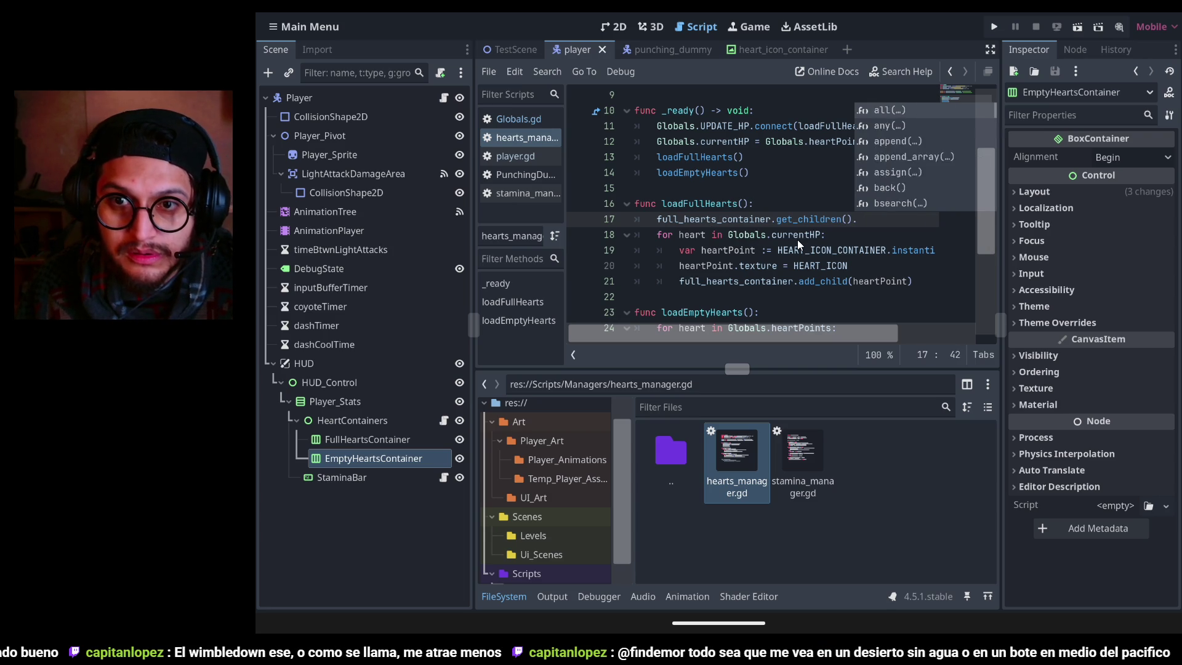
key(Return)
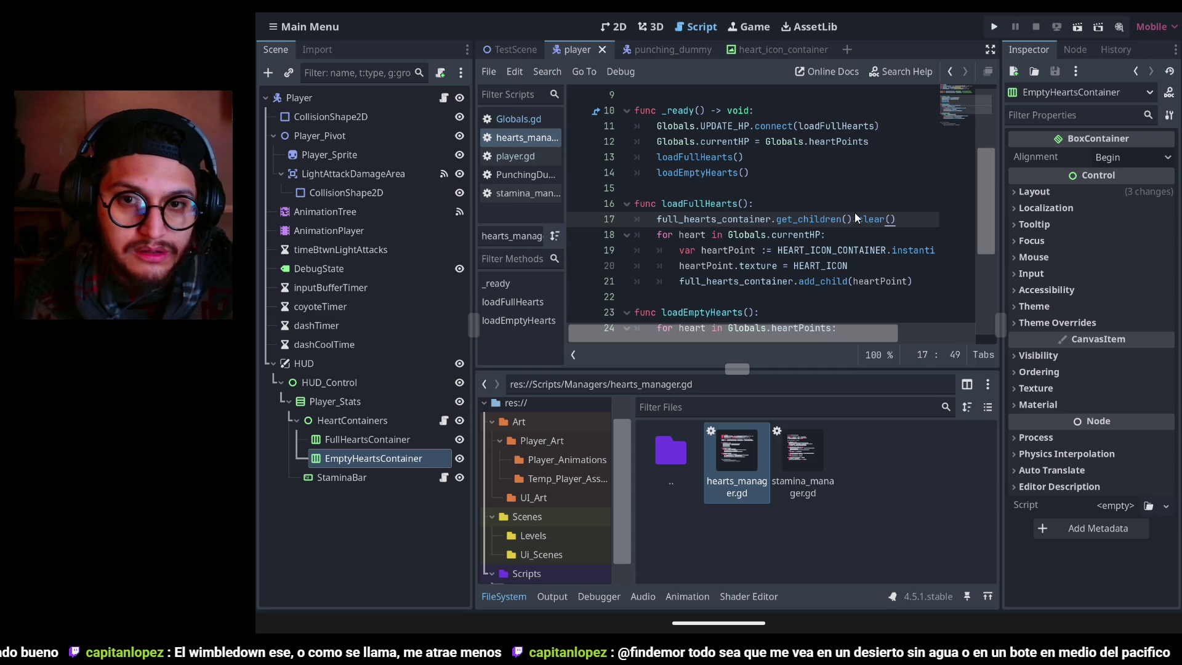
- Look over the surrounding code and save hearts_manager.gd
scroll(729, 200, down, 1)
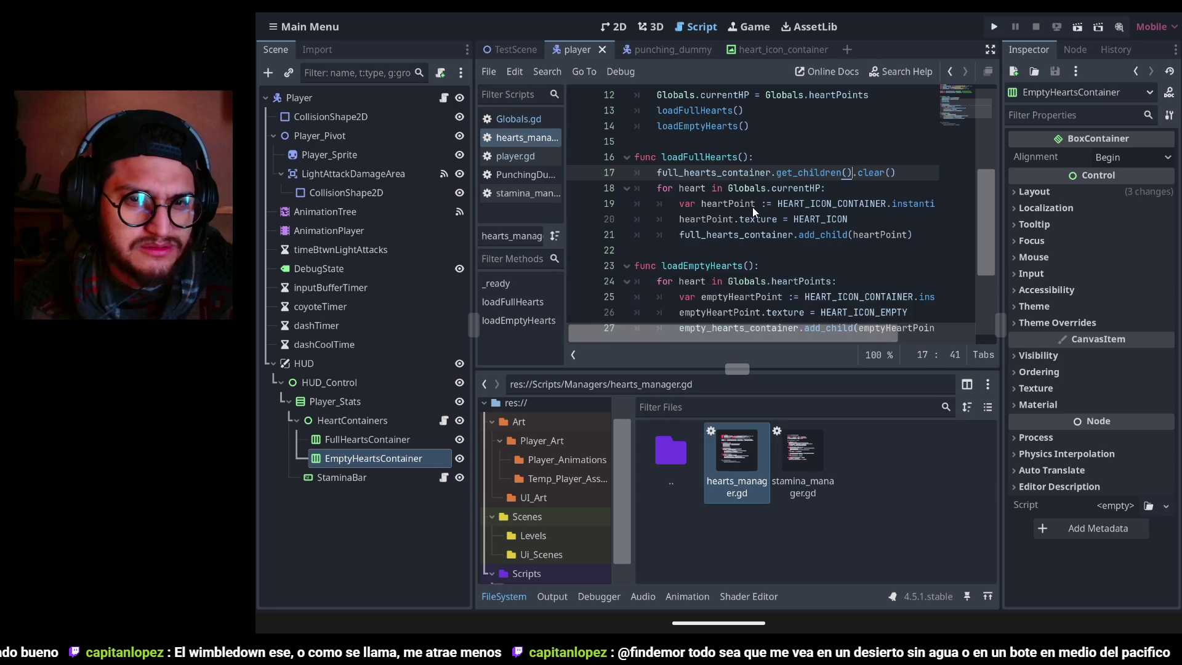
scroll(752, 206, down, 1)
scroll(764, 206, up, 2)
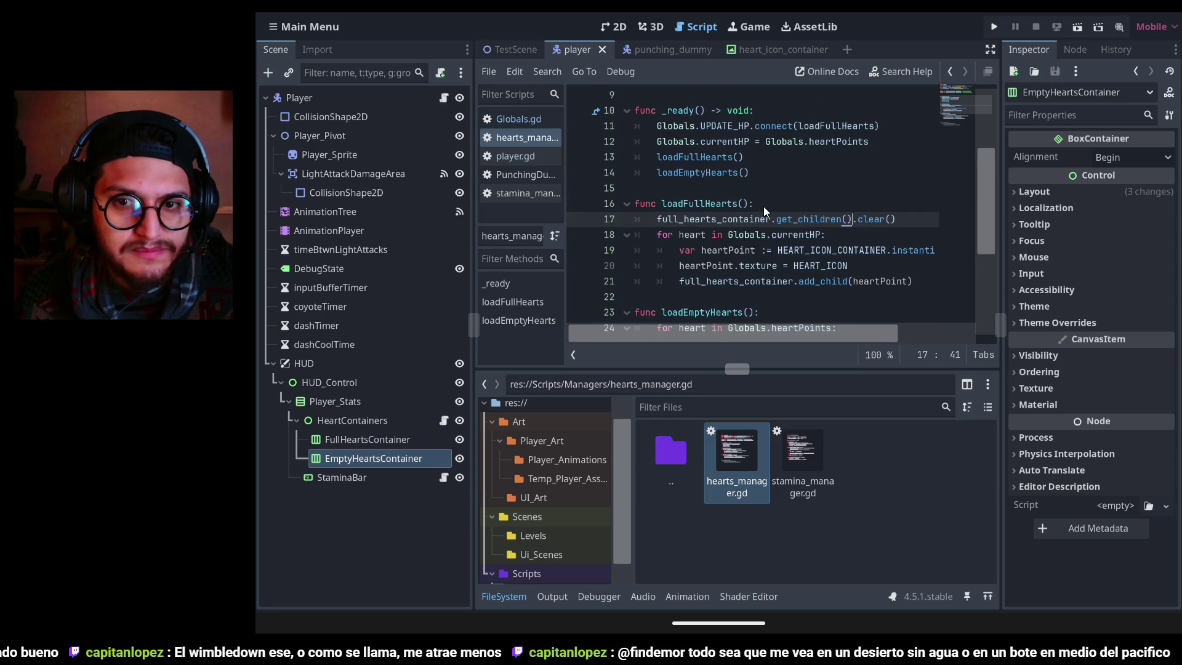
scroll(773, 208, up, 1)
scroll(807, 247, down, 1)
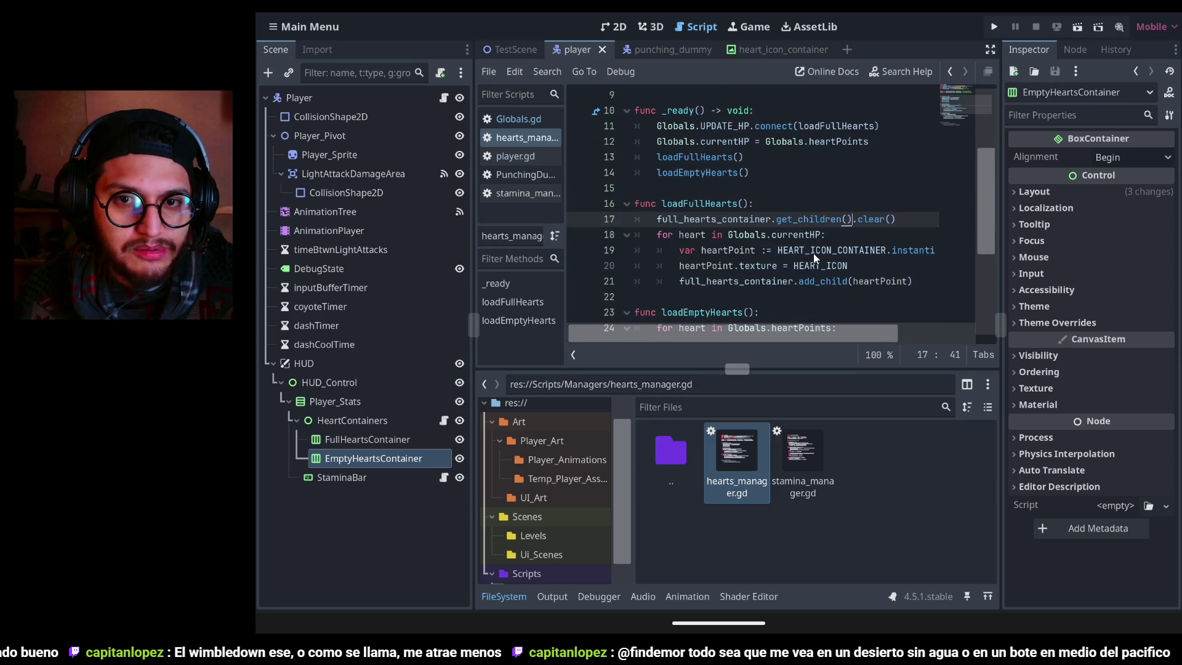
key(ctrl+s)
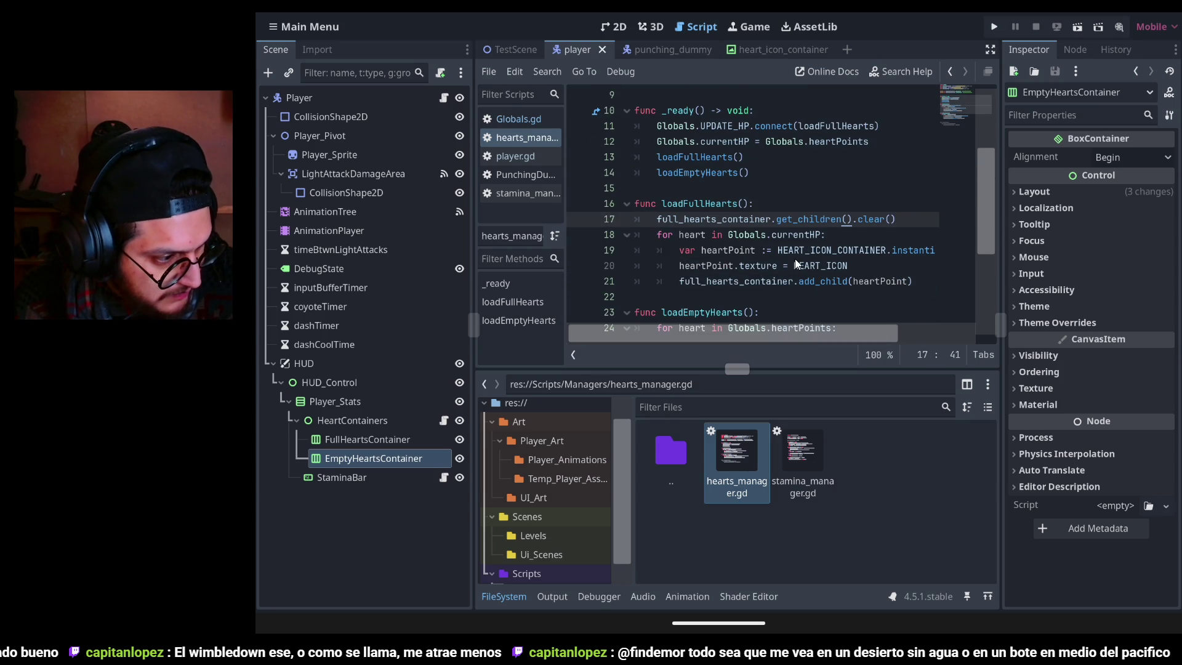
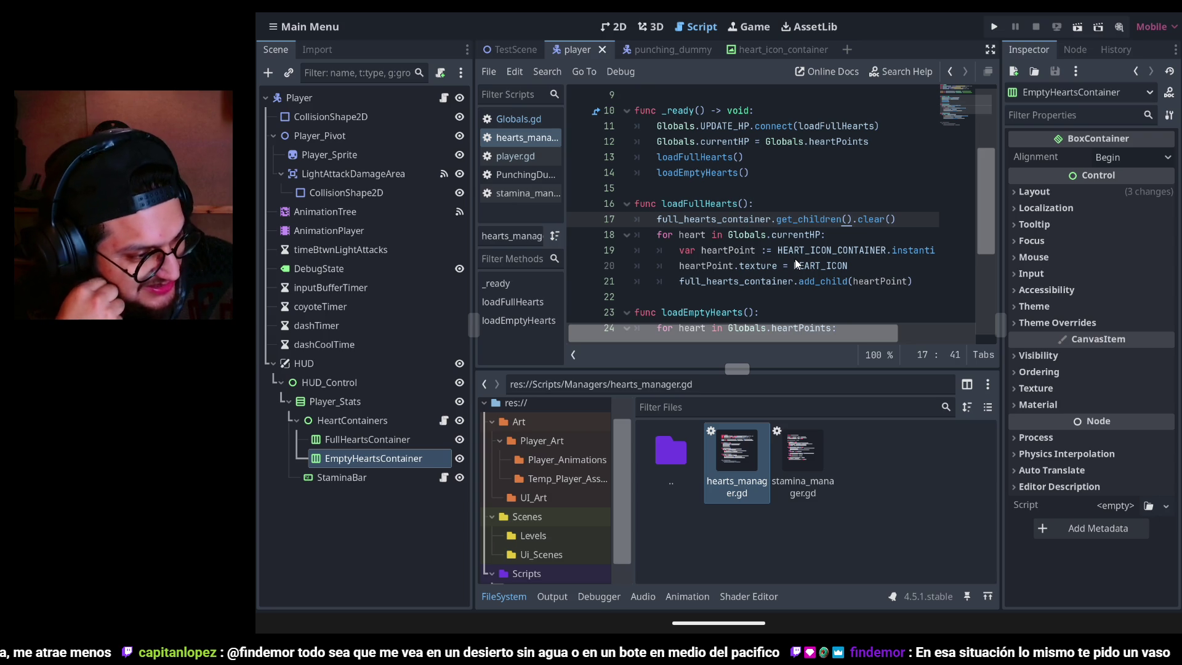
- Save hearts_manager.gd and review the _ready() function
click(768, 221)
key(ctrl+s)
scroll(768, 221, down, 2)
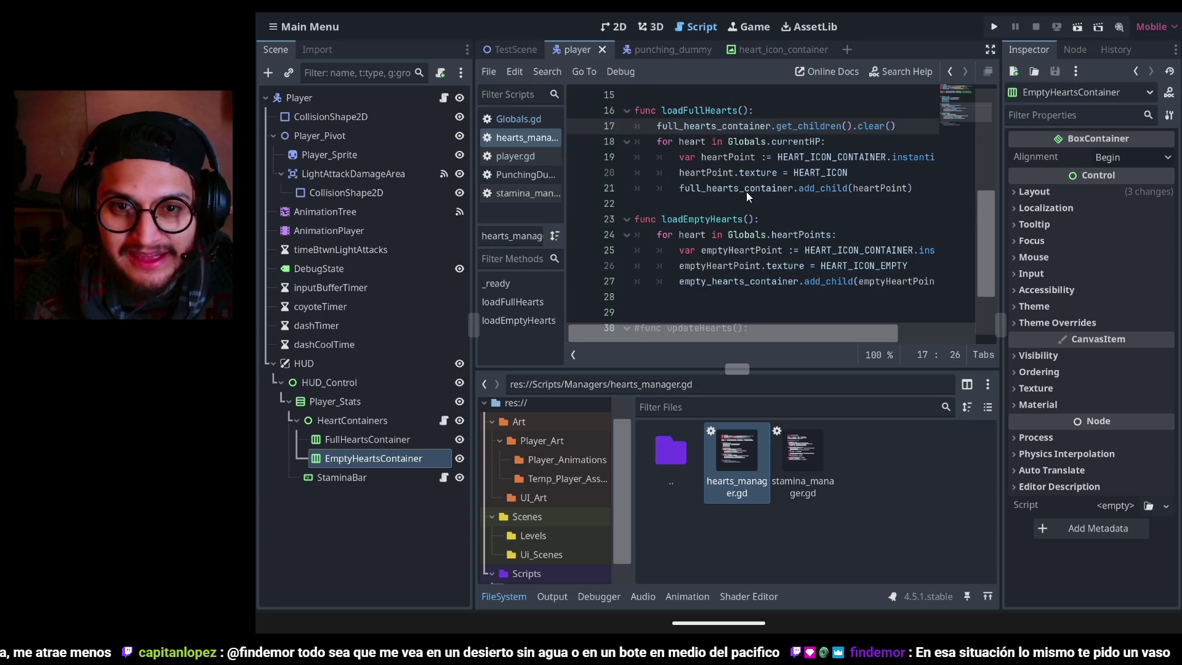
scroll(723, 149, up, 3)
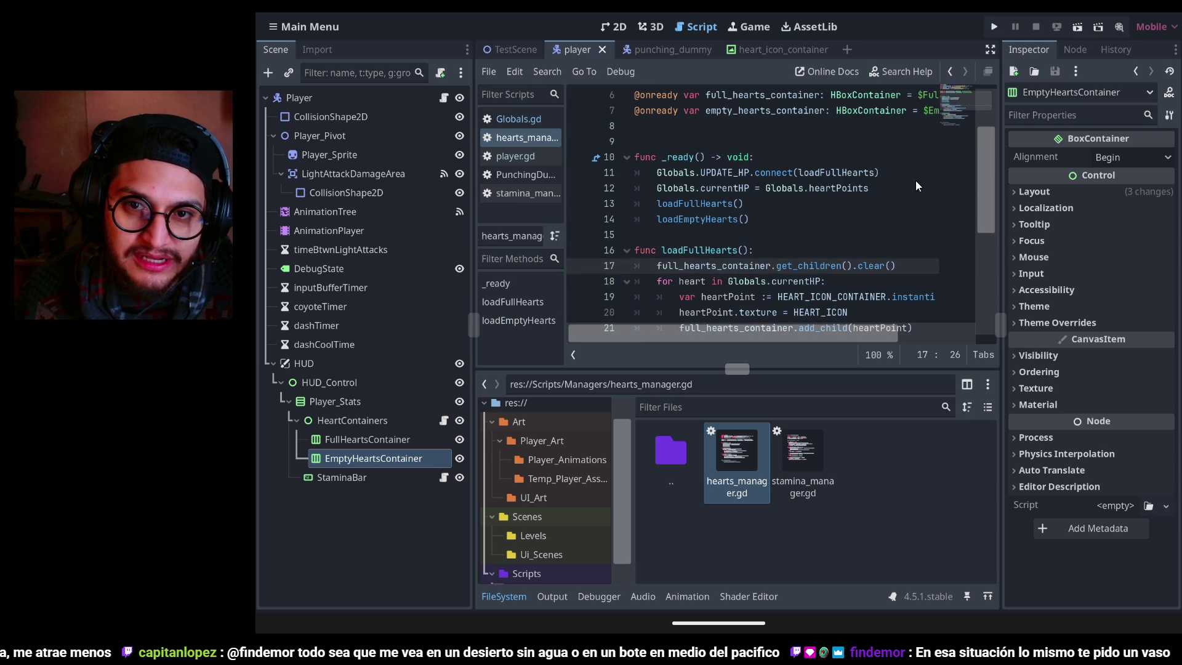
scroll(823, 175, down, 5)
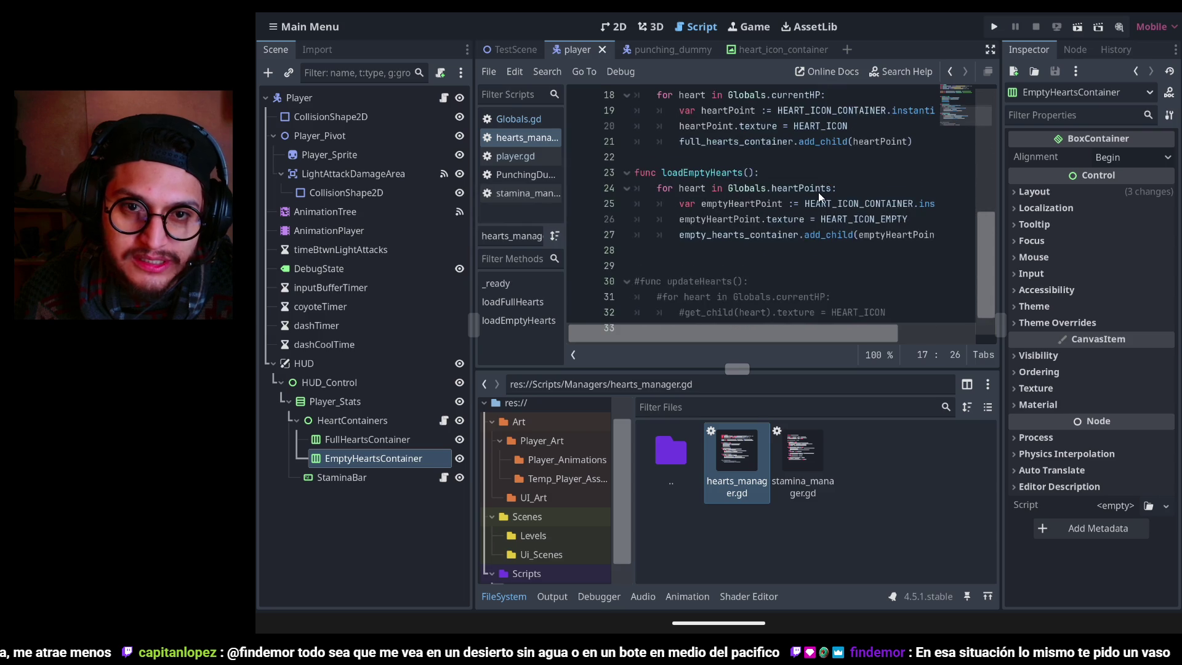
scroll(783, 183, up, 3)
scroll(783, 182, down, 2)
scroll(769, 228, up, 1)
scroll(769, 228, up, 3)
key(ctrl+s)
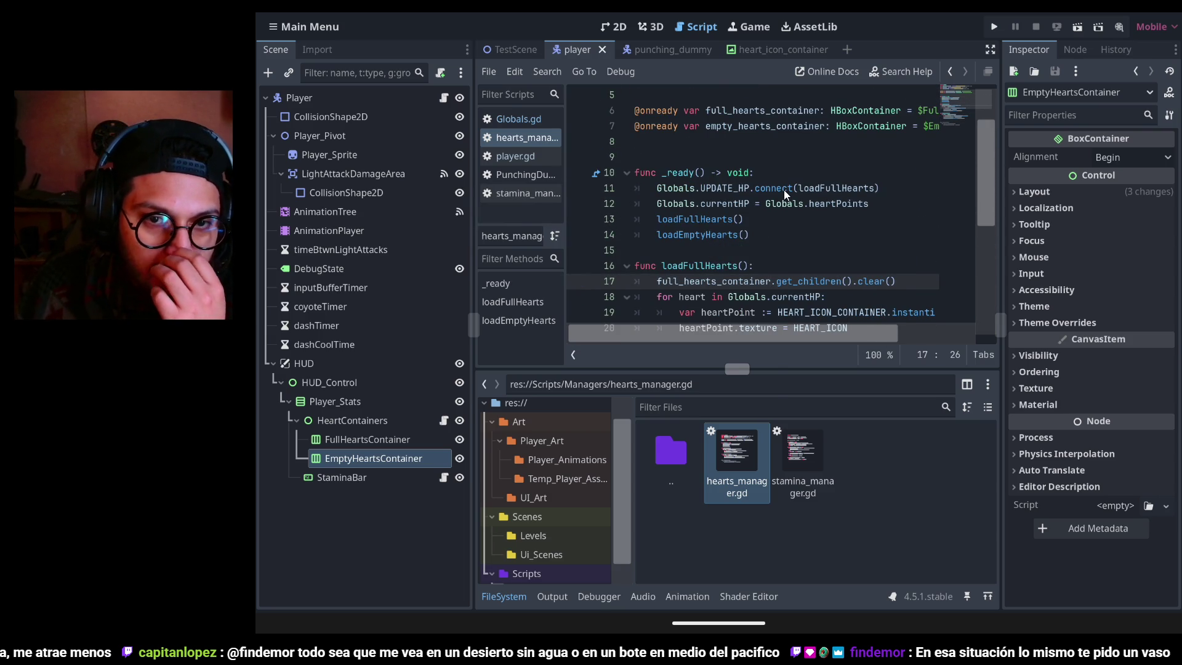
- Move the loadFullHearts() call below loadEmptyHearts() in _ready() and save the script
click(746, 221)
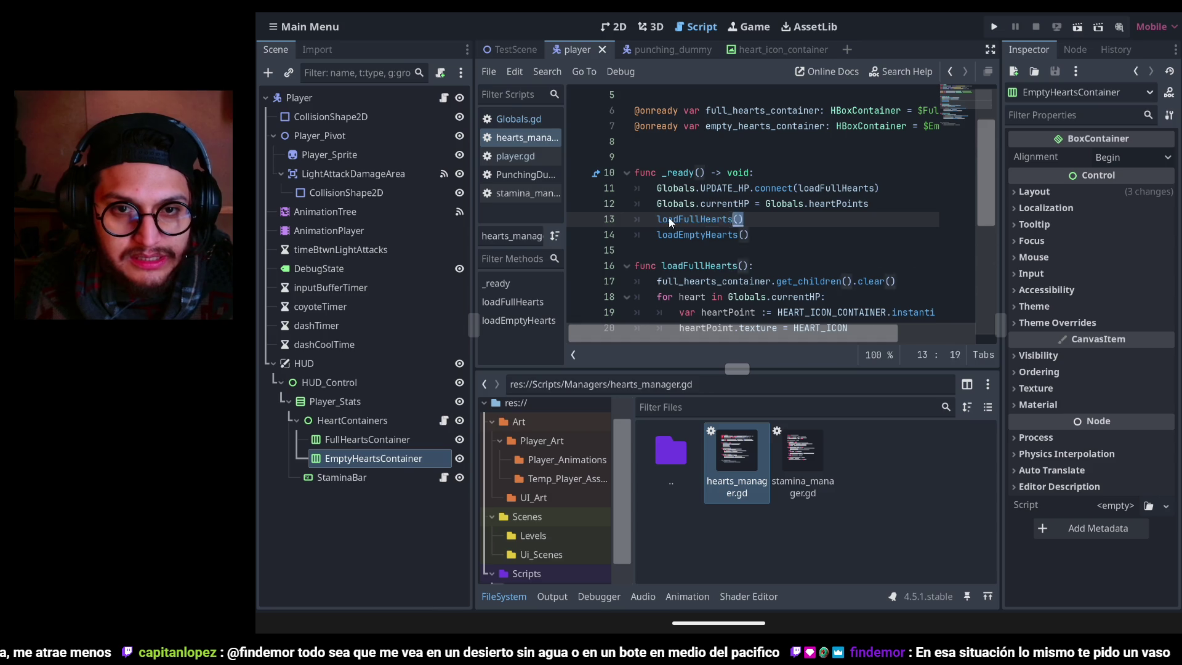
key(ctrl+x)
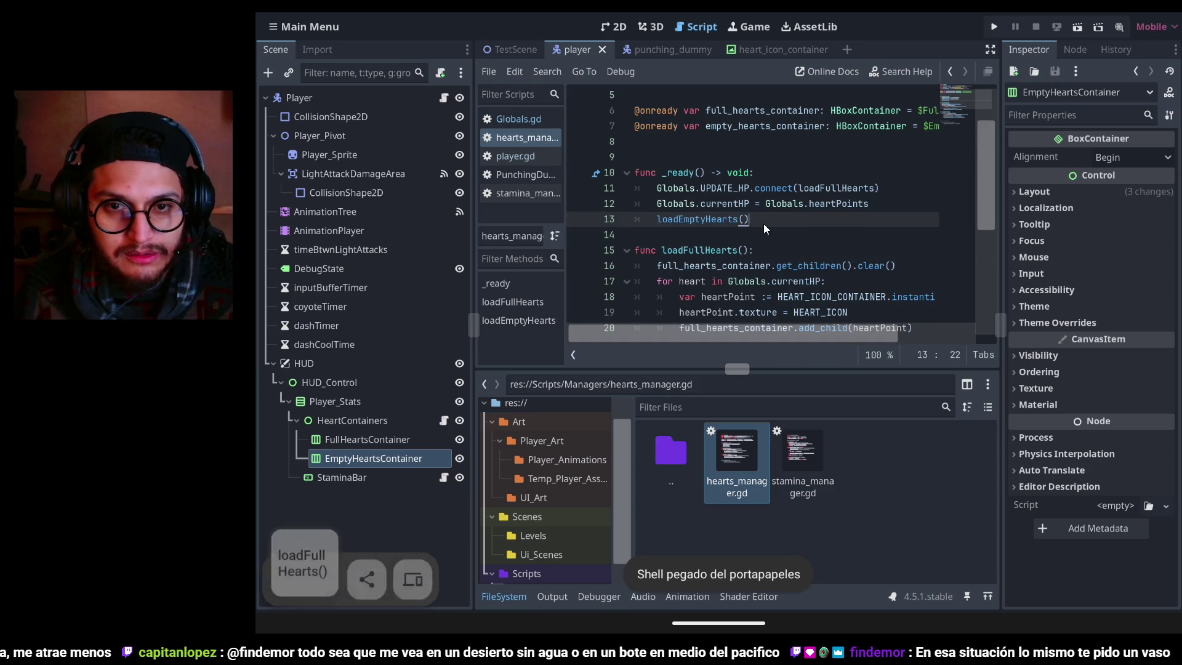
key(Return)
key(ctrl+v)
key(ctrl+s)
- Check the full_hearts_container get_children clear line, then switch to the punching_dummy scene
scroll(763, 223, down, 2)
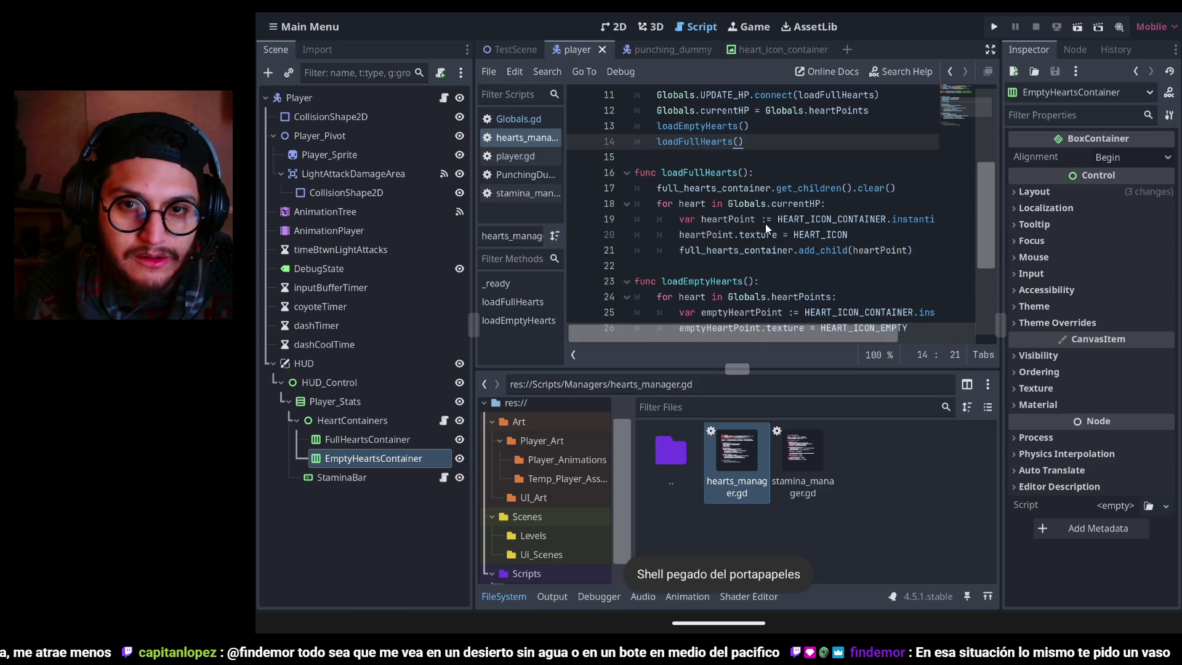
double_click(810, 186)
double_click(878, 187)
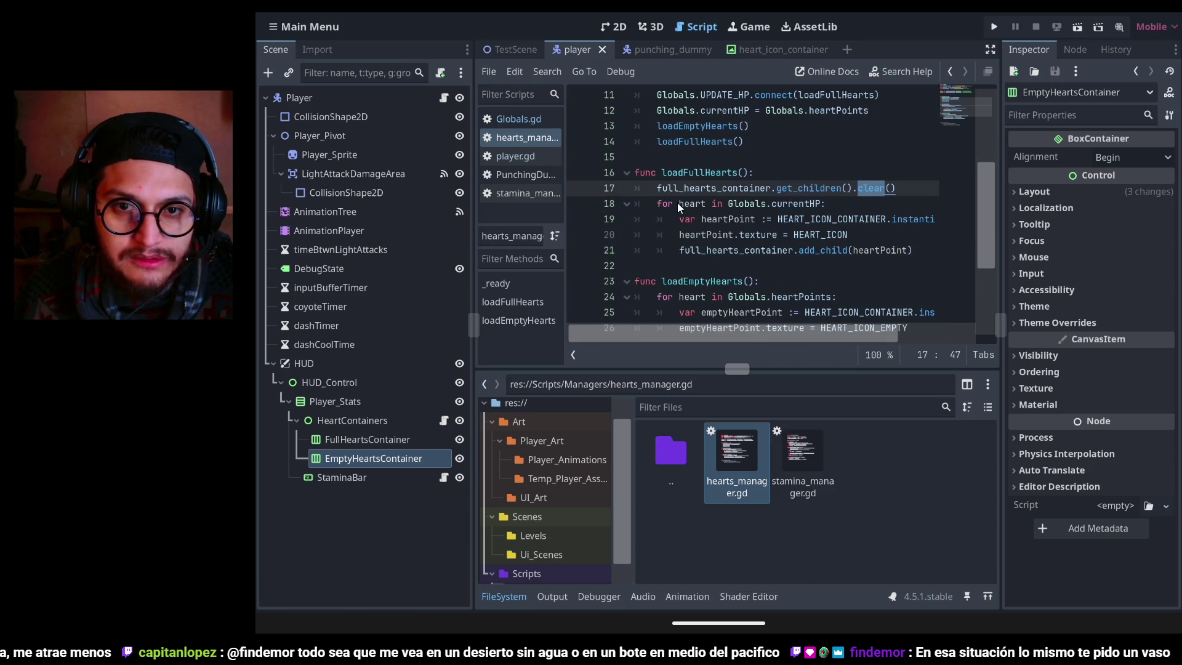
click(744, 187)
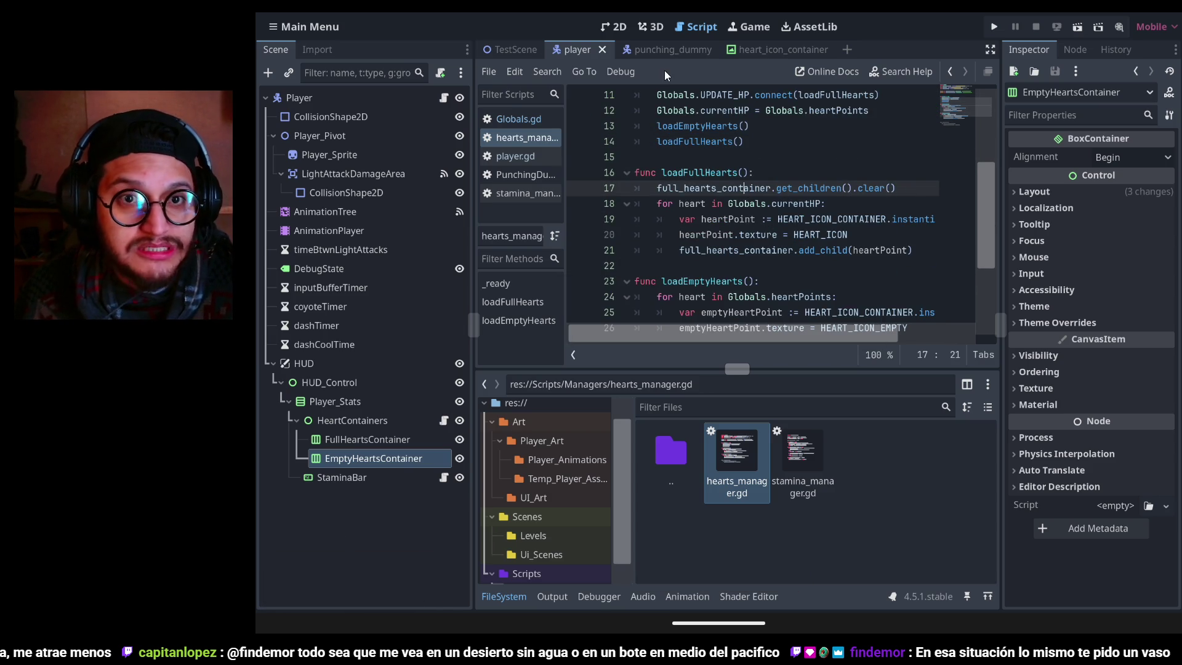
click(704, 48)
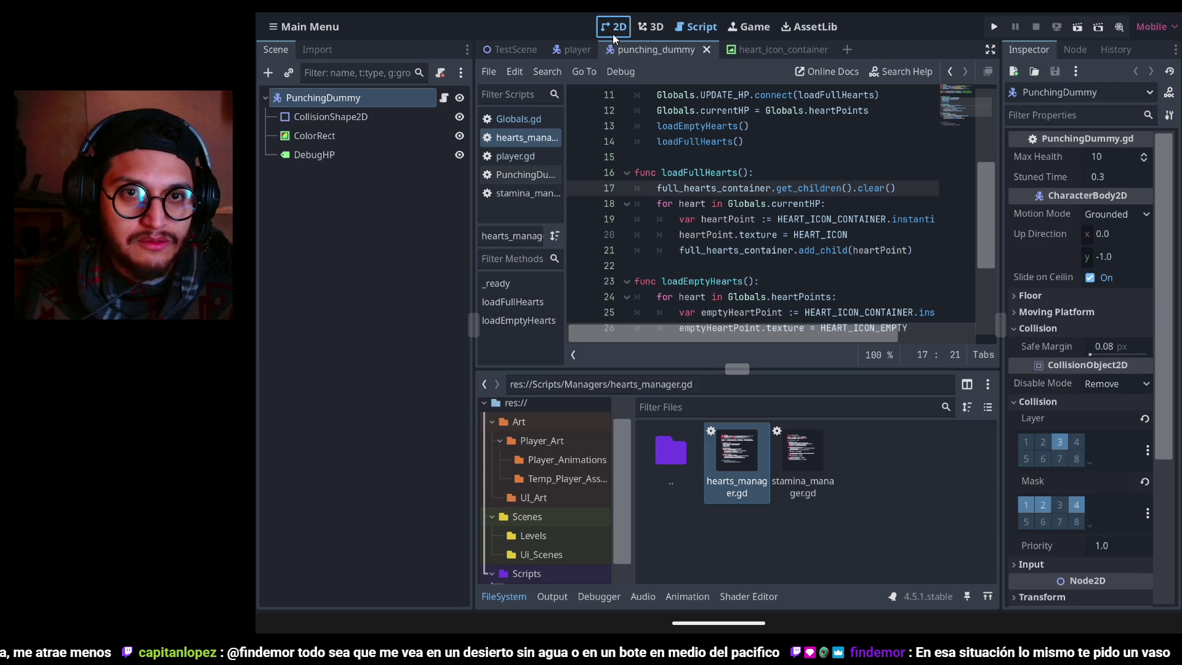
- In the 2D view, add an Area2D child to PunchingDummy and name it HazardArea
click(612, 32)
click(350, 171)
click(341, 96)
key(ctrl+a)
text(area)
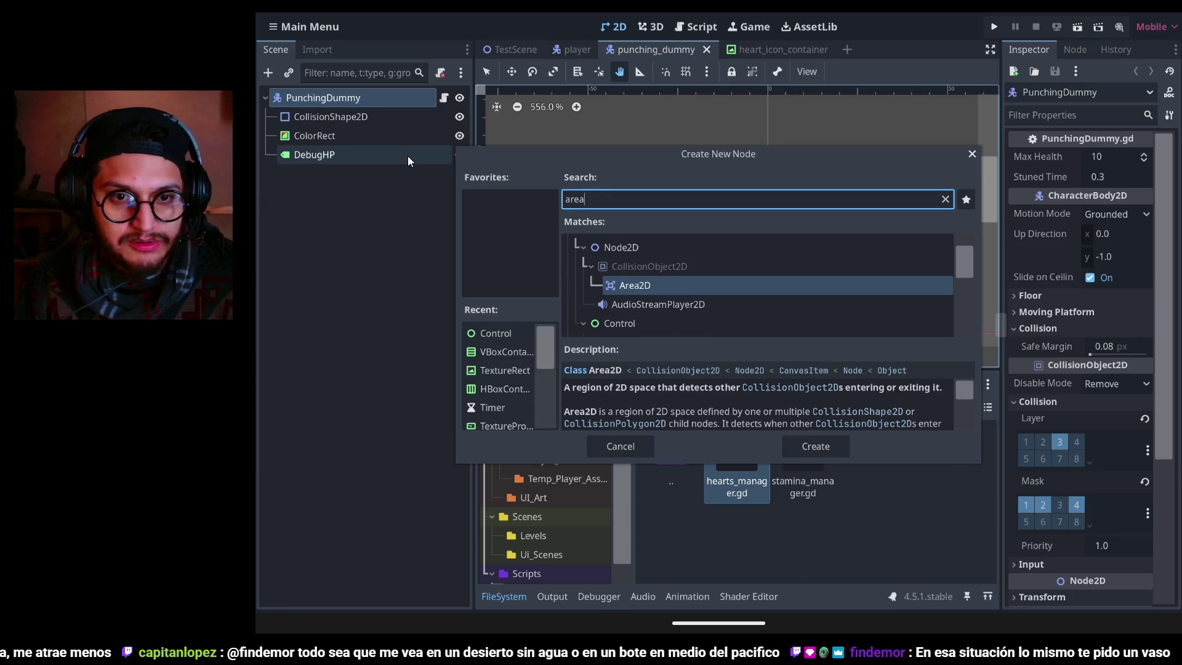
key(Return)
double_click(328, 177)
text(Da)
key(Return)
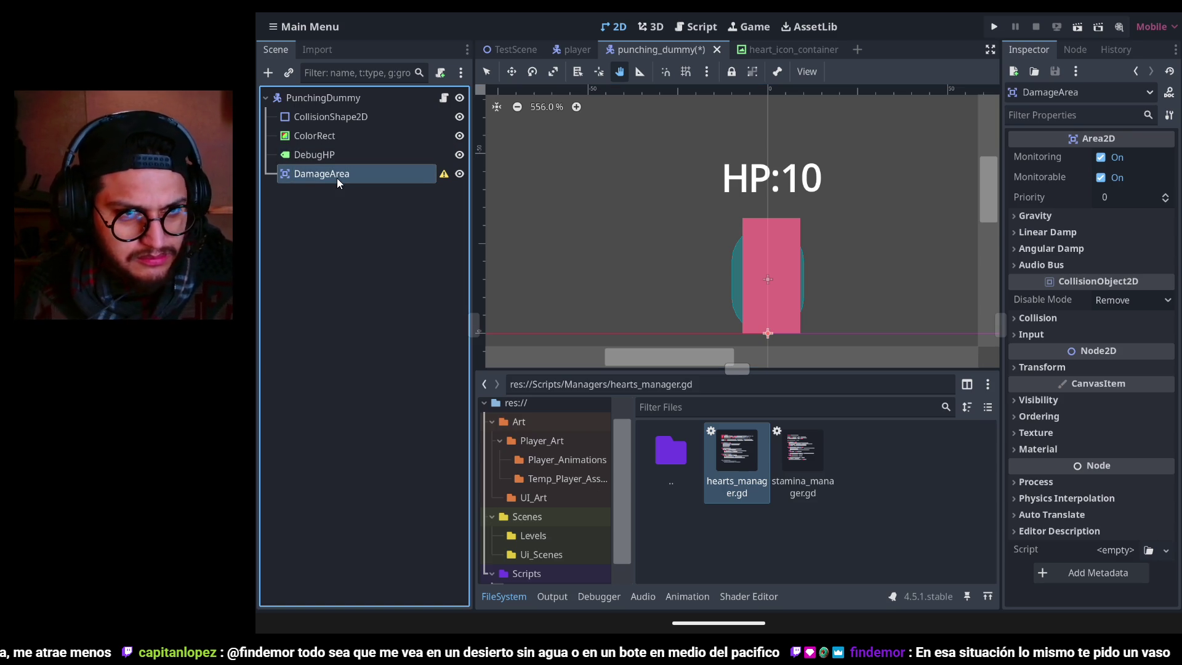
double_click(337, 178)
text(HazardArea)
key(Return)
- Add a CollisionShape2D child under HazardArea
key(ctrl+a)
text(collision)
key(Return)
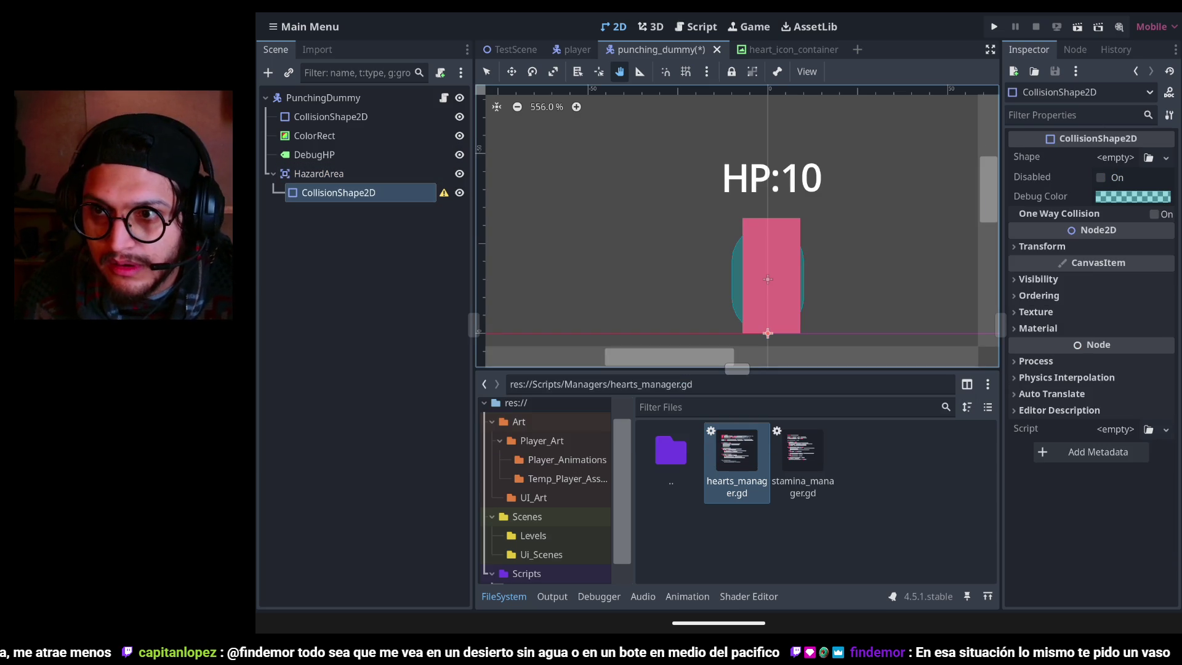
click(1166, 158)
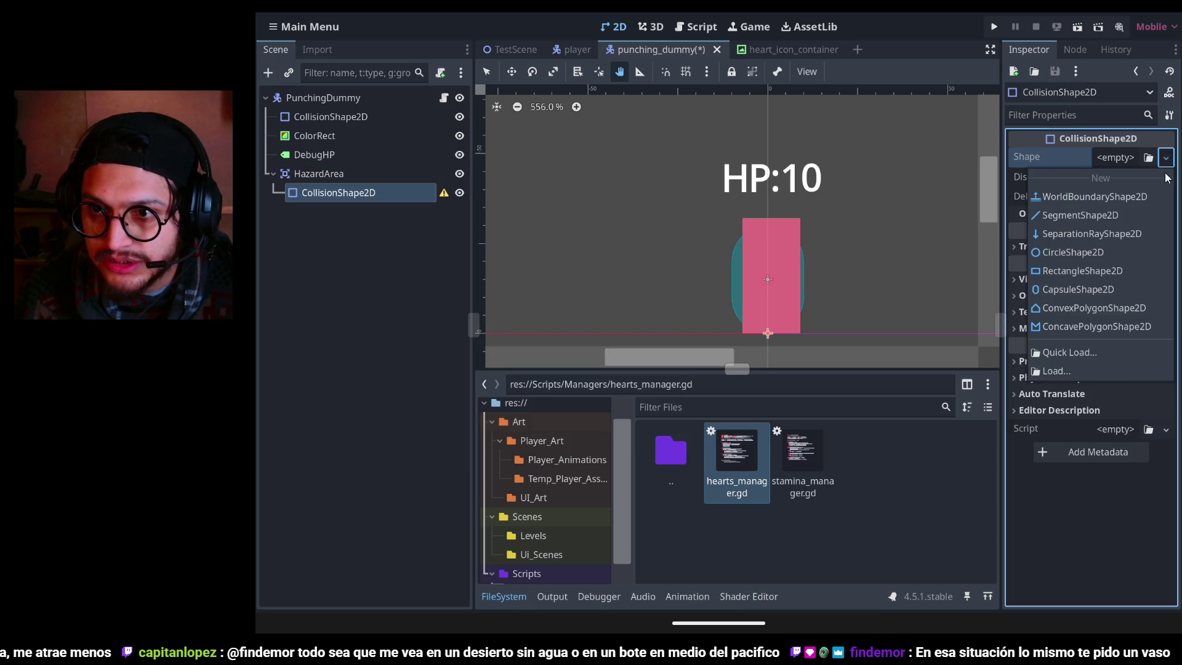
- Give the CollisionShape2D a new RectangleShape2D and centre the dummy in the view
click(1071, 274)
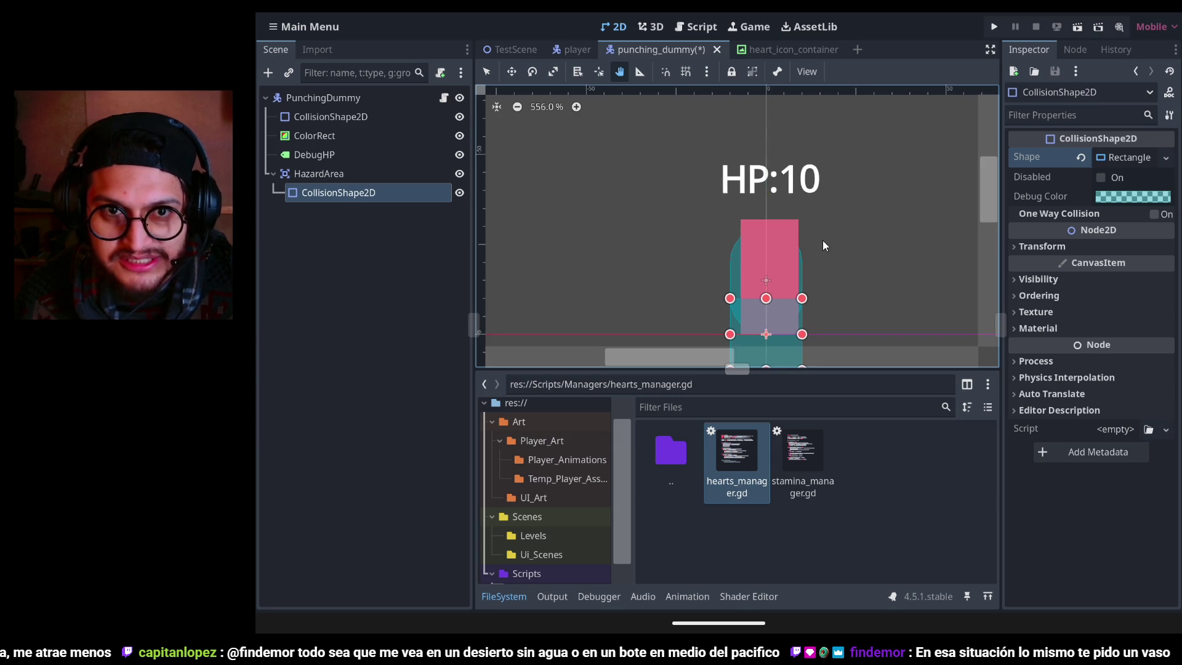
drag(854, 268, 836, 221)
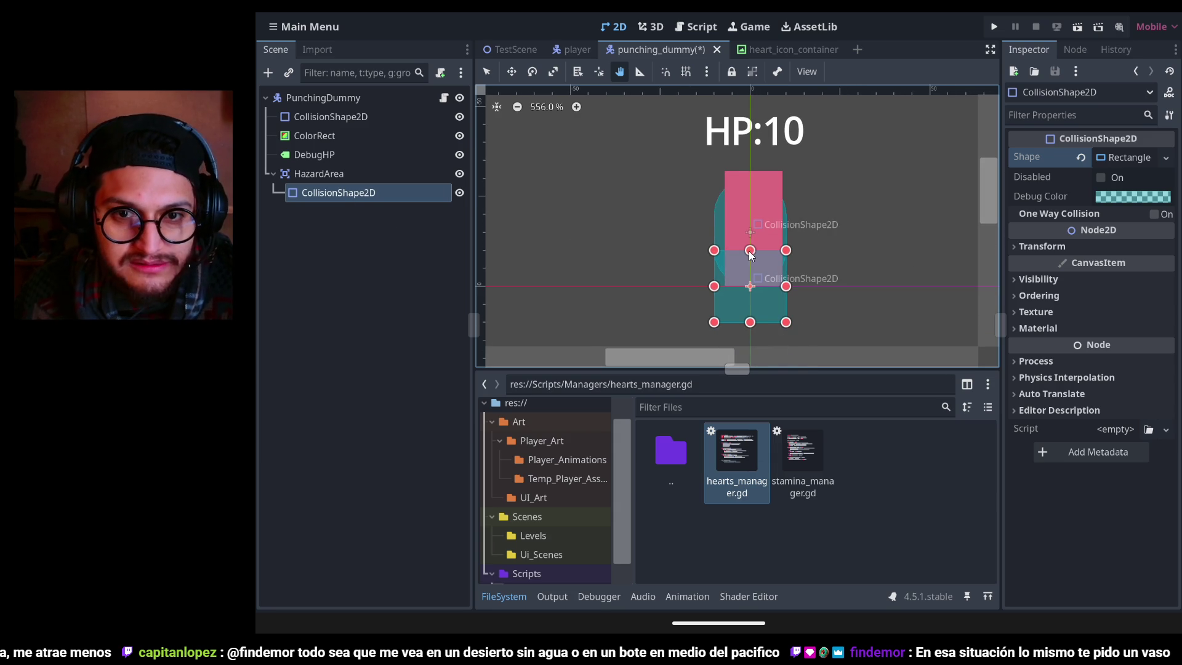
scroll(753, 252, up, 3)
scroll(743, 232, down, 3)
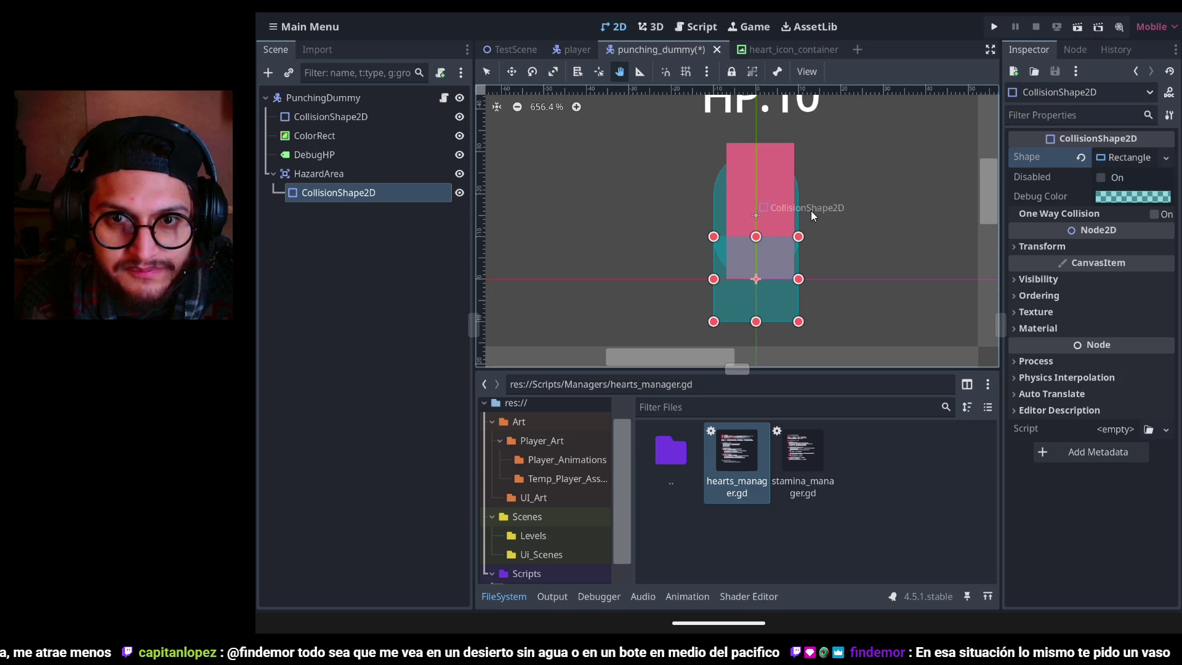
drag(987, 186, 984, 191)
scroll(984, 188, up, 4)
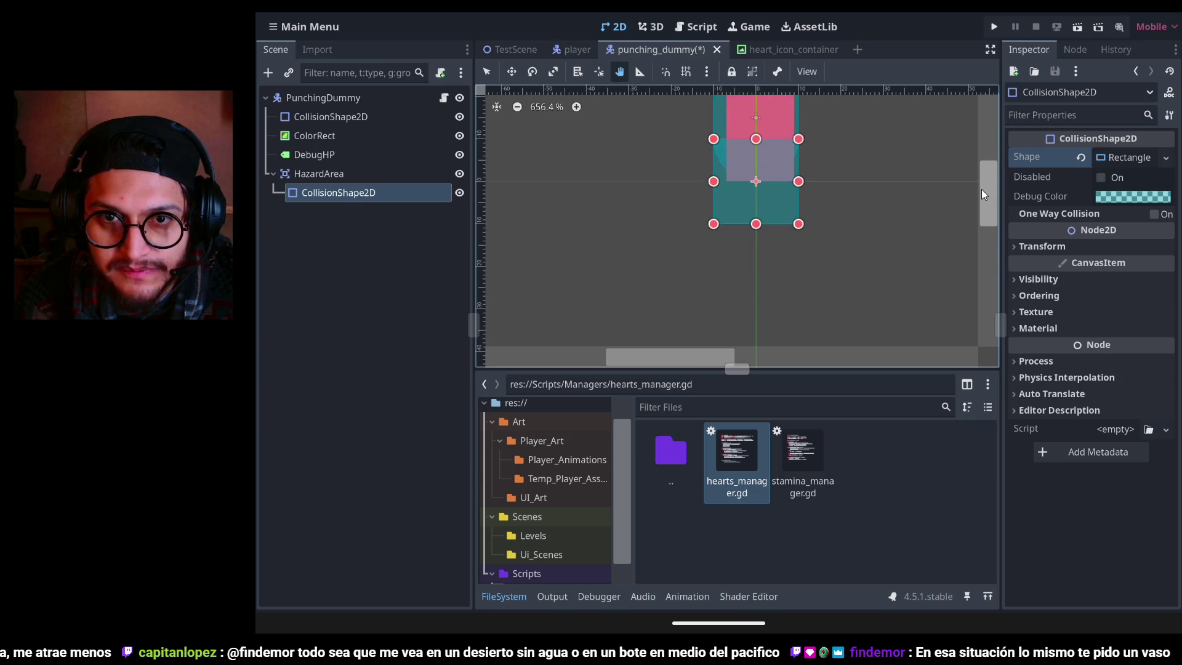
scroll(764, 210, down, 1)
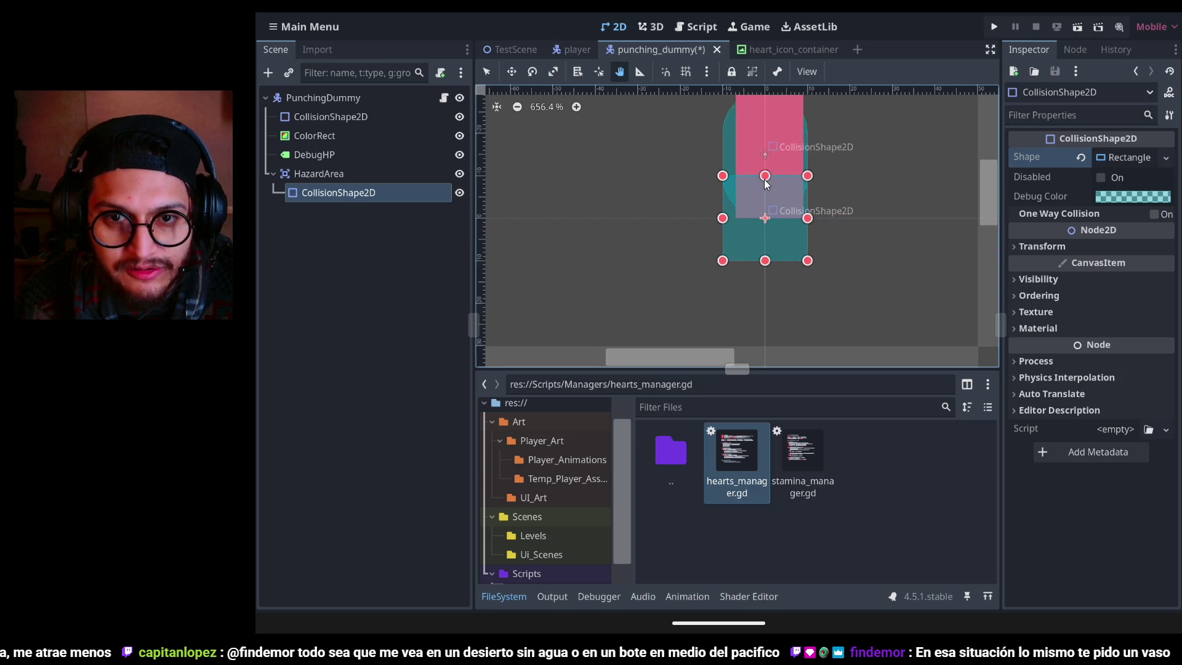
scroll(708, 192, up, 2)
- Drag the rectangle's handles so it covers the dummy's pink body
click(483, 77)
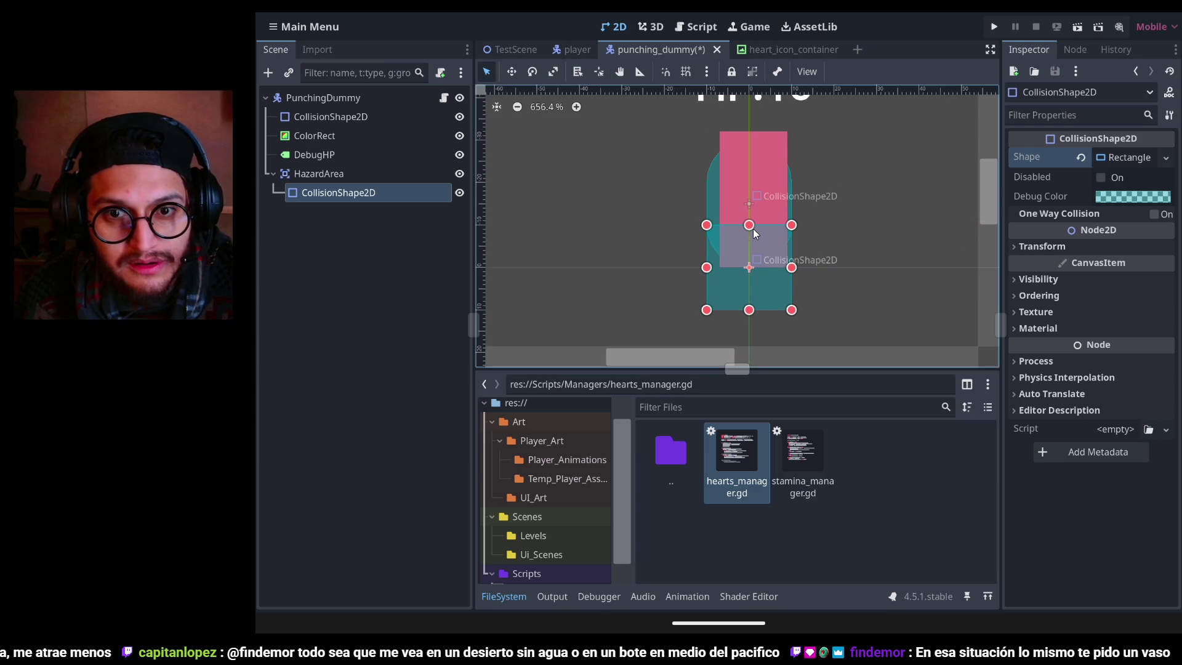
drag(749, 224, 738, 132)
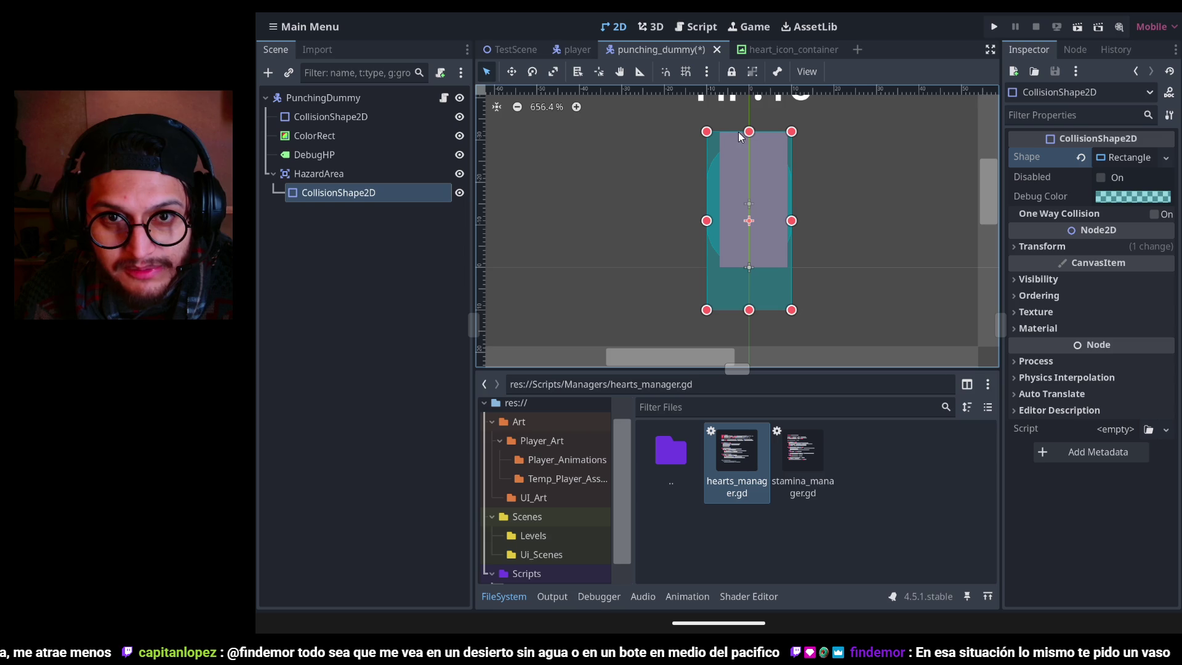
drag(706, 221, 775, 220)
mouse_move(752, 308)
mouse_down()
mouse_move(754, 254)
mouse_move(753, 266)
mouse_up()
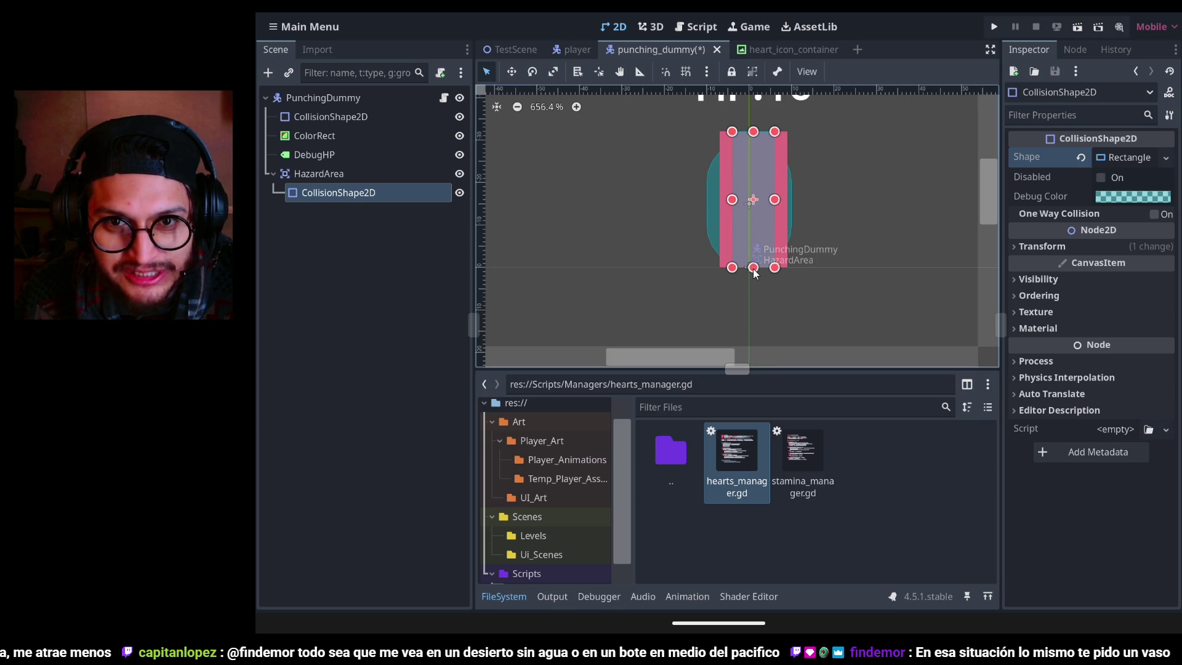
drag(750, 134, 751, 153)
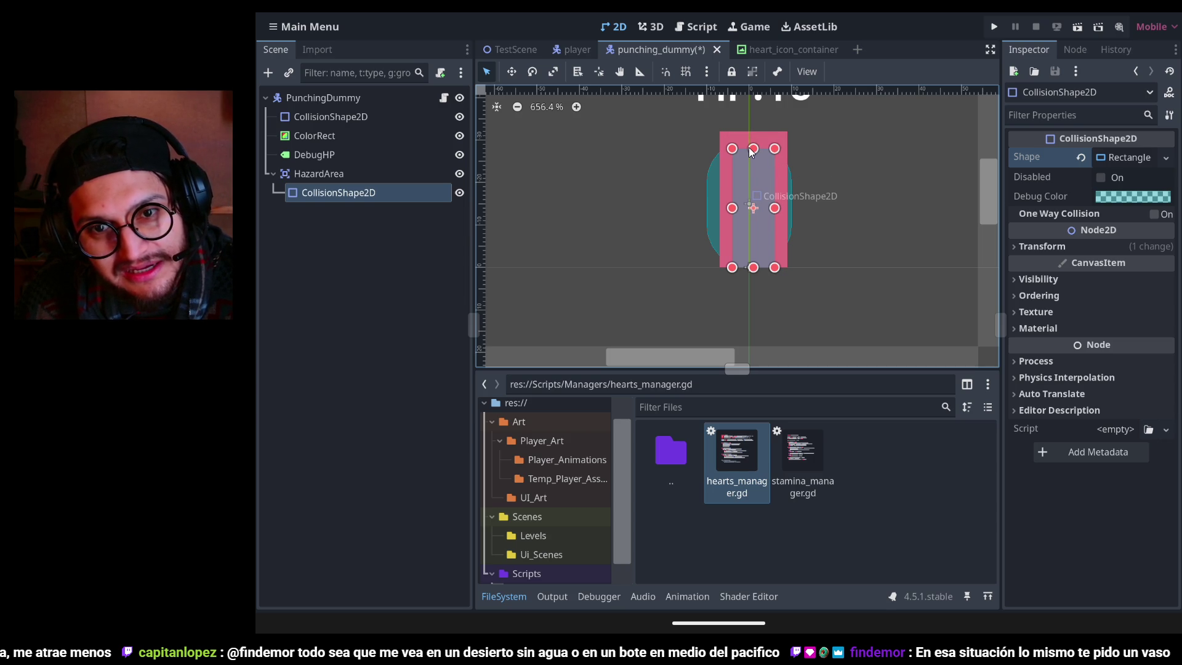
- Compare with the dummy's capsule collision shape and ColorRect size, leave them unchanged, and save
click(351, 237)
click(361, 173)
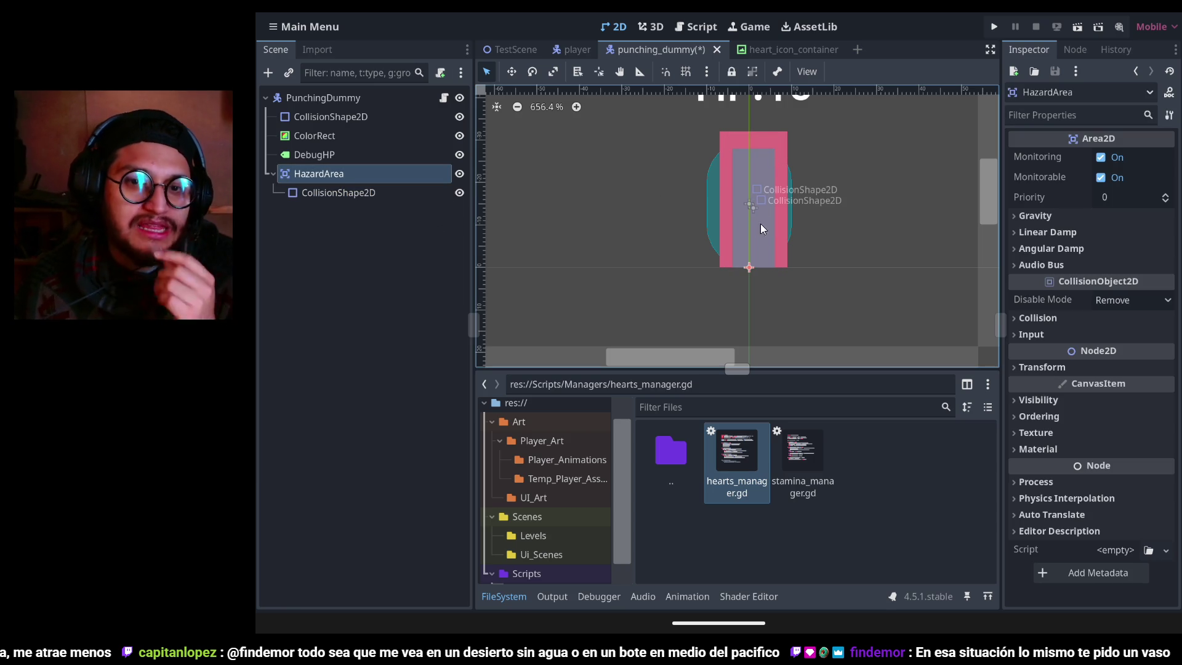
click(326, 116)
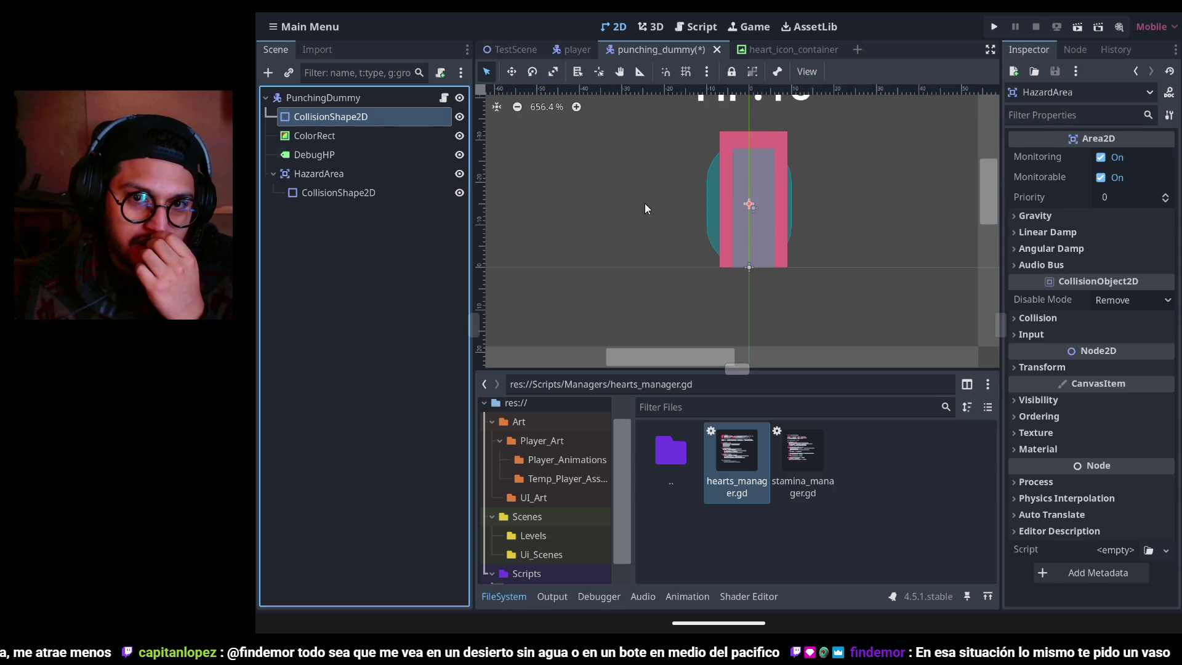
click(336, 136)
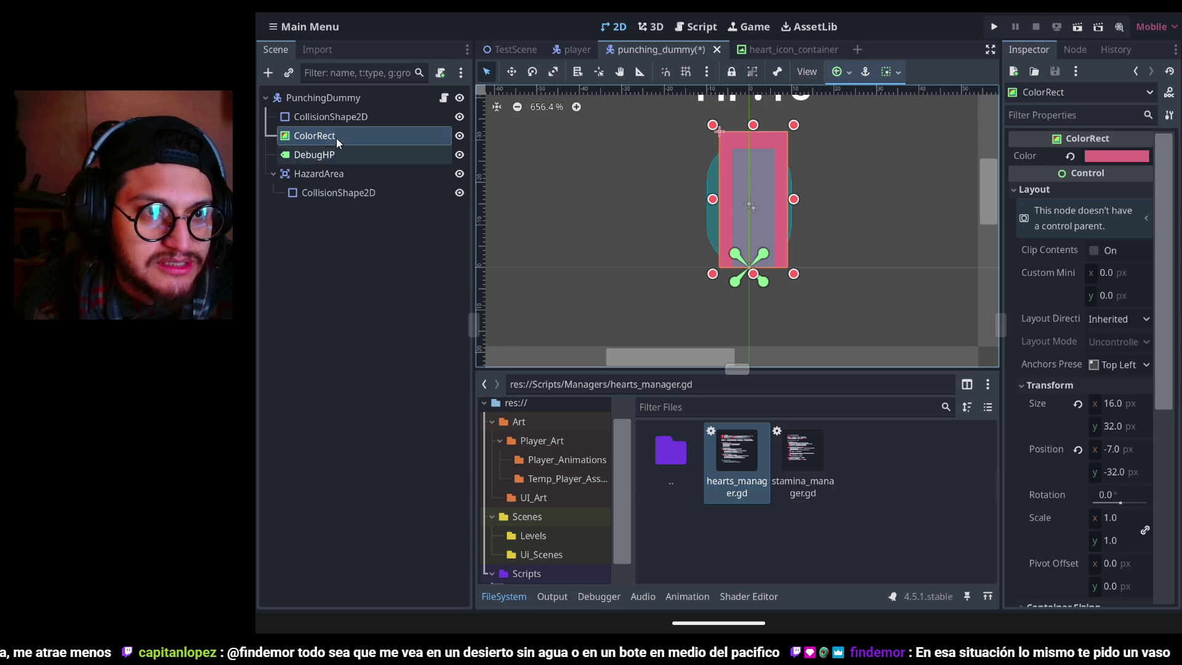
click(346, 118)
drag(792, 206, 778, 203)
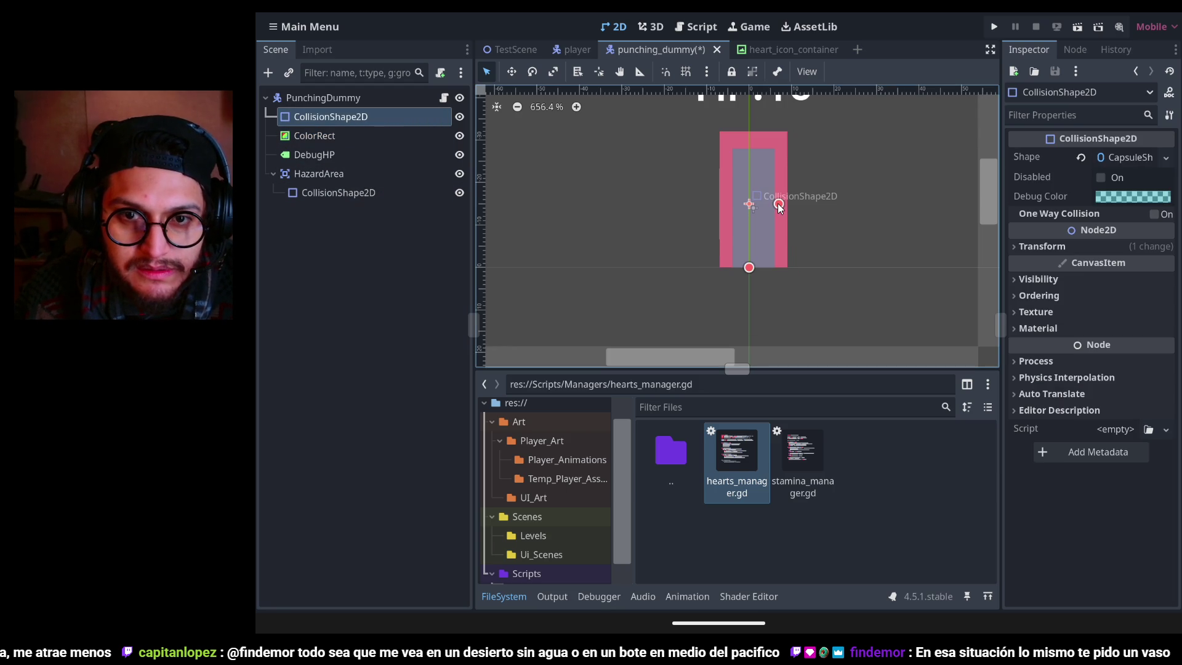
key(ctrl+z)
key(ctrl+s)
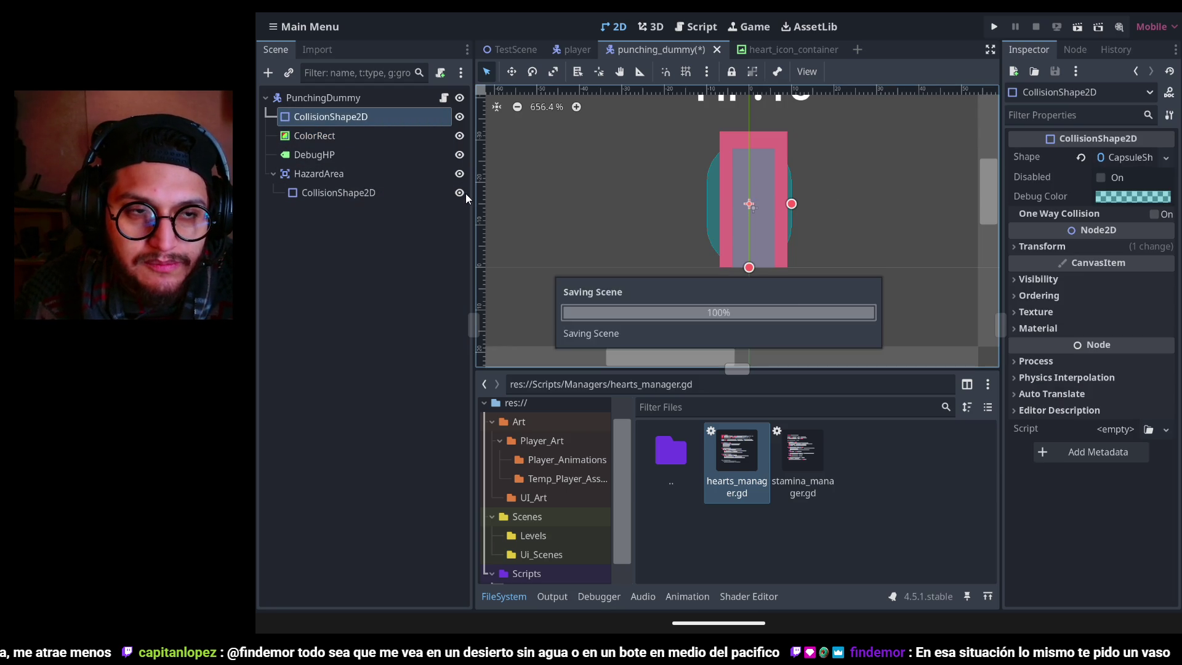
- Widen HazardArea's collision rectangle beyond the dummy's body
click(349, 193)
mouse_move(775, 207)
mouse_down()
mouse_move(804, 213)
mouse_move(698, 210)
mouse_up()
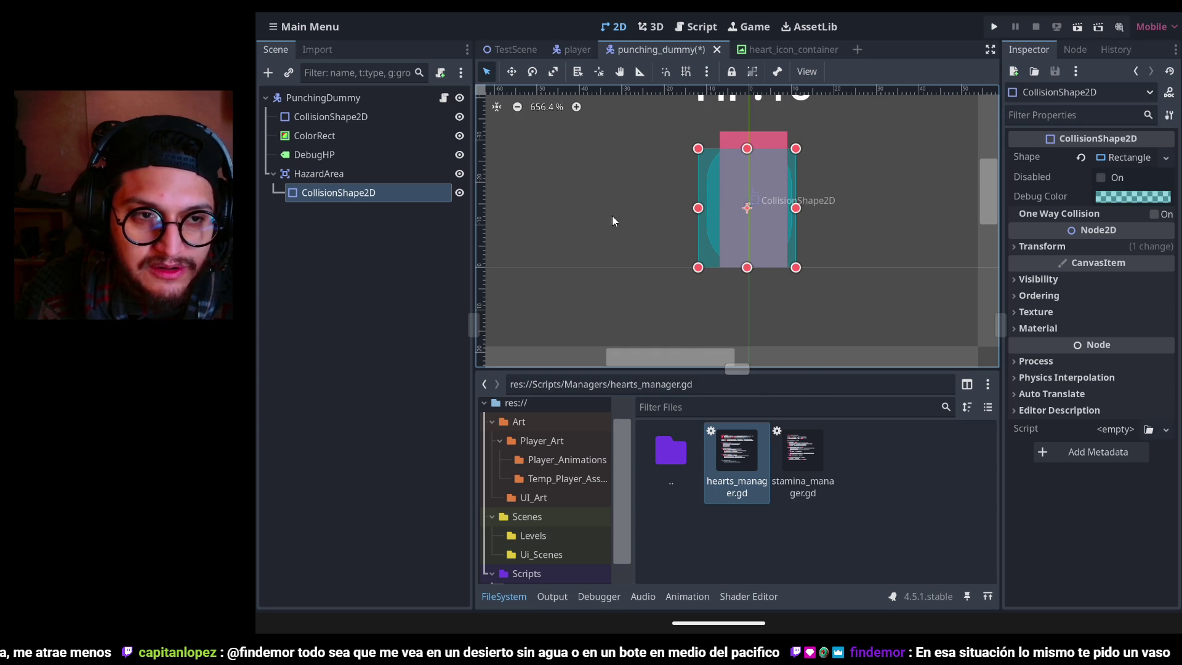
click(318, 174)
- Connect HazardArea's body_entered signal to a new _on_hazard_area_body_entered function
click(1075, 51)
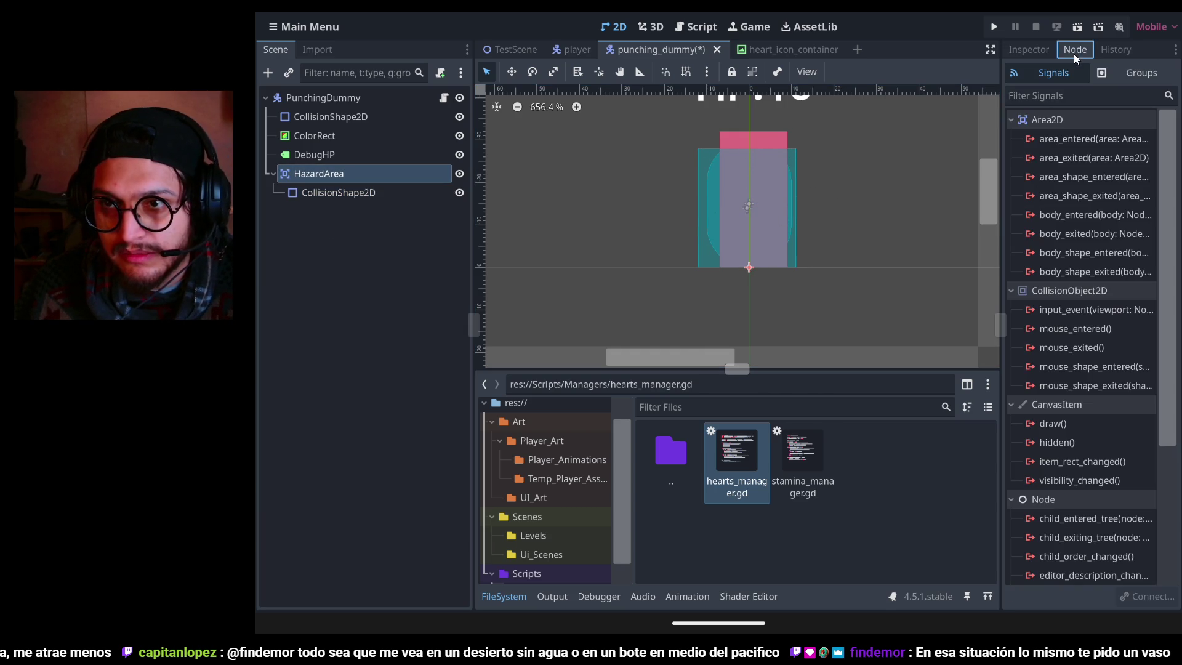
double_click(1087, 215)
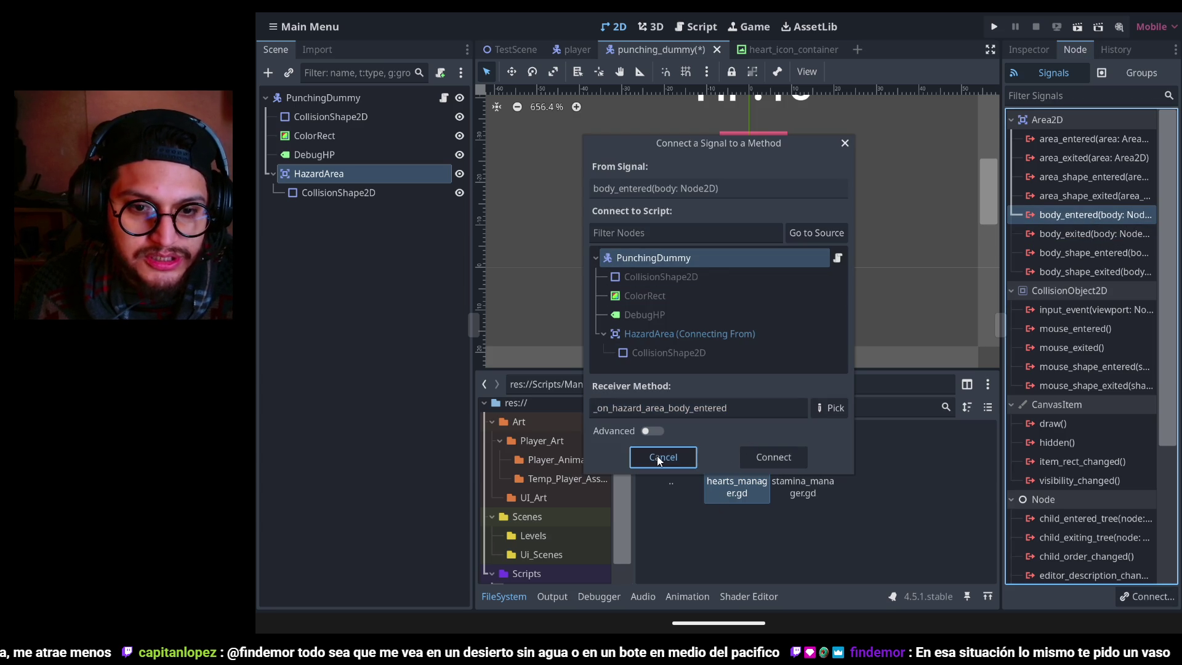
click(777, 457)
click(358, 243)
click(381, 178)
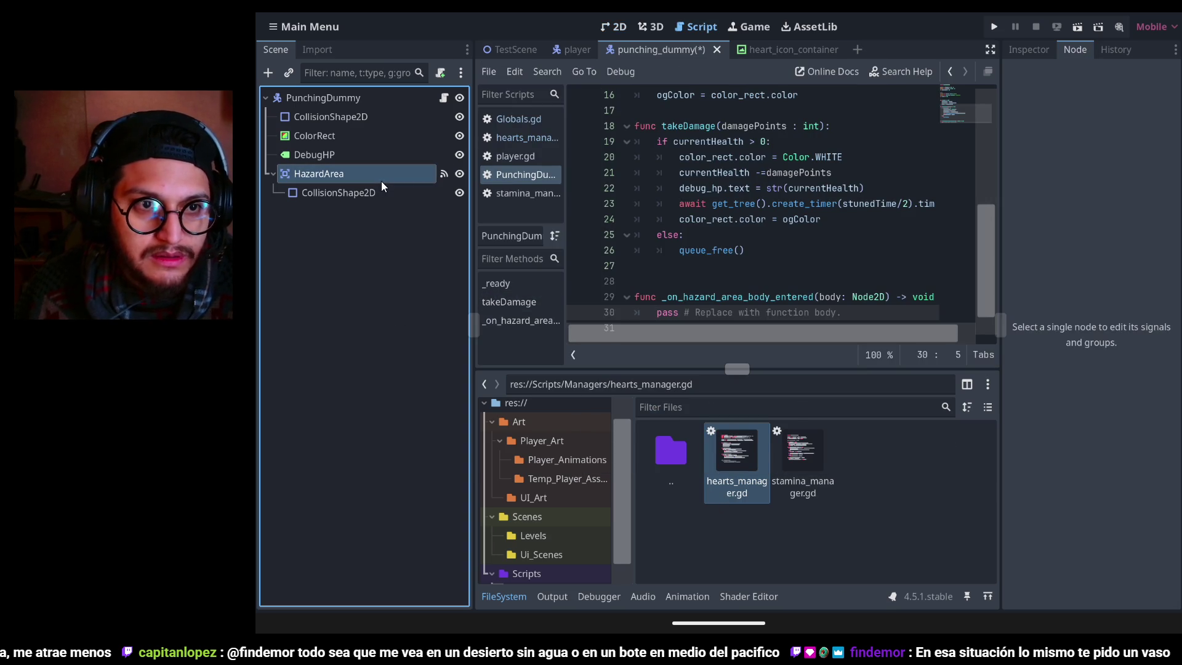
- Name 2D physics layer 5 EnemyAttack in Project Settings
click(1030, 49)
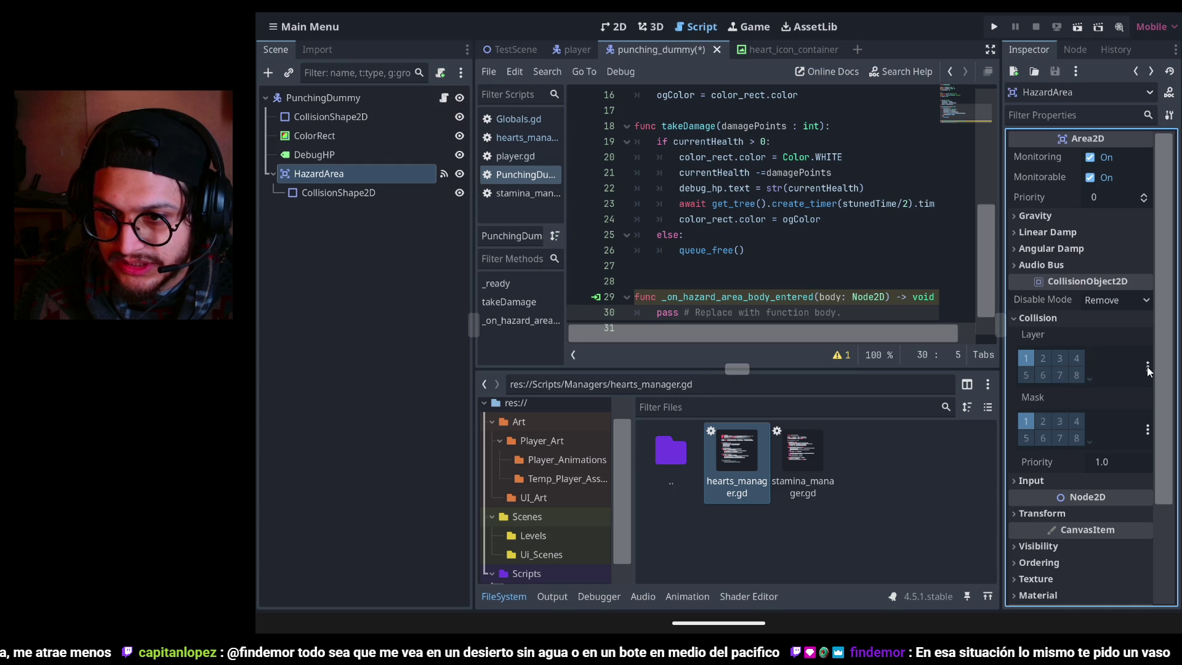
click(1148, 366)
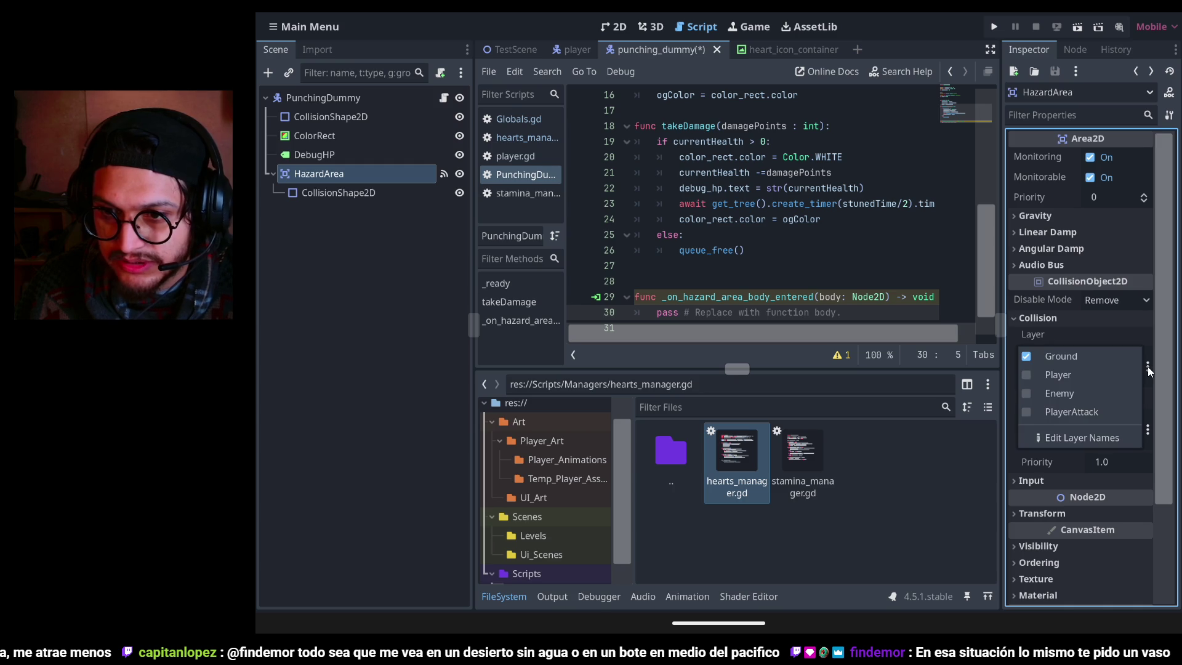
click(1094, 440)
click(810, 274)
text(EnemyAttack)
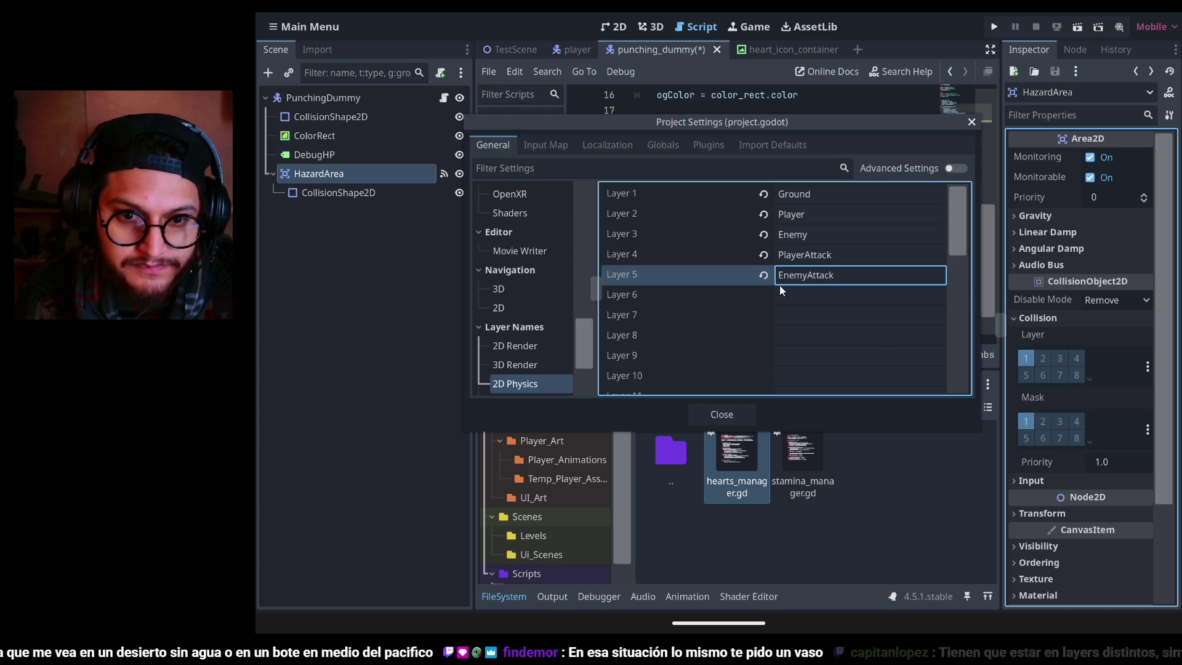
click(786, 300)
click(730, 407)
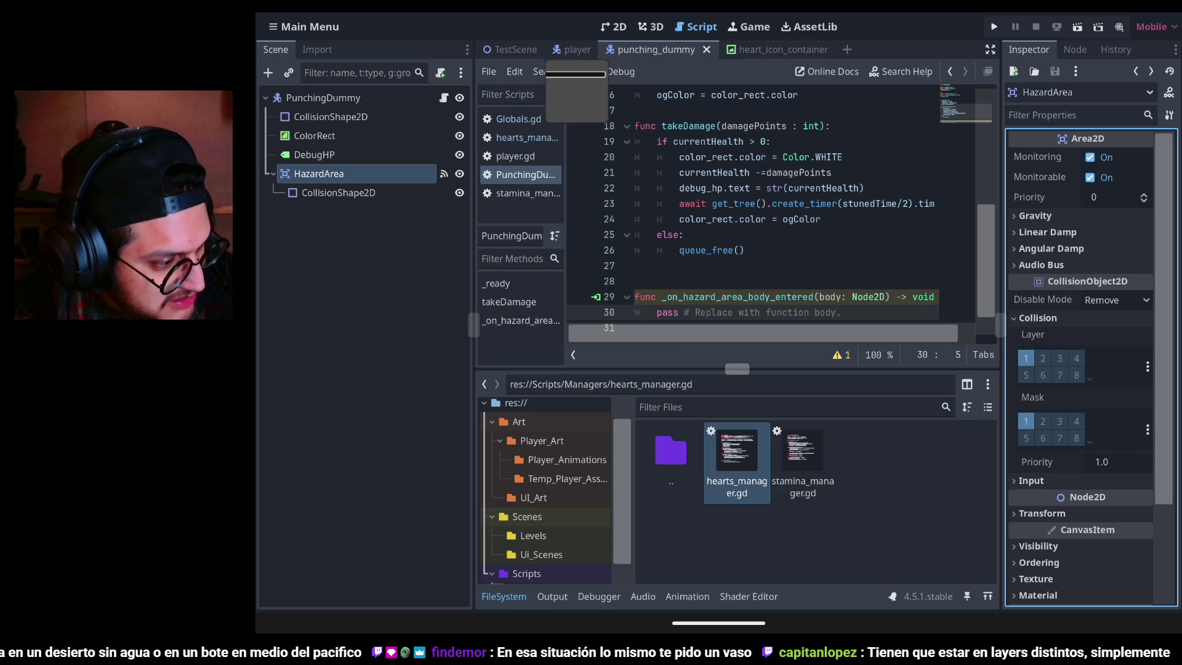
- Set HazardArea's collision layer to EnemyAttack and its mask to Player only, then save
click(1148, 367)
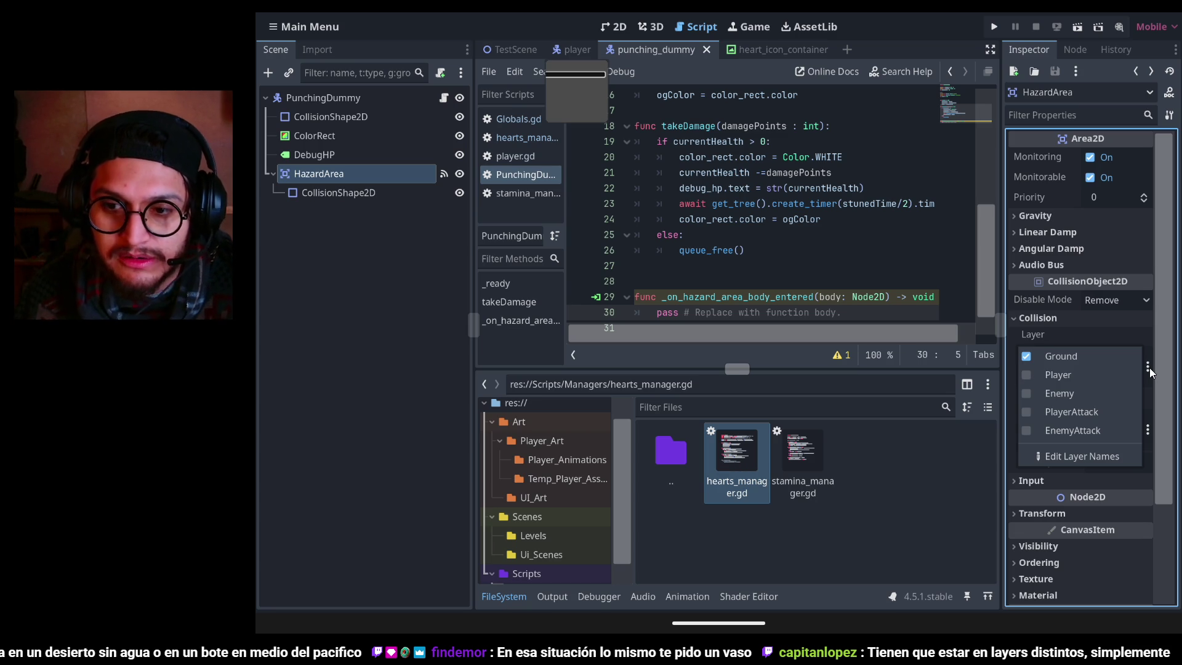
click(1078, 359)
click(1108, 431)
click(1155, 428)
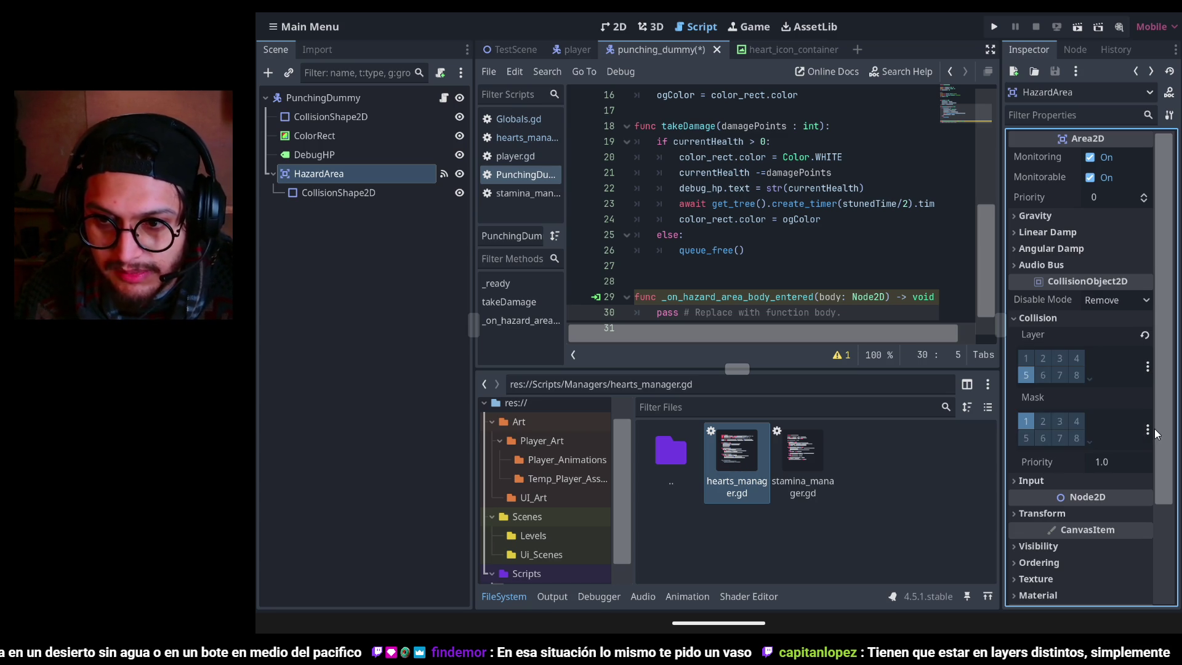
click(1149, 428)
click(1079, 435)
click(1095, 414)
click(1163, 437)
key(ctrl+s)
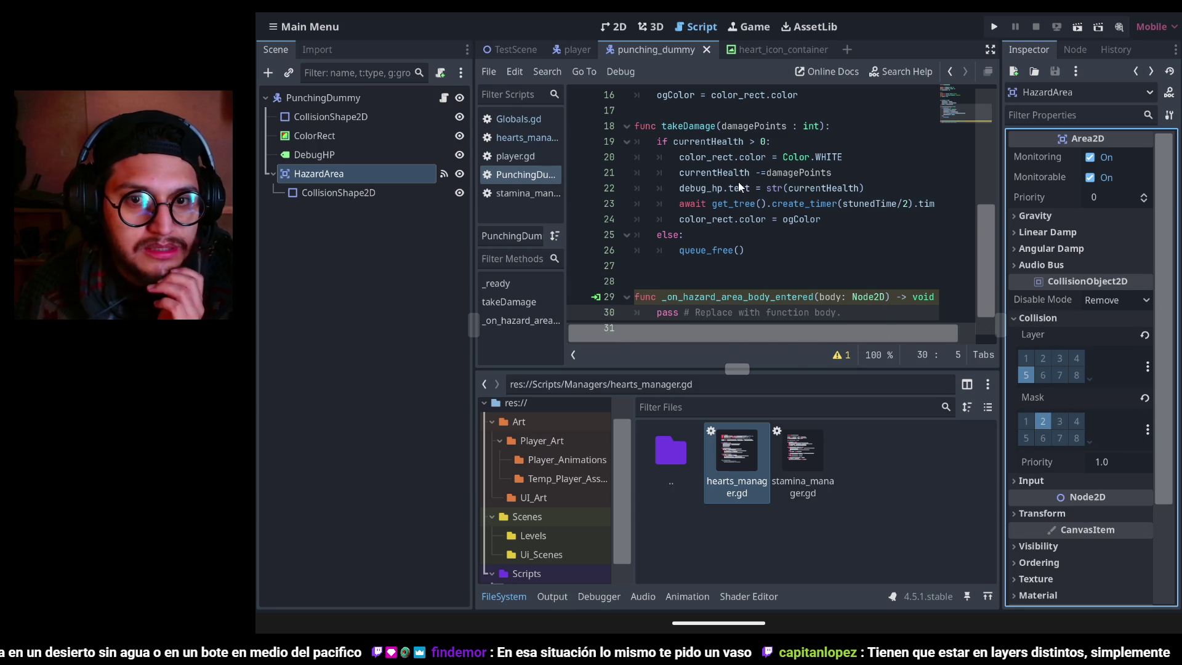
- Replace pass with if body.has_method("takeDamage"): and an indented body.takeDamage() call
scroll(778, 164, down, 1)
drag(858, 281, 659, 278)
text(if body.)
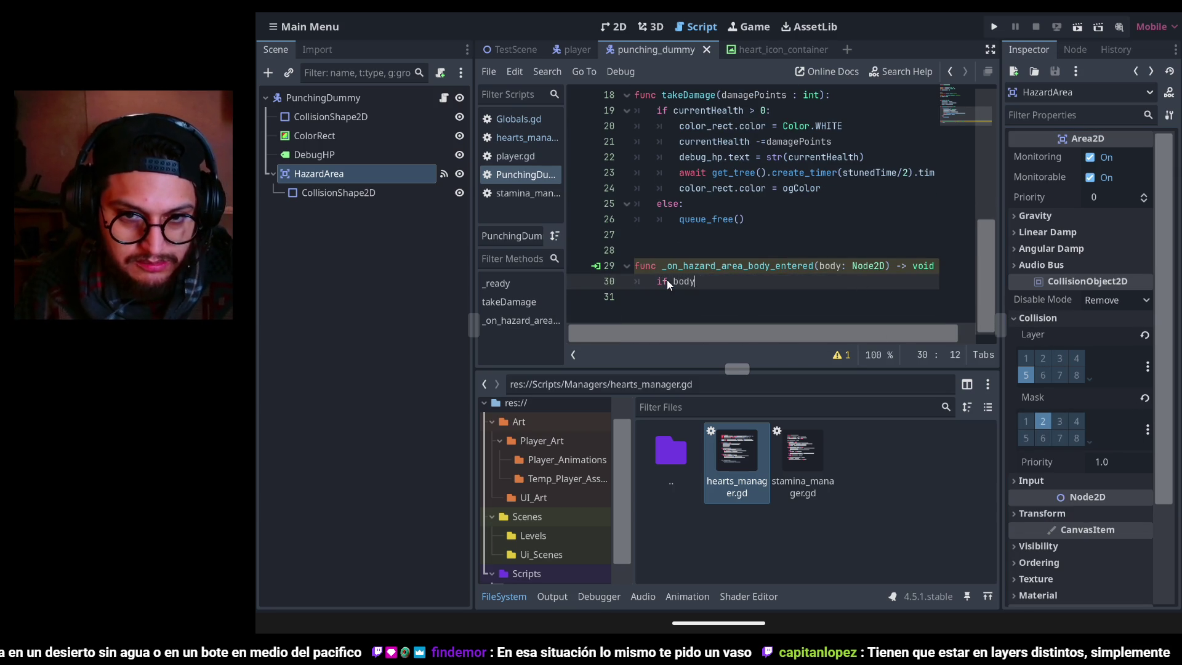
text(has_me)
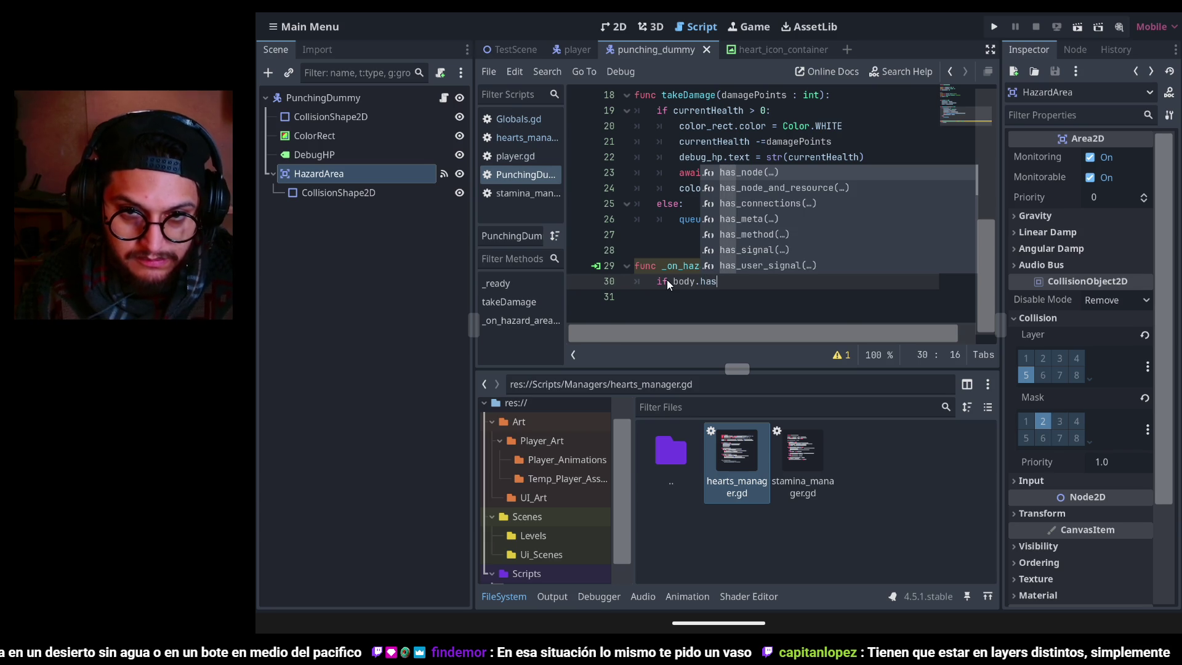
key(Down)
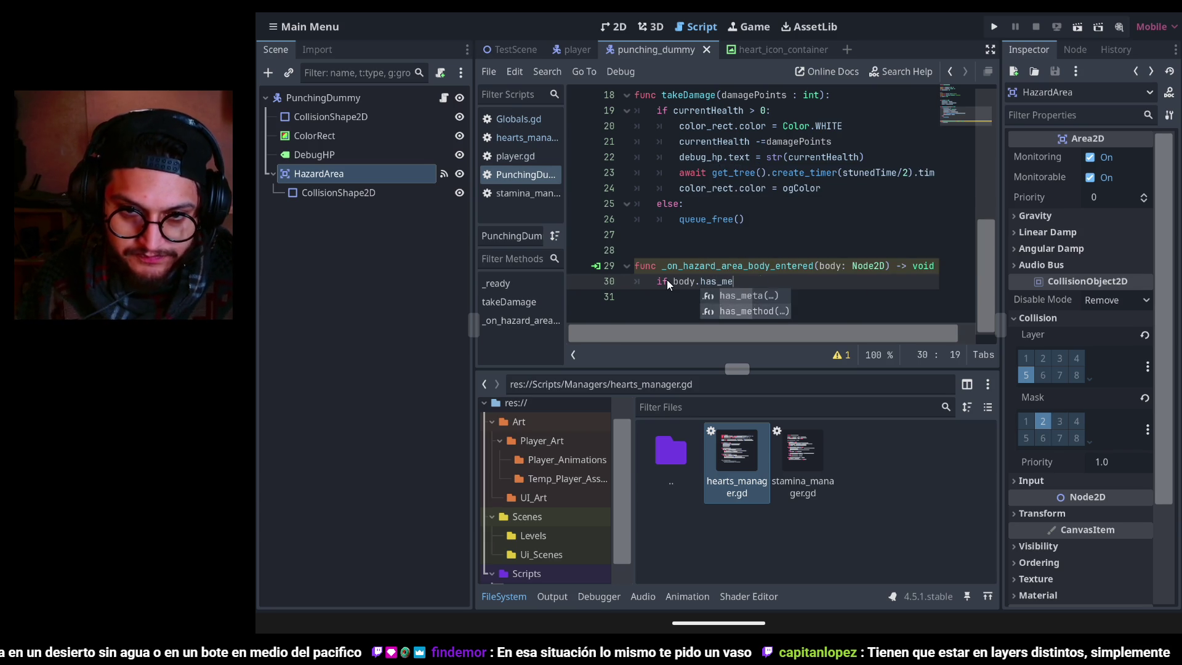
key(Return)
text("T)
key(BackSpace)
text(takeDamage)
key(End)
text(:)
key(Return)
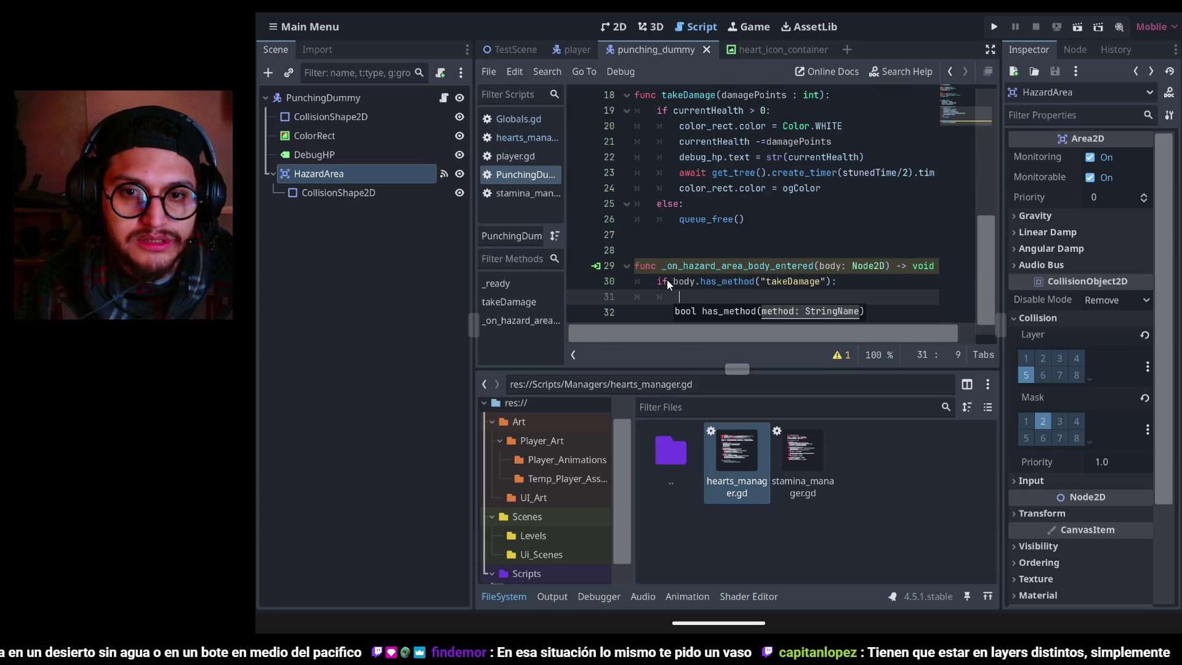
text(body.t)
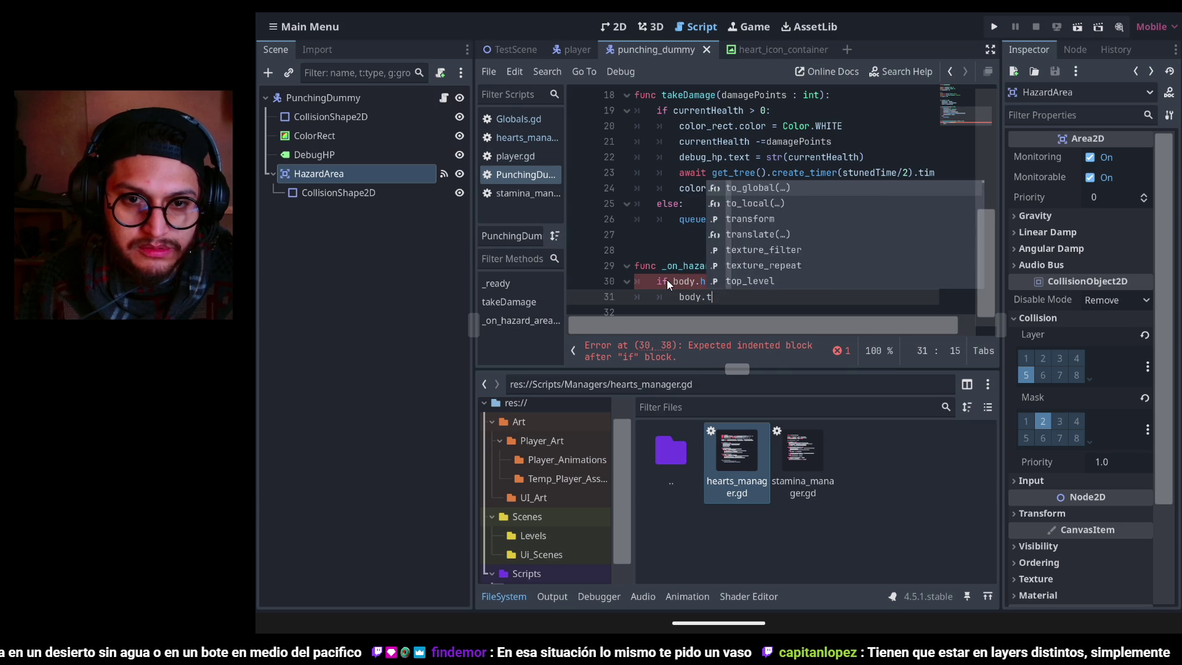
text(akeDam)
key(Return)
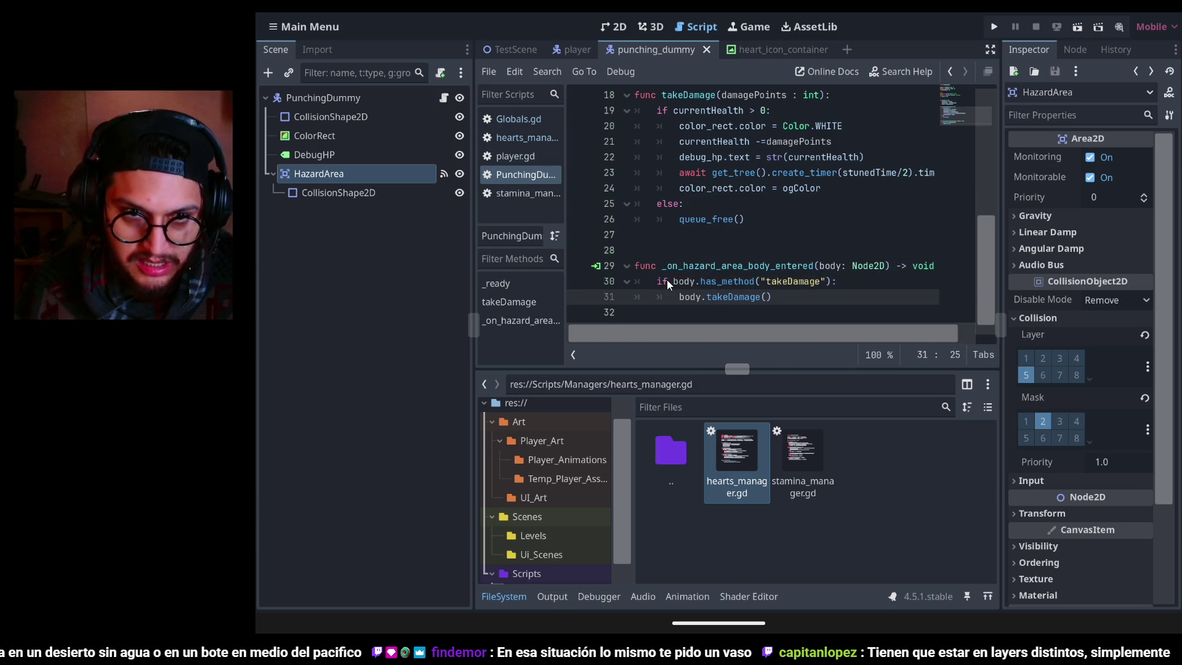
scroll(653, 274, up, 6)
click(841, 139)
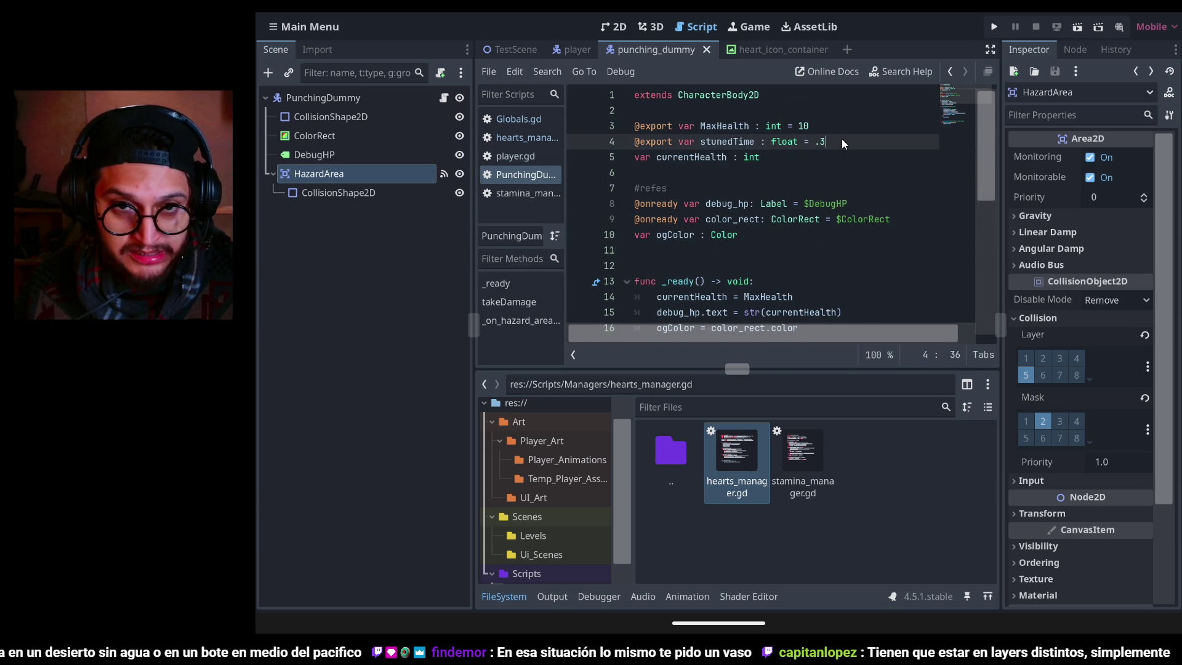
key(Return)
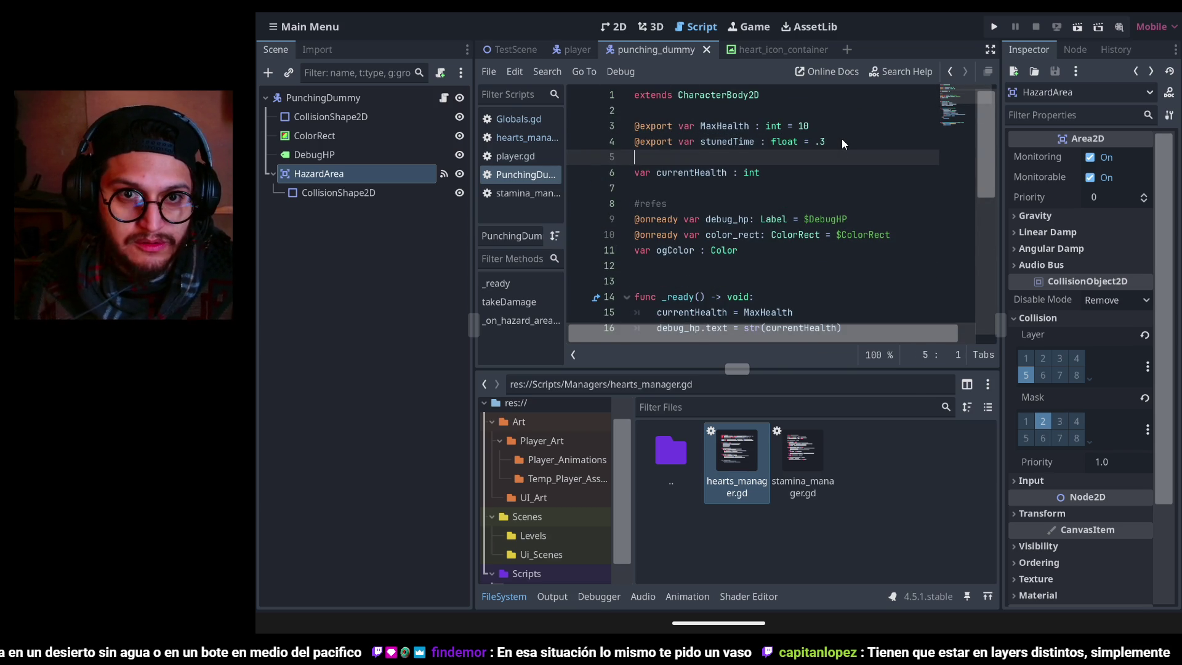
click(640, 141)
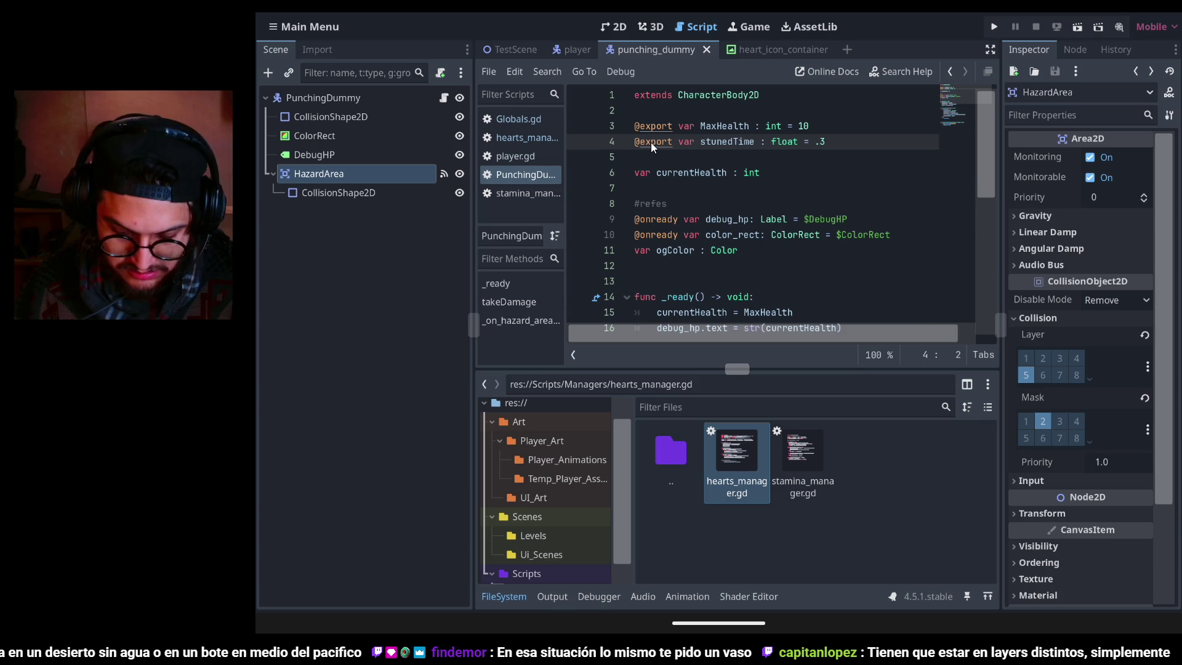
key(Down)
text(export )
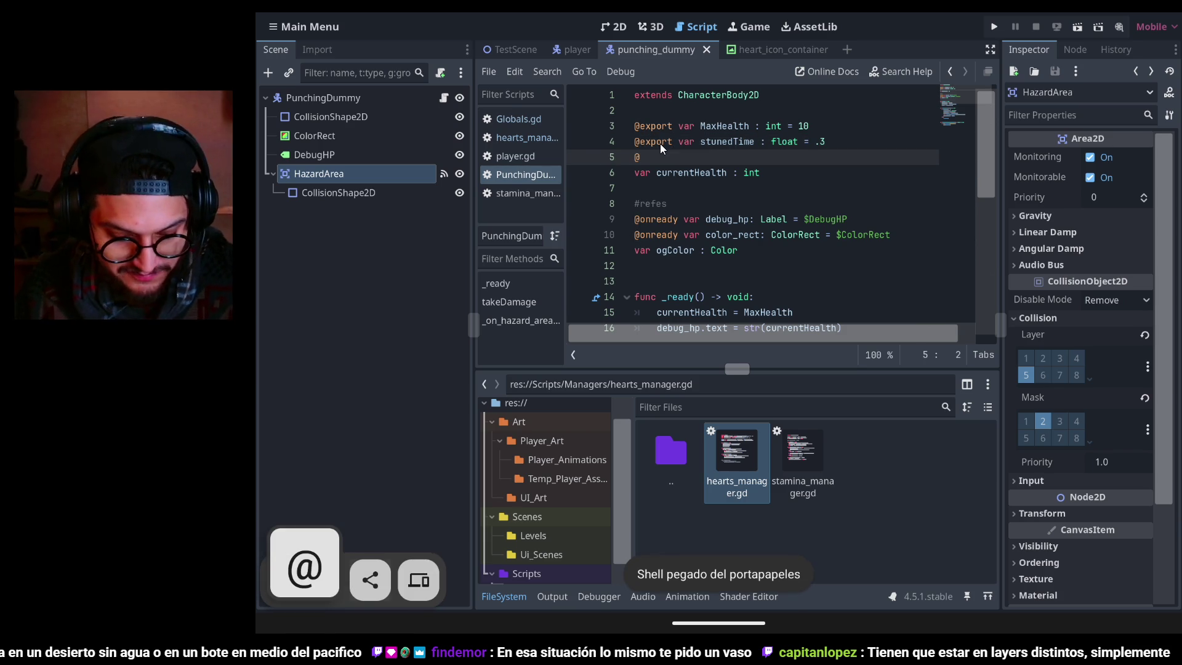
text(var)
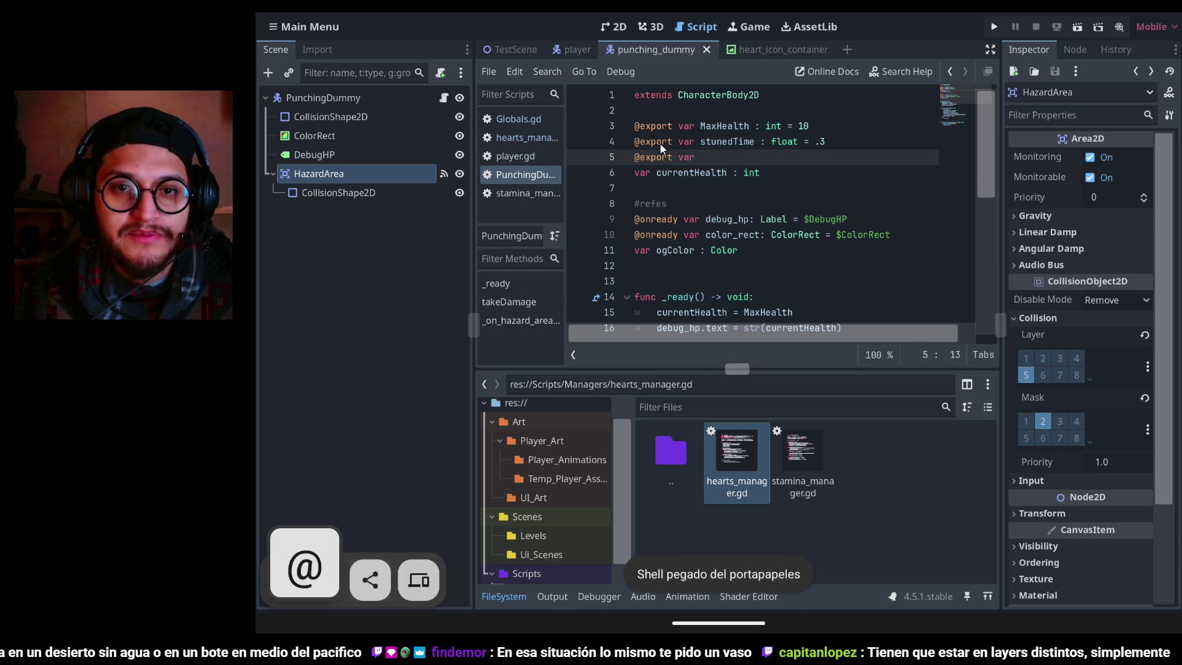
key(ctrl+s)
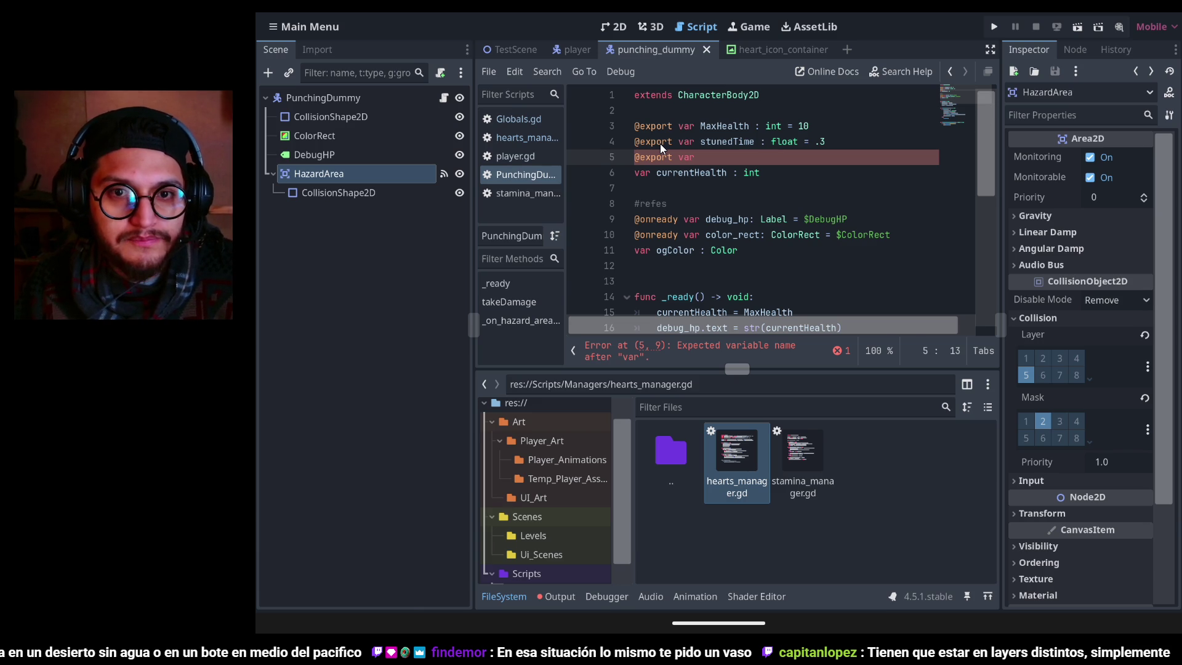
text(damagePoints : int = 1)
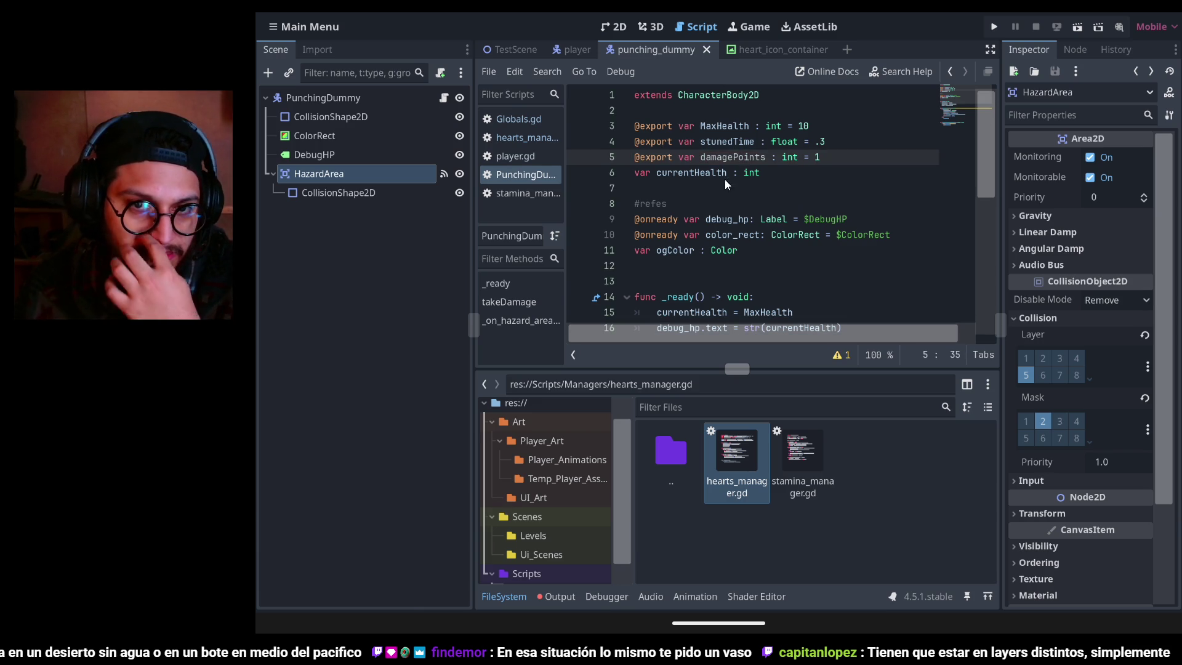
- Pass damagePoints as the argument of body.takeDamage() in the hazard handler
double_click(743, 157)
key(ctrl+c)
scroll(837, 231, down, 6)
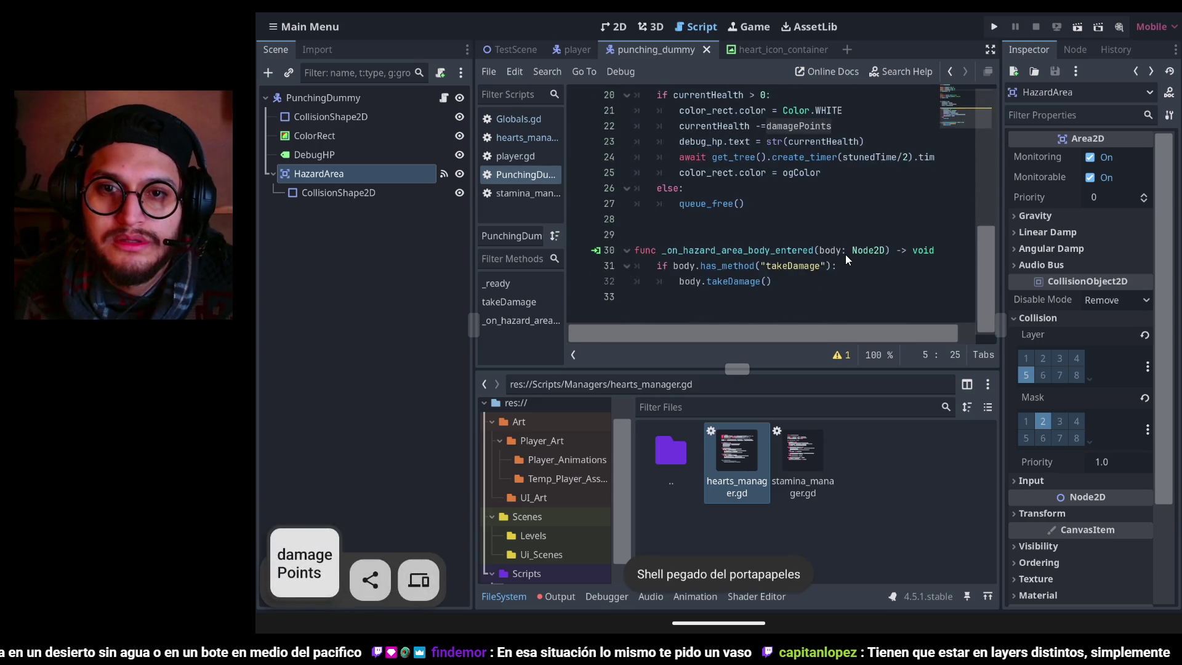
scroll(825, 231, up, 2)
scroll(816, 223, down, 2)
scroll(817, 223, up, 1)
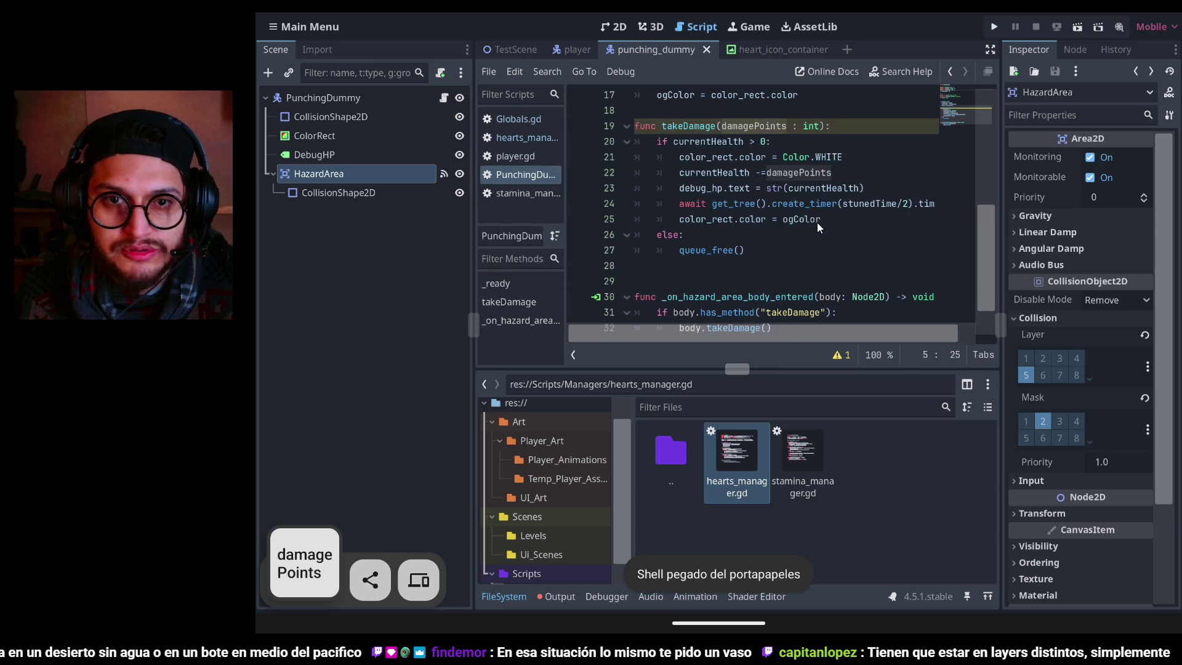
scroll(839, 179, down, 1)
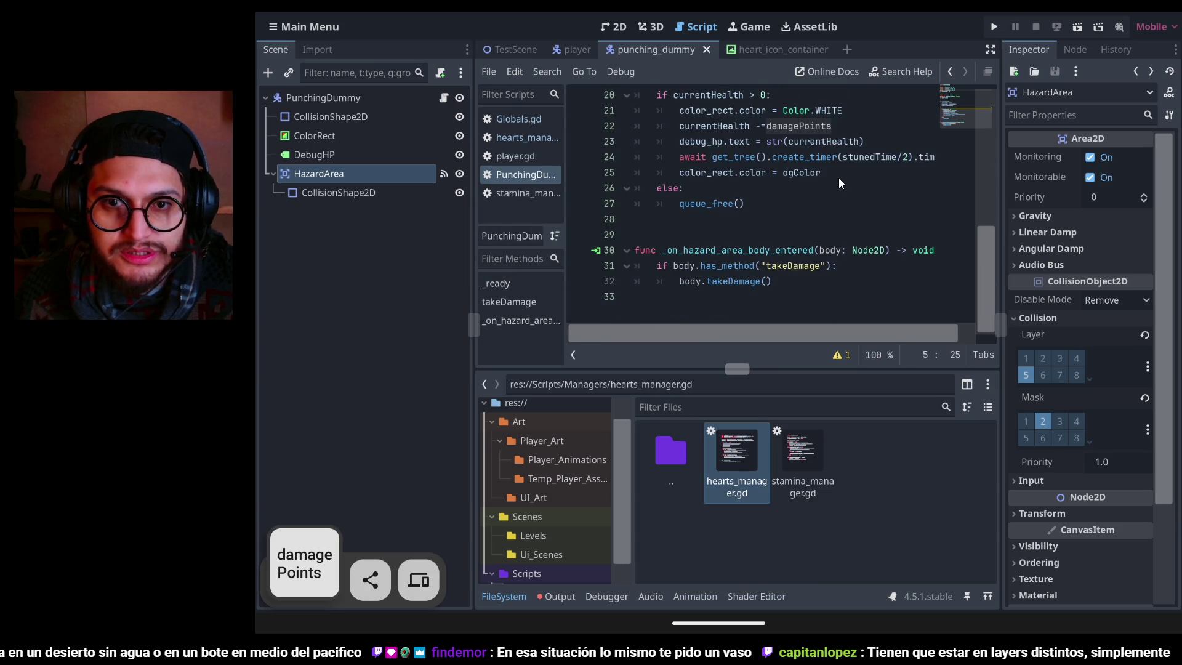
click(766, 281)
key(ctrl+v)
scroll(856, 247, up, 6)
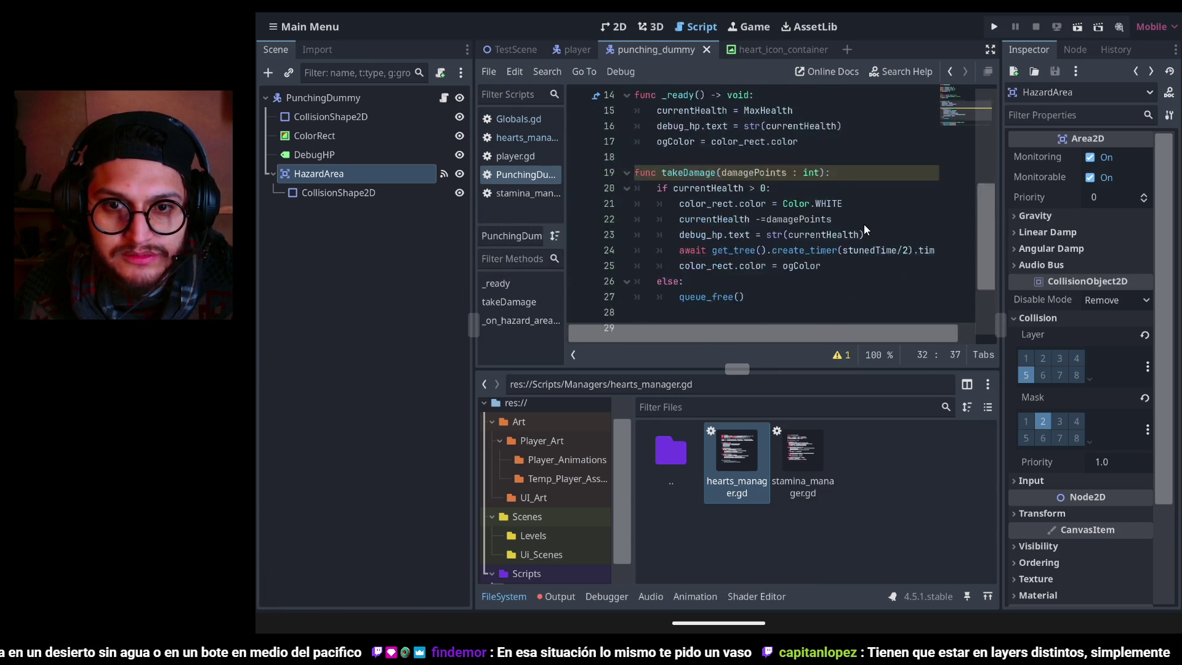
scroll(864, 227, up, 1)
scroll(731, 162, down, 5)
scroll(749, 183, up, 3)
scroll(749, 183, down, 1)
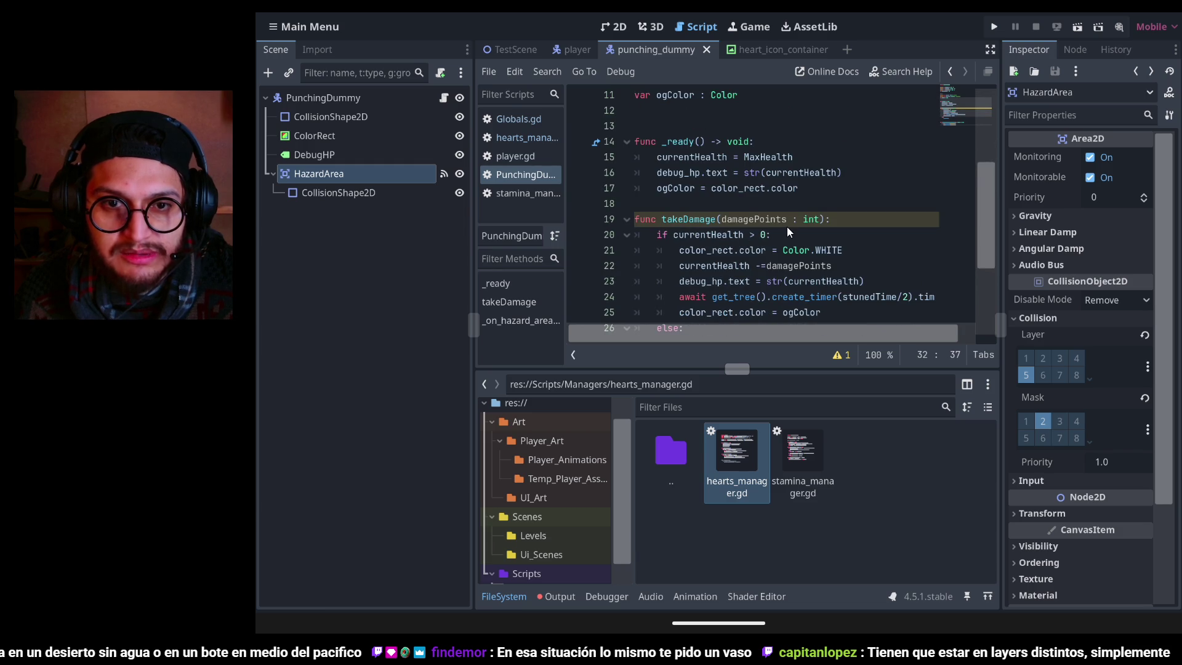
scroll(788, 226, down, 3)
scroll(754, 167, up, 4)
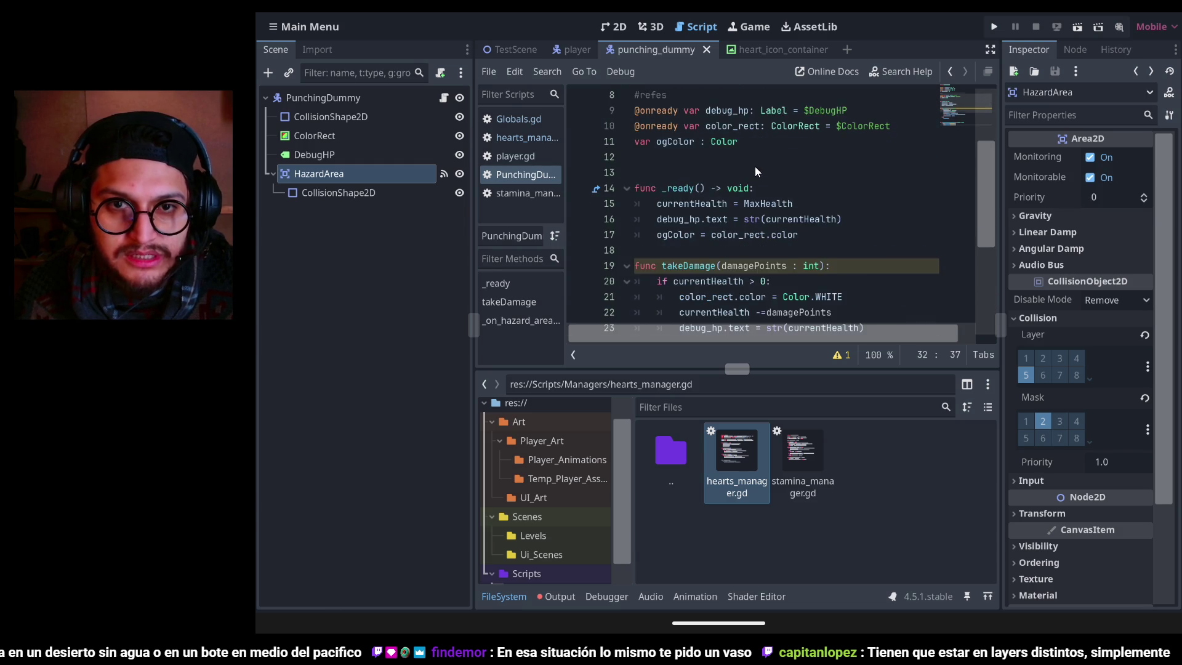
scroll(755, 166, up, 4)
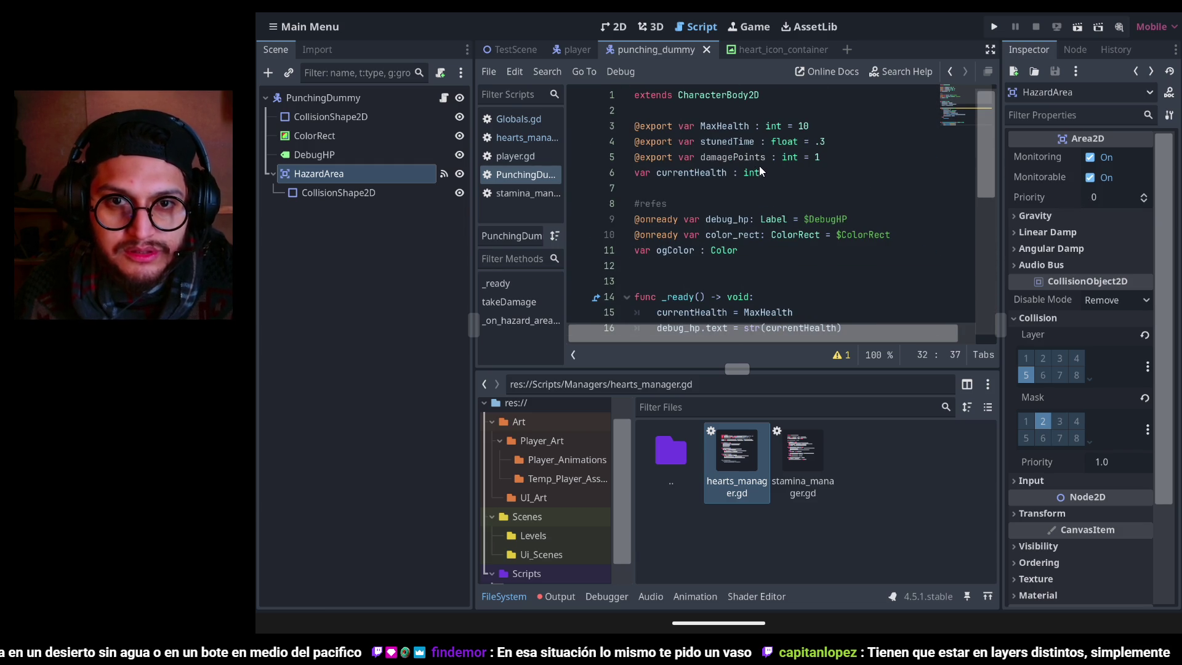
click(764, 158)
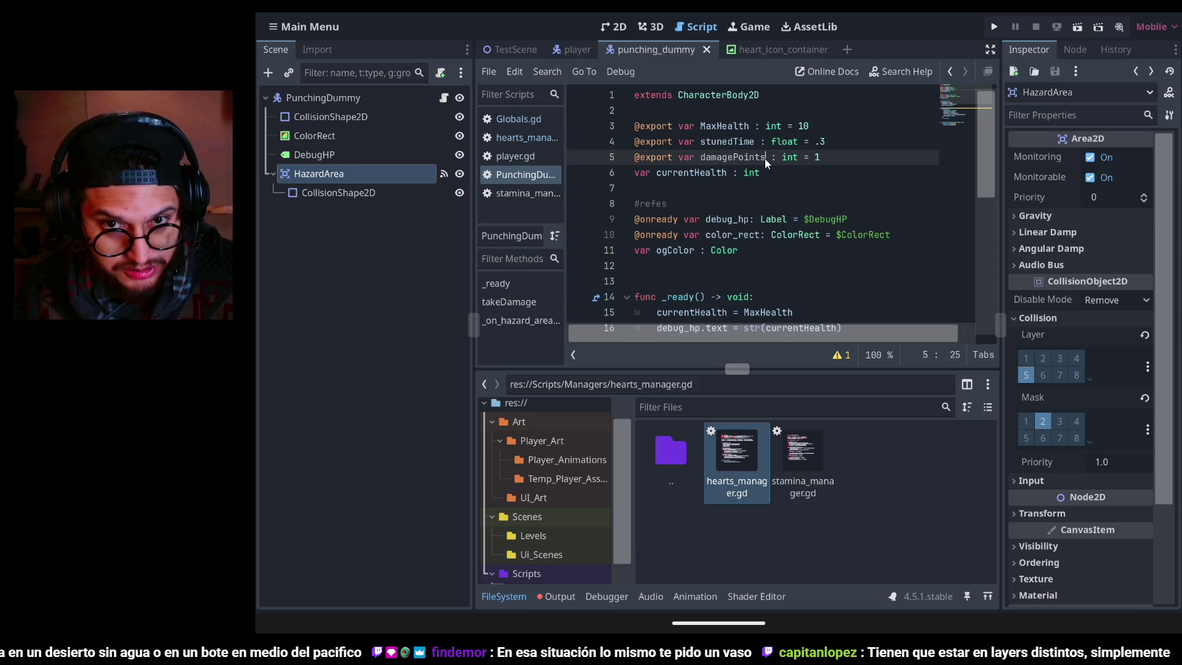
- Rename the damagePoints variable on line 5 to damagePointsToInflict
text(ToInfnl)
key(alt+n)
key(BackSpace)
key(BackSpace)
text(lict)
- Replace damagePoints with damagePointsToInflict in the body.takeDamage call on line 32
click(512, 595)
double_click(791, 160)
key(ctrl+c)
scroll(807, 215, down, 7)
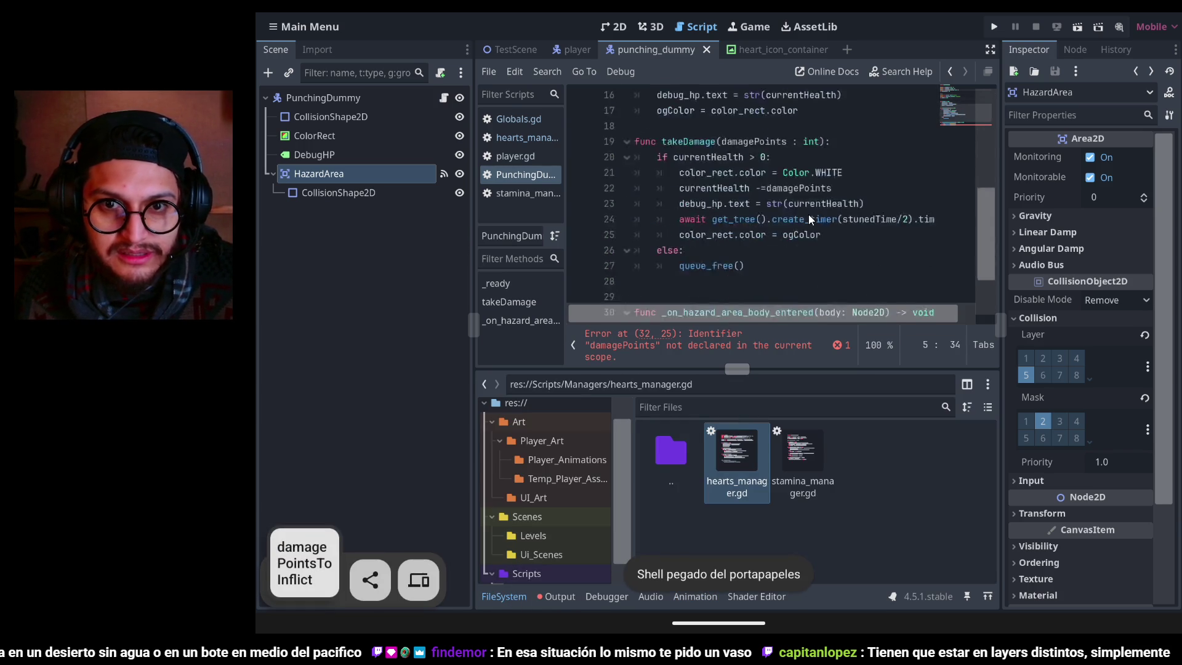
double_click(811, 265)
key(ctrl+v)
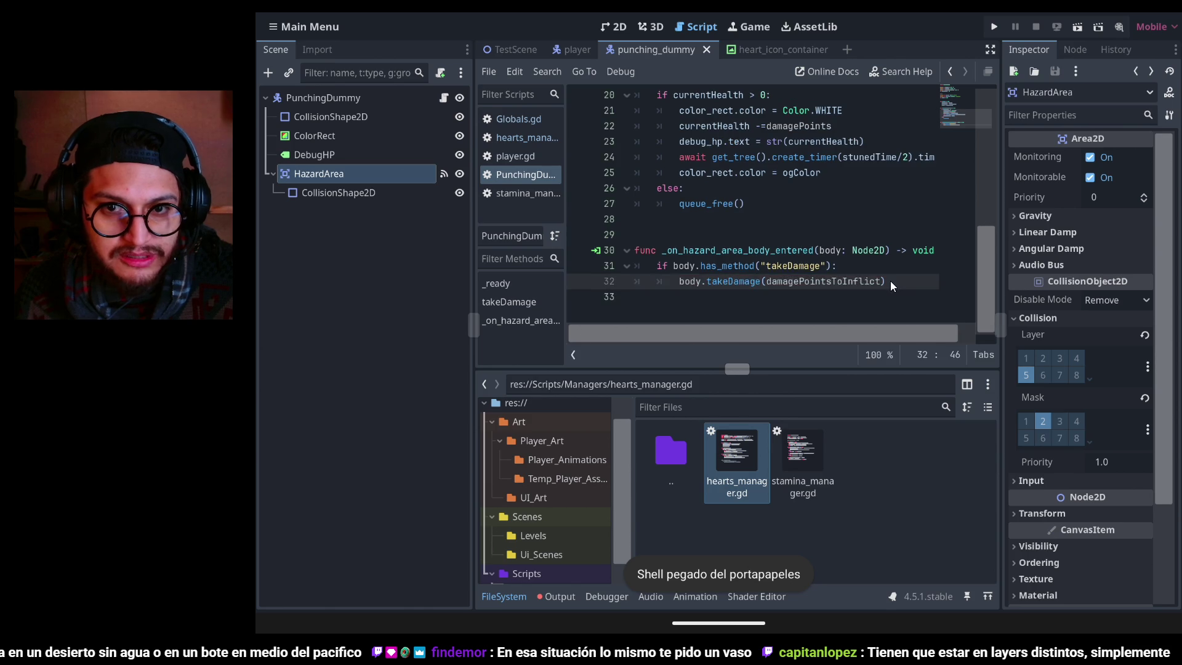
scroll(852, 247, up, 6)
scroll(854, 248, down, 5)
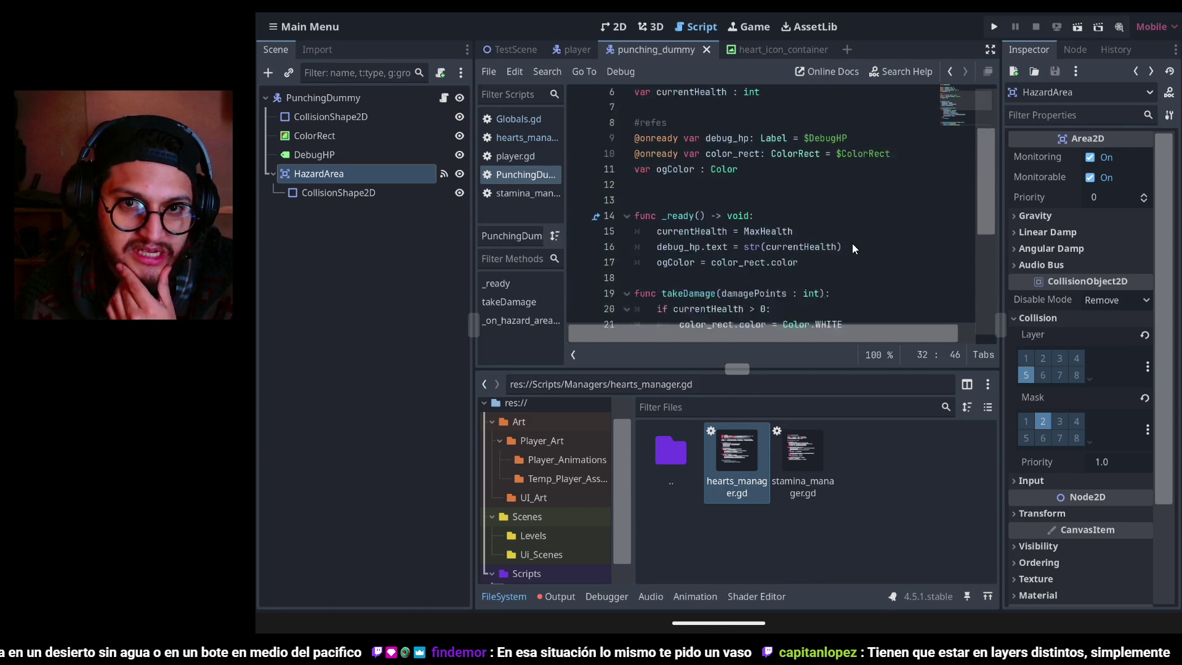
scroll(853, 248, down, 1)
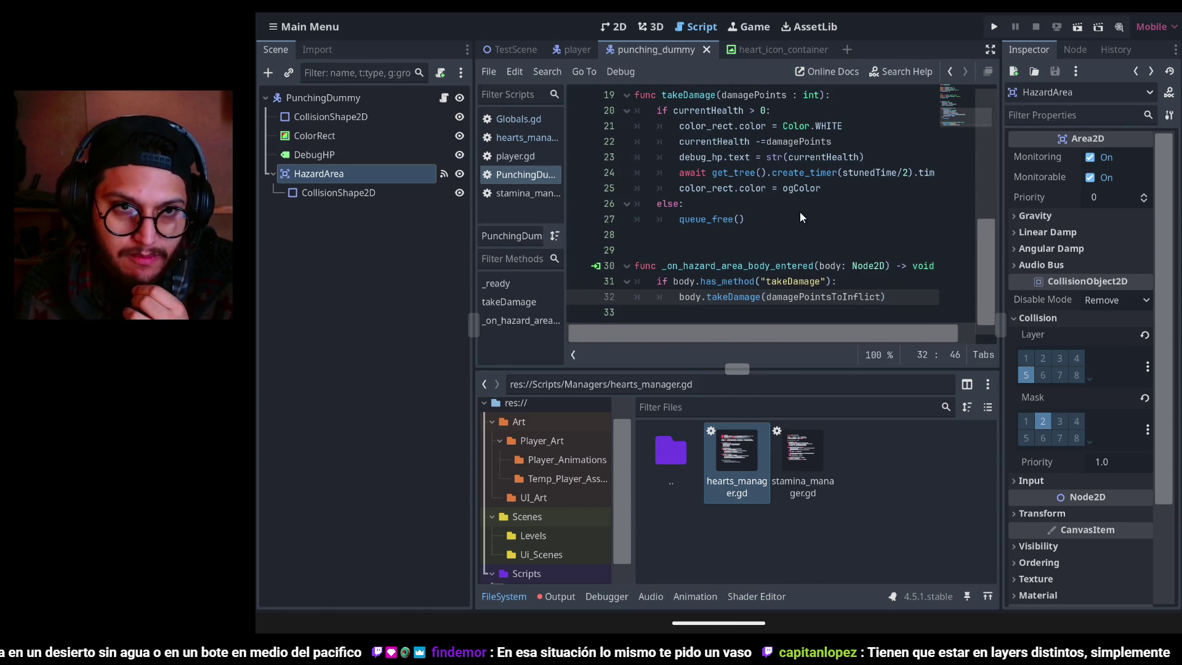
- Add the Enemy and EnemyAttack layers to the Player's collision mask and save the player scene
click(572, 45)
click(362, 96)
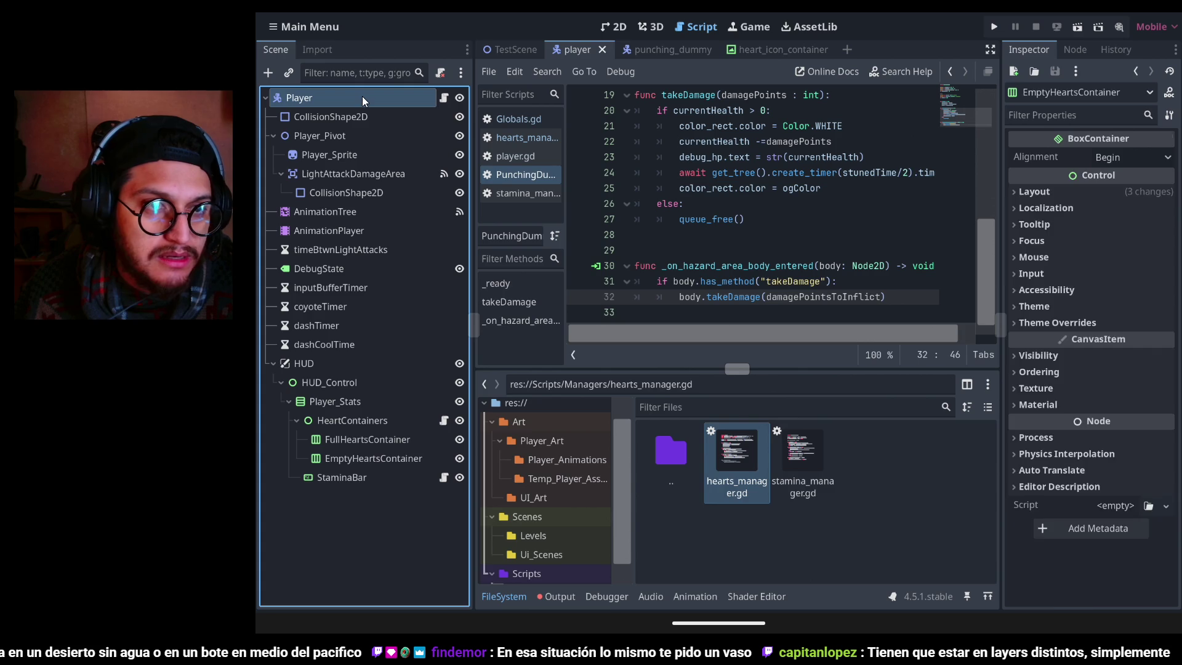
key(ctrl+s)
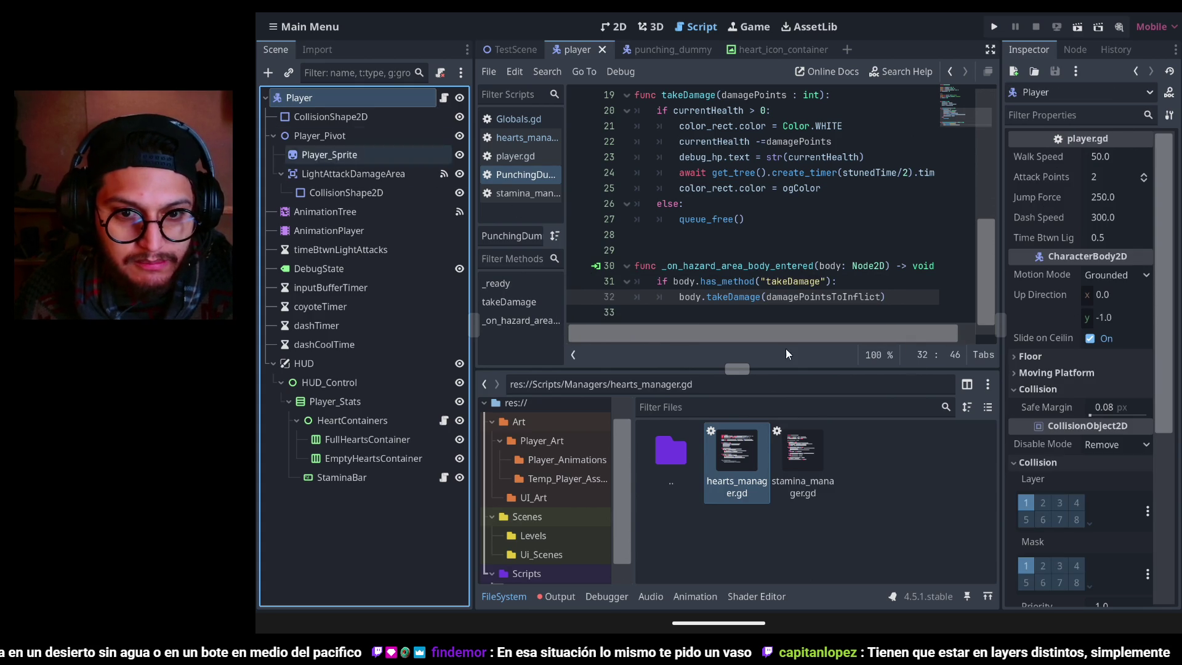
scroll(726, 225, down, 1)
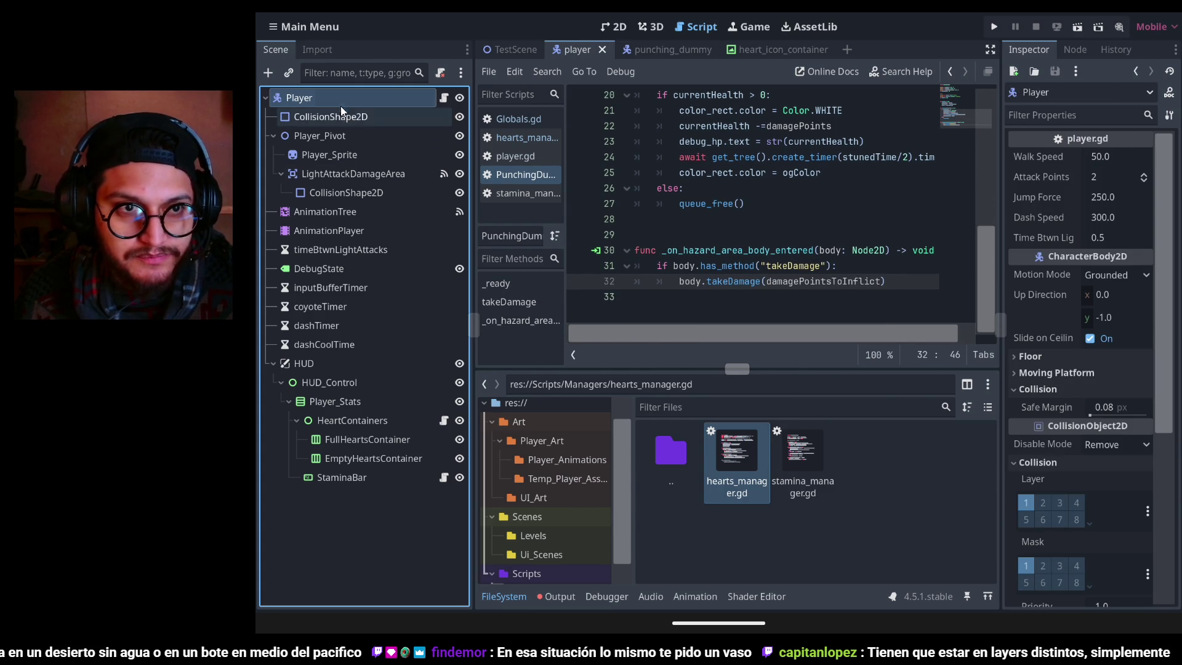
scroll(1137, 483, down, 4)
click(1148, 458)
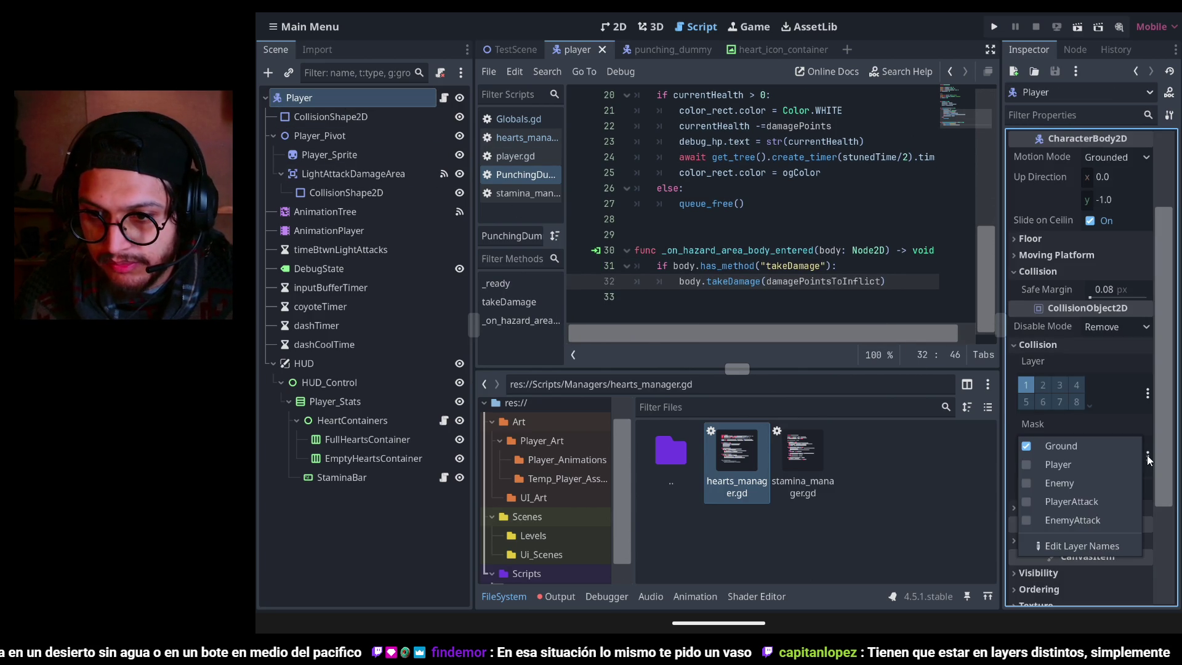
click(1065, 484)
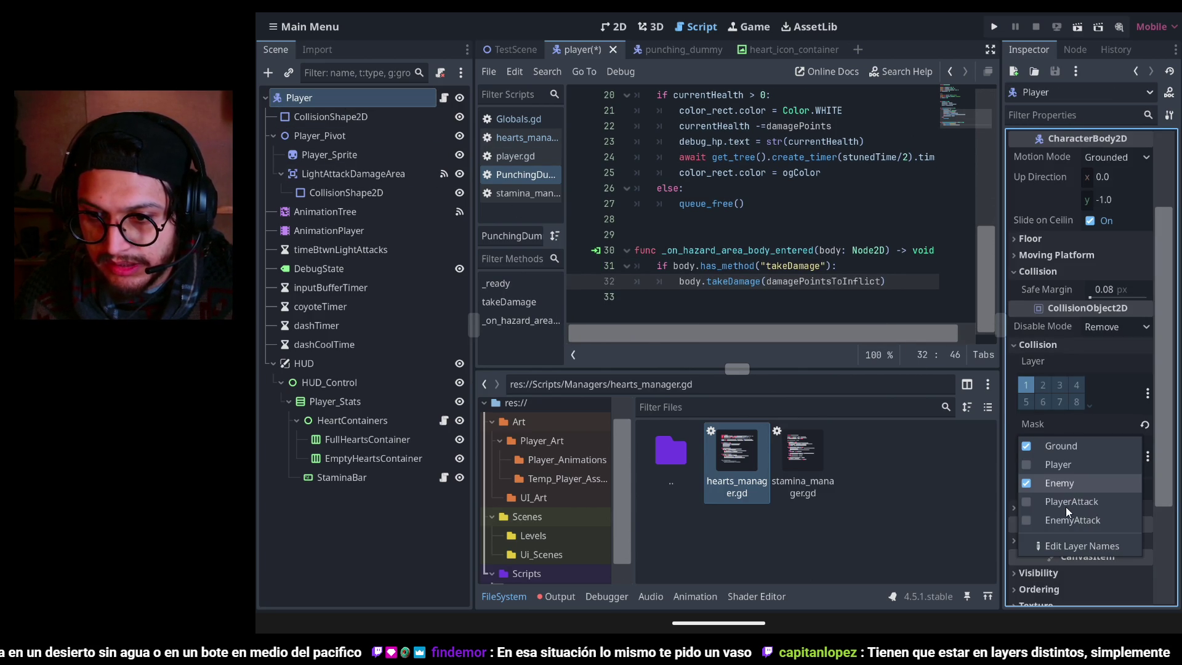
click(1069, 521)
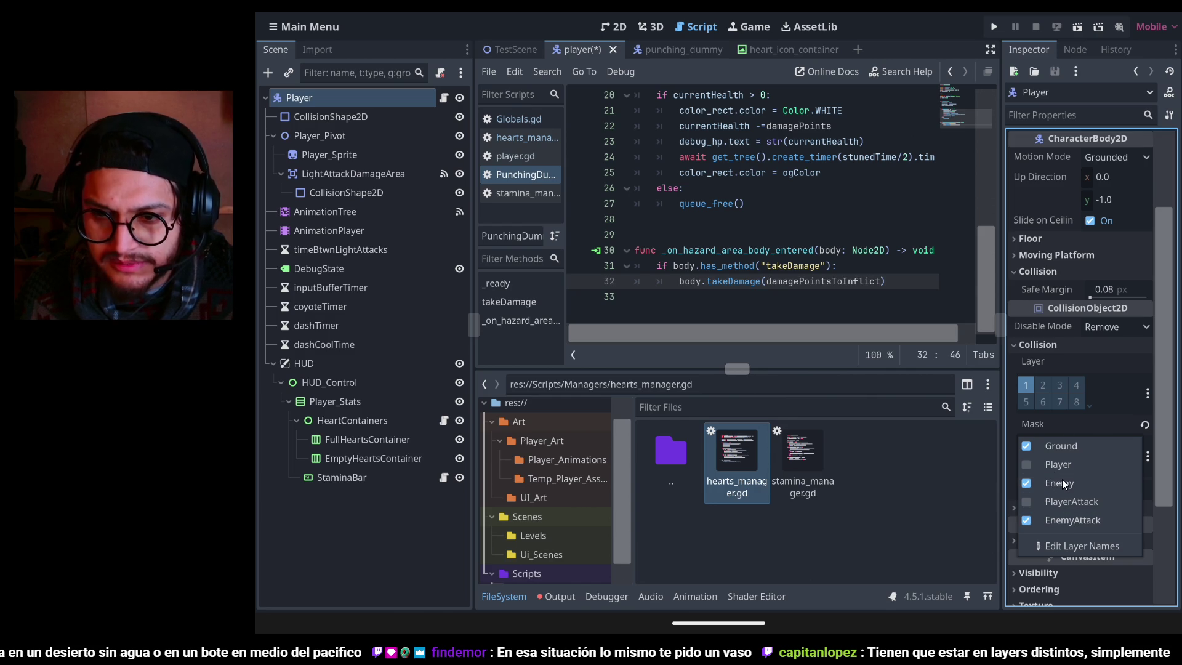
click(869, 26)
key(ctrl+s)
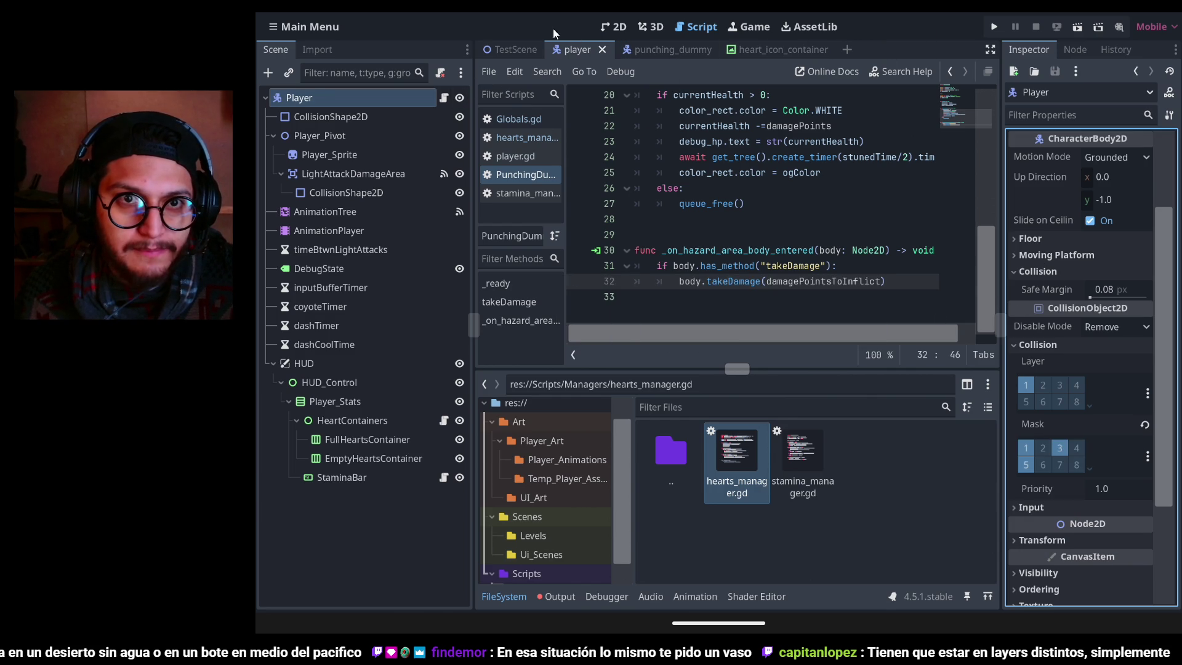
click(660, 50)
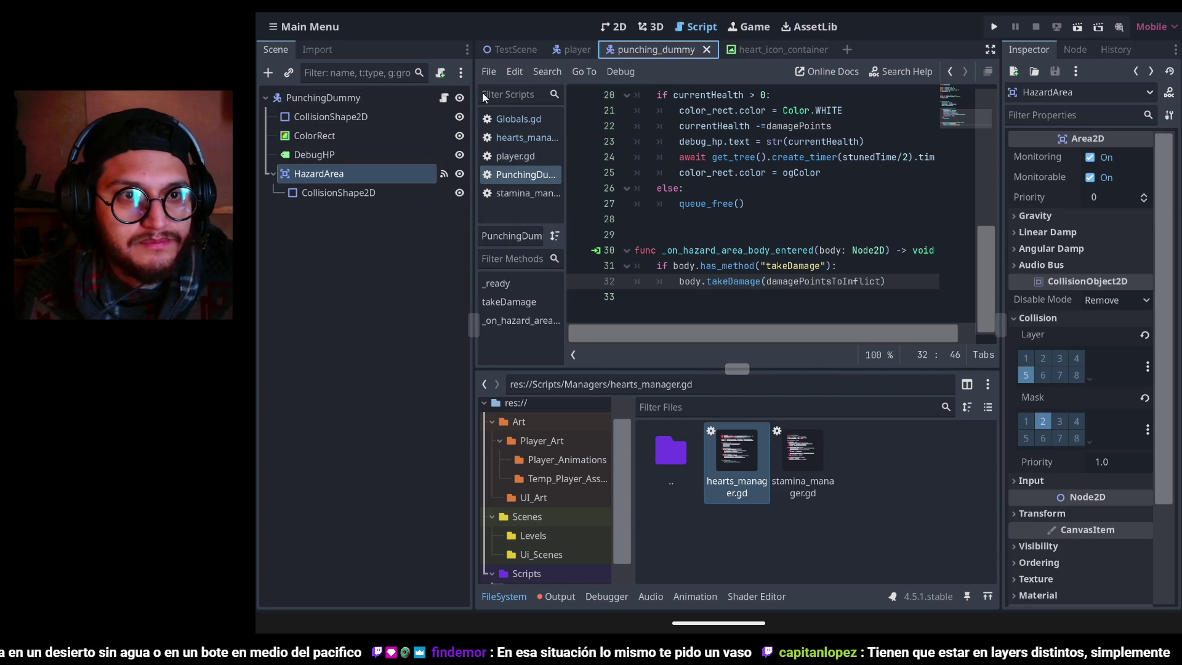
- Insert Globals.UPDATE_HP.emit() below line 181 in takeDamage, save player.gd, and open hearts_manager.gd
click(584, 48)
scroll(751, 180, down, 1)
key(Home)
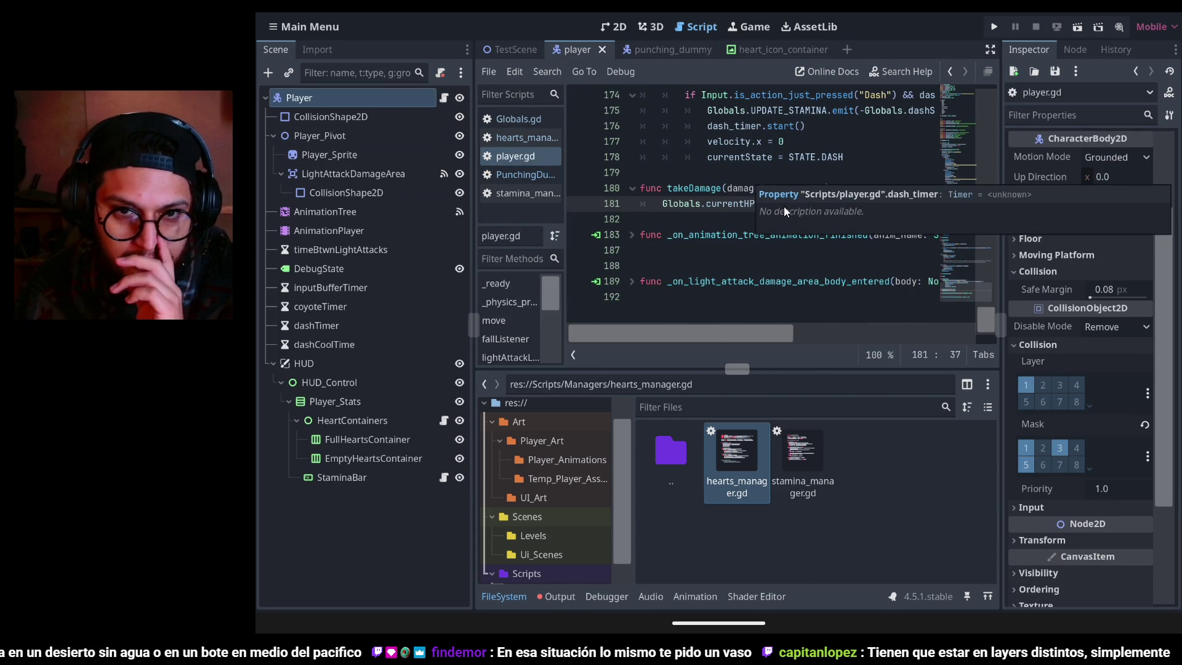
click(844, 208)
key(Return)
text(Globals.)
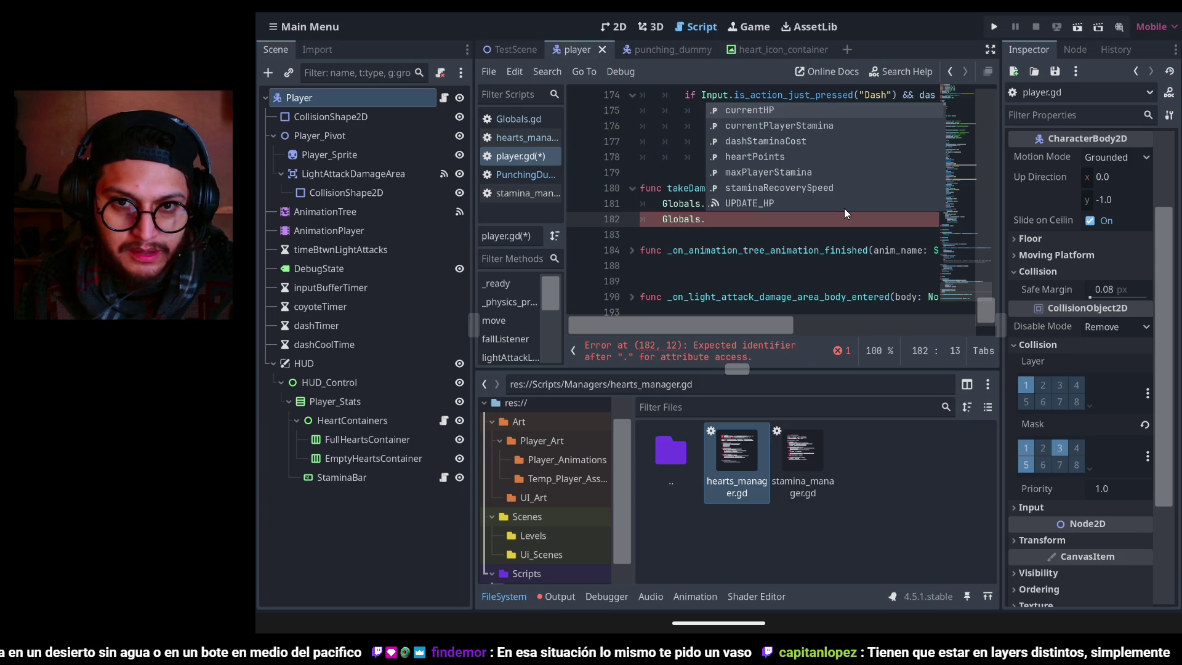
text(UPDATE_HP.emit()
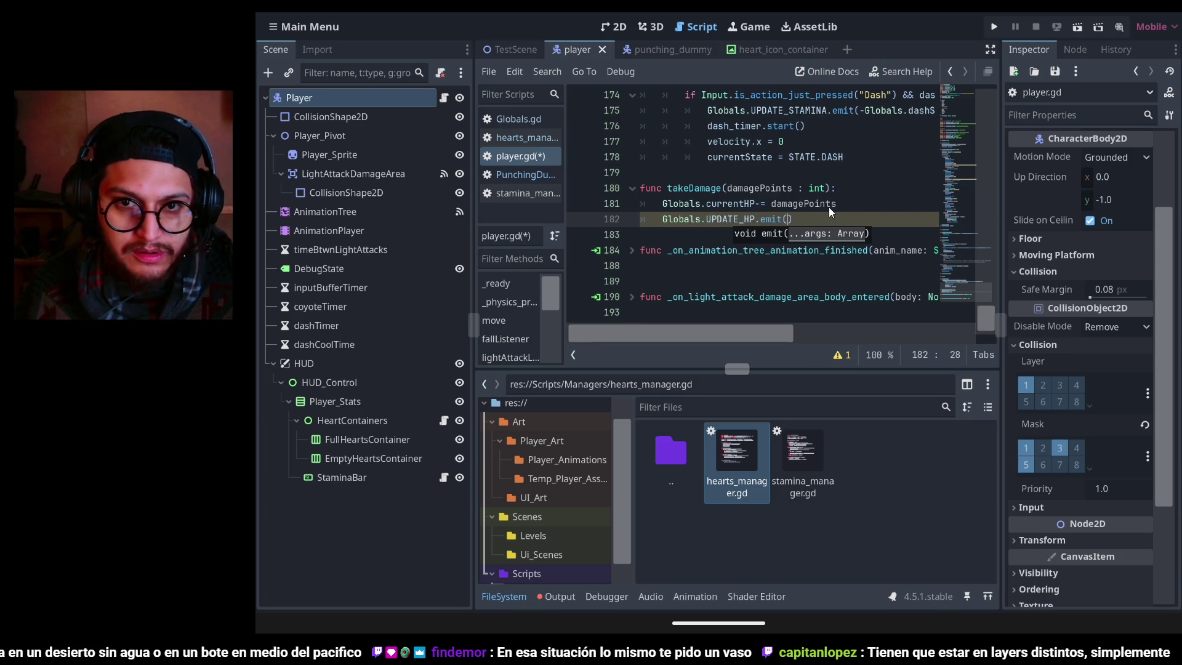
mouse_move(812, 204)
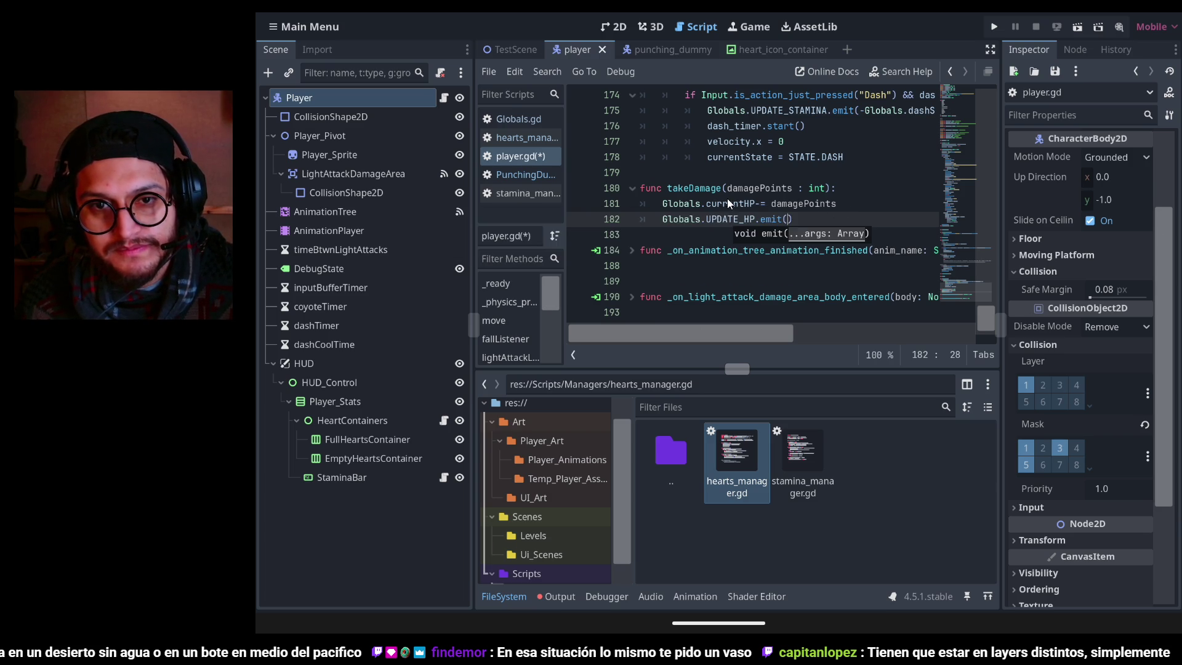
double_click(745, 204)
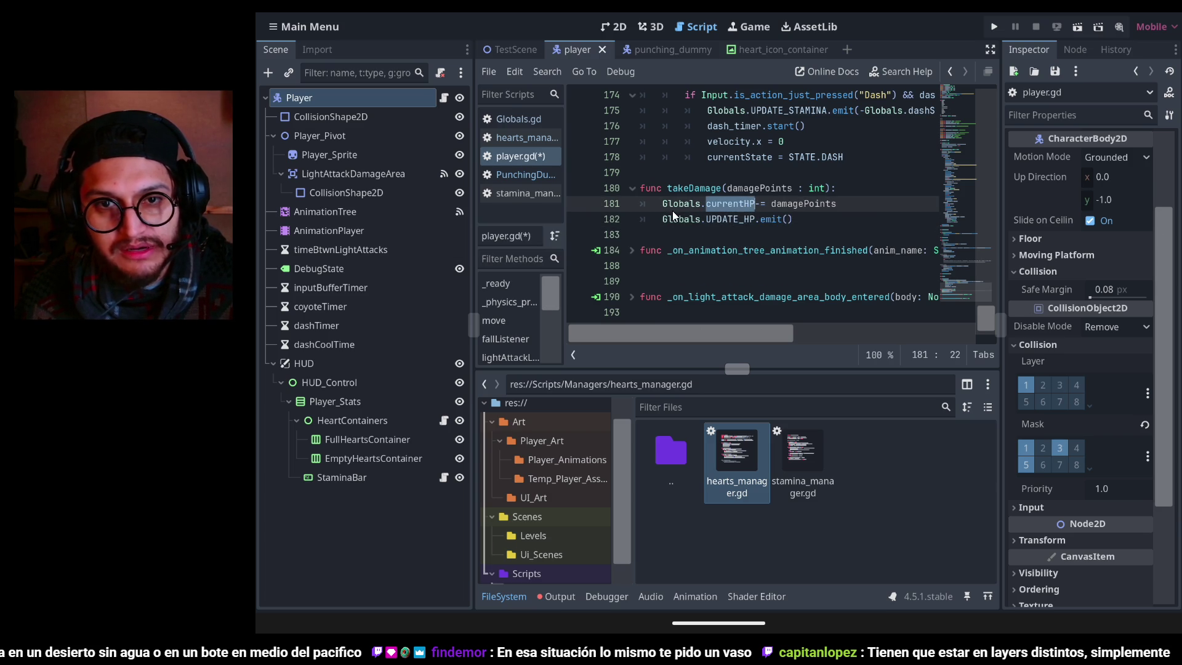
key(ctrl+s)
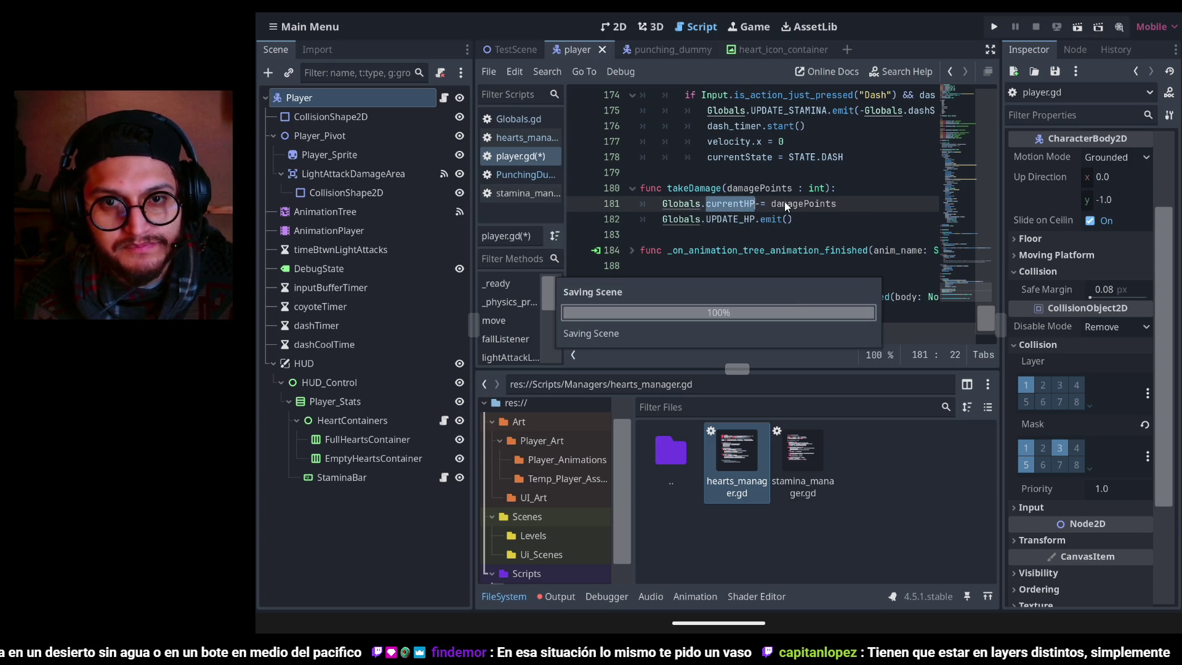
click(525, 138)
scroll(840, 215, down, 2)
- Remove the hpDifference : int parameter from the UPDATE_HP signal in Globals.gd and save
scroll(841, 217, up, 1)
double_click(714, 172)
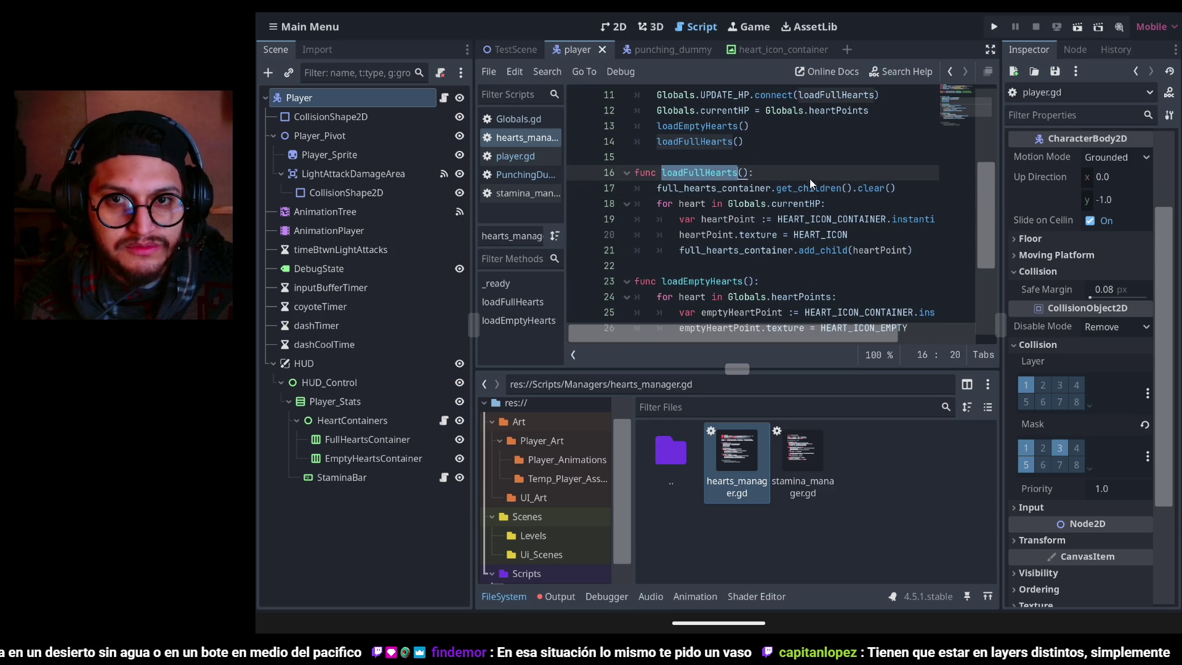
scroll(812, 178, up, 1)
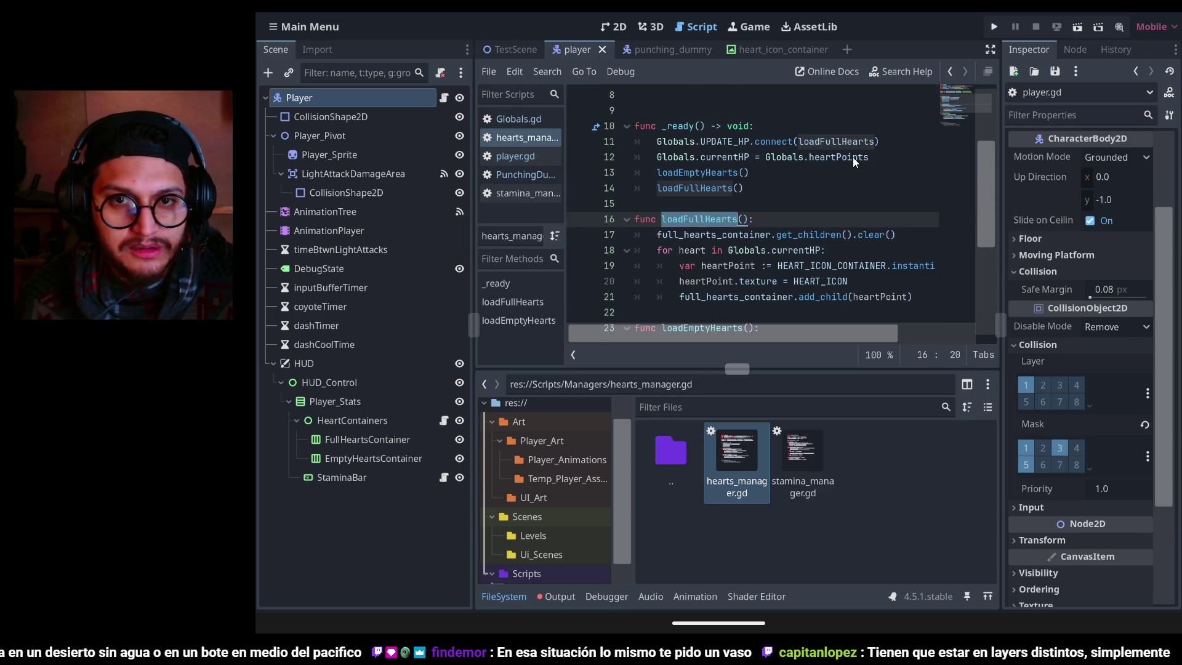
scroll(857, 163, down, 1)
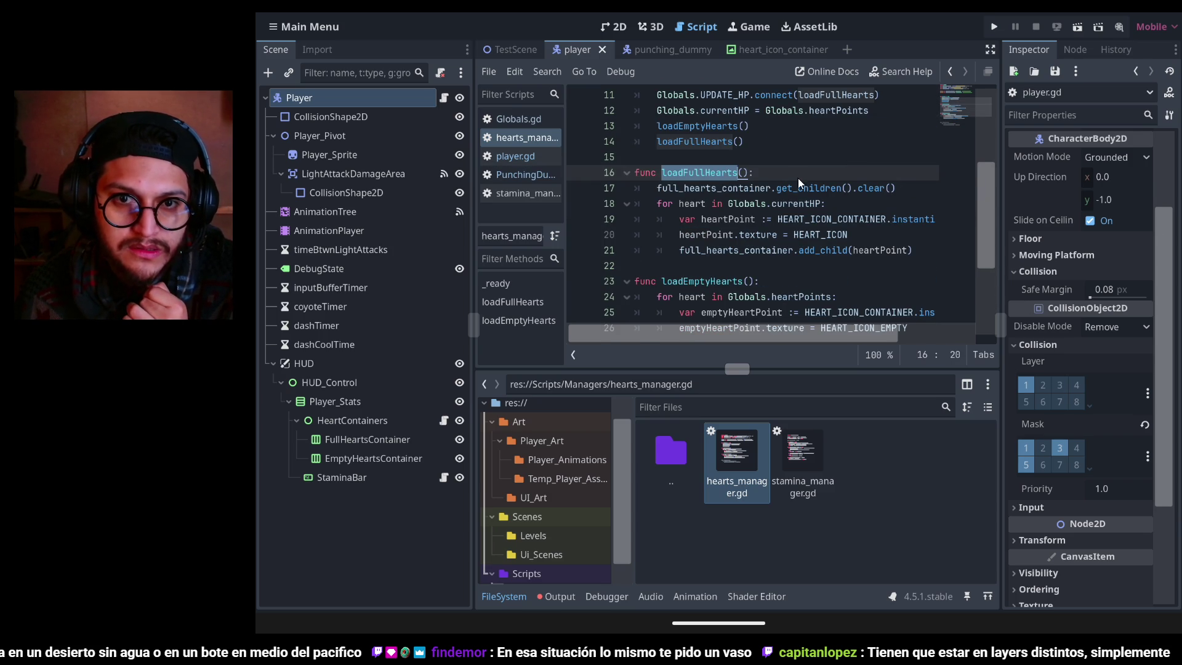
click(521, 120)
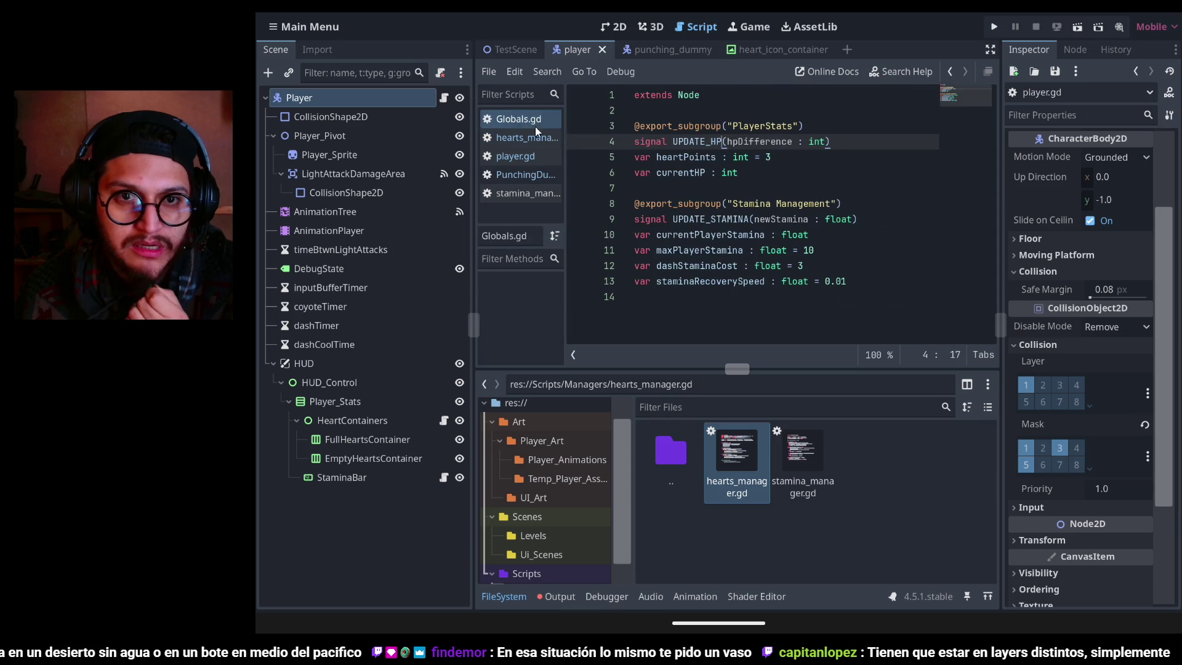
key(Right)
key(ctrl+Delete)
key(ctrl+Delete)
key(ctrl+Delete)
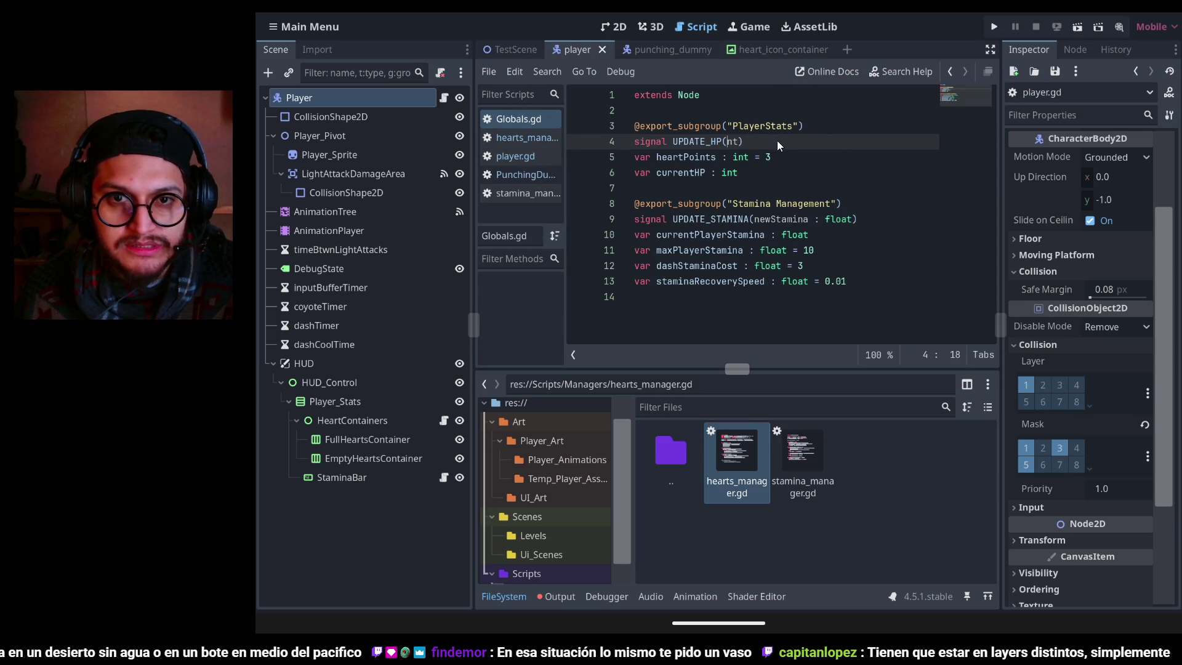
key(ctrl+s)
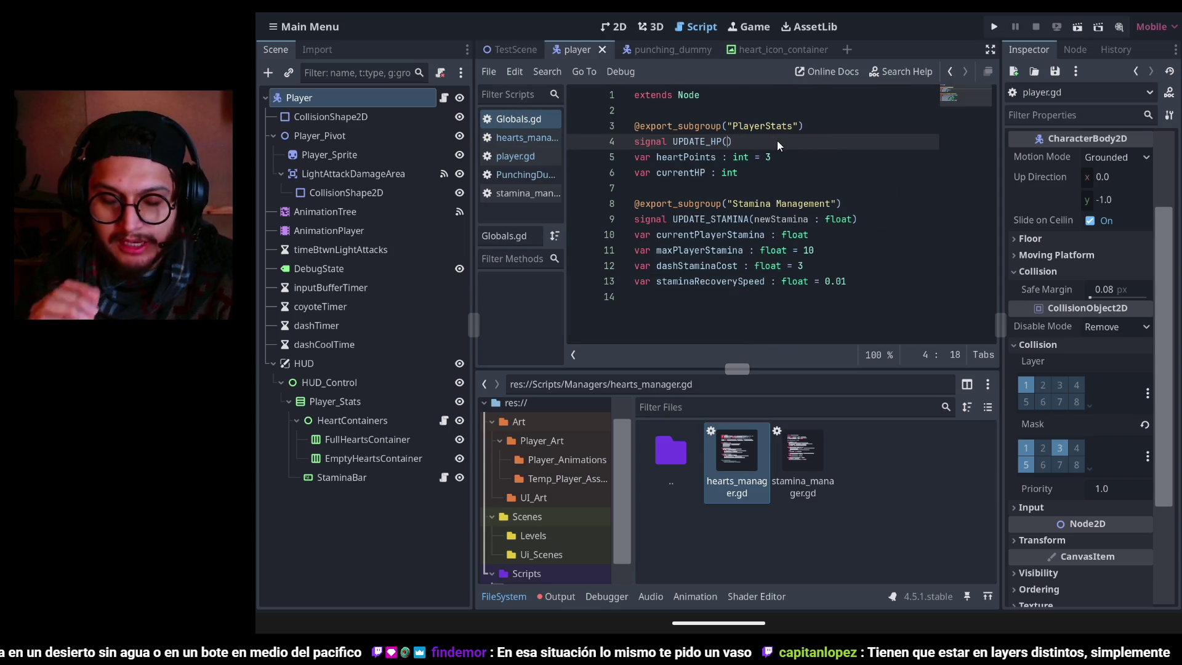
key(ctrl+s)
click(719, 129)
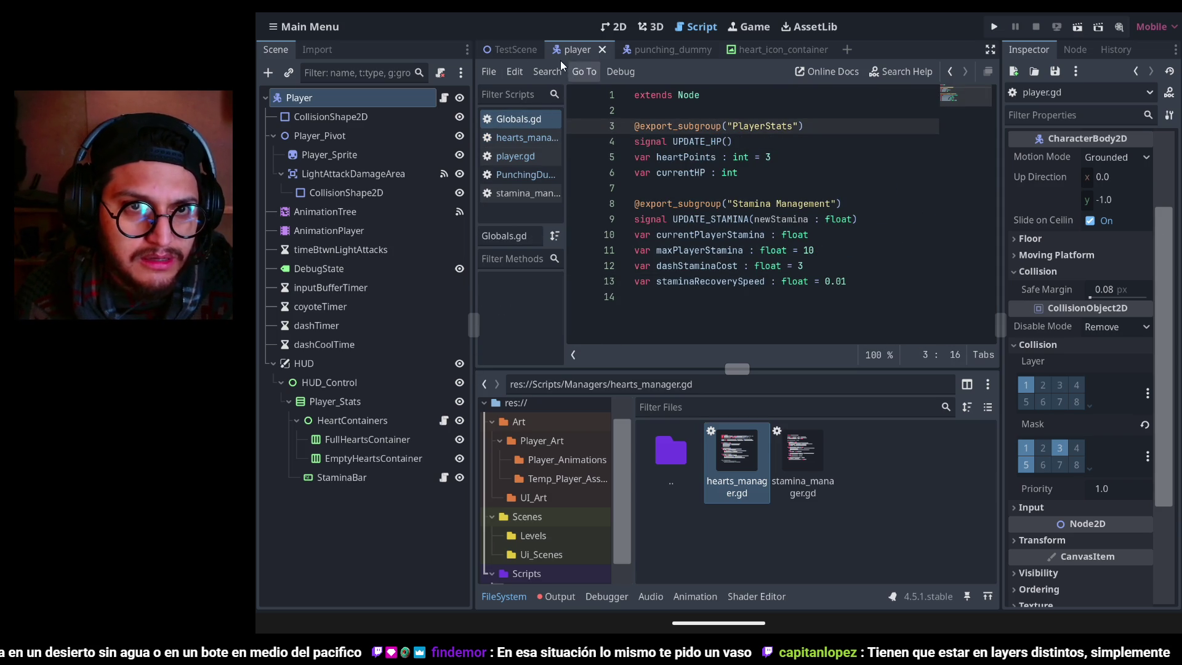
- Run the project, walk and jump the player onto the pink pillar, then stop the game
click(993, 30)
key(Left)
key(Right)
key(Right)
key(space)
click(1160, 331)
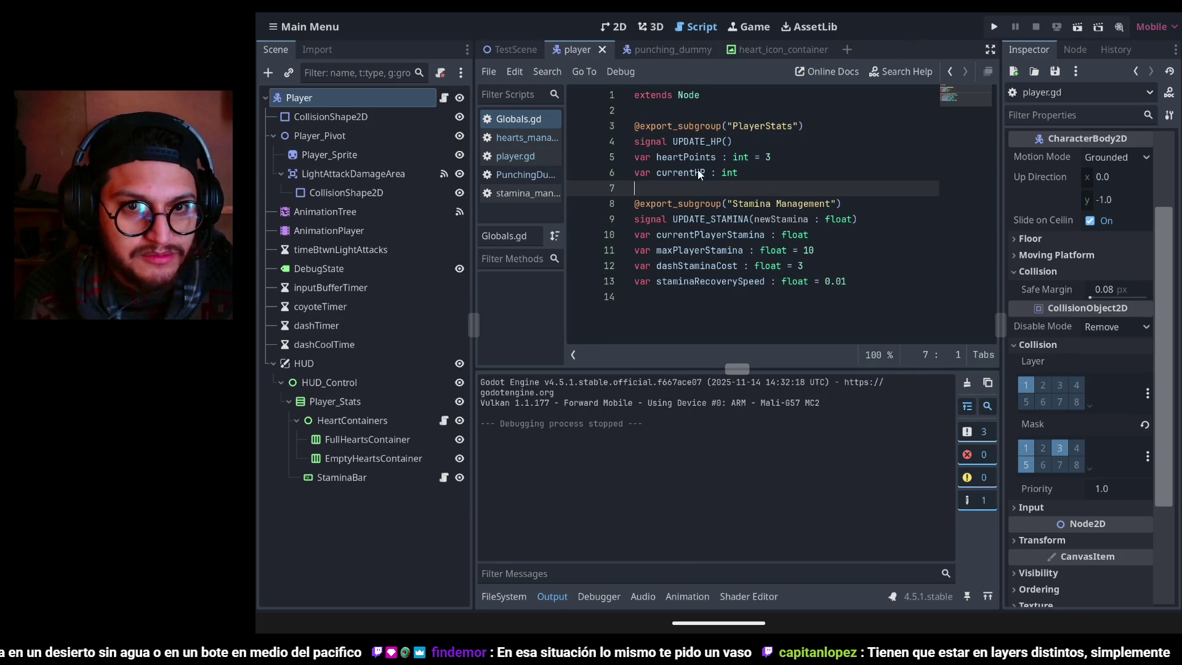
click(522, 157)
scroll(738, 203, down, 1)
click(852, 177)
key(Return)
text(print("P)
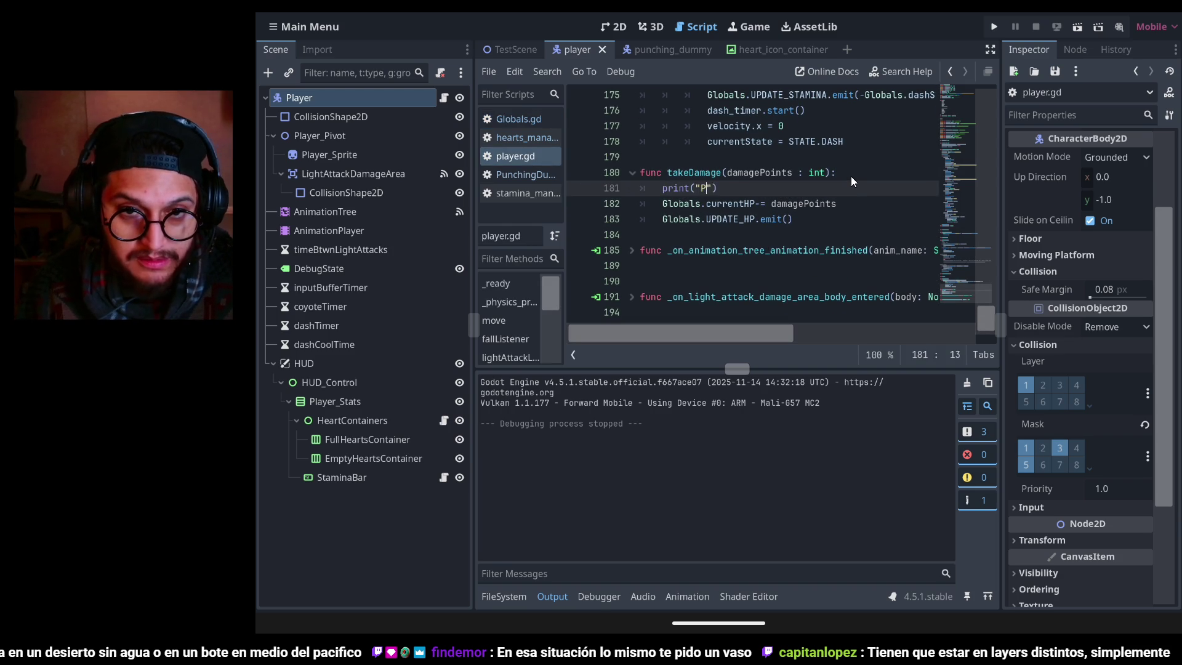
text(layer reccieve)
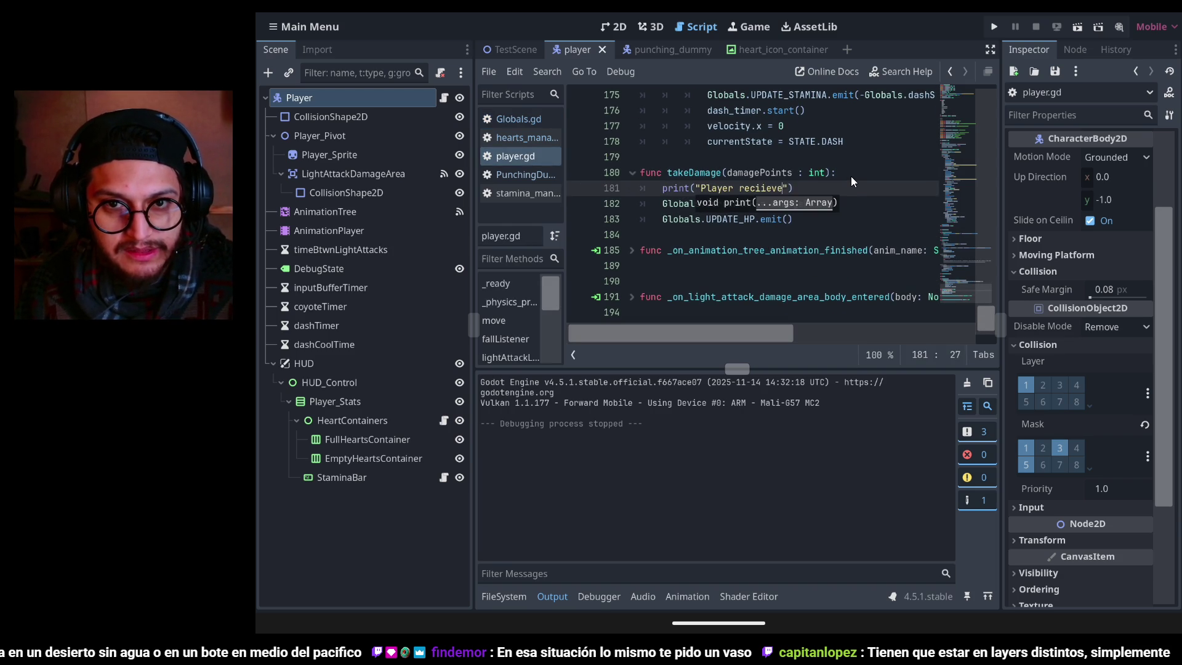
text(d damage)
key(ctrl+s)
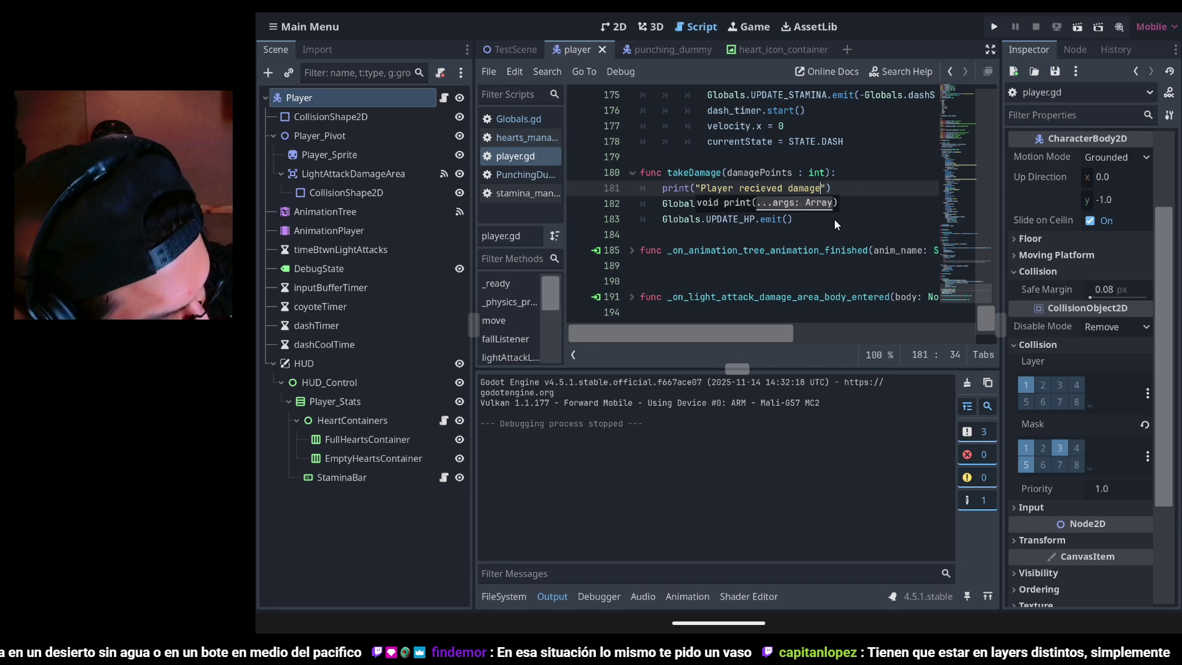
click(878, 185)
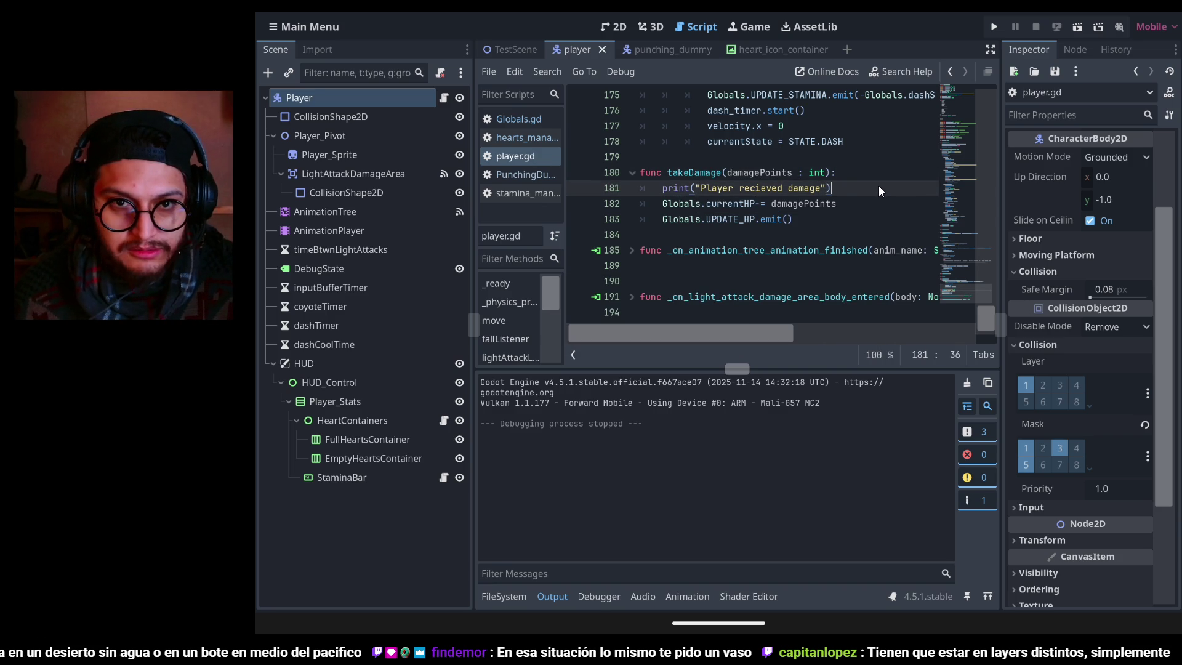
mouse_move(766, 221)
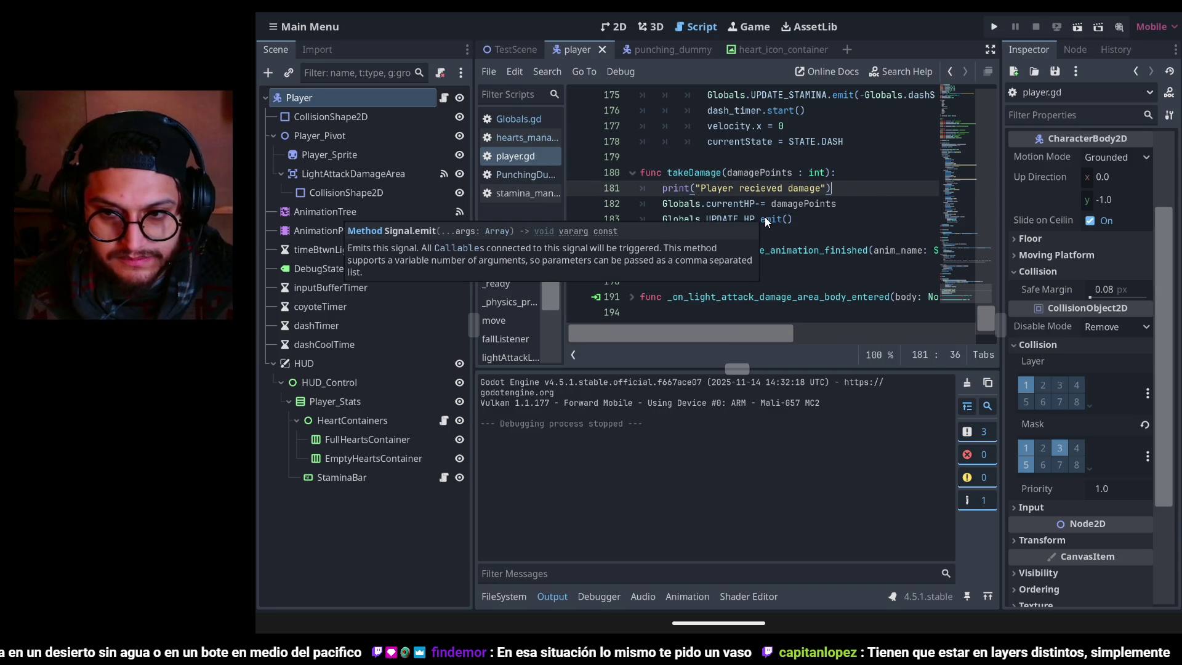
click(994, 27)
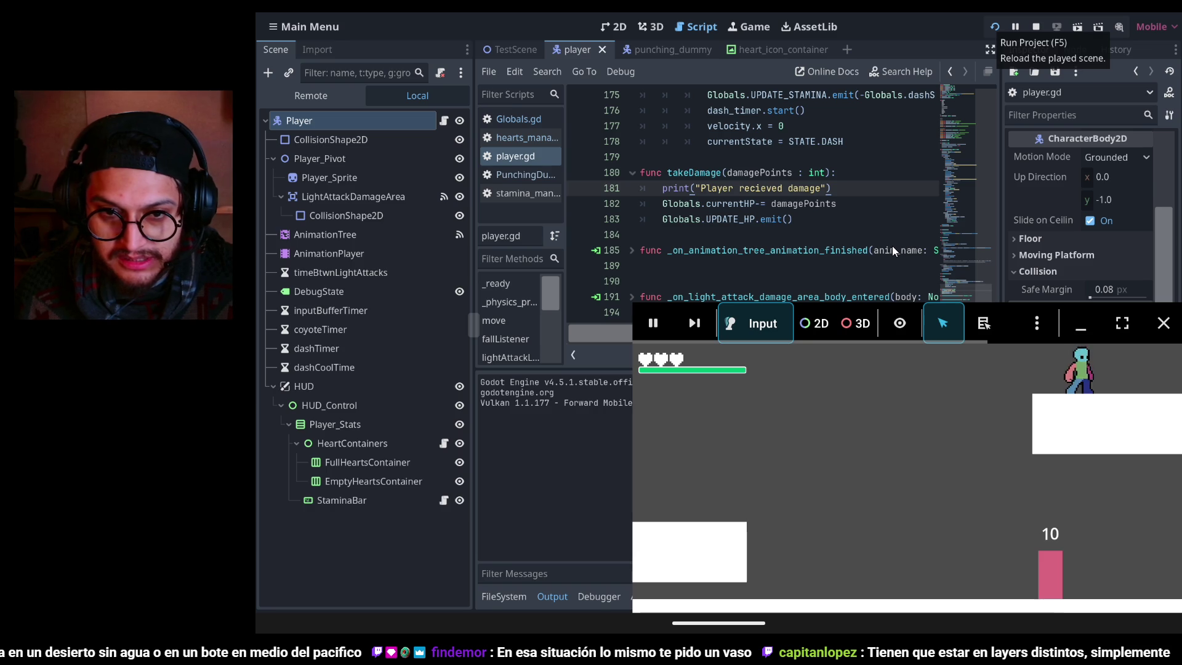
key(space)
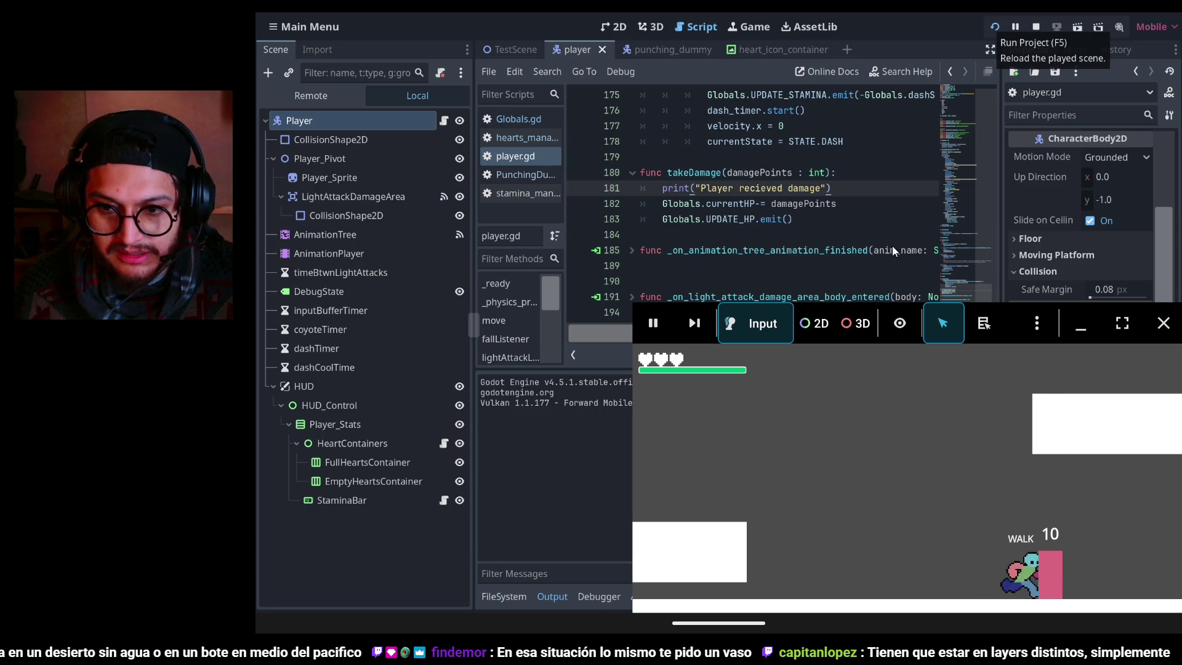
click(1036, 27)
key(ctrl+s)
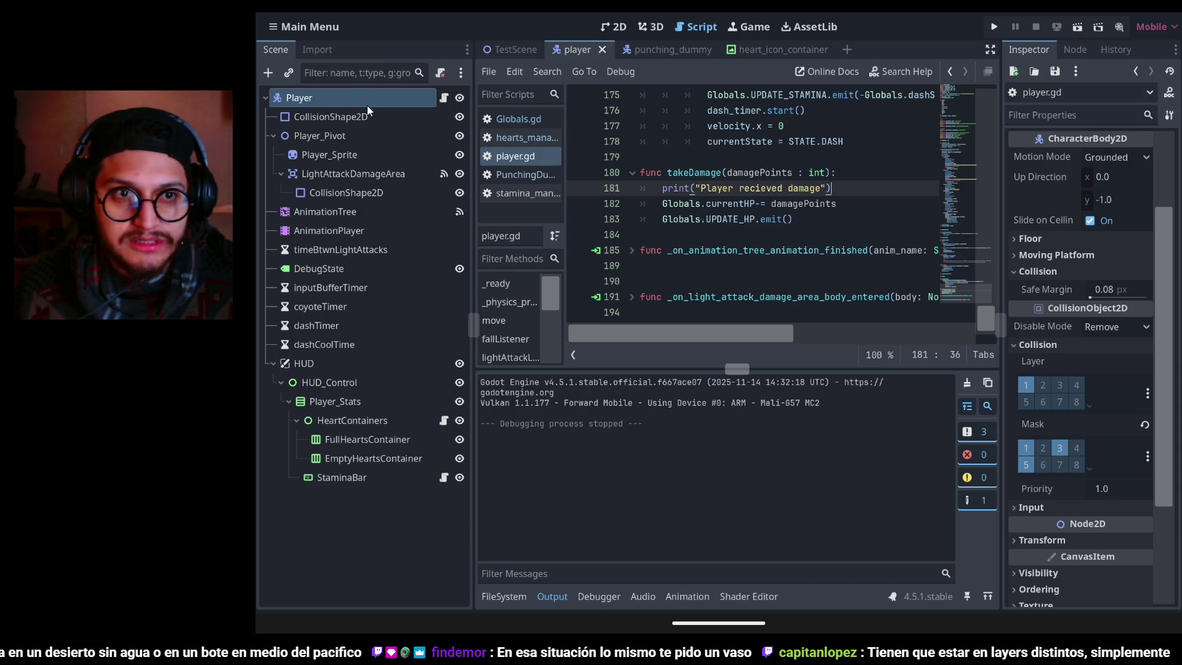
click(1146, 456)
- Remove Enemy from the Player's collision mask and save the player scene
click(1088, 486)
click(675, 46)
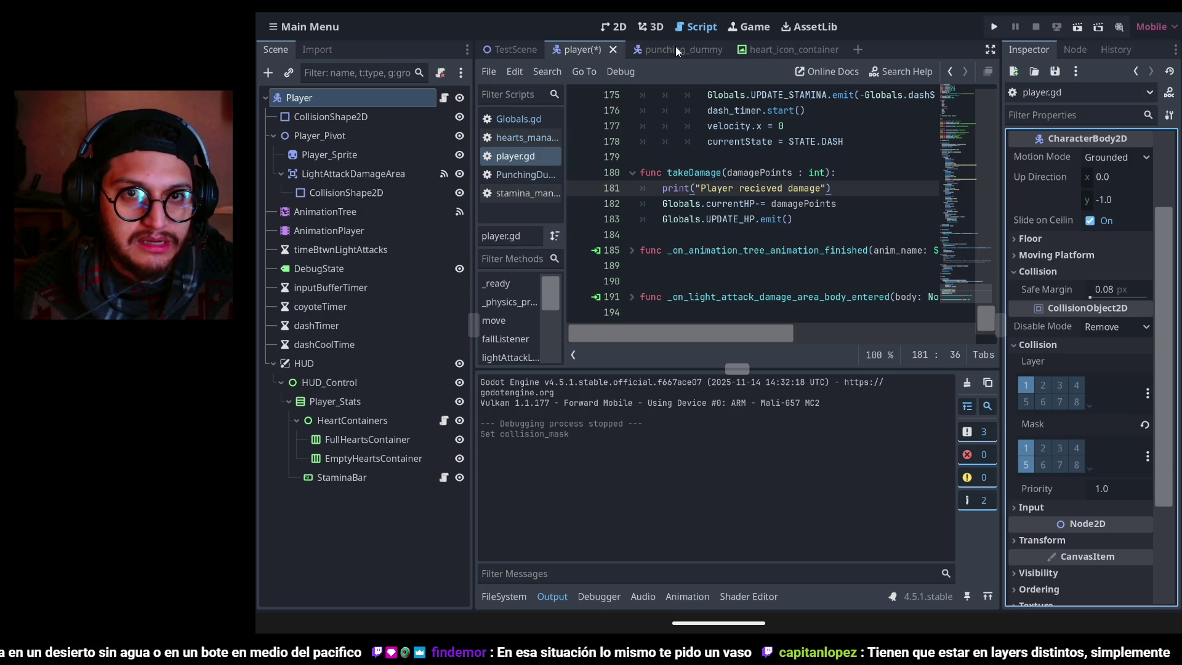
key(ctrl+s)
- Check the HazardArea's collision layer and mask in the punching_dummy scene
click(644, 50)
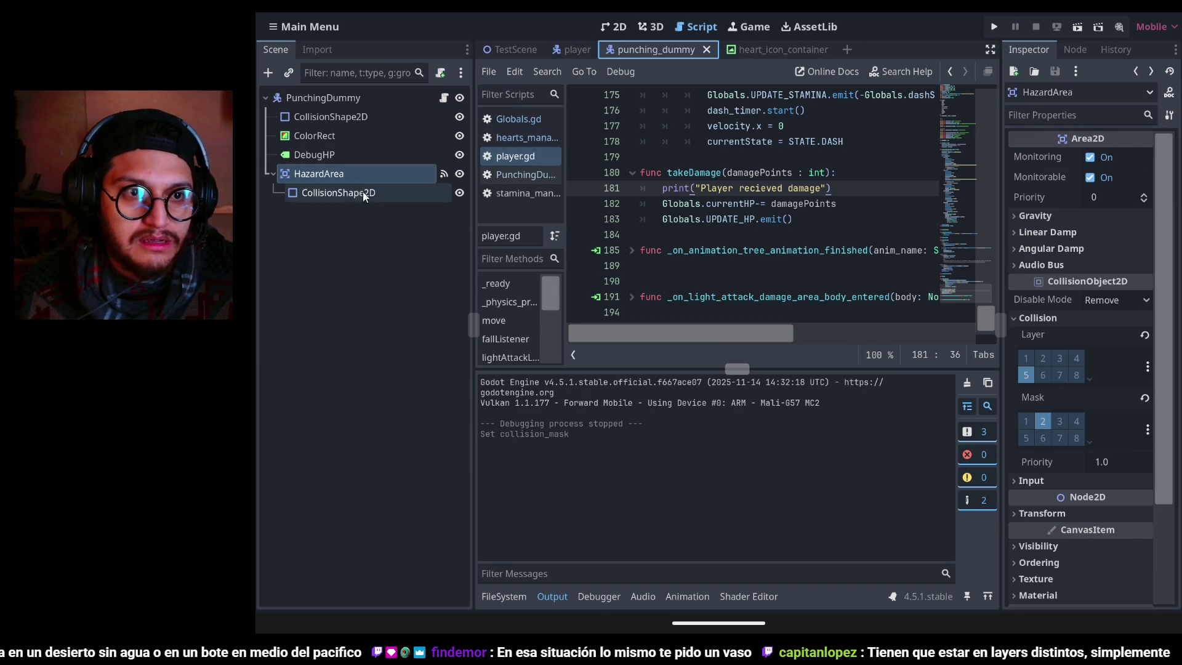
click(1148, 366)
click(1151, 424)
click(1148, 427)
- Put the Player body on the Player collision layer instead of Ground, and save
click(577, 50)
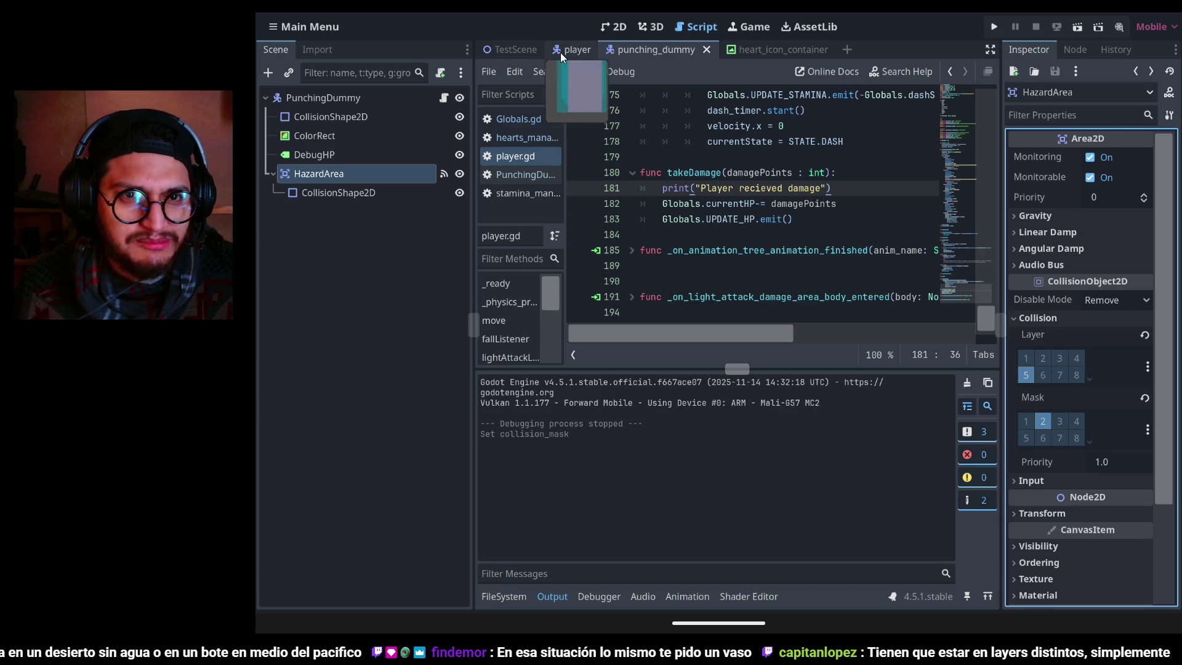
click(1148, 392)
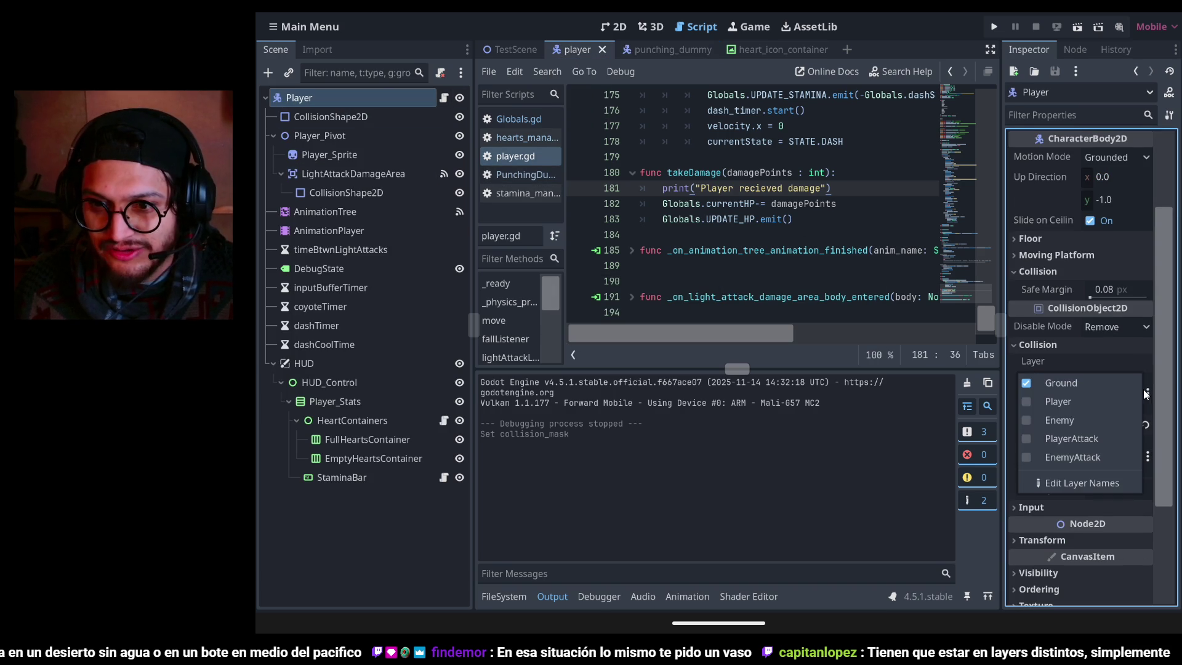
click(1115, 401)
click(1101, 383)
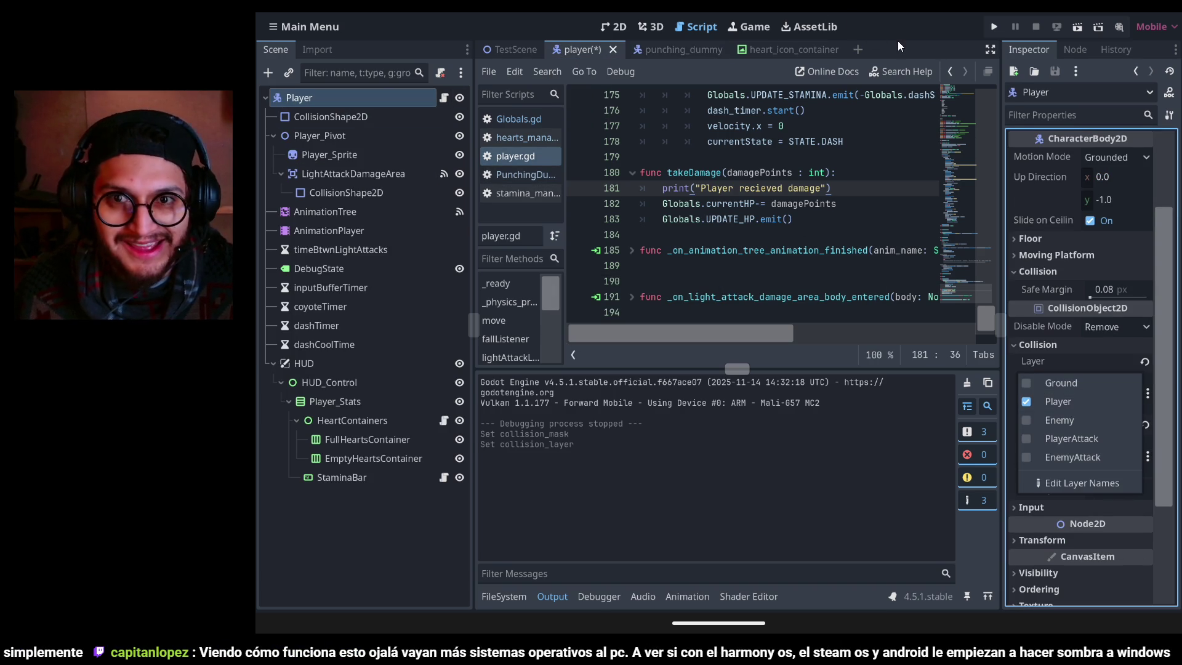
key(Escape)
key(ctrl+s)
- Recheck the Player's collision mask layers, save the scene, and run the project
click(1148, 460)
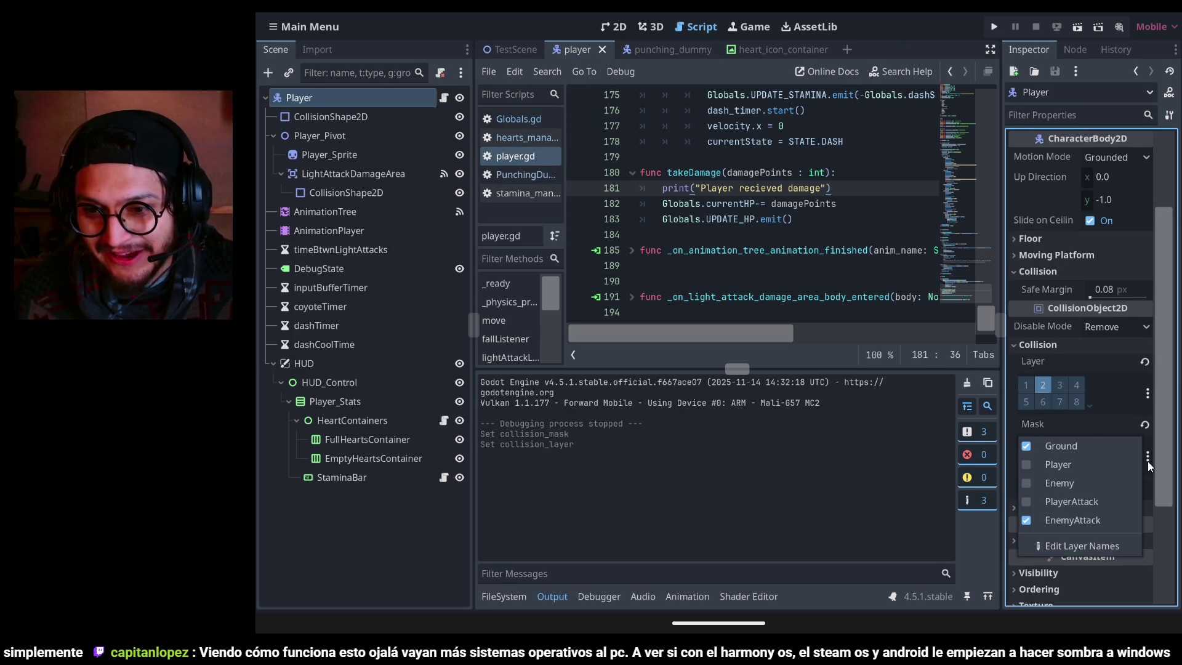
click(1149, 466)
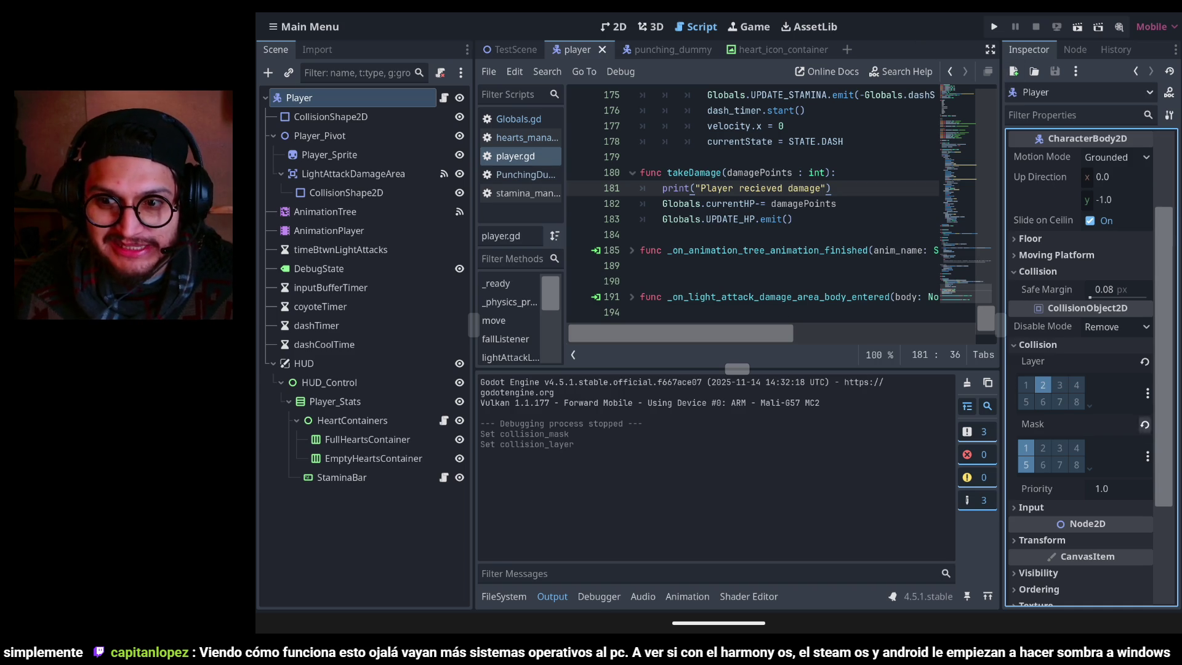
key(ctrl+s)
click(1147, 463)
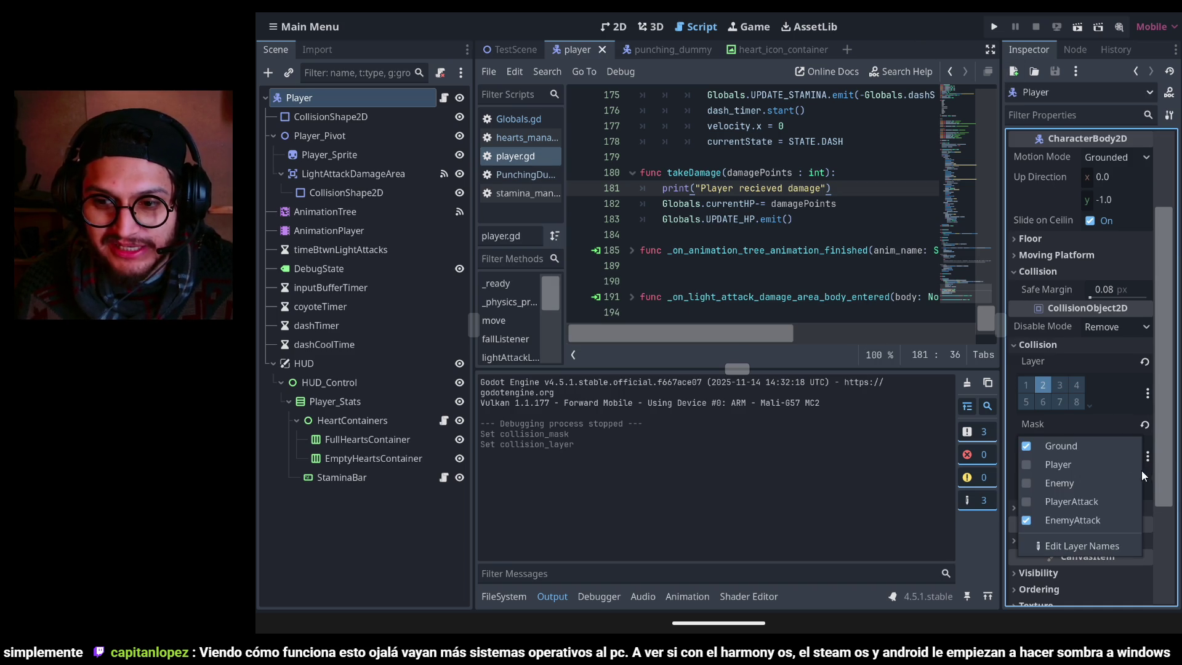
click(1168, 461)
key(ctrl+s)
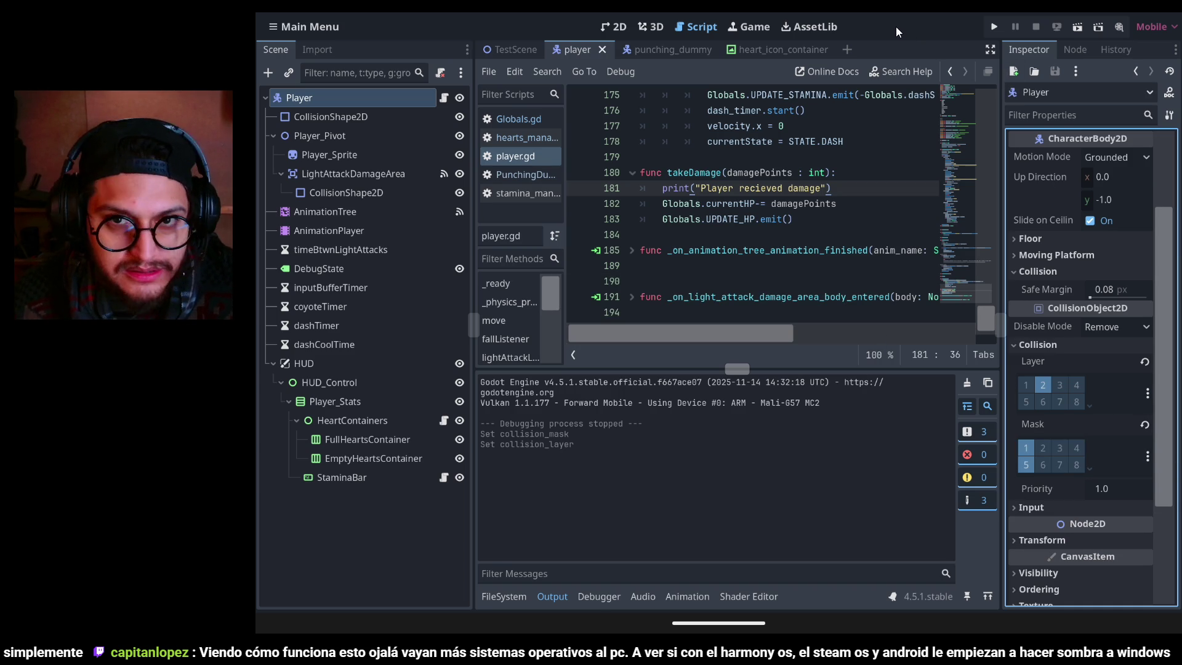
click(994, 28)
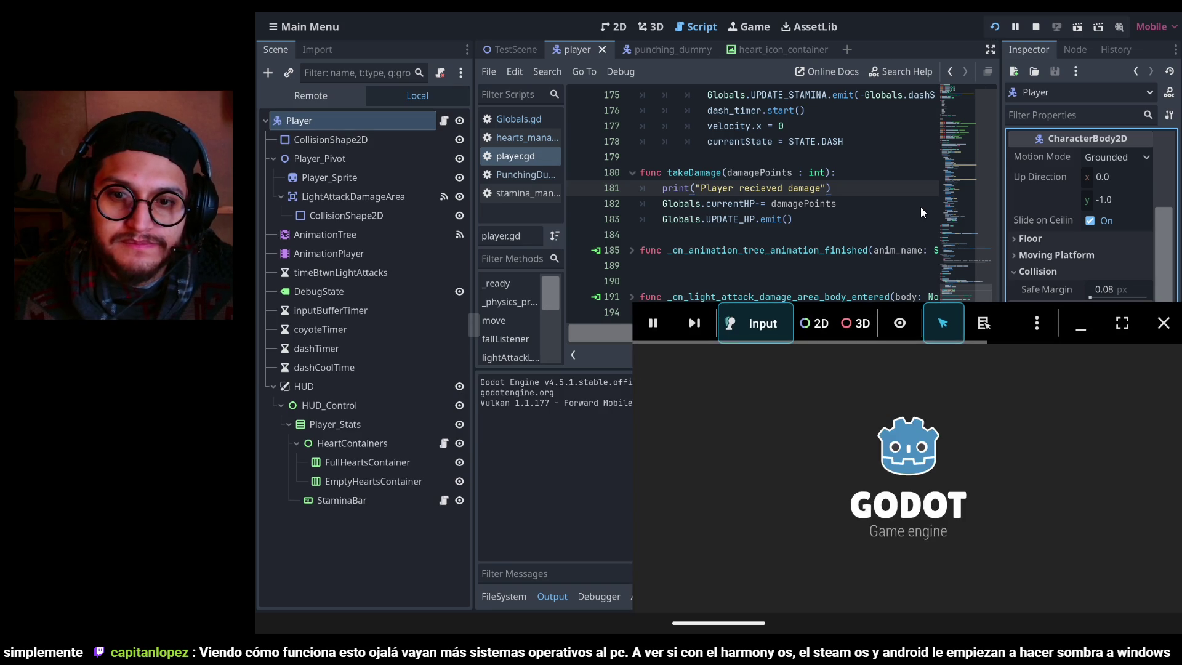
- Walk the player right into the pink dummy to trigger the damage print, then stop the game
key(d)
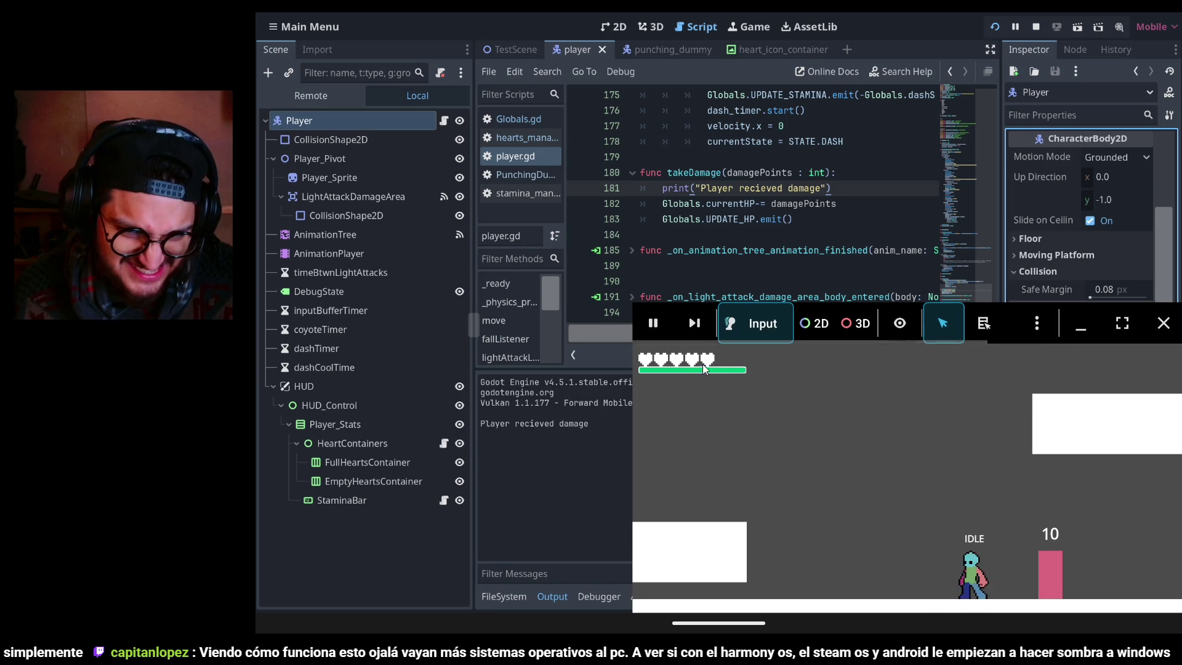
key(d)
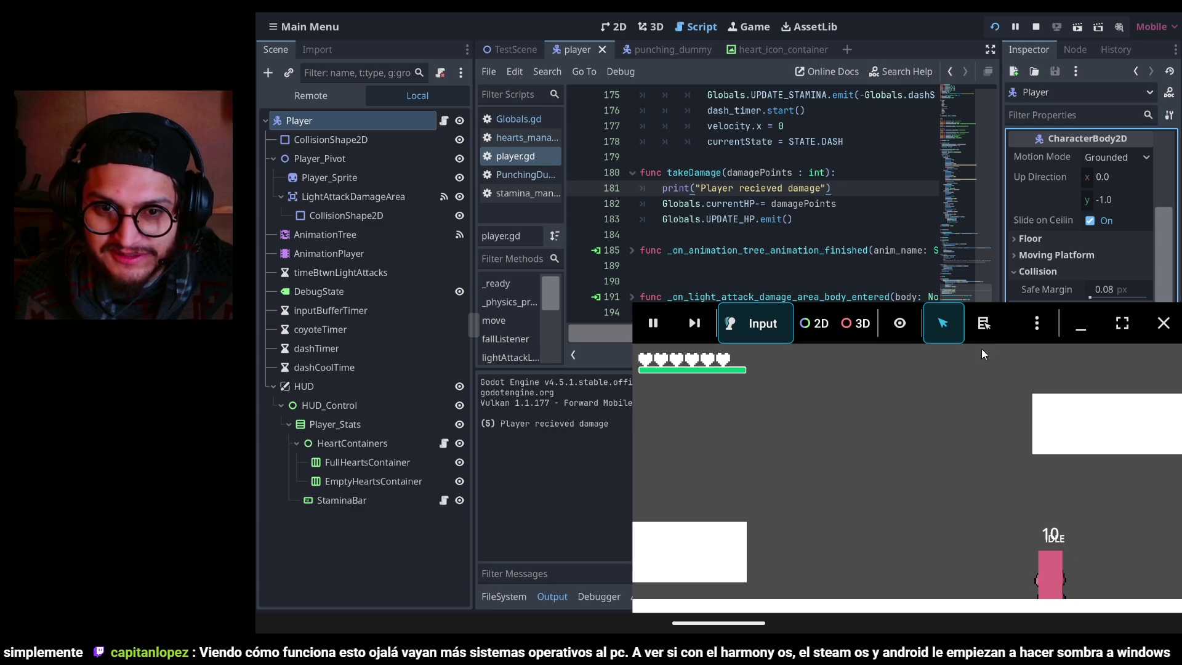
click(1162, 323)
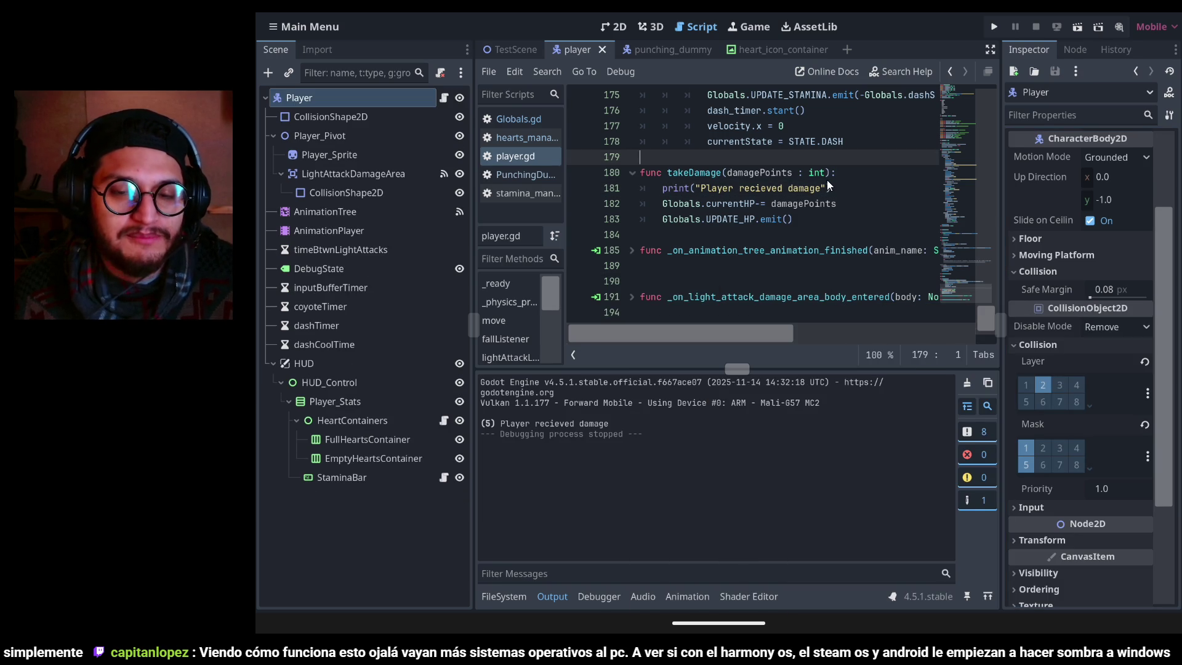
- Review the currentHP and damagePoints code and place the caret at the end of the damage print message
double_click(739, 206)
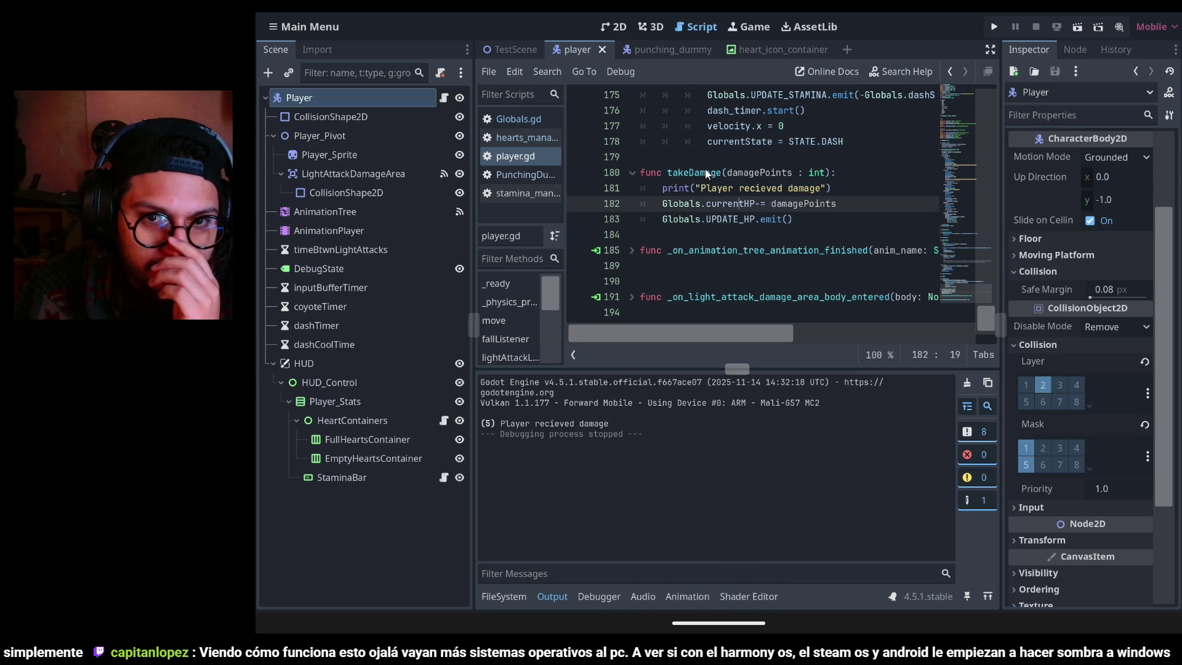
double_click(819, 205)
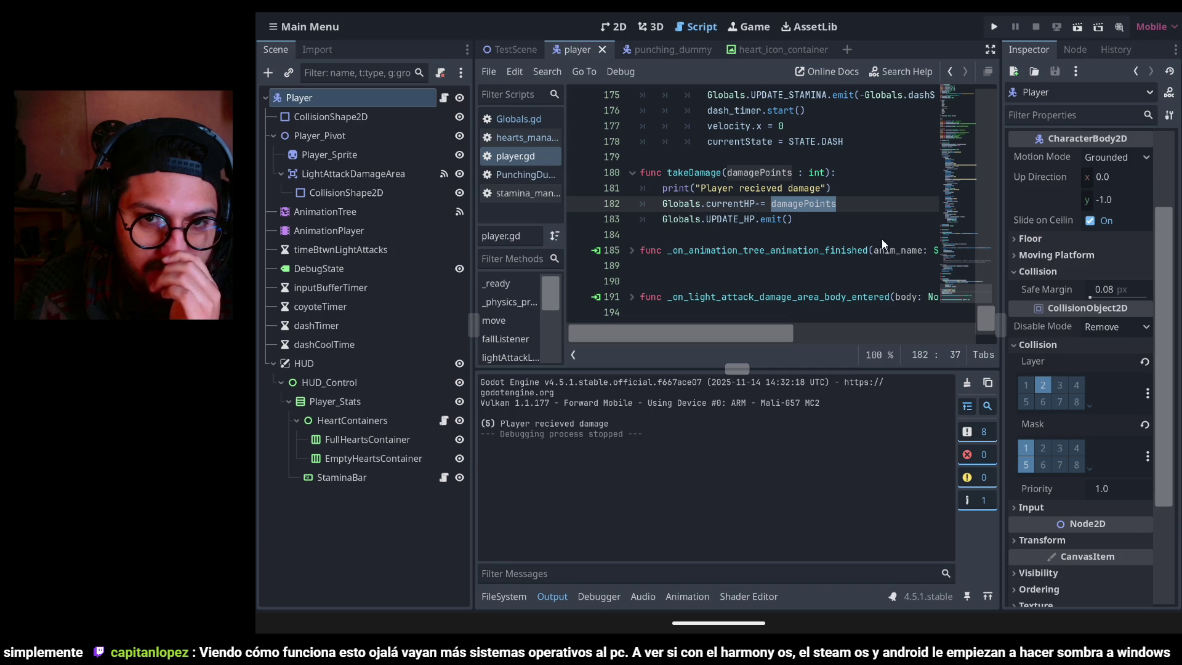
double_click(738, 209)
scroll(788, 229, up, 4)
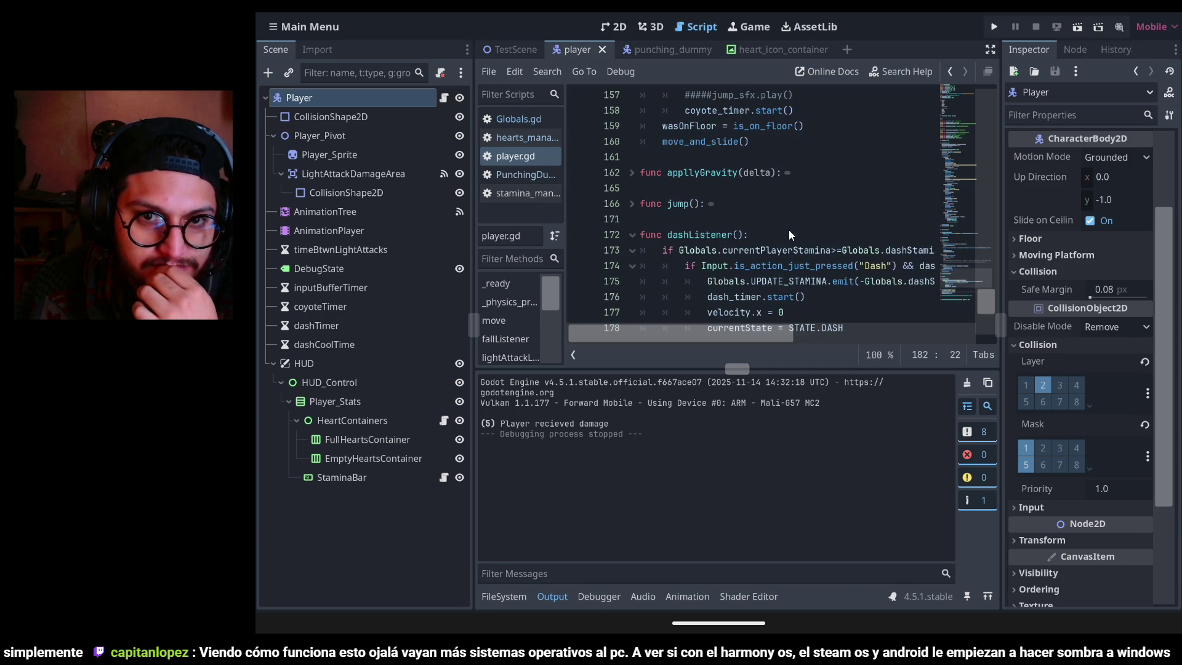
scroll(845, 240, down, 3)
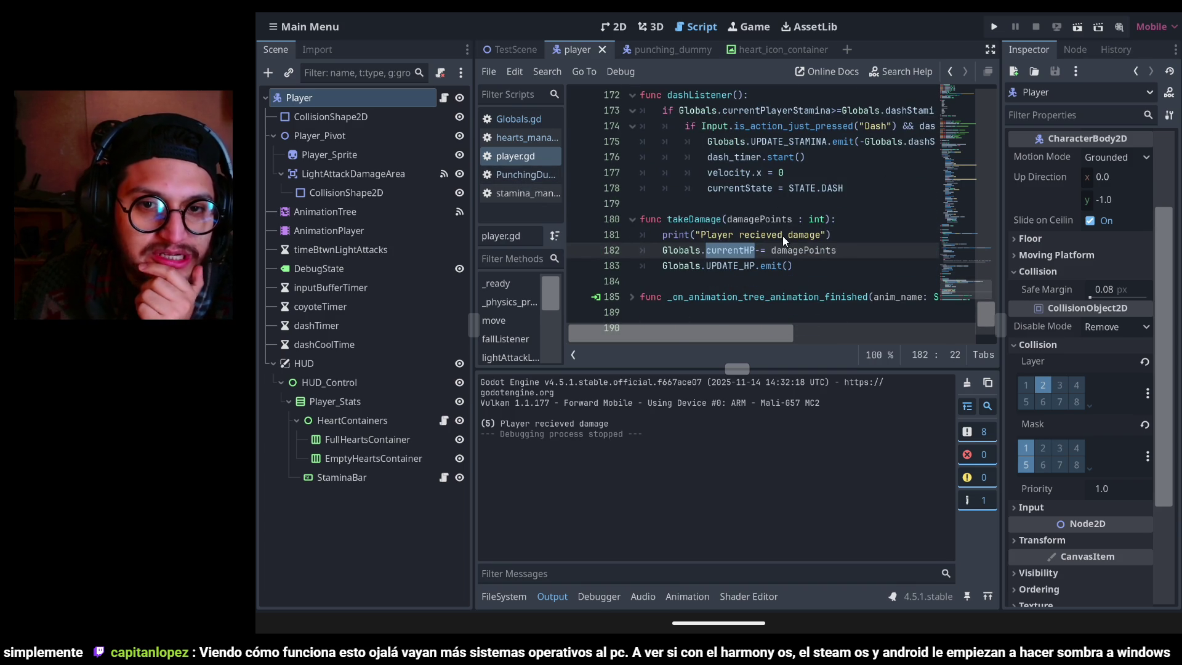
click(850, 238)
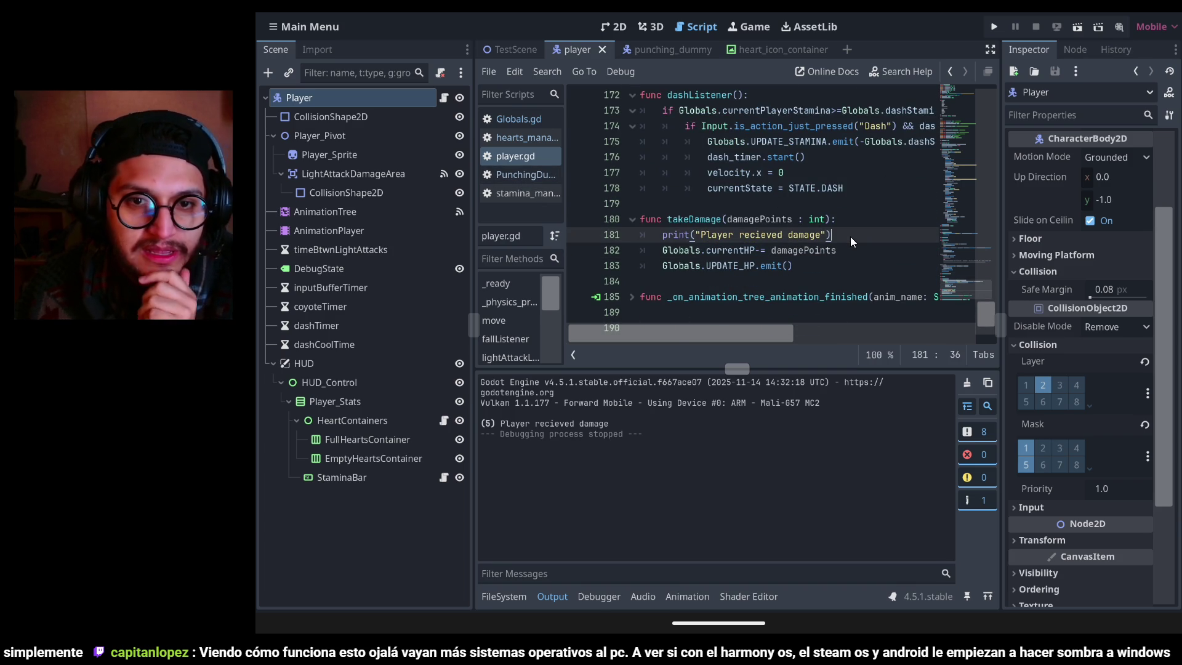
- Extend the damage print to 'Player recieved damage, current HP: ' followed by Globals.currentHP
text(,)
double_click(814, 237)
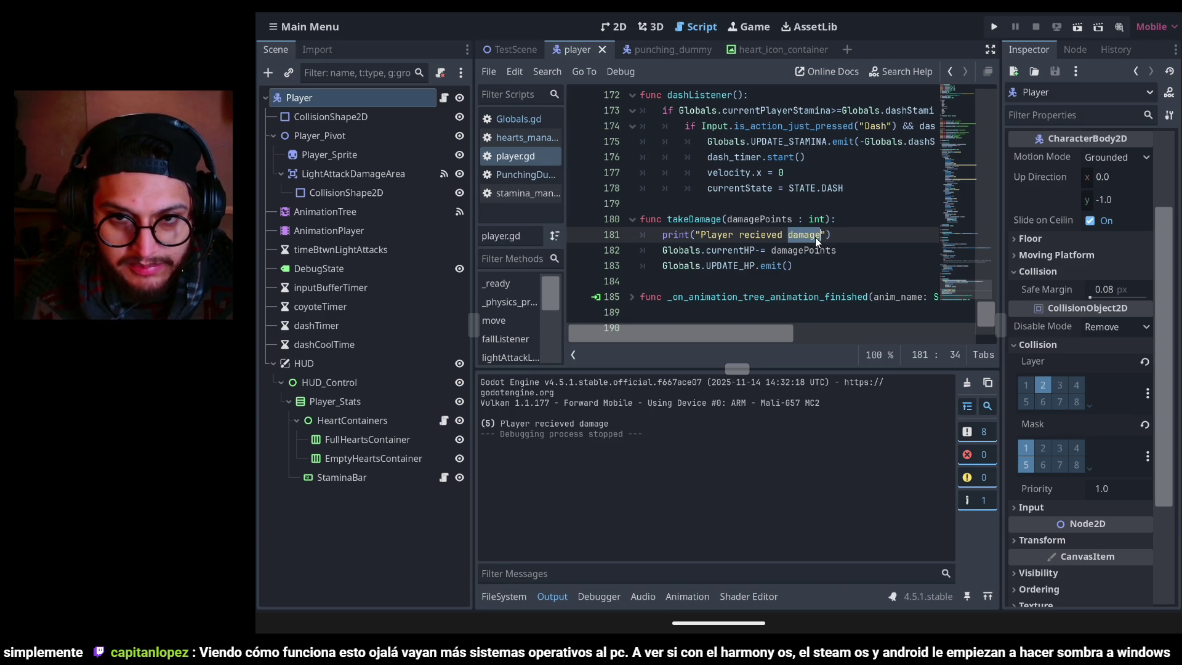
text(, current HP)
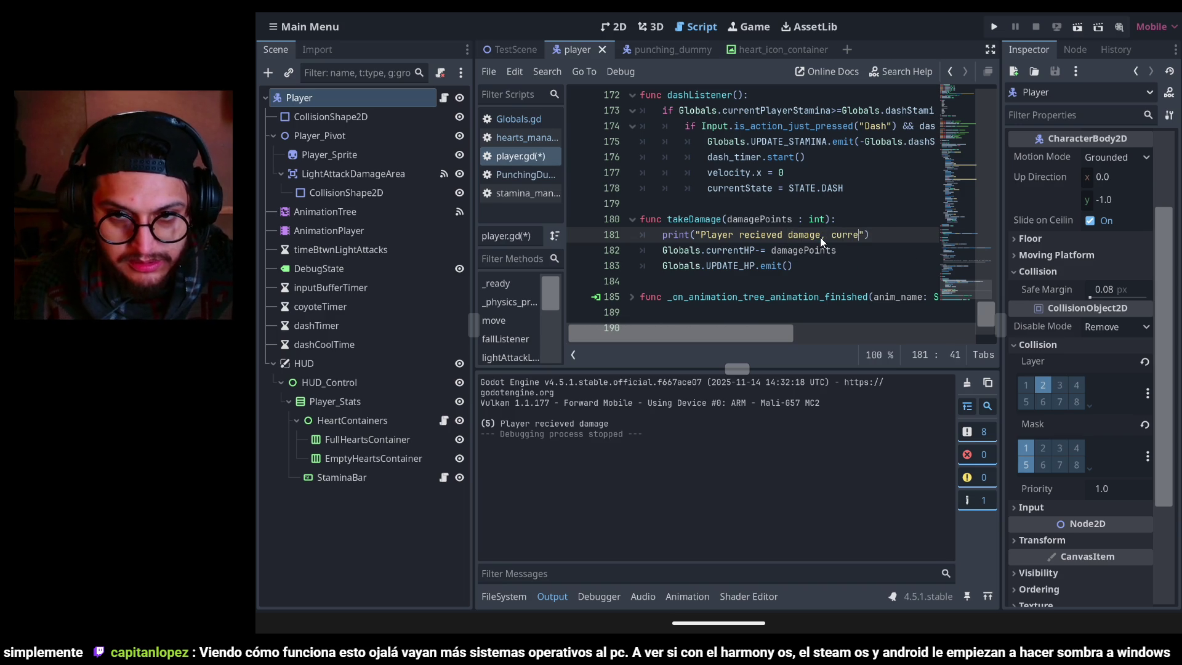
text(: ")
text(,)
text(Globals.curreh)
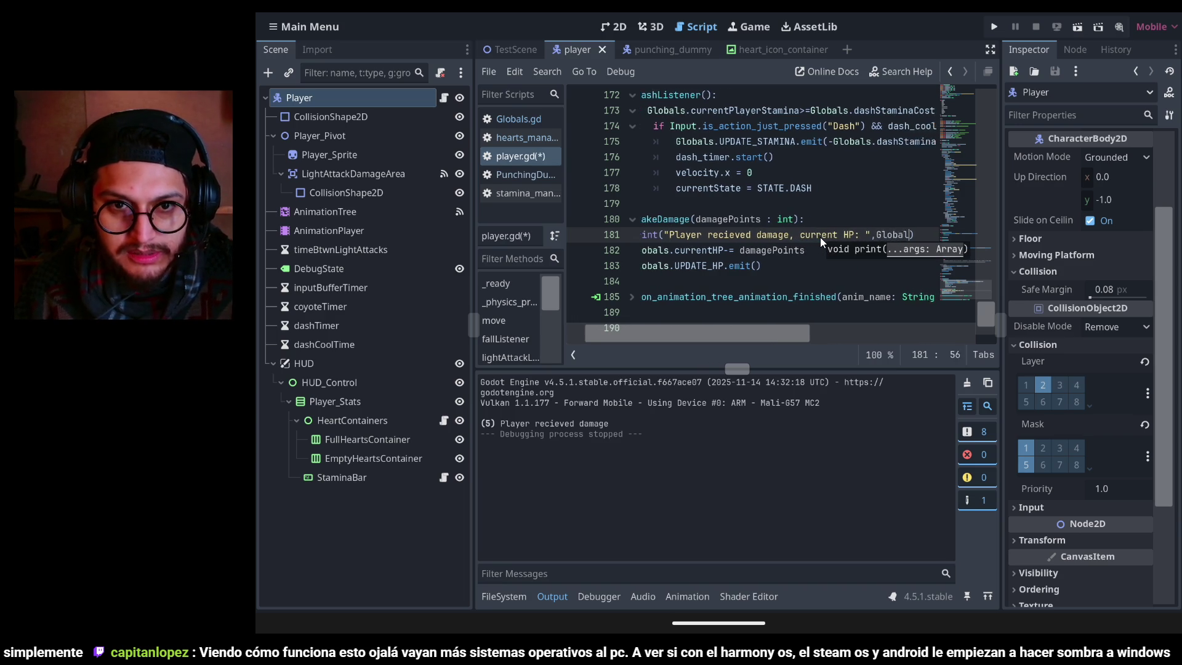
key(BackSpace)
key(BackSpace)
text(entHP)
- Run the game, let the dummy hit the player until HP reaches 0, then hide the output panel
click(994, 27)
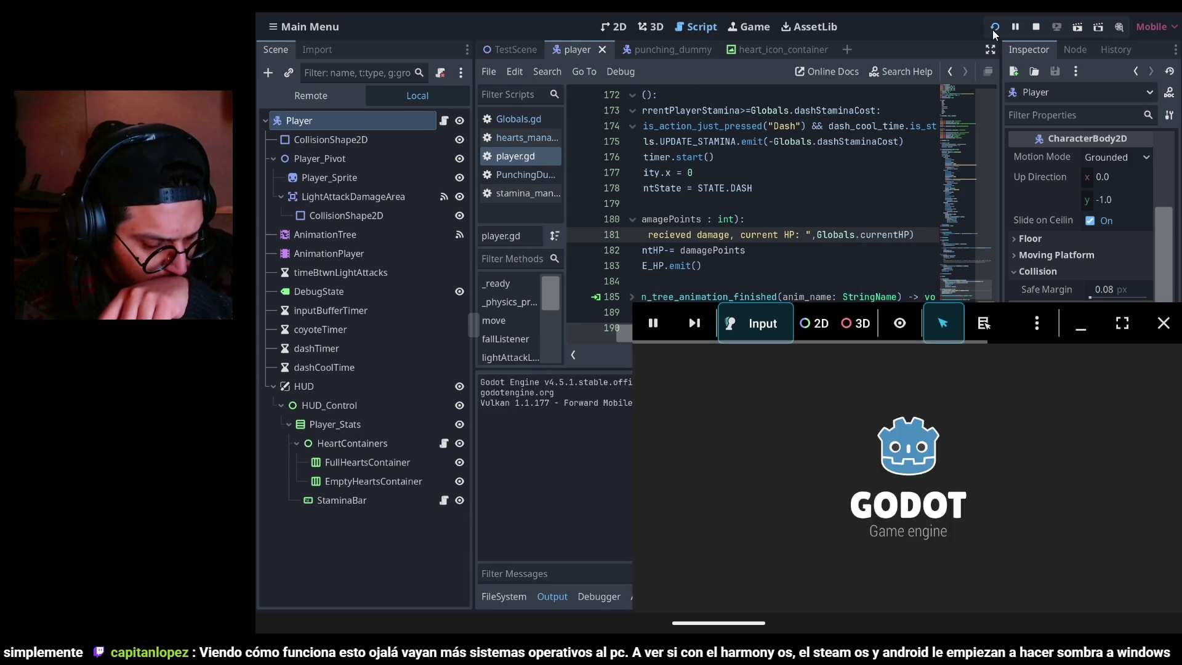
key(Left)
key(Right)
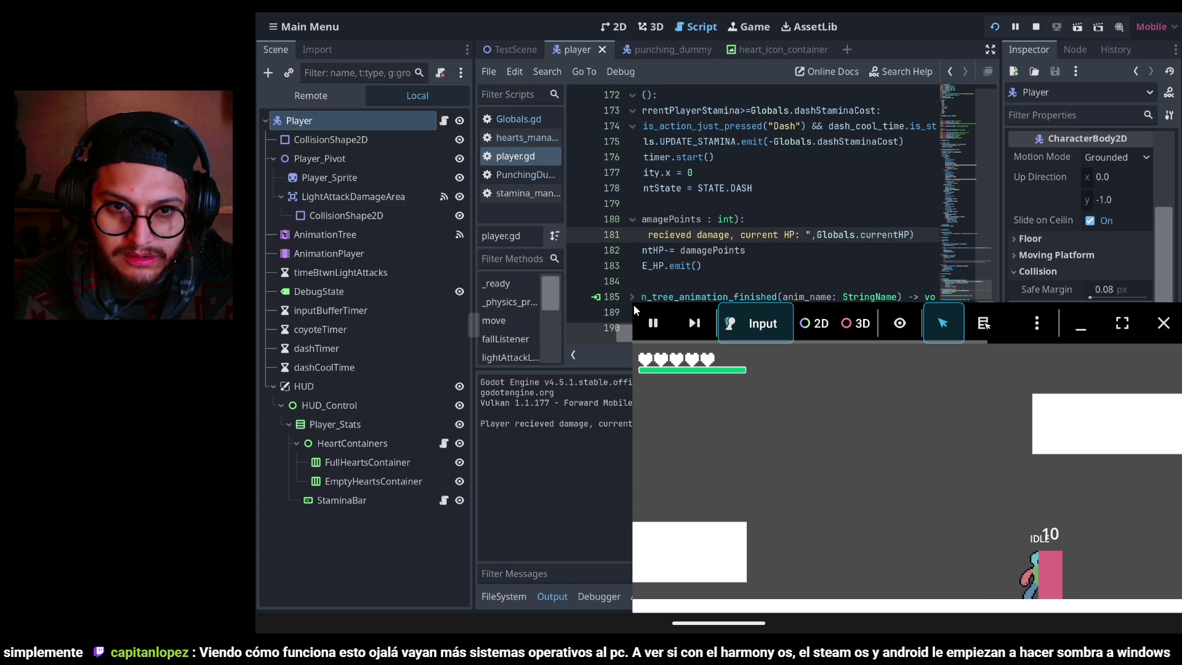
click(914, 277)
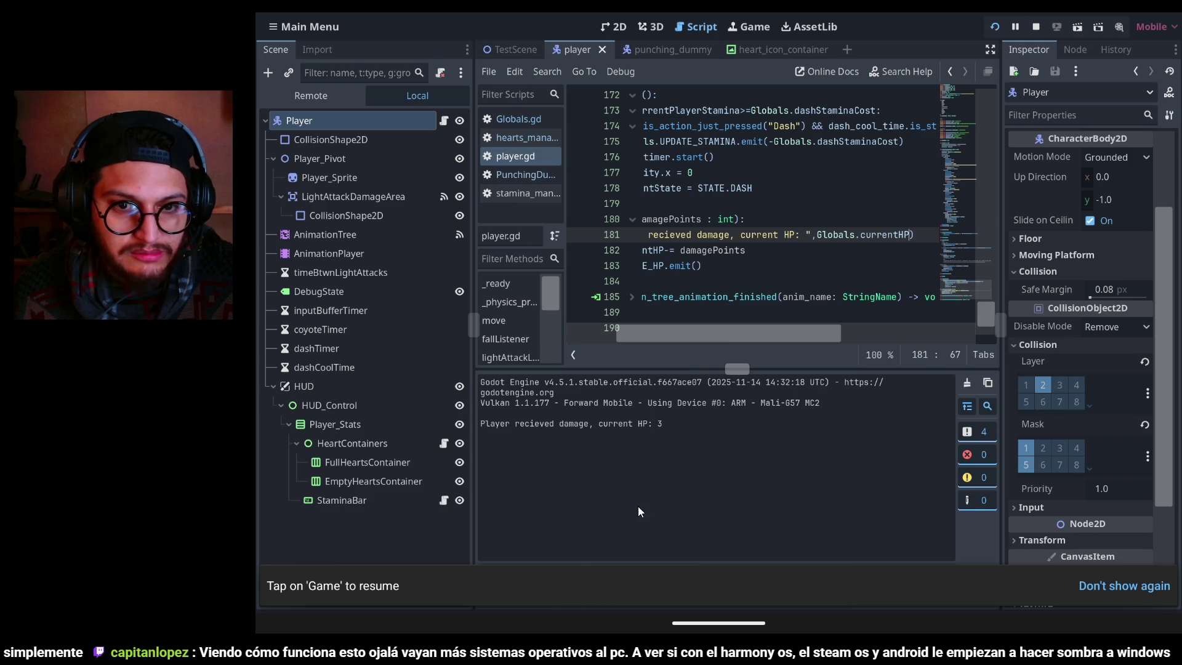
click(749, 26)
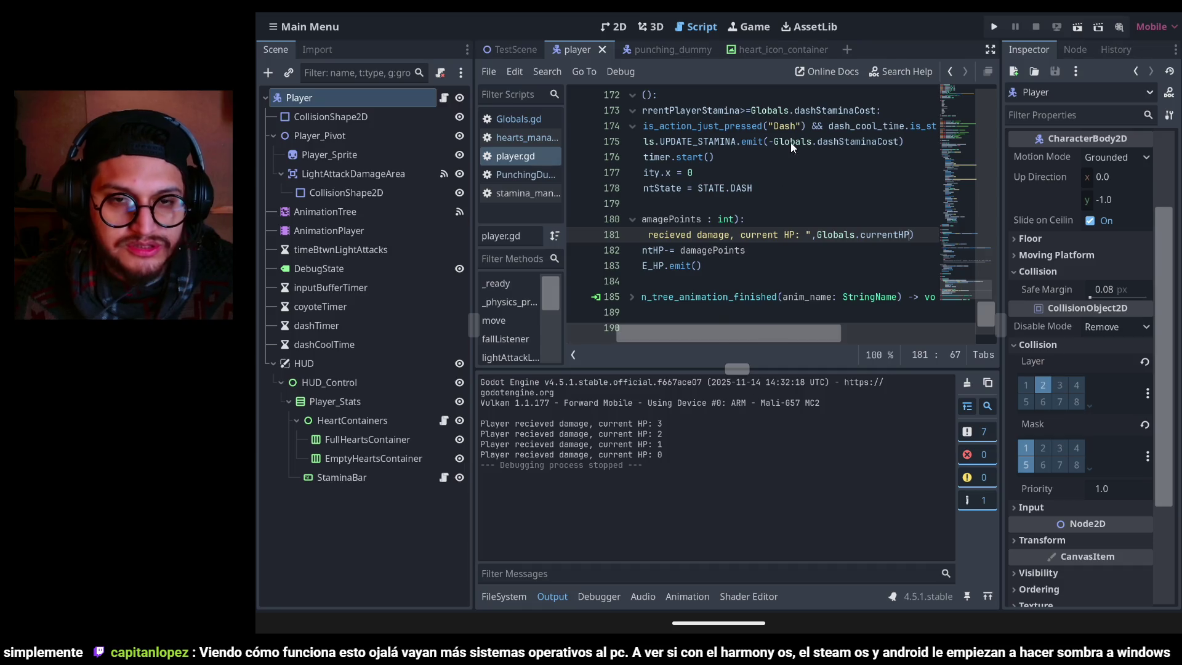
click(562, 597)
- Open hearts_manager.gd and locate the .clear() call on line 17 of loadFullHearts
drag(734, 542, 653, 541)
scroll(695, 308, up, 6)
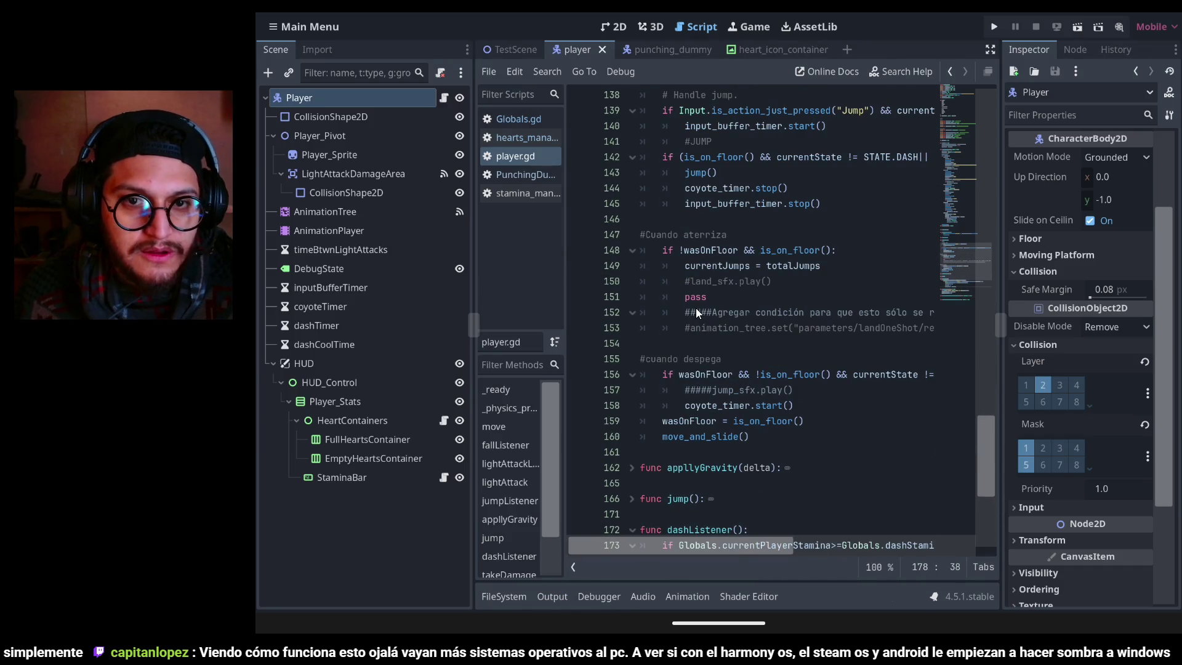
click(443, 421)
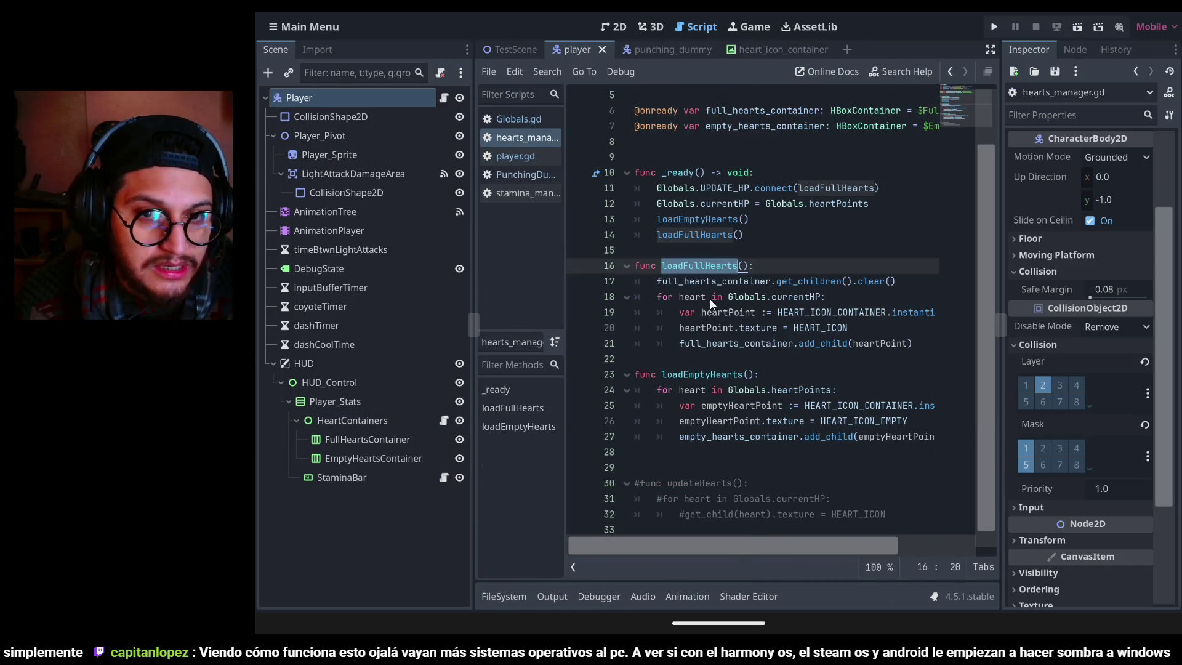
double_click(714, 264)
click(708, 370)
double_click(710, 263)
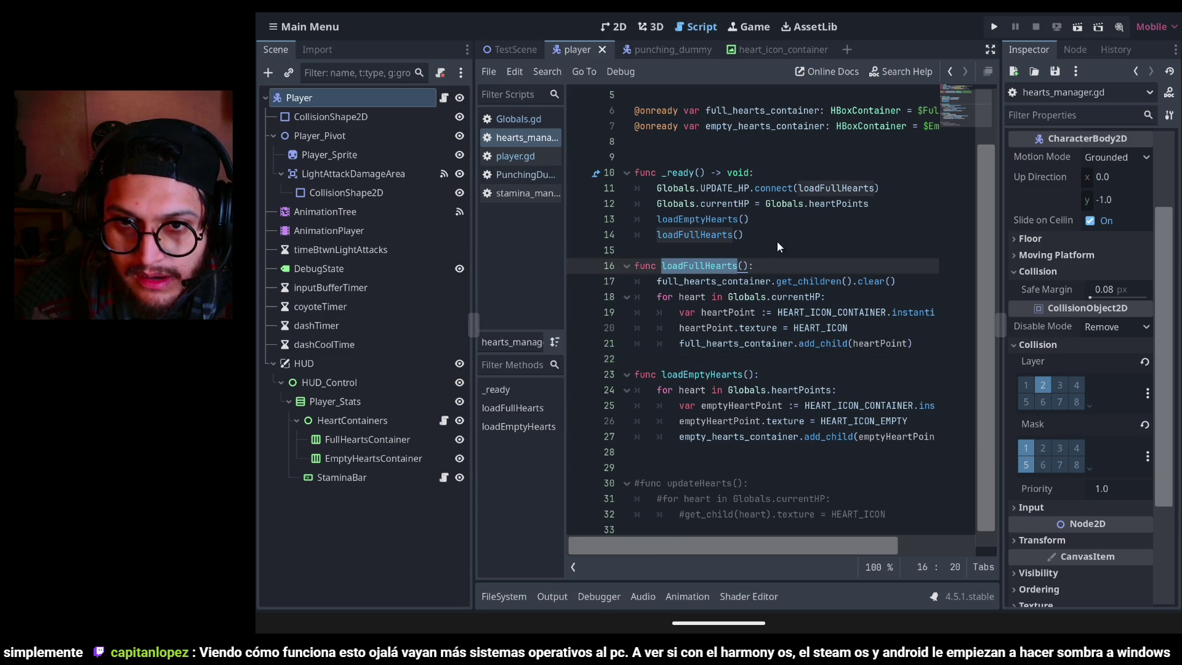
double_click(832, 187)
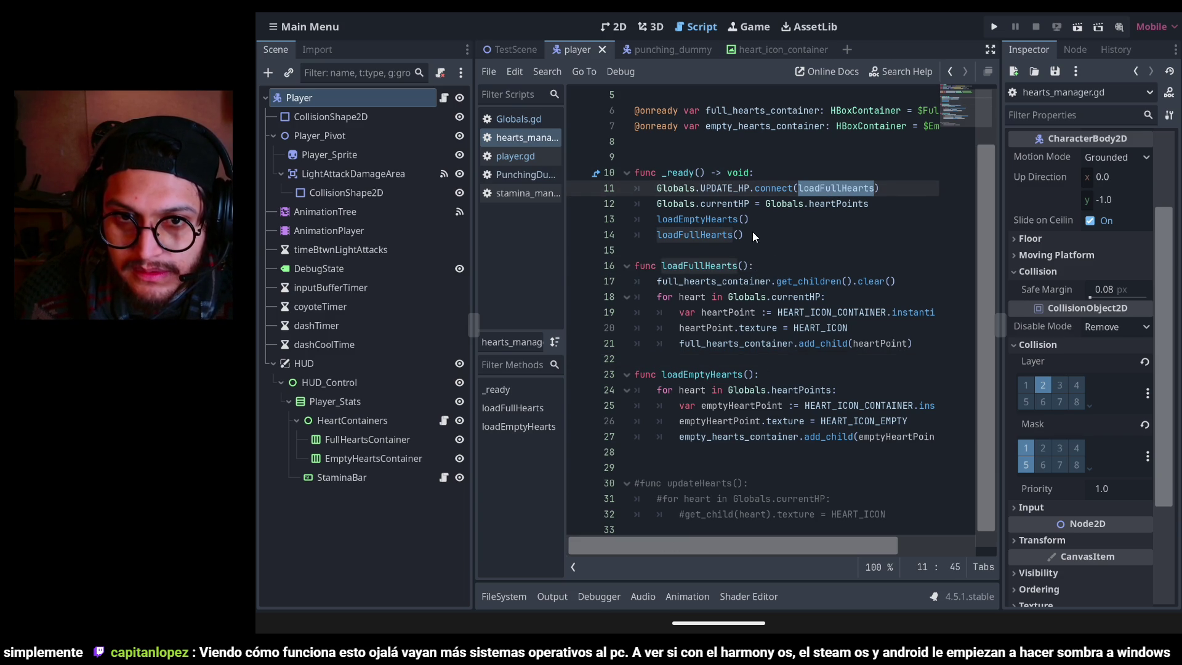
scroll(754, 234, down, 1)
mouse_move(780, 548)
mouse_down()
mouse_move(824, 546)
mouse_move(758, 546)
mouse_up()
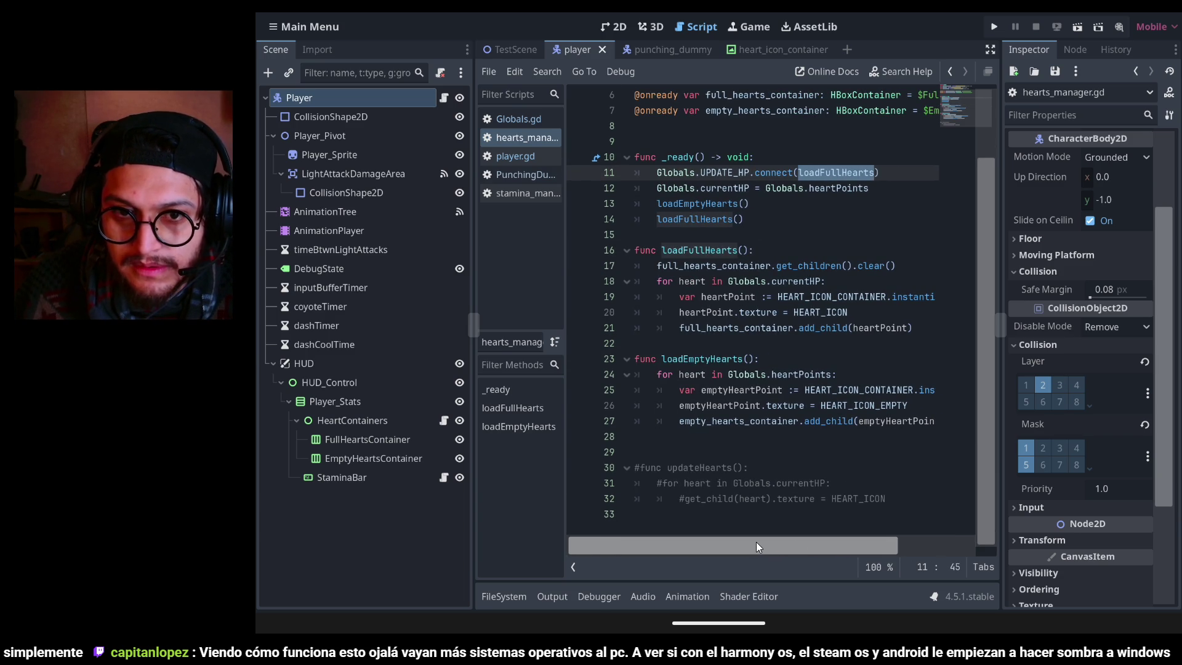
click(830, 265)
click(874, 266)
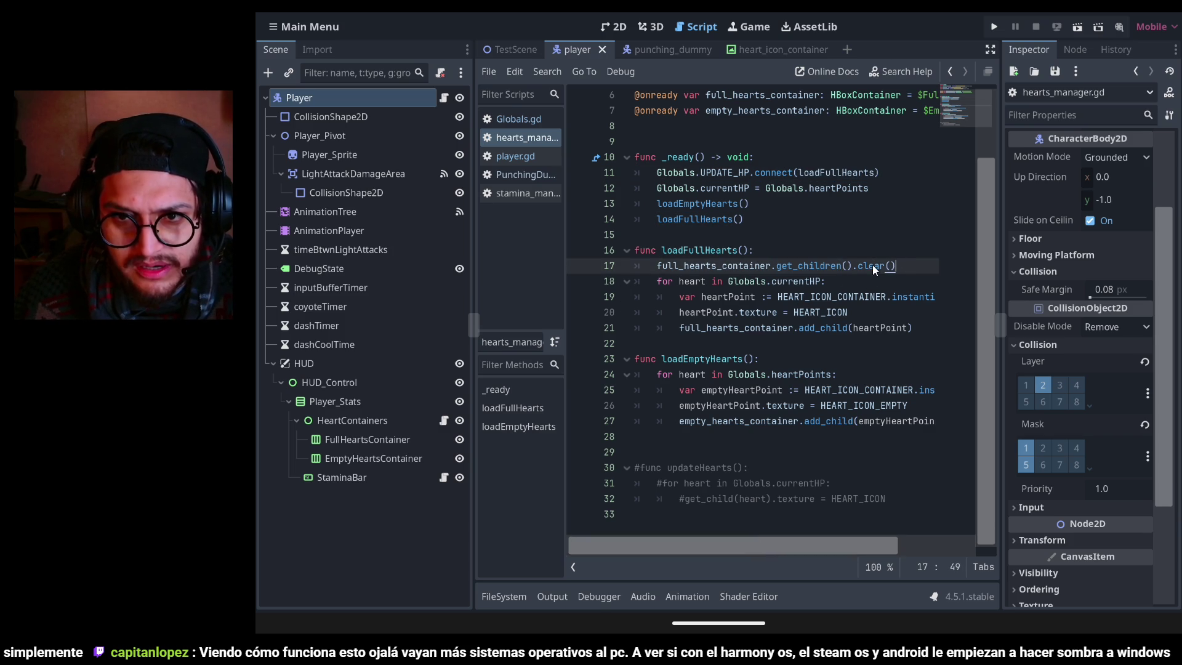
- Rewrite line 17 as a 'for child in full_hearts_container.get_children():' loop header
mouse_move(896, 266)
mouse_down()
mouse_move(662, 278)
mouse_move(660, 263)
mouse_up()
key(ctrl+c)
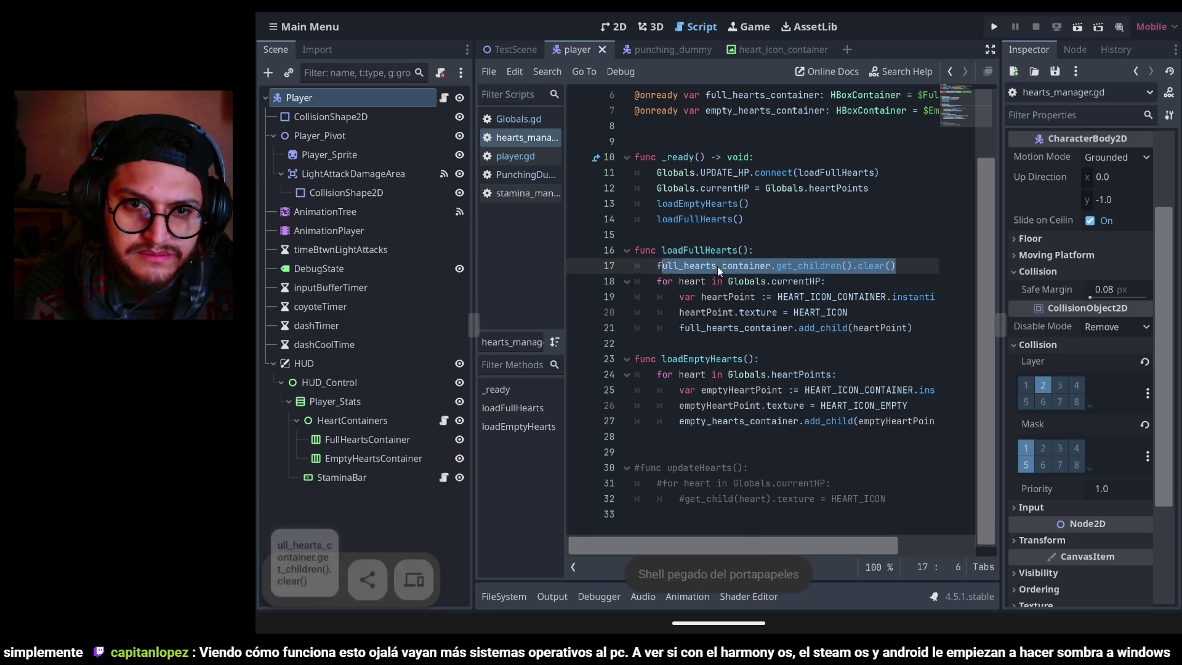
key(Up)
click(901, 264)
key(BackSpace)
key(BackSpace)
key(BackSpace)
text(:)
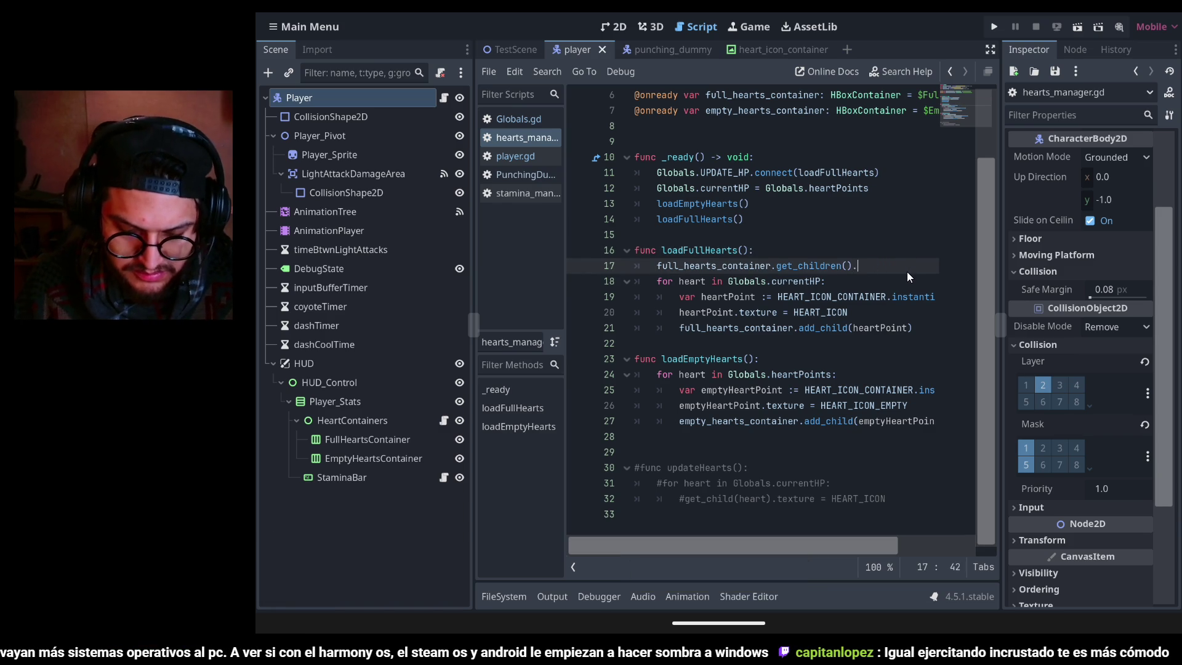
key(Return)
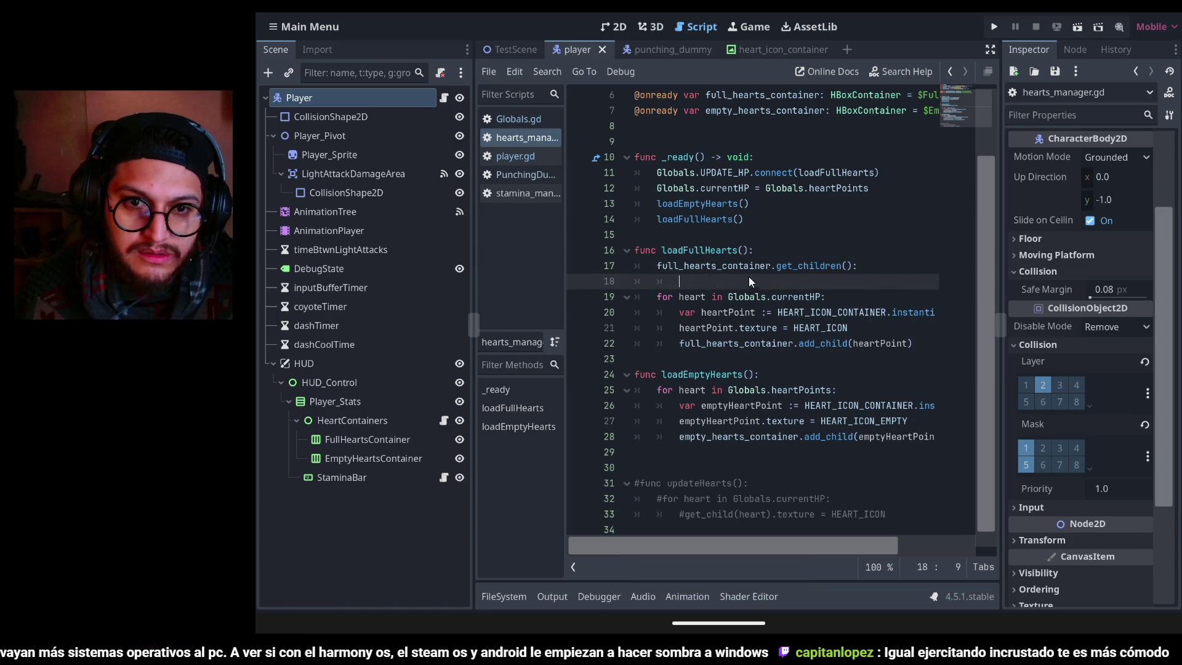
click(649, 270)
text(foo)
key(BackSpace)
text(r child in)
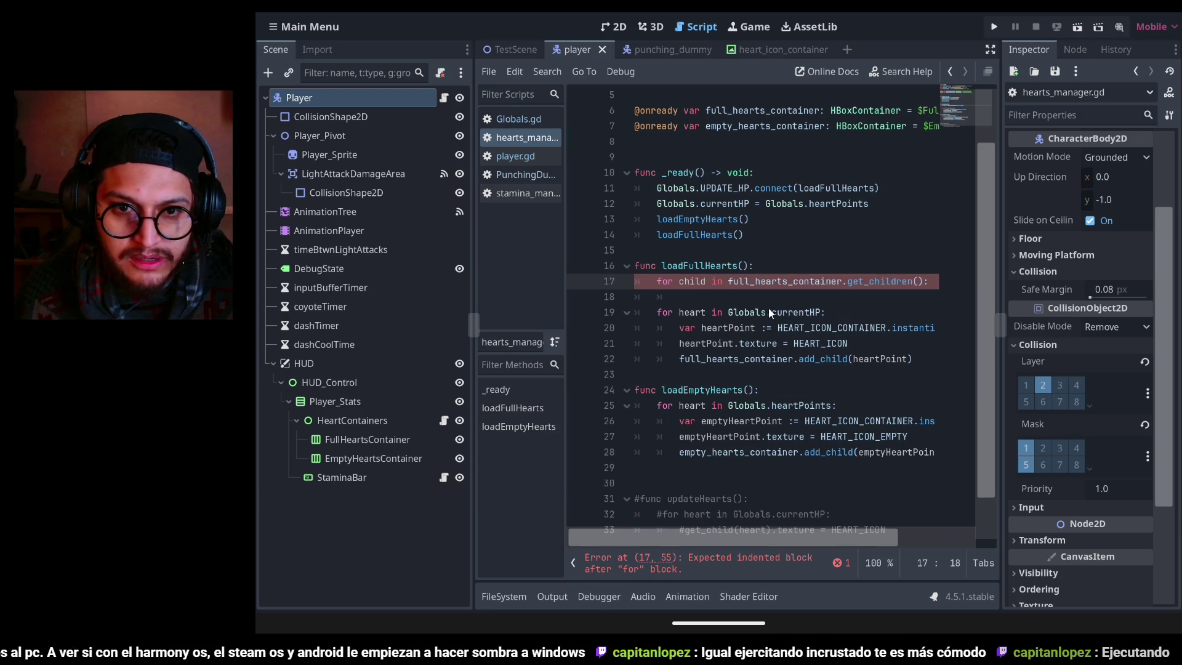
- Call child.queue_free() inside the loop, save the script, and run the game
click(743, 295)
text(child.queue_)
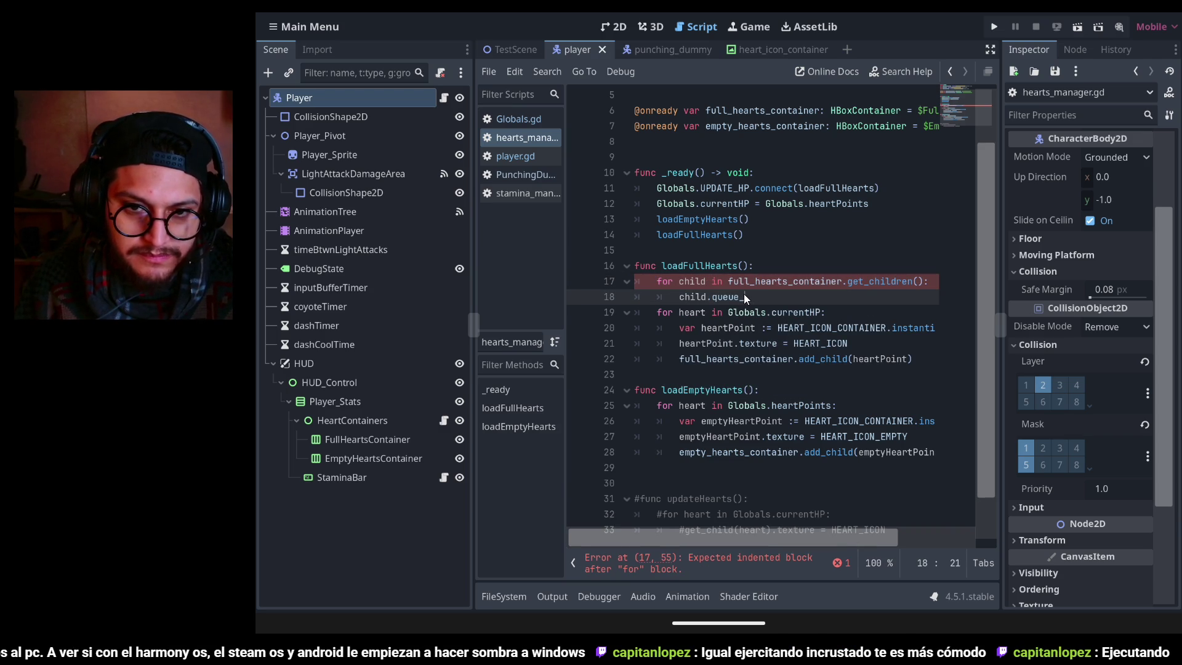
text(()
scroll(743, 294, down, 1)
key(ctrl+s)
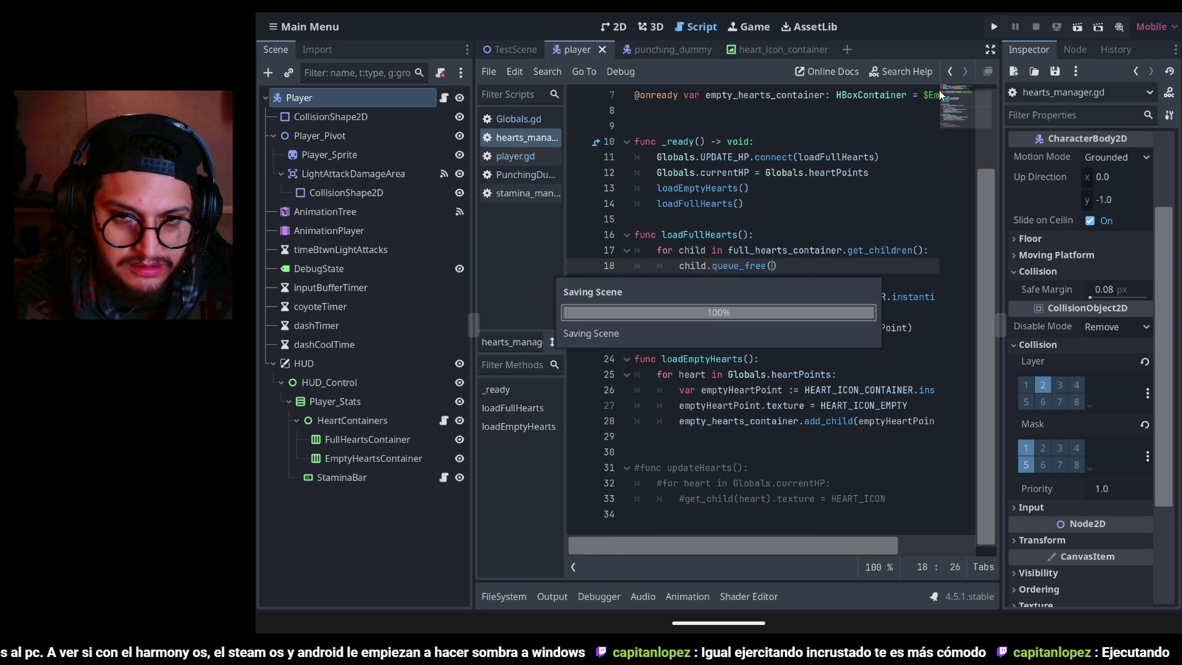
click(994, 27)
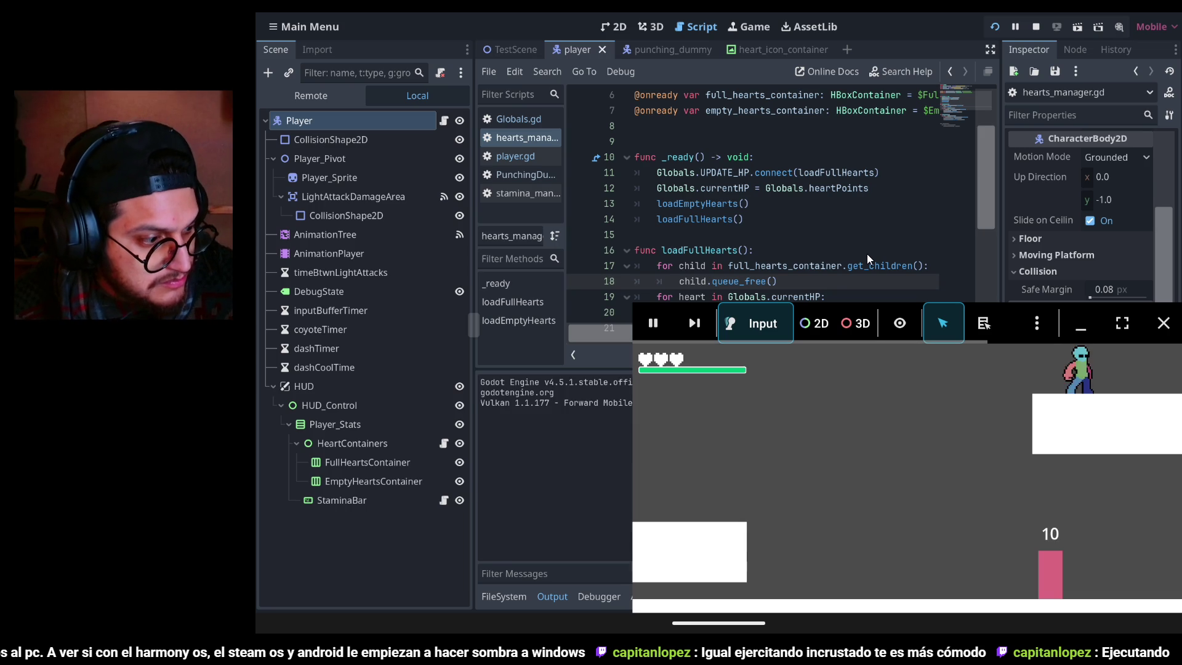
click(859, 495)
key(a)
key(d)
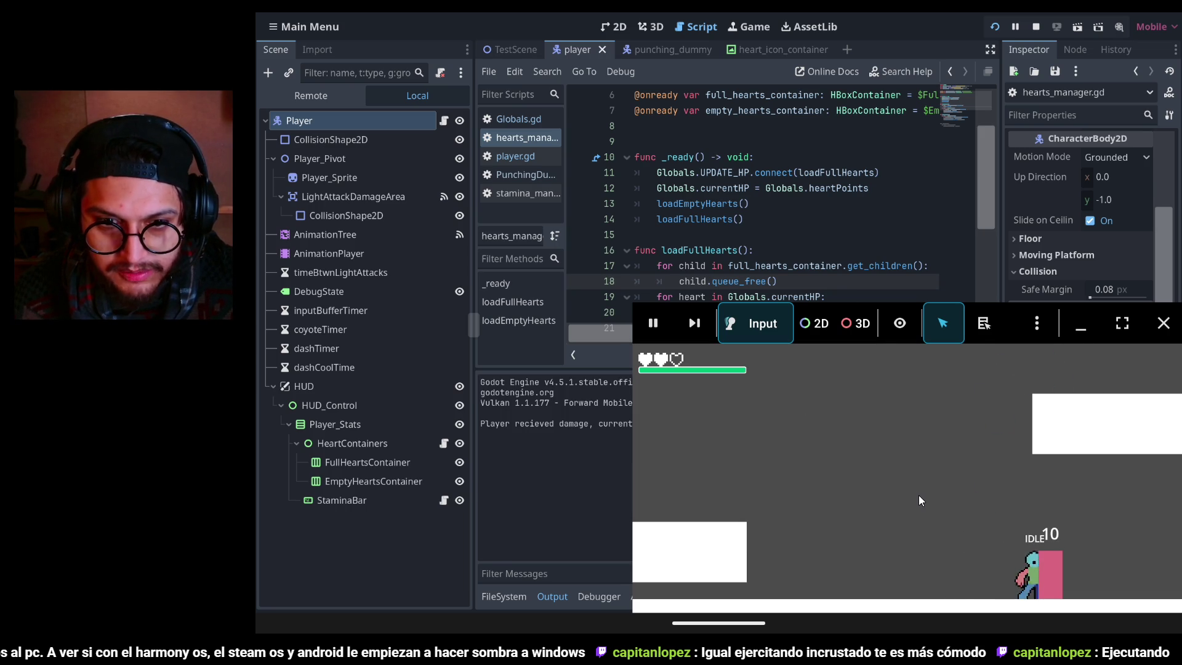
key(d)
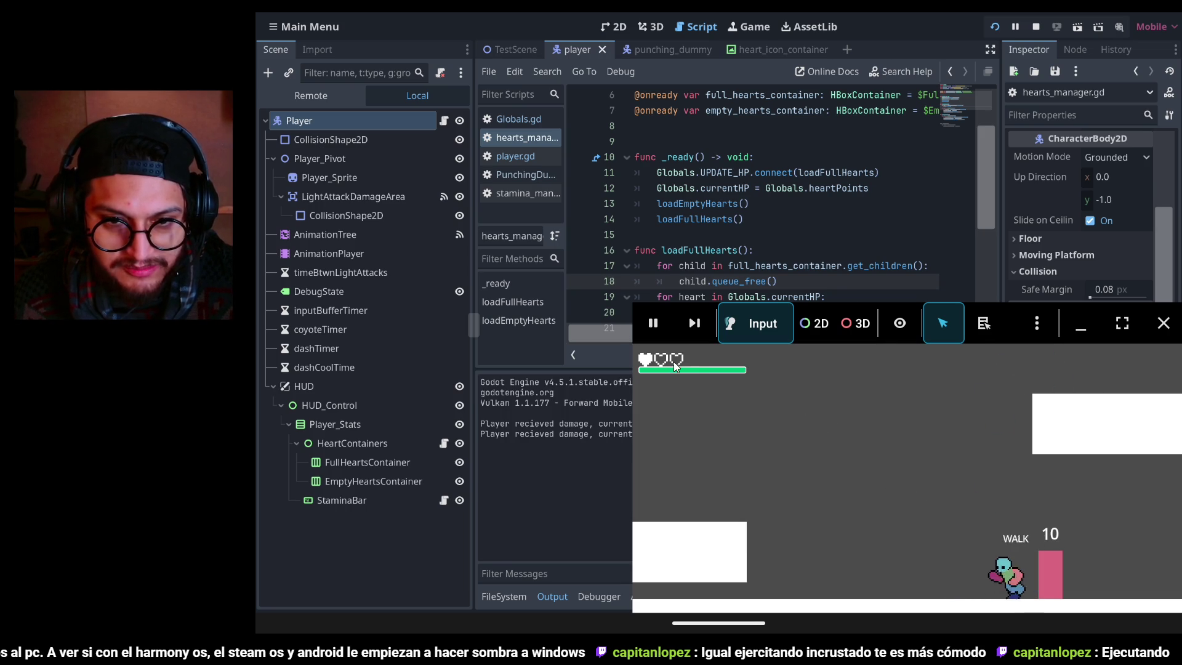
key(d)
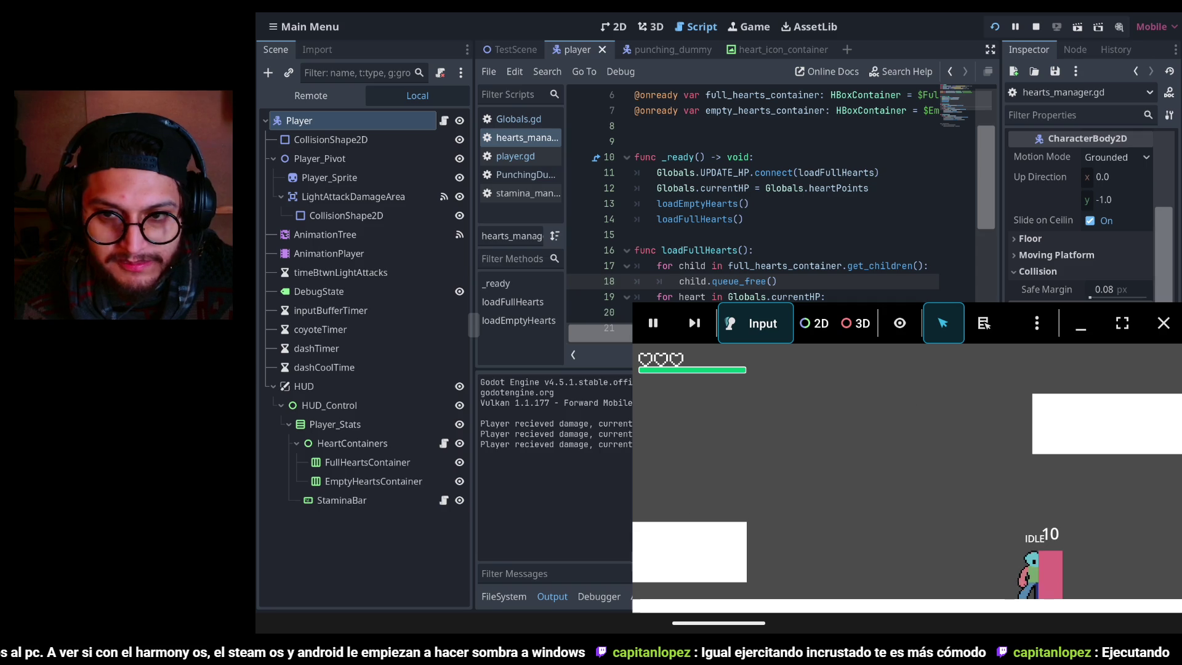
click(1164, 323)
scroll(823, 230, down, 4)
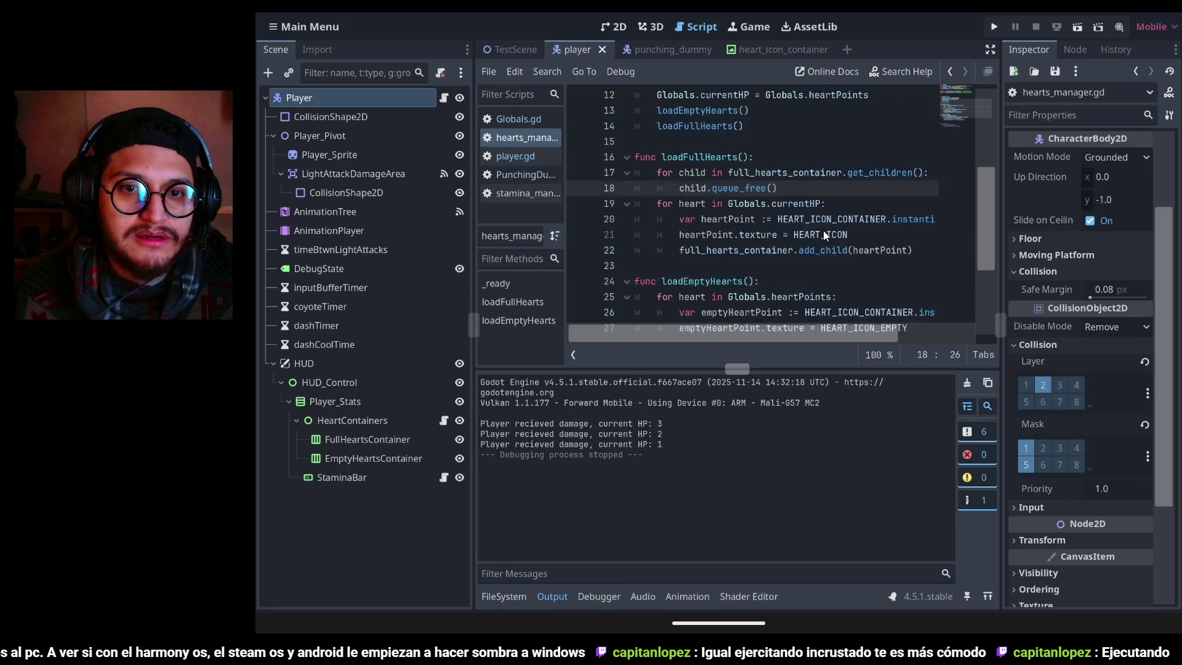
click(553, 596)
key(ctrl+s)
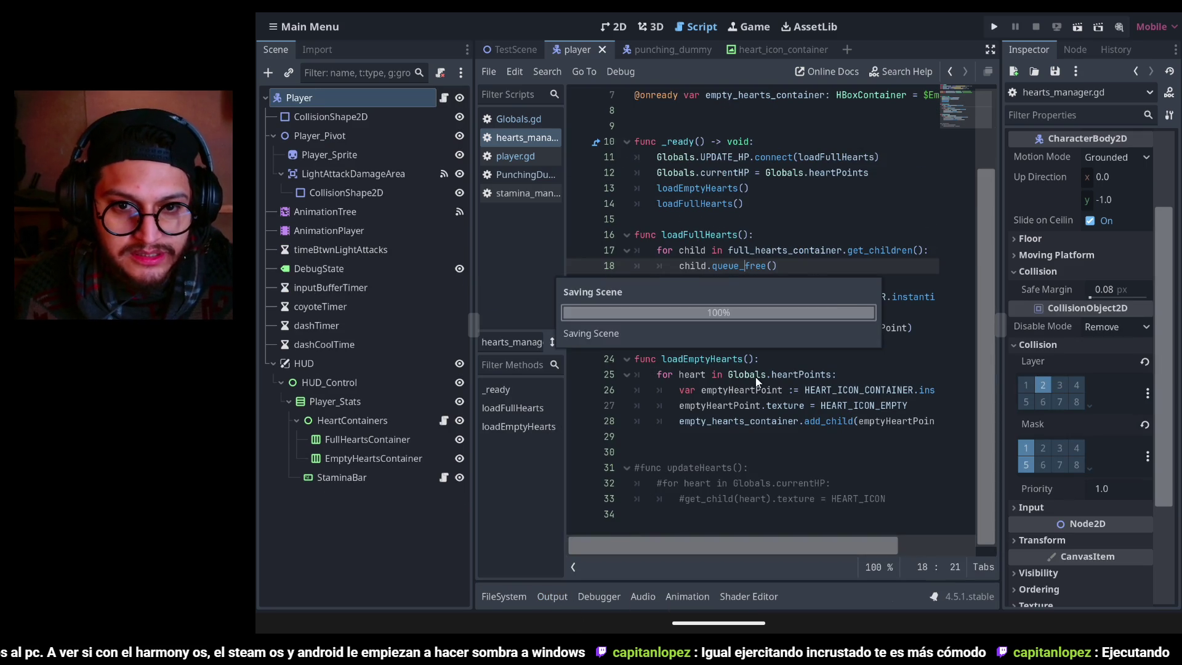
click(710, 359)
click(786, 360)
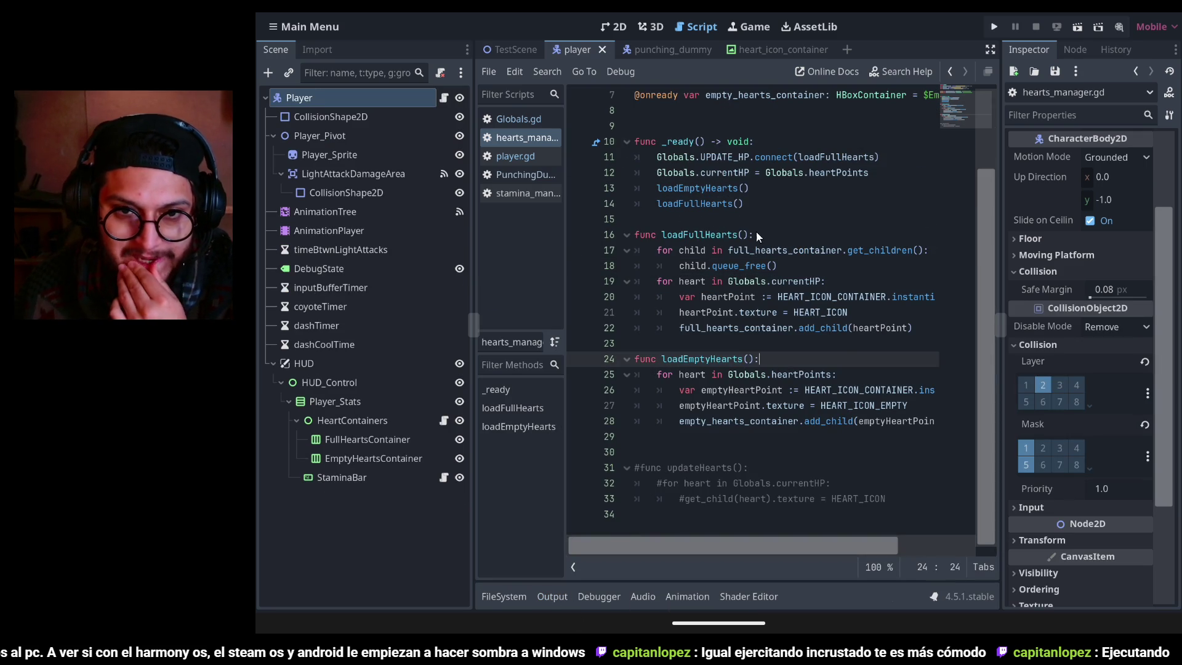
scroll(839, 347, up, 1)
scroll(838, 348, down, 1)
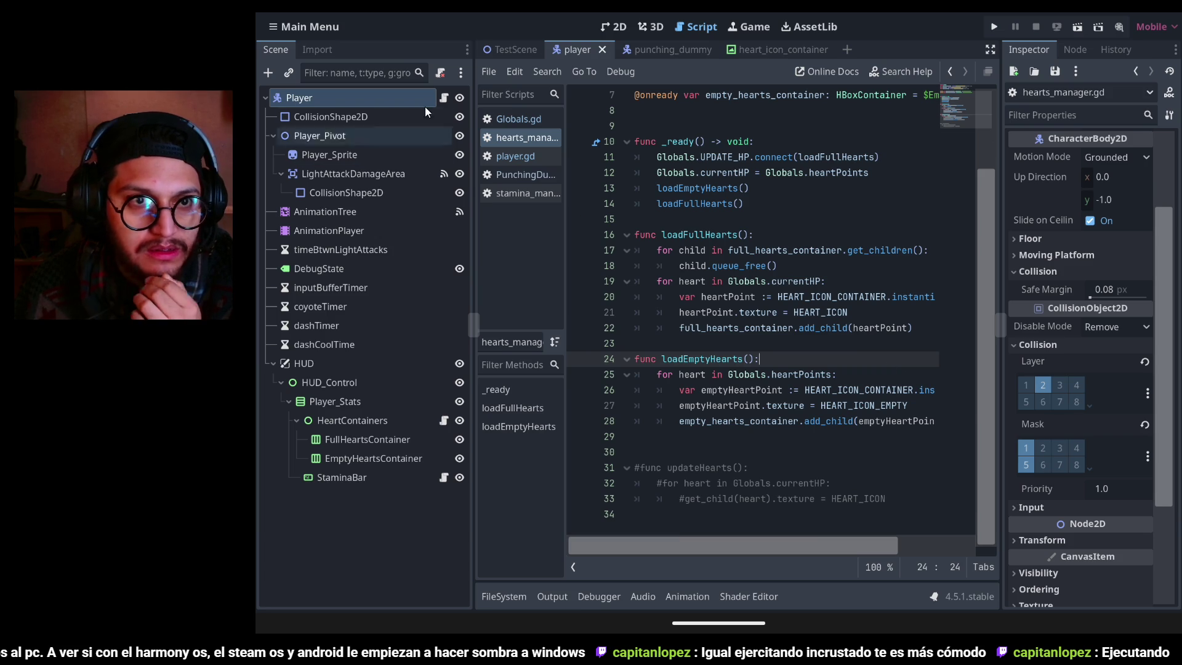
click(443, 96)
- Wrap takeDamage's three damage lines in 'if Globals.currentHP > 0:'
scroll(782, 328, down, 3)
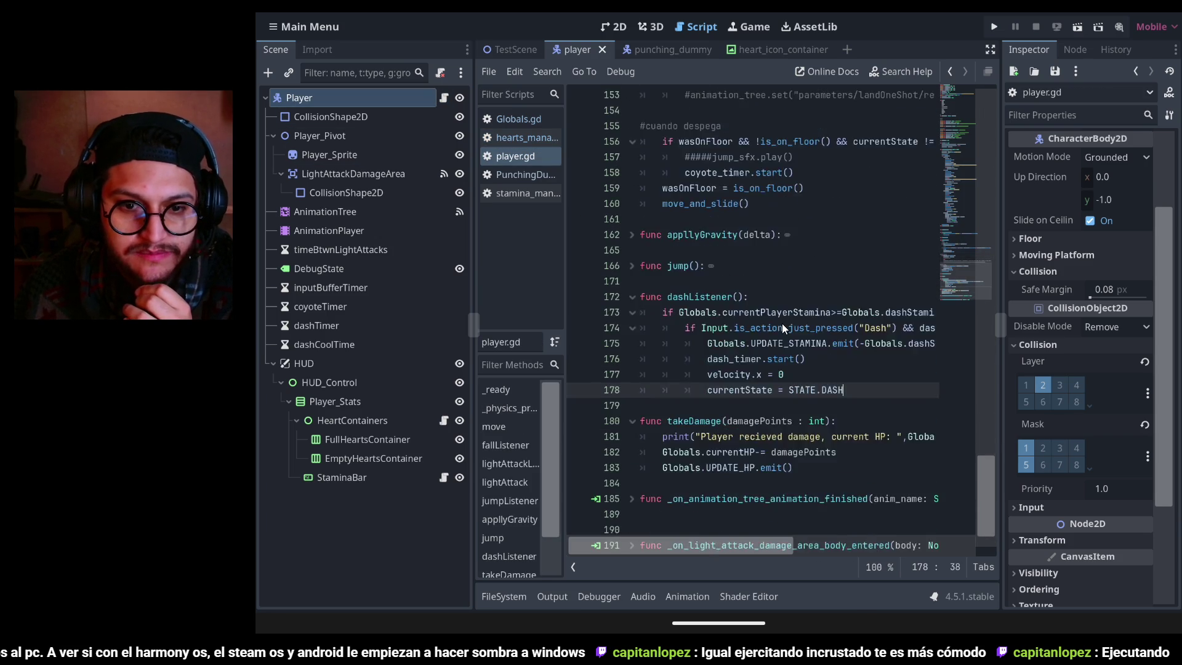
click(850, 378)
key(Return)
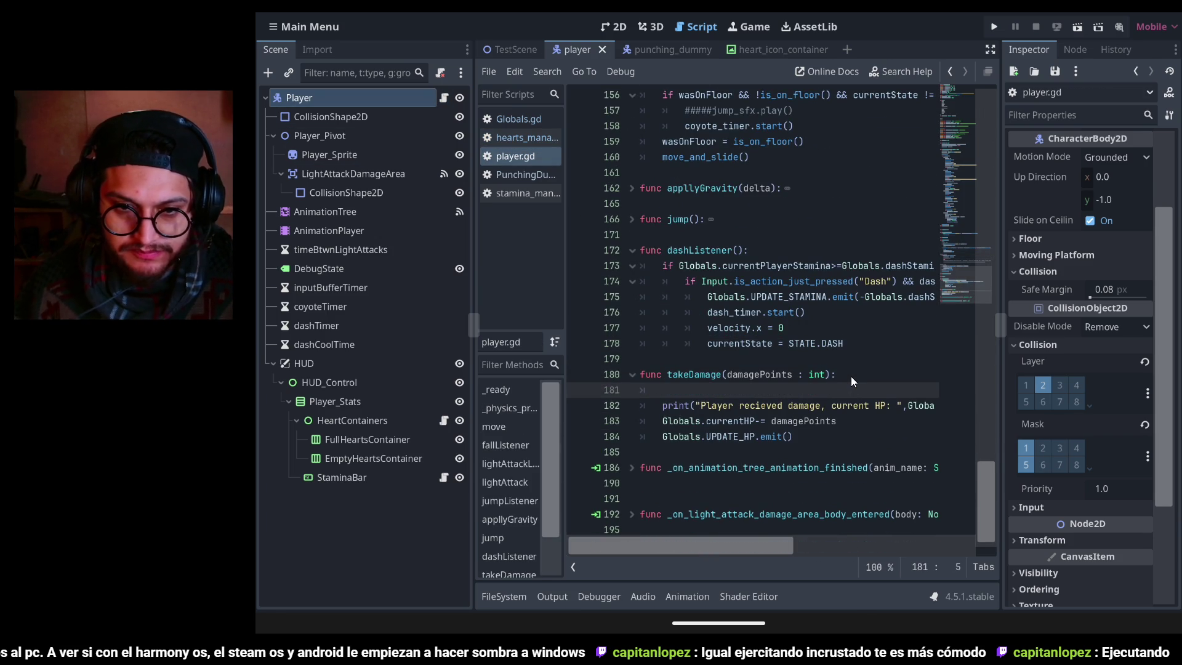
text(if )
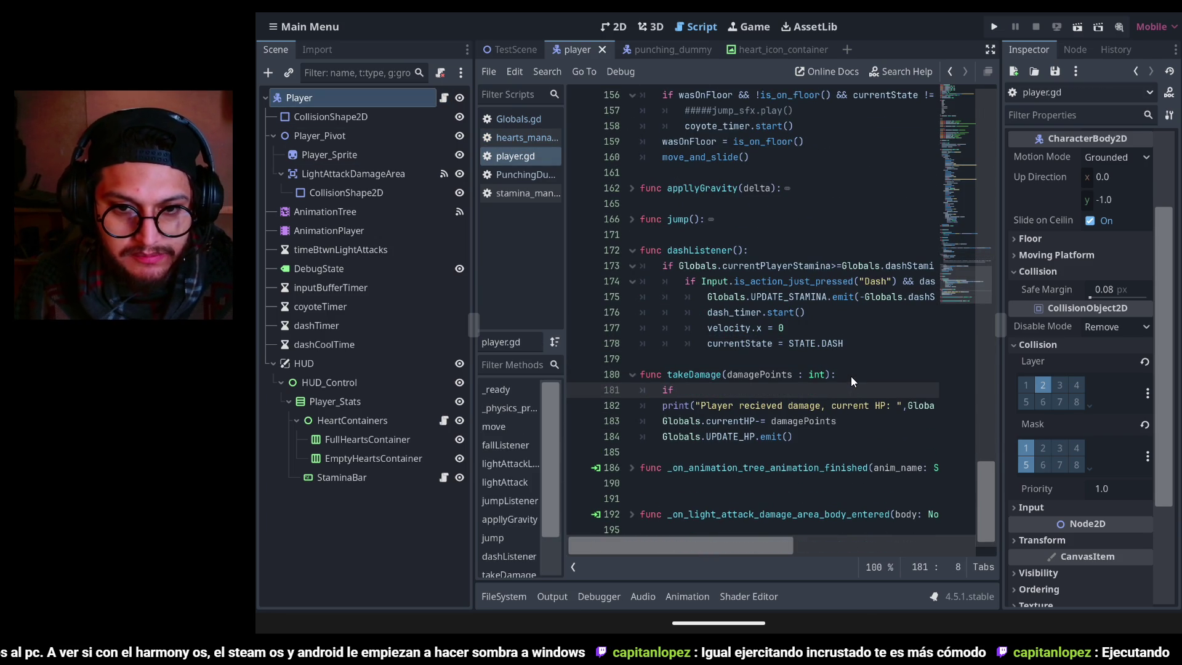
text(Globals.currentHP)
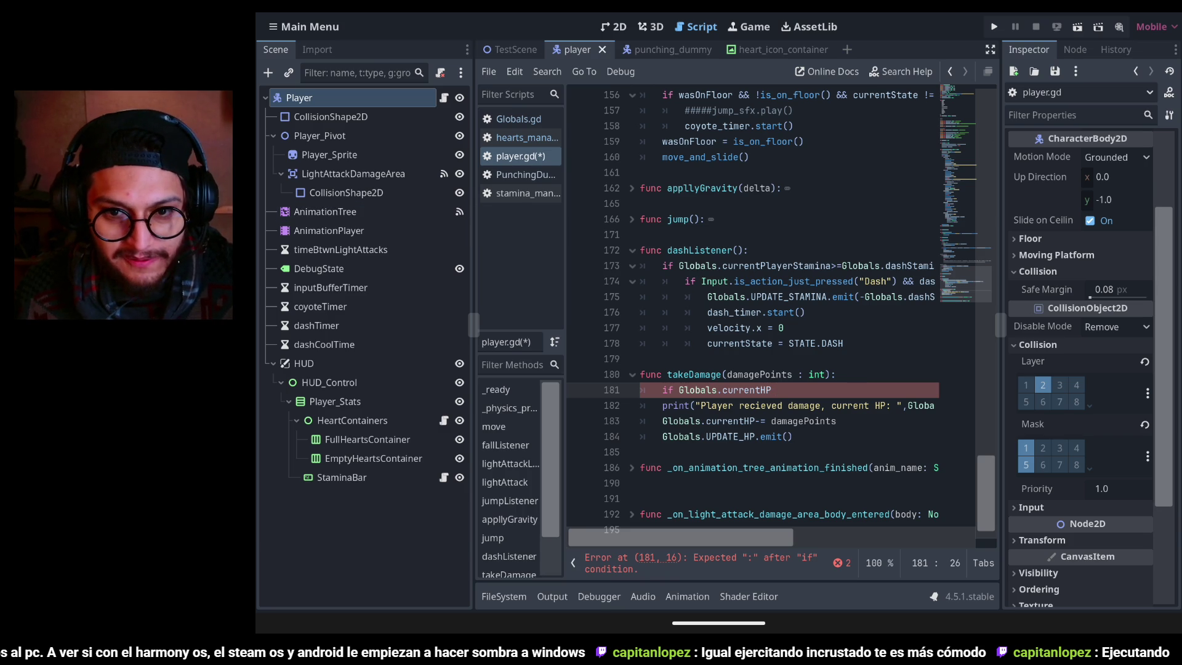
text(>)
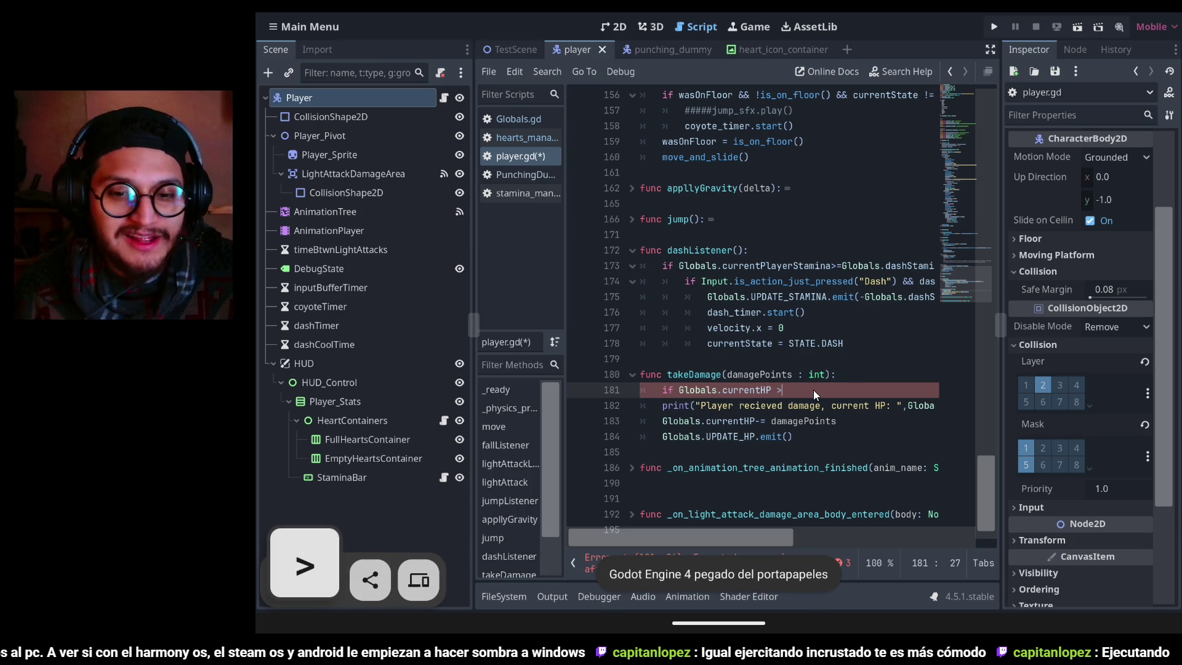
text(=)
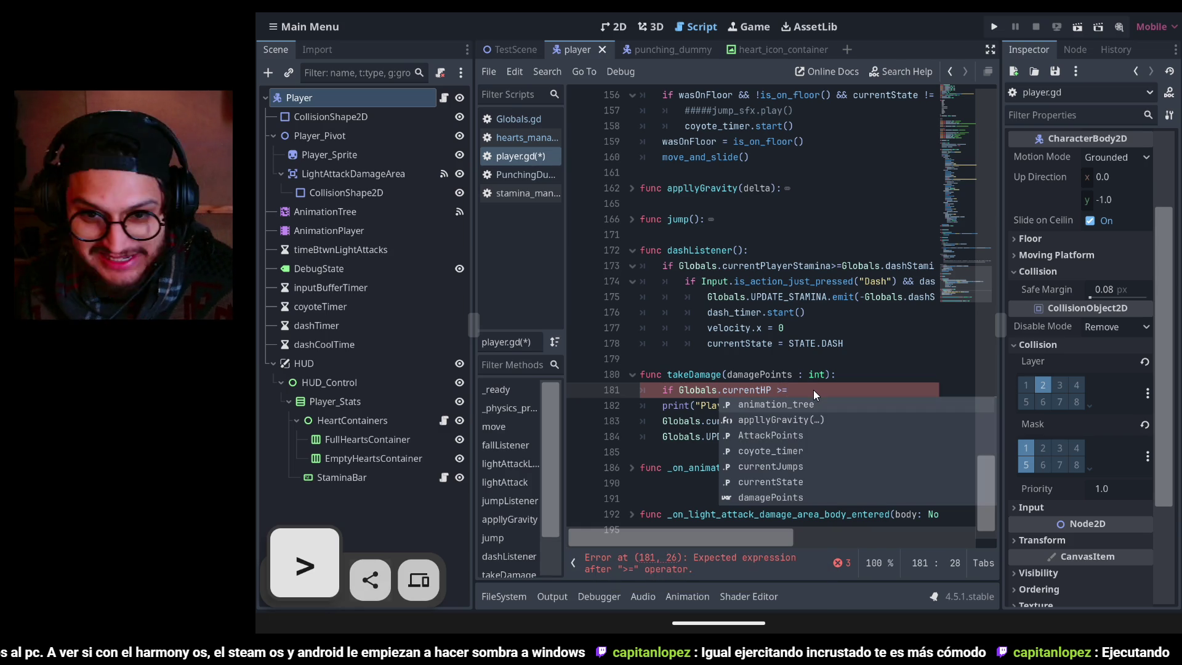
key(BackSpace)
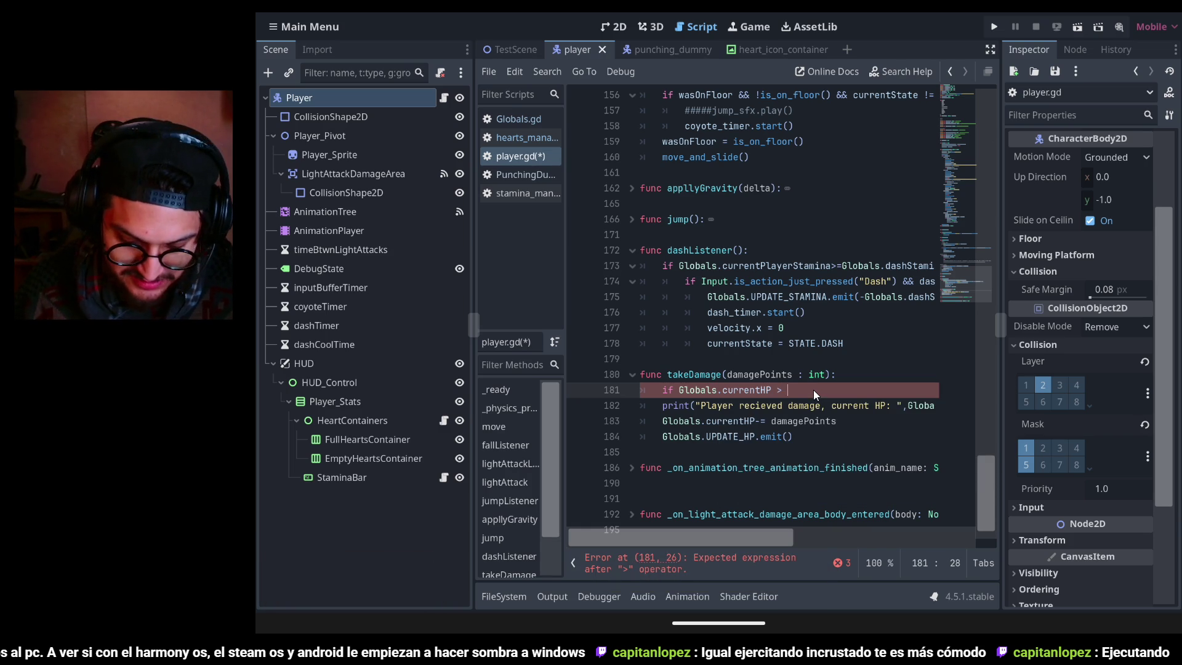
text(0:)
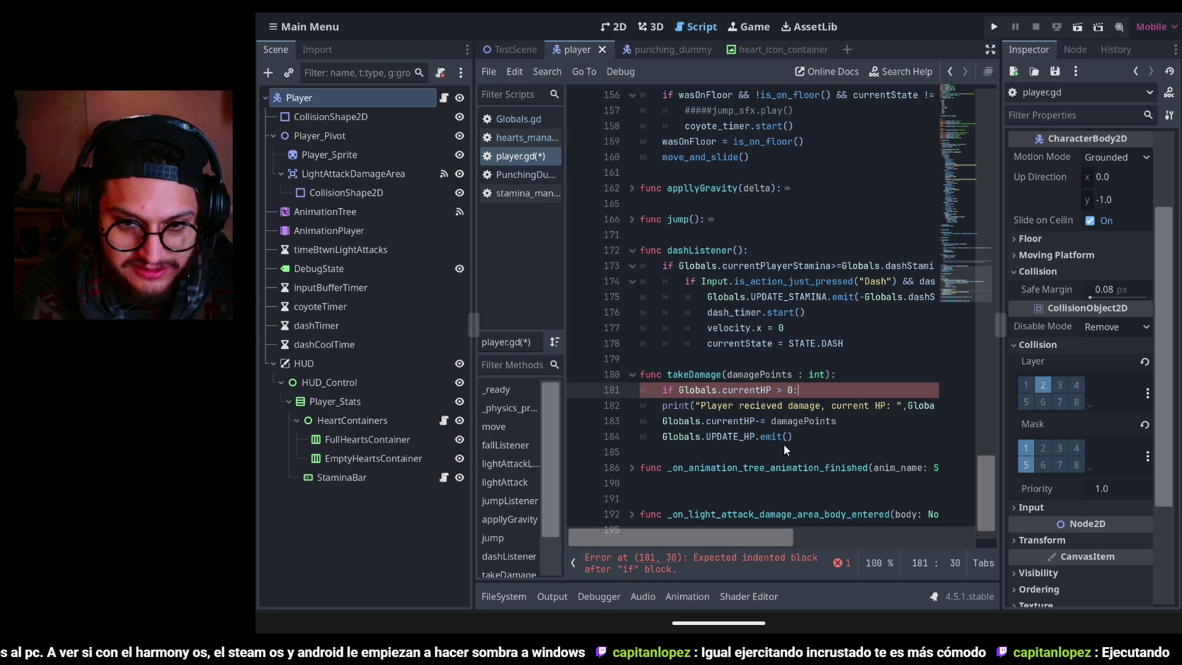
drag(795, 437, 662, 408)
key(Tab)
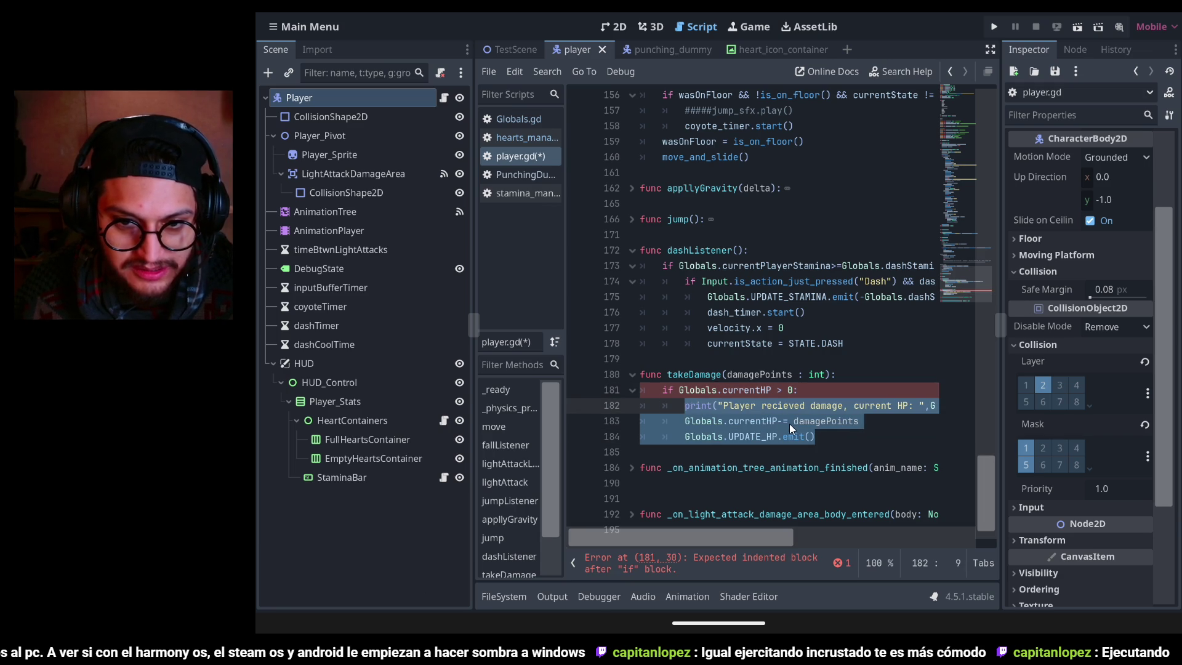
- Add an else branch printing "Player dead" and run the game with F5
click(840, 436)
key(Return)
key(BackSpace)
text(else:)
key(Return)
text(print("Player dea)
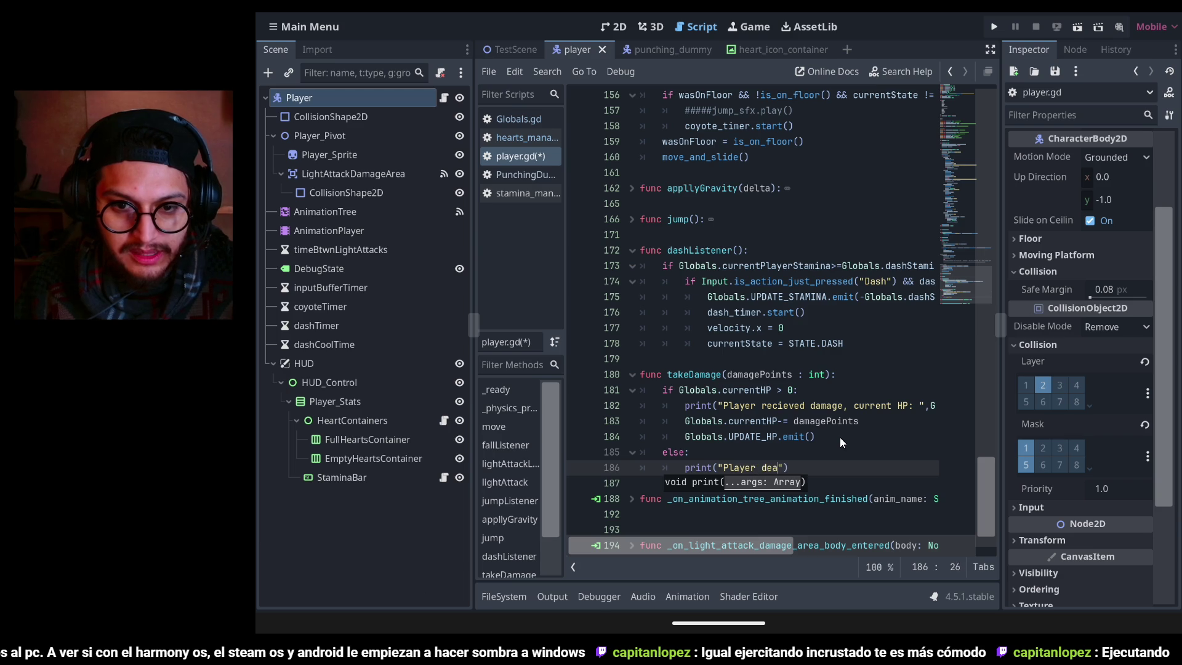
text(d)
key(F5)
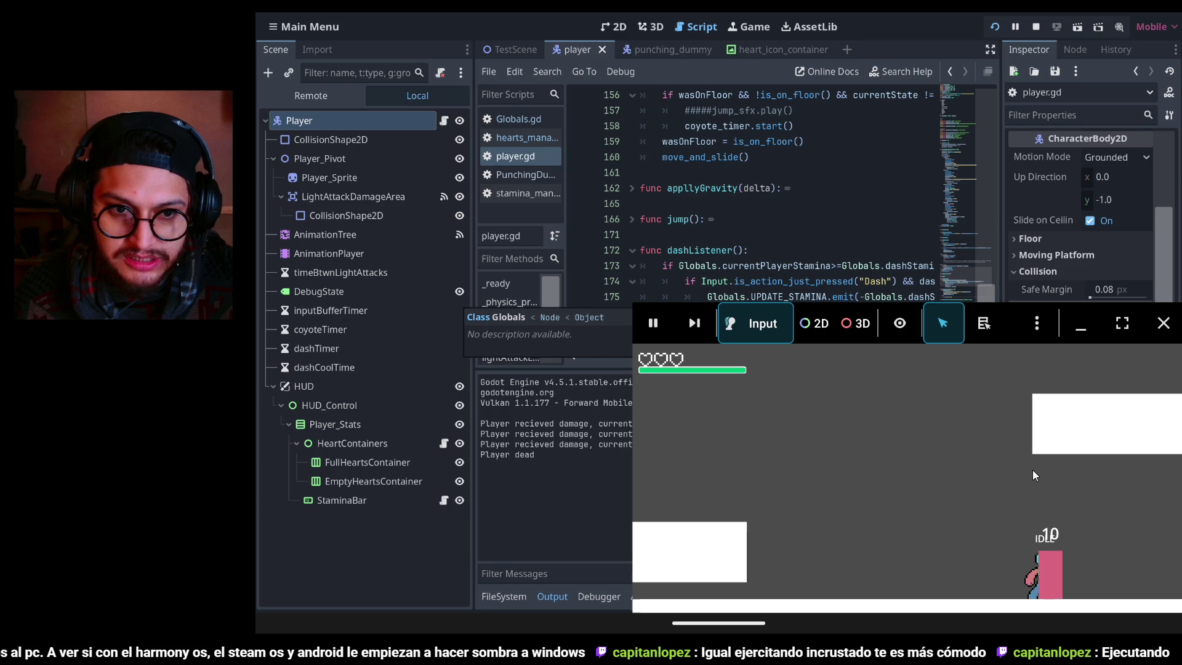
- Stop the test run after HP counts down to "Player dead" and save the player script
click(1162, 322)
click(835, 158)
key(ctrl+s)
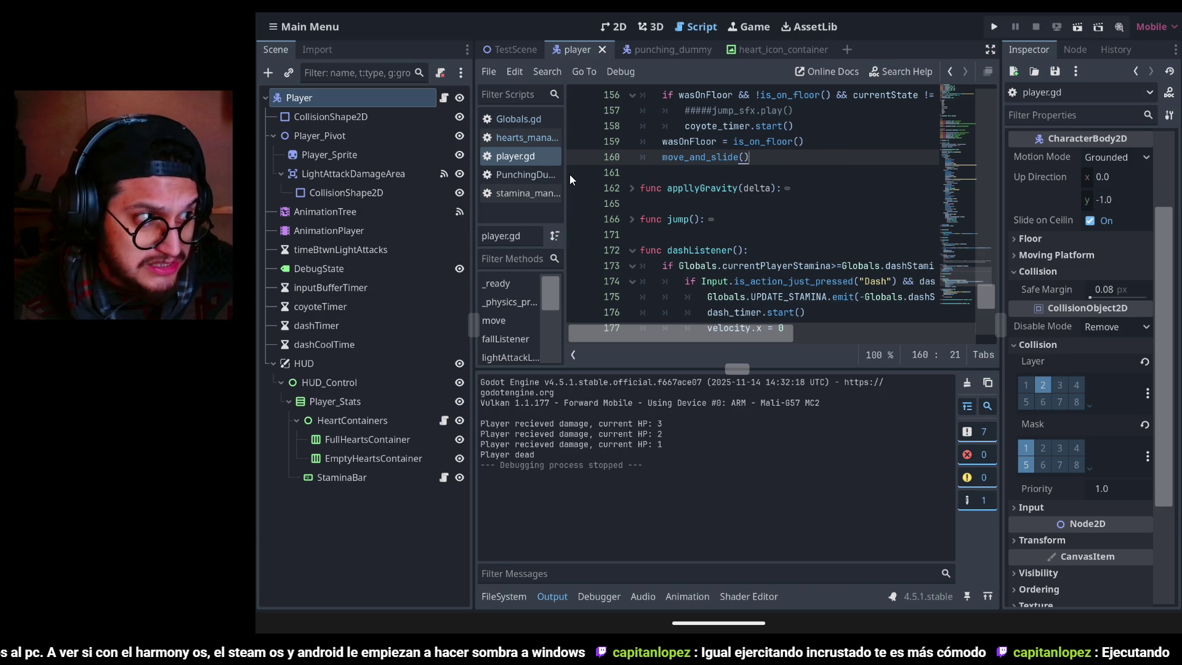
- Review player.gd from move_and_slide down to the currentHP check in takeDamage, and save
key(ctrl+s)
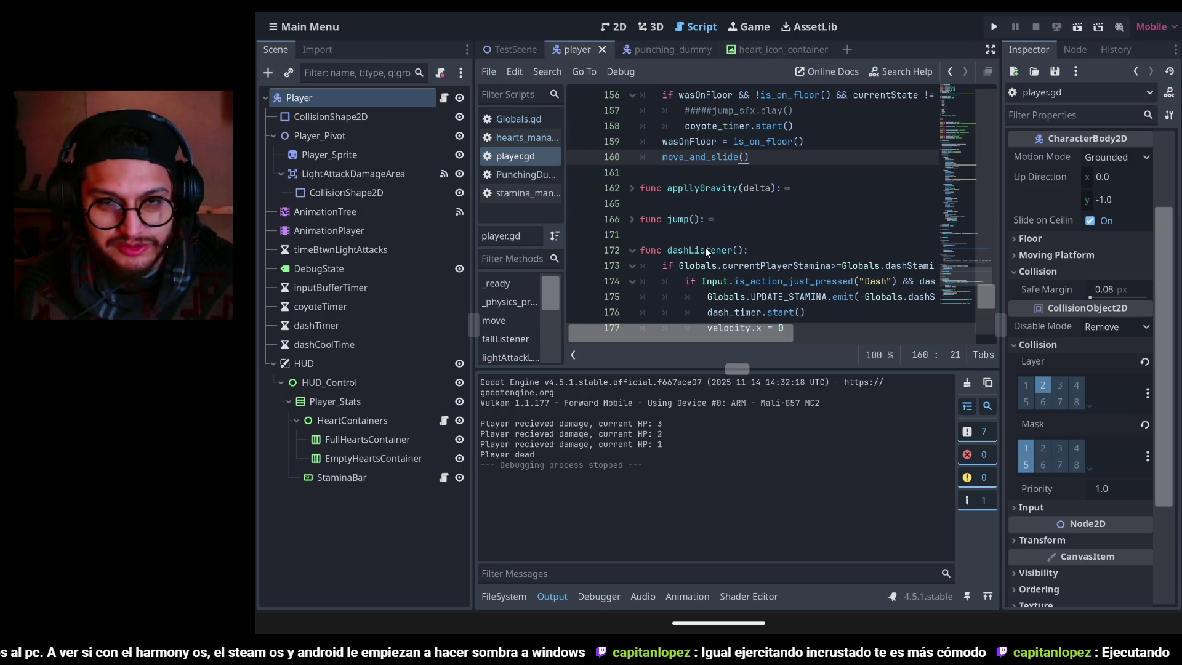
click(788, 143)
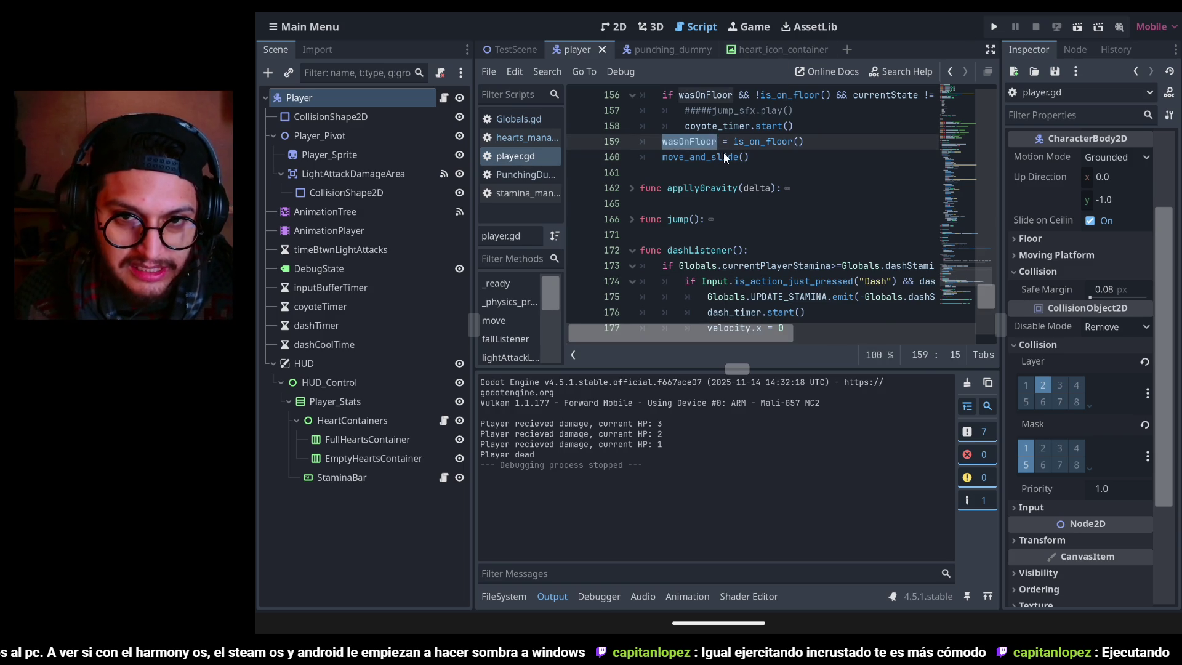
scroll(786, 151, up, 3)
scroll(785, 151, down, 3)
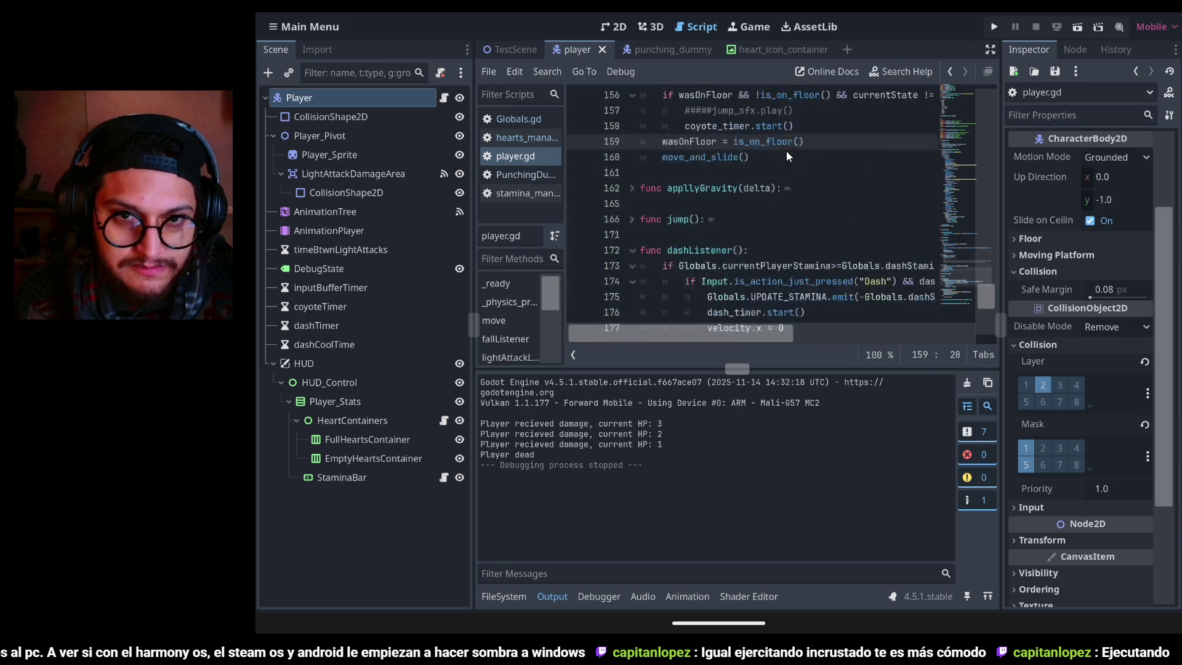
click(800, 161)
scroll(826, 213, down, 3)
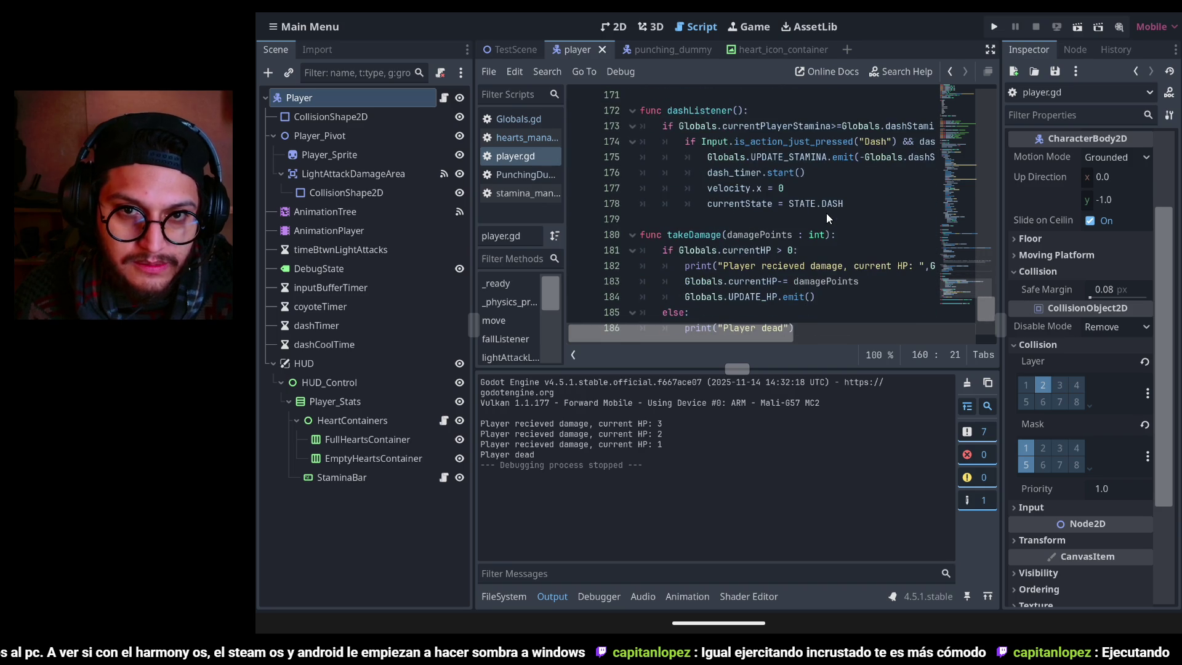
scroll(865, 213, down, 2)
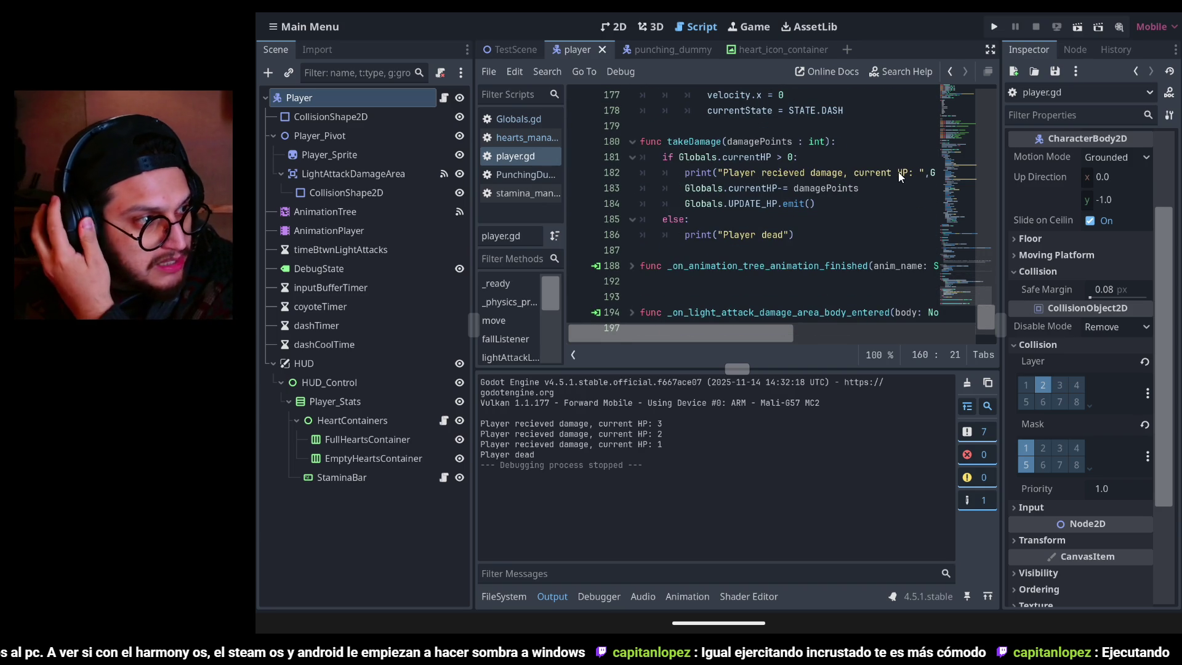
click(676, 160)
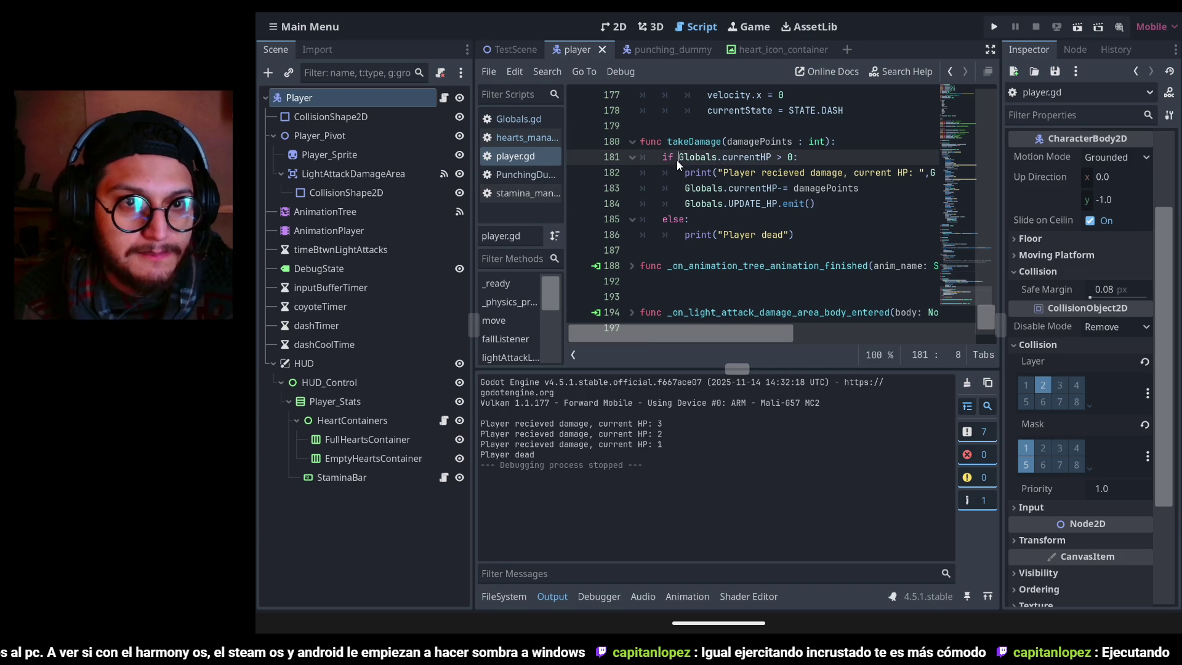
key(ctrl+s)
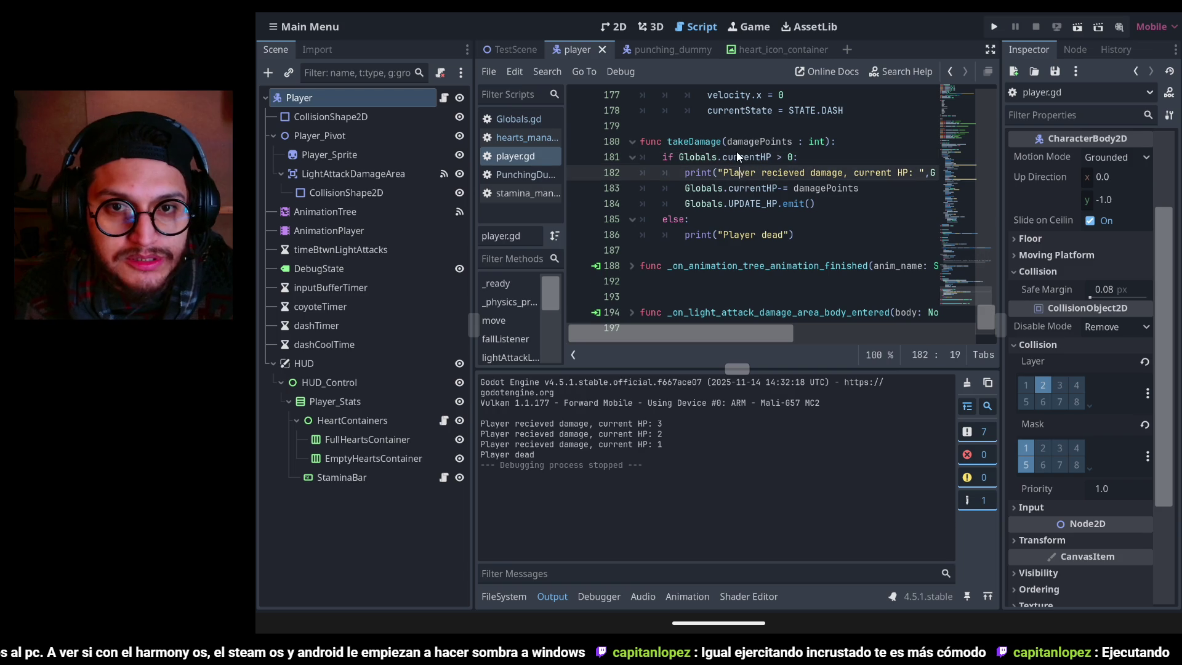
- Hide the Output panel and switch to the punching_dummy scene
double_click(746, 158)
click(553, 598)
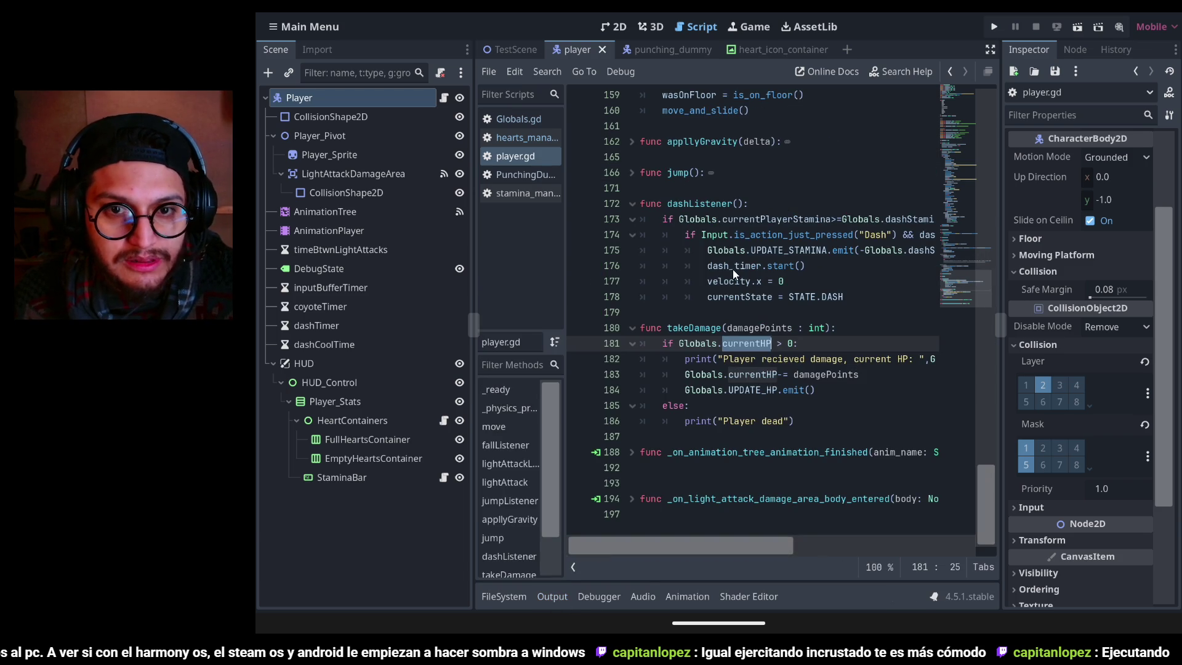
click(736, 261)
scroll(736, 261, up, 8)
scroll(736, 262, down, 7)
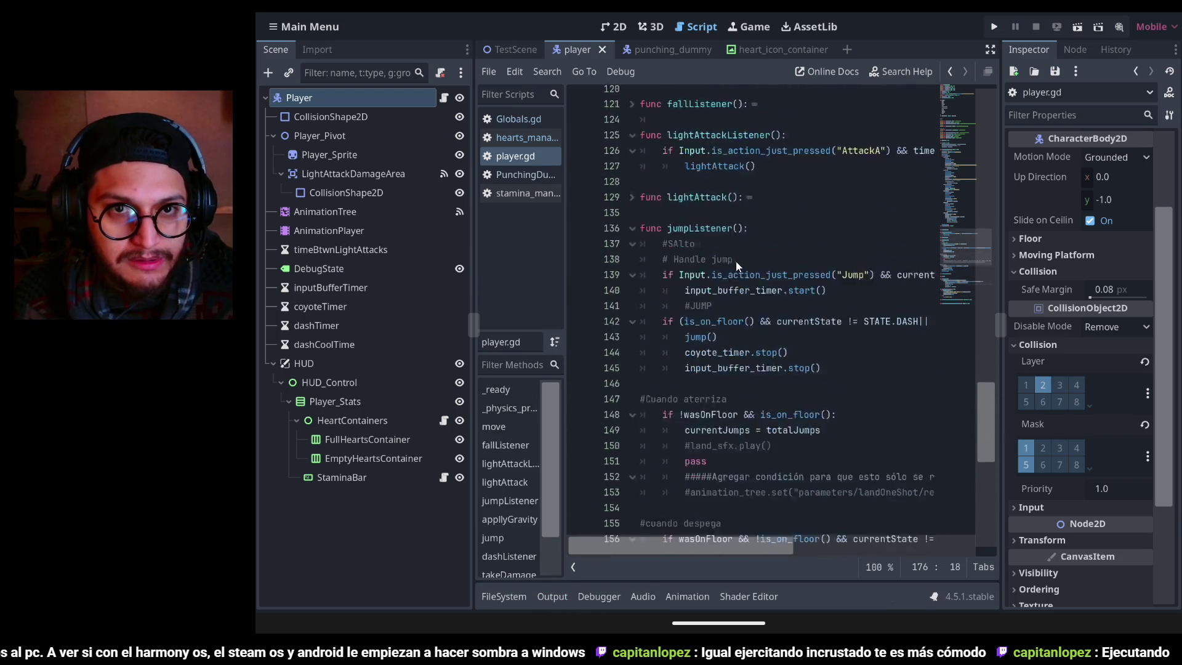
click(652, 52)
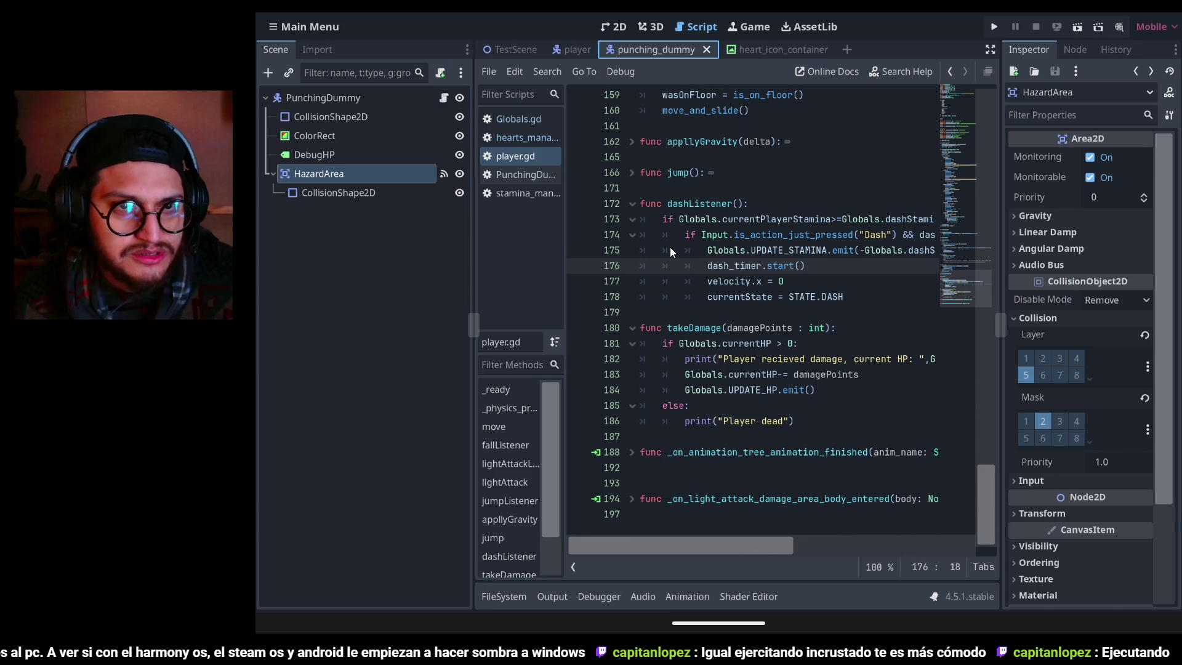
- Return to TestScene and review takeDamage's damagePoints and UPDATE_HP handling in player.gd
click(524, 50)
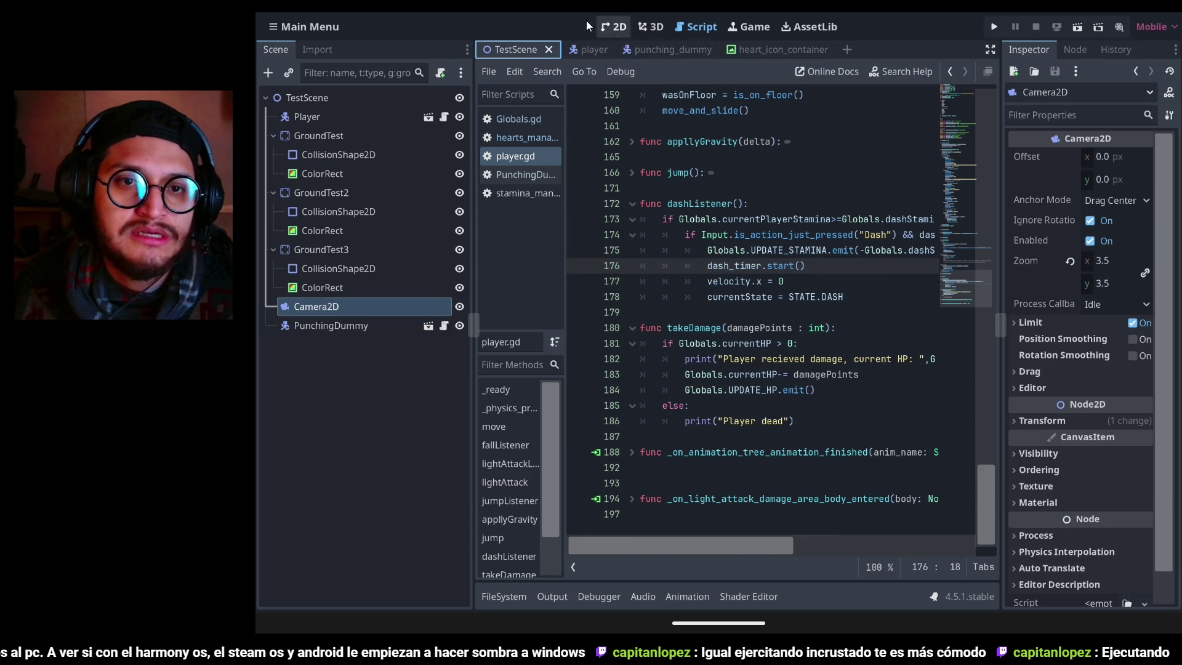
scroll(766, 269, up, 4)
scroll(765, 269, down, 4)
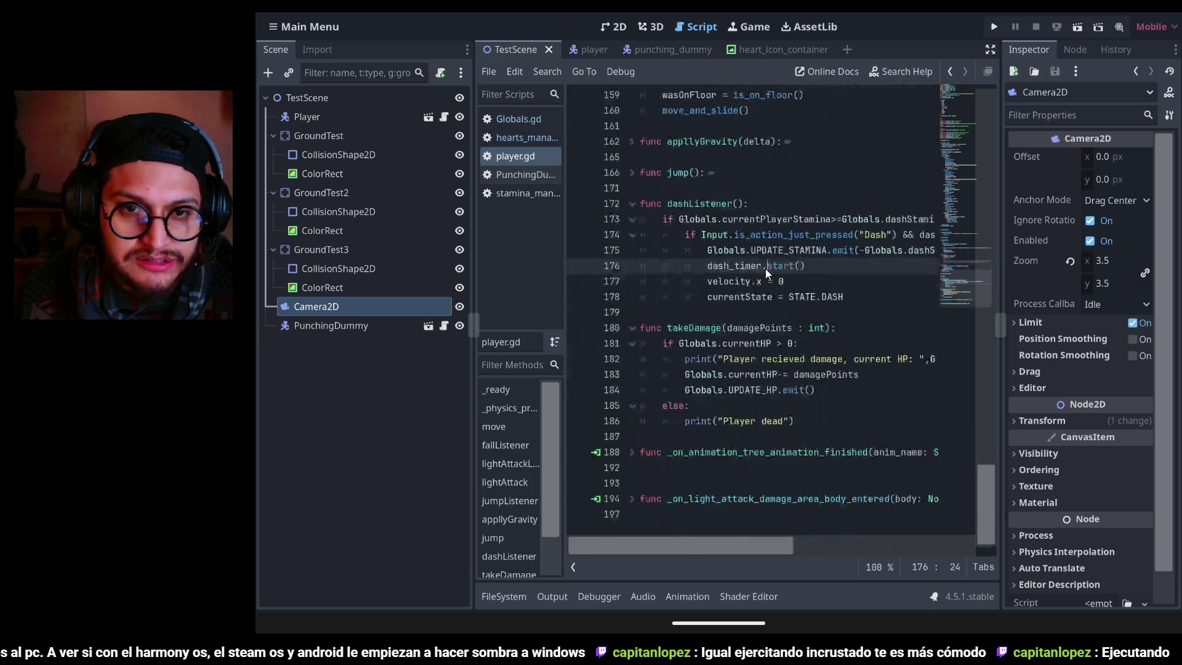
click(688, 189)
scroll(760, 281, up, 3)
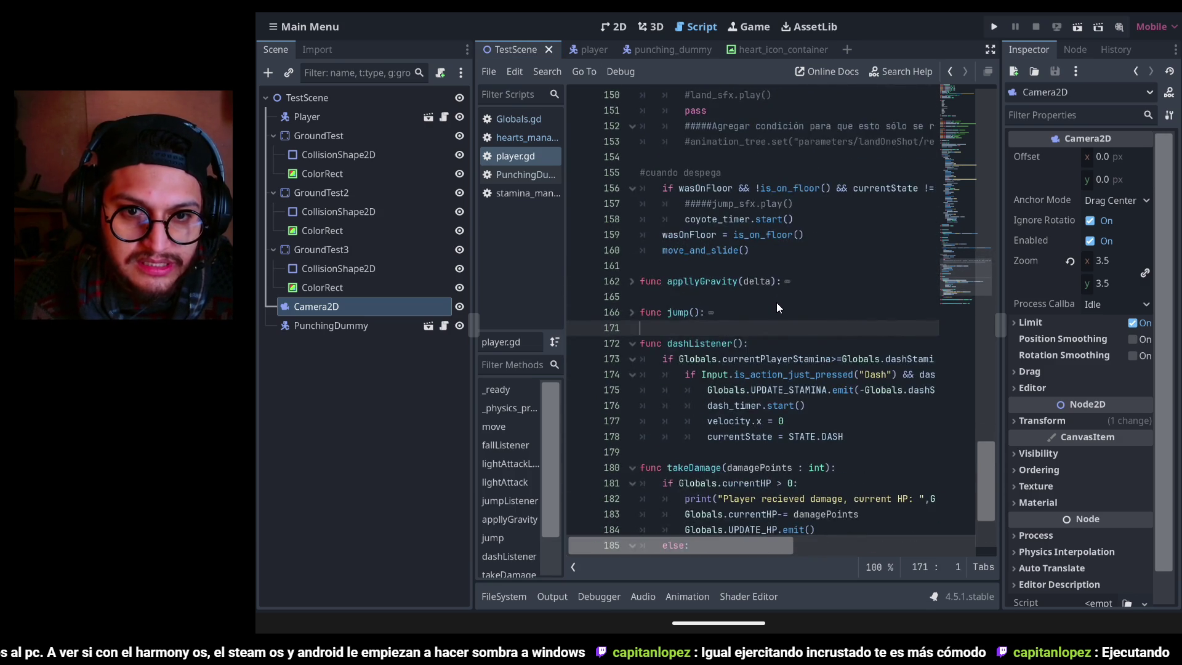
scroll(777, 301, up, 7)
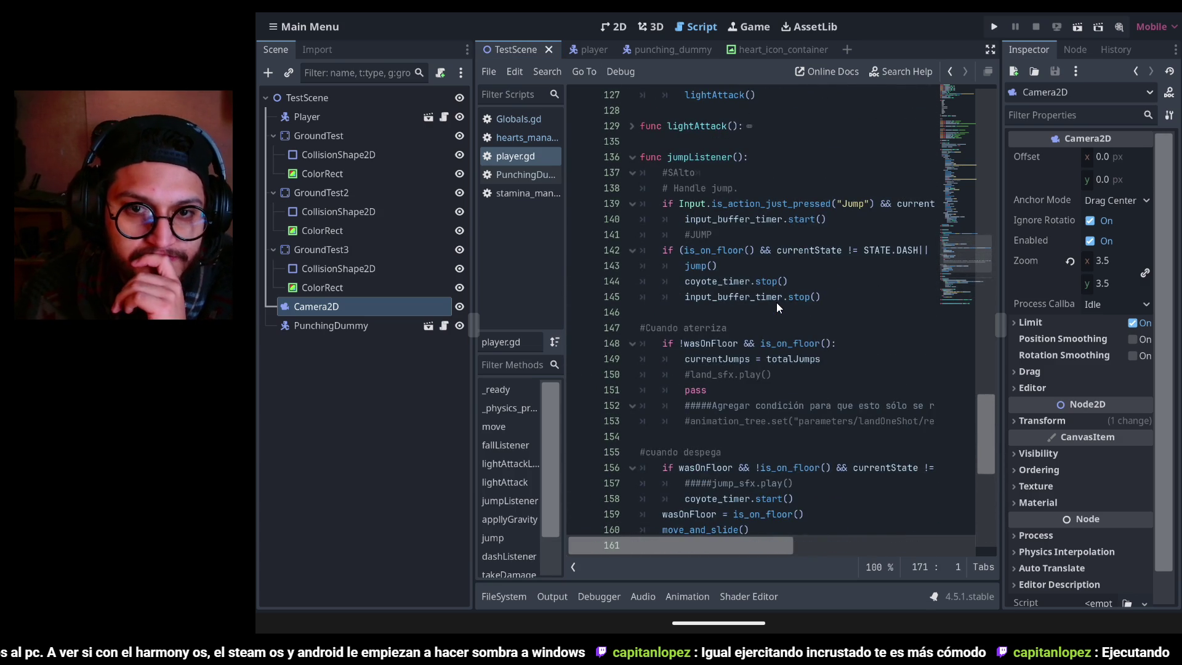
scroll(776, 303, down, 1)
scroll(776, 302, down, 4)
scroll(777, 302, up, 6)
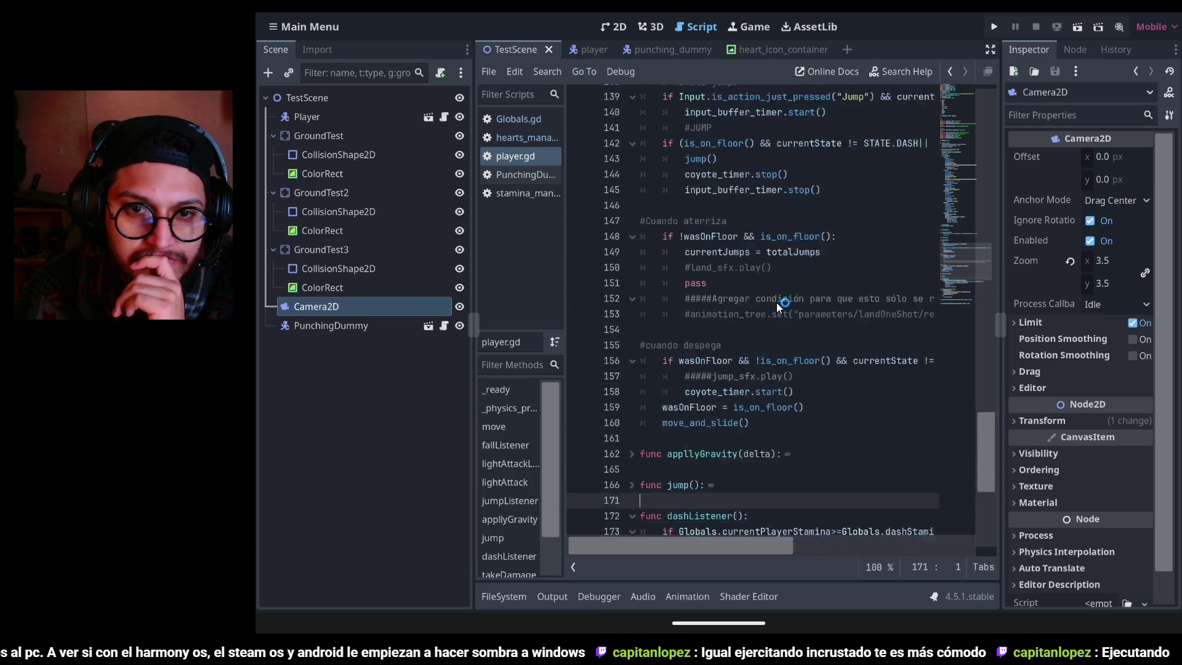
scroll(776, 302, down, 10)
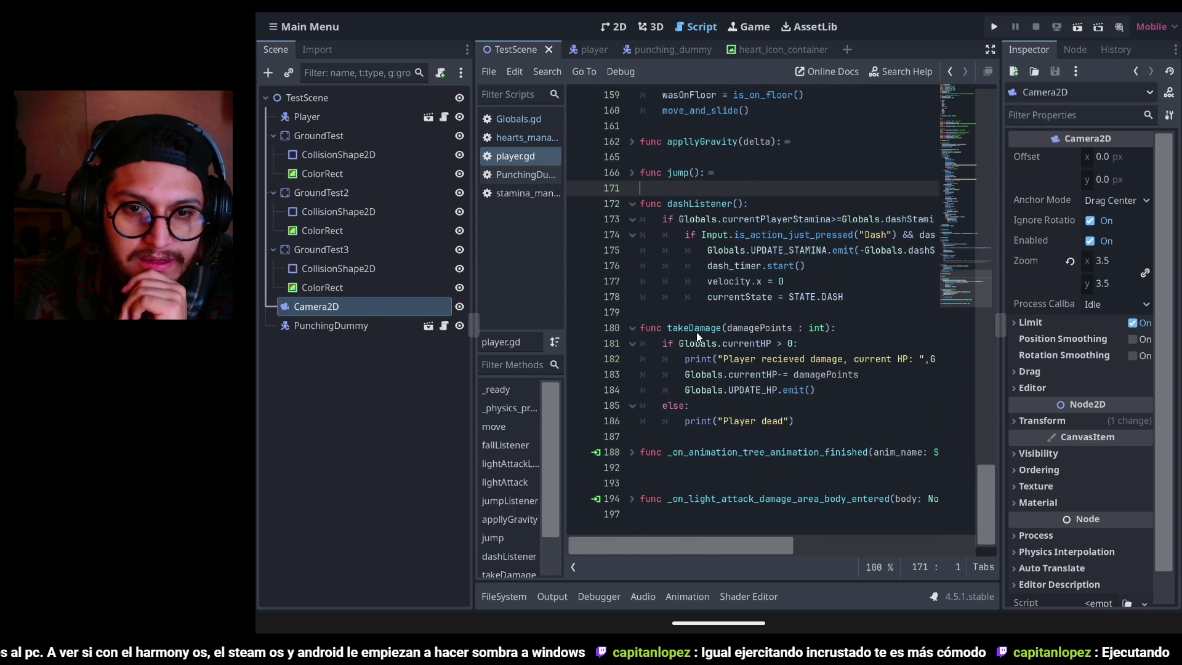
double_click(696, 330)
double_click(751, 326)
double_click(828, 376)
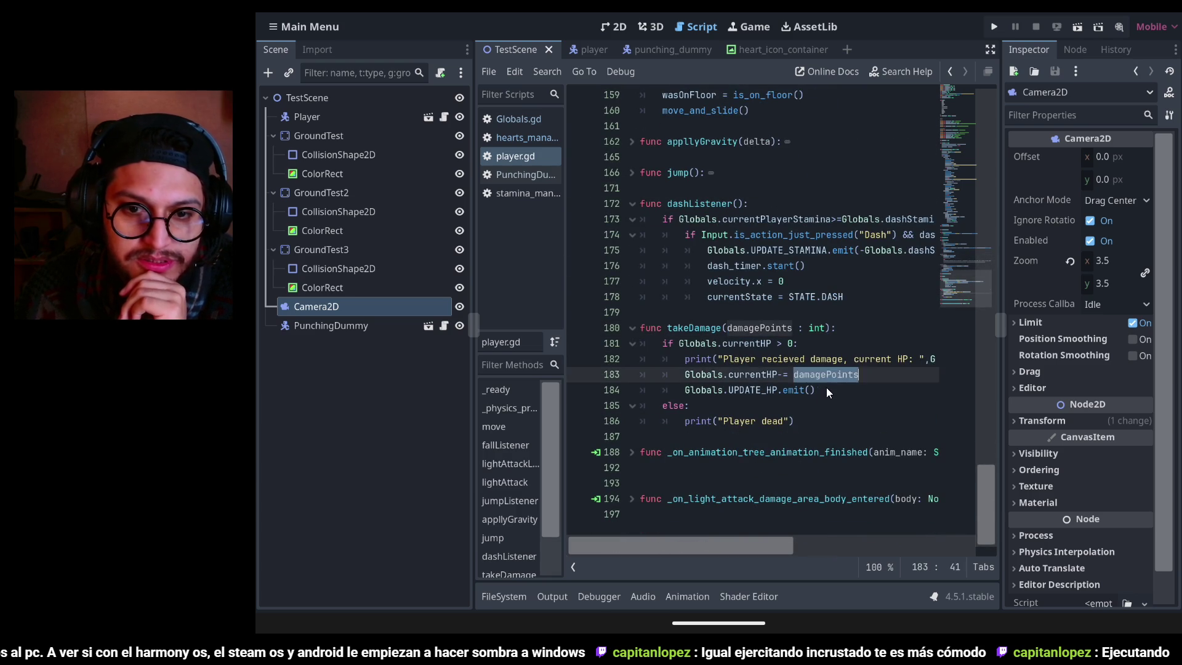
click(822, 392)
- Review the STATE enum entries WALK, DASH and DAMAGED, then the match block below
scroll(773, 355, up, 20)
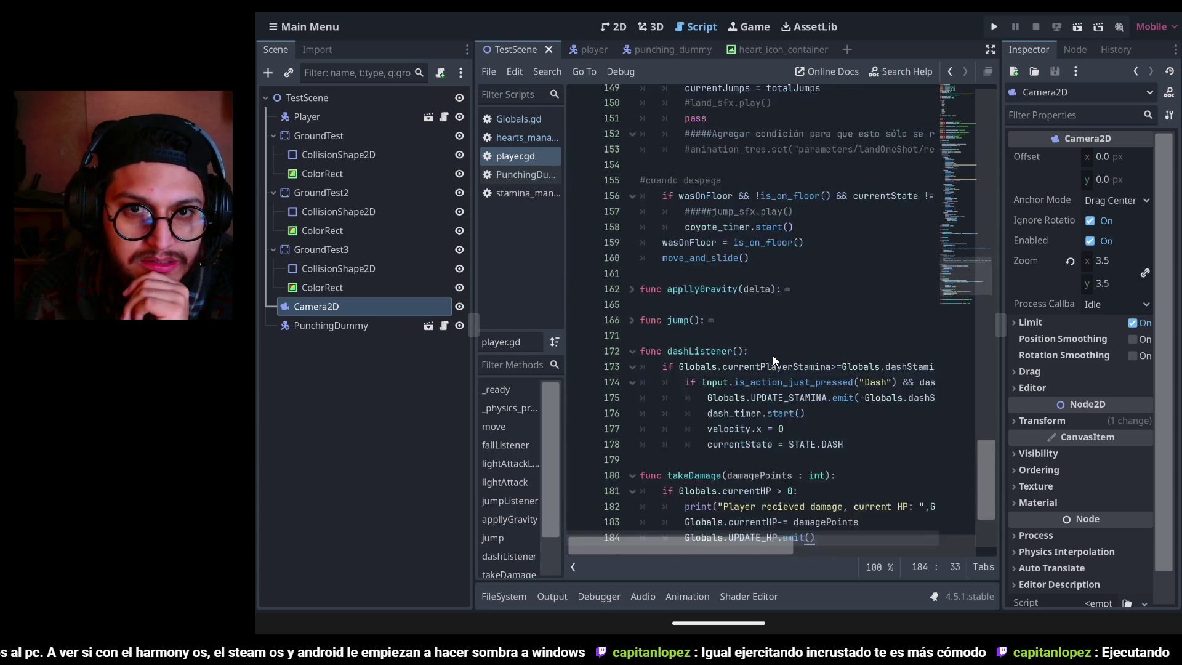
scroll(775, 361, up, 17)
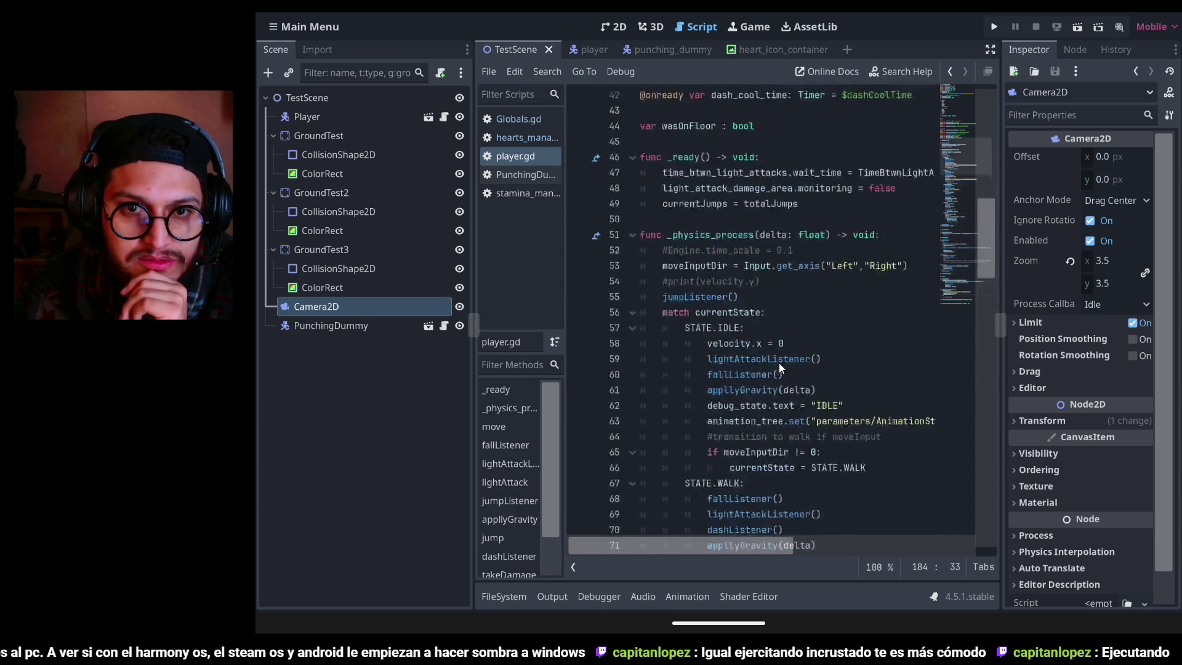
scroll(802, 368, down, 12)
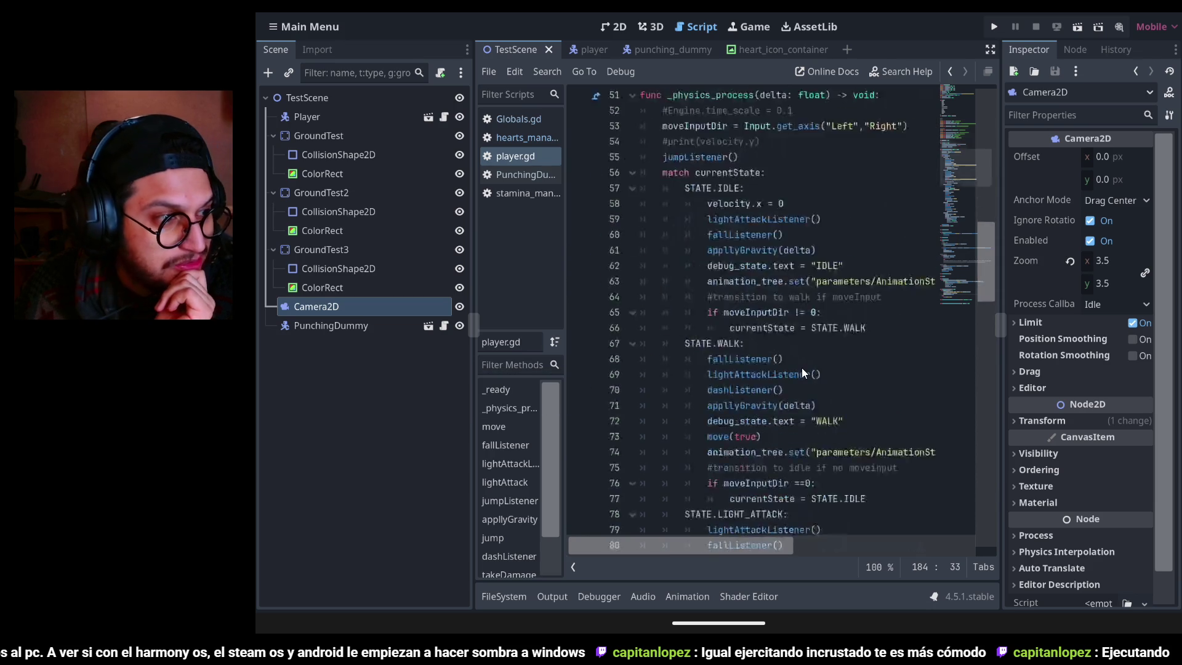
scroll(802, 368, up, 16)
scroll(802, 368, down, 15)
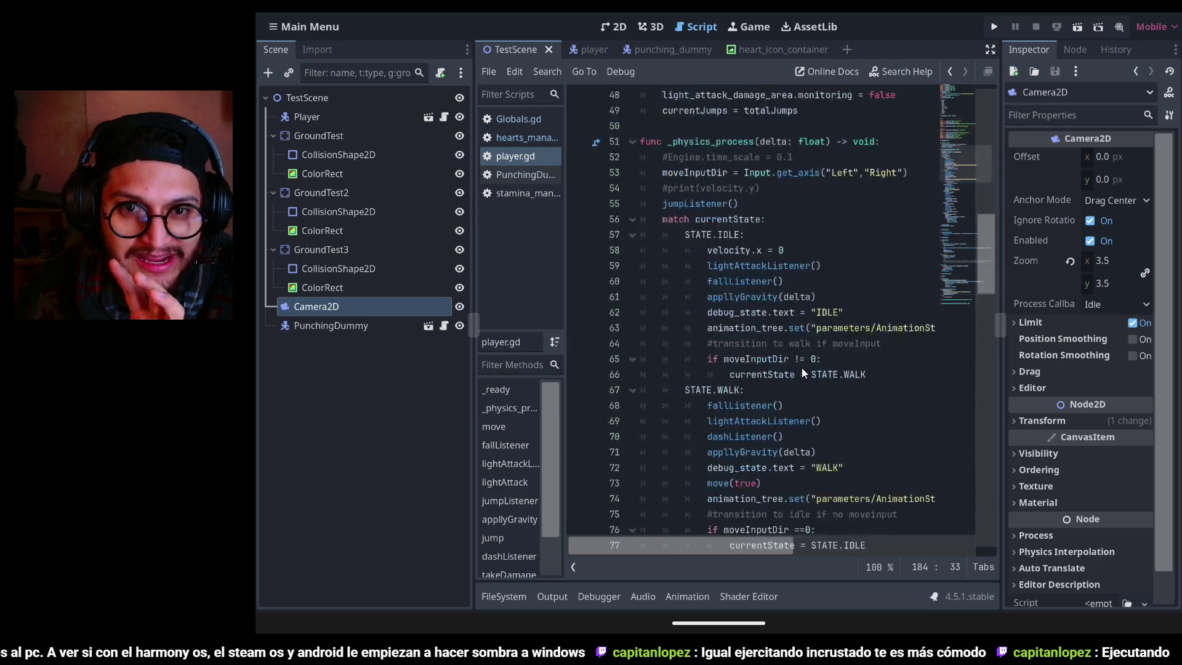
scroll(801, 368, up, 16)
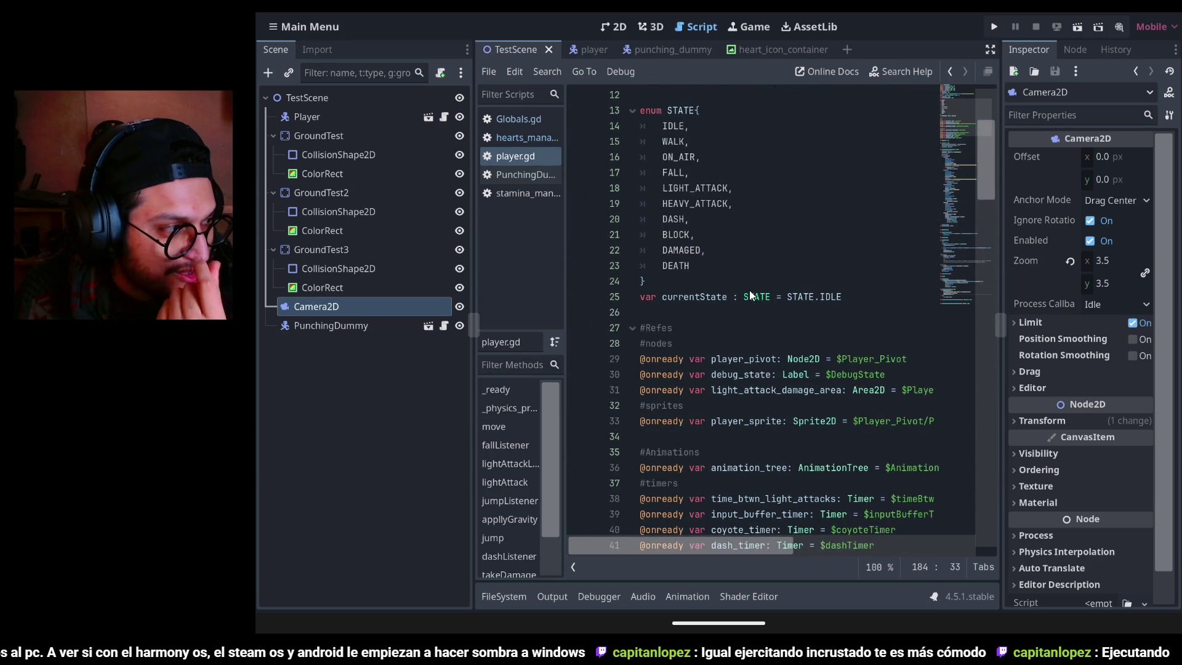
scroll(750, 295, down, 5)
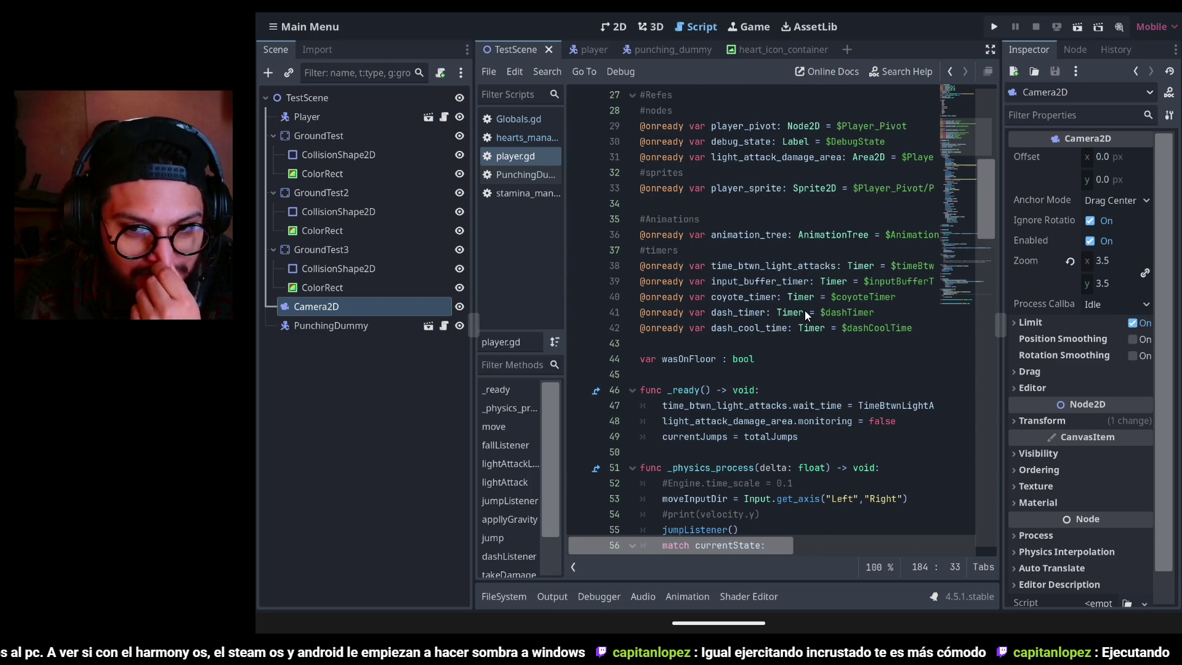
scroll(804, 310, up, 6)
click(764, 208)
scroll(758, 246, up, 1)
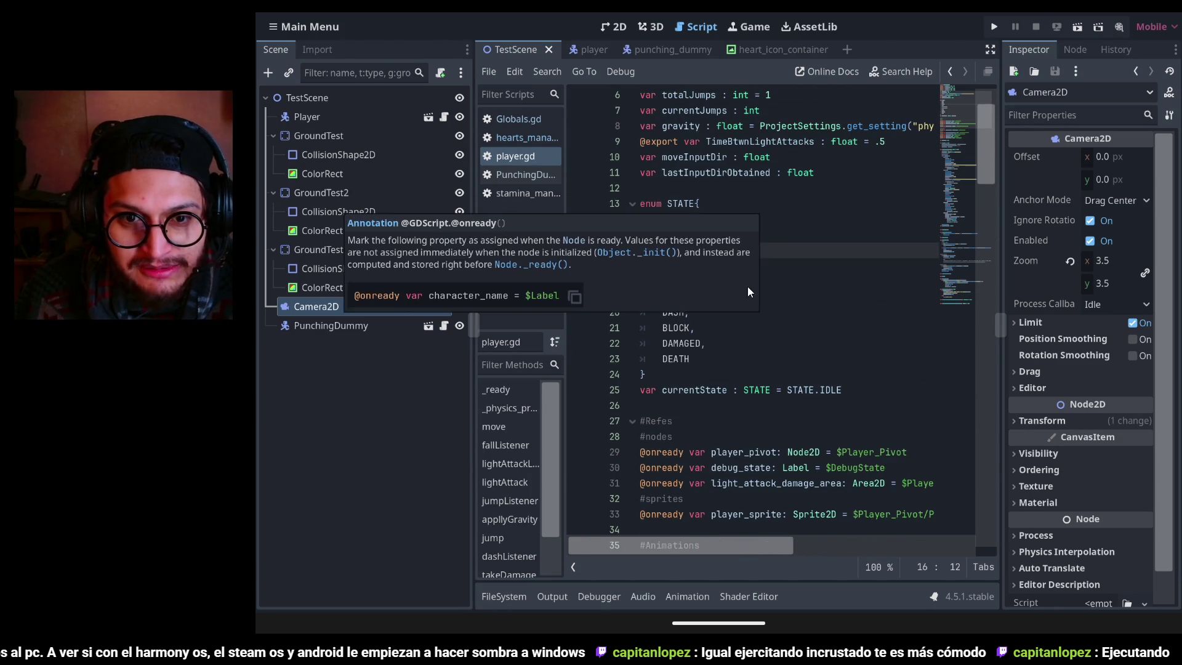
click(723, 347)
click(735, 267)
click(669, 219)
click(671, 235)
click(679, 260)
click(681, 287)
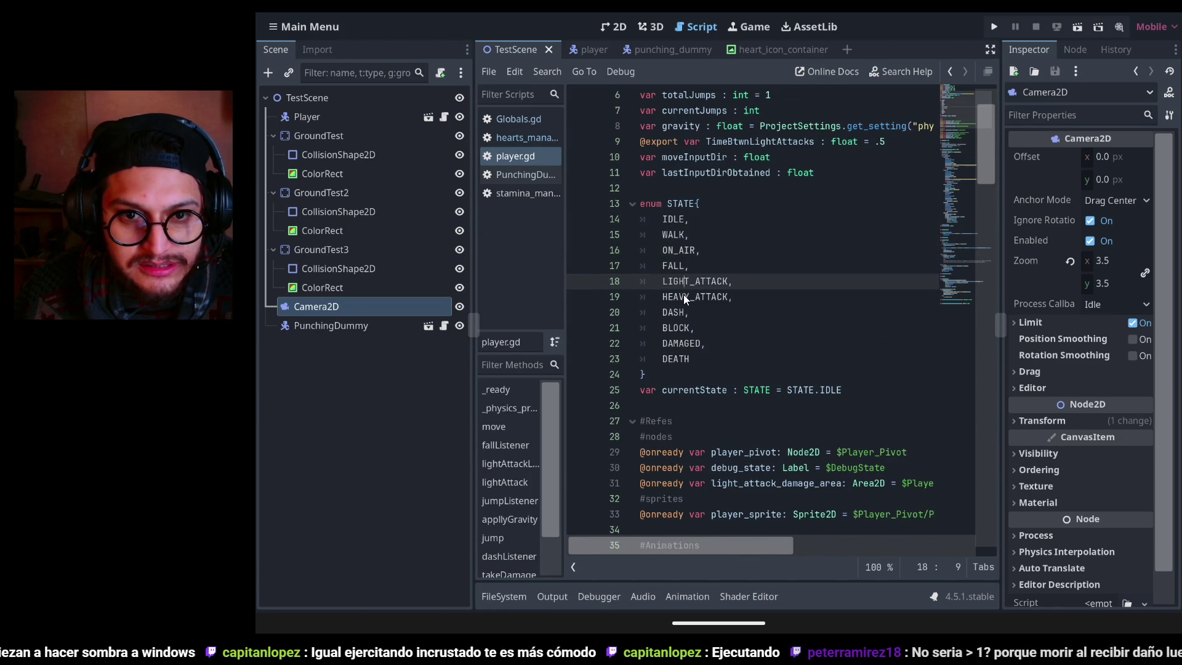
click(679, 311)
double_click(684, 343)
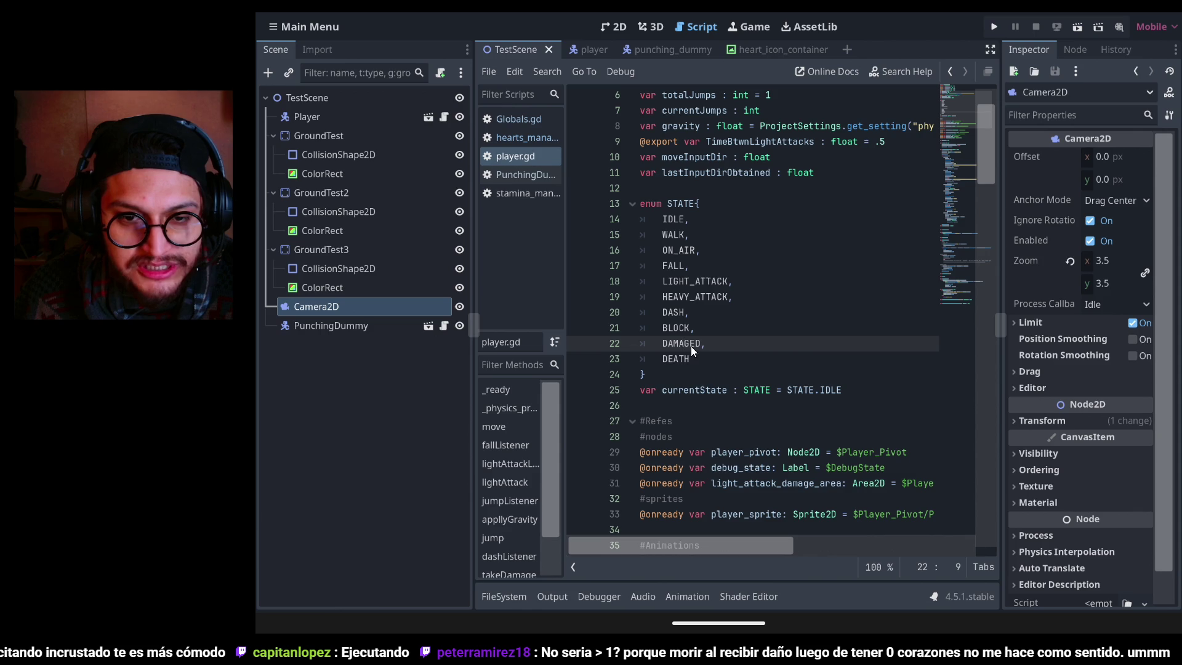
scroll(751, 344, down, 2)
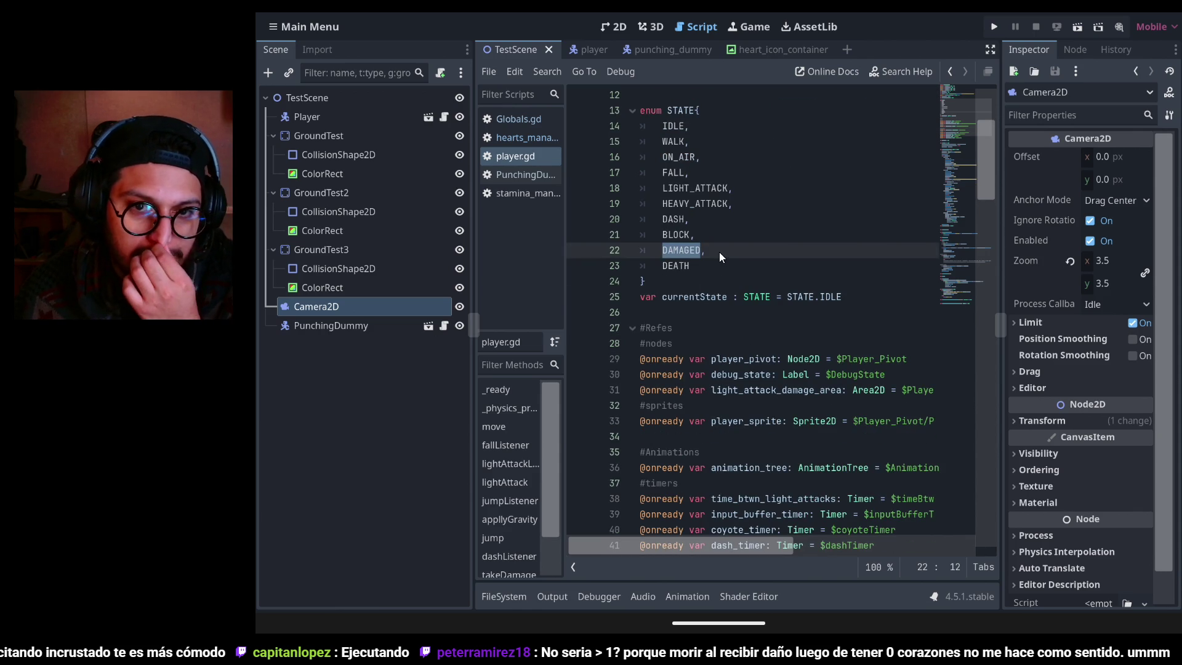
scroll(747, 282, down, 15)
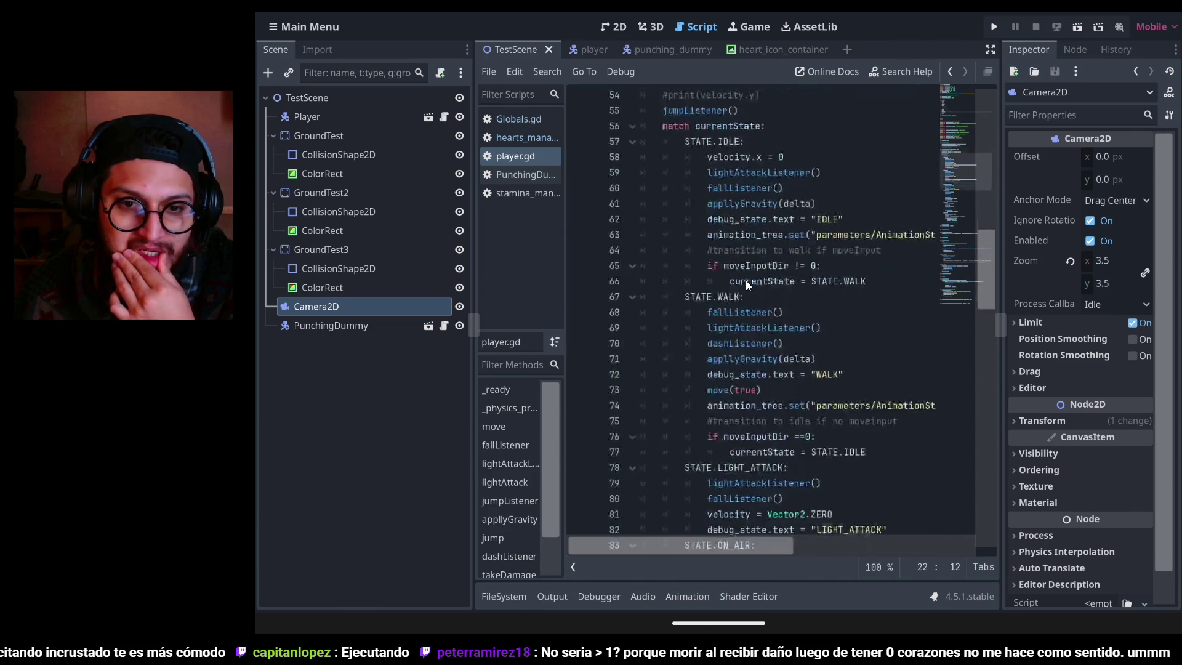
scroll(746, 279, down, 9)
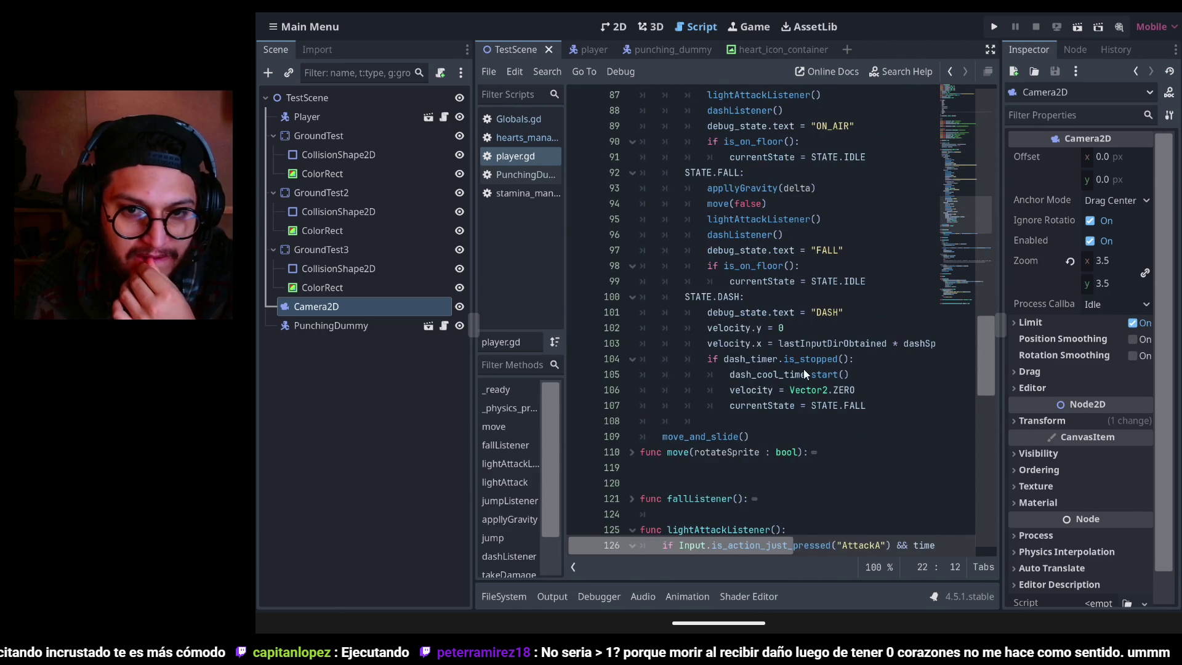
- Add a STATE.DAMAGED: case with an indented pass below the DASH case
click(882, 407)
key(Return)
text(ST)
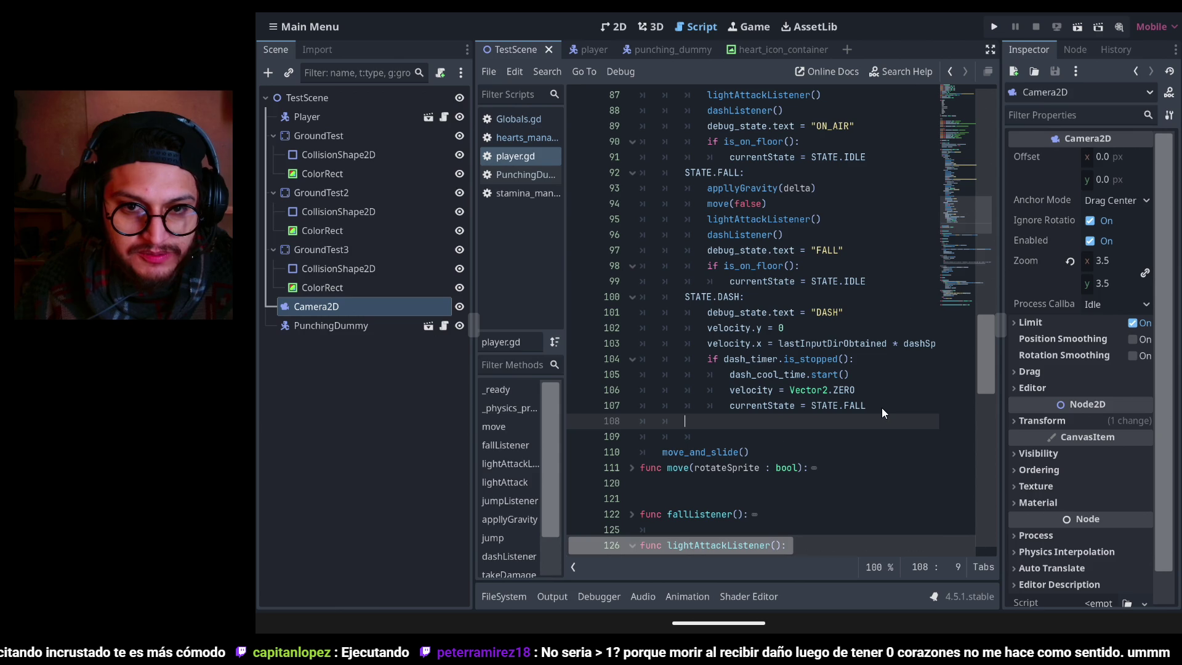
text(ATE.DAMAGE)
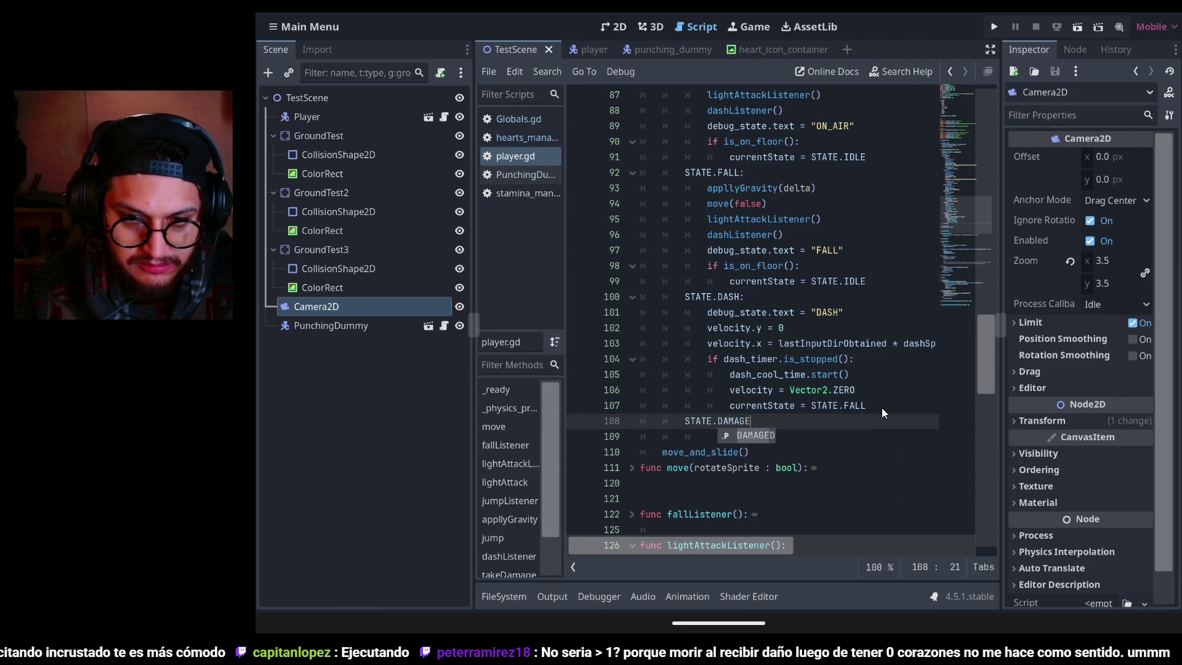
key(Return)
text(:)
key(Return)
key(BackSpace)
key(BackSpace)
key(BackSpace)
text(D:)
key(Return)
text(PASS)
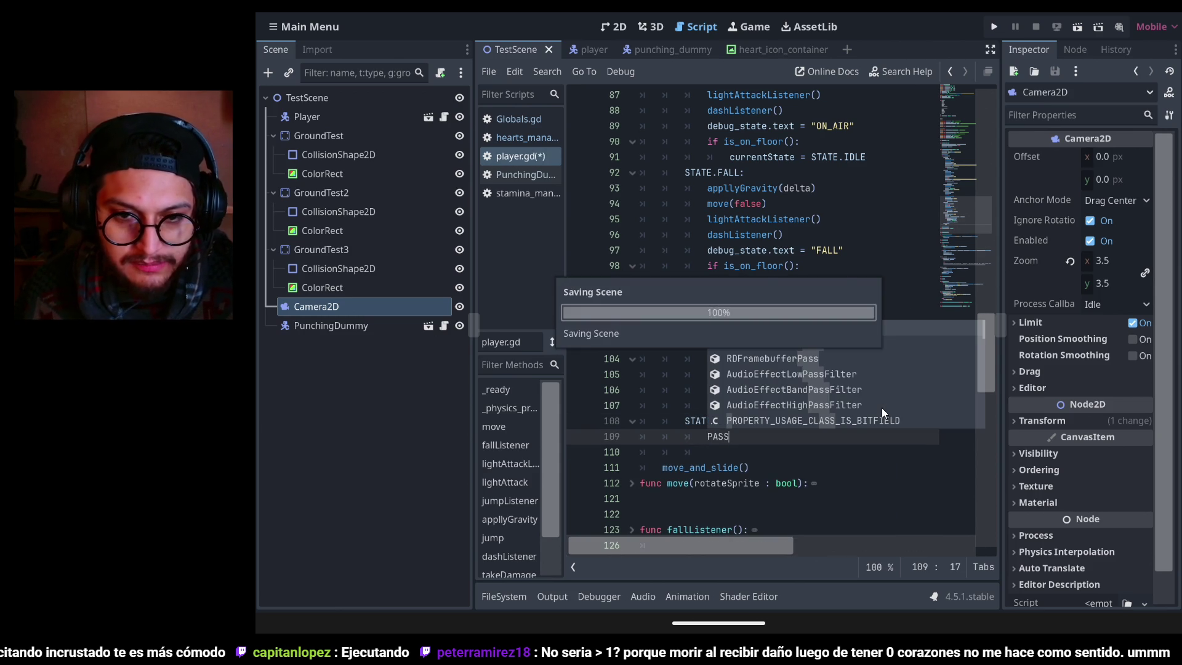
key(BackSpace)
key(BackSpace)
key(BackSpace)
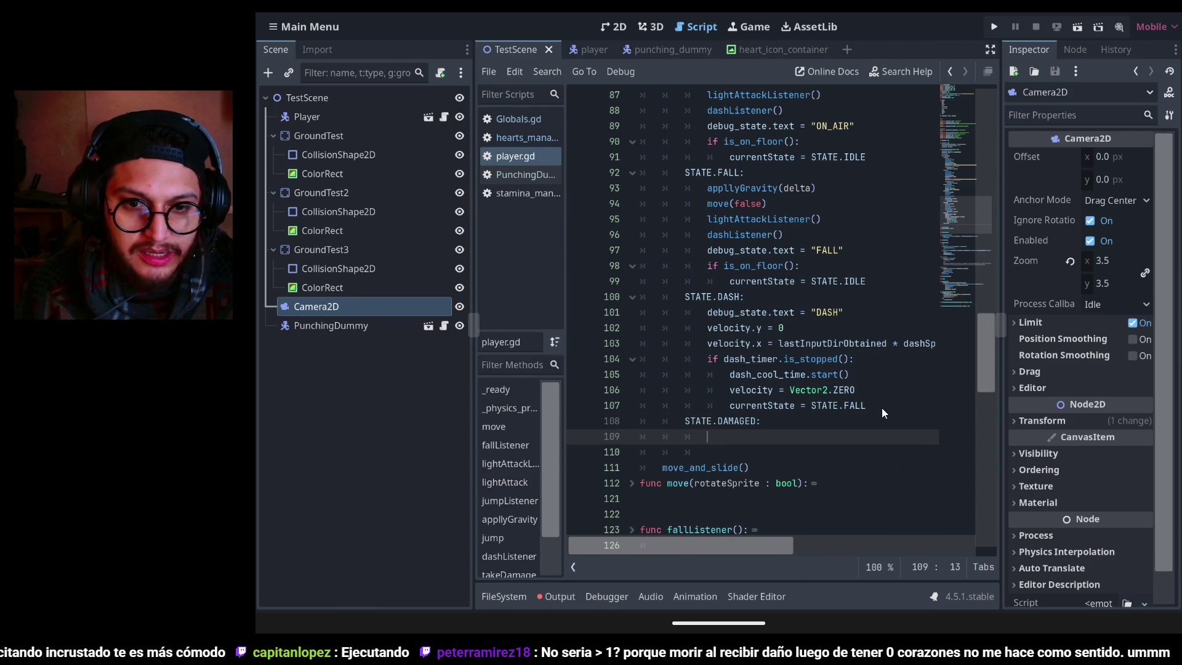
text(pass)
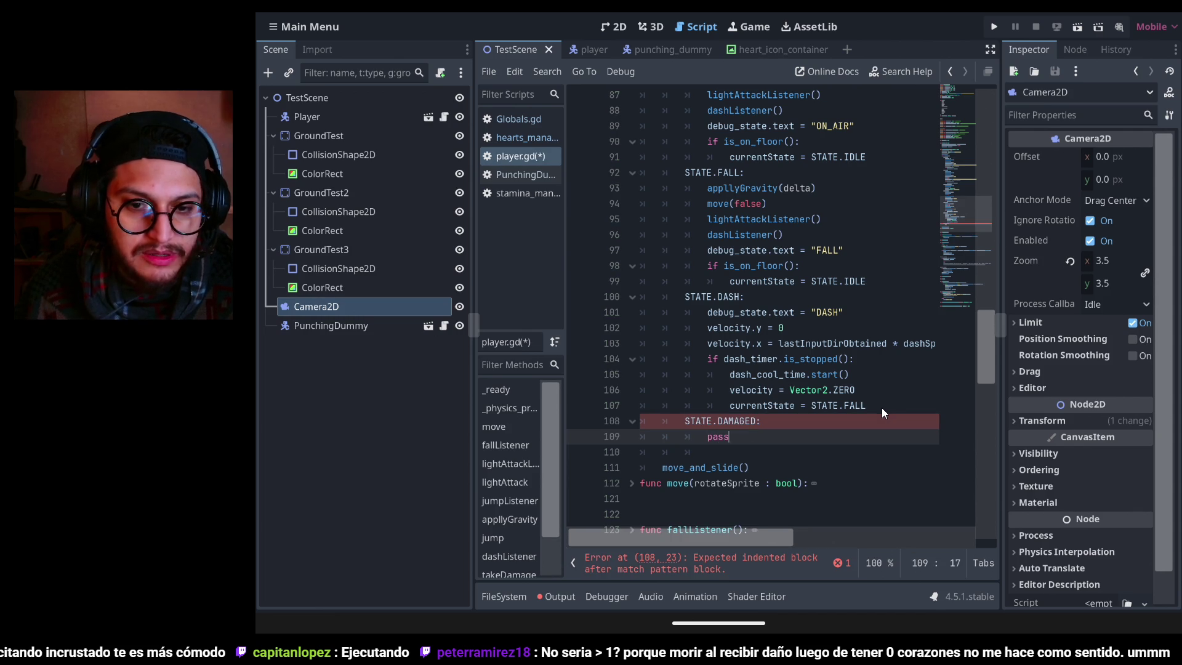
- Save player.gd with the new DAMAGED case
mouse_move(985, 349)
mouse_down()
mouse_move(998, 117)
mouse_move(962, 115)
mouse_up()
click(795, 141)
key(ctrl+s)
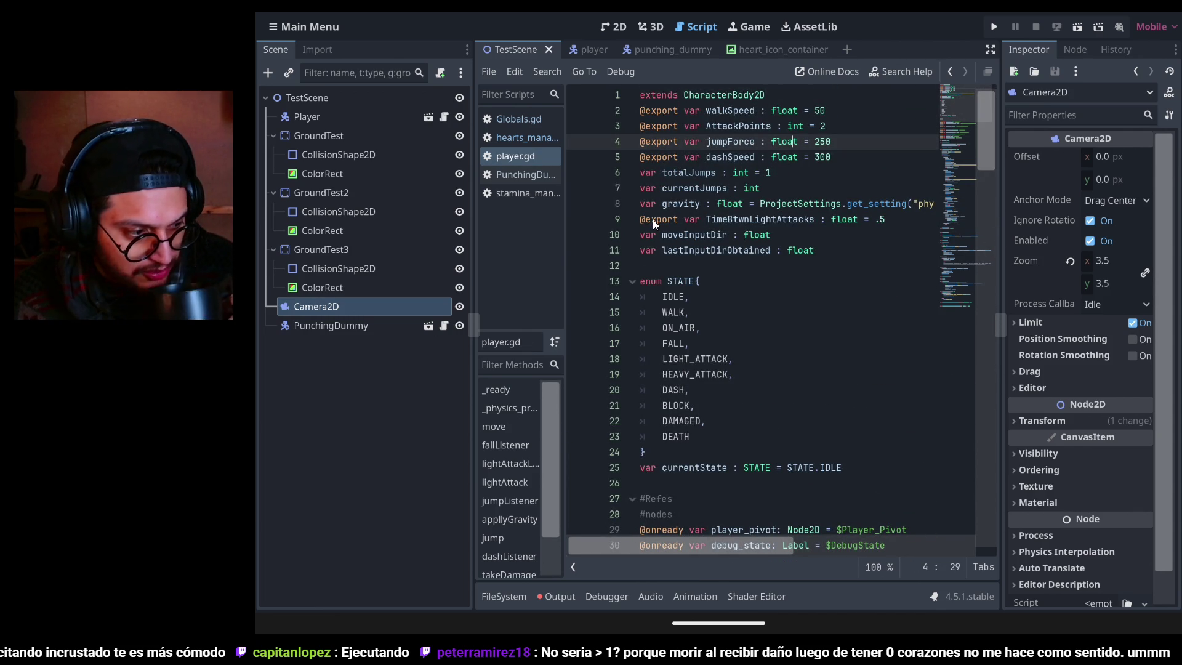
mouse_move(653, 219)
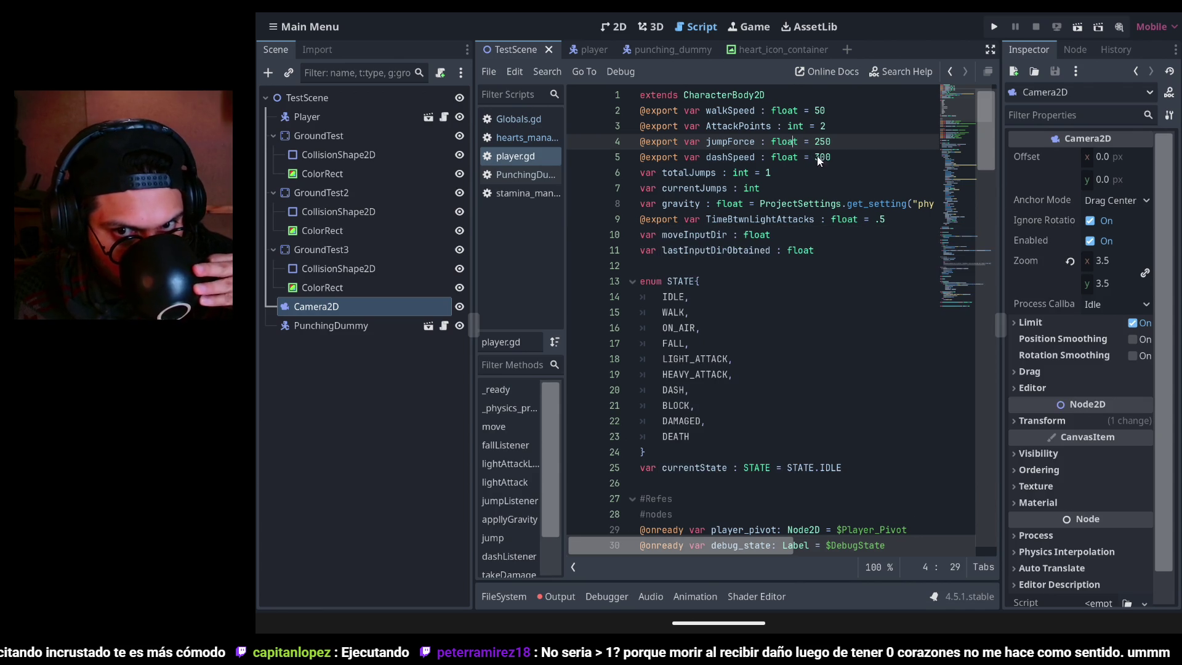
click(847, 158)
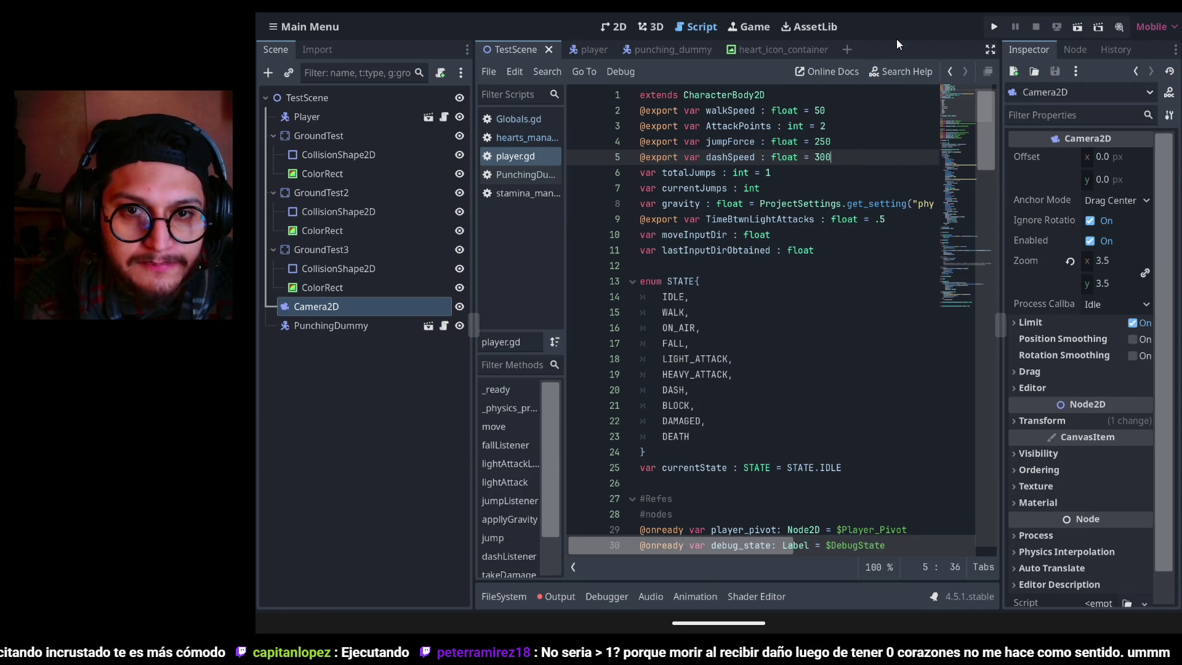
mouse_move(845, 225)
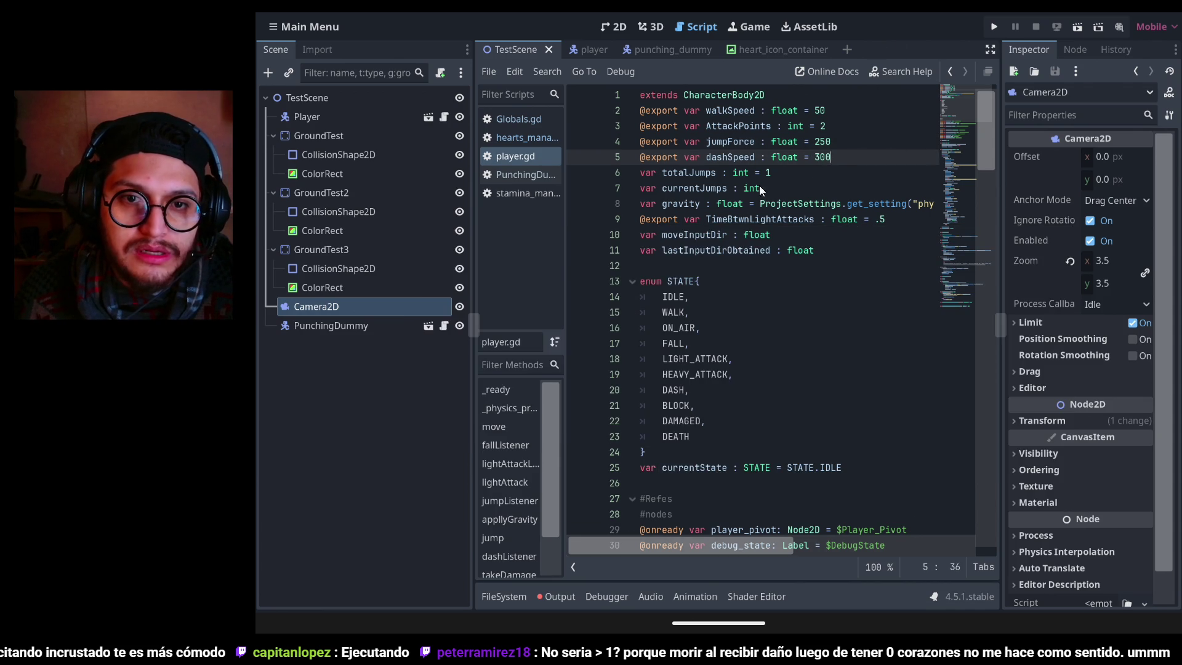
key(Return)
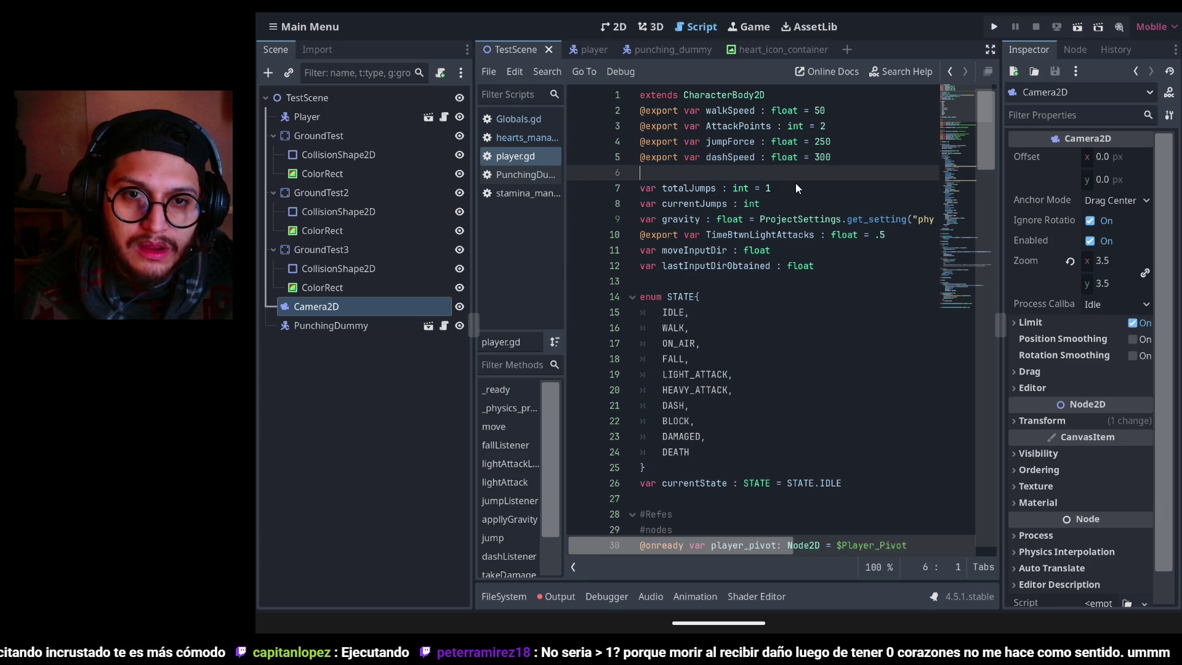
text(e)
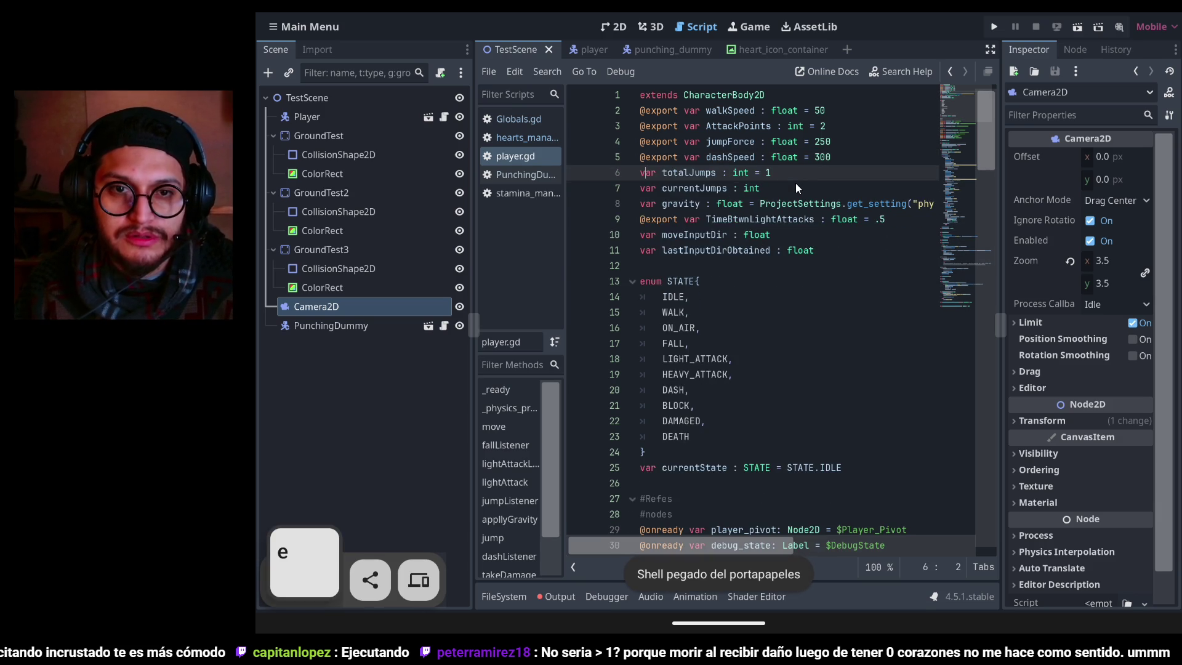
key(shift+alt+o)
text(or)
click(961, 94)
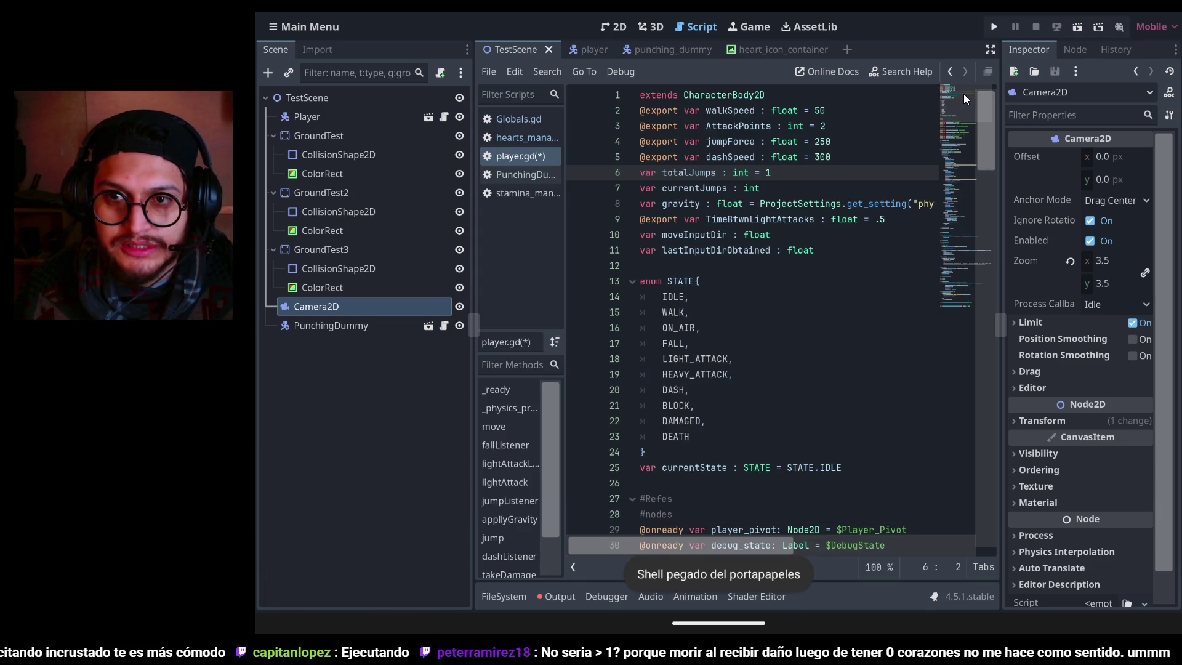
key(BackSpace)
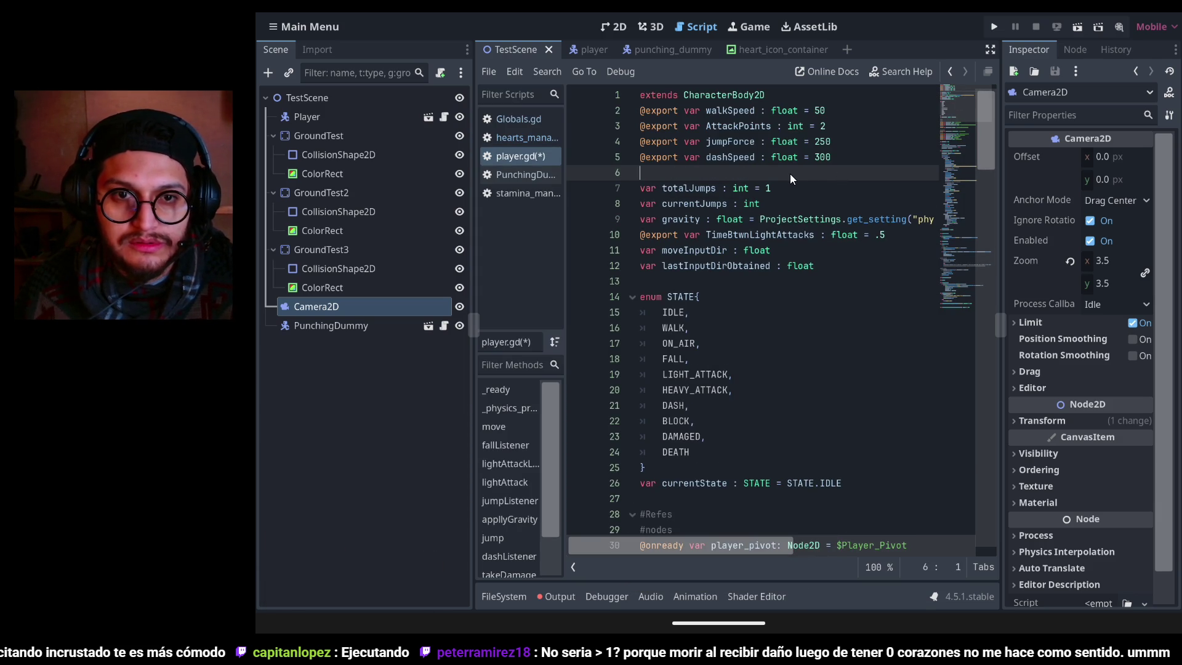
key(Up)
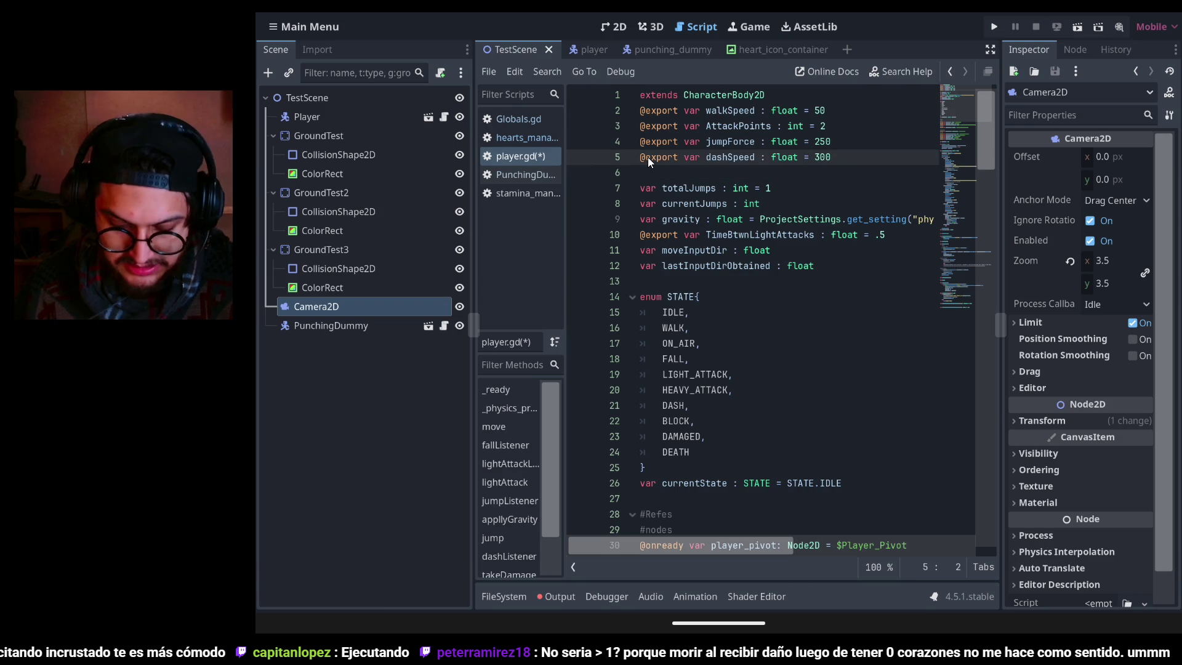
key(Down)
text(@e)
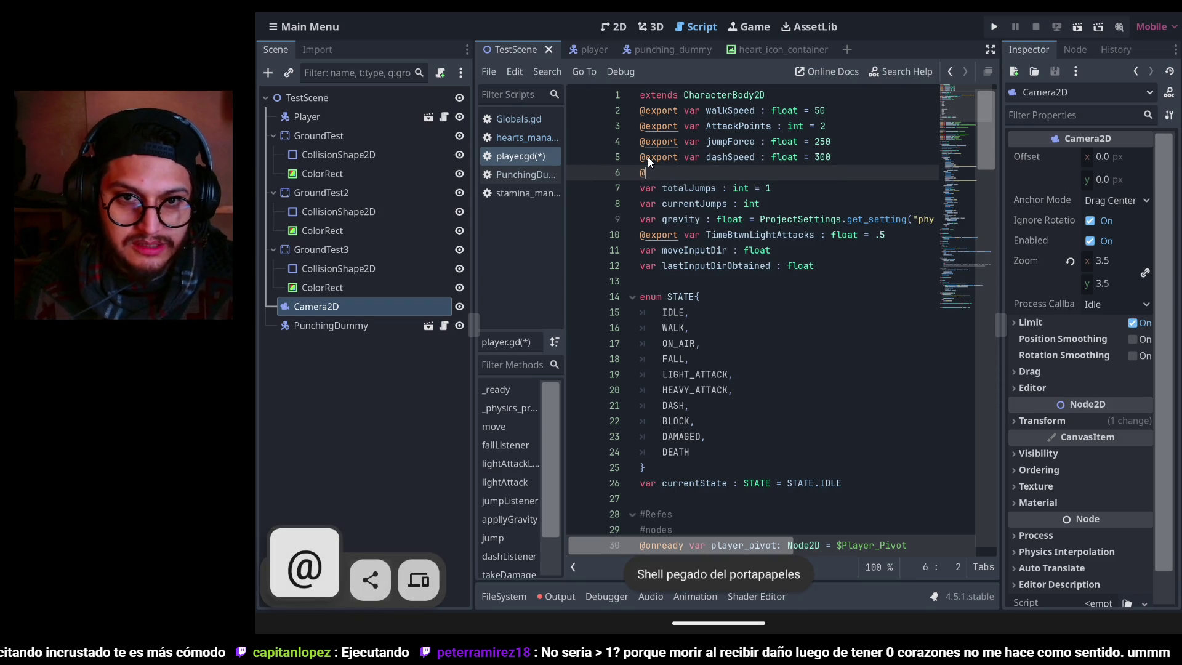
text(xport var )
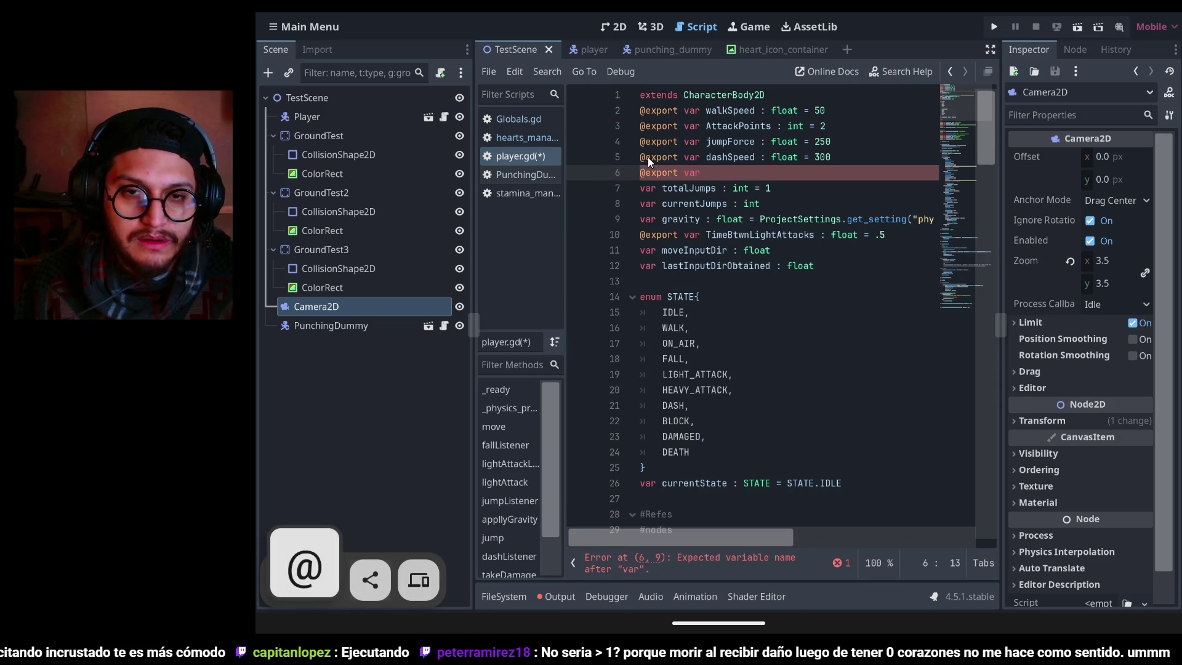
text(stun)
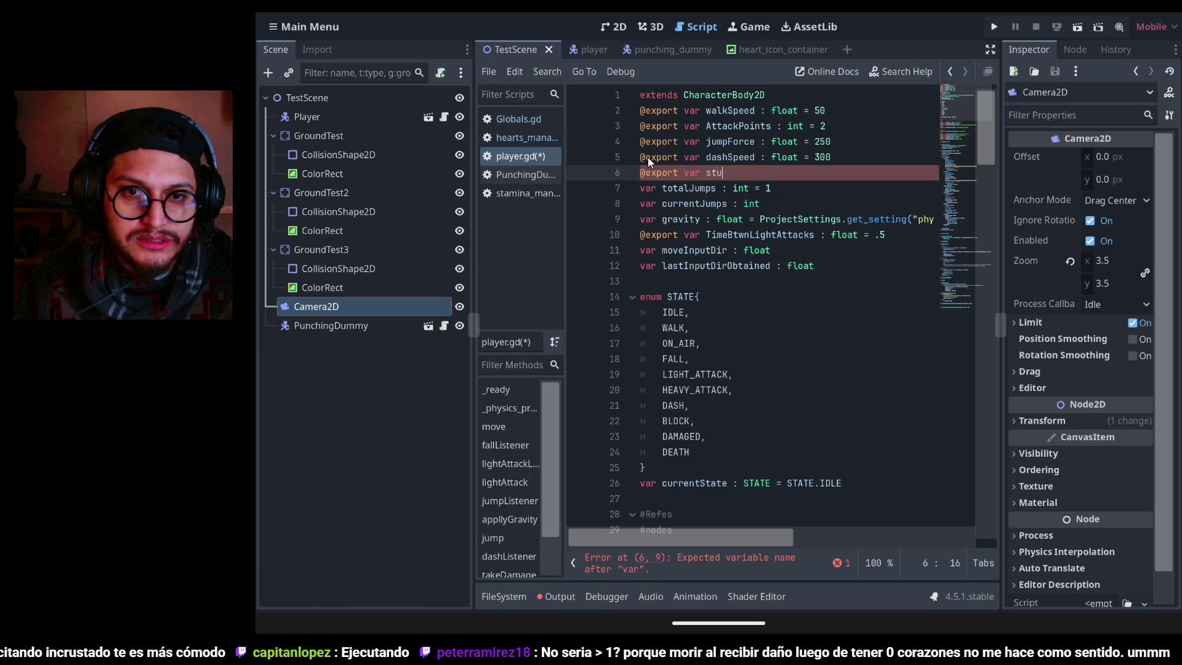
text(Tim)
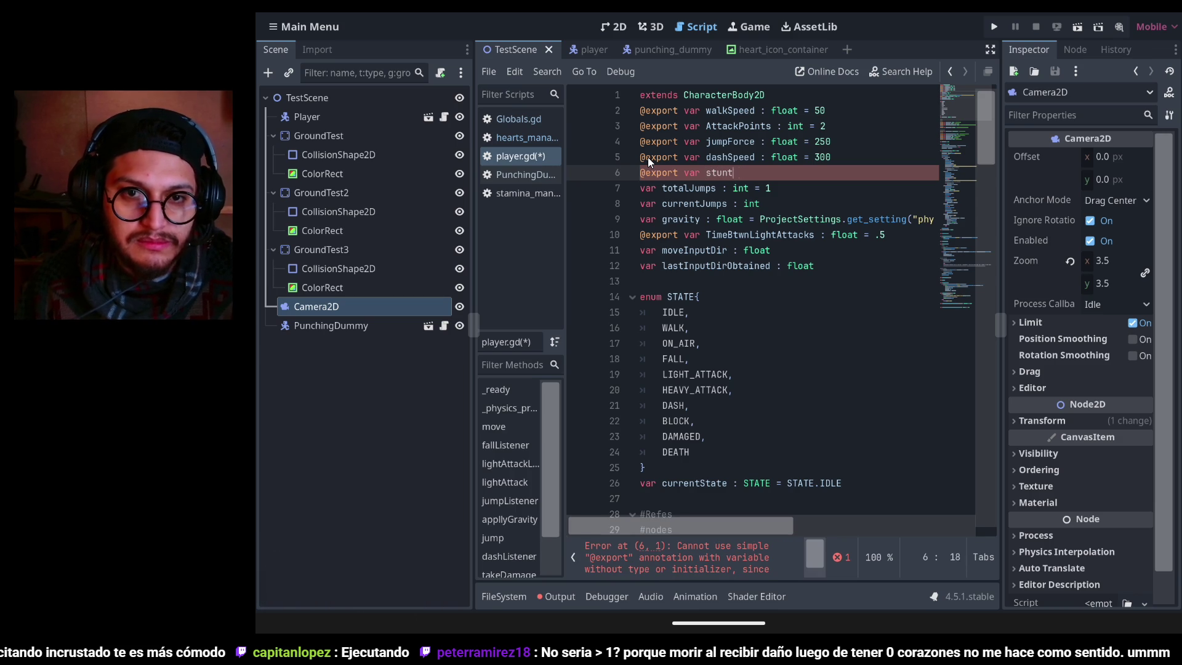
key(BackSpace)
key(BackSpace)
key(BackSpace)
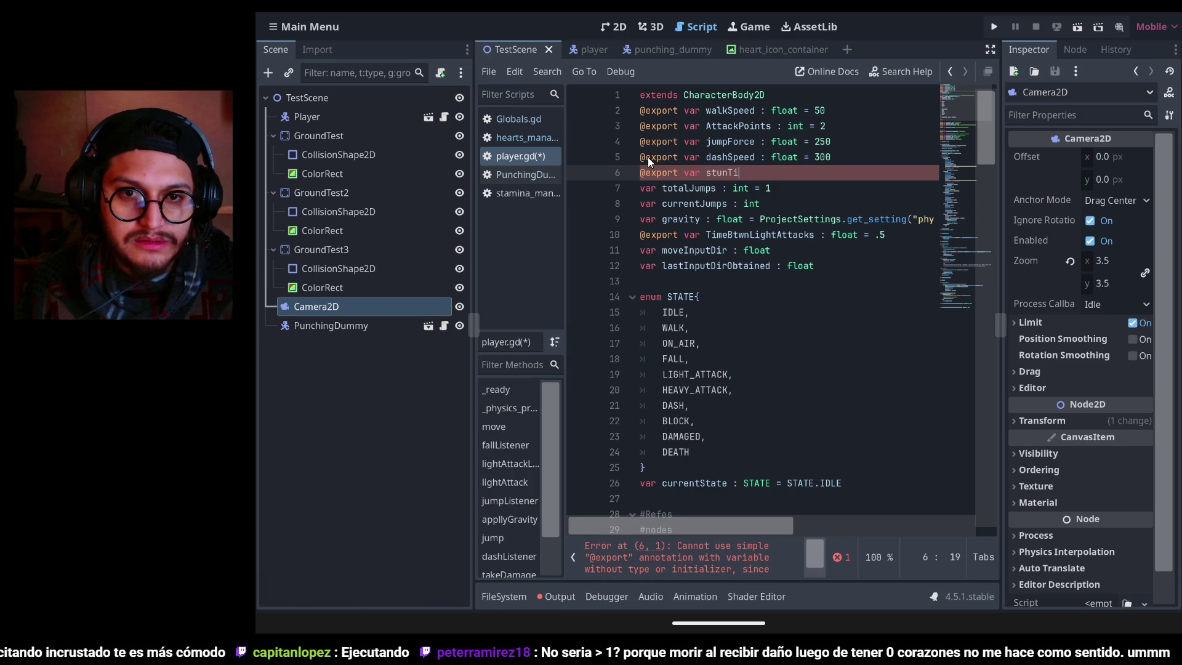
text(n)
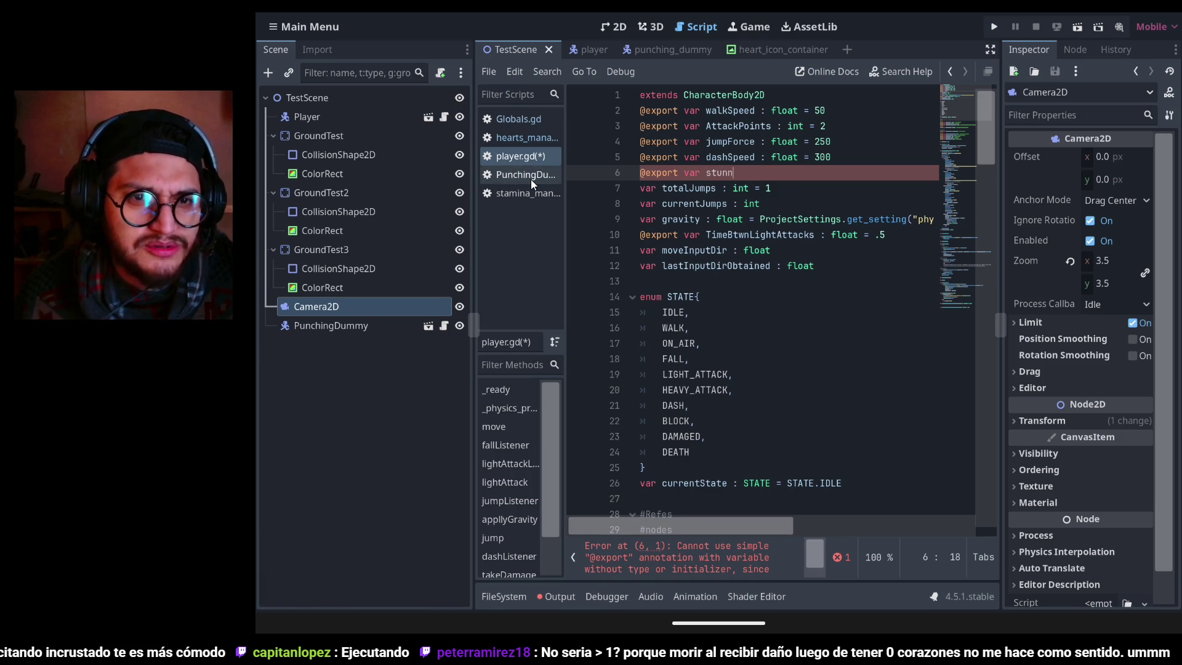
- Copy stunedTime from PunchingDummy and complete the declaration as stunedTime : float = .3
click(531, 178)
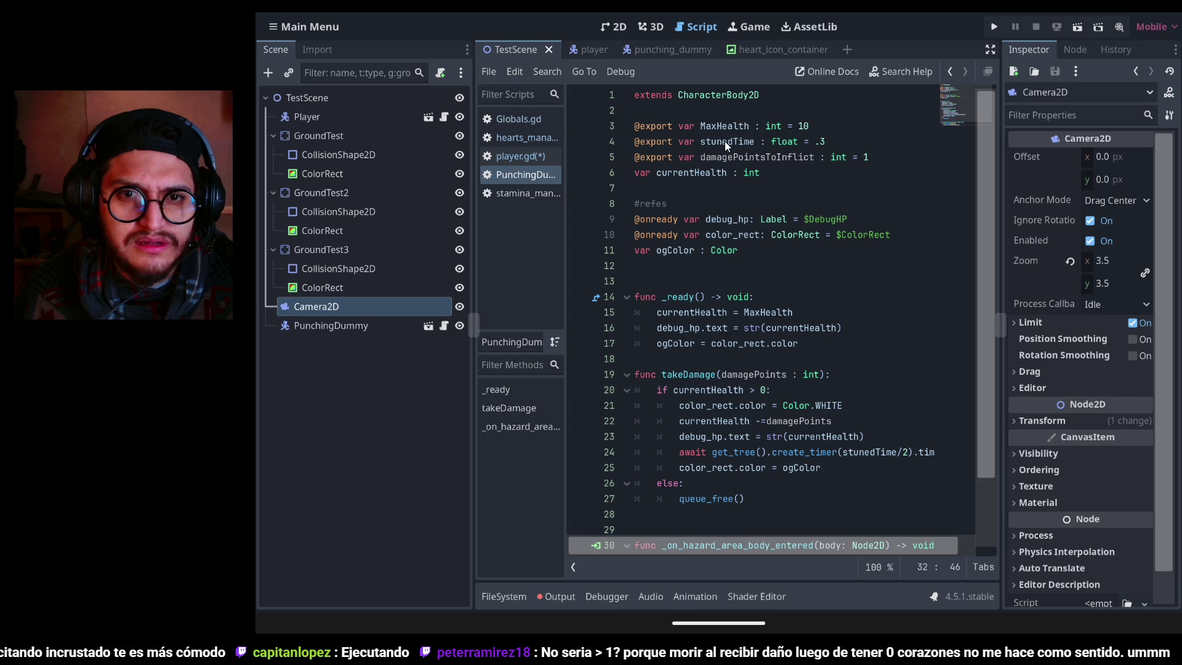
double_click(725, 142)
key(ctrl+c)
click(511, 158)
double_click(721, 173)
key(ctrl+v)
text(fl)
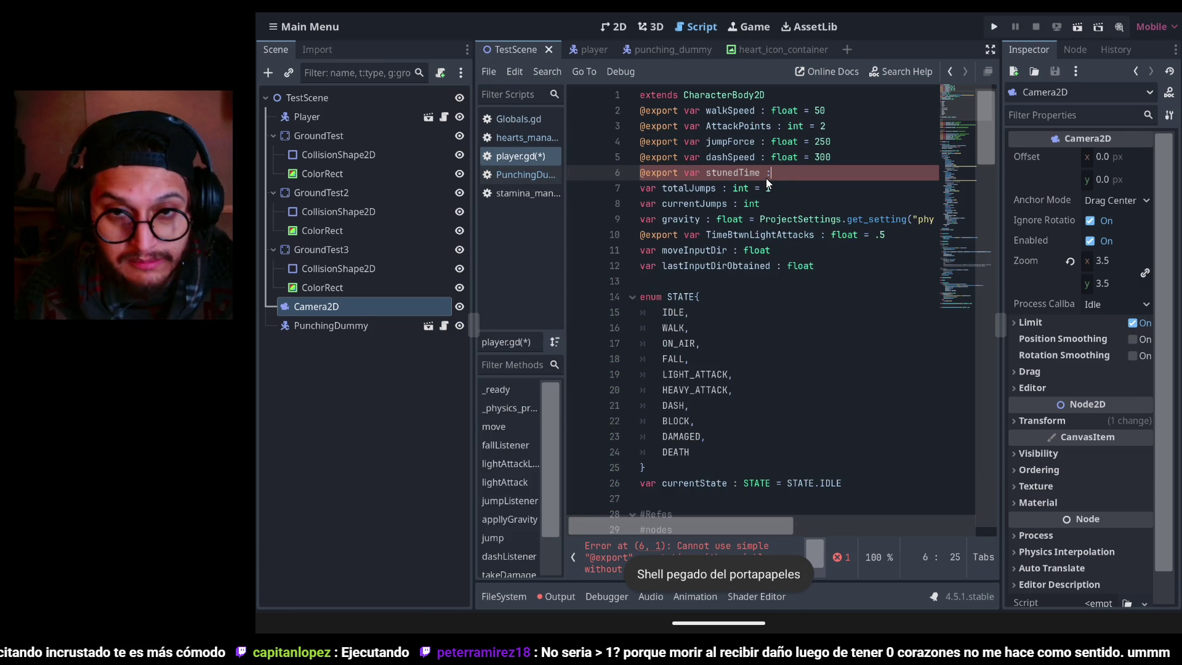
text(oat =)
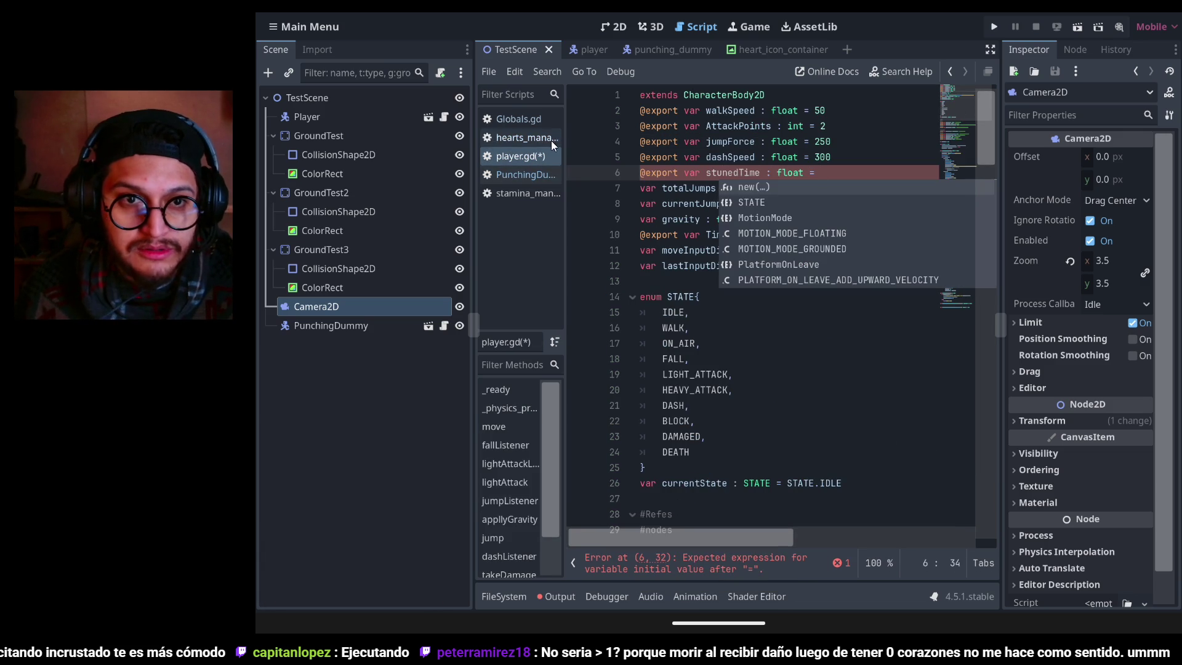
click(532, 175)
click(527, 153)
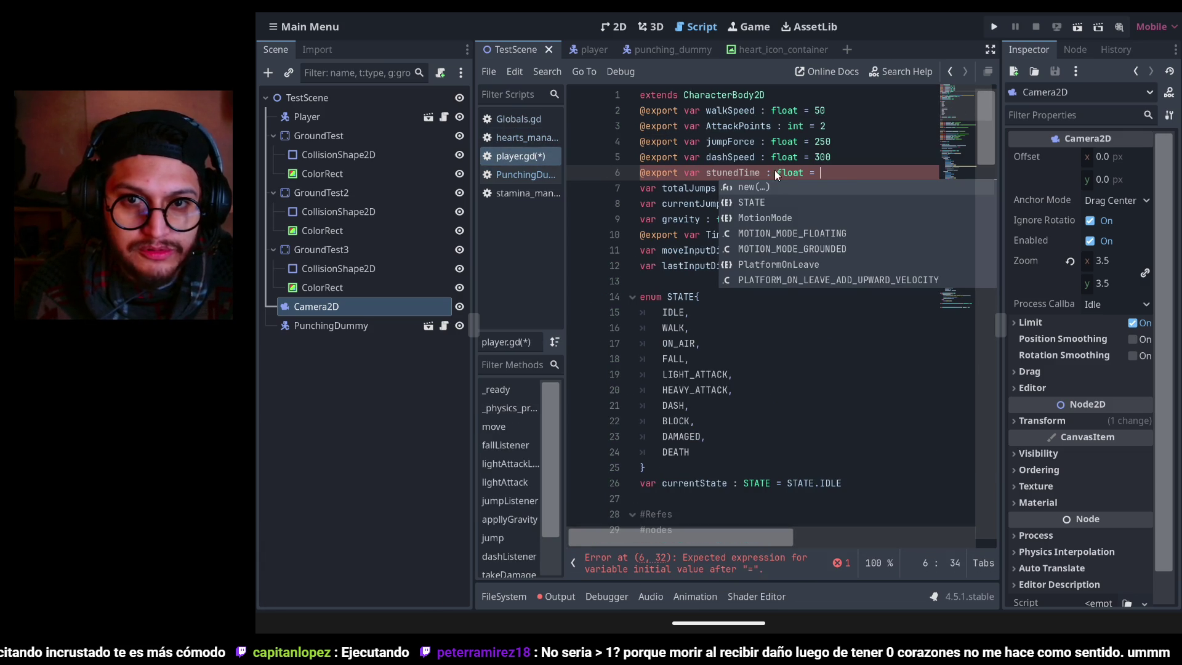
text(.3)
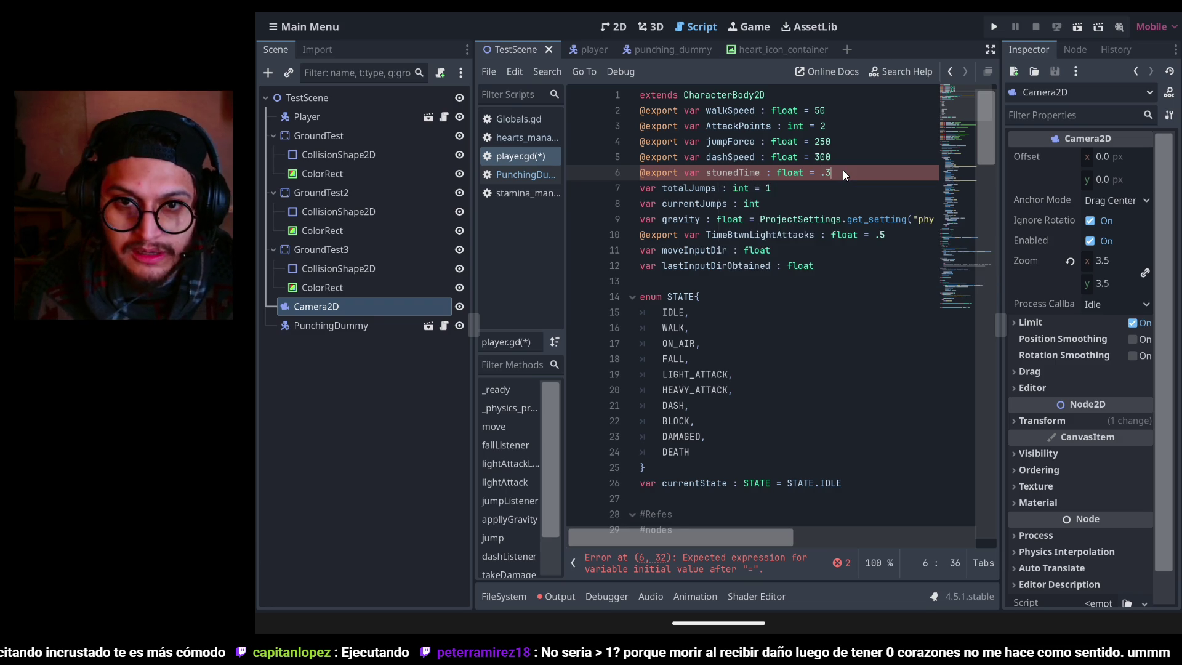
key(Return)
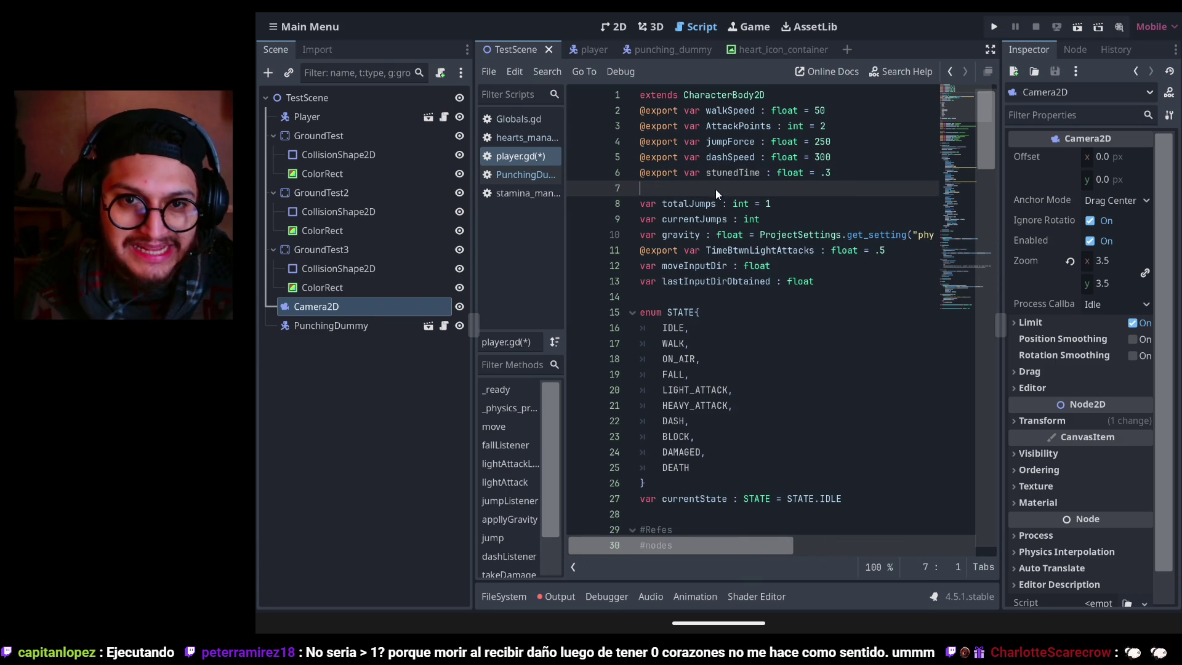
drag(678, 175, 648, 172)
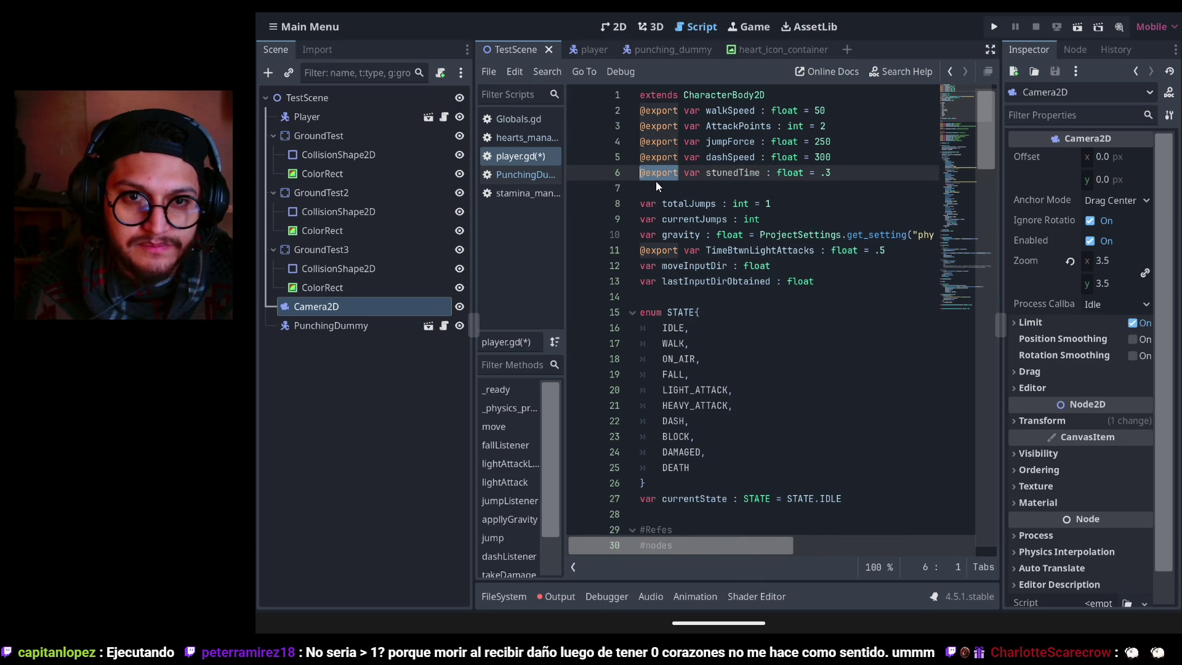
key(ctrl+c)
click(664, 187)
key(ctrl+v)
text(var recov)
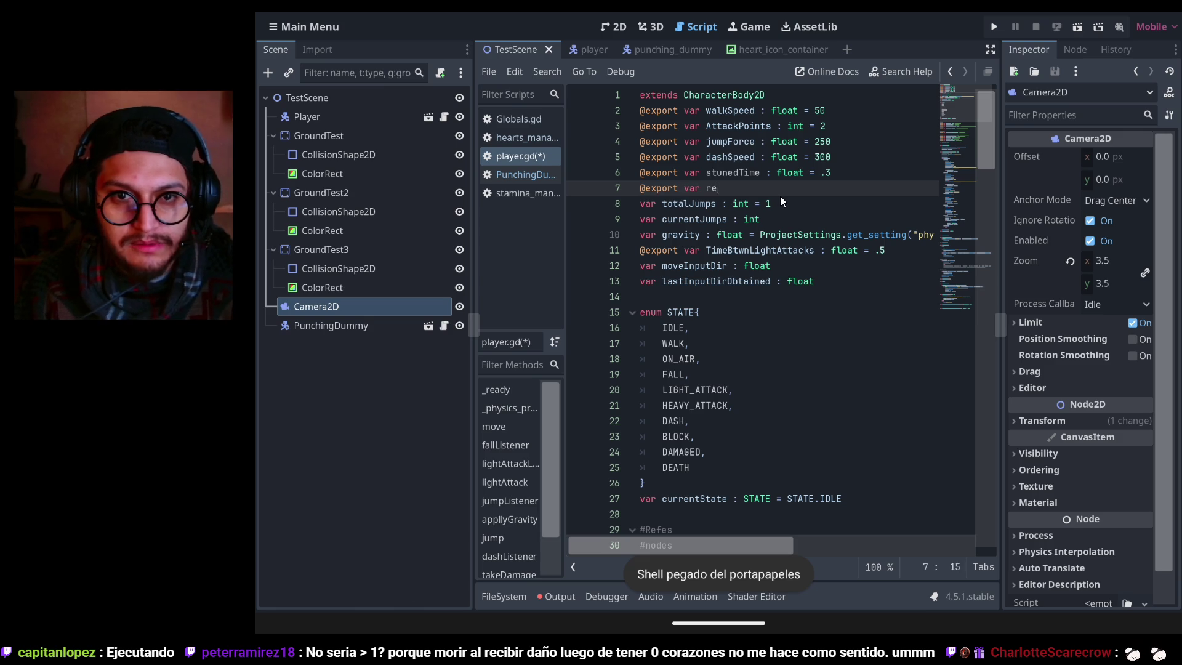
text(eryTime : float)
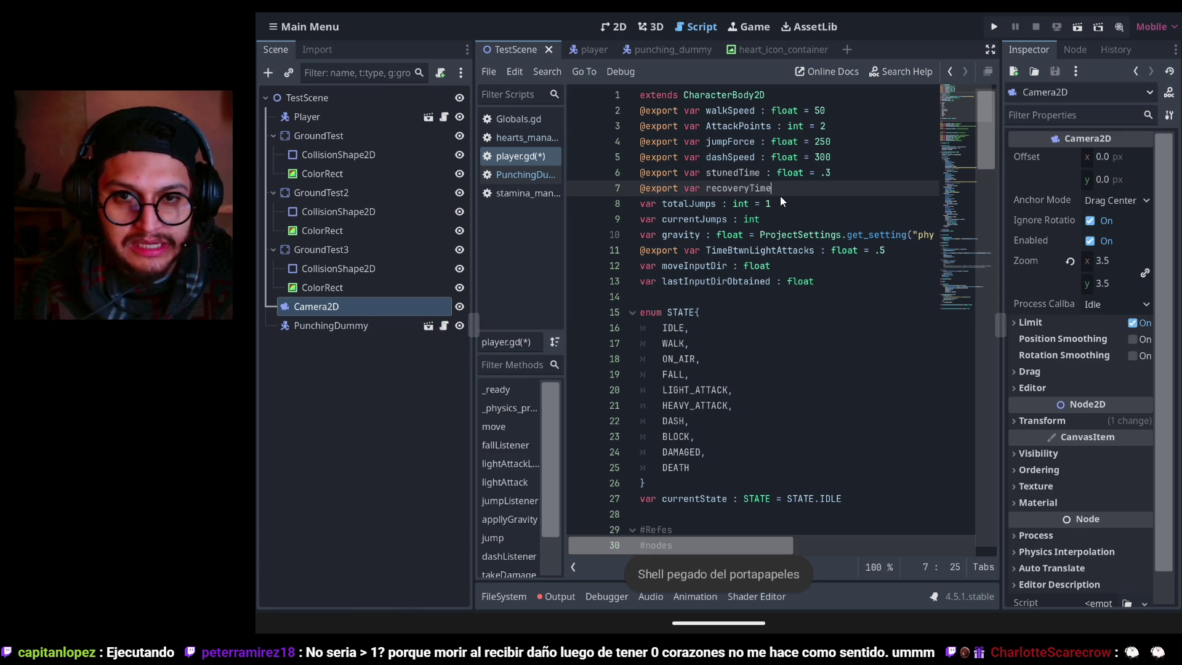
text( = .5)
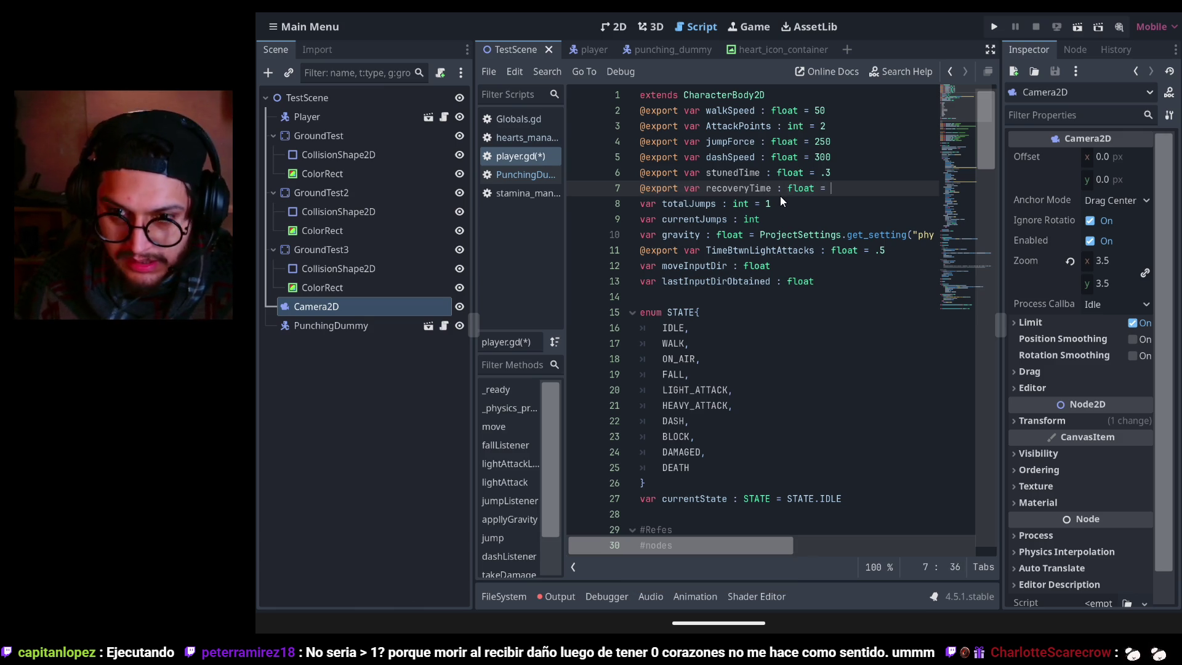
text(#the time the play cannot )
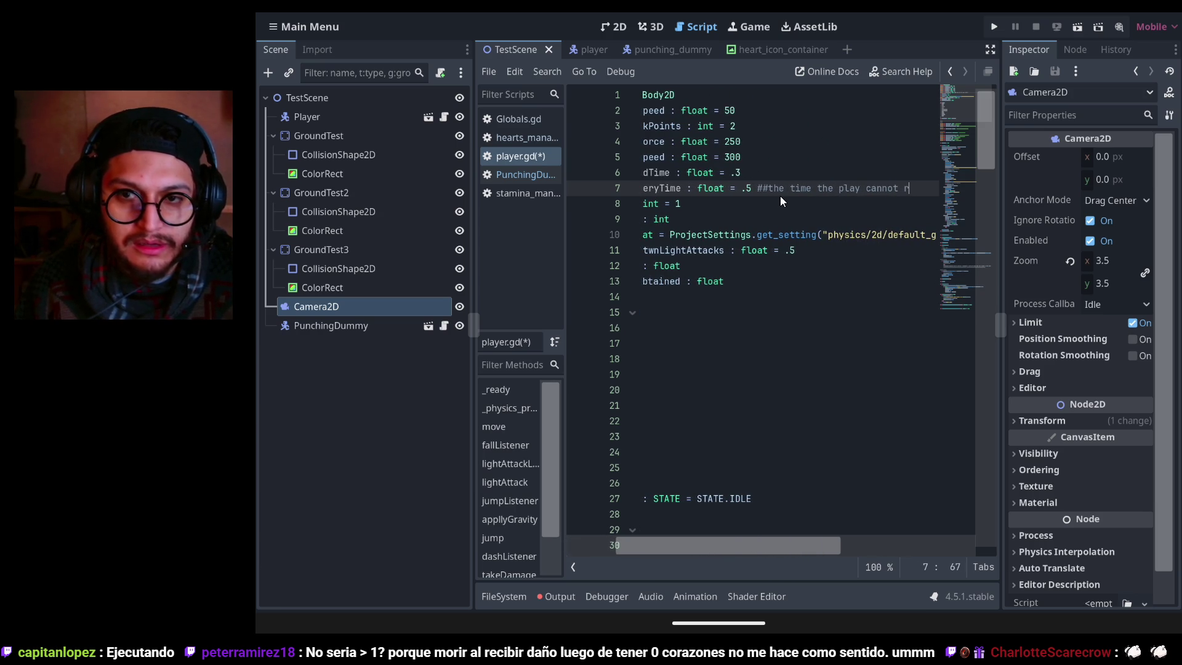
text(be hurt)
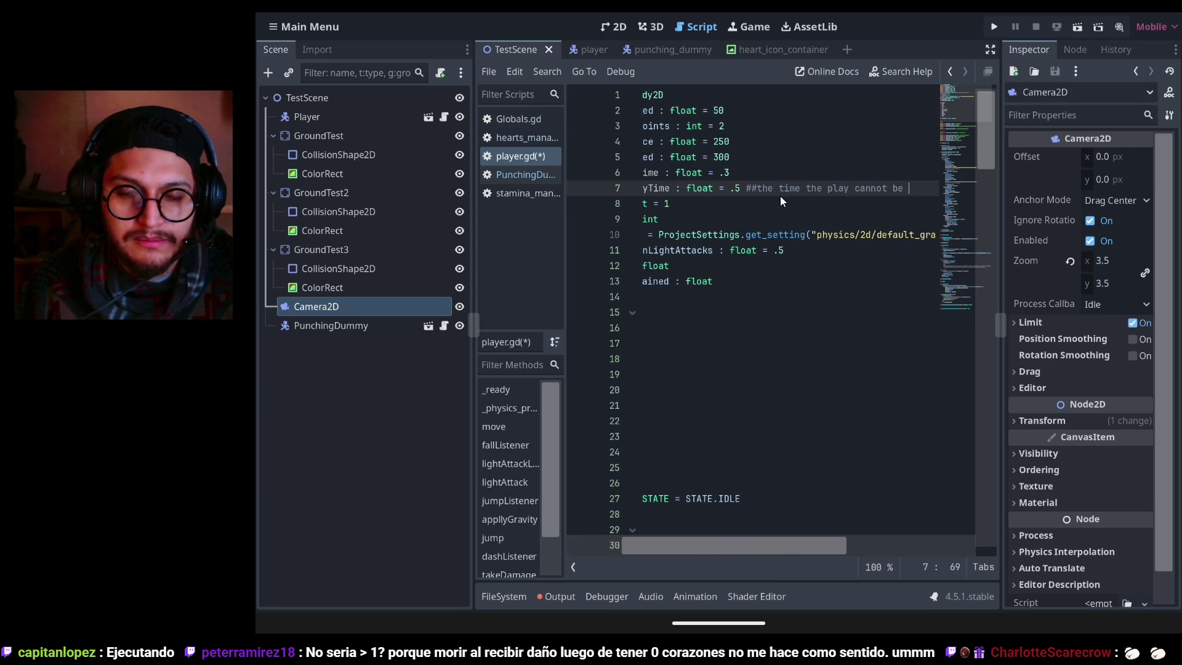
text(ed)
- Save player.gd, recheck the stunedTime declaration, and switch to the player scene
key(ctrl+s)
key(ctrl+s)
drag(820, 551, 712, 549)
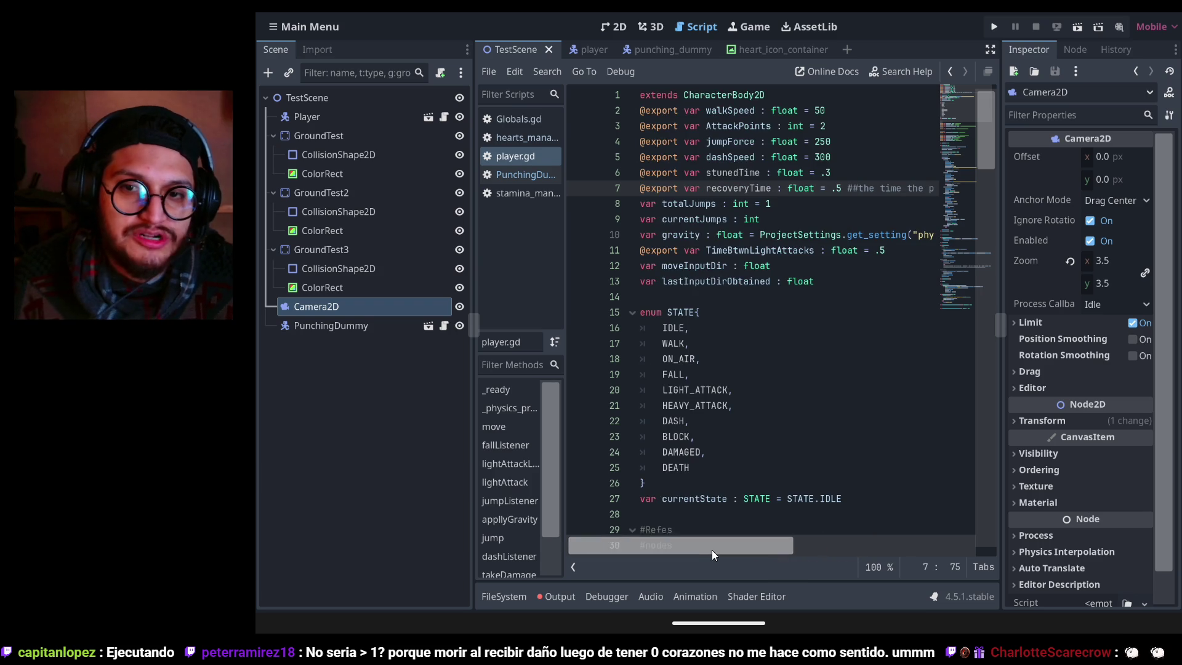
click(757, 174)
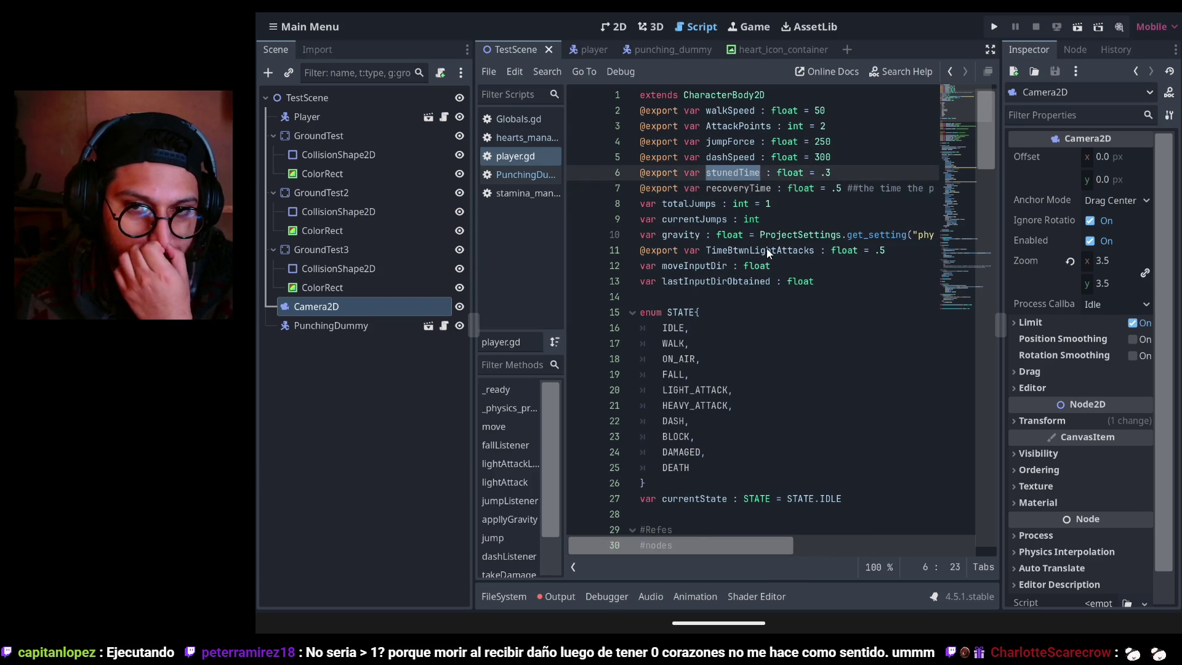
scroll(810, 386, down, 12)
scroll(813, 388, down, 19)
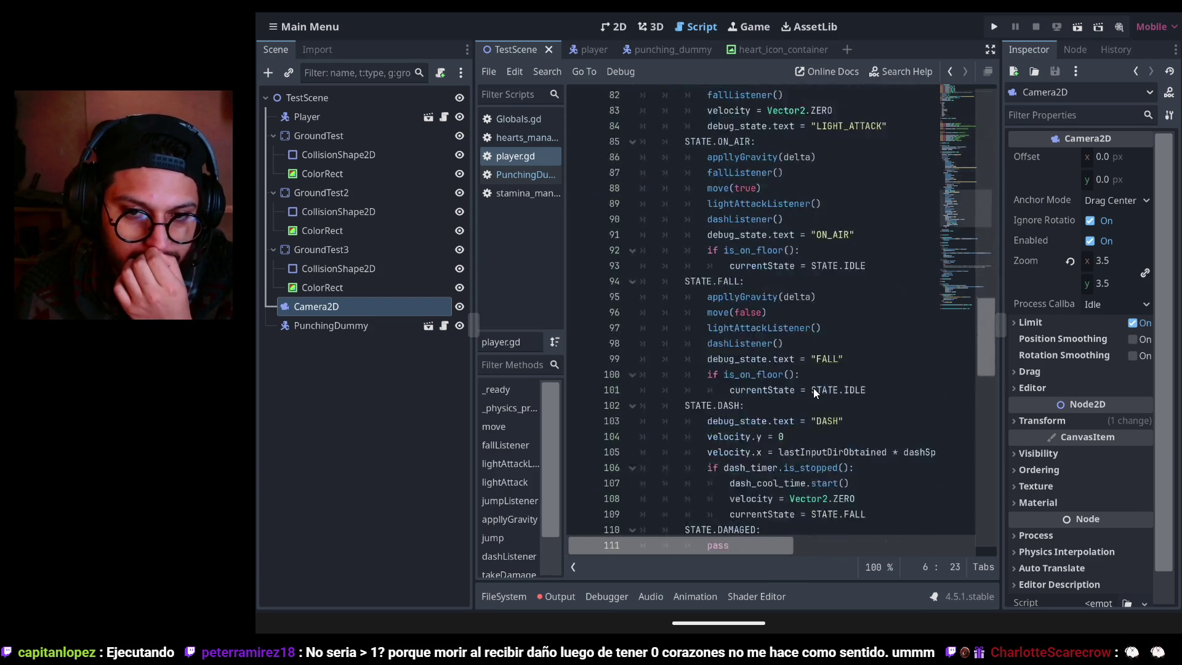
click(570, 48)
- Add a Timer node named knockBackTimer to Player, placed beside the other timers
click(374, 101)
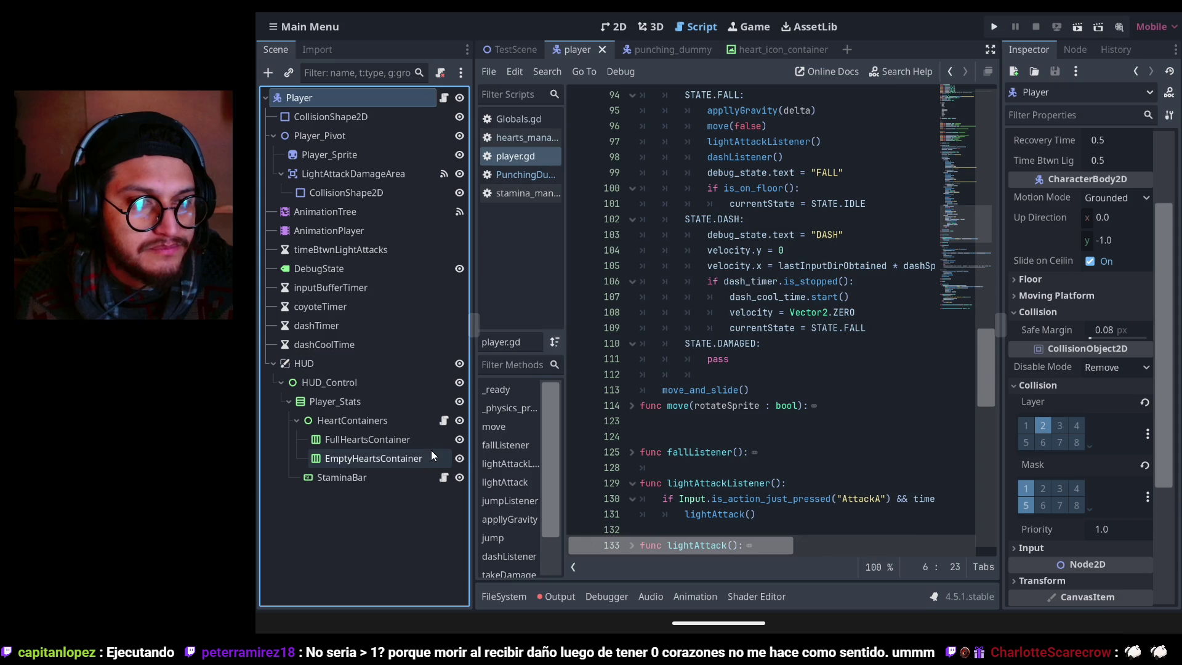
key(ctrl+a)
text(timer)
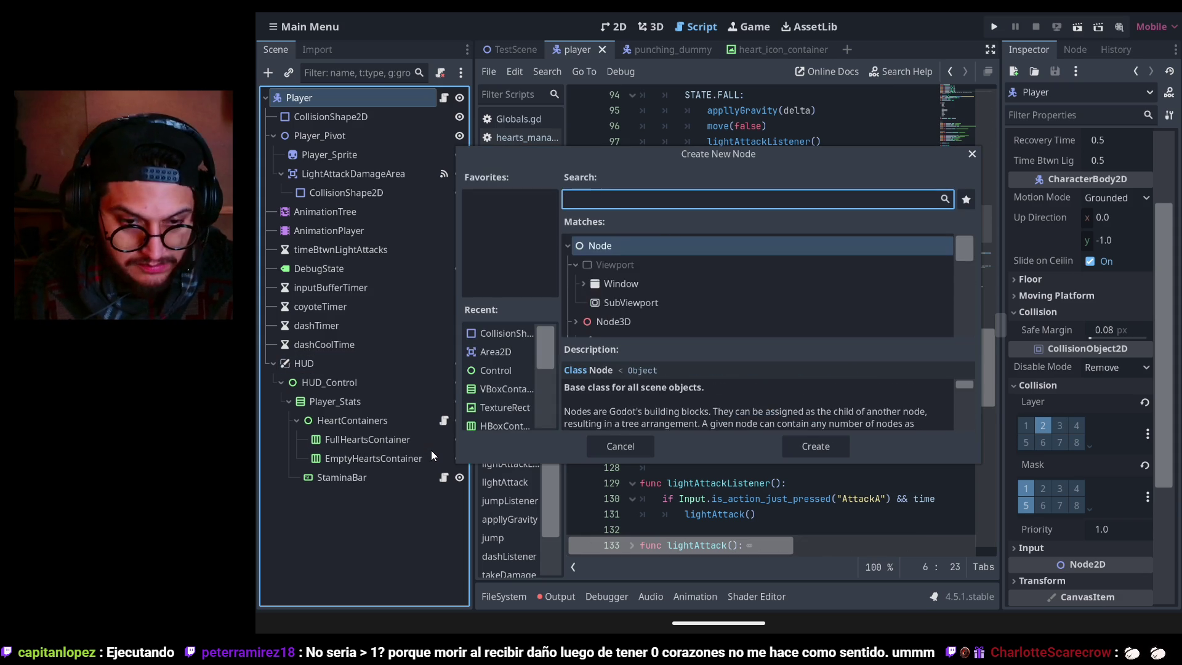
key(Return)
double_click(345, 486)
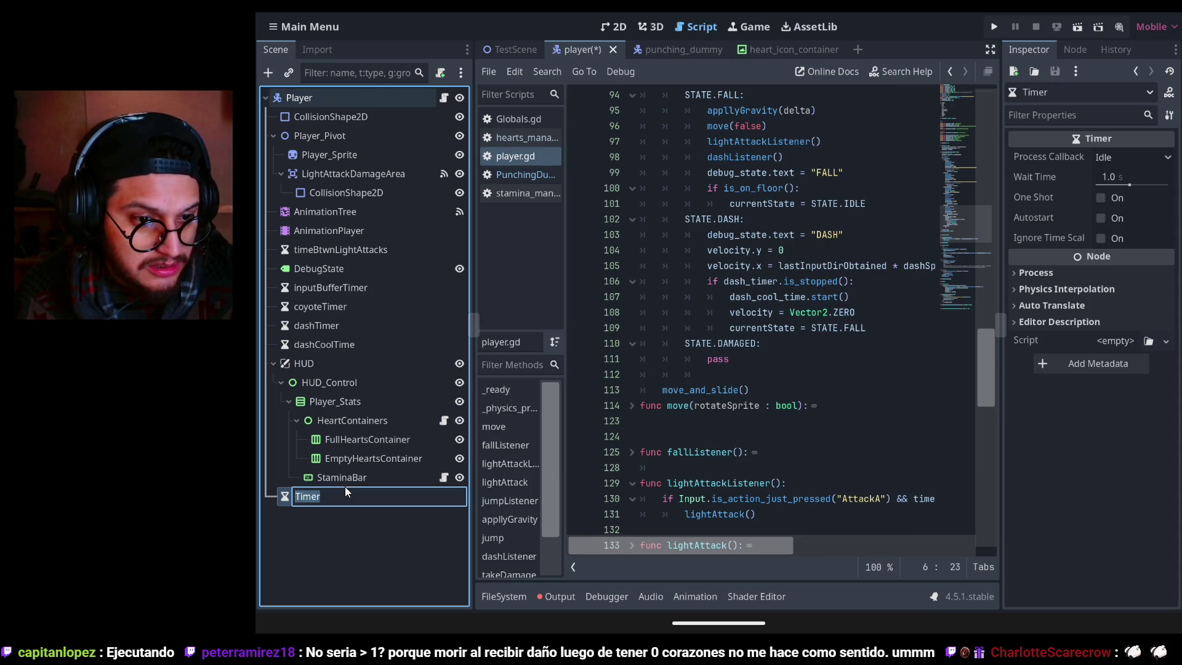
text(knockBackTim)
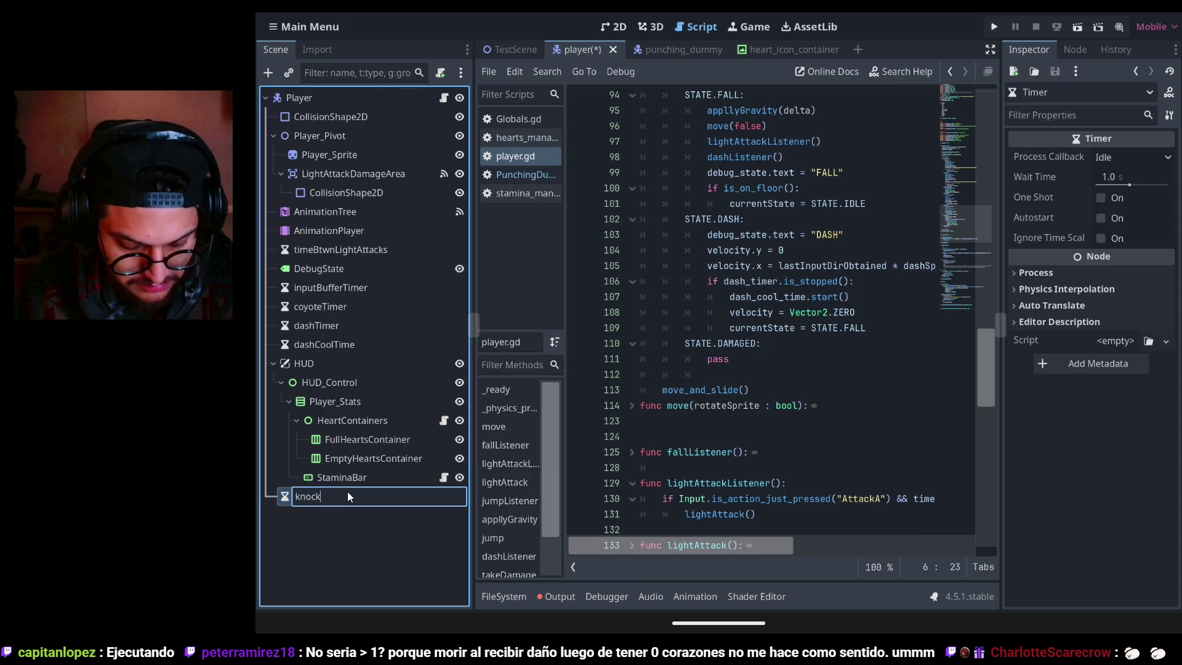
text(er)
key(Return)
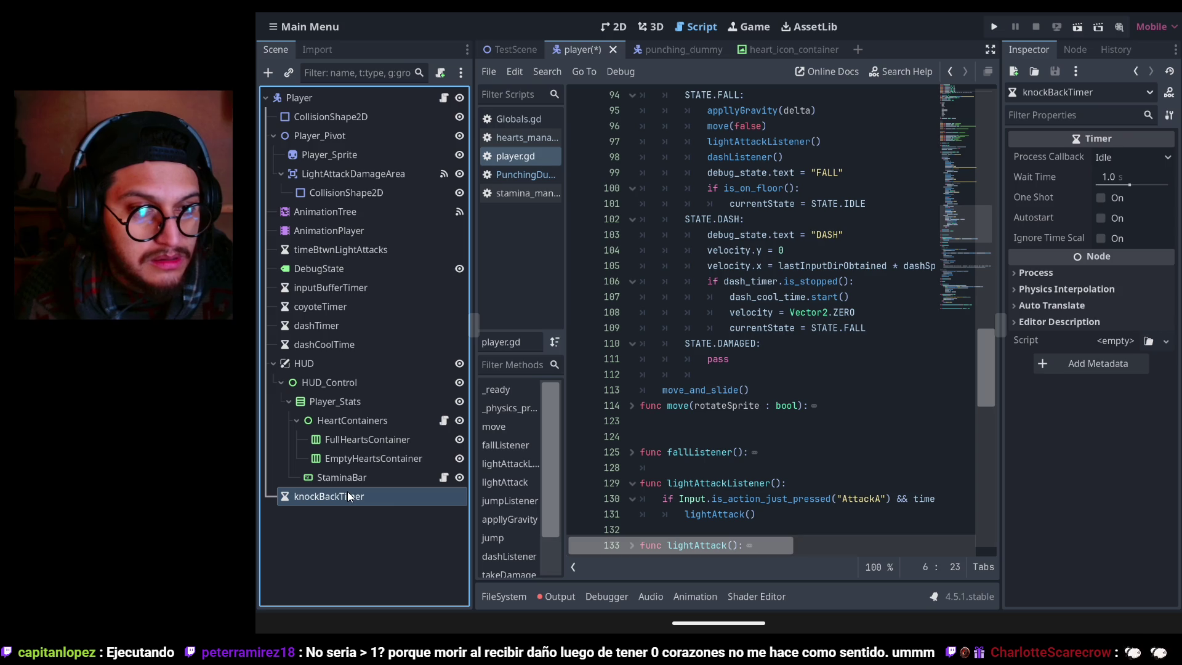
drag(376, 474, 431, 356)
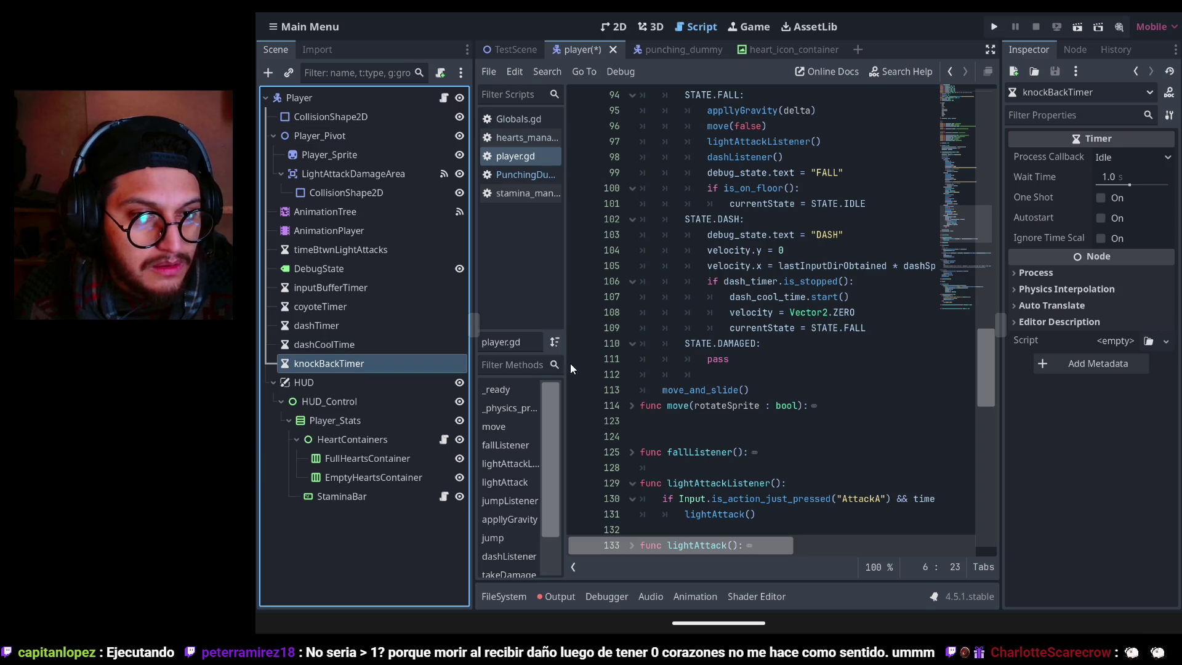
drag(984, 354, 978, 169)
click(666, 435)
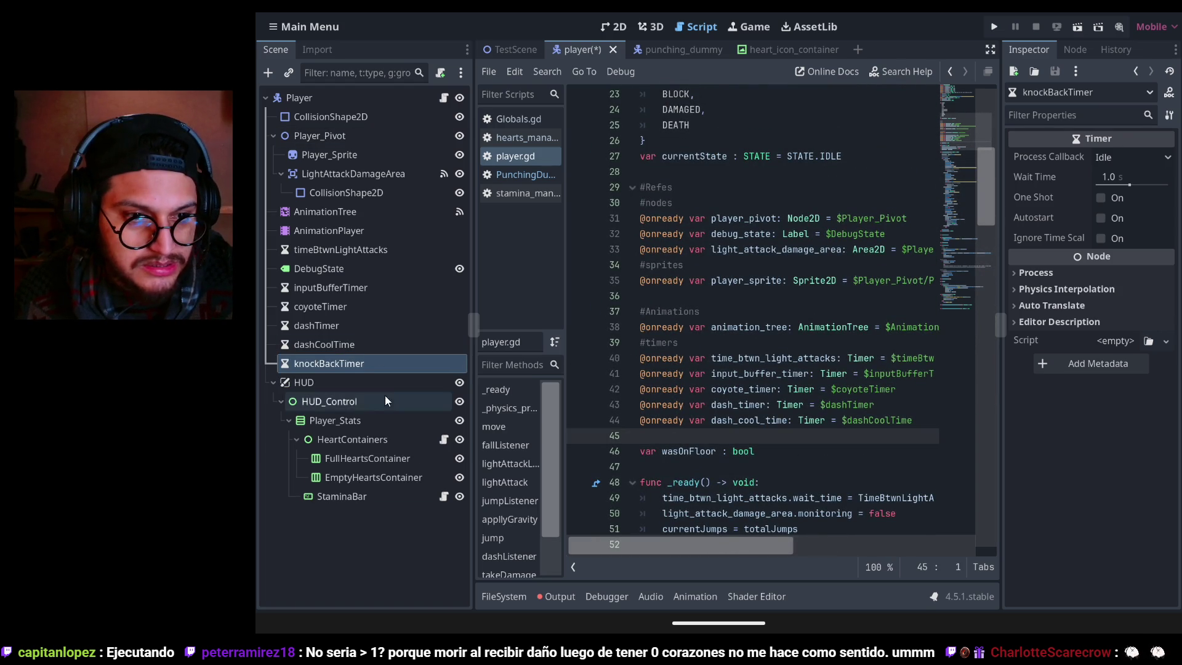
click(308, 365)
mouse_move(287, 364)
mouse_down()
mouse_move(516, 378)
mouse_move(656, 429)
mouse_move(755, 441)
mouse_up()
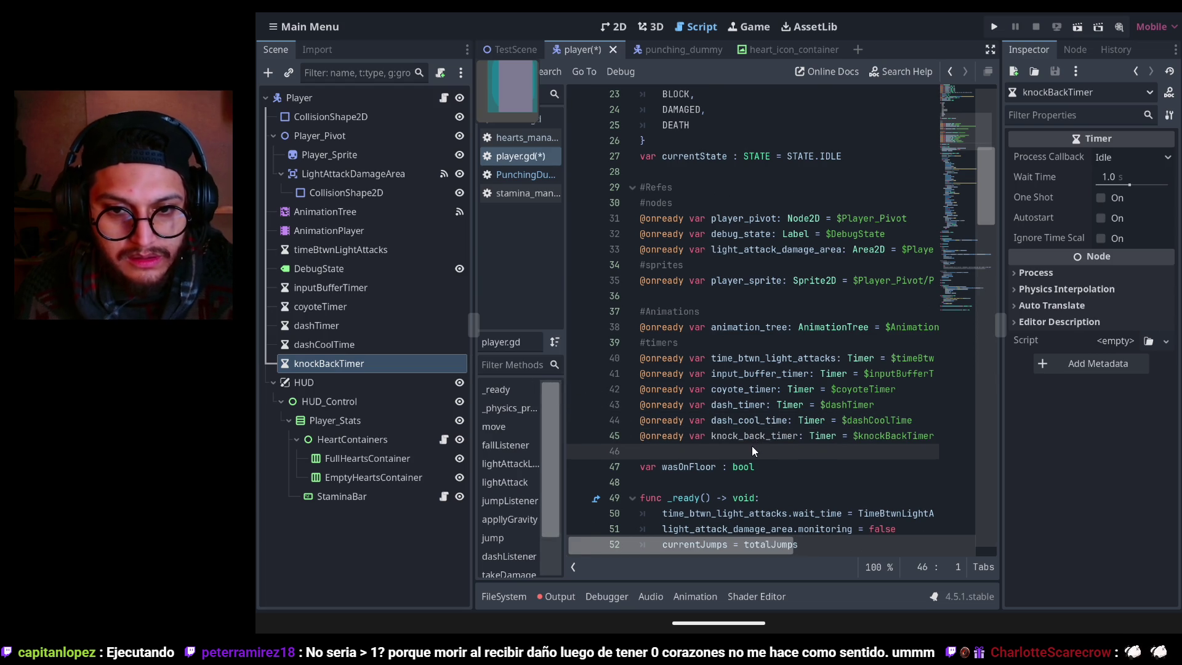
key(BackSpace)
double_click(752, 437)
key(ctrl+c)
scroll(749, 488, down, 3)
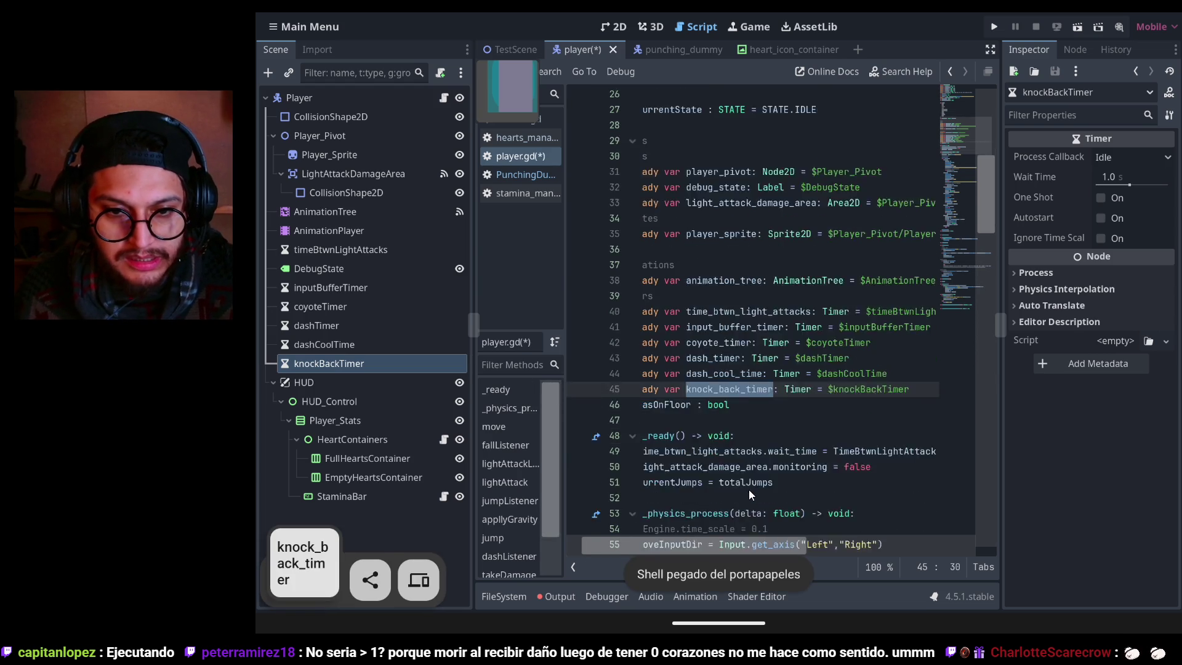
drag(726, 541, 669, 533)
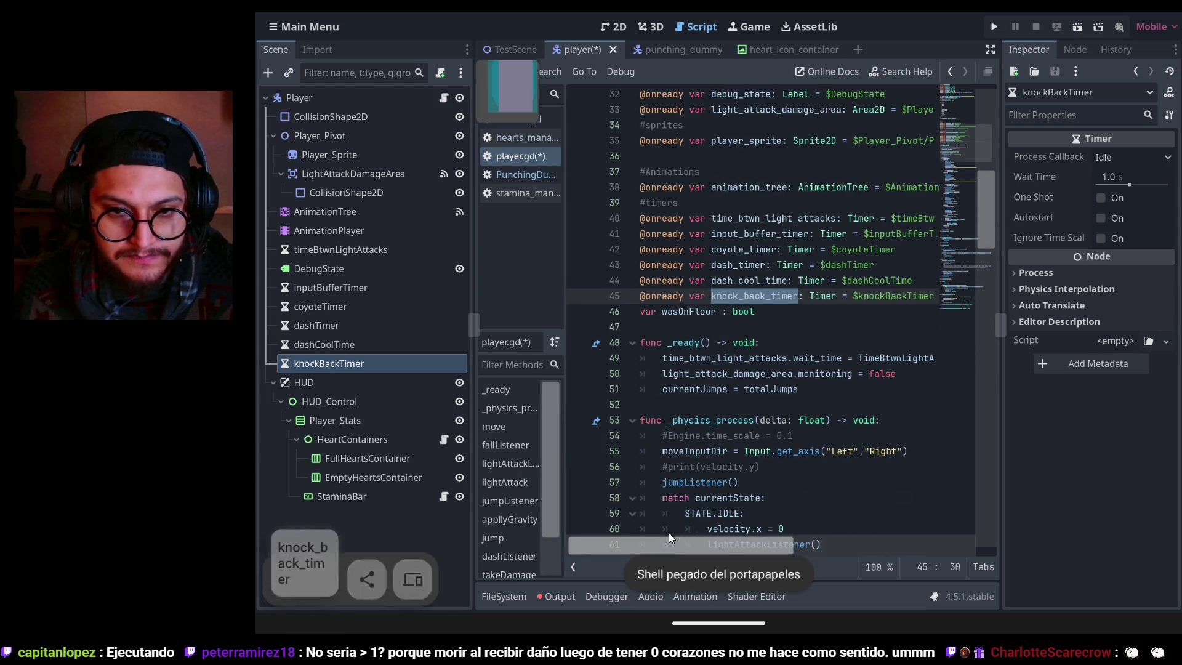
- Add a '#Set timer durations' comment at the top of _ready
click(808, 392)
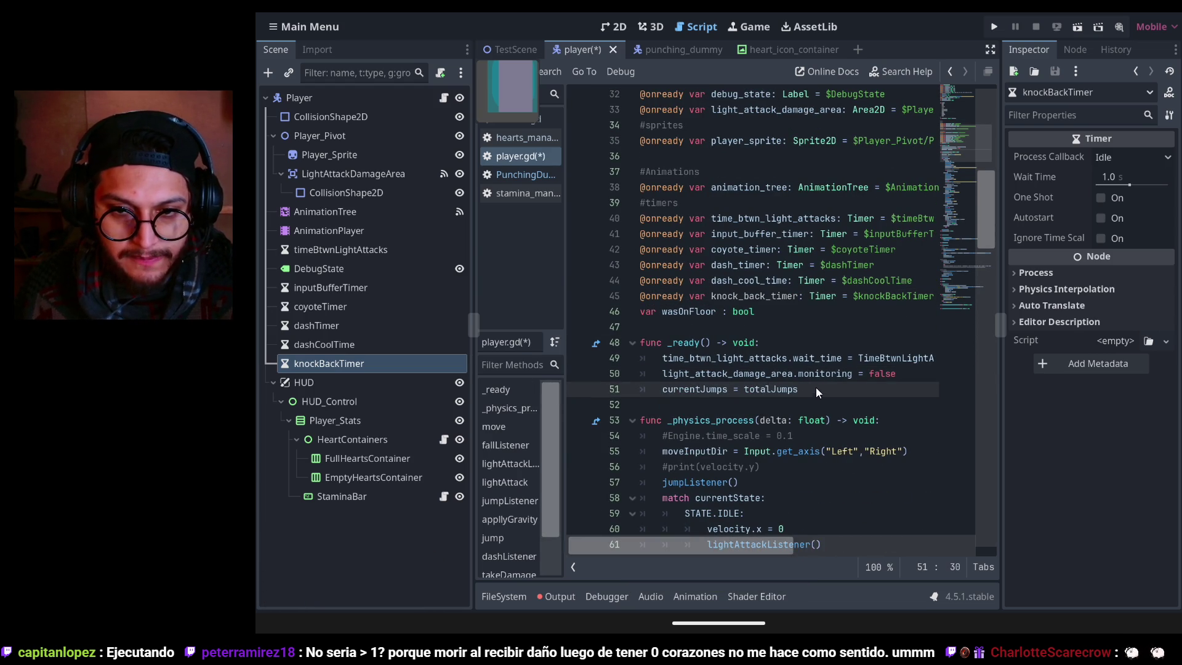
click(658, 375)
key(Return)
click(774, 345)
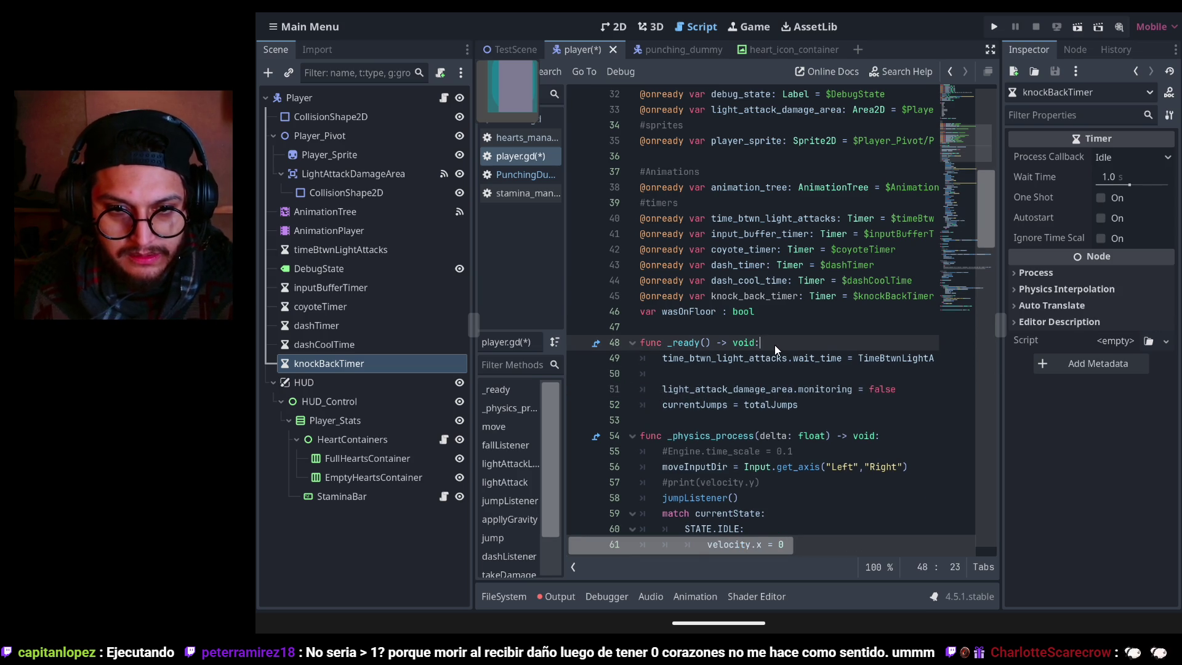
key(Return)
text(#)
text(Set tim)
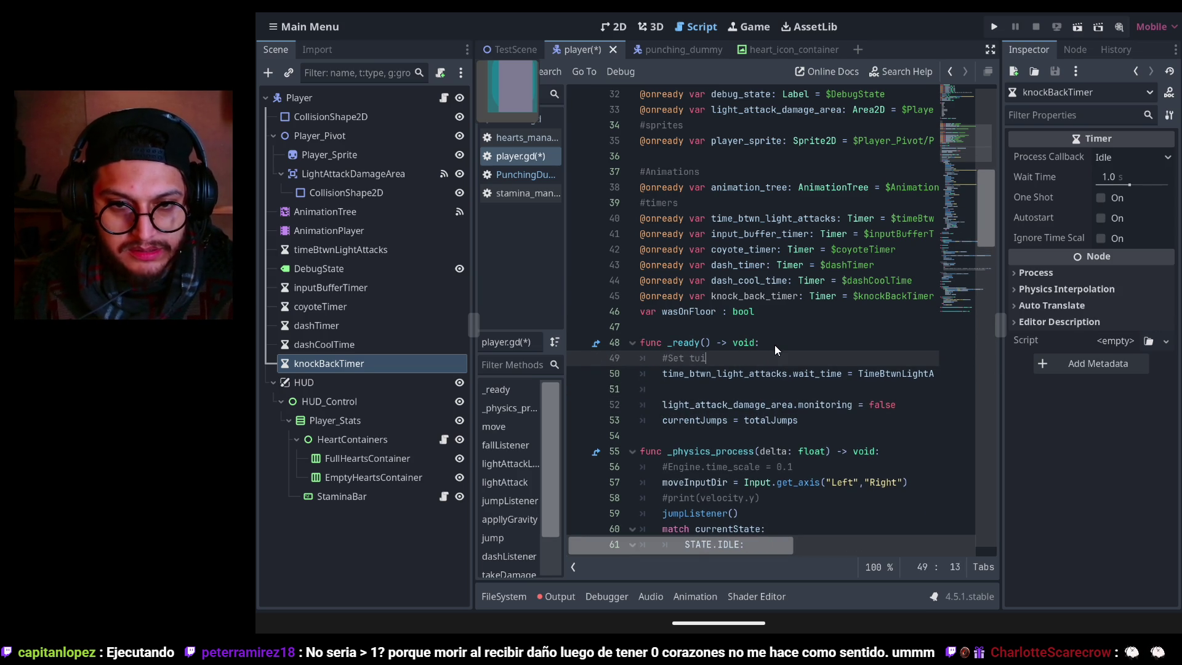
text(er durations)
- Set knock_back_timer.wait_time = stunedTime, save, and copy the knock_back_timer name
key(Down)
key(Down)
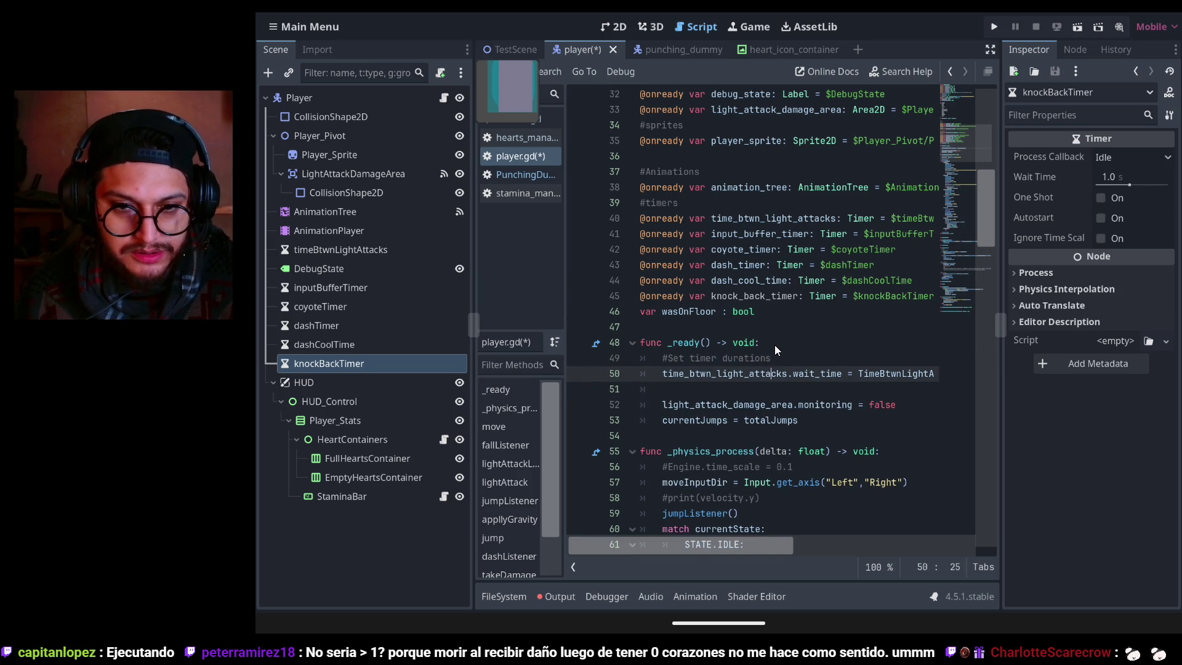
text(knock_back_timer.wait_time = set)
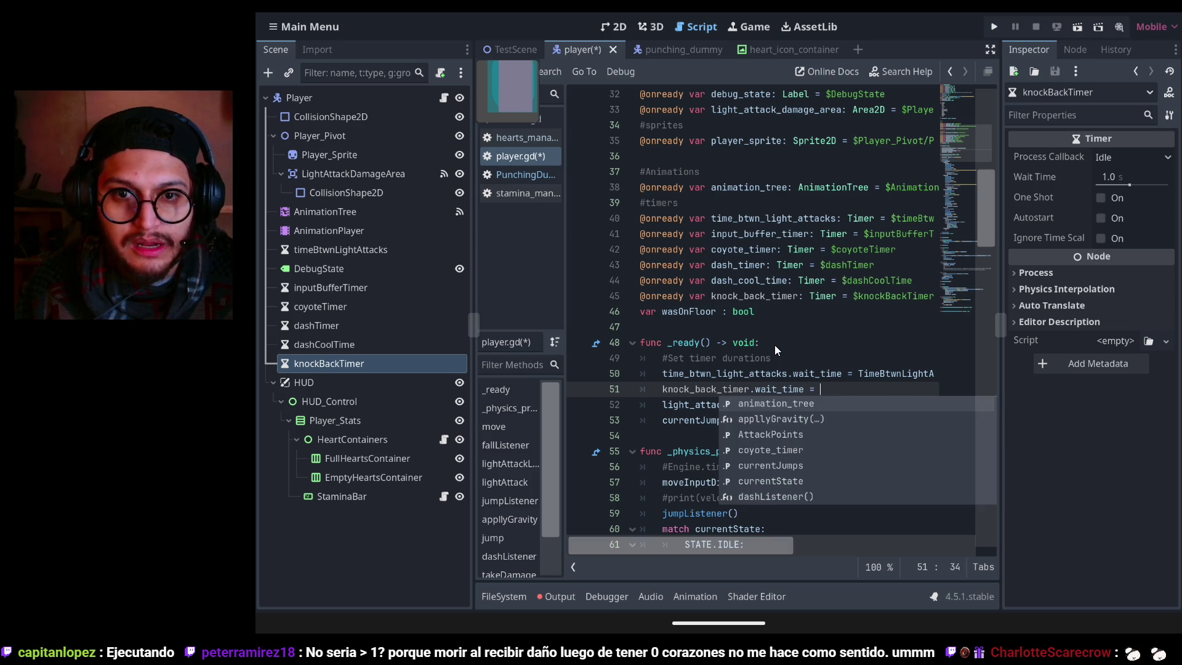
key(Return)
key(ctrl+BackSpace)
key(ctrl+BackSpace)
text(stunedTime)
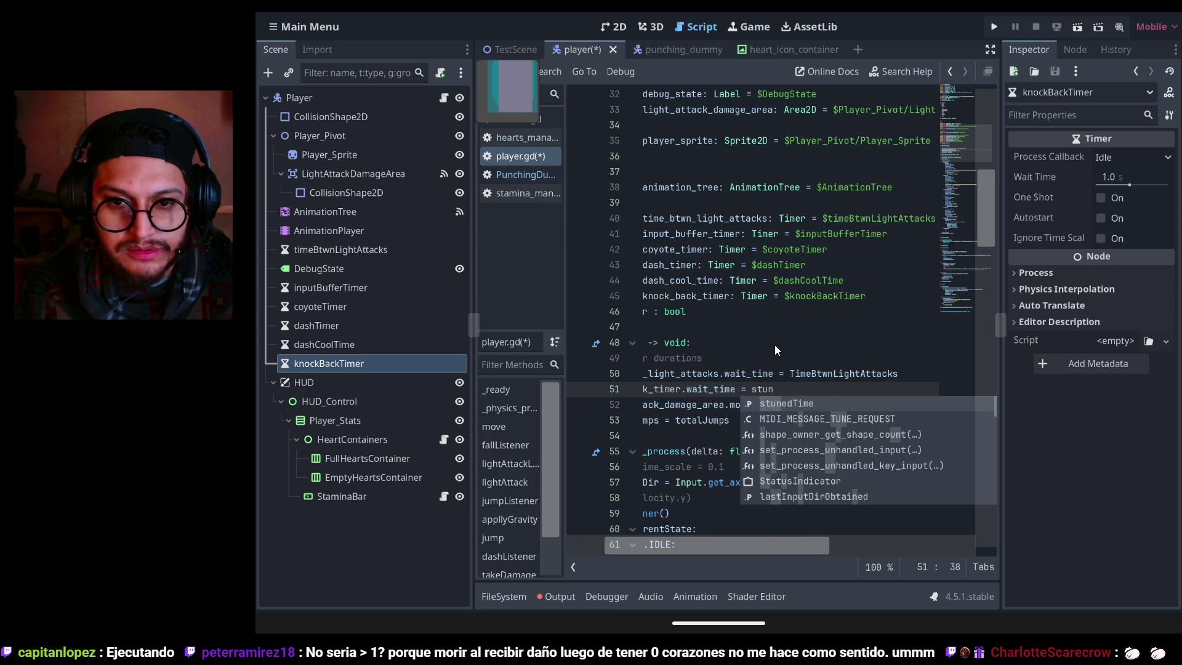
drag(736, 542, 701, 543)
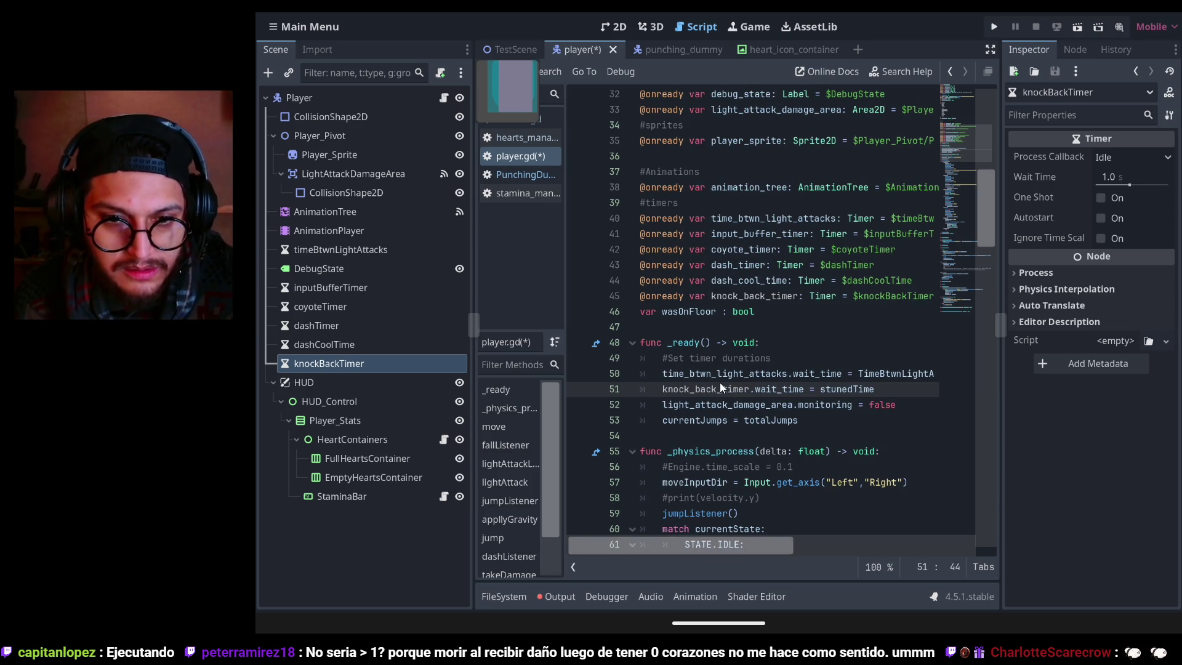
key(ctrl+s)
double_click(708, 392)
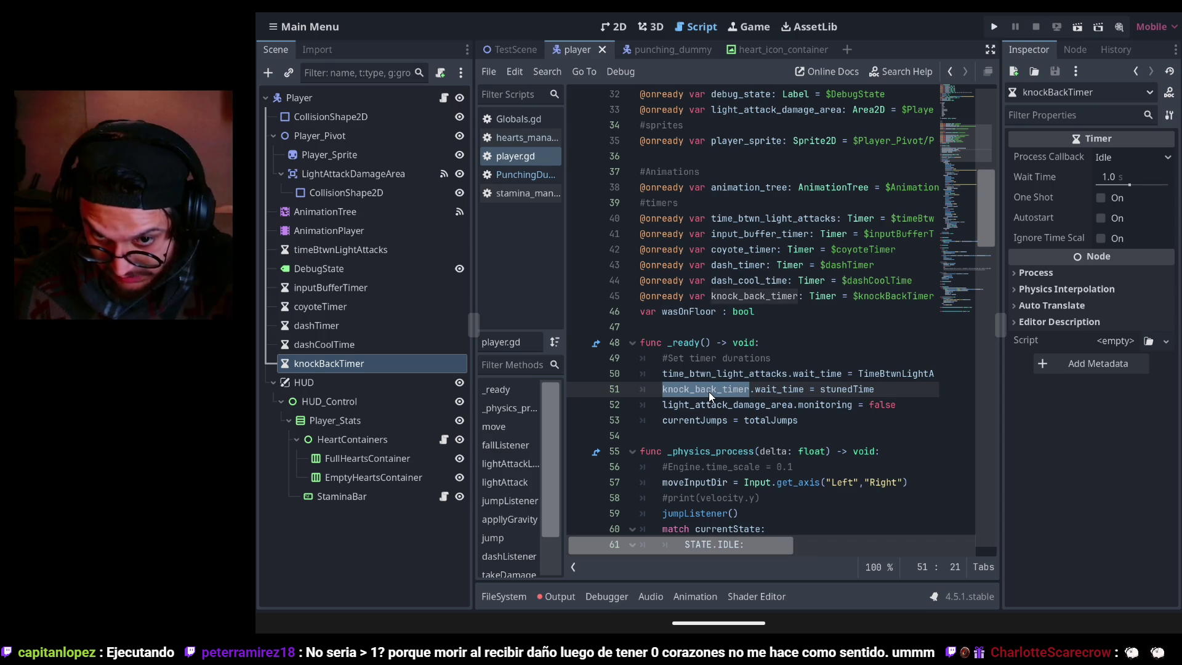
key(ctrl+c)
scroll(857, 273, down, 15)
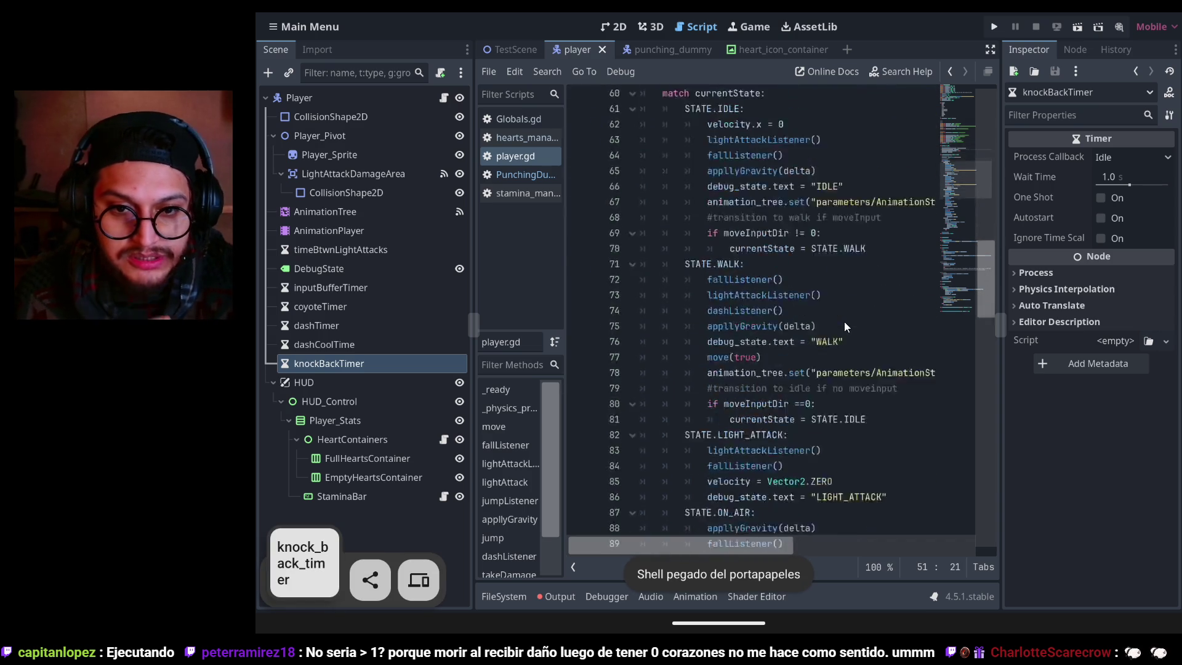
- Start knock_back_timer with knock_back_timer.start() inside takeDamage's HP check
scroll(851, 417, down, 15)
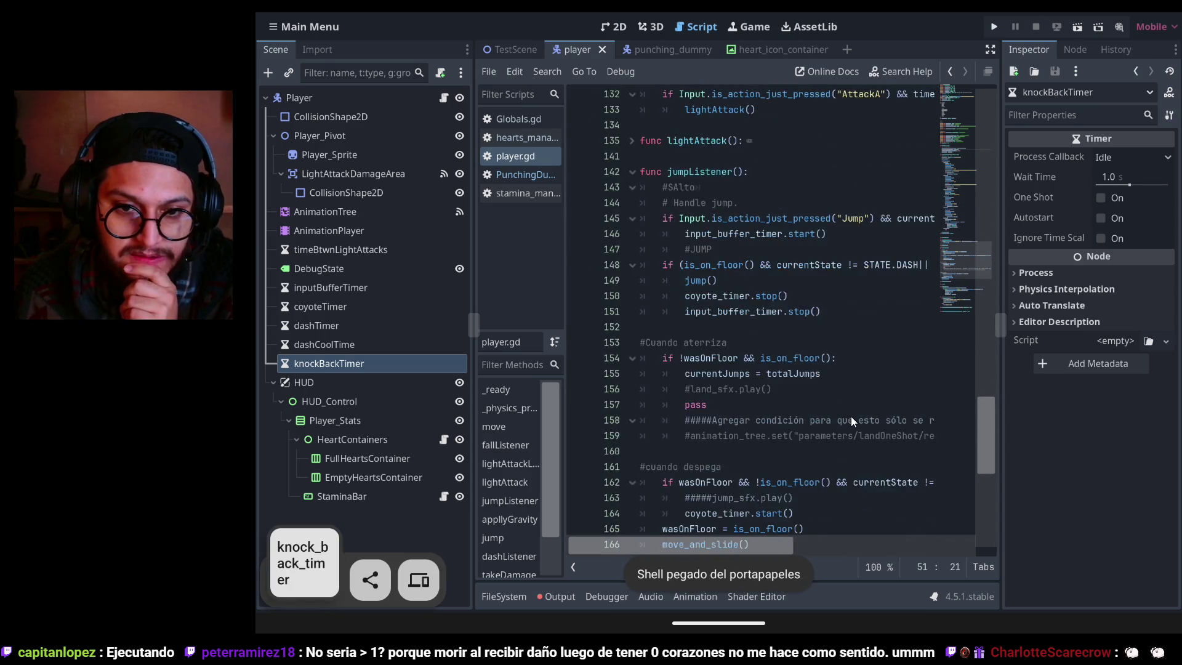
scroll(849, 416, down, 5)
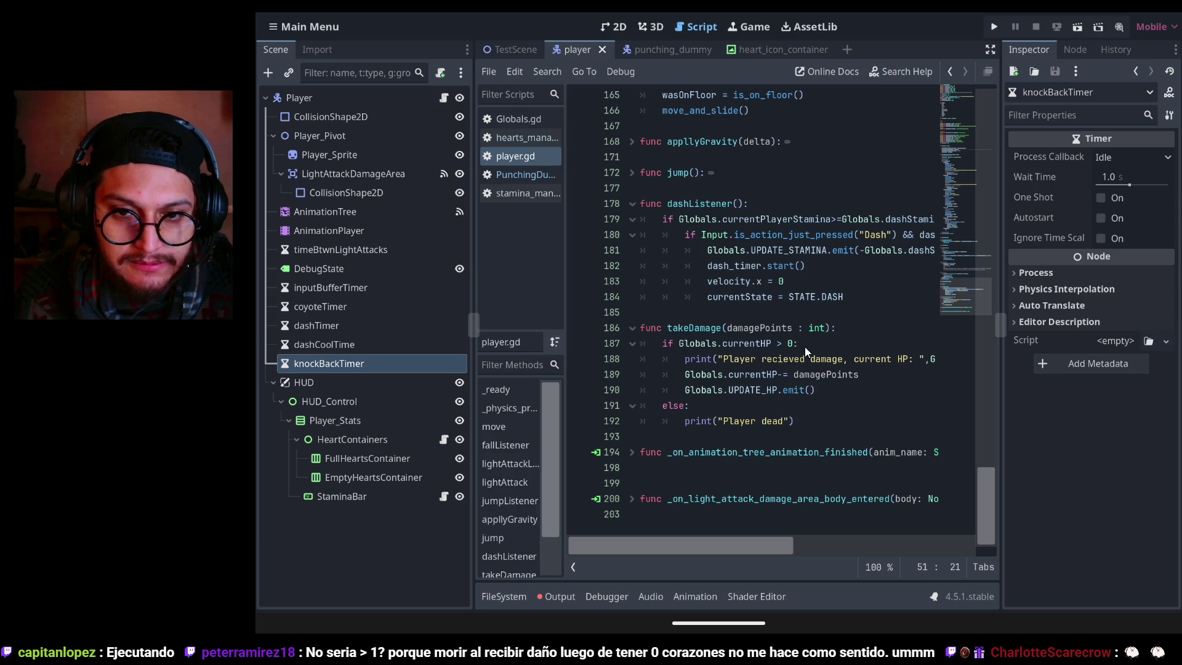
click(823, 343)
key(Return)
key(ctrl+v)
text(.)
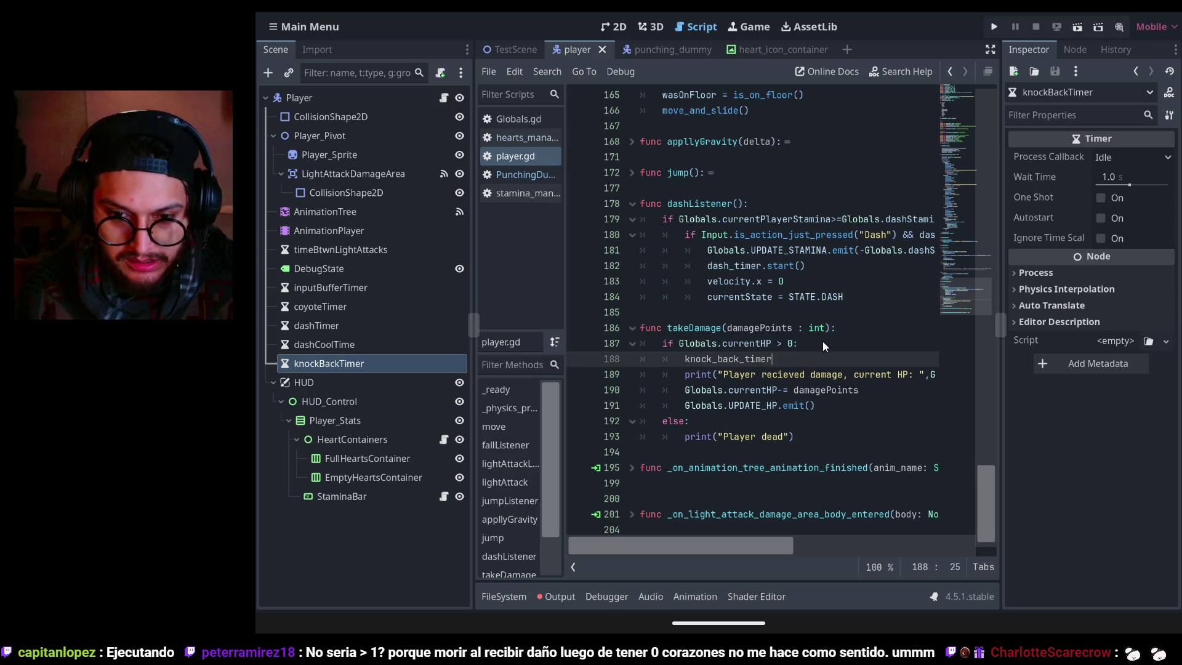
text(start()
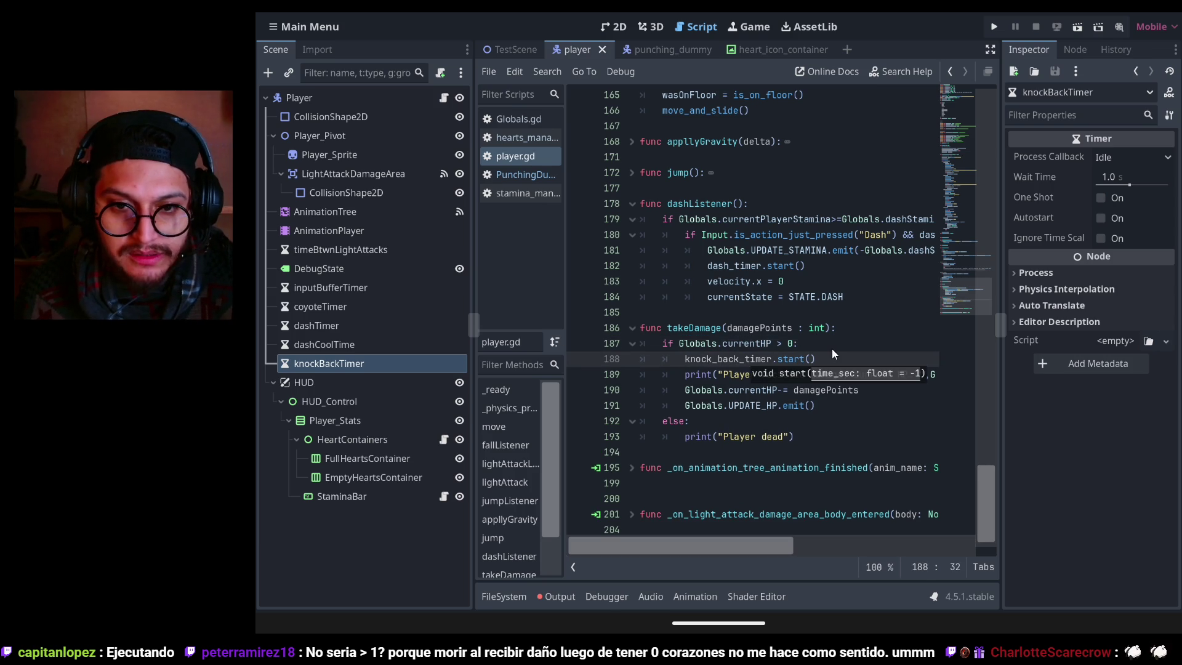
- Set currentState = STATE.DAMAGED on the line after the timer start
click(819, 359)
key(Return)
text(c)
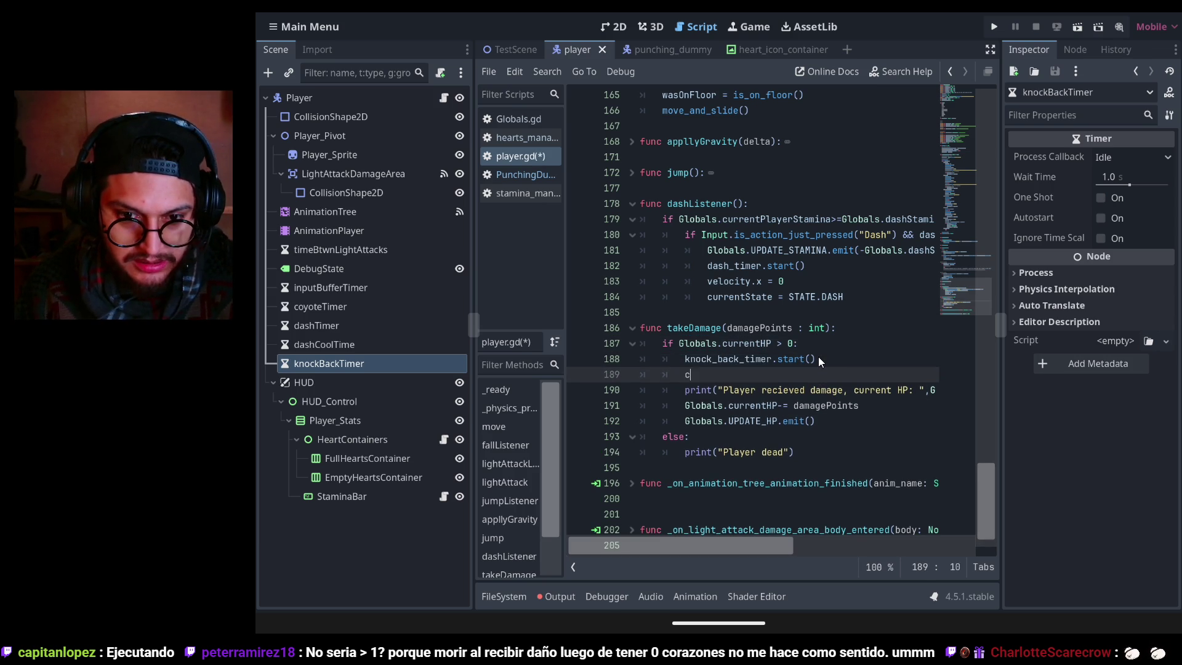
text(urrentState =?)
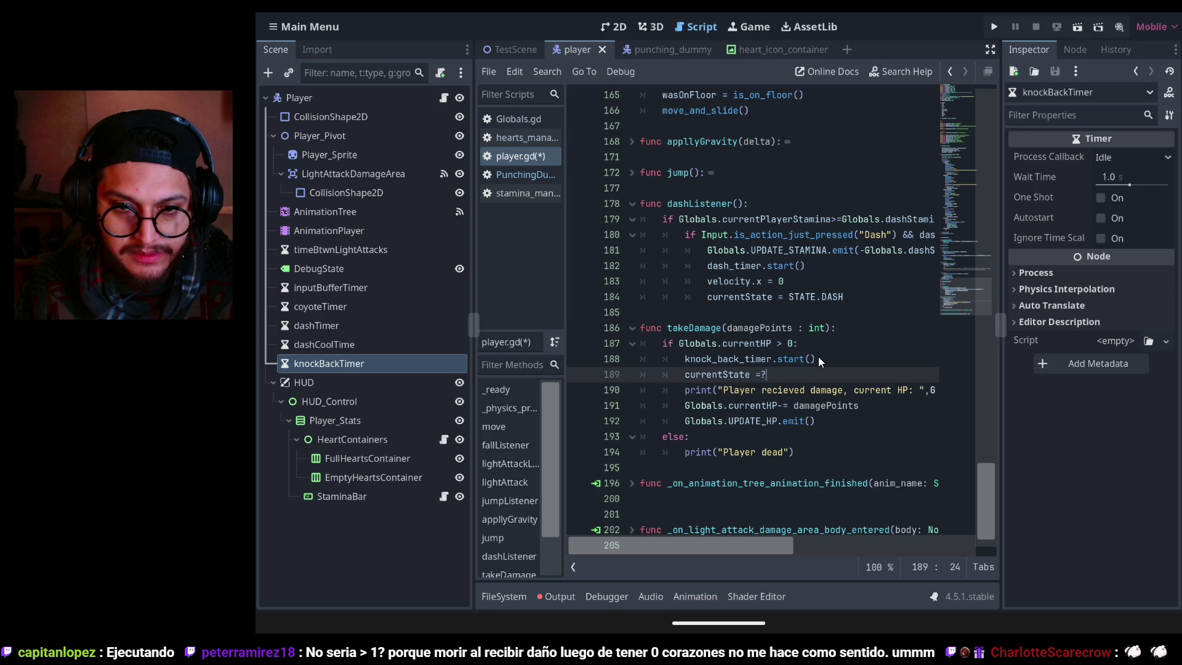
key(BackSpace)
text(STATE.D)
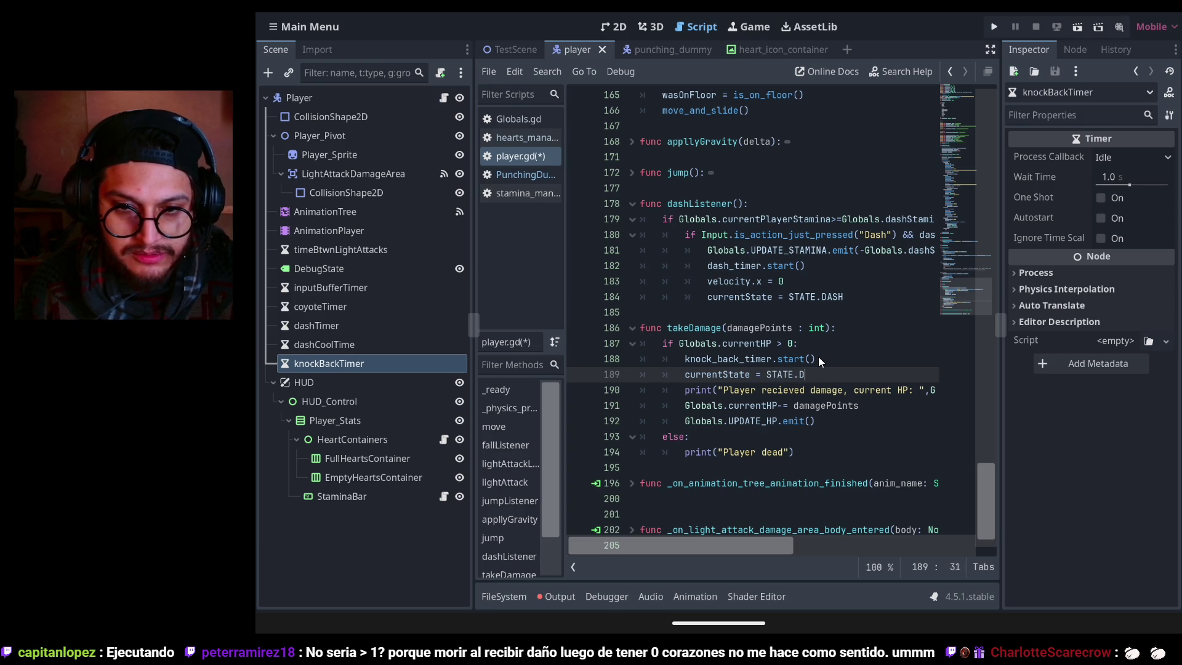
key(Return)
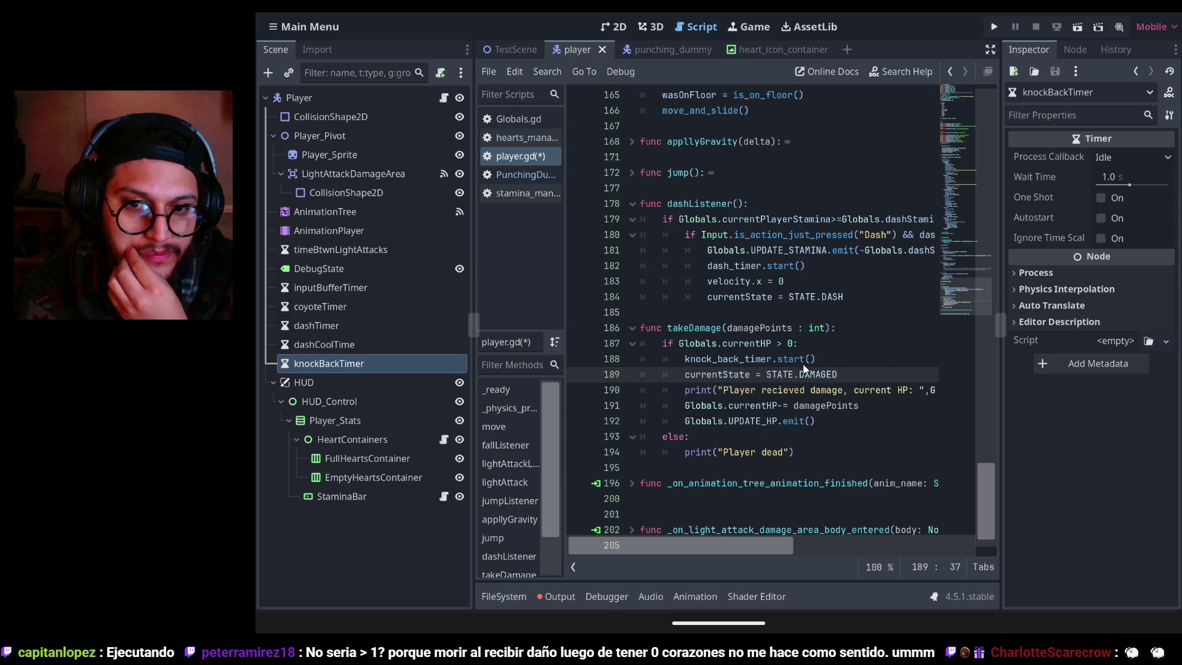
scroll(832, 365, up, 10)
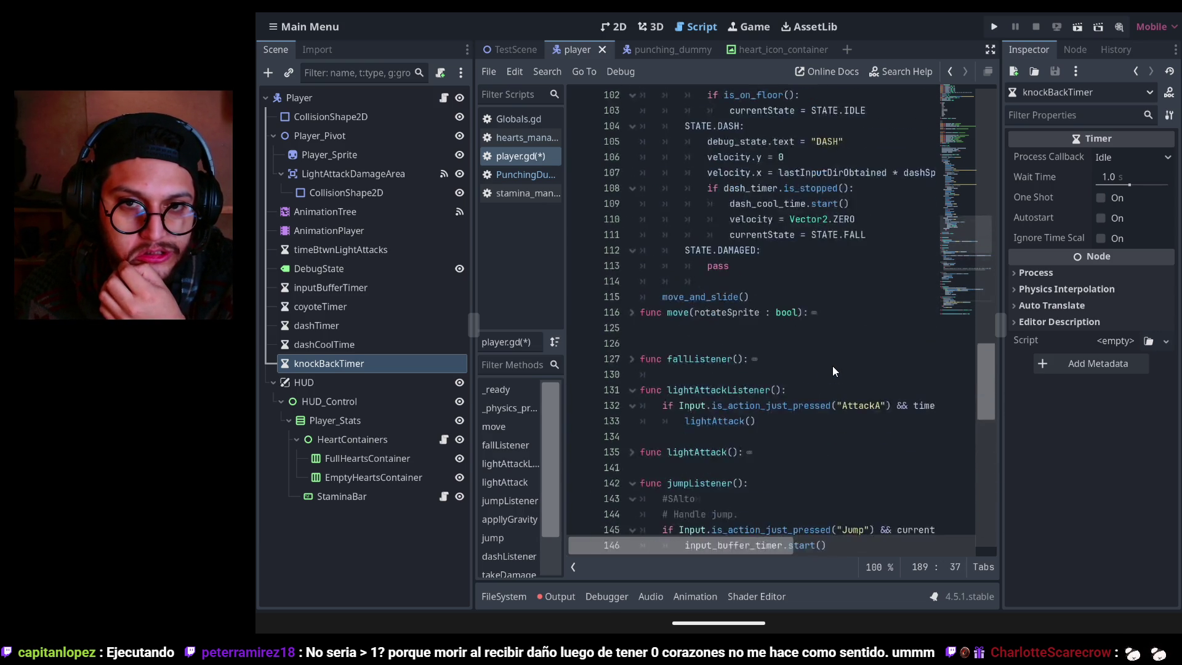
scroll(833, 366, up, 4)
- Replace 'pass' under STATE.DAMAGED with 'if knock_back_timer.is_stopped(): currentState = STATE.IDLE'
click(741, 452)
key(BackSpace)
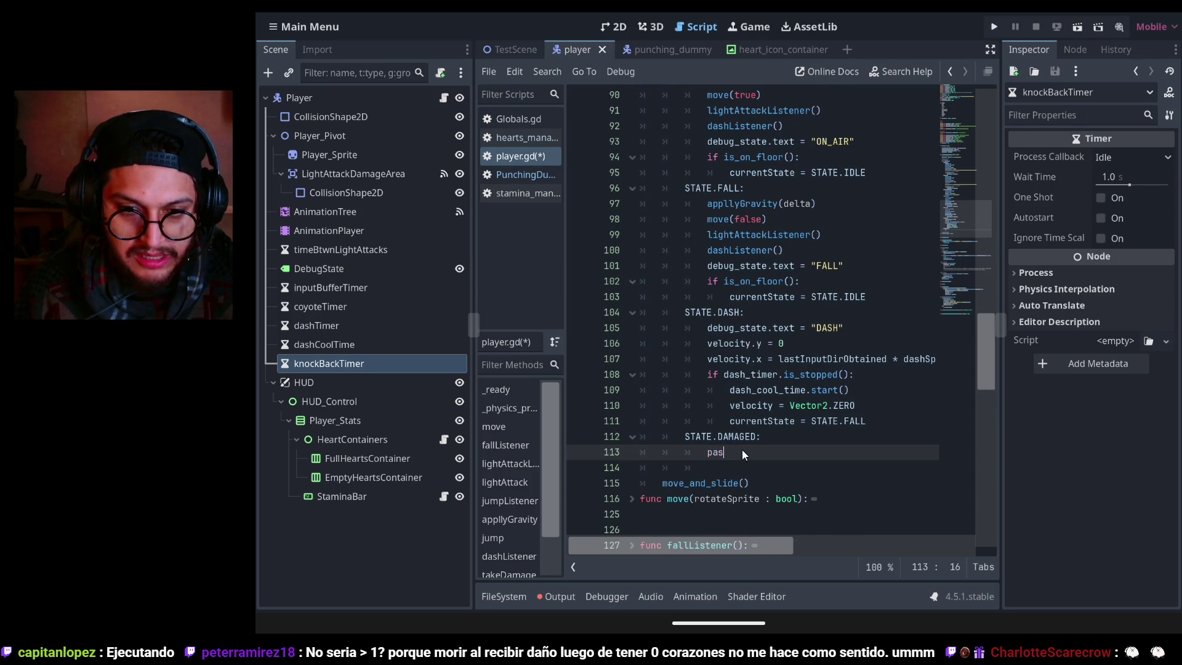
text(f knock_back_timer.is_stio)
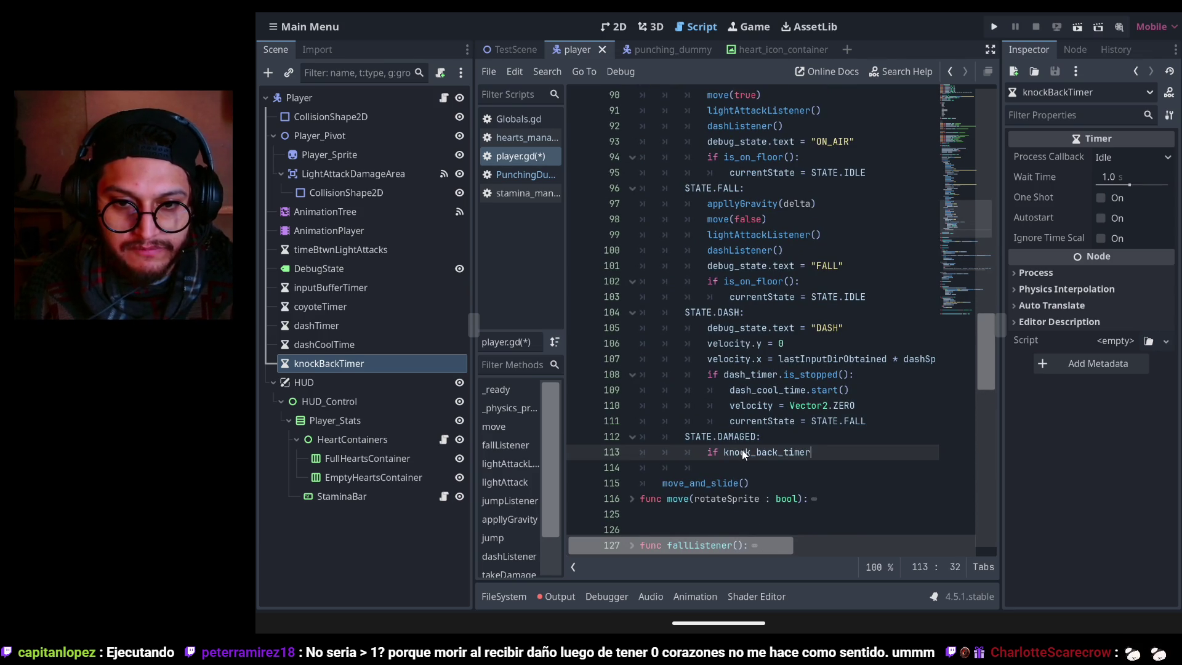
key(Return)
text():)
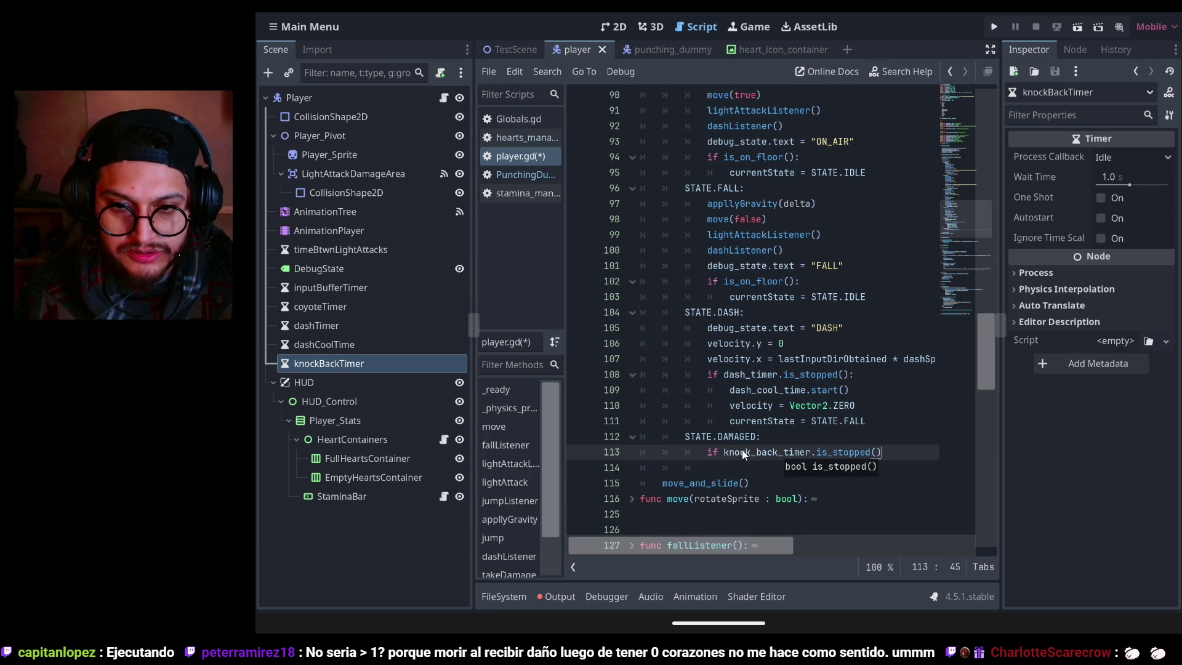
key(Return)
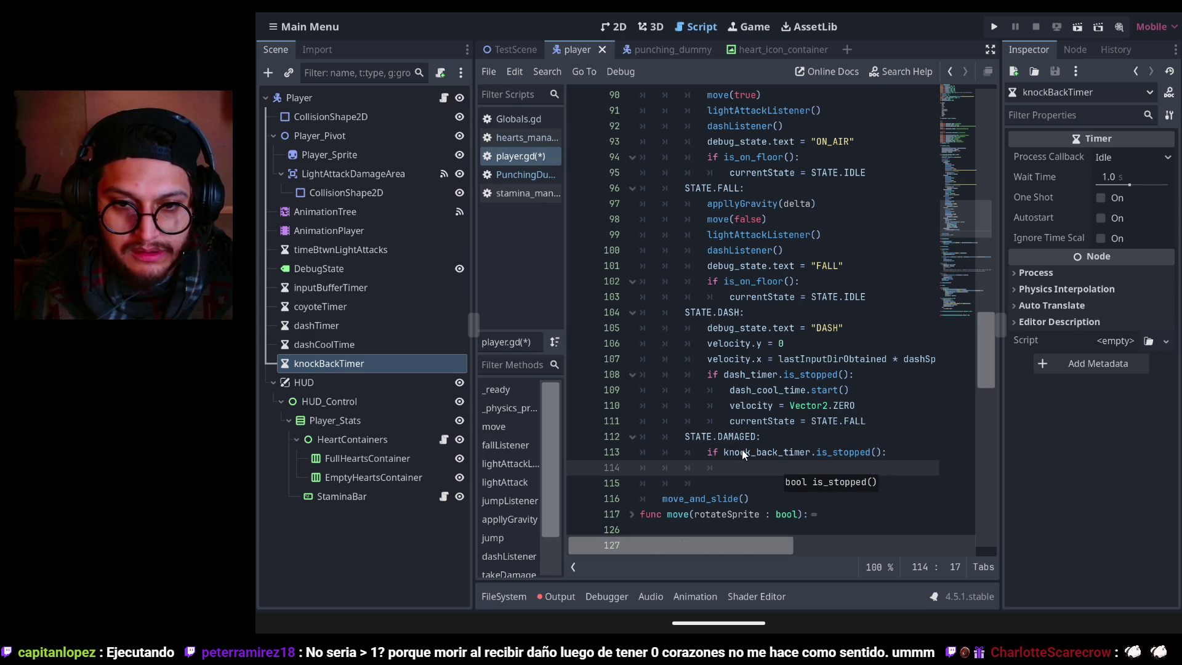
key(Return)
text(= STATE.)
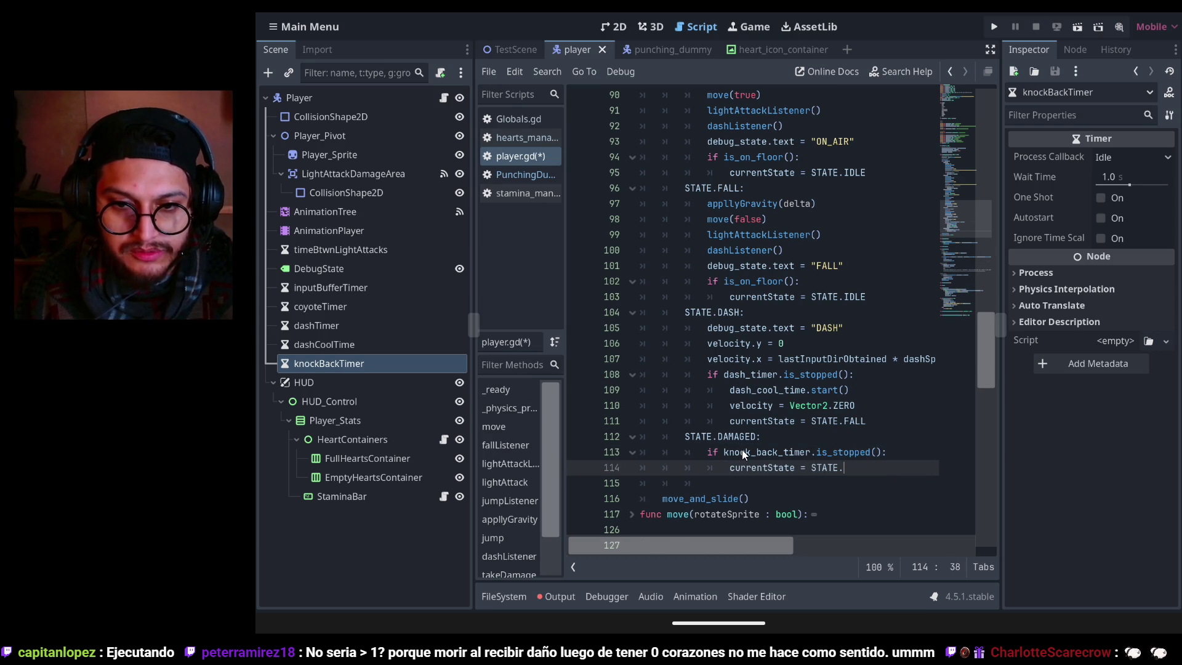
text(I)
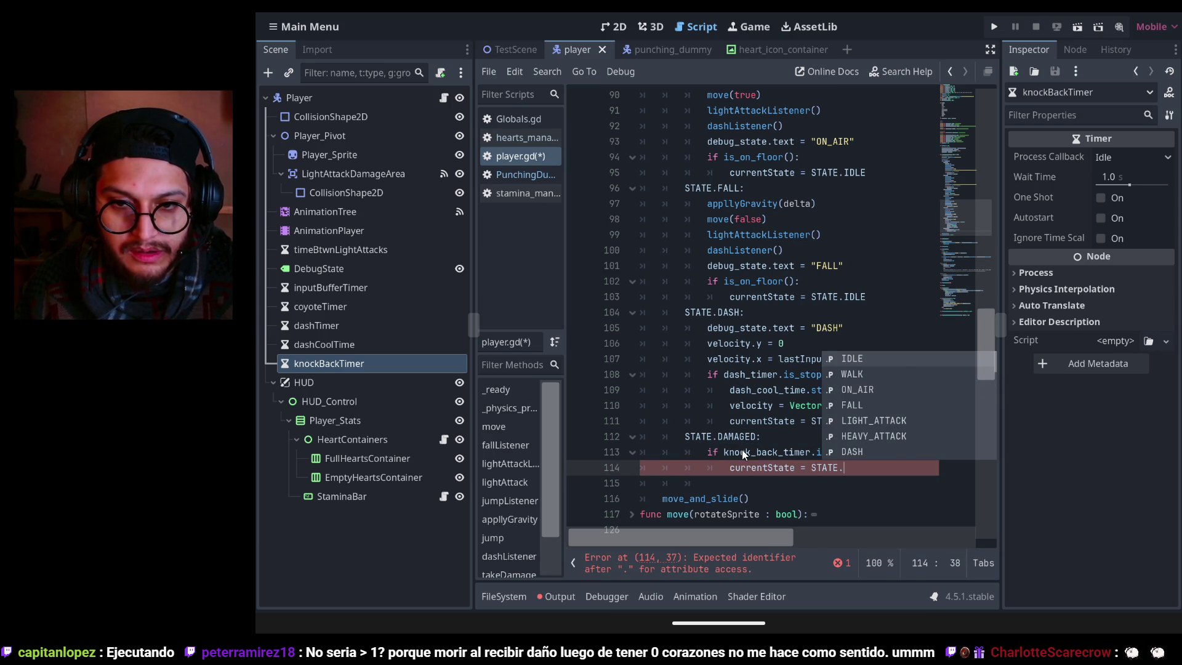
key(Return)
- Scroll down to the takeDamage HP check and place the caret at its threshold
click(843, 437)
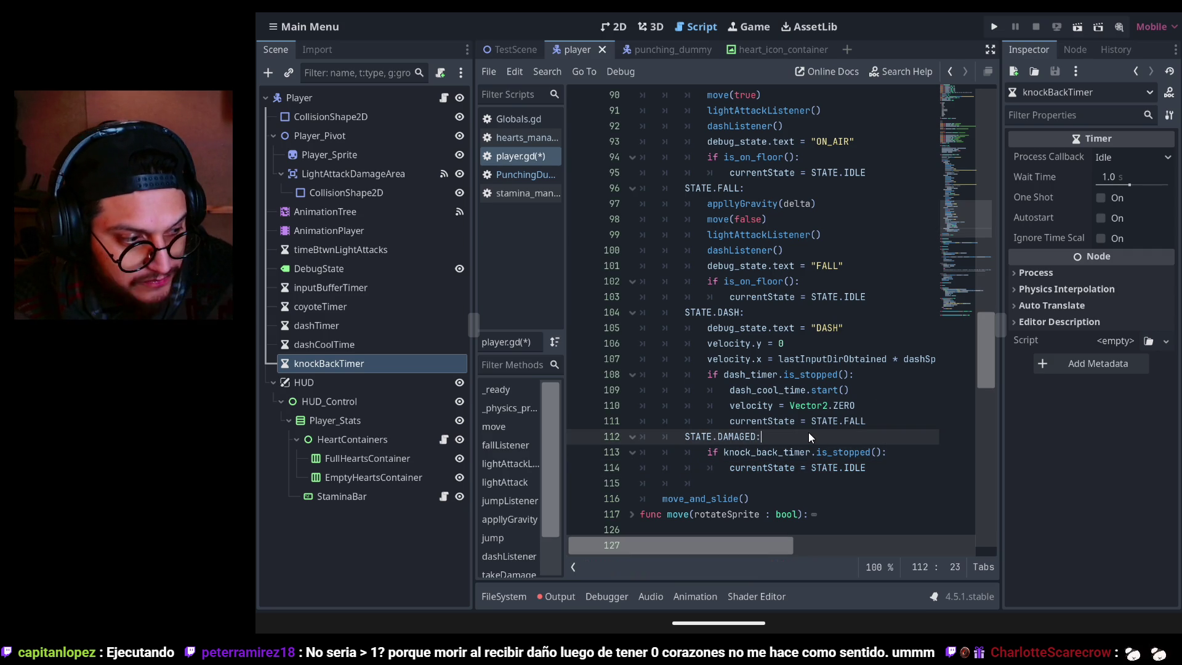
scroll(808, 433, down, 10)
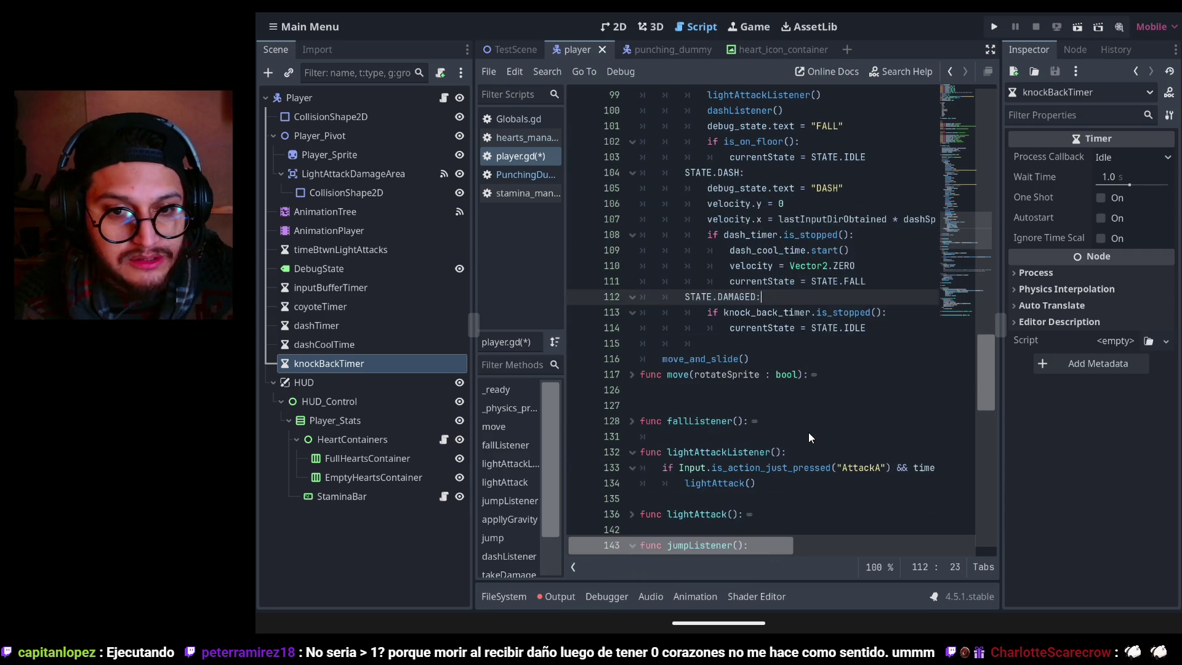
scroll(808, 433, down, 10)
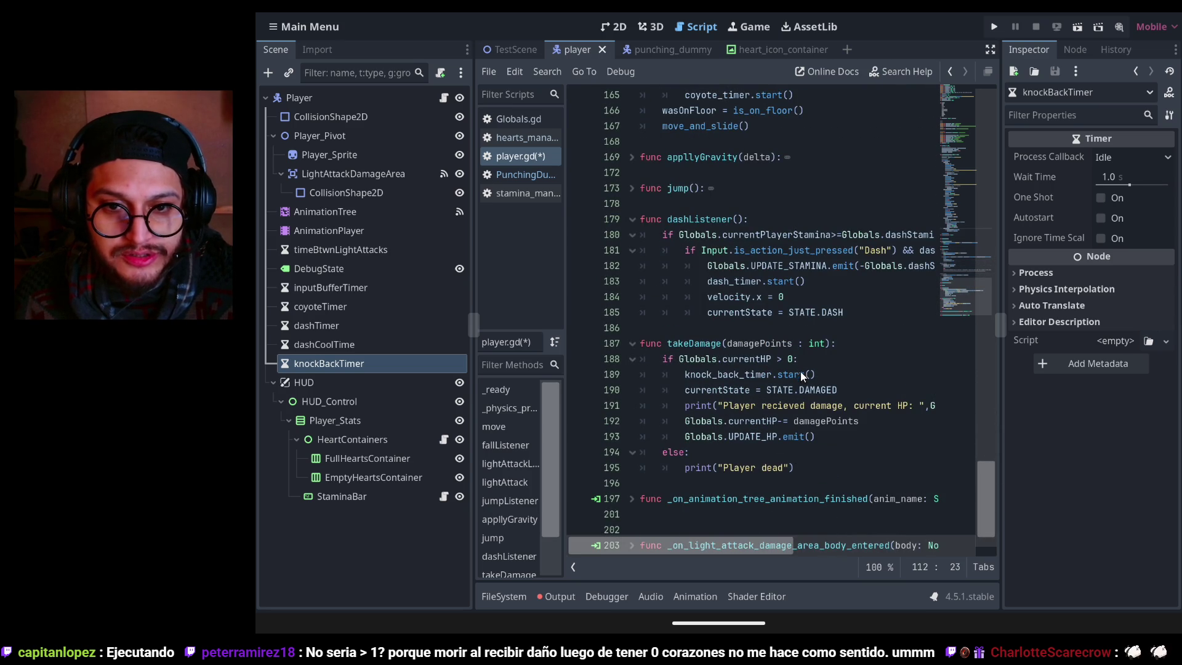
click(791, 365)
- Save player.gd with the HP check reading currentHP > 1, returning to the STATE.DAMAGED case
key(ctrl+s)
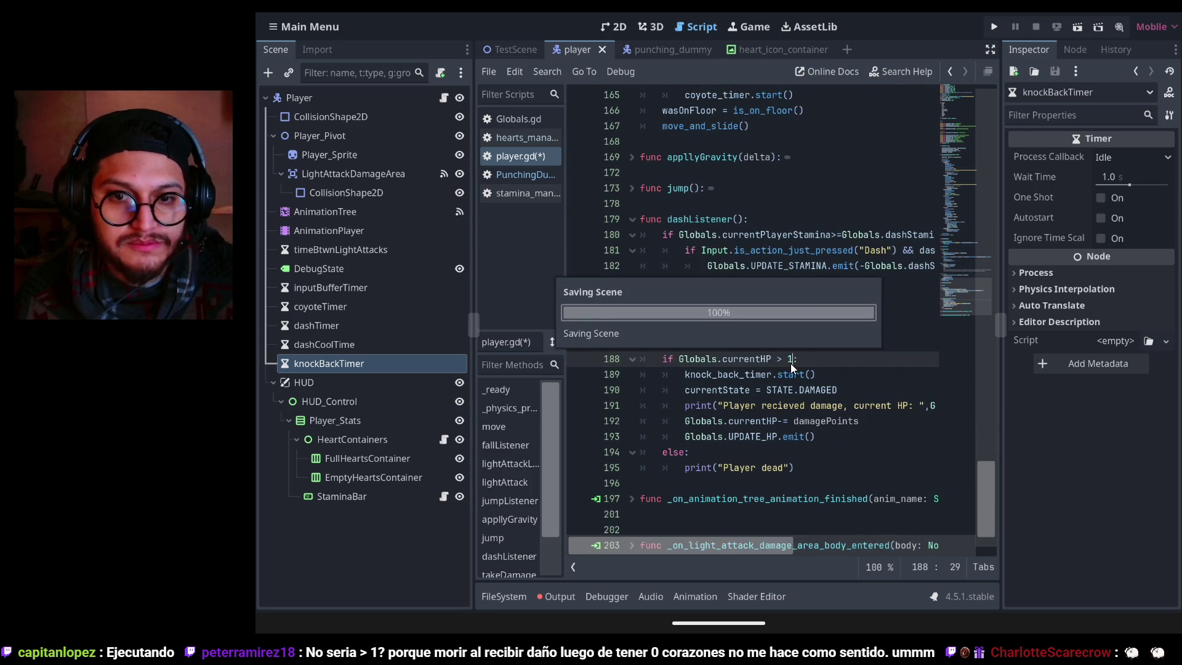
scroll(791, 364, up, 5)
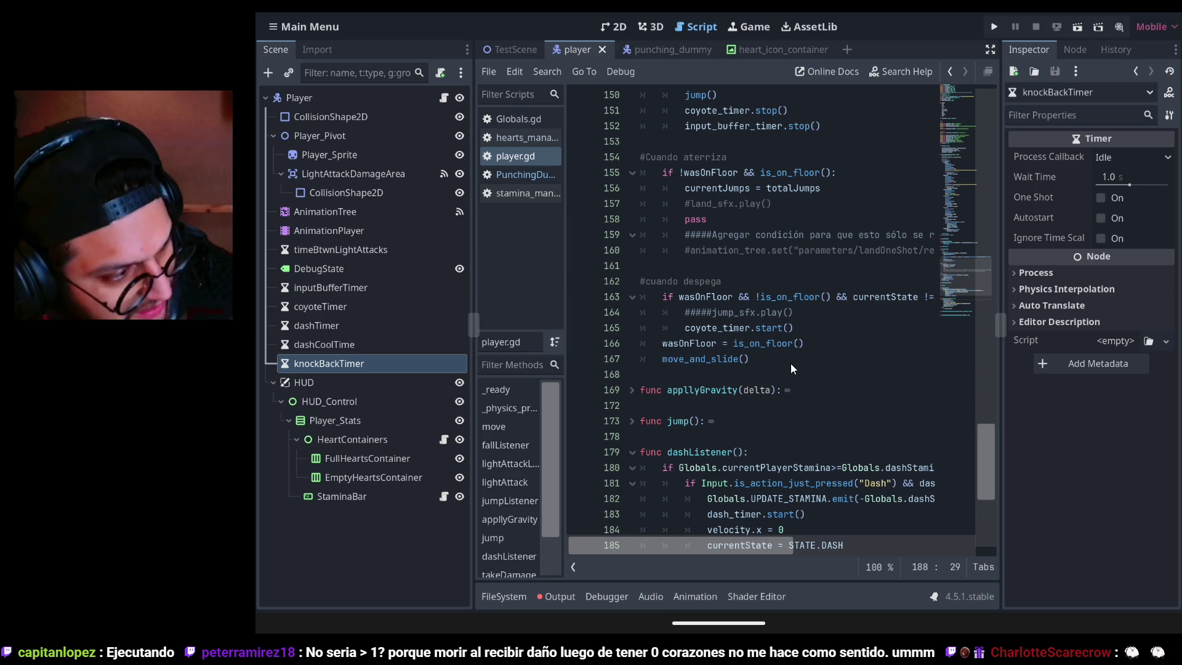
scroll(786, 288, up, 20)
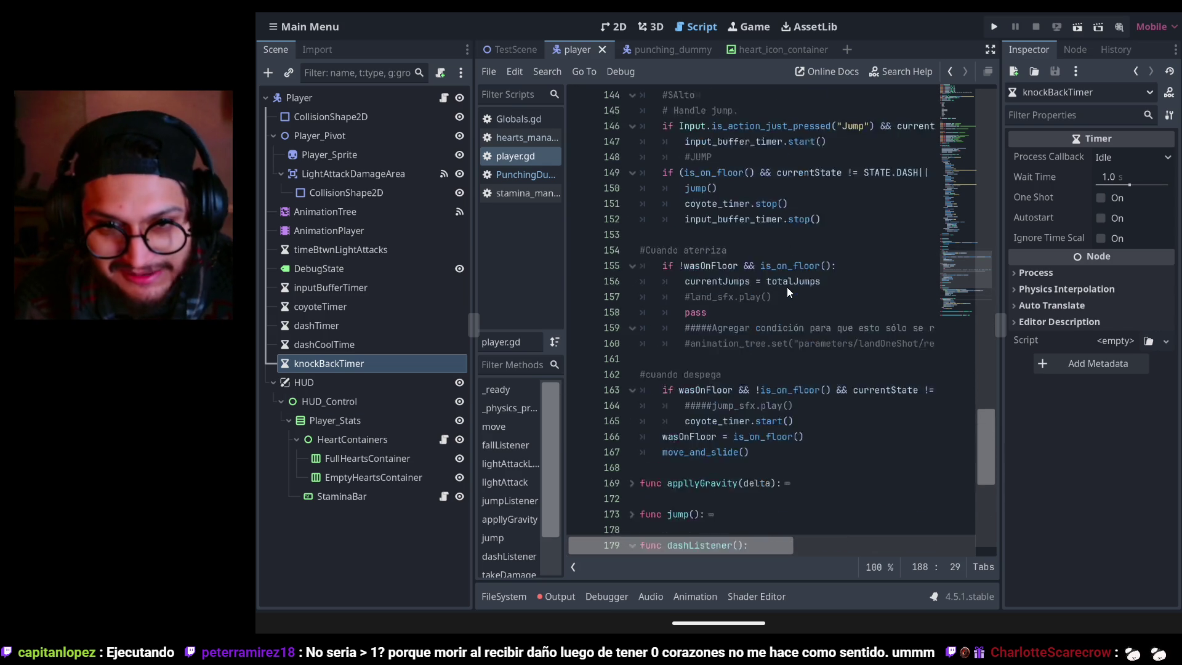
scroll(786, 287, down, 2)
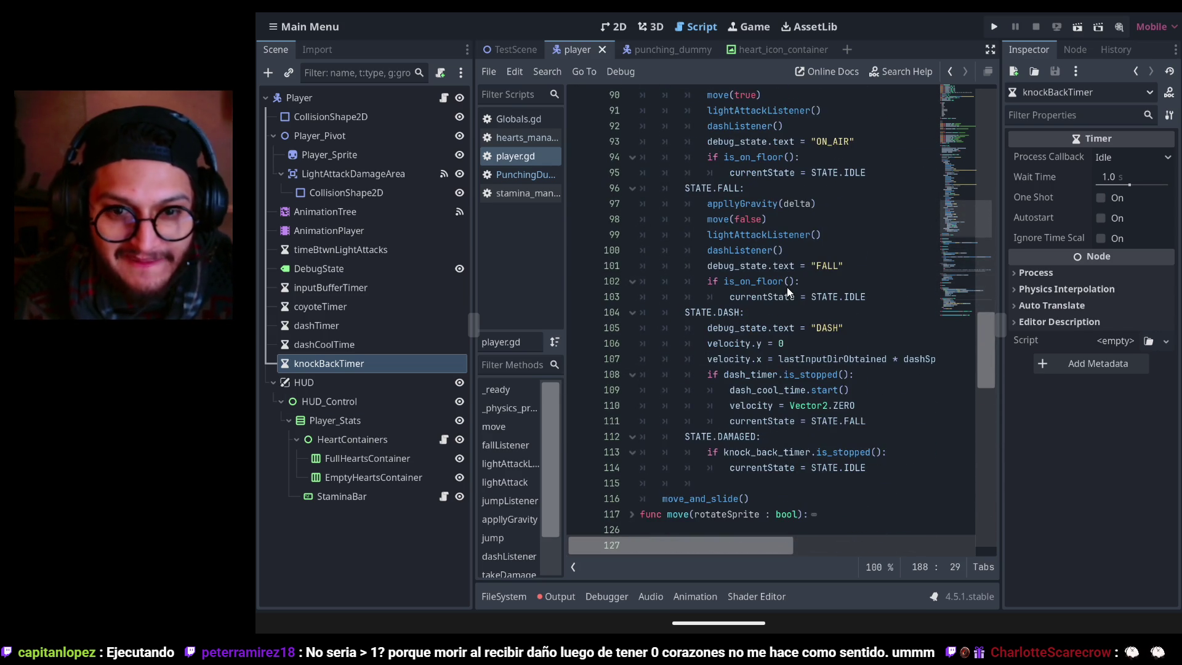
click(793, 440)
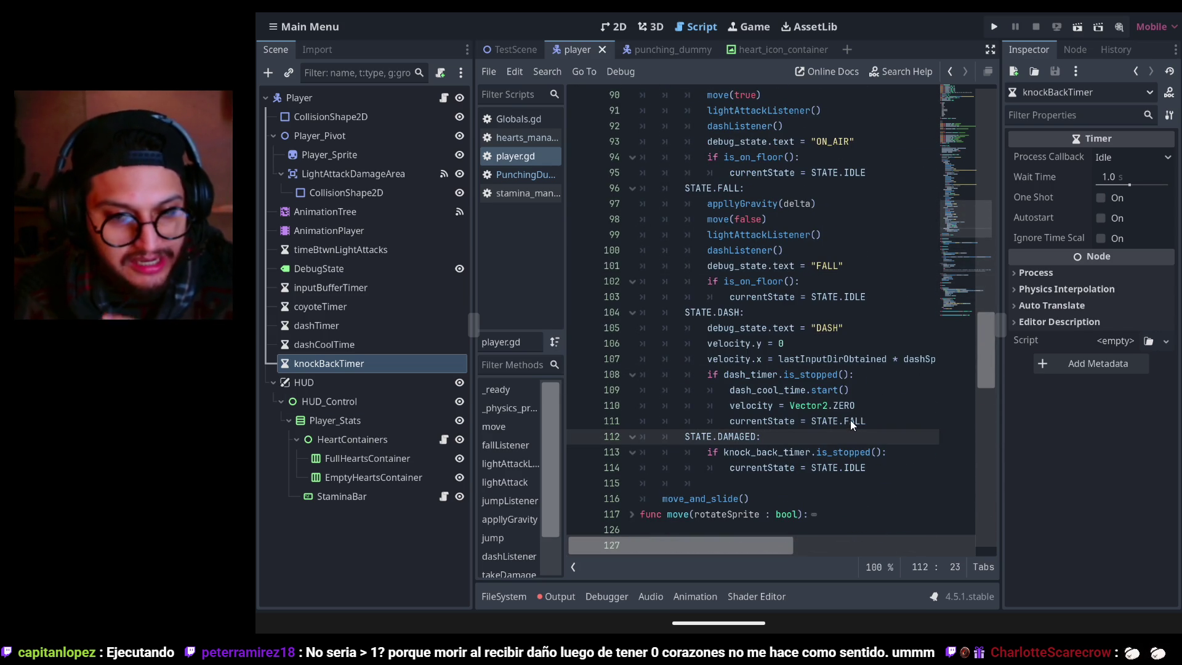
scroll(851, 419, down, 4)
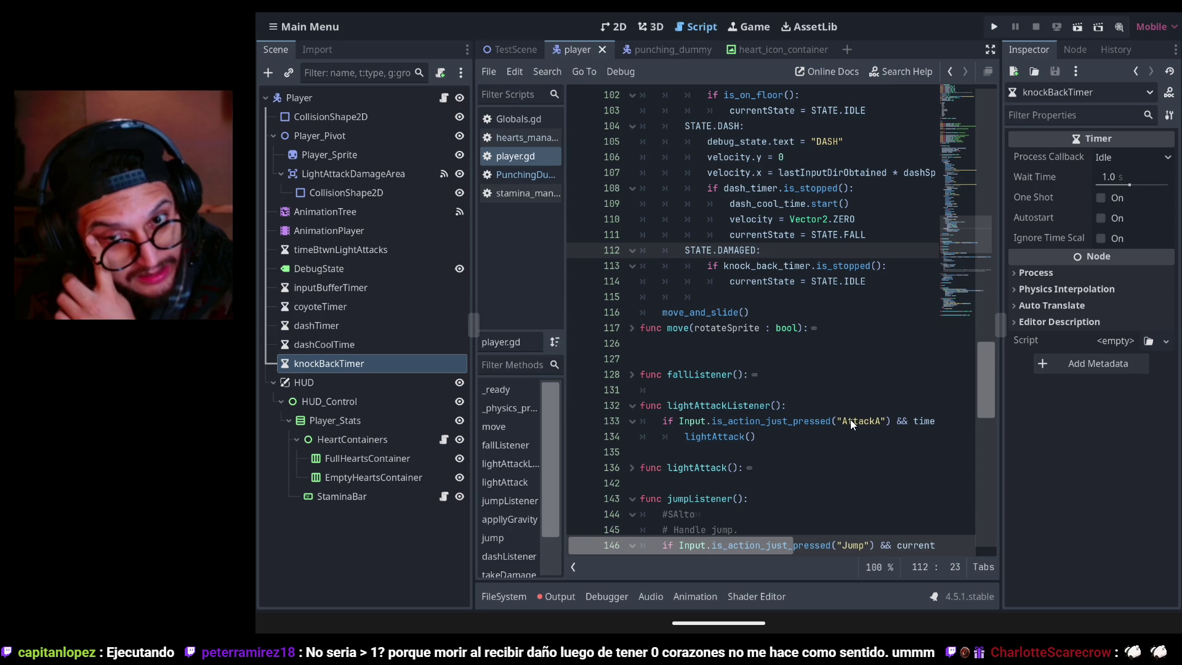
scroll(825, 332, up, 1)
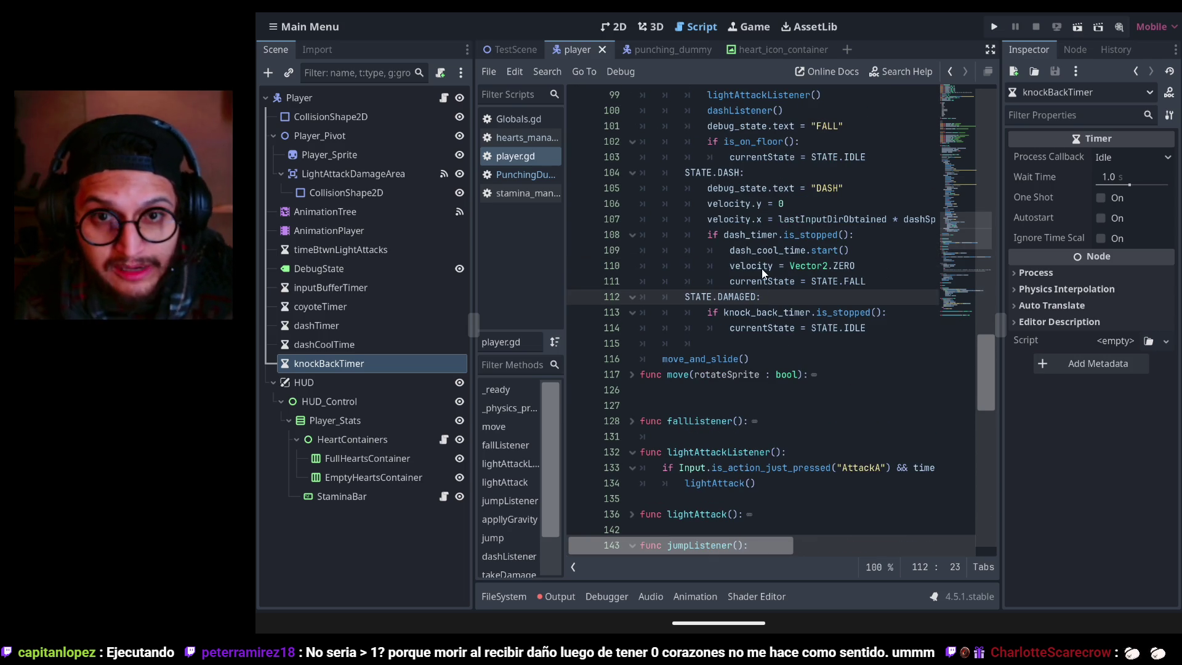
- Add 'velocity.y = 0' under STATE.DAMAGED, begin a 'velocity.x =' line, and save
key(Return)
text(velocity)
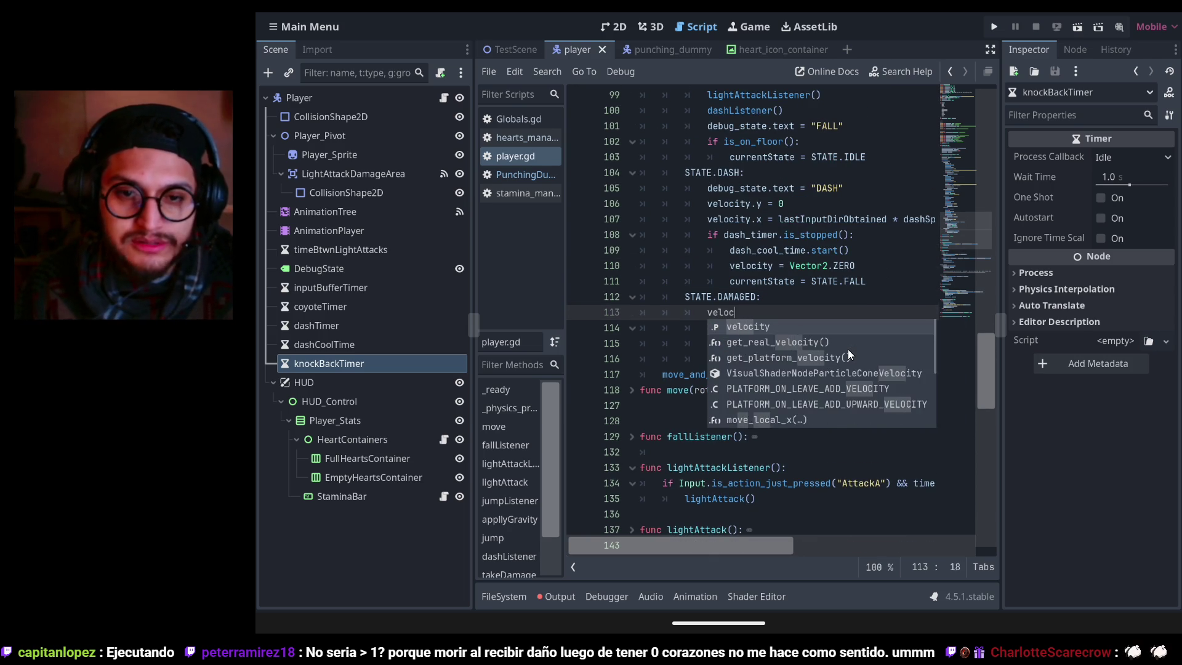
text(.y = 0)
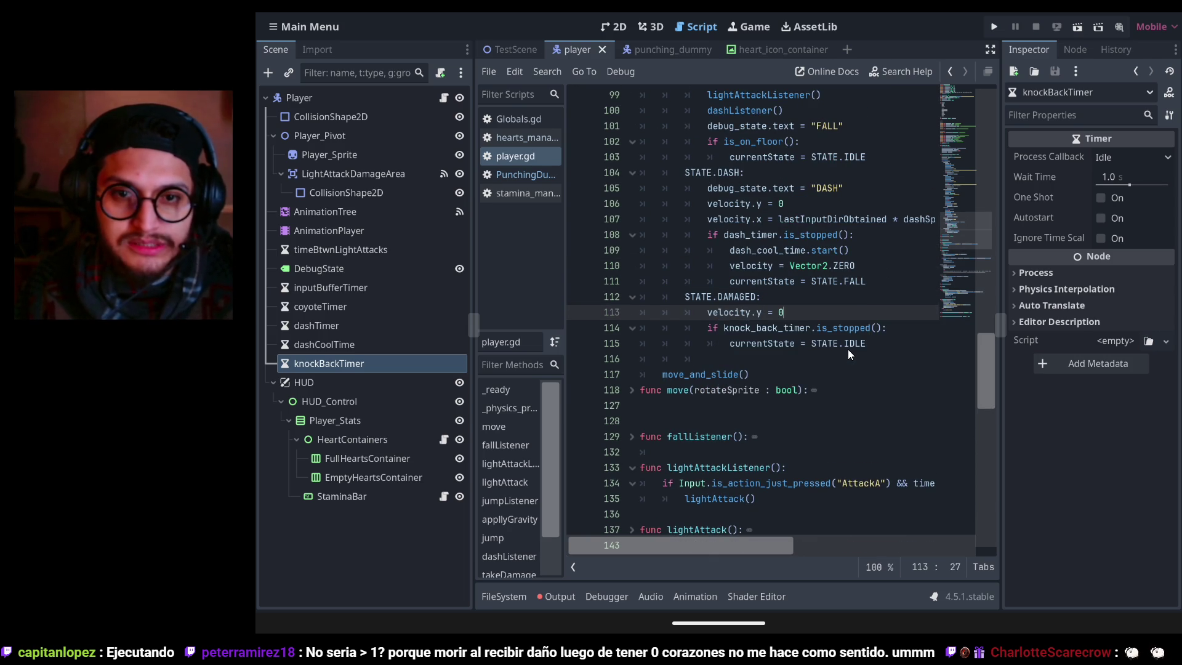
key(Return)
text(velocity.x =)
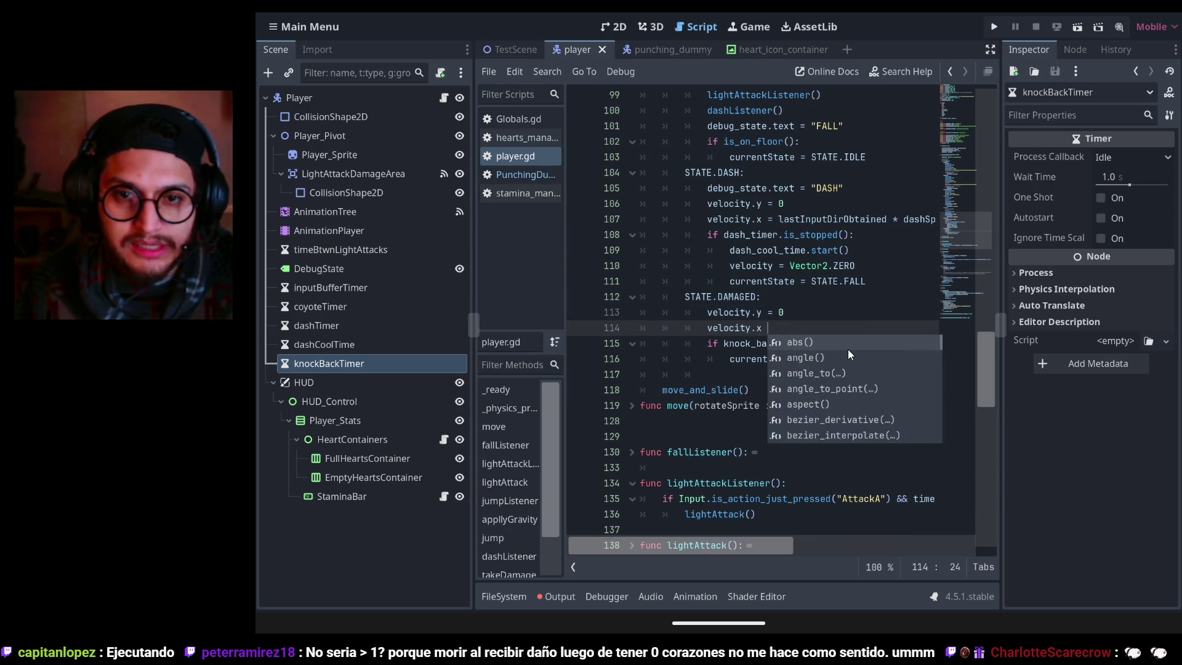
key(Escape)
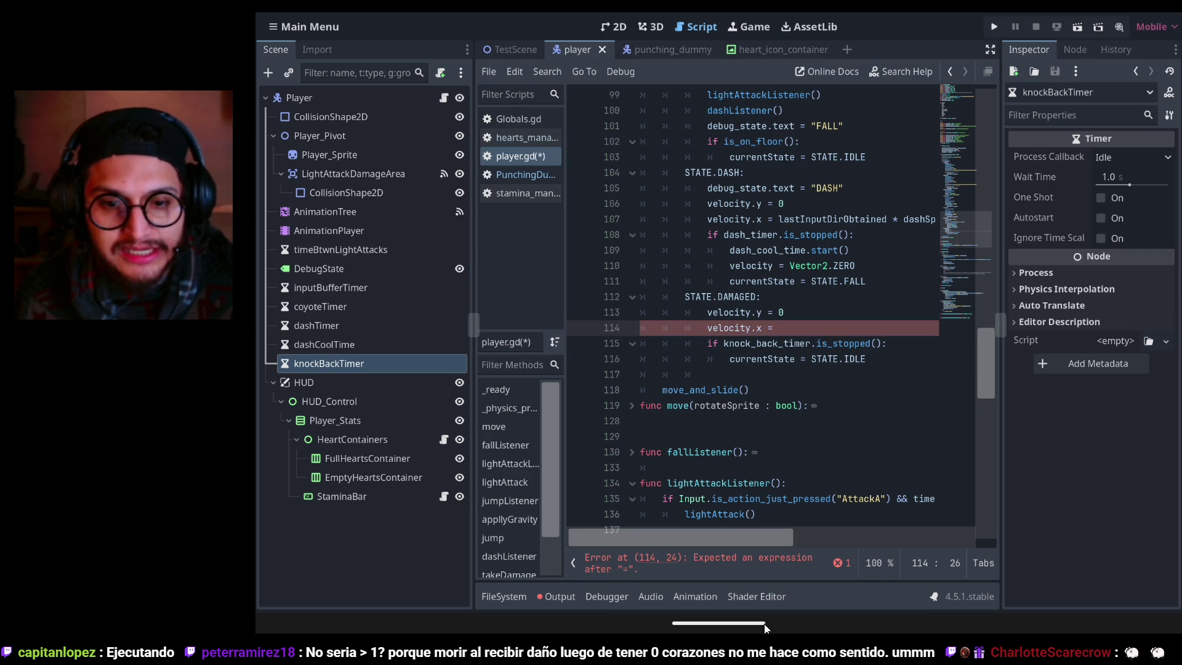
key(ctrl+s)
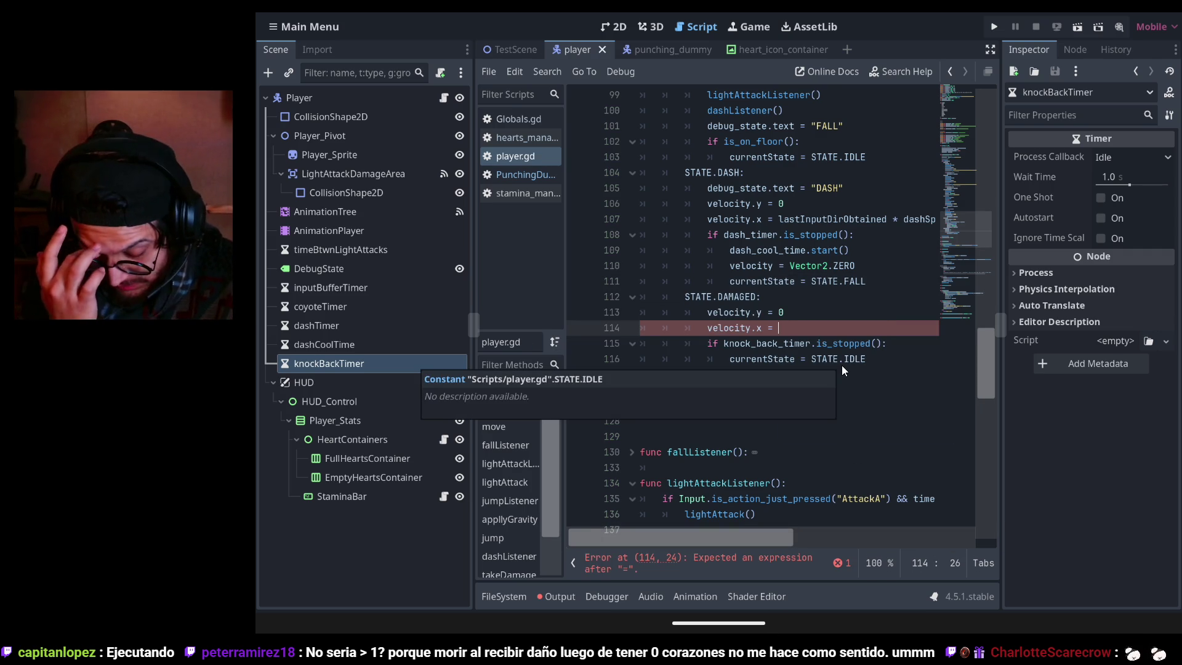
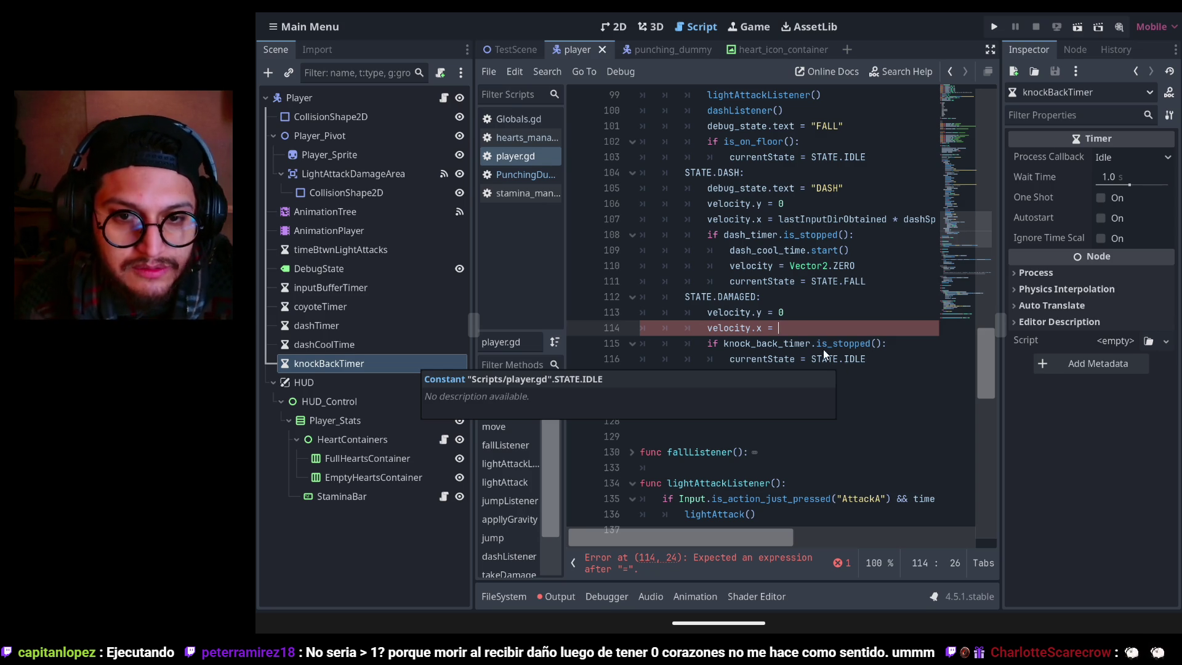
- Open the PunchingDummy script from the punching dummy scene
scroll(799, 262, down, 10)
scroll(799, 262, down, 11)
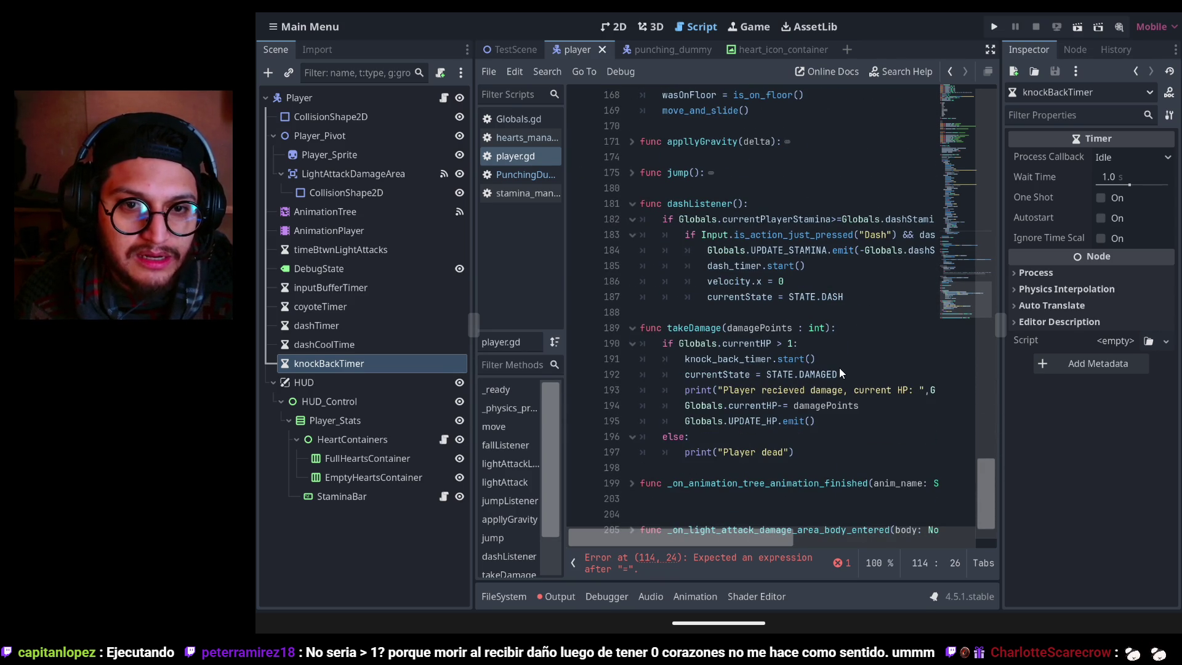
click(659, 51)
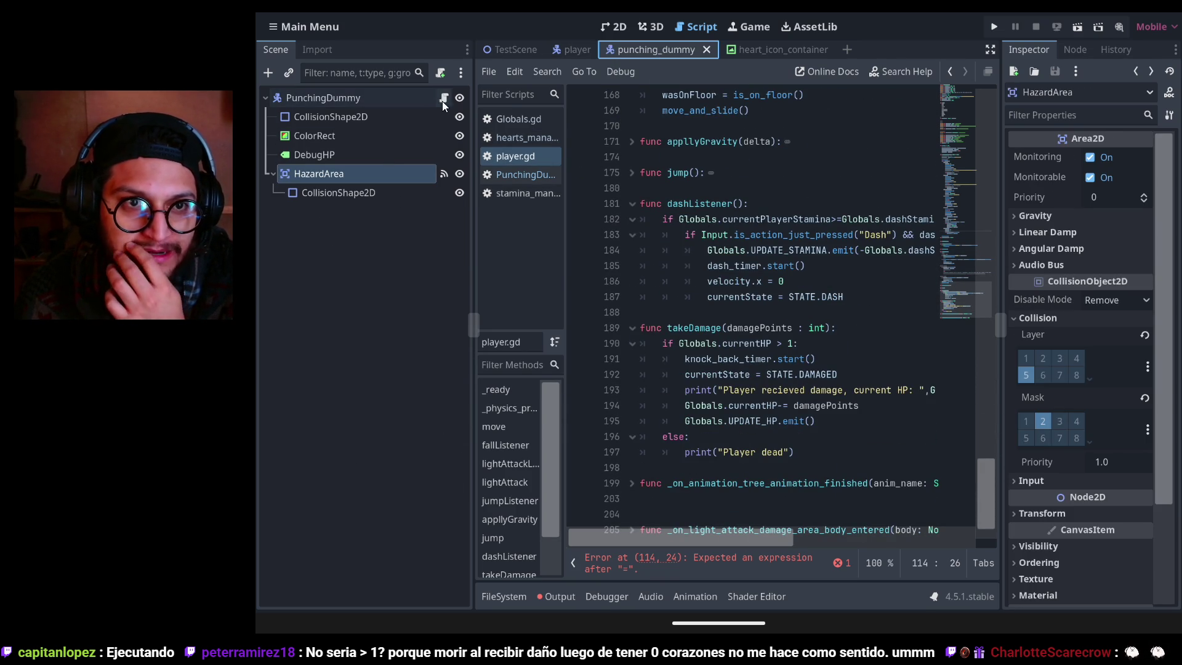
click(443, 97)
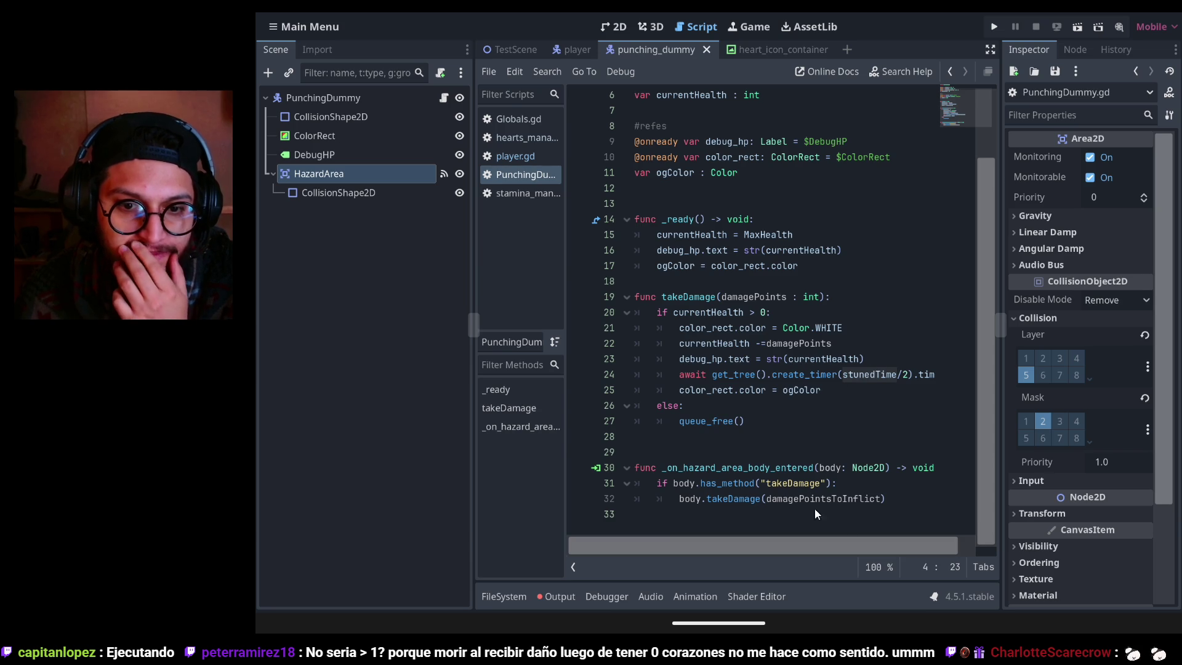
- Pass self.global_position as a second argument to body.takeDamage on line 32, and save
click(869, 499)
click(881, 497)
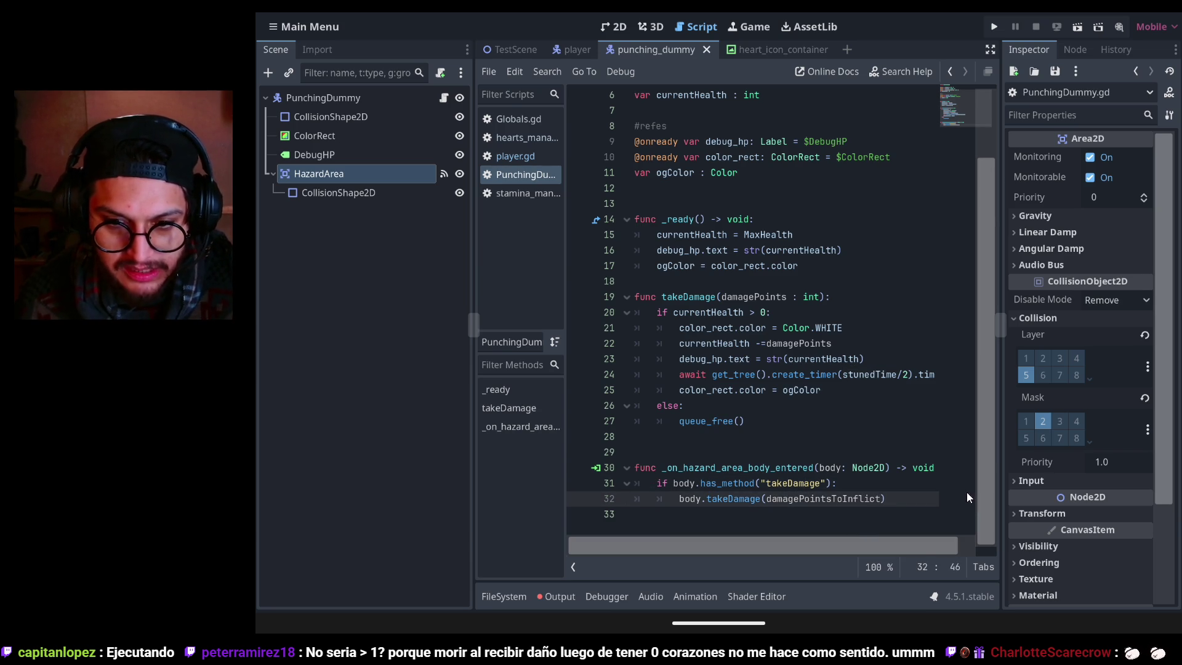
text(,self.global)
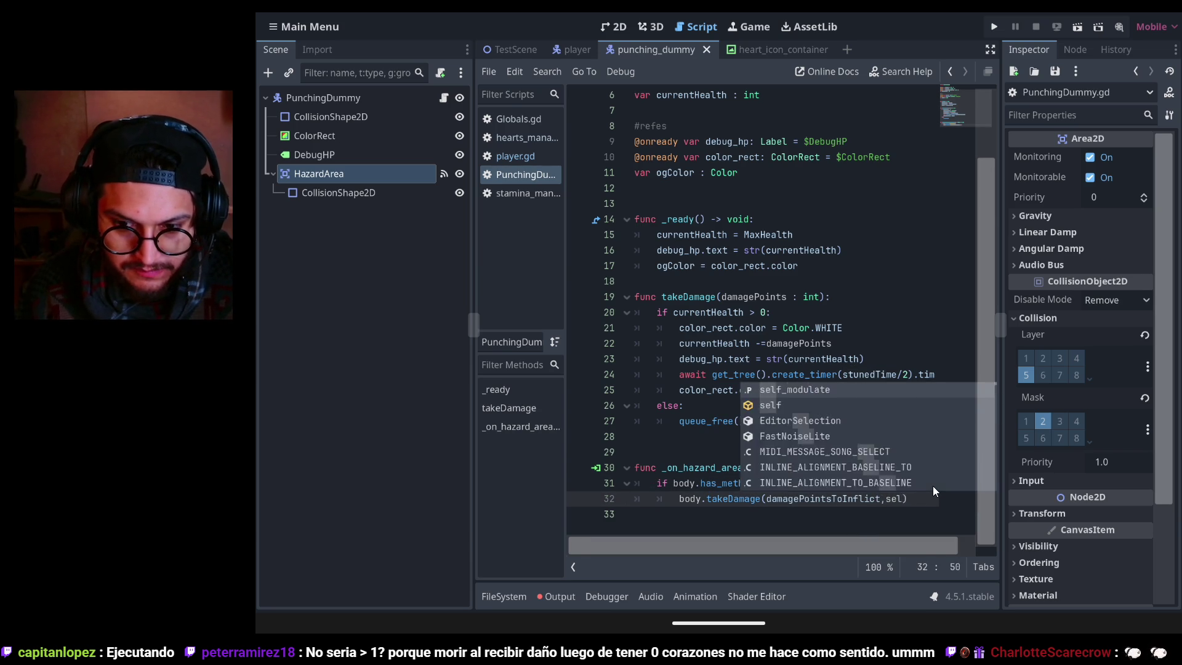
key(Return)
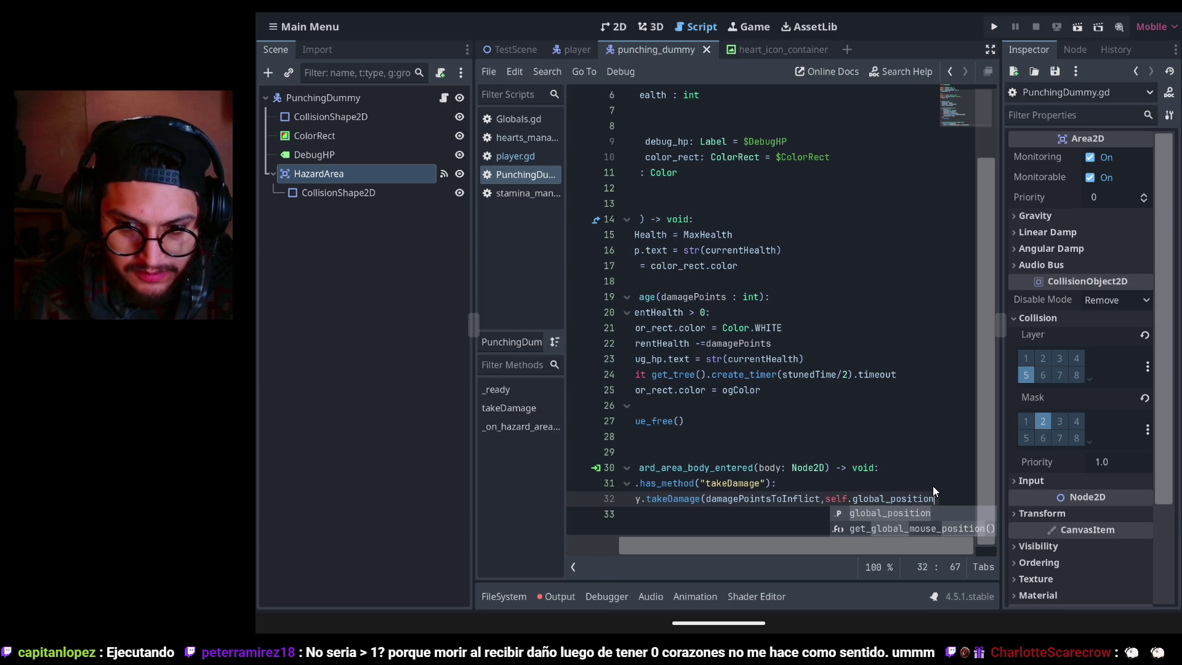
click(920, 483)
drag(754, 545, 703, 553)
key(ctrl+s)
- In player.gd, add a 'hitPointInSpace : Vector2' parameter to takeDamage, and save
click(515, 157)
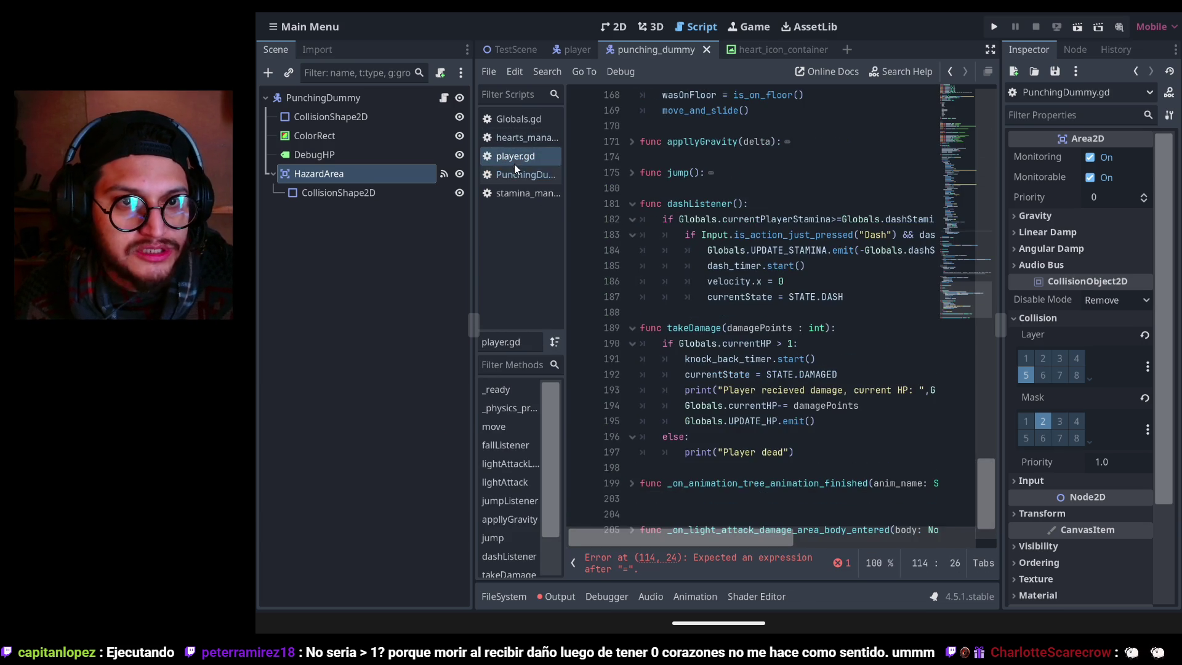
scroll(810, 363, down, 1)
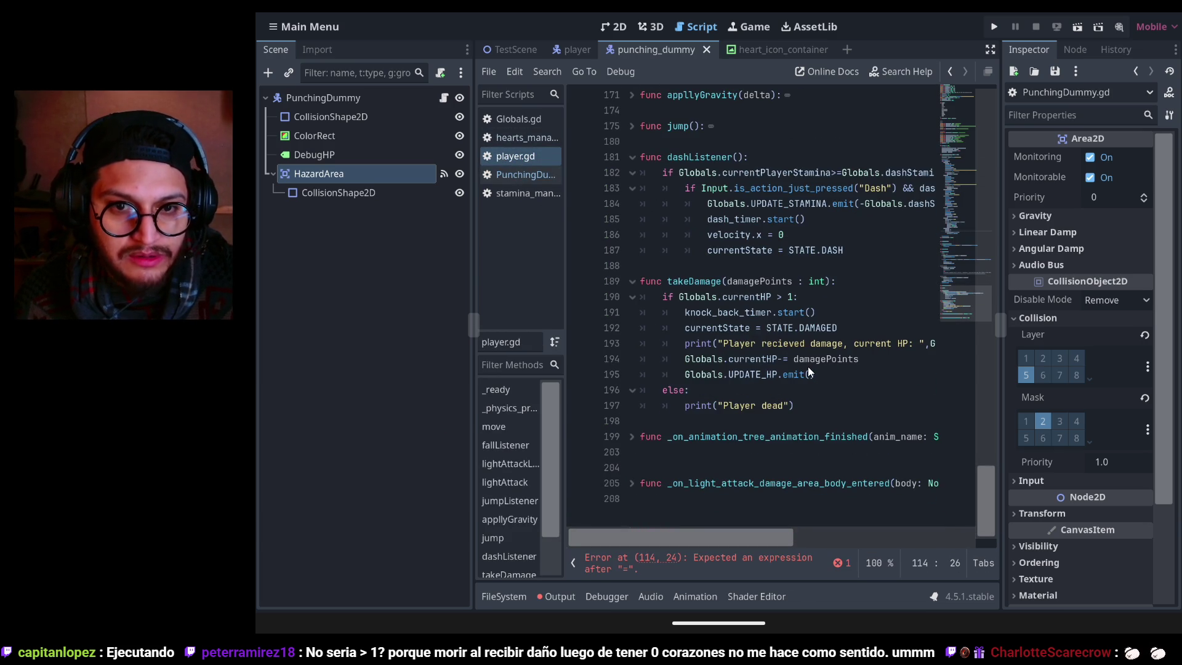
click(826, 279)
text(int, h)
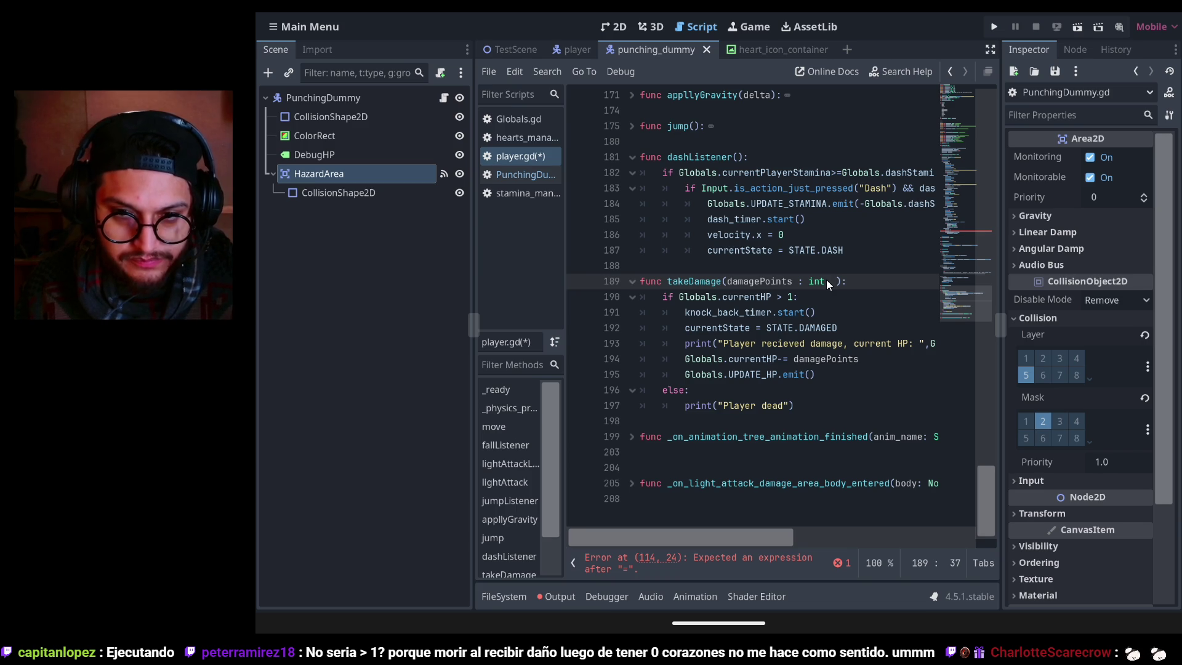
text(itPoint)
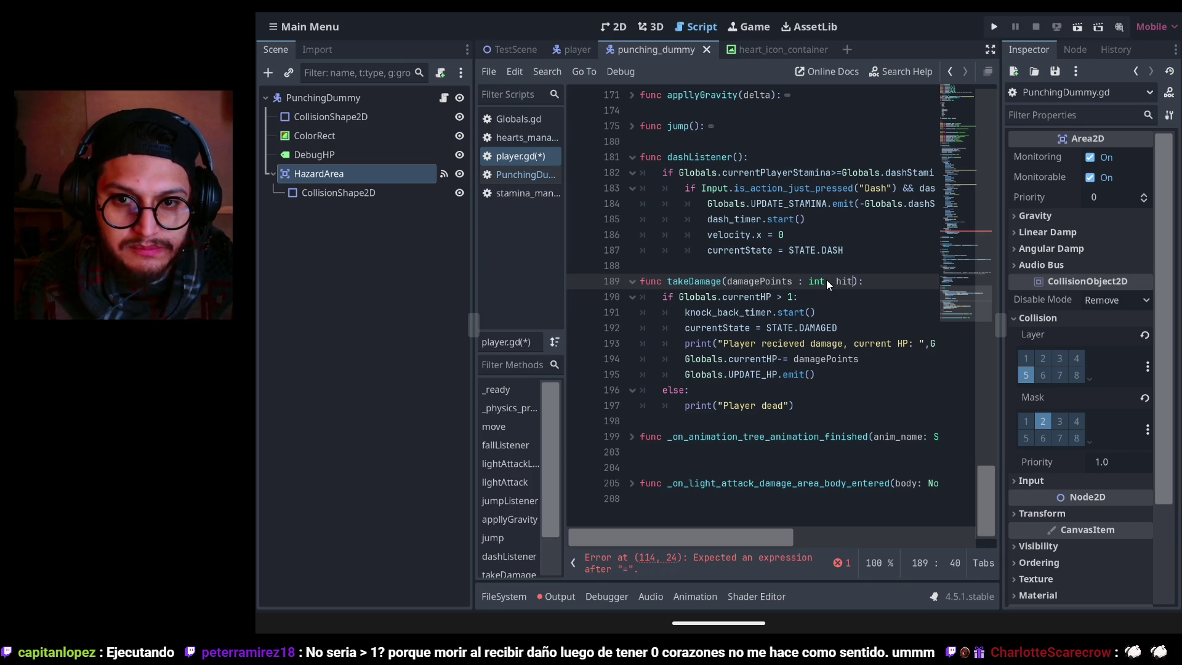
text(InSpace : )
text(Vect)
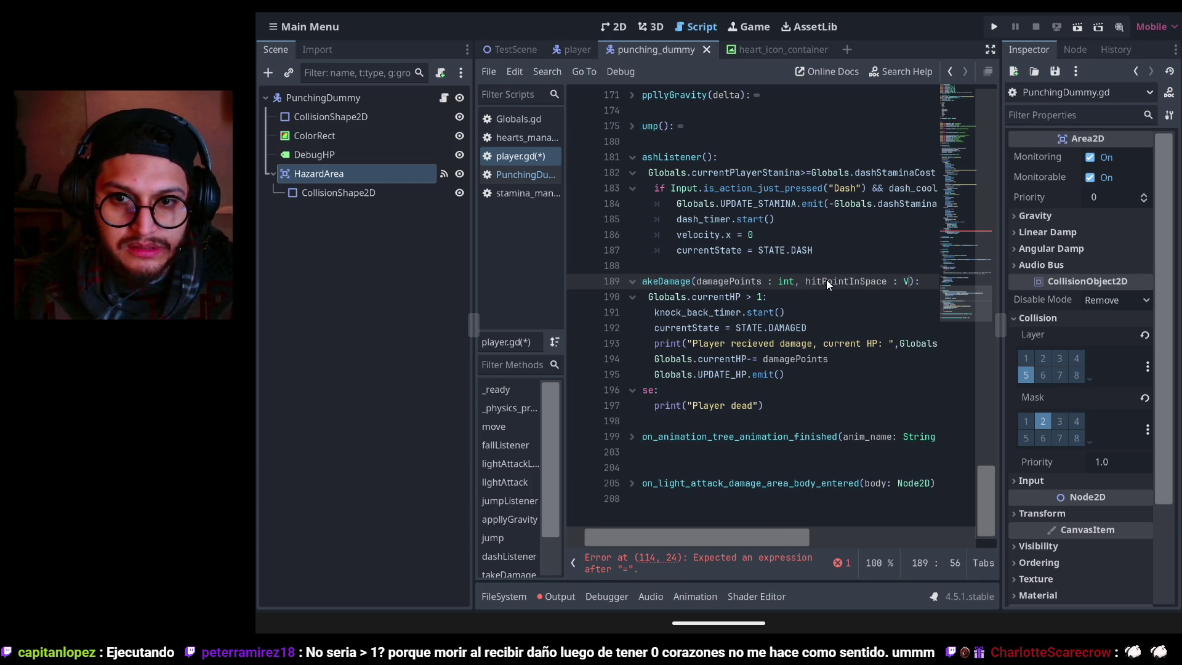
key(Return)
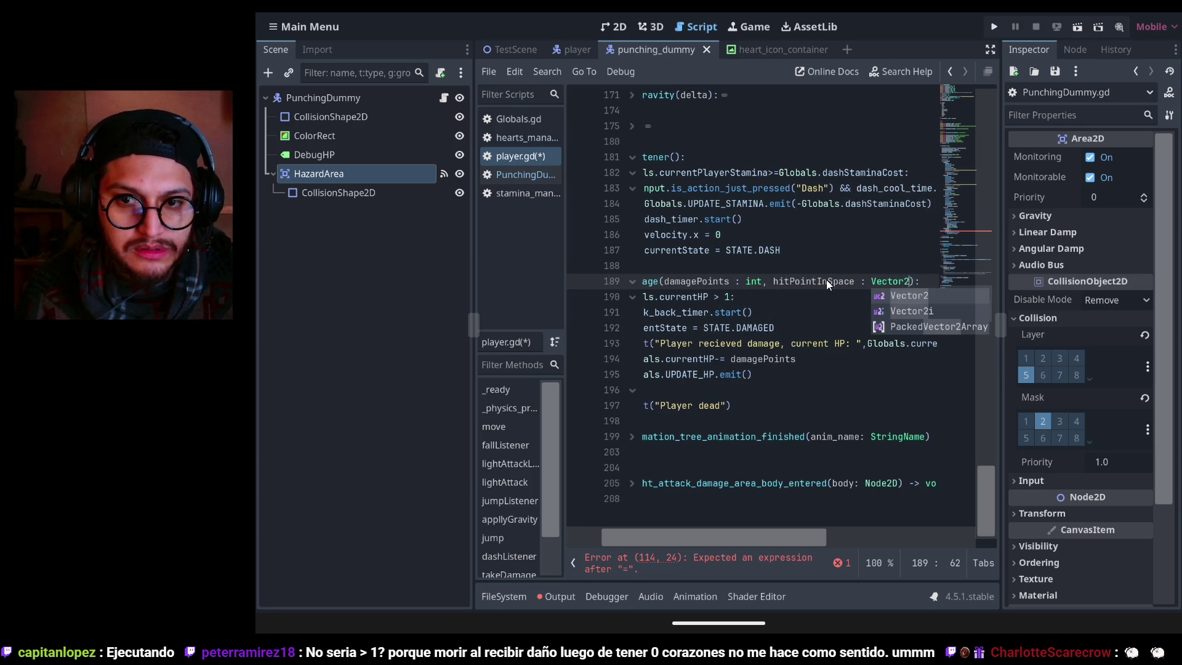
double_click(826, 279)
key(ctrl+s)
- Declare 'var hitPoint : Vector2' on a new line 8, and save
scroll(755, 548, left, 3)
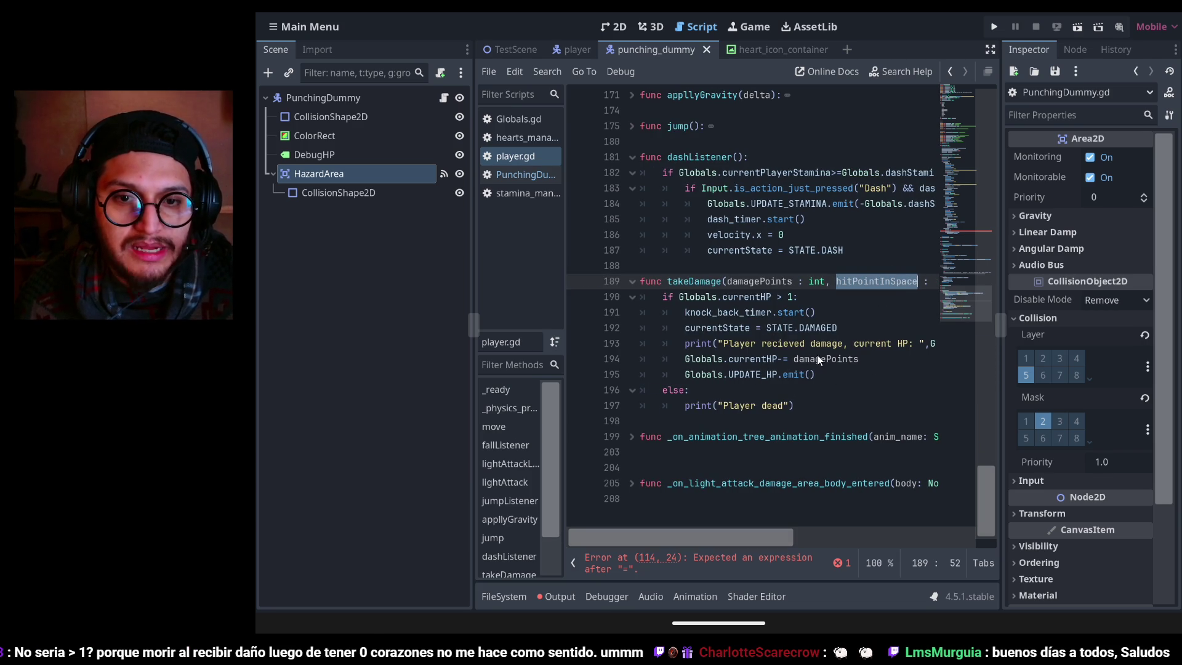
scroll(818, 319, up, 6)
scroll(926, 320, up, 20)
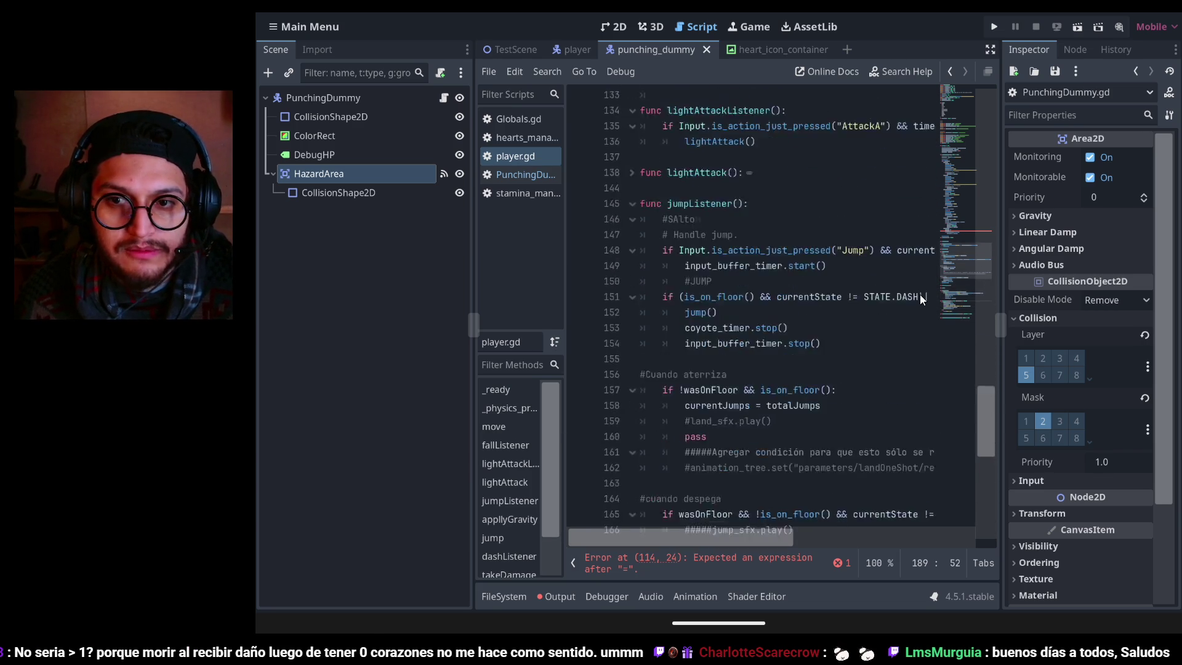
scroll(920, 294, up, 15)
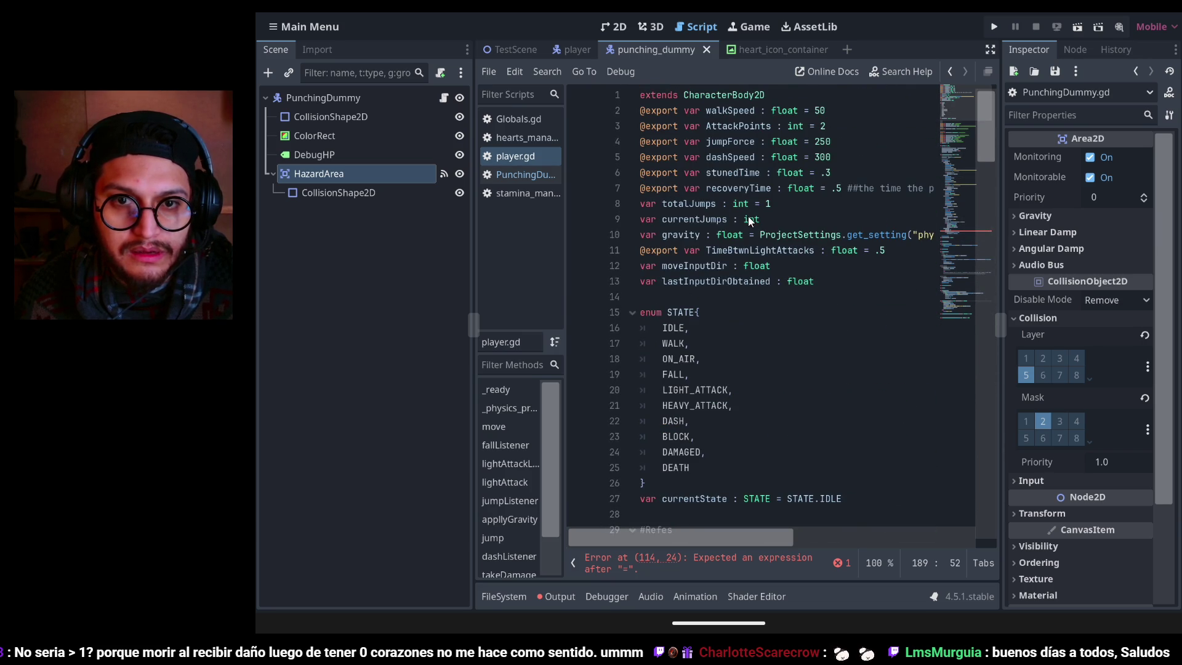
click(641, 205)
key(Return)
key(Up)
text(va)
text(oint : )
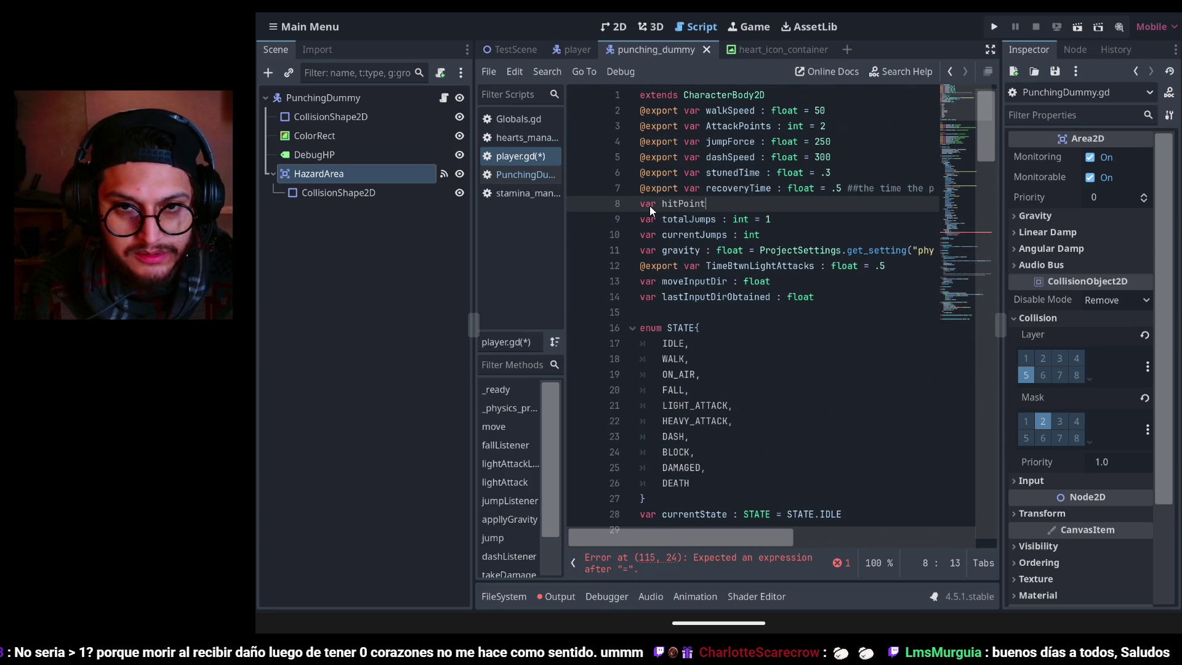
text(Vector2)
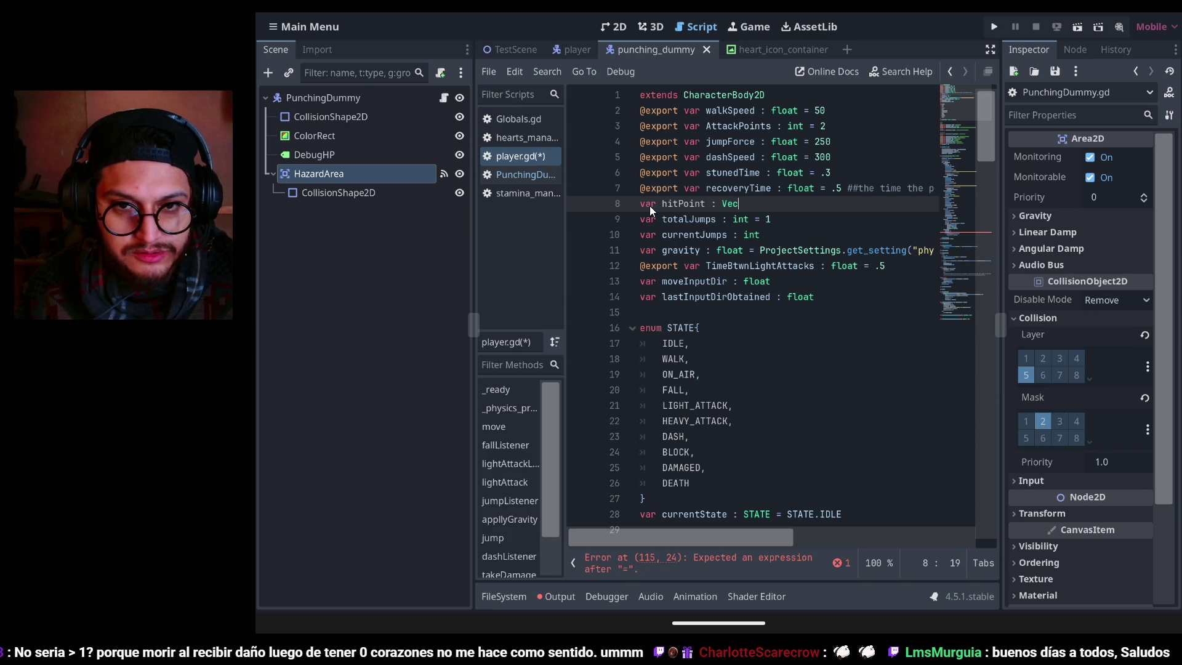
click(700, 205)
key(ctrl+s)
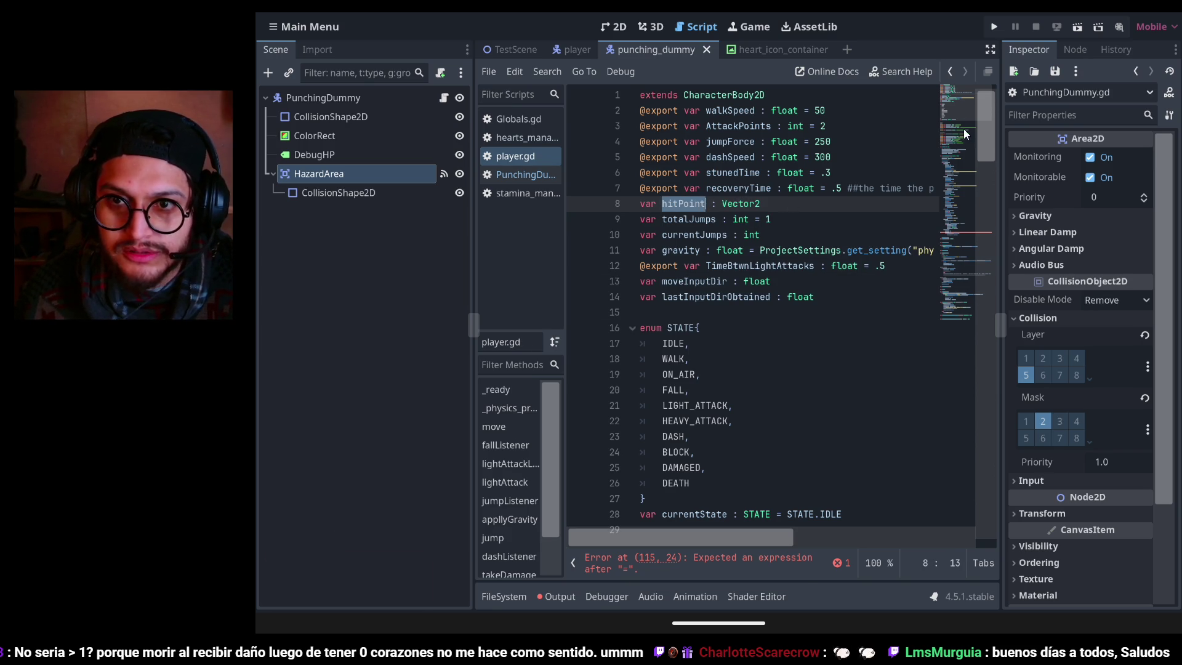
- Add 'hitPoint = hitPointInSpace' after knock_back_timer.start() in takeDamage, and save
key(ctrl+c)
drag(958, 126, 953, 245)
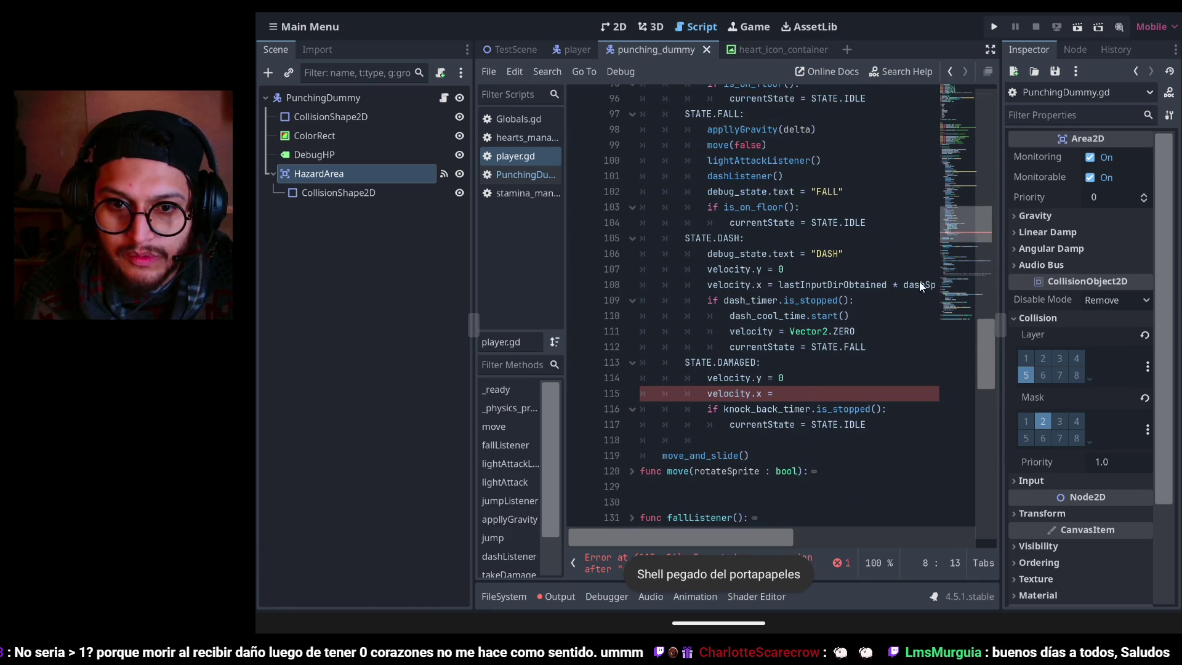
click(794, 386)
scroll(815, 469, down, 13)
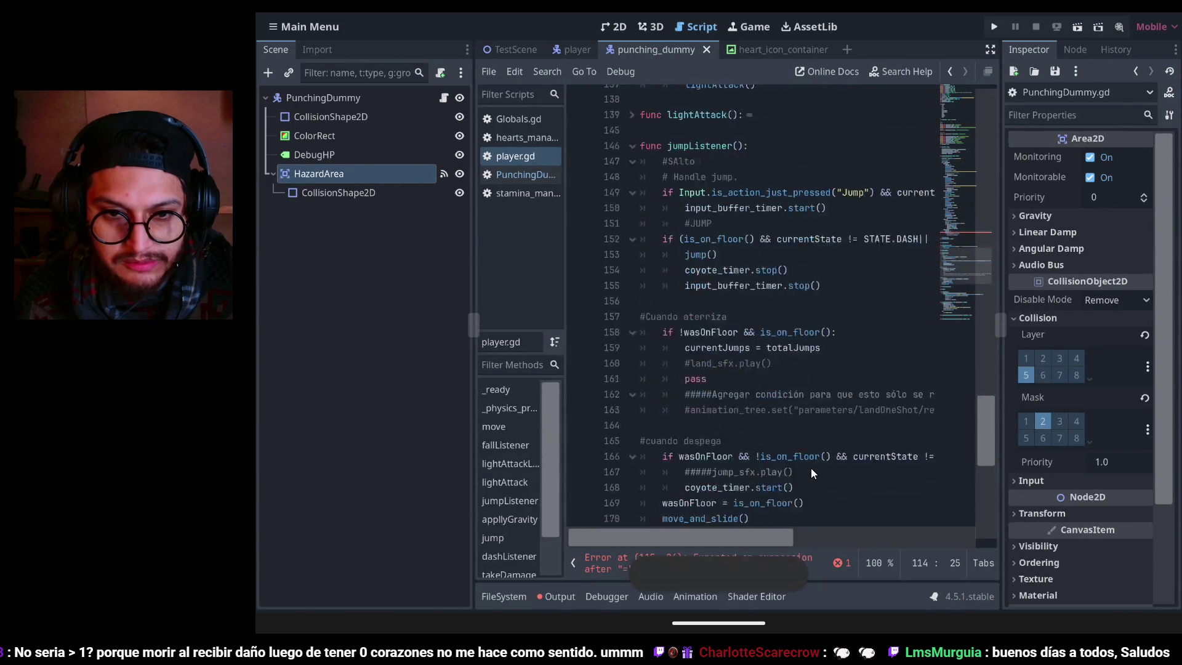
scroll(810, 467, down, 10)
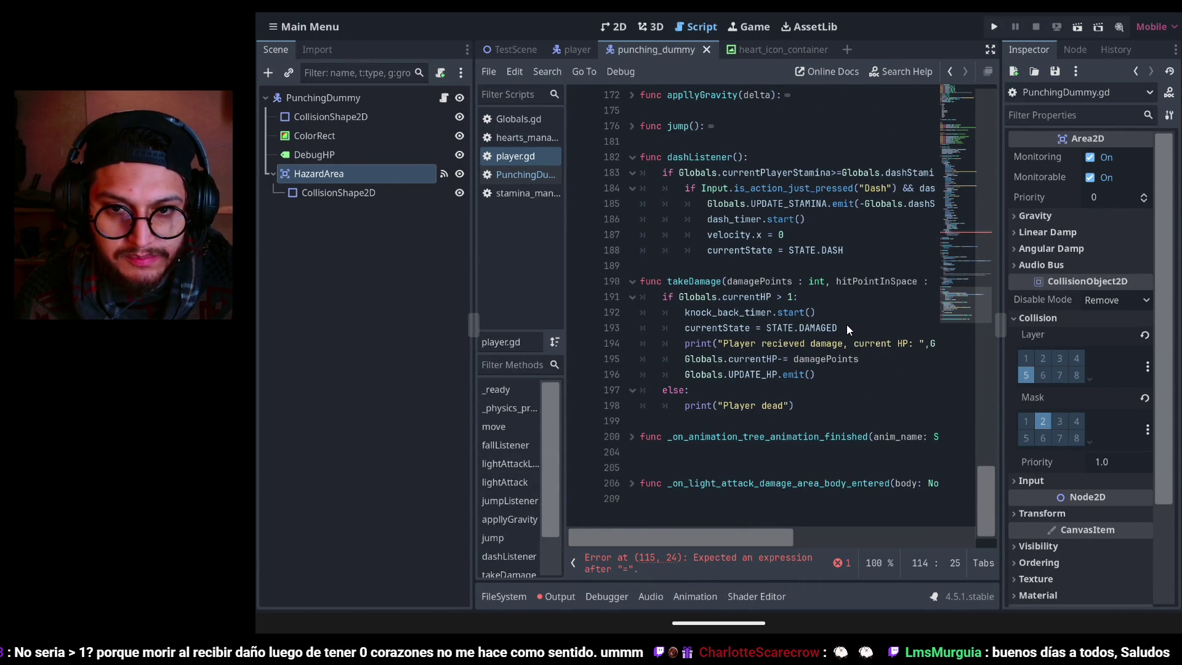
click(844, 302)
click(830, 308)
key(Return)
key(ctrl+v)
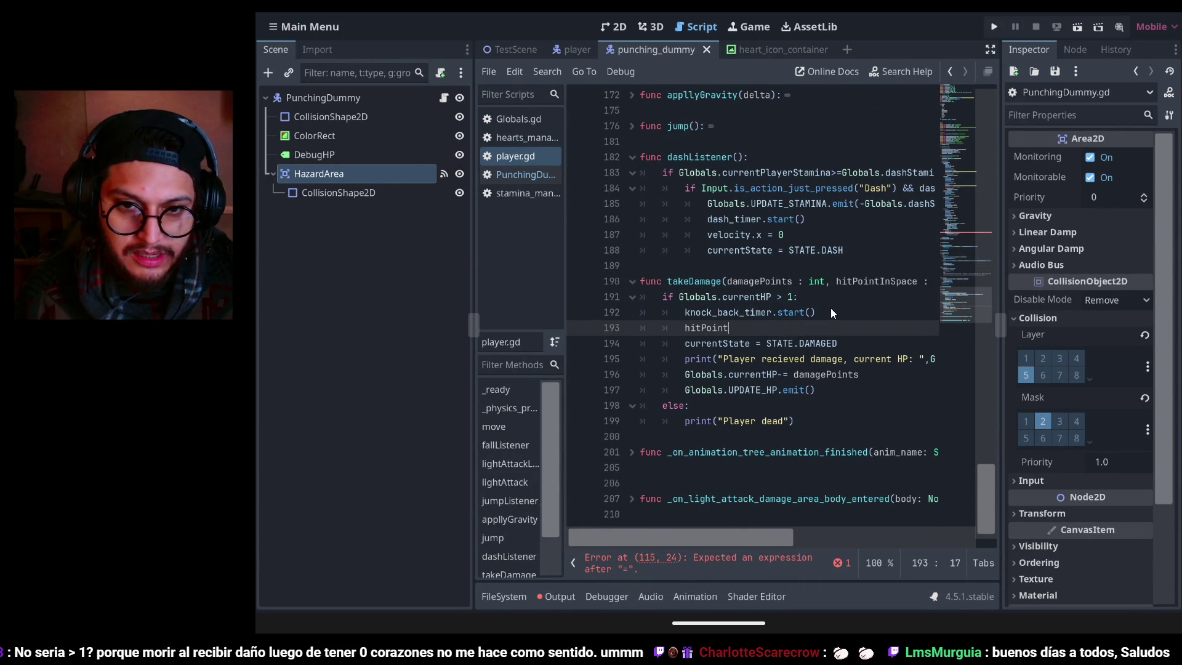
text(=)
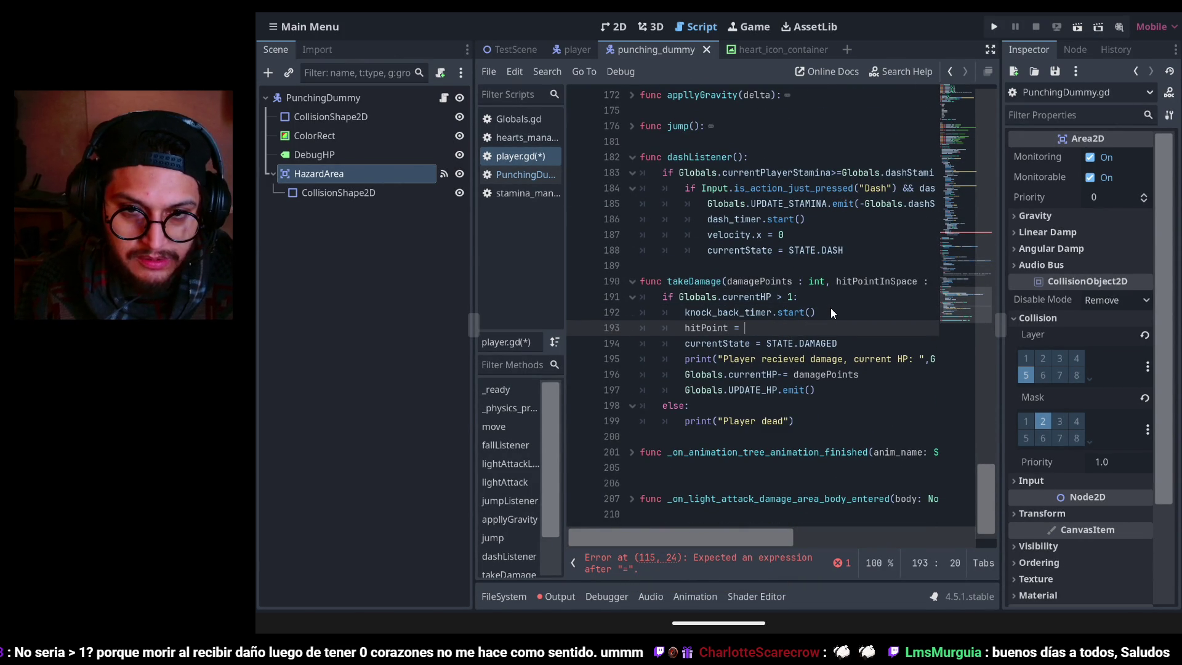
key(ctrl+v)
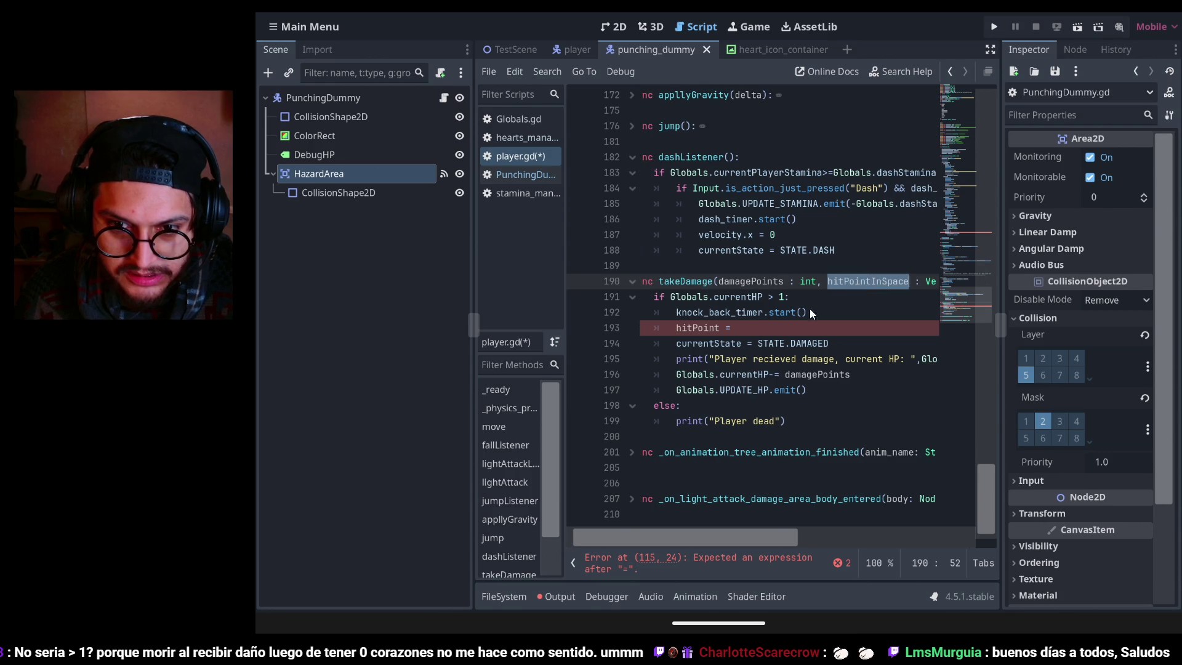
click(707, 330)
key(ctrl+s)
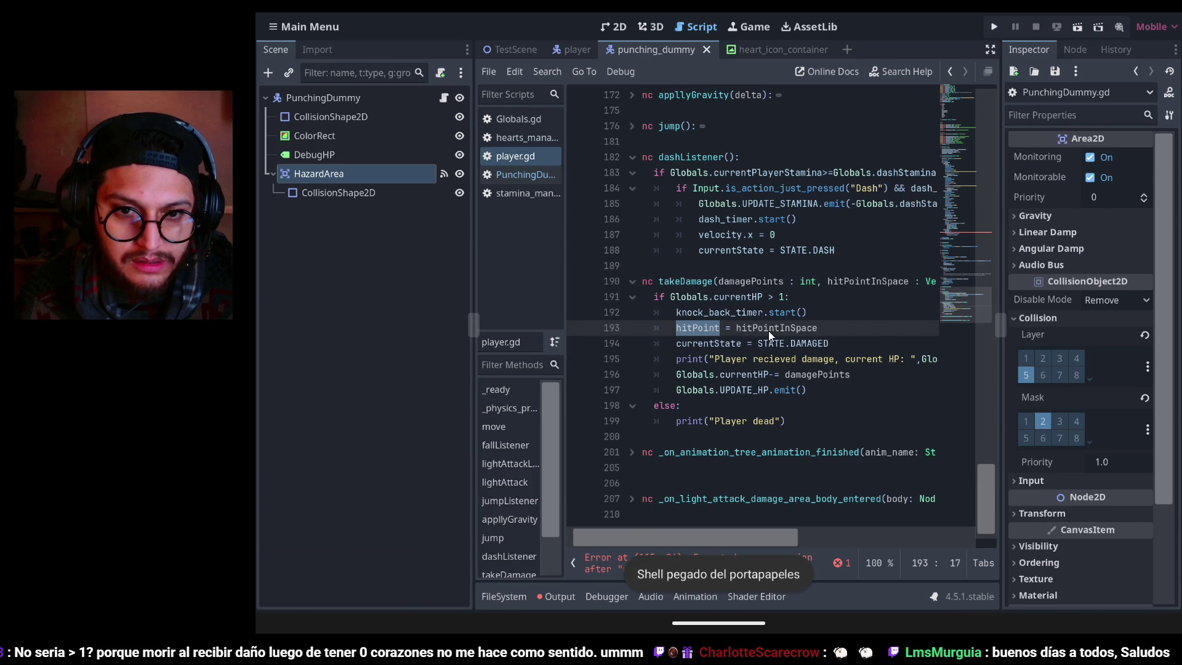
scroll(770, 333, up, 6)
scroll(770, 331, up, 10)
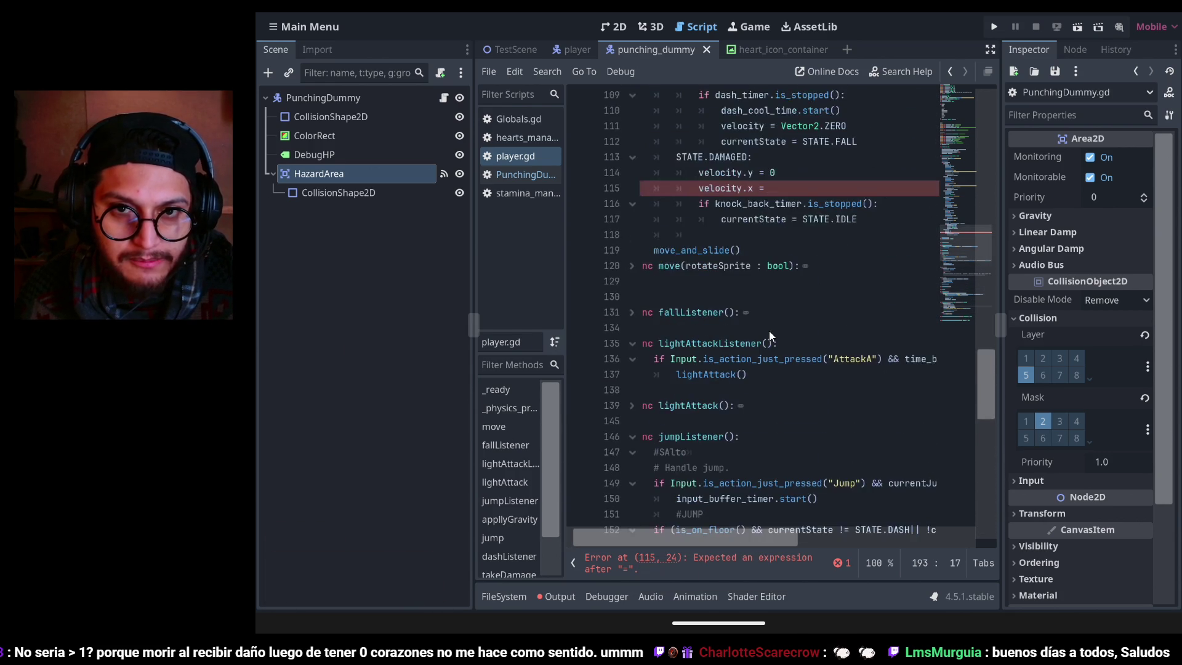
click(884, 200)
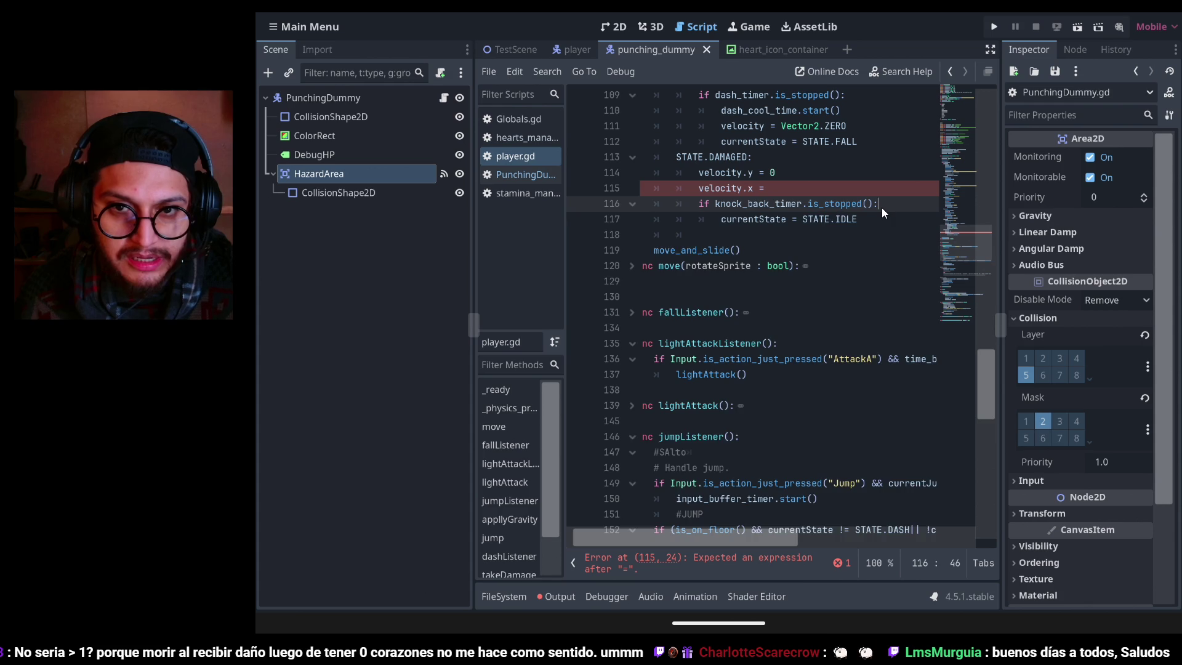
- Set hitPoint = null when the knockback timer check passes
key(Return)
text(hitPointInSpace)
key(ctrl+BackSpace)
text(hitP)
key(Return)
text(= null)
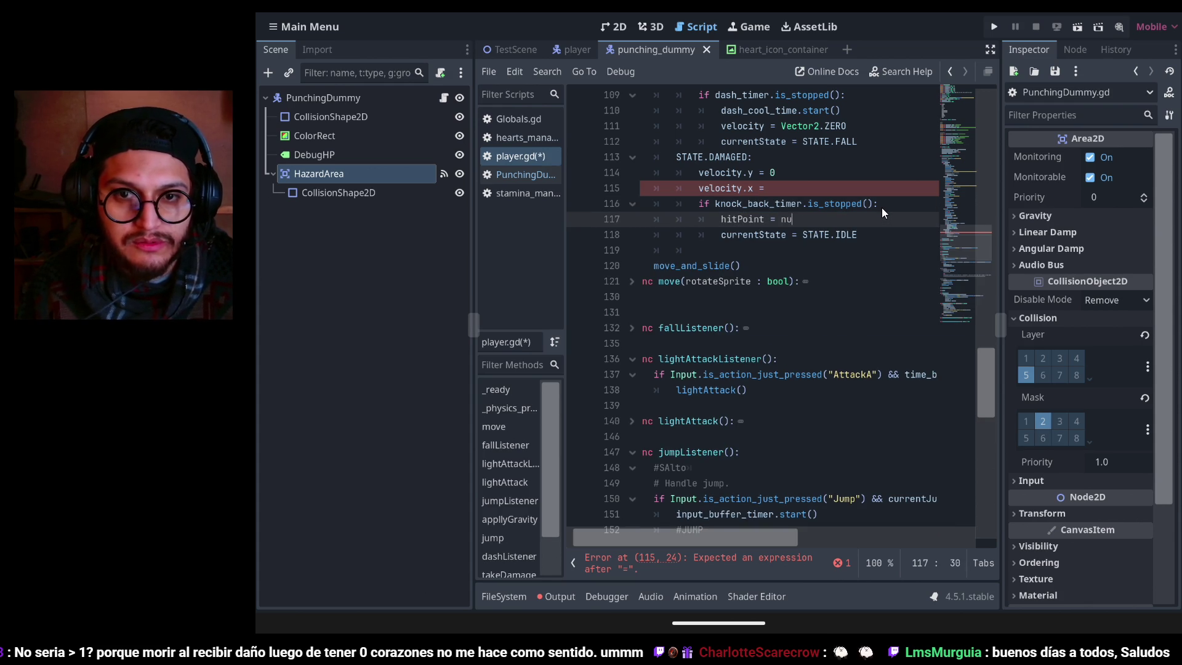
- In the DAMAGED state, declare directionOfKnockBack as self.global_position.direction_to(hitPoint)
click(796, 172)
key(Return)
text(var directionOfKnockBack)
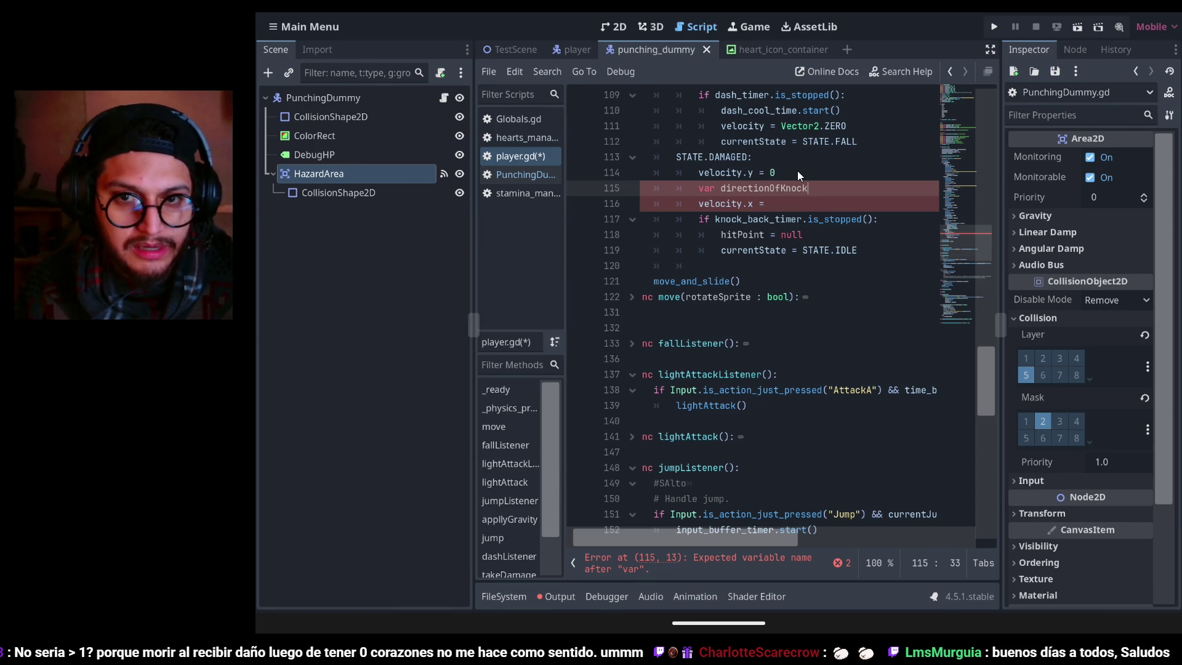
text( = self.globa)
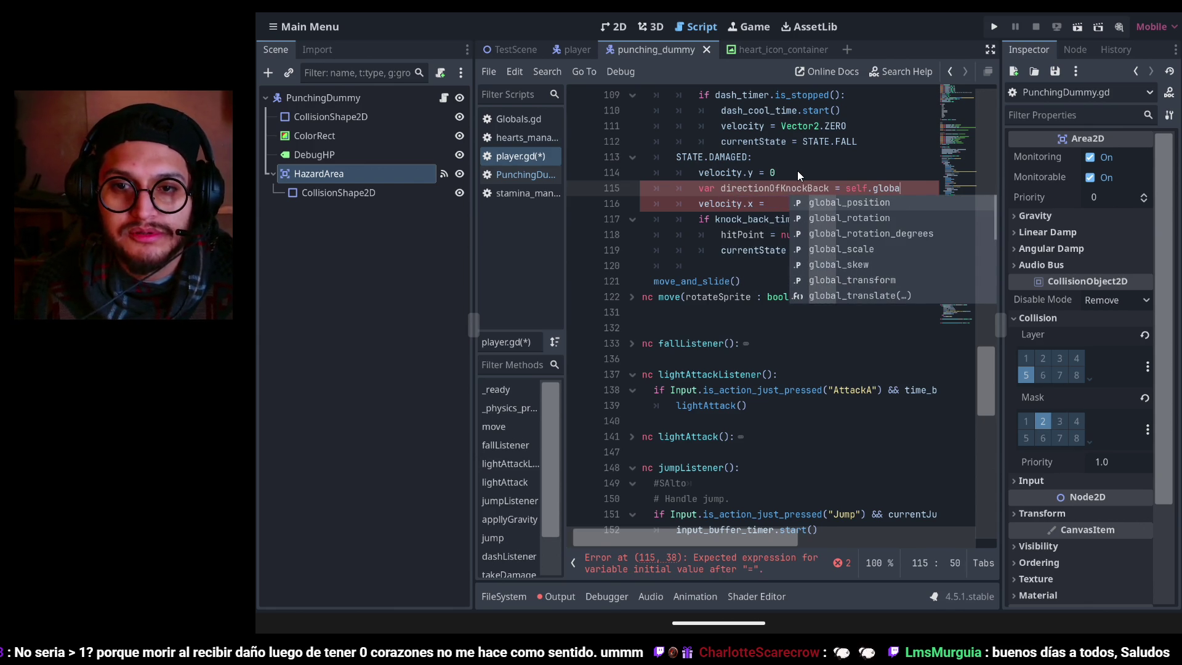
key(Return)
text(.dir)
key(Return)
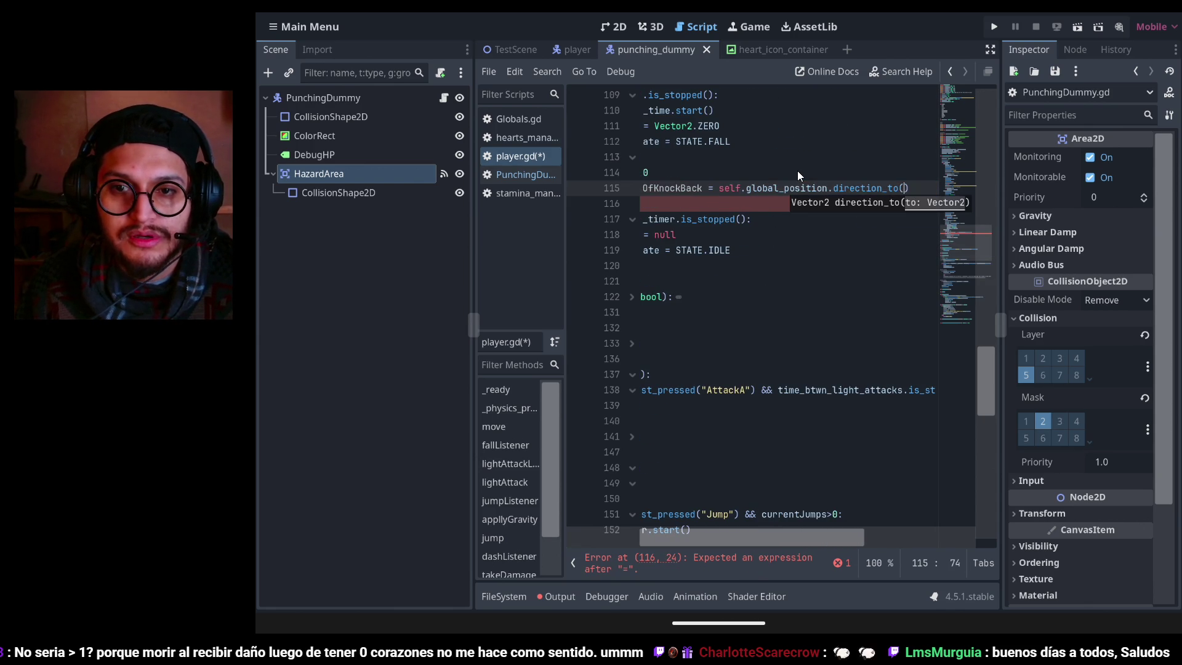
text(hitPo)
key(Return)
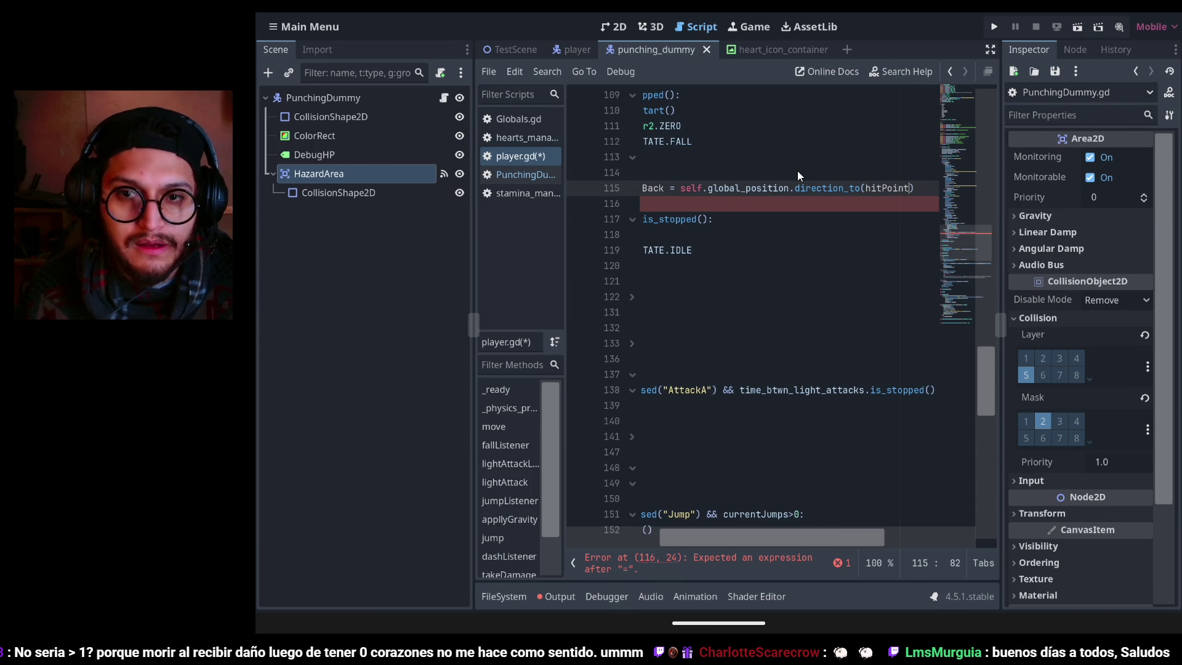
- Set velocity.x = directionOfKnockBack * knockBackForce, and save
drag(828, 540, 745, 540)
double_click(767, 186)
key(ctrl+c)
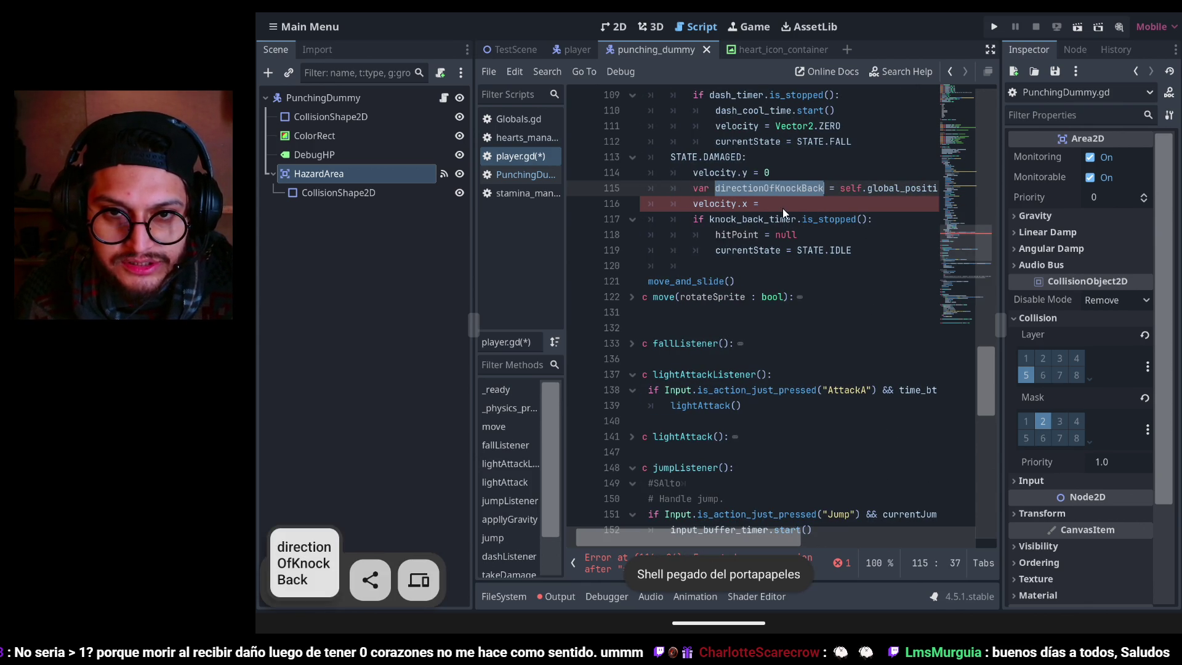
click(782, 208)
key(ctrl+v)
text(*)
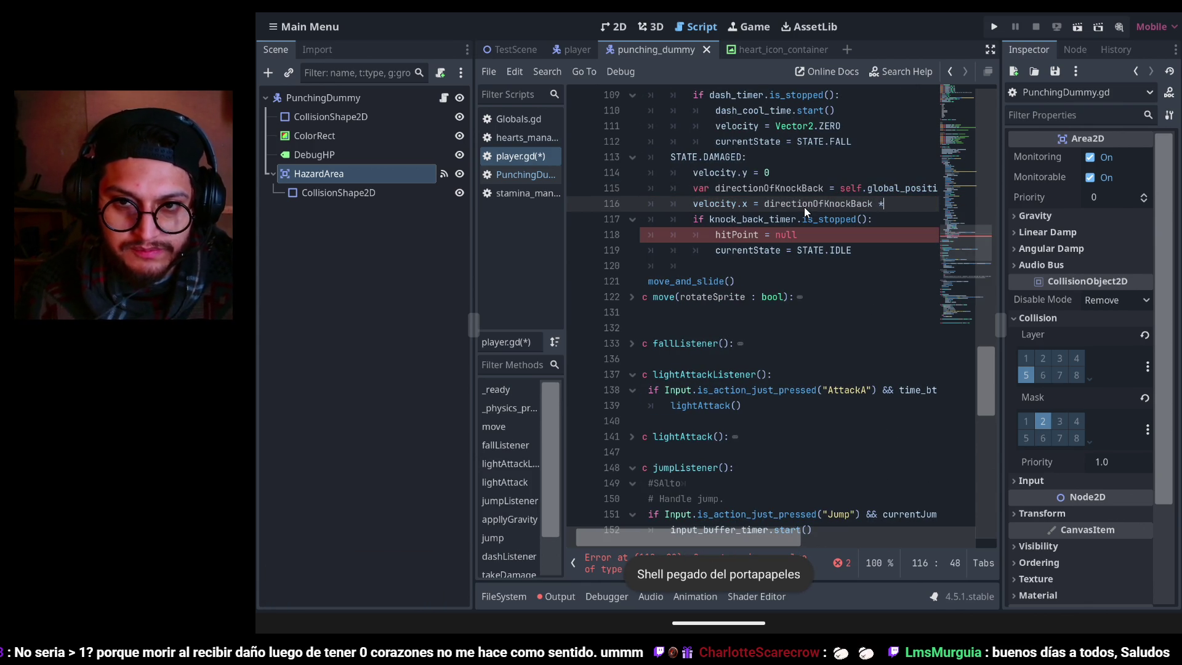
text( knockBackForce)
key(ctrl+s)
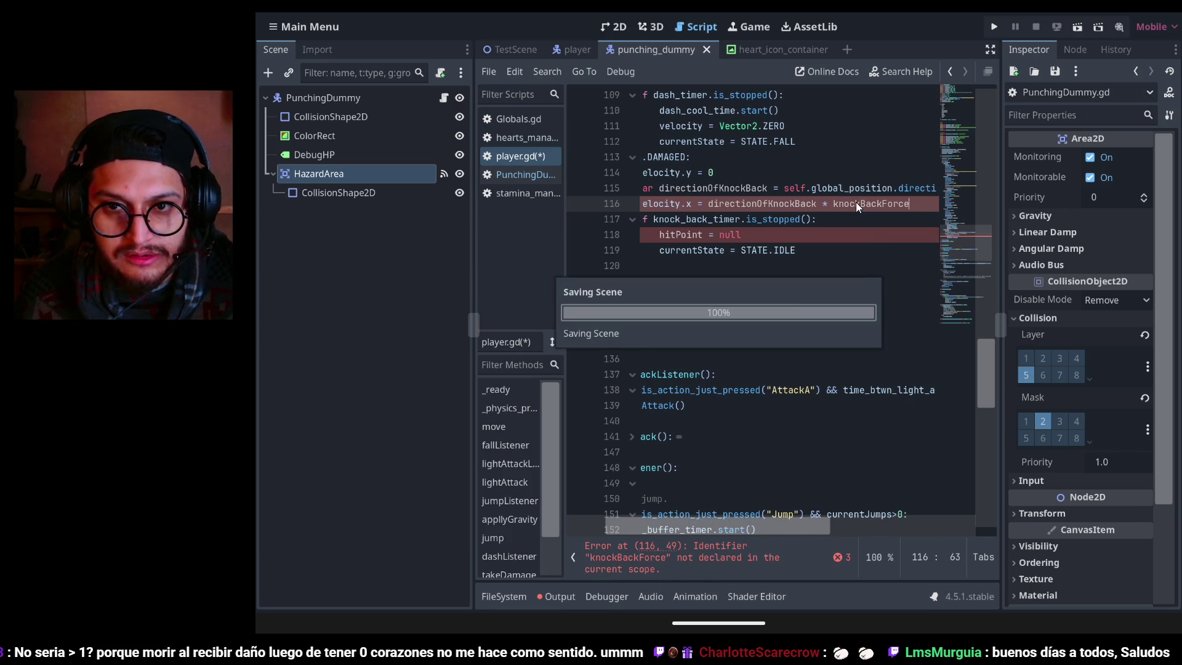
double_click(856, 202)
key(ctrl+c)
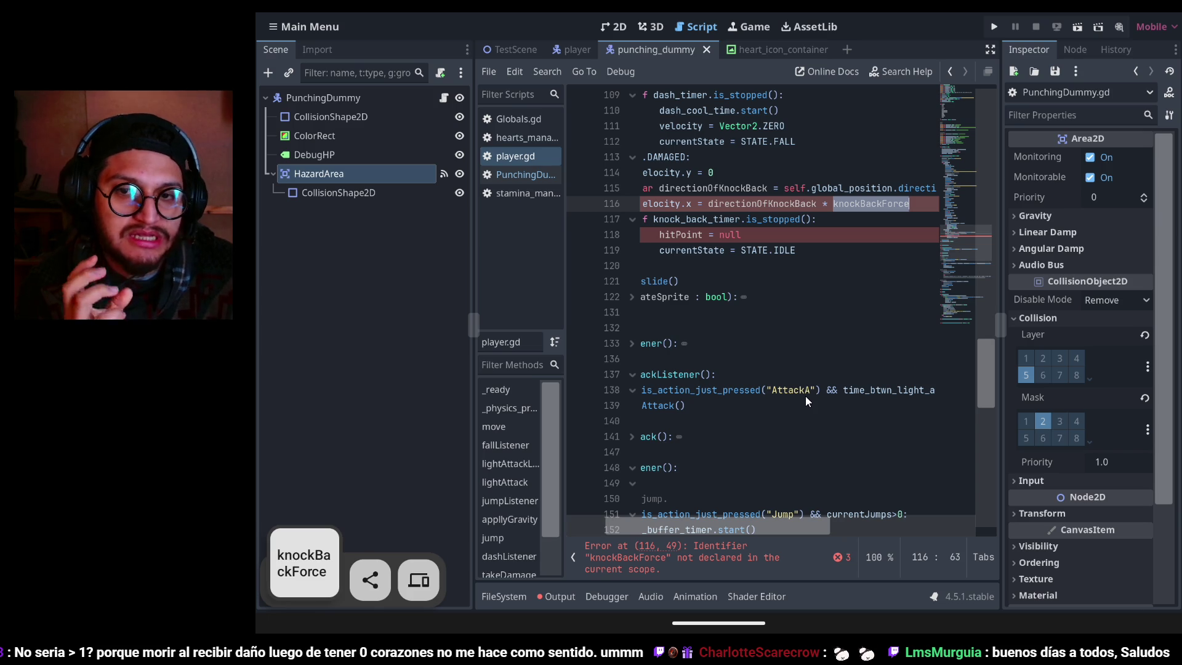
key(ctrl+s)
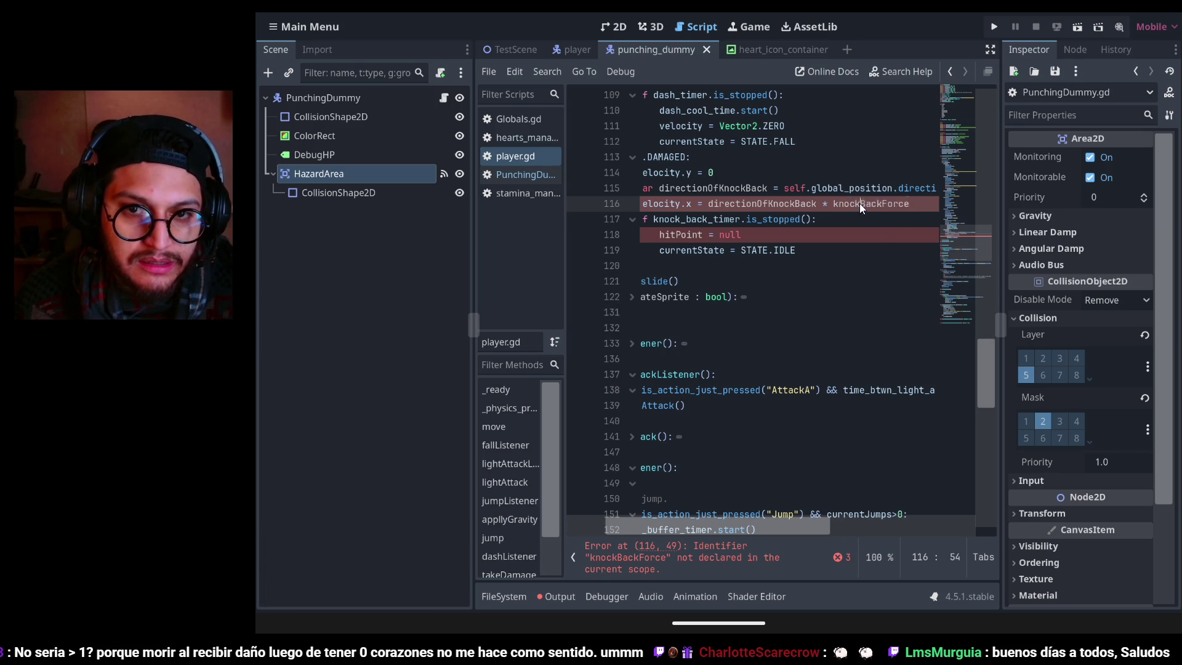
drag(755, 526, 714, 531)
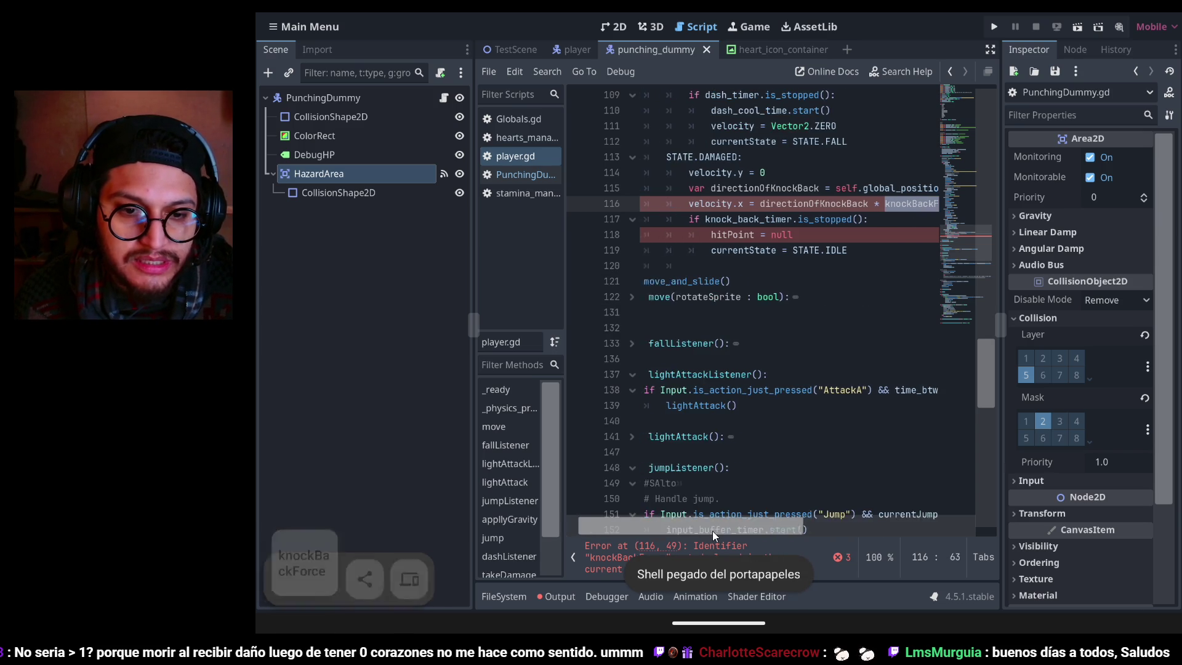
scroll(780, 445, down, 10)
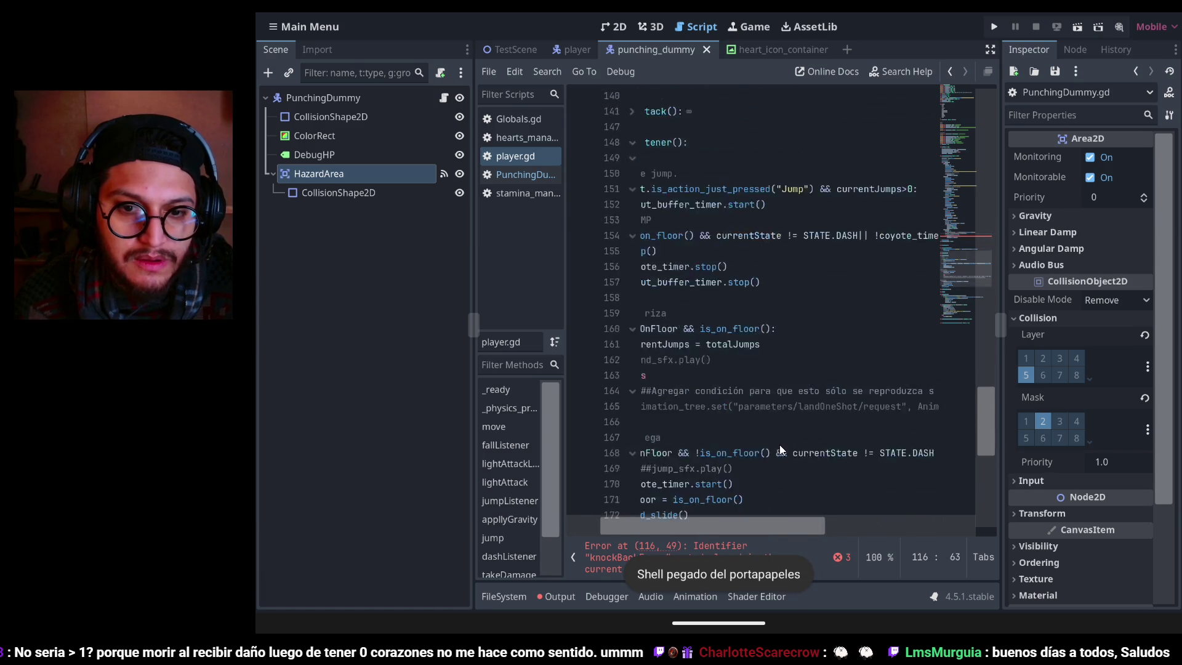
scroll(781, 480, down, 5)
mouse_move(783, 527)
mouse_down()
mouse_move(737, 526)
mouse_move(809, 534)
mouse_move(744, 548)
mouse_up()
scroll(792, 417, up, 20)
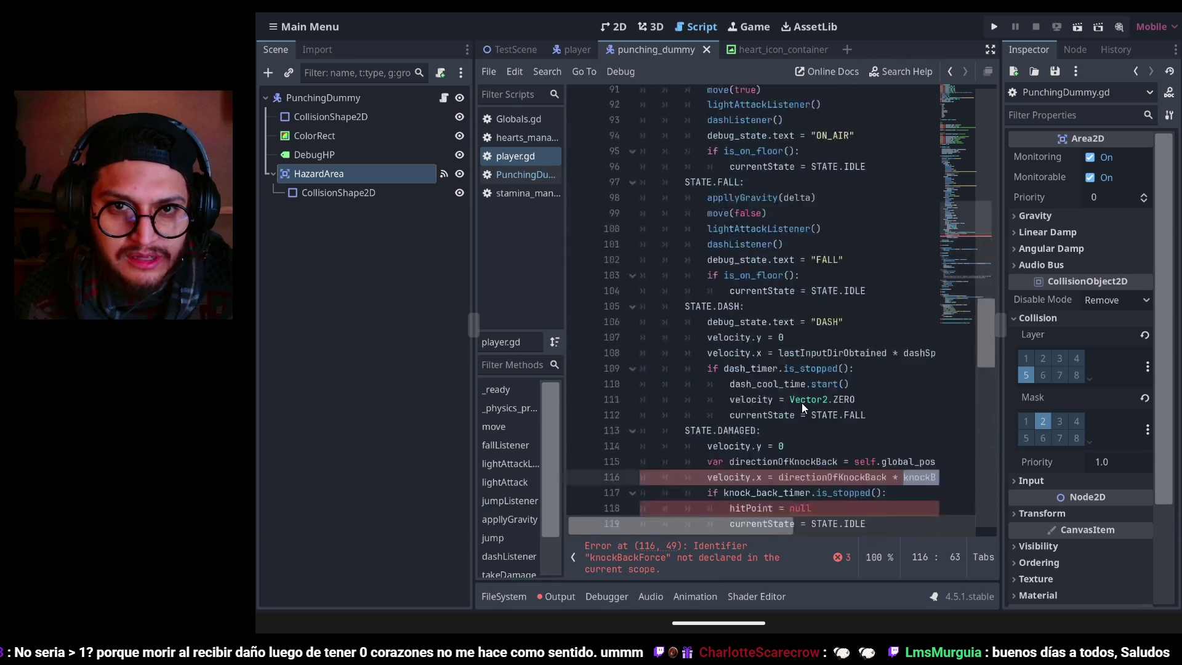
scroll(808, 397, up, 15)
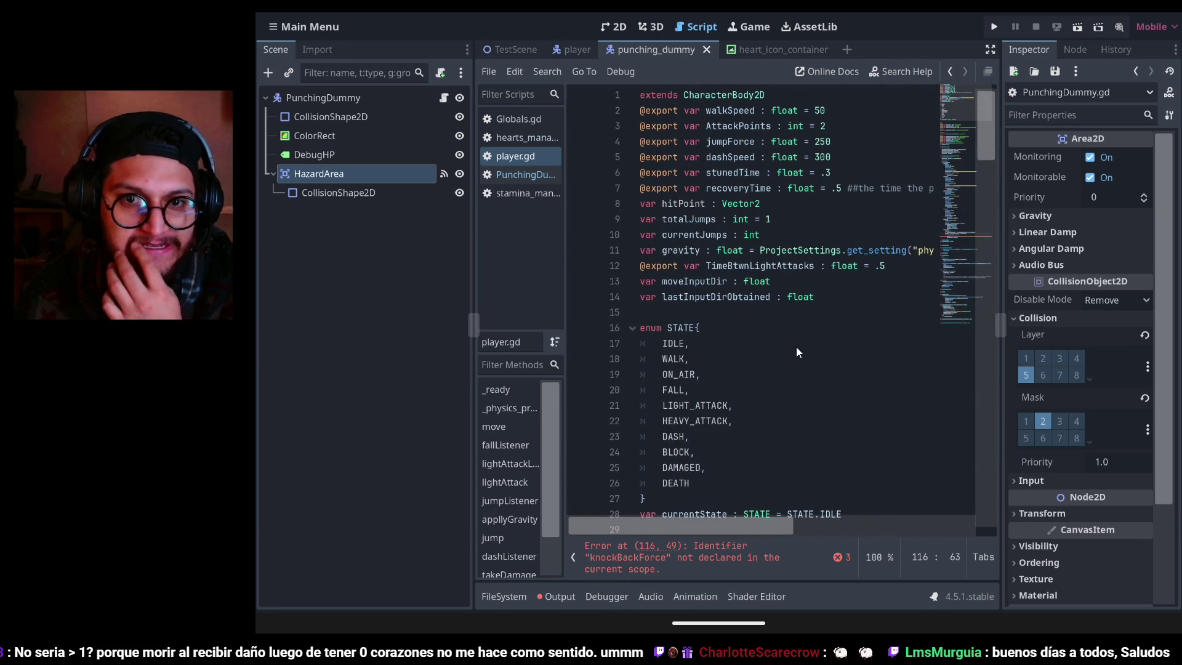
click(829, 176)
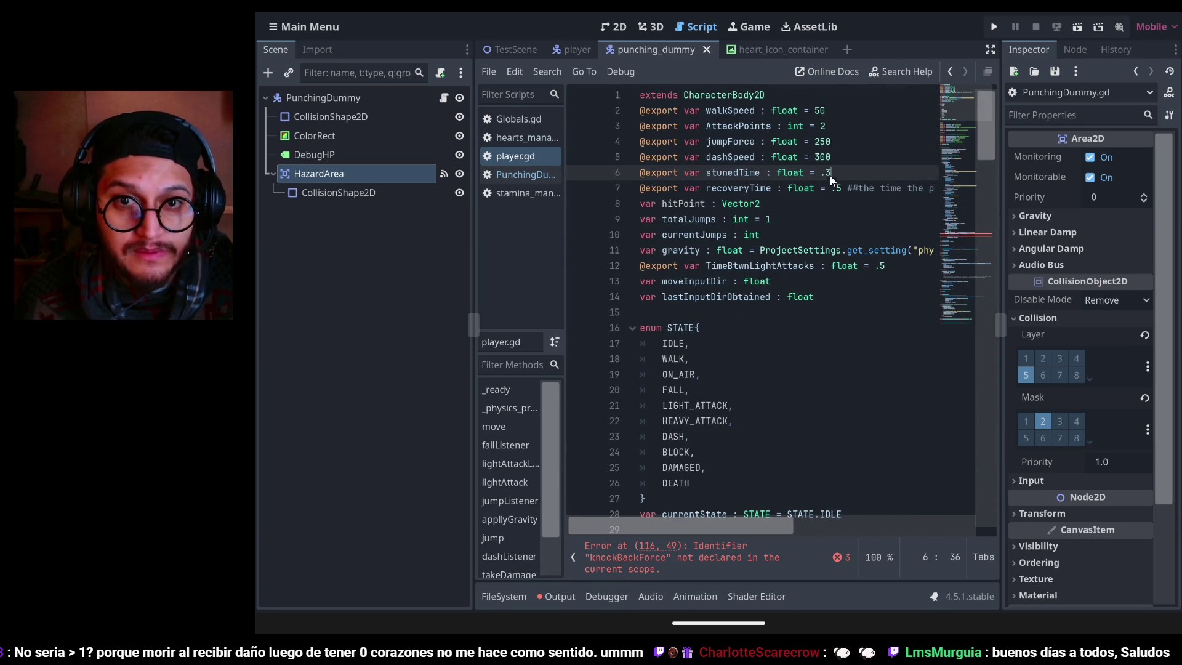
click(844, 147)
key(Down)
key(Down)
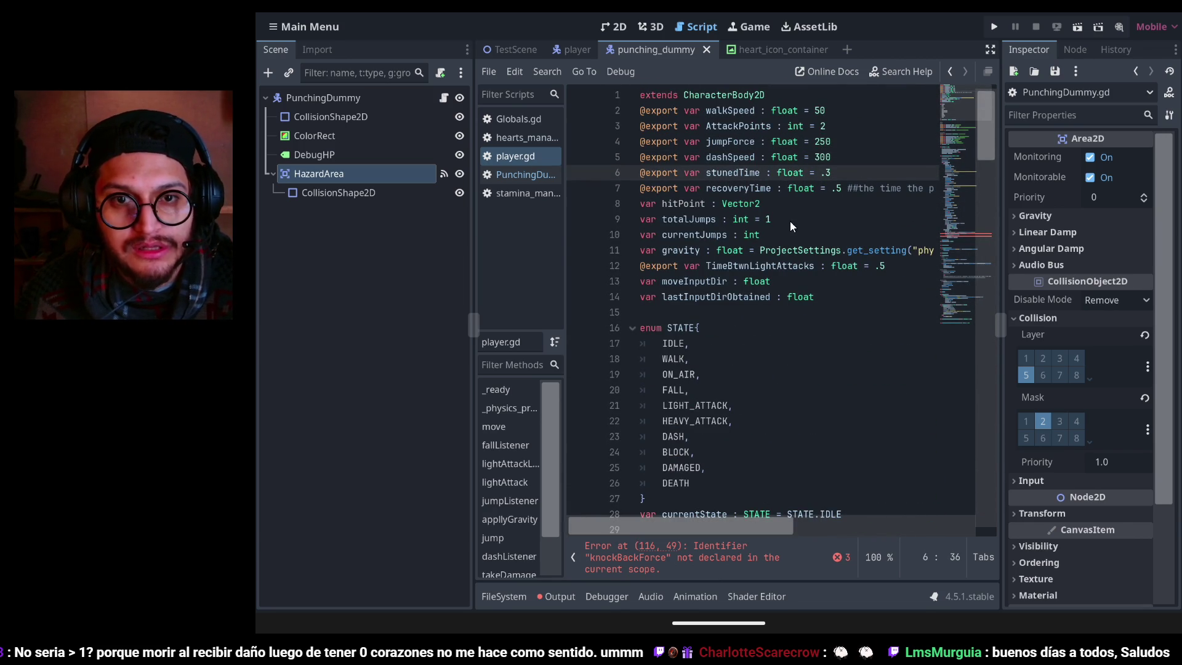
click(645, 204)
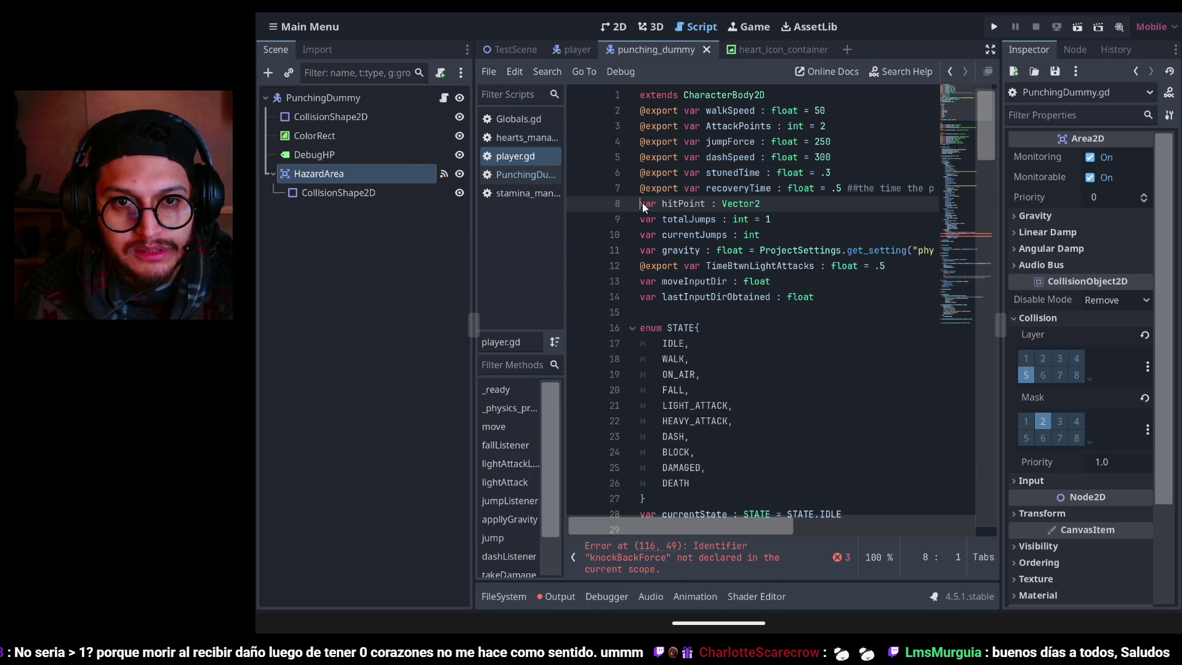
key(Return)
key(Up)
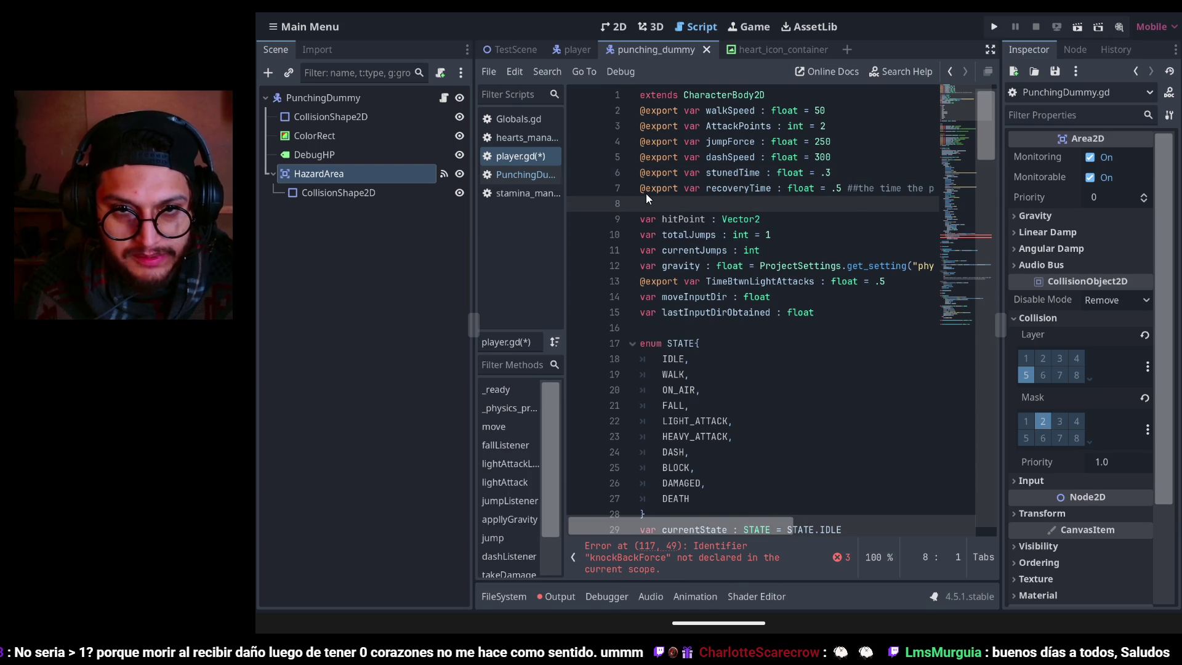
click(640, 191)
right_click(636, 190)
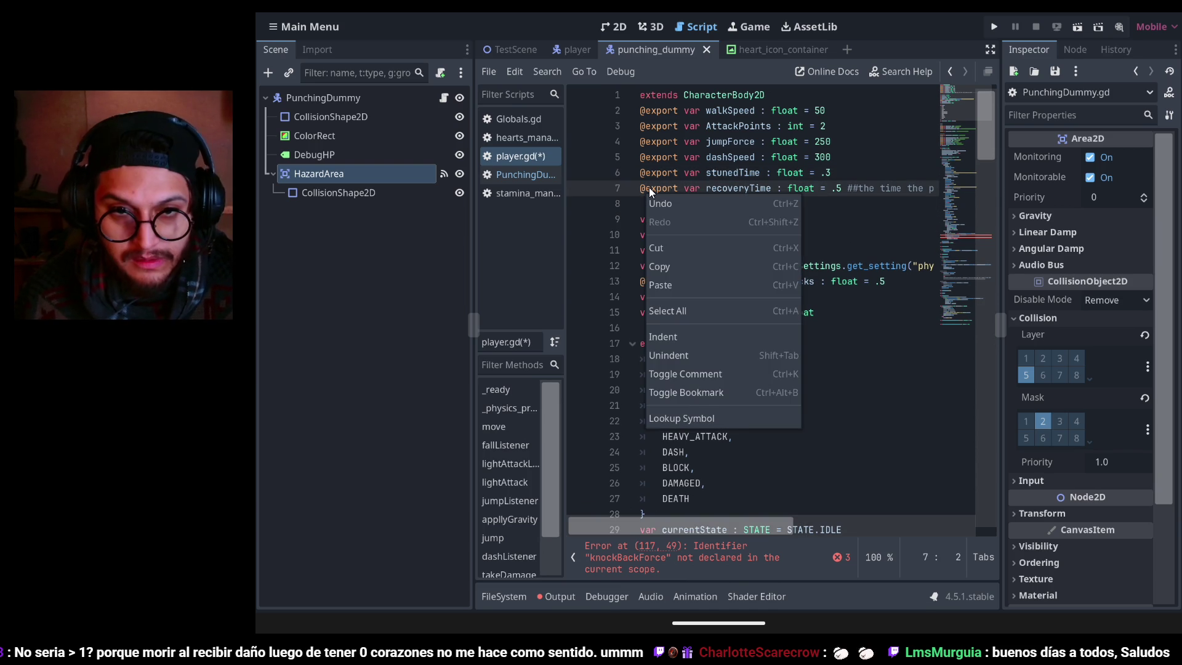
click(649, 187)
key(shift+Left)
key(ctrl+c)
key(Down)
key(ctrl+v)
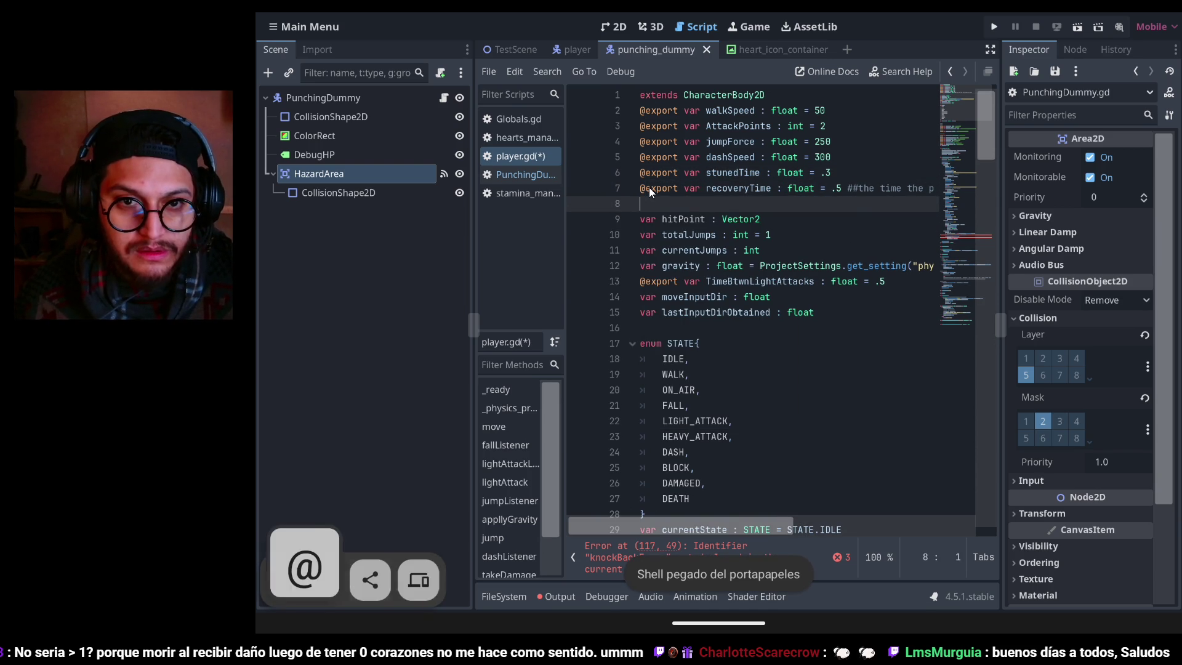
text(export var k)
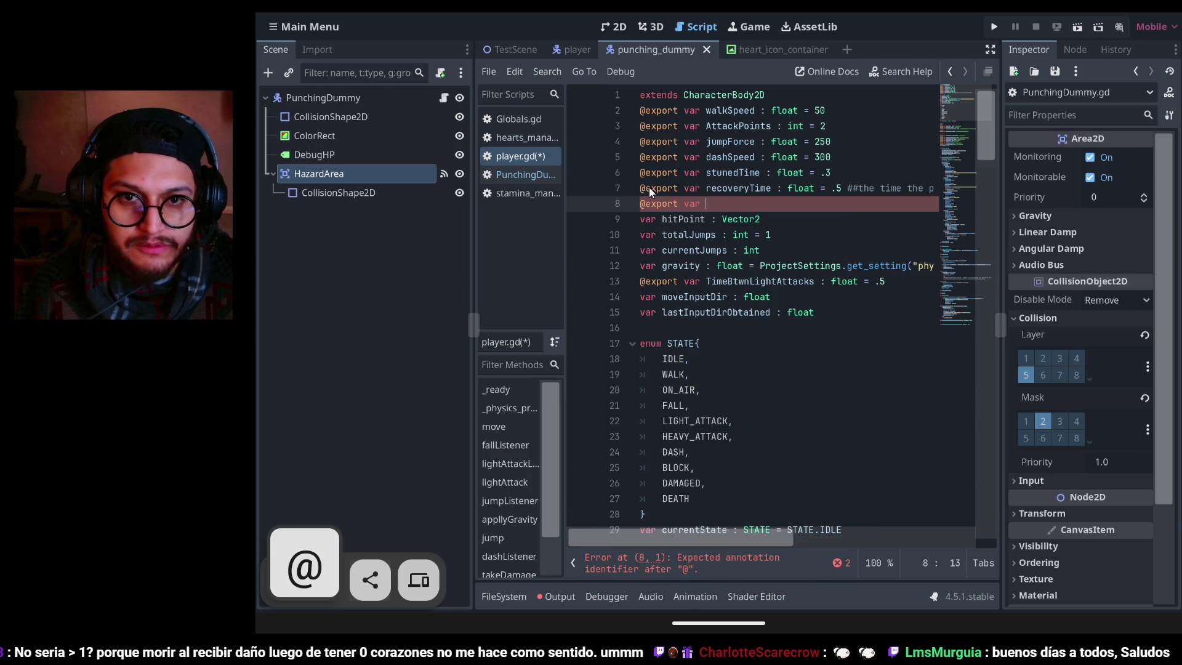
text(nockBackForce :)
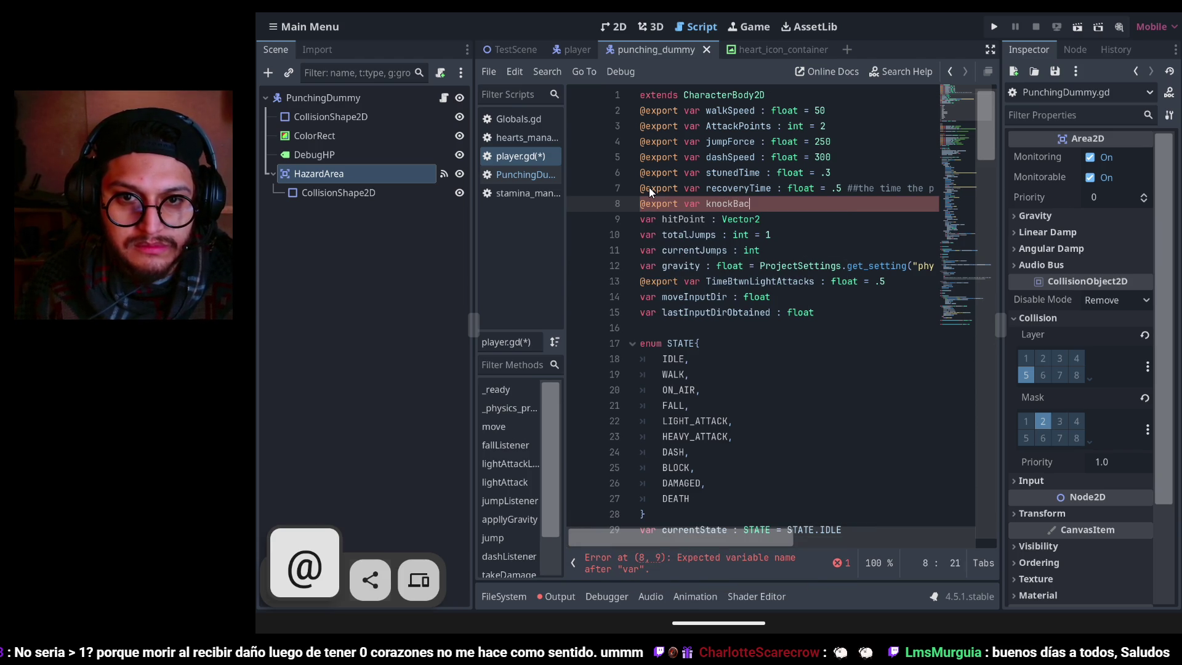
text( float = )
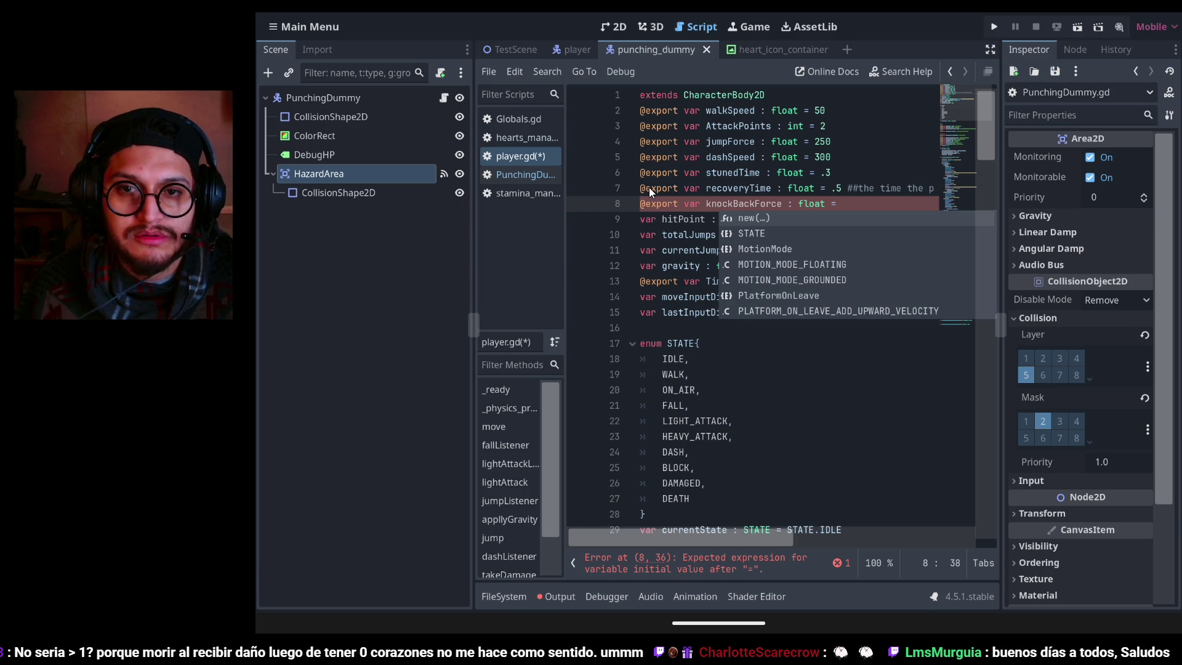
text(200)
double_click(740, 204)
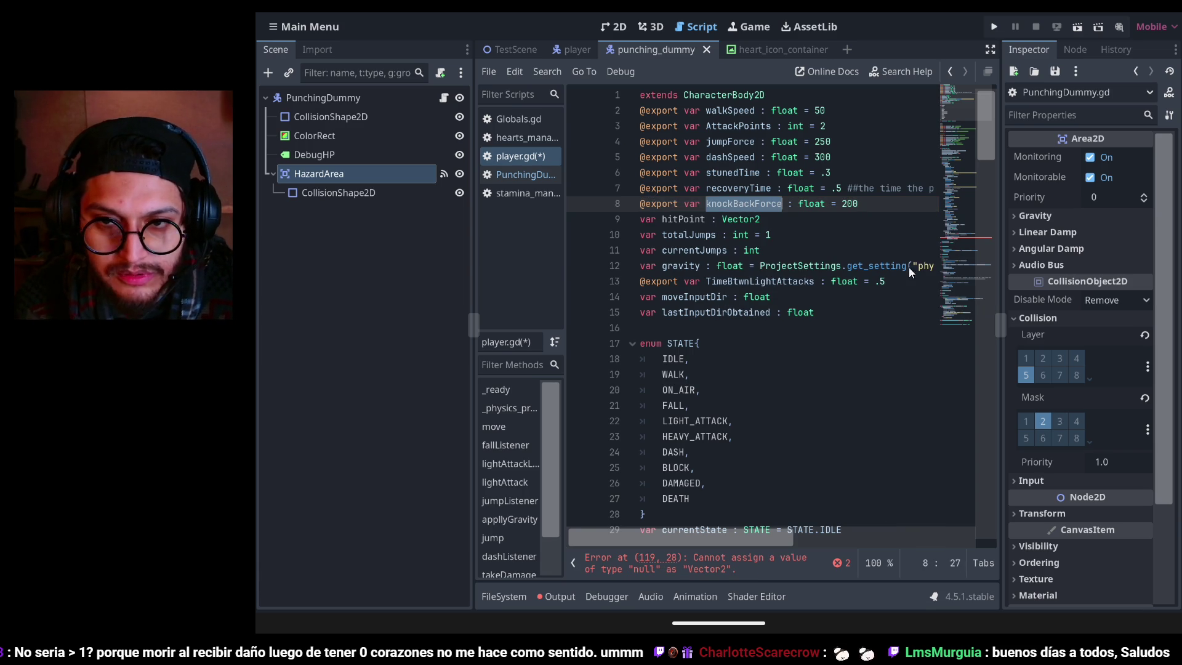
key(ctrl+c)
- Replace the null hitPoint reset with Vector2.ZERO, and save player.gd
click(962, 241)
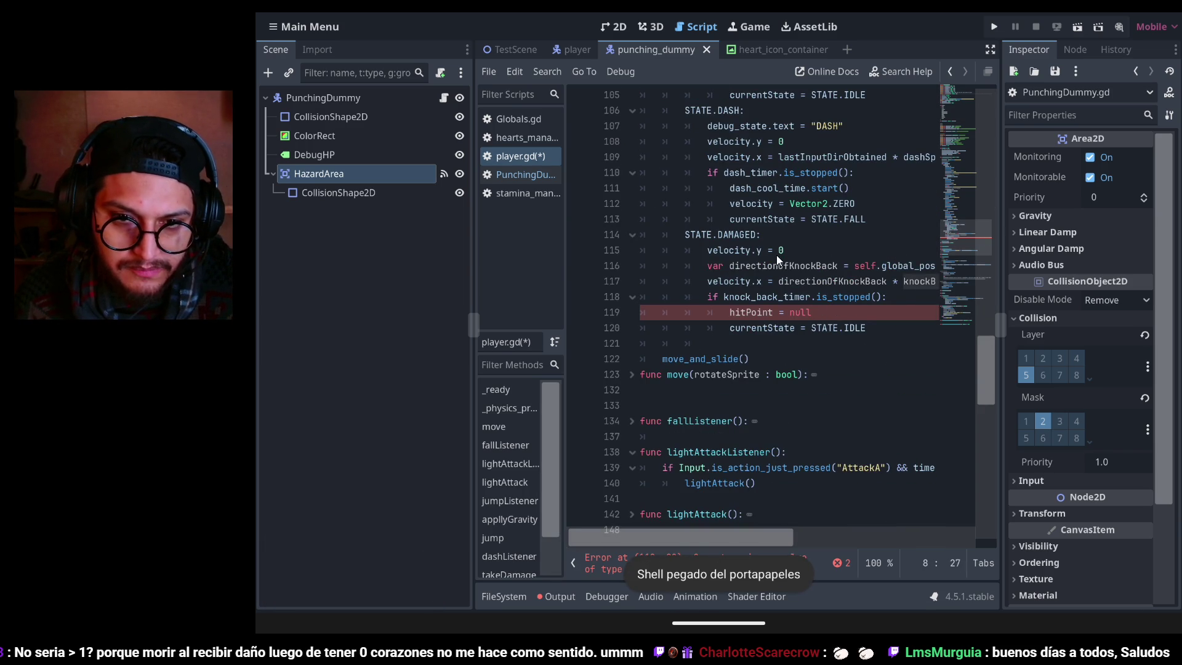
double_click(803, 312)
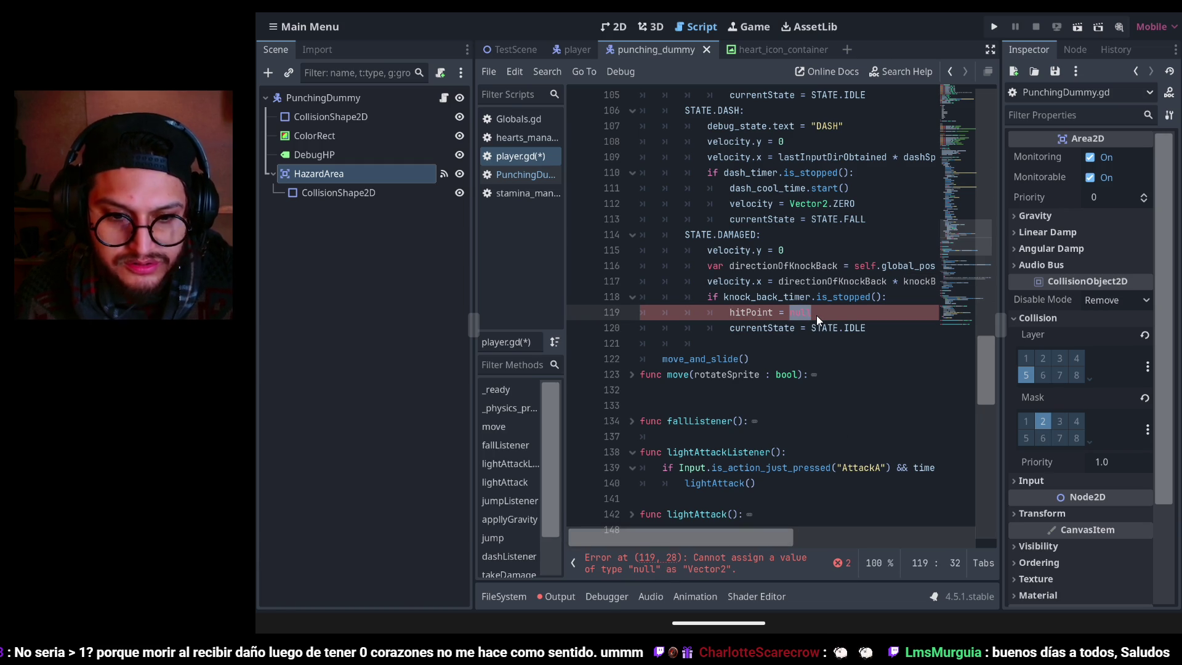
text(Vectyo)
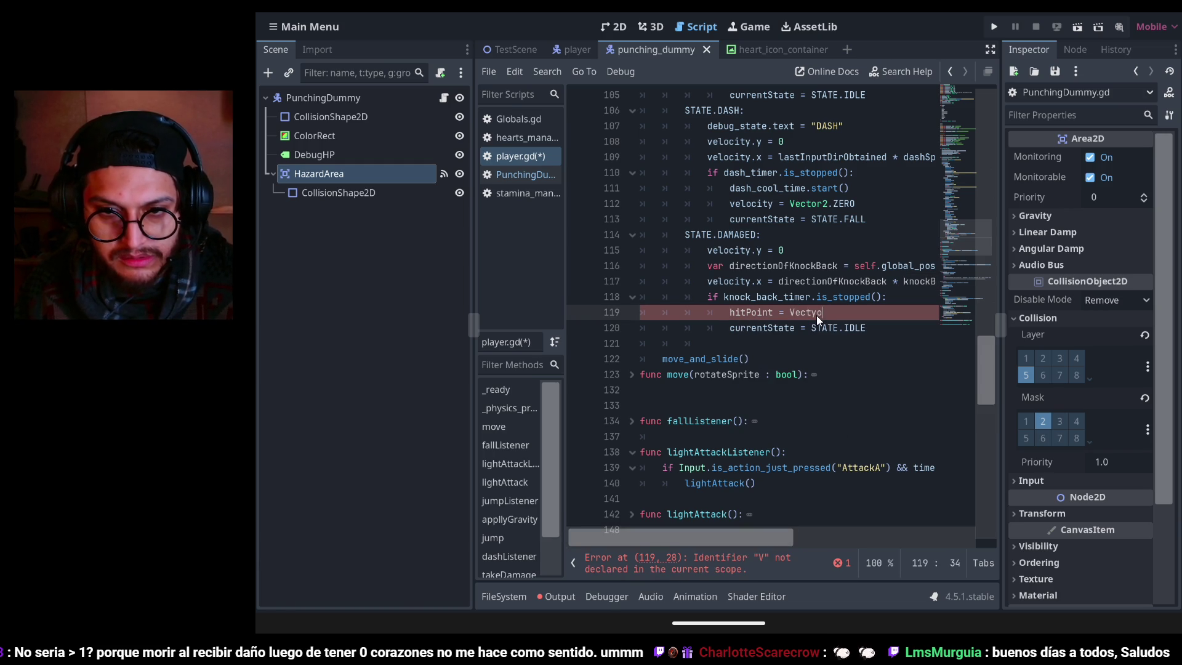
text(r2.ZERO)
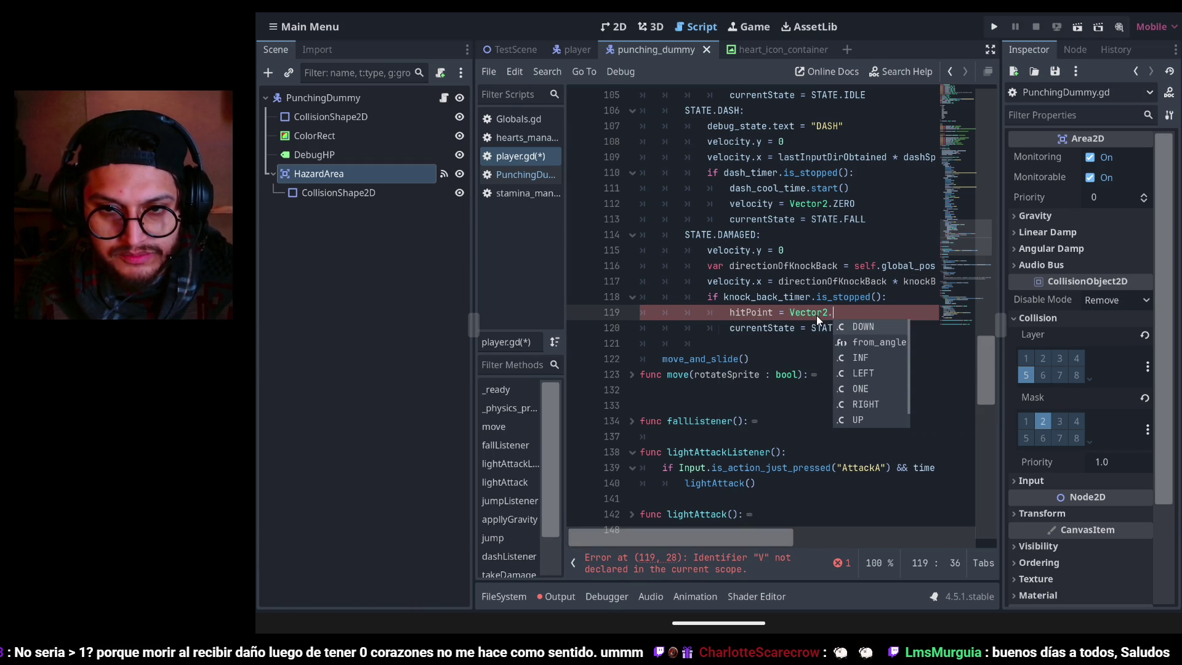
mouse_move(737, 555)
mouse_down()
mouse_move(804, 552)
mouse_move(744, 557)
mouse_move(758, 559)
mouse_up()
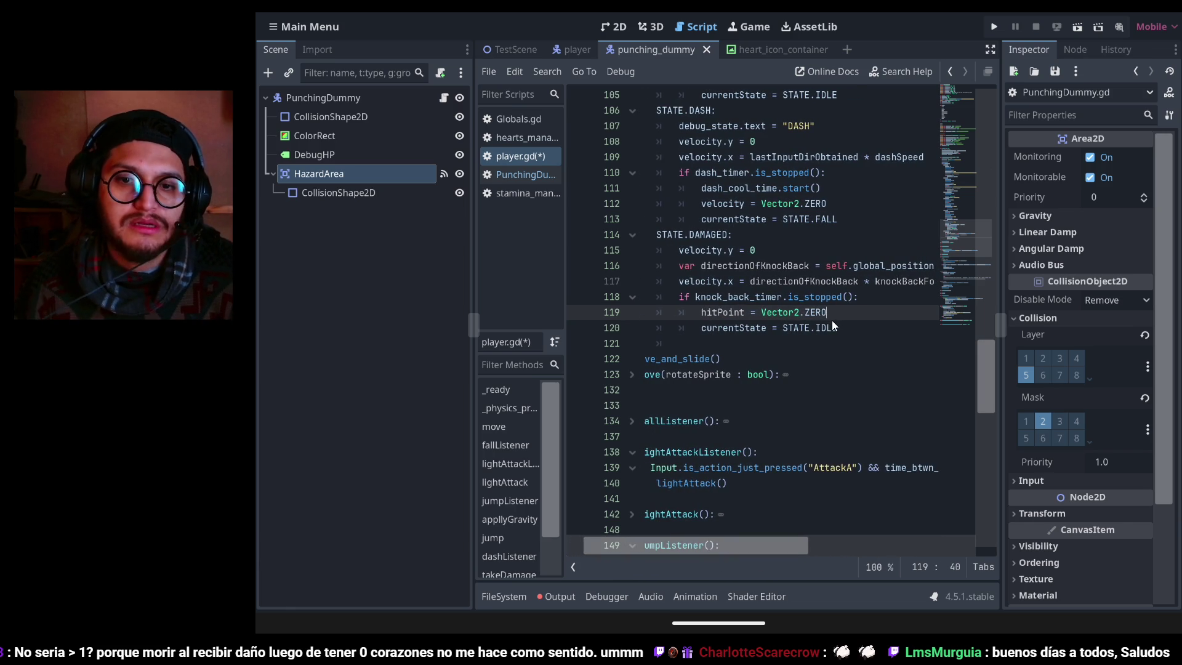
key(ctrl+s)
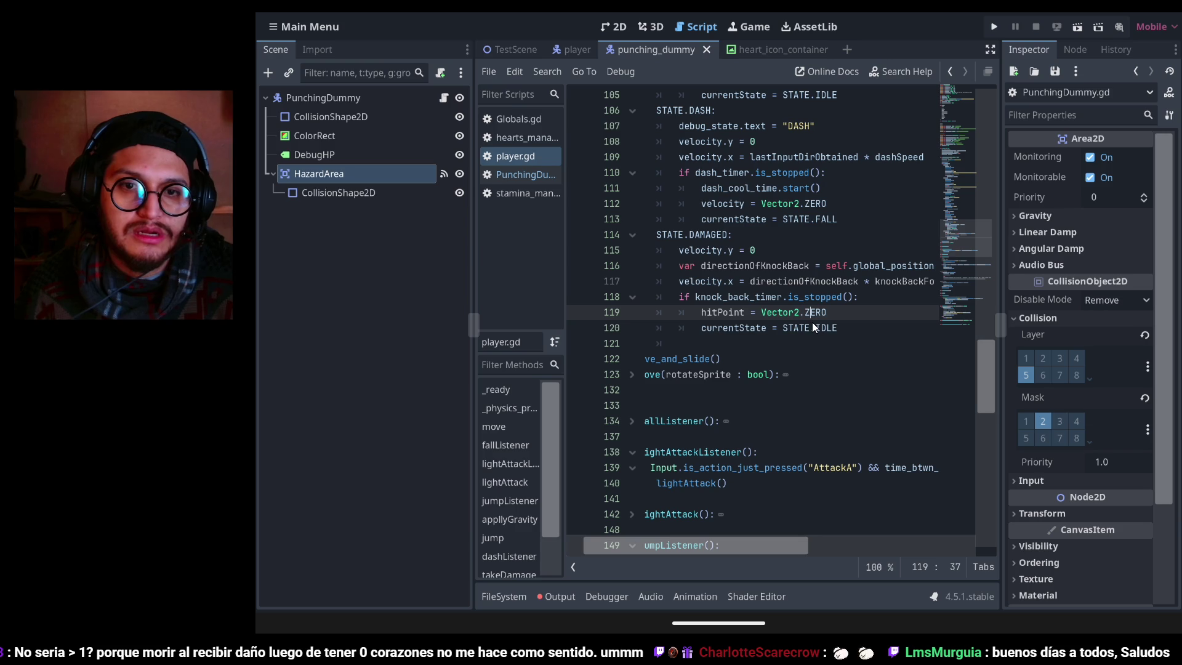
click(570, 52)
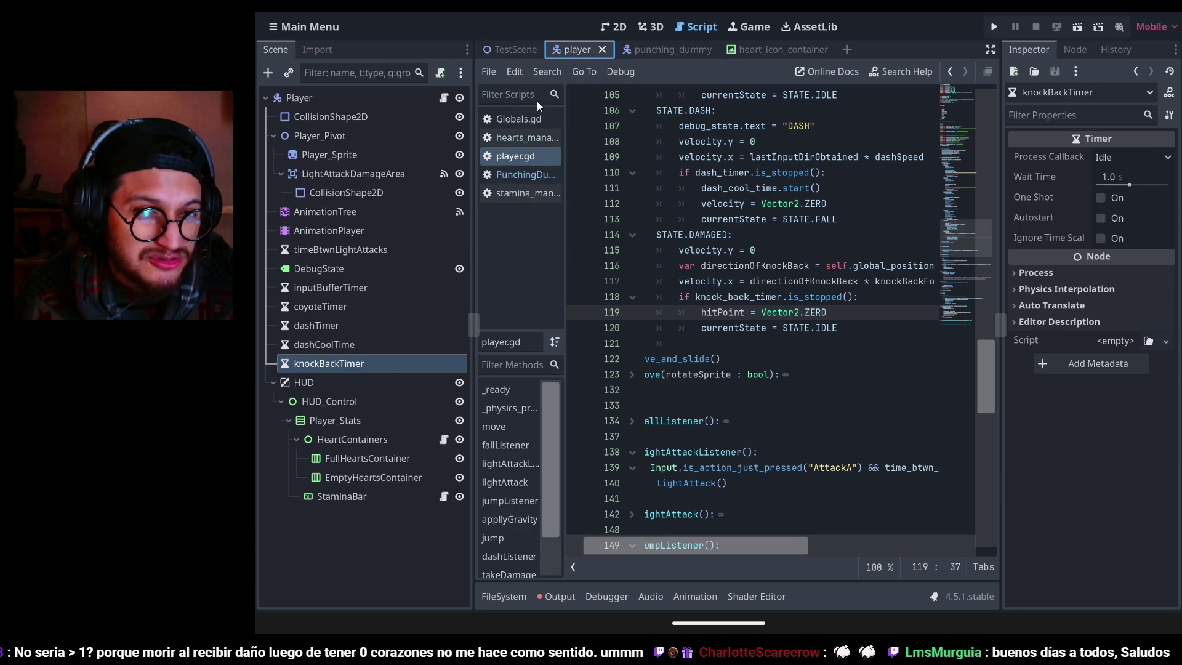
- Turn on One Shot for the knockBackTimer node
click(361, 347)
click(363, 362)
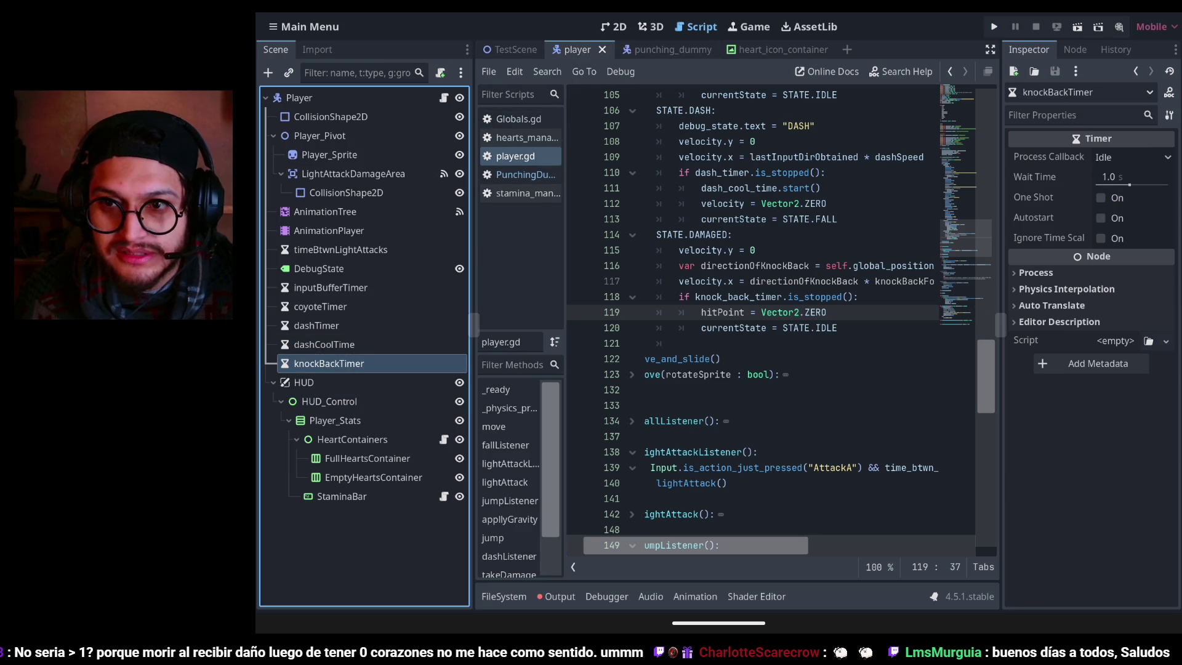
click(1120, 199)
click(1120, 199)
click(801, 194)
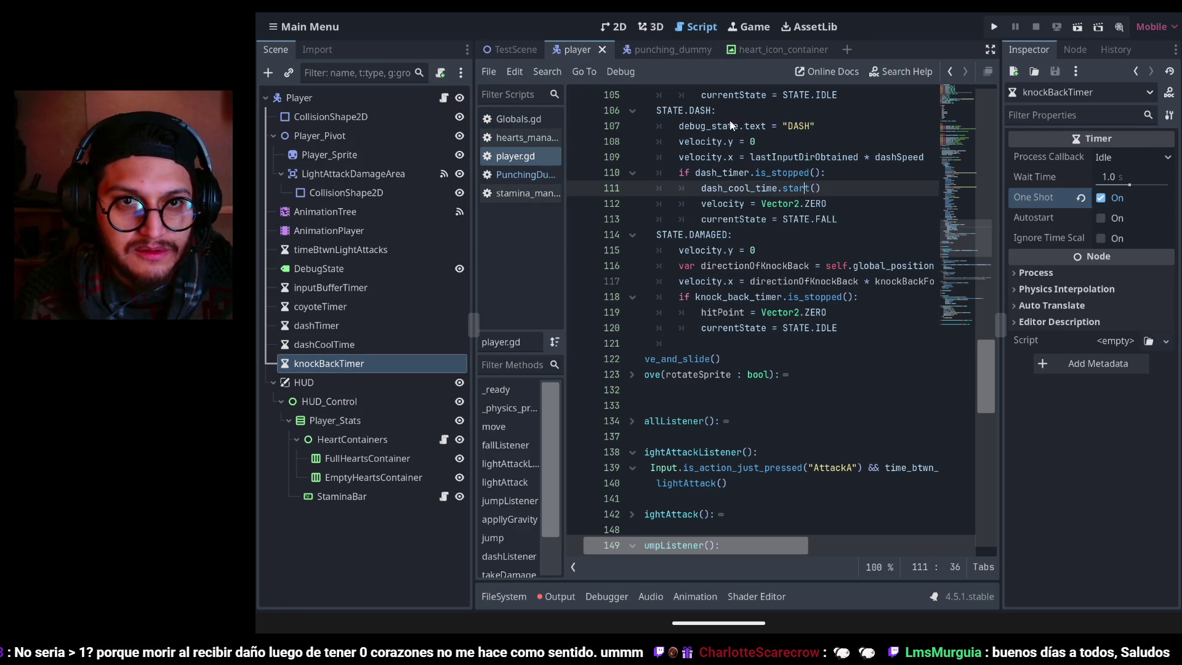
- Run the game, walk into the dummy, and inspect the reported Vector2 error
click(994, 27)
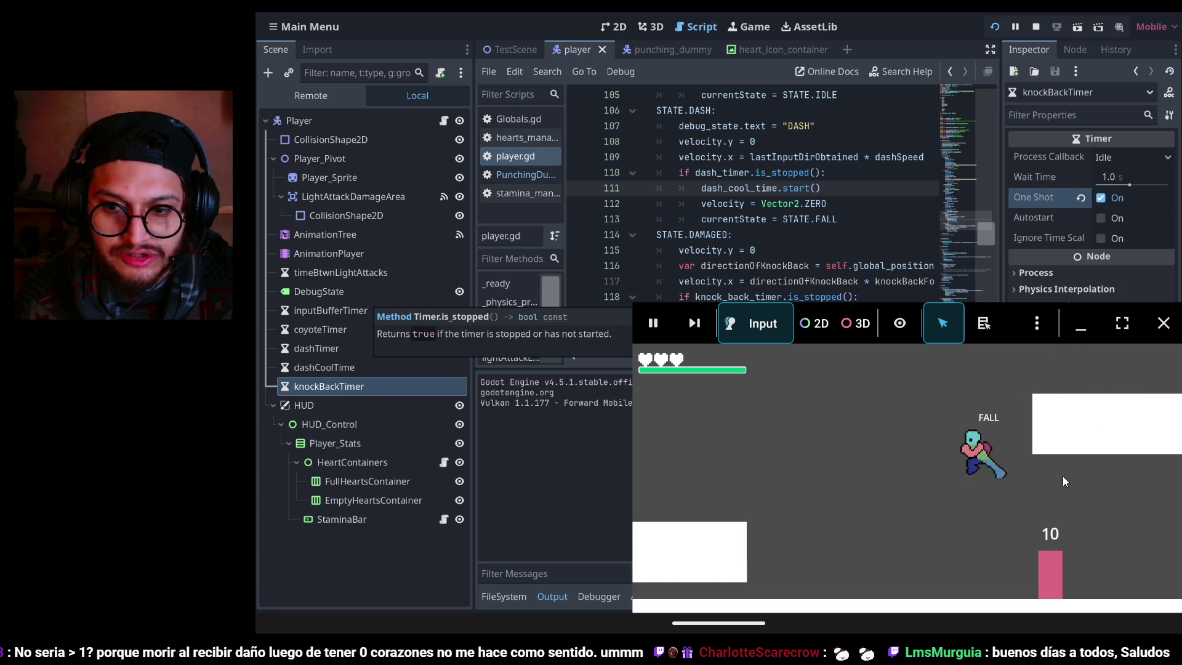
key(d)
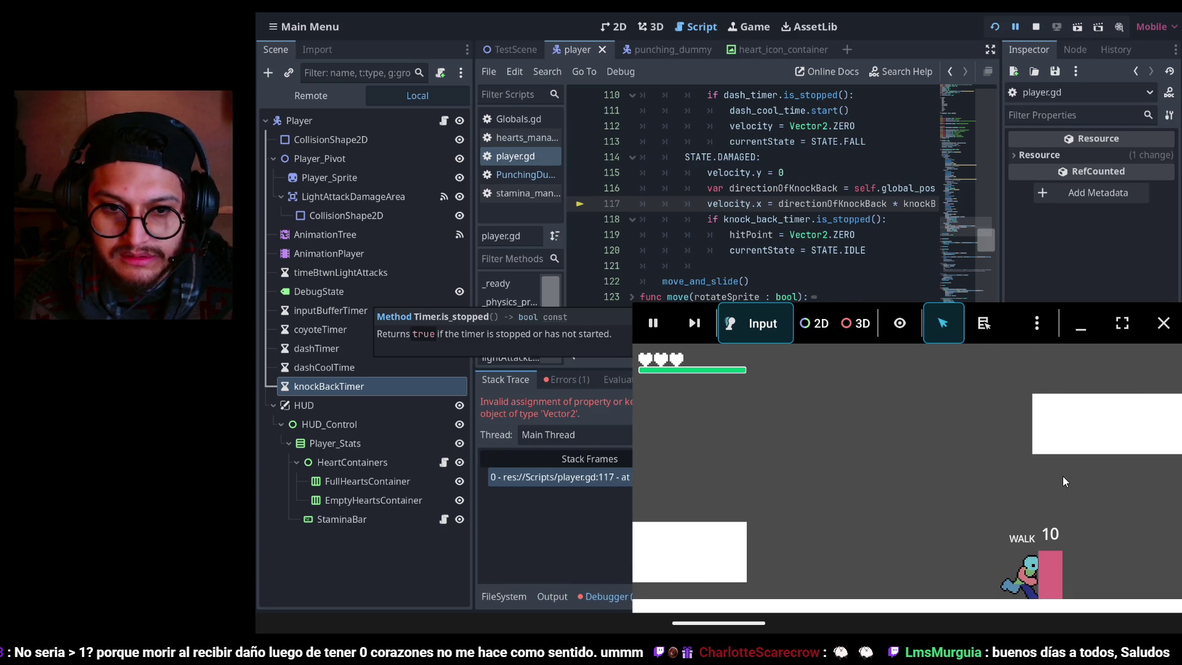
click(1164, 324)
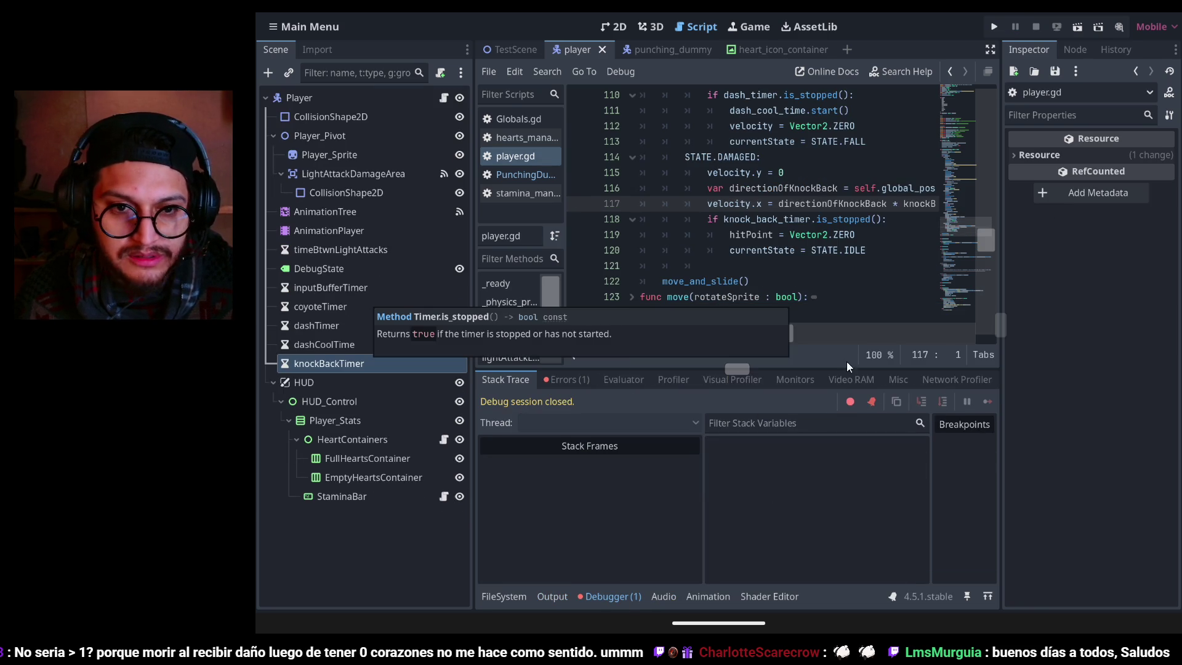
click(563, 379)
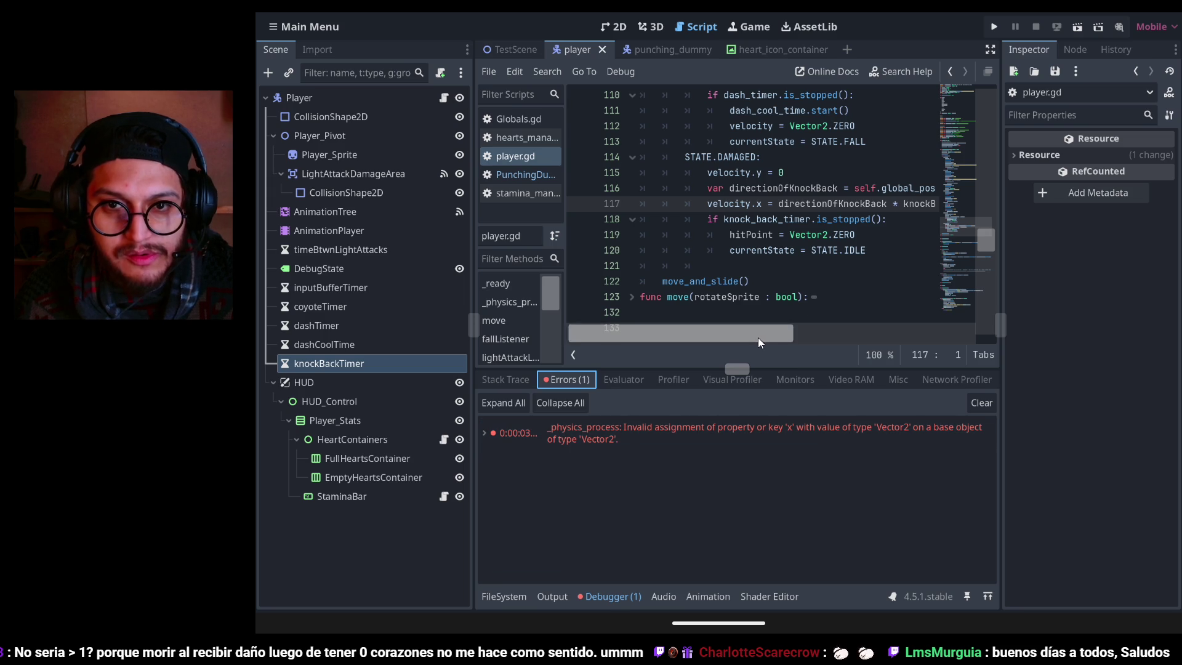
drag(756, 337, 767, 330)
- Apply knockback to the whole velocity and comment out velocity.y = 0, then retest
click(735, 207)
key(BackSpace)
key(BackSpace)
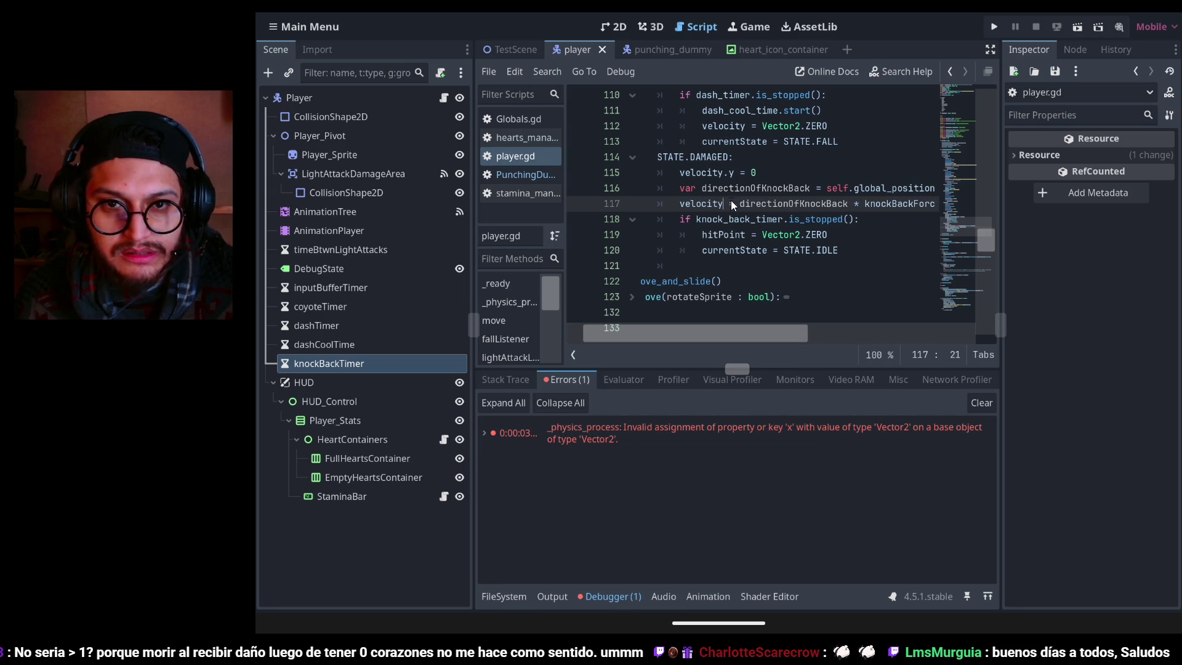
click(674, 179)
text(#)
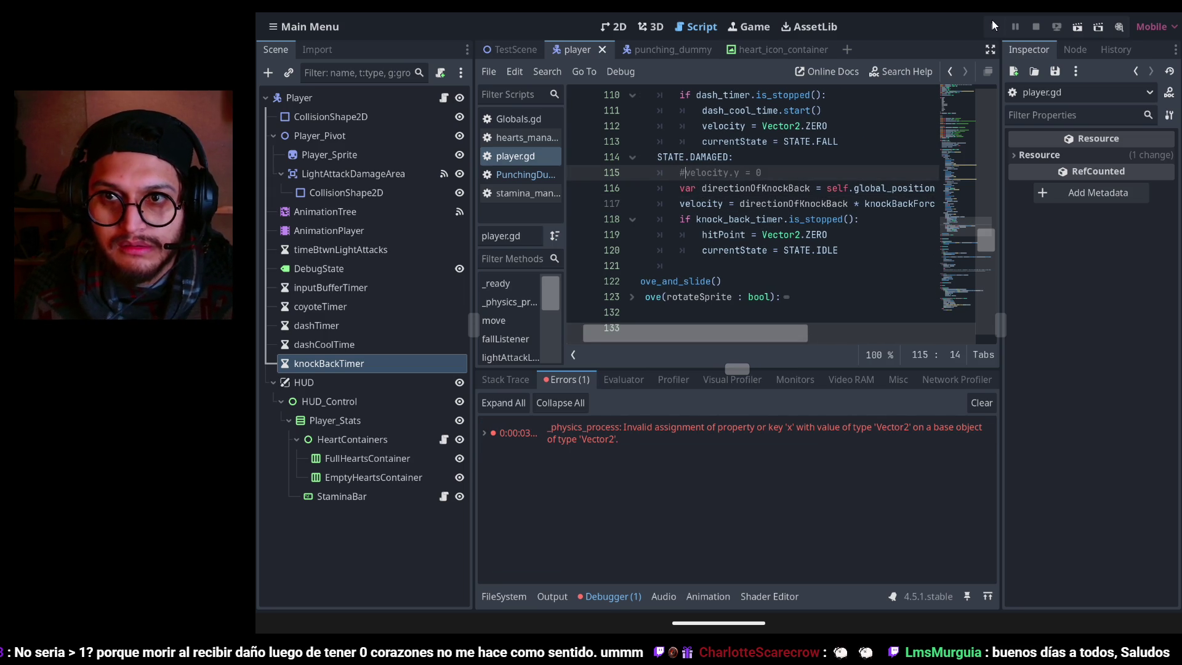
click(993, 25)
key(a)
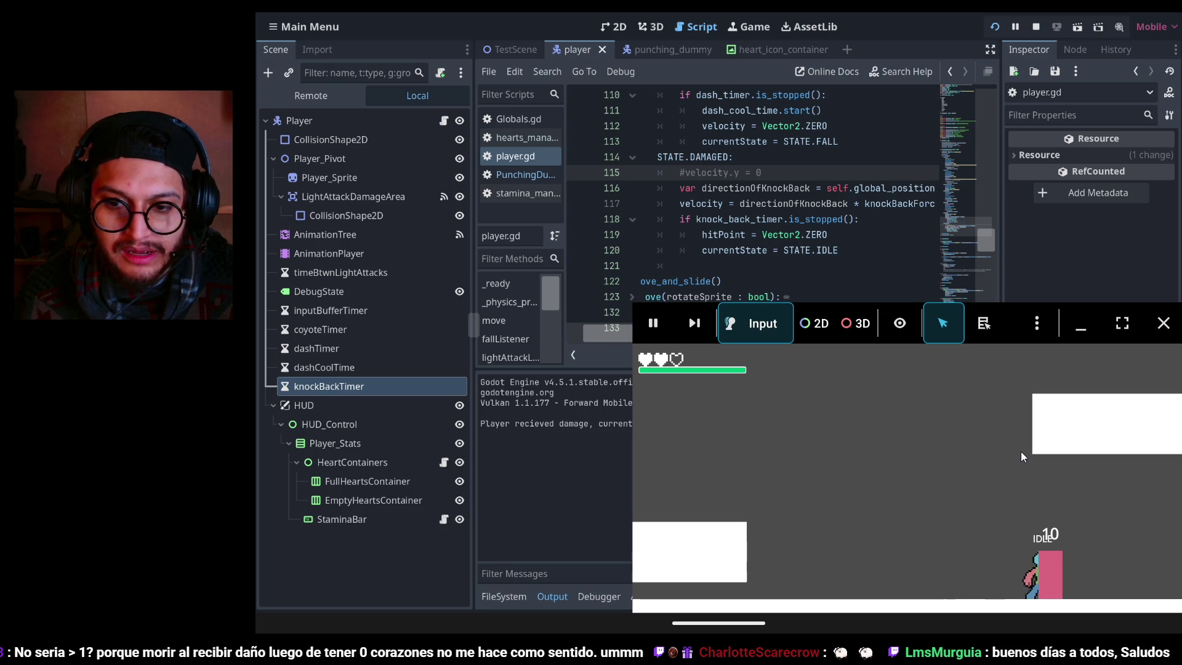
click(1163, 323)
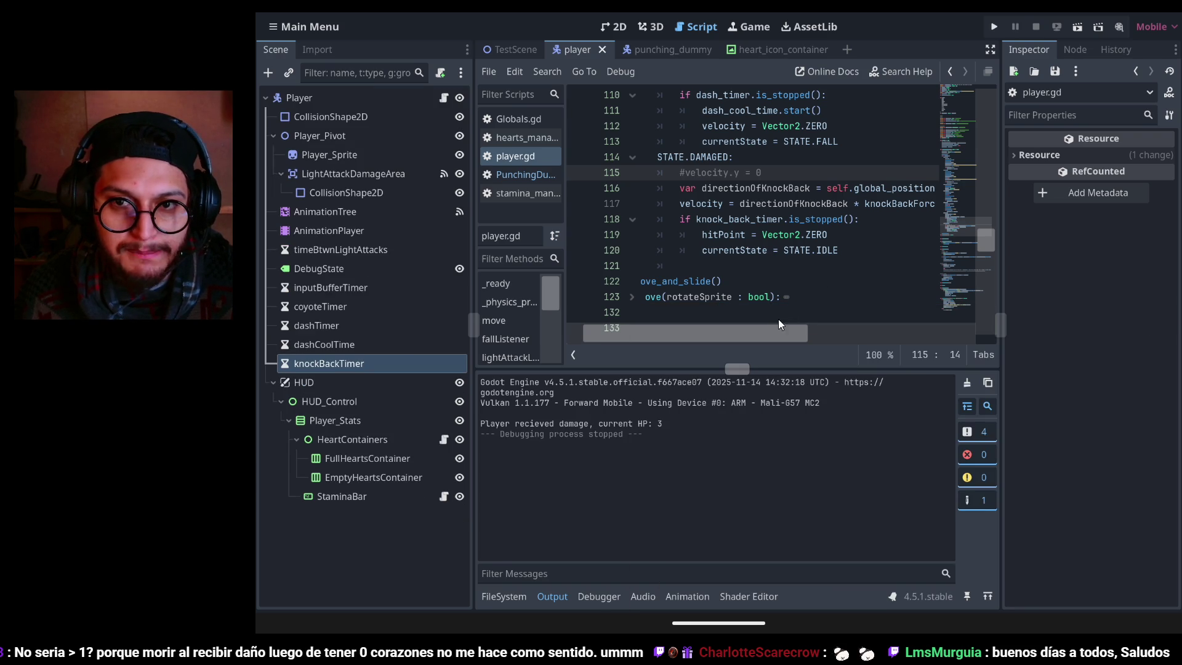
- Negate the knockback direction with '-' before self.global_position, then test against the dummy
click(738, 203)
click(825, 189)
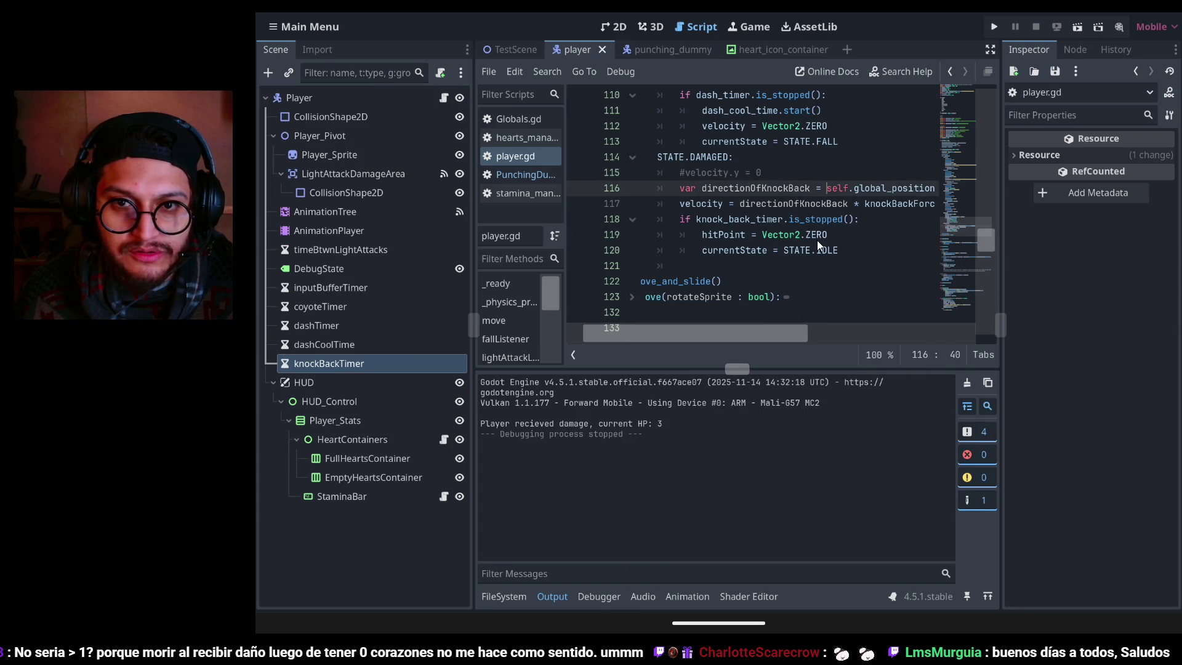
drag(792, 335, 807, 335)
text(-)
key(F5)
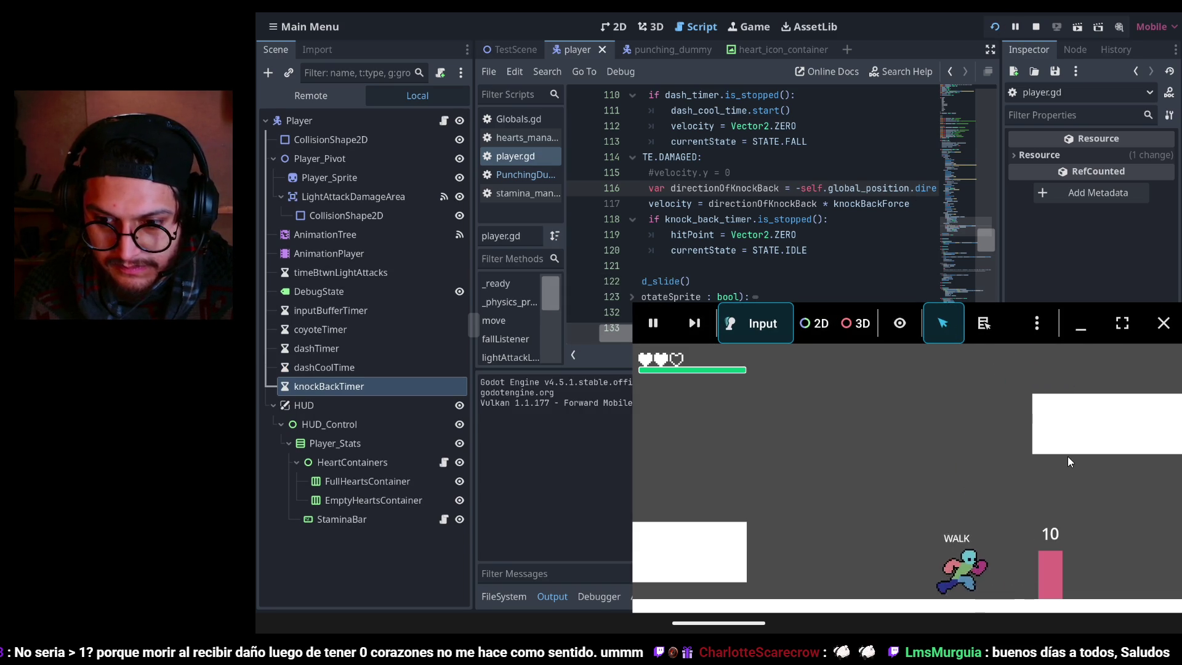
key(Right)
key(Right)
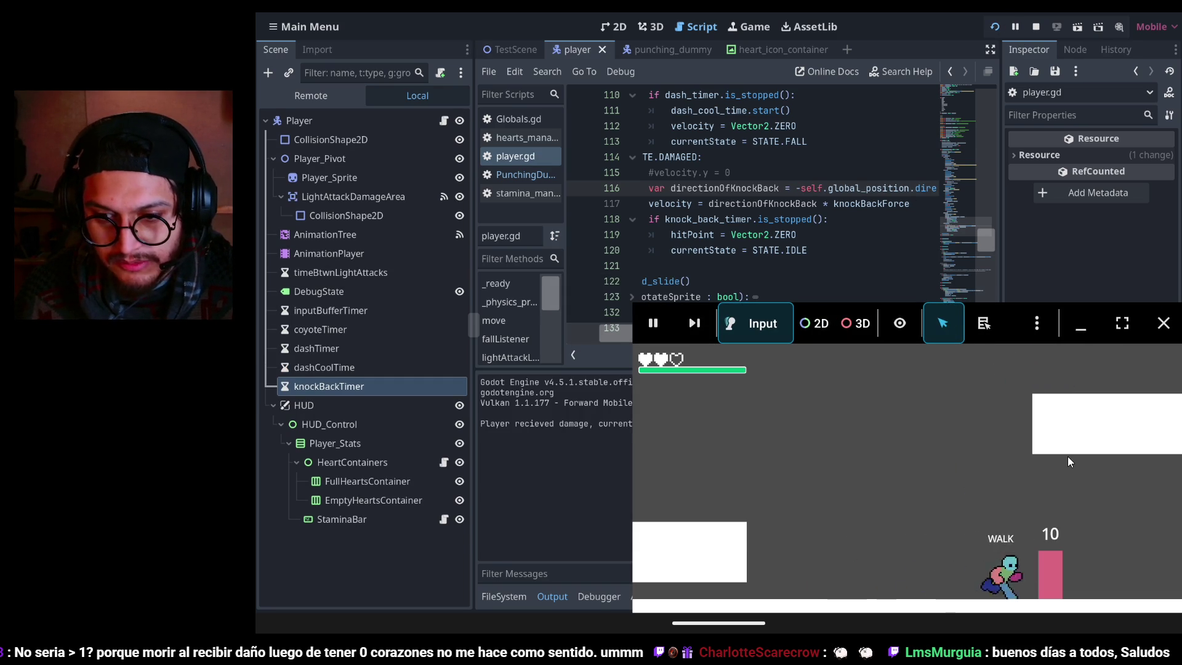
key(space)
key(Left)
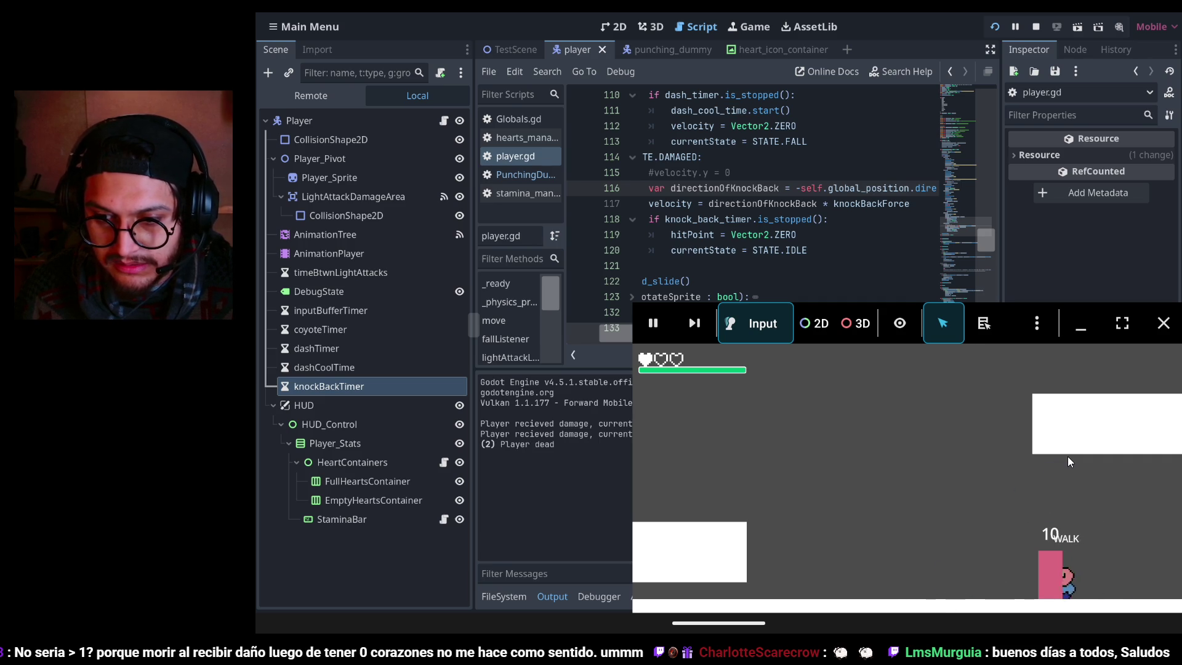
key(Right)
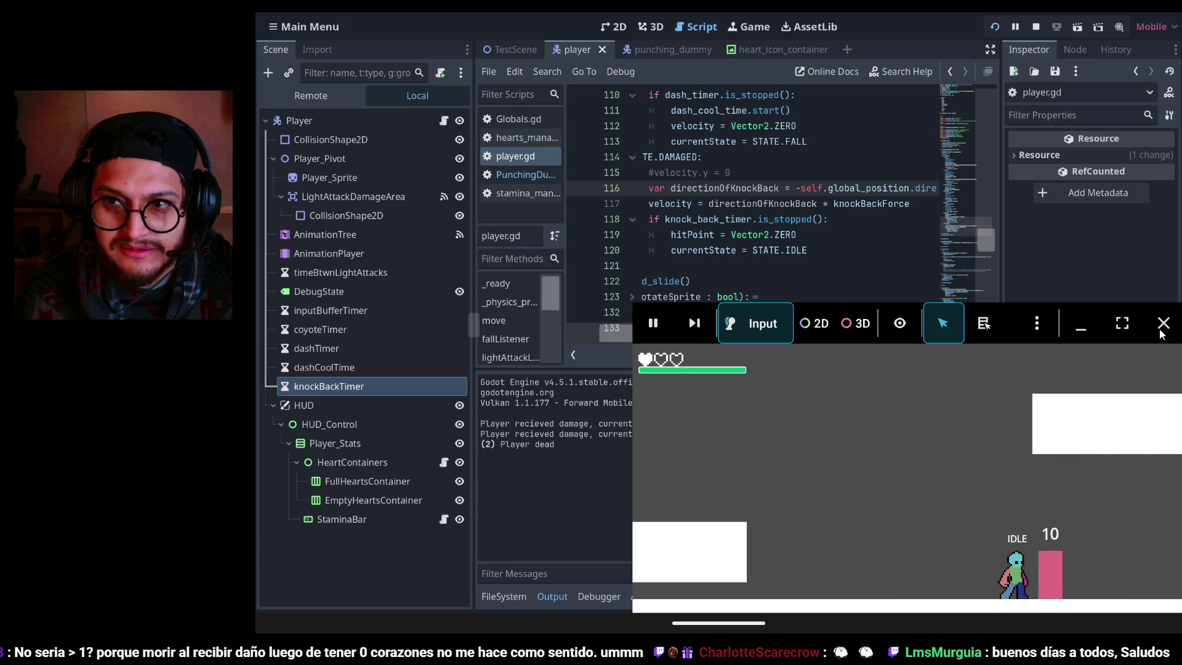
- Stop the game, move the PunchingDummy left in TestScene's 2D view, and save the scene
click(1036, 27)
click(505, 48)
click(652, 28)
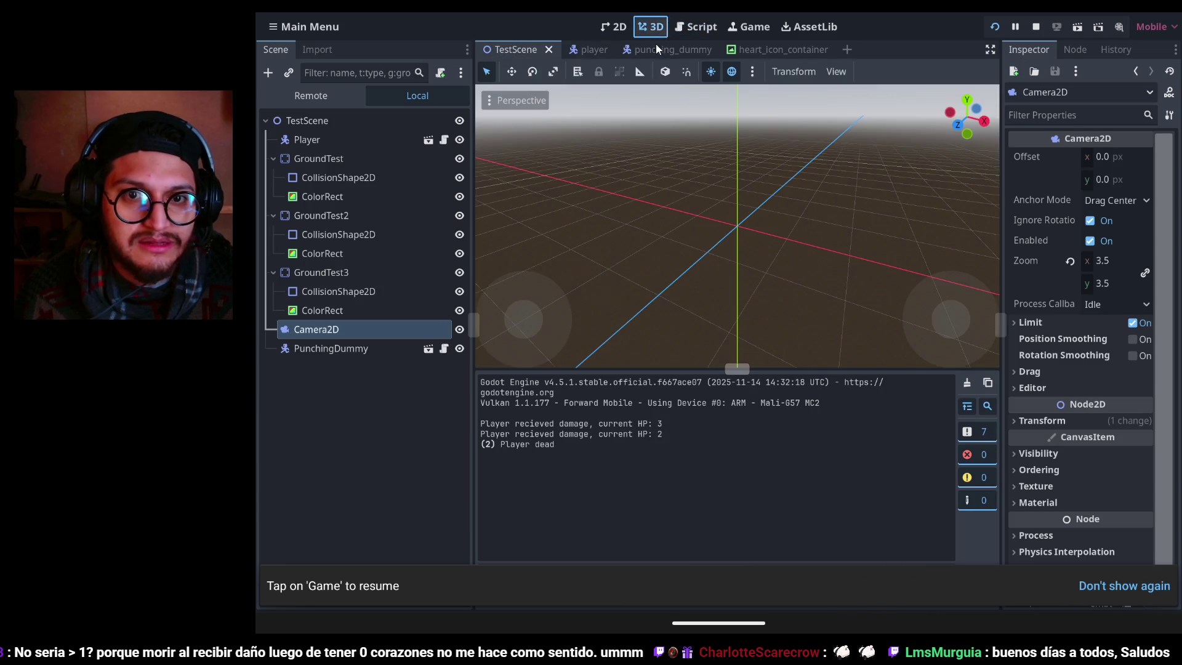
click(616, 27)
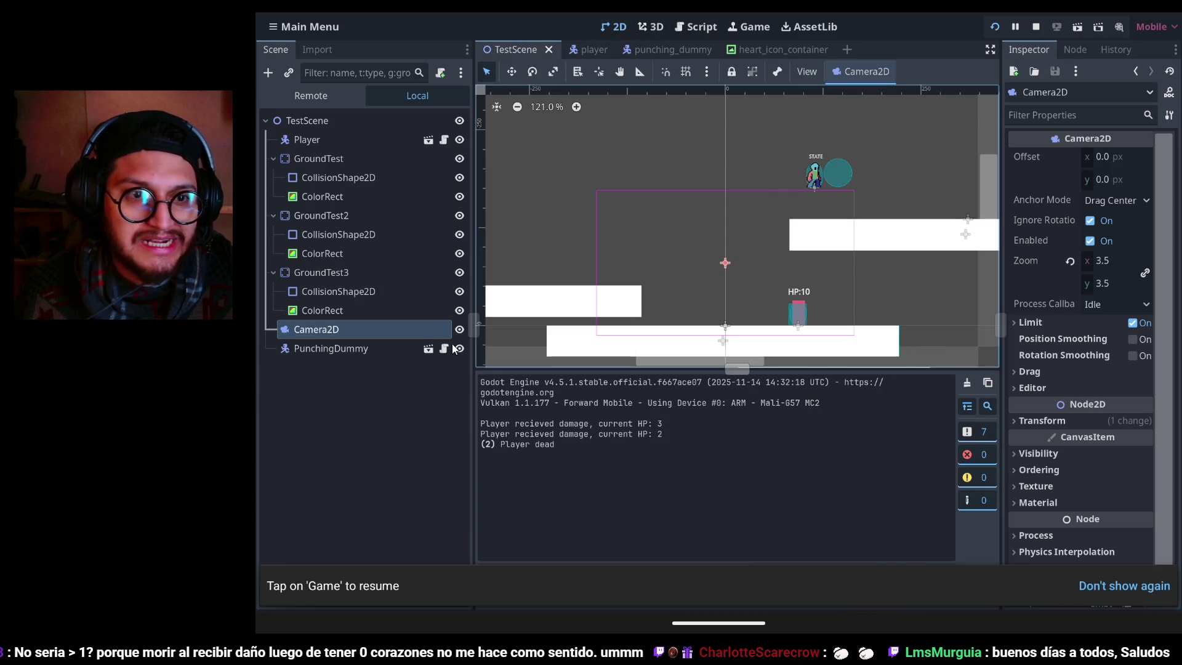
click(339, 352)
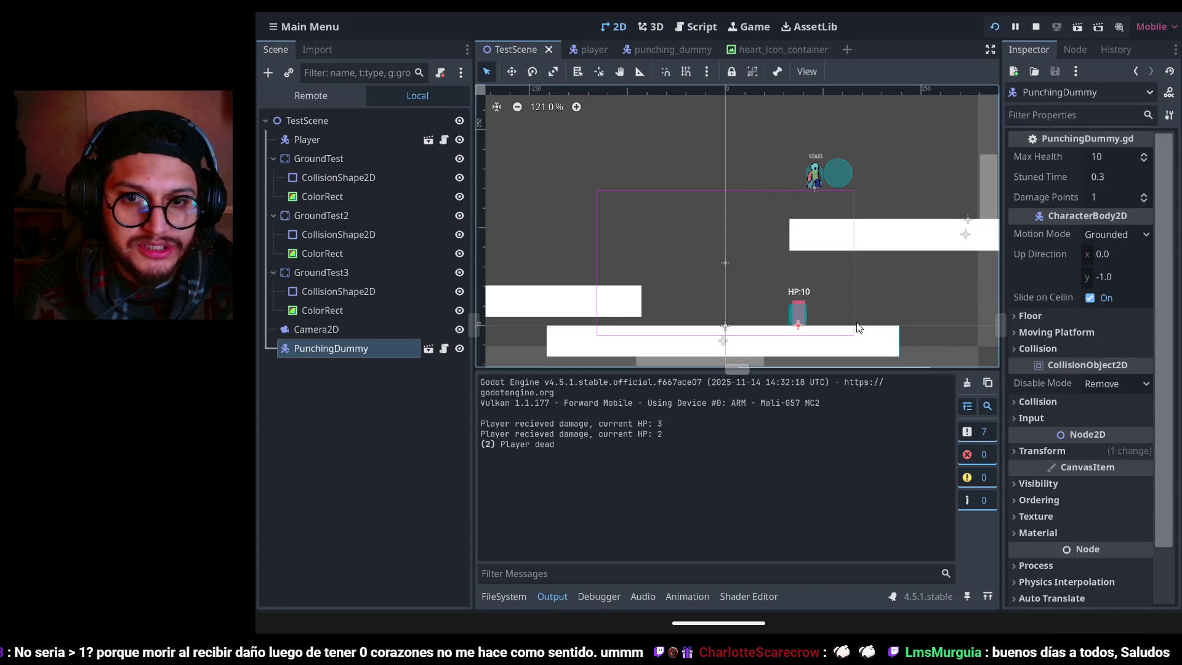
click(511, 71)
mouse_move(815, 331)
mouse_down()
mouse_move(726, 334)
mouse_move(750, 338)
mouse_up()
key(ctrl+s)
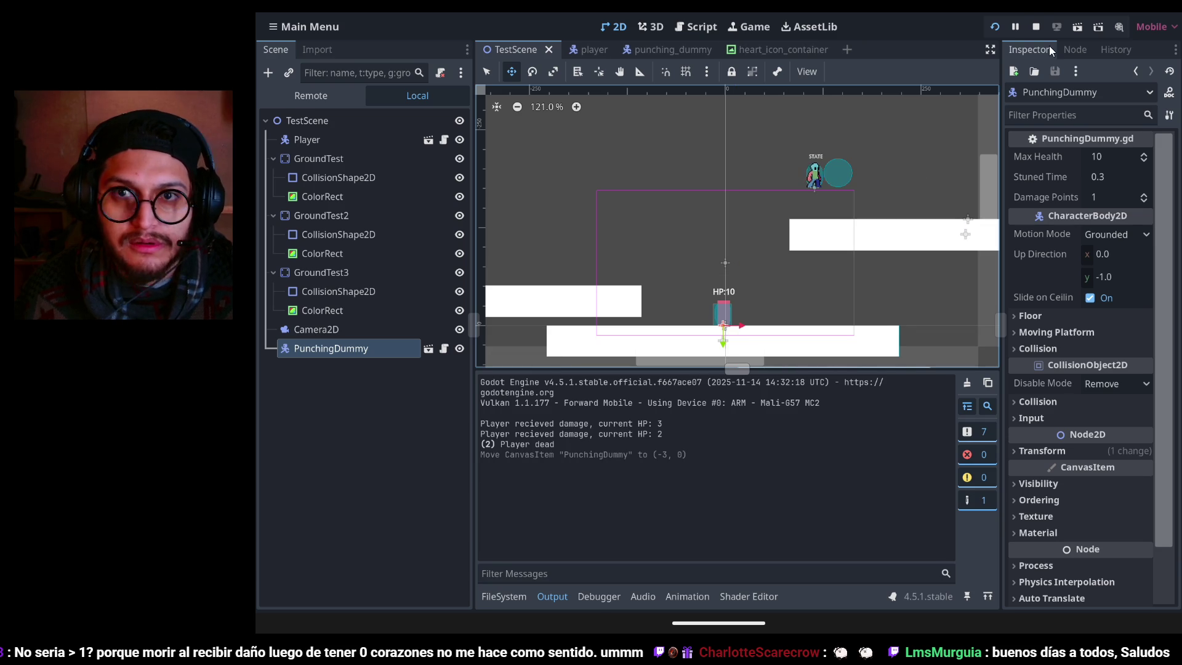
- Run the game and walk and jump the player into the dummy to test knockback
click(995, 27)
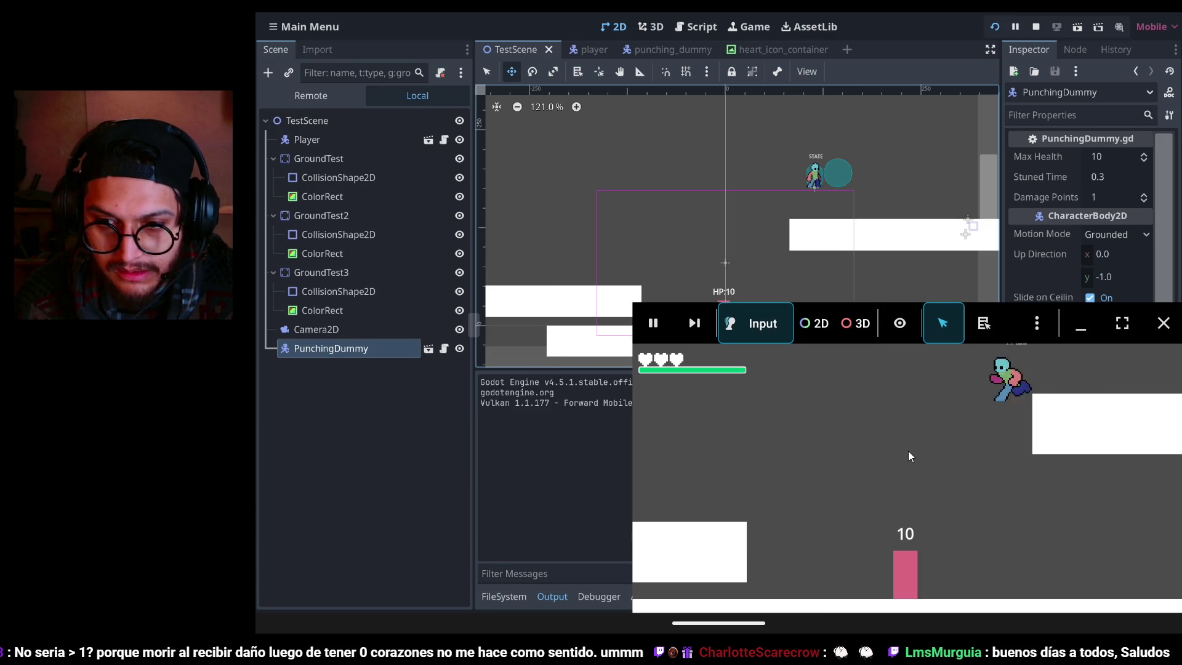
key(Left)
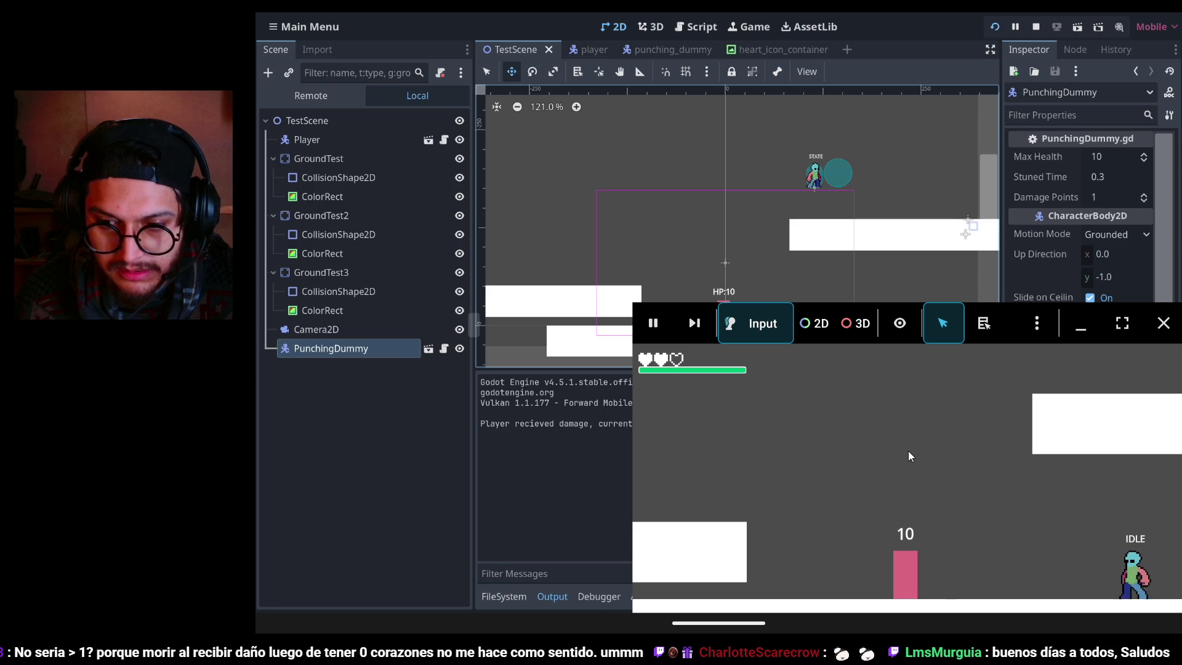
key(Left)
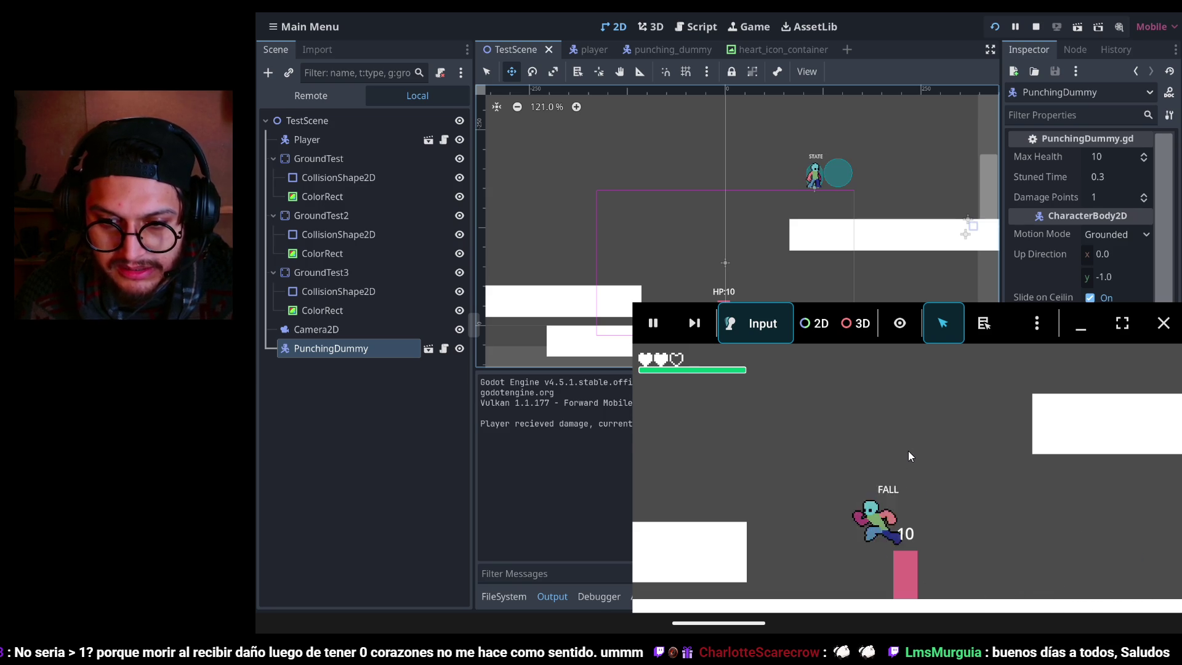
key(Right)
key(space)
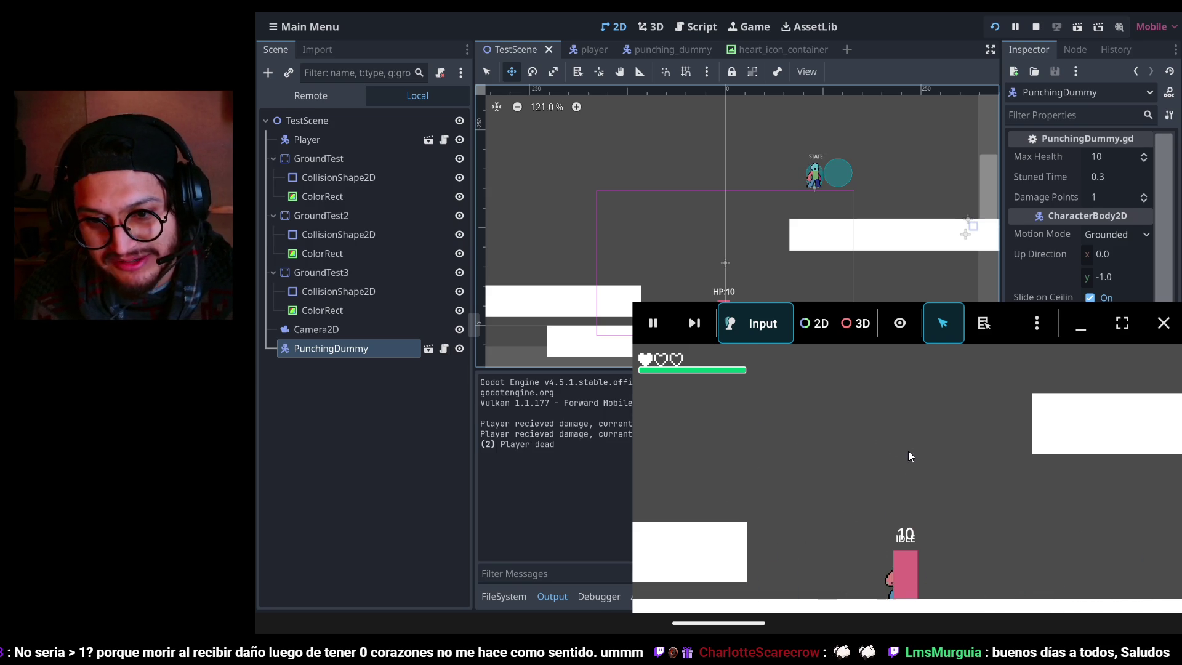
click(1163, 322)
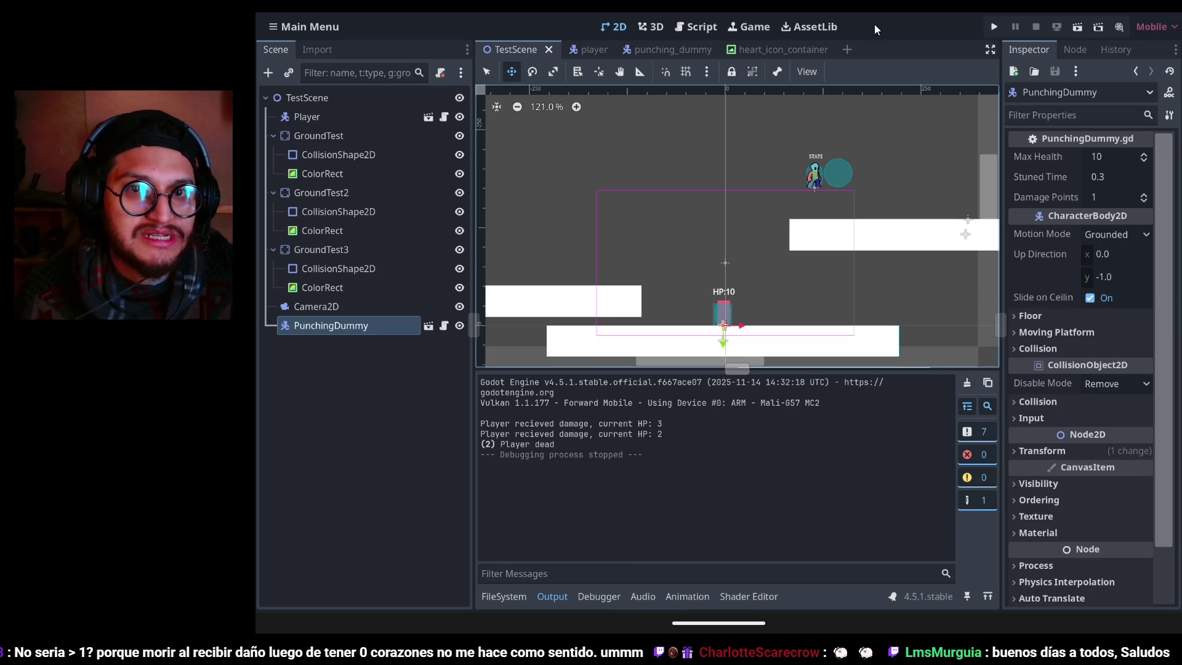
- Open player.gd from the Player node in the player scene
click(581, 53)
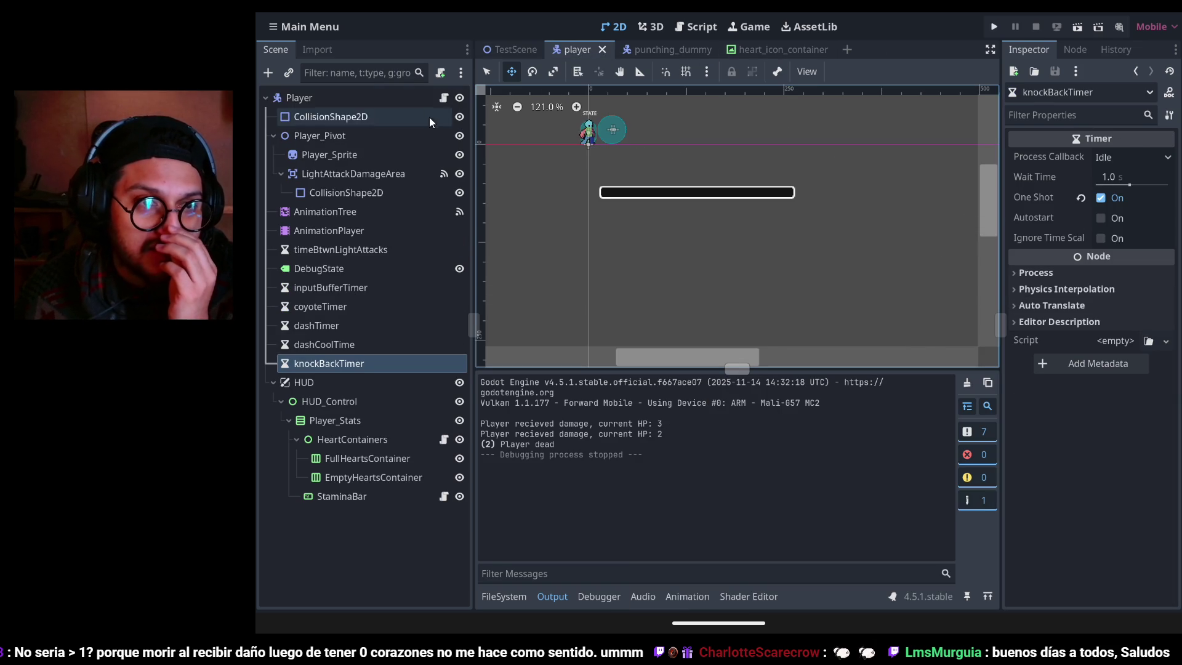
click(444, 97)
scroll(725, 193, up, 20)
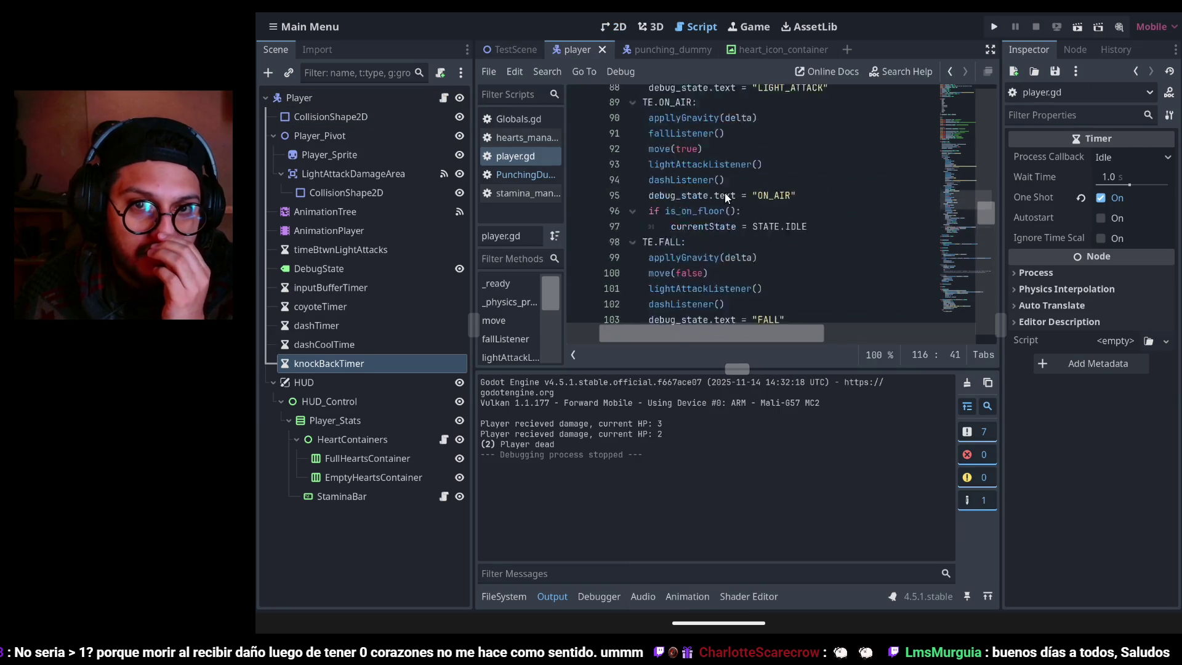
- Set heartPoints to 10 in Globals.gd, save, and launch a test run
click(518, 119)
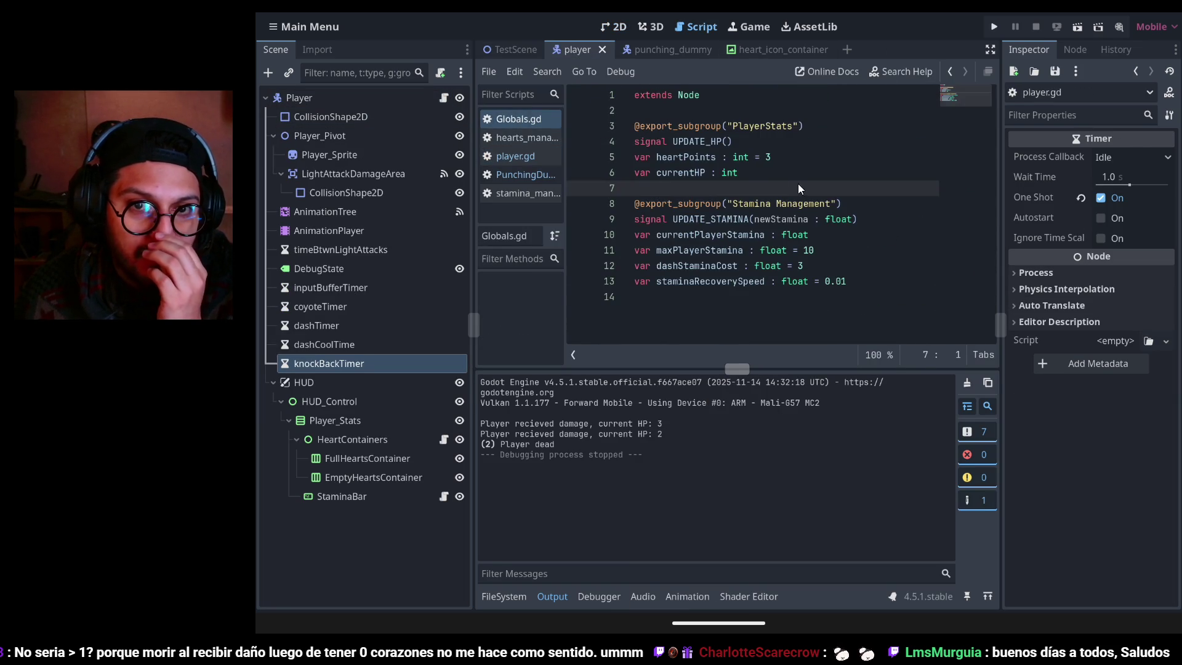
click(773, 153)
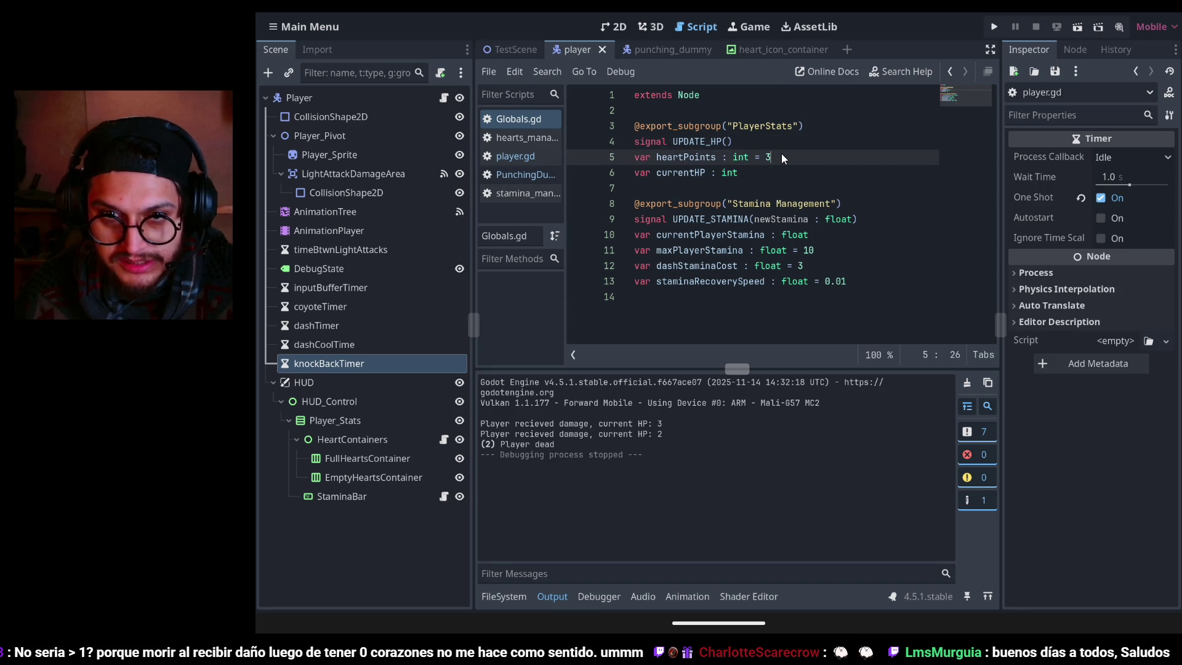
text(10)
key(ctrl+s)
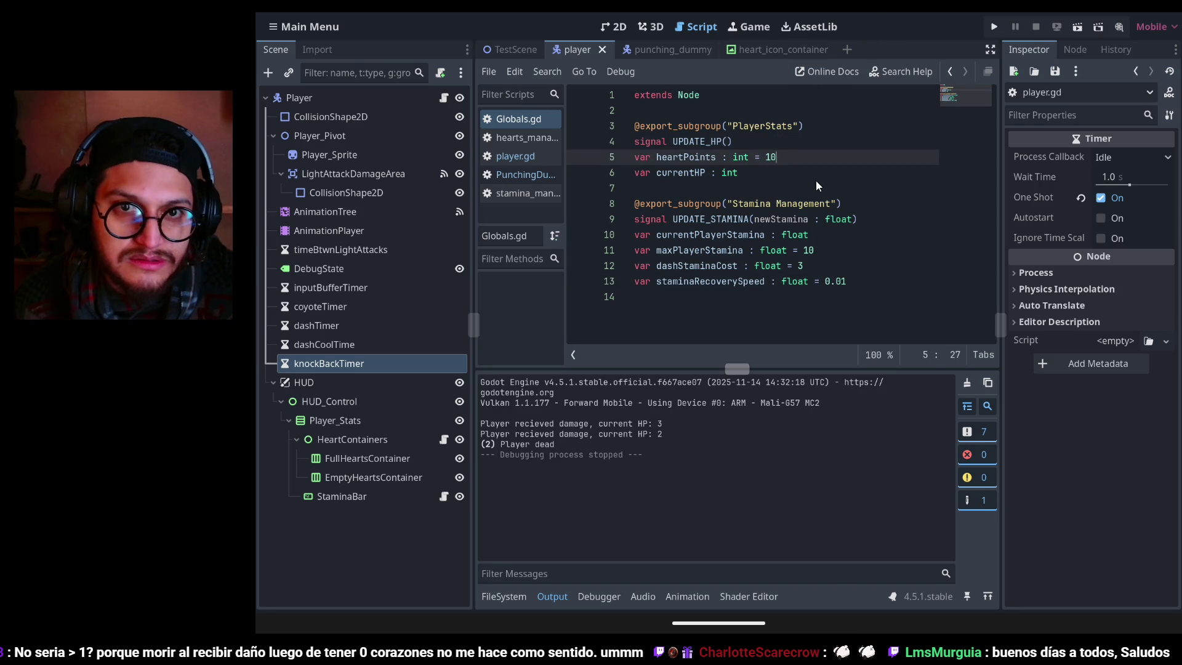
click(994, 27)
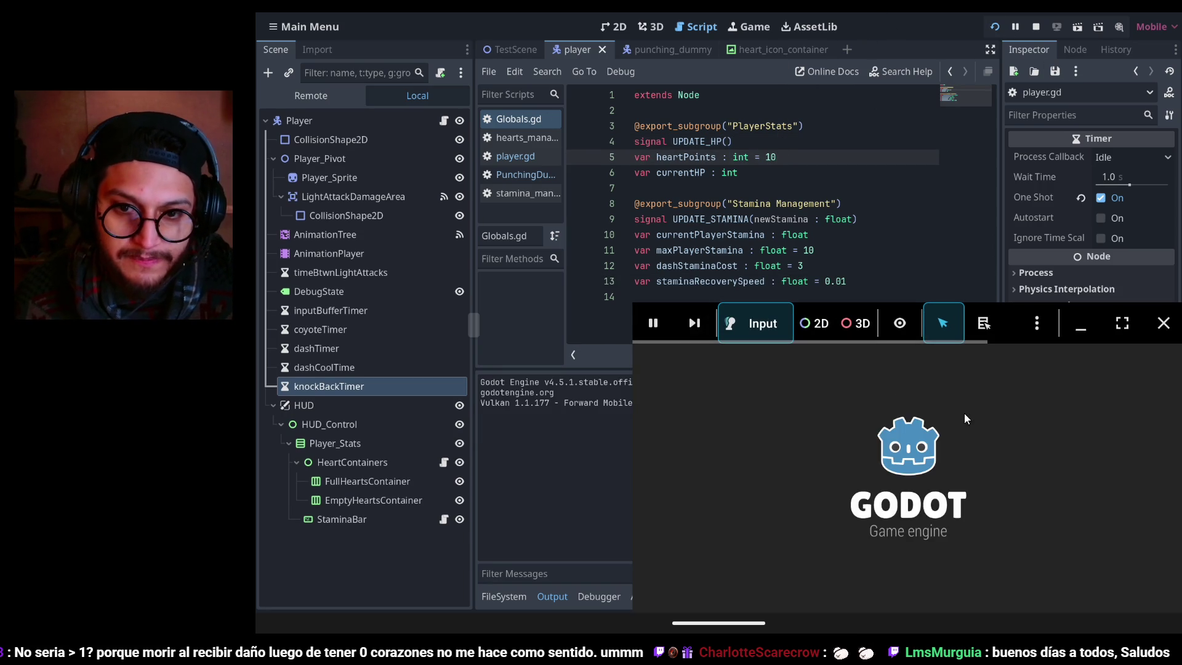
- Run the player back and forth across the level and jump
key(Left)
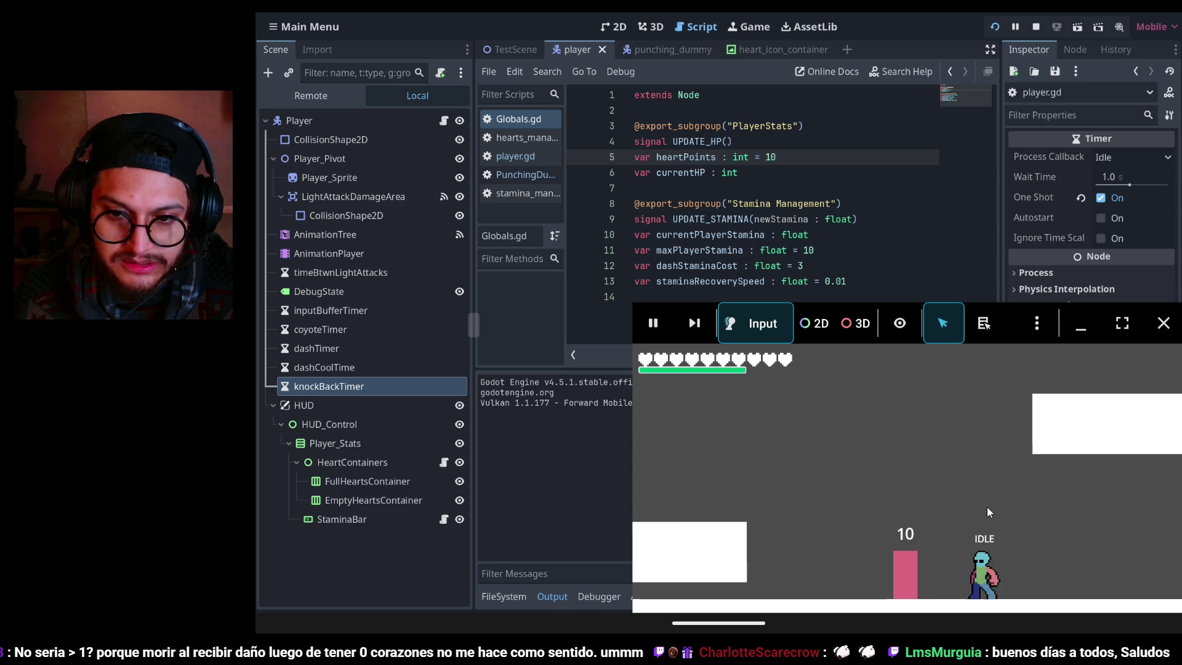
key(Right)
key(Left)
key(space)
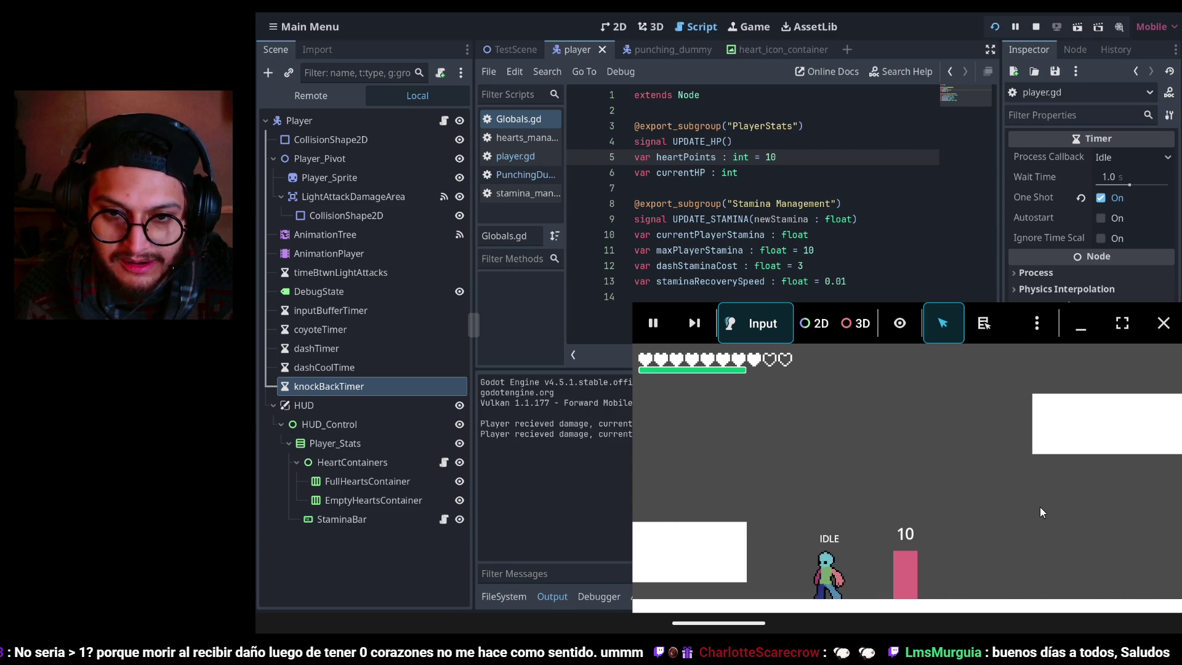
- Walk into the dummy repeatedly to drain the hearts to zero, then stop the game
key(Right)
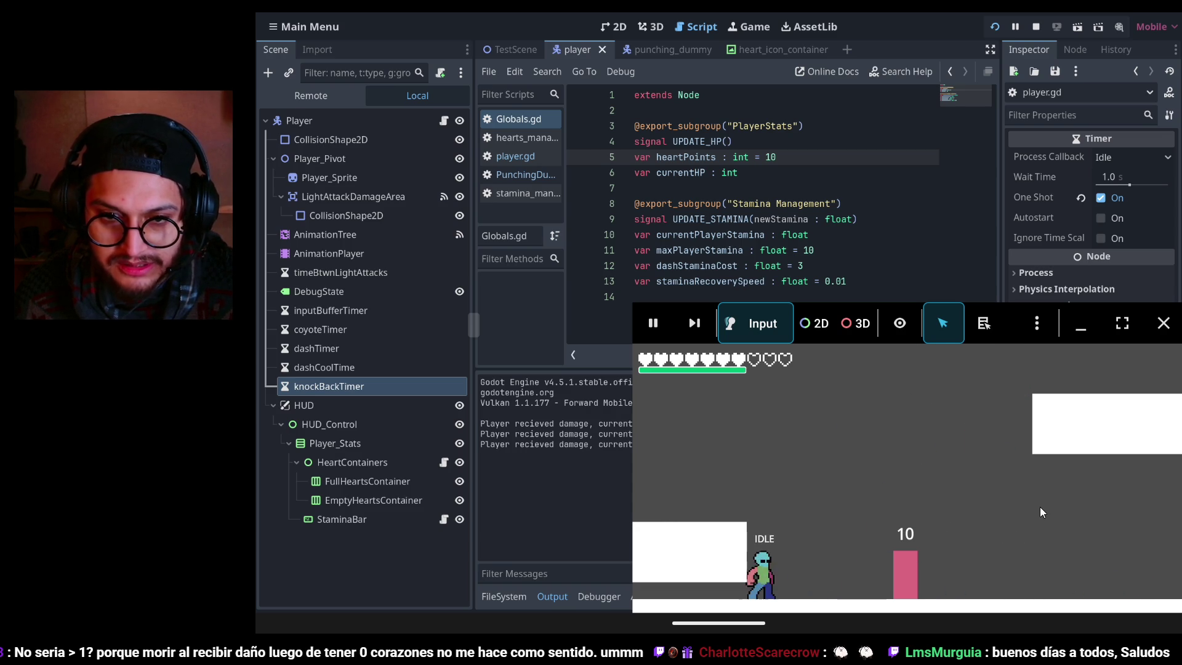
key(Right)
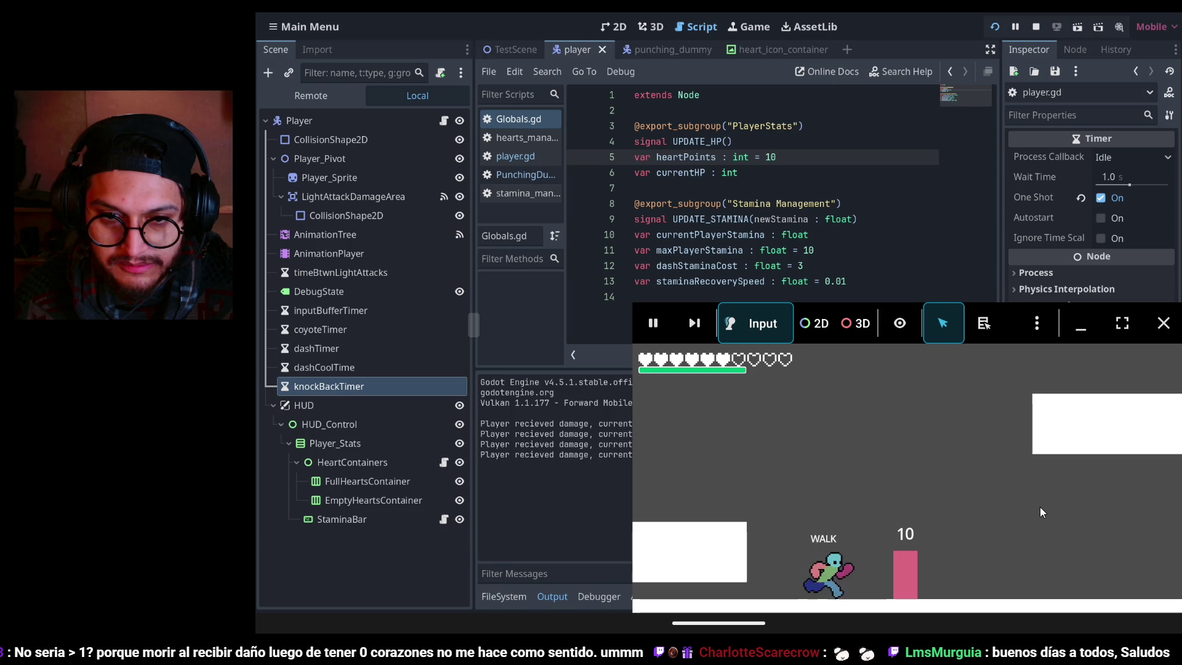
key(Right)
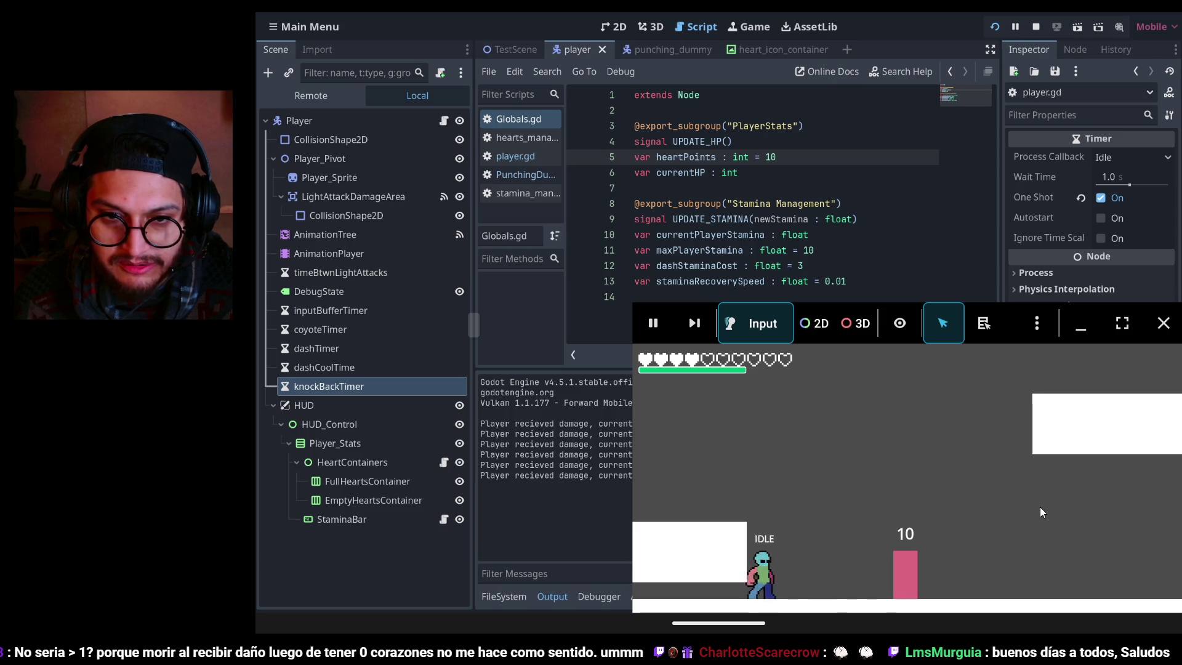
key(Right)
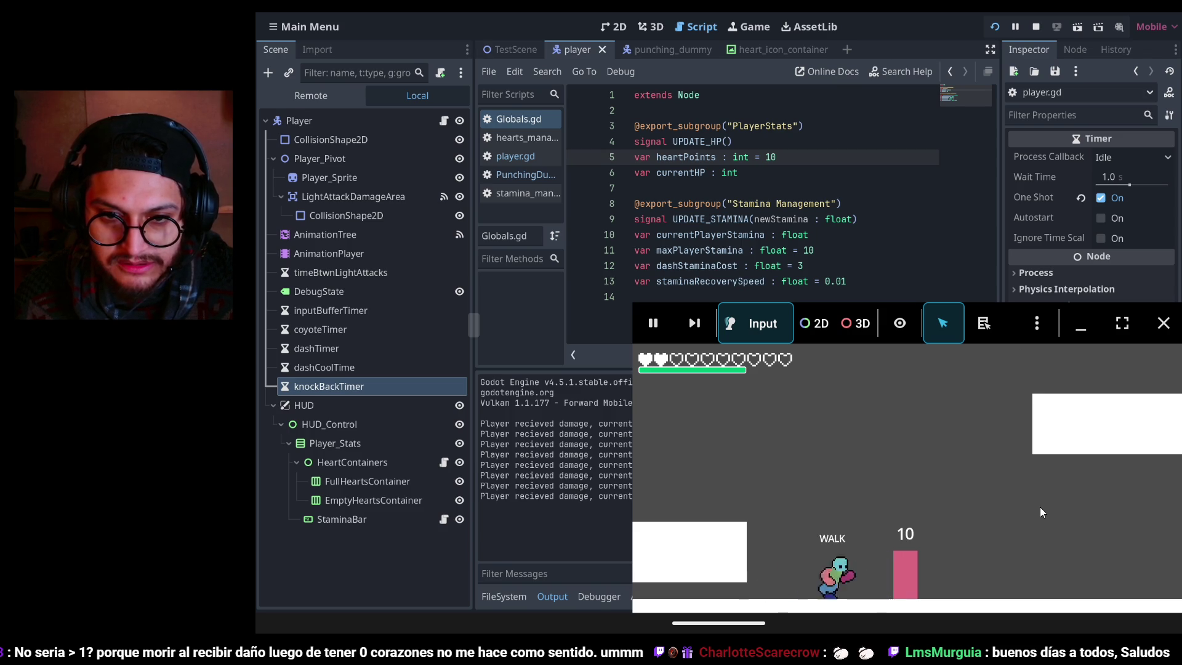
key(Right)
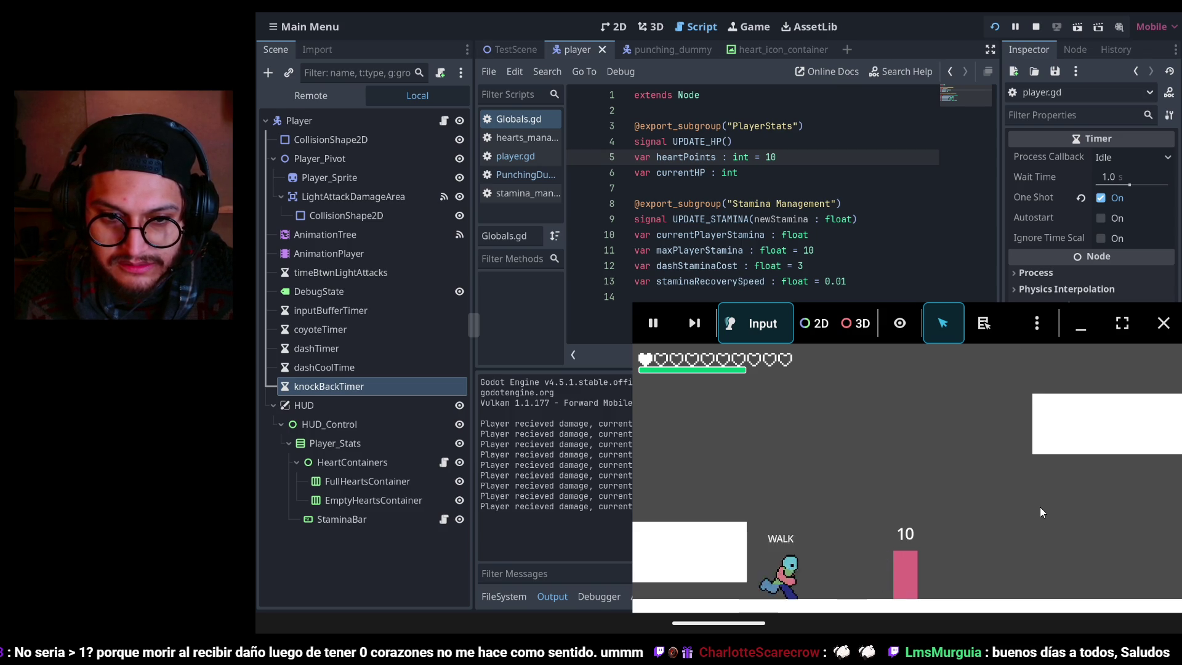
key(Right)
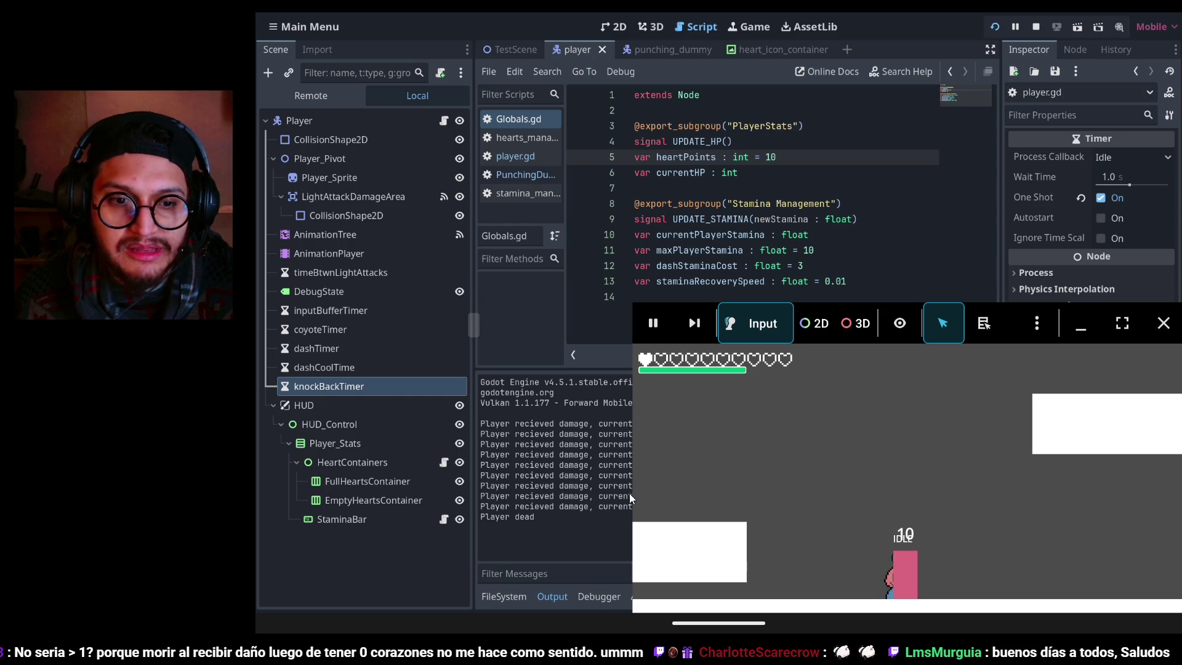
click(1036, 26)
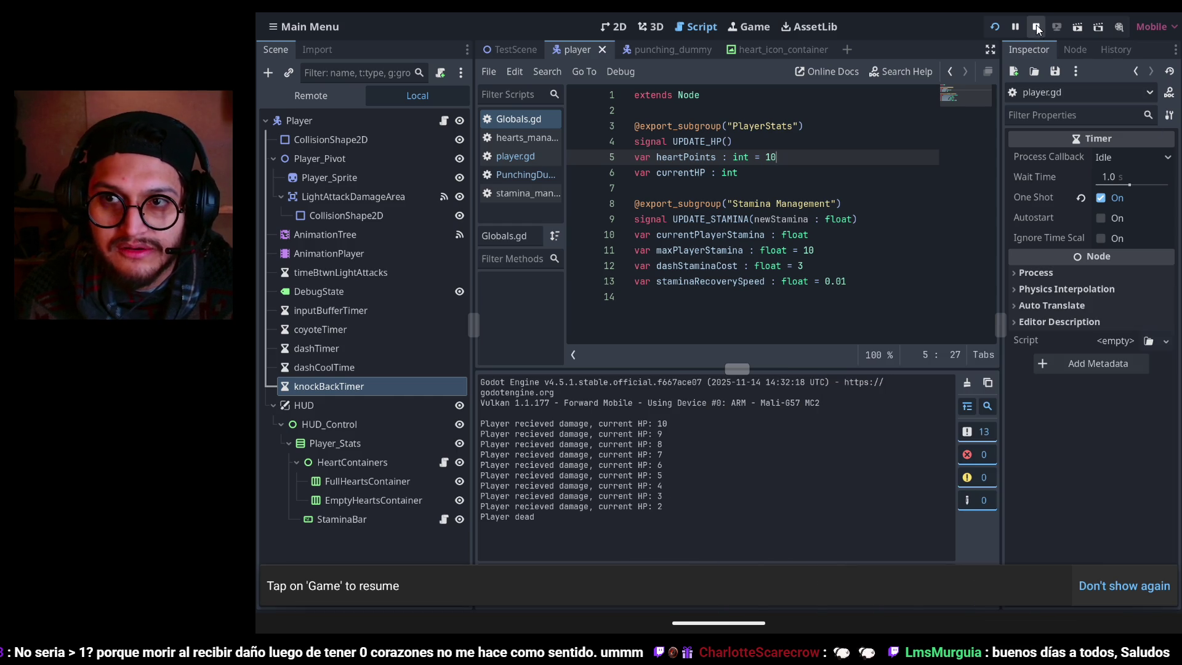
- Open player.gd and scroll to the currentHP > 1 check in takeDamage
click(741, 234)
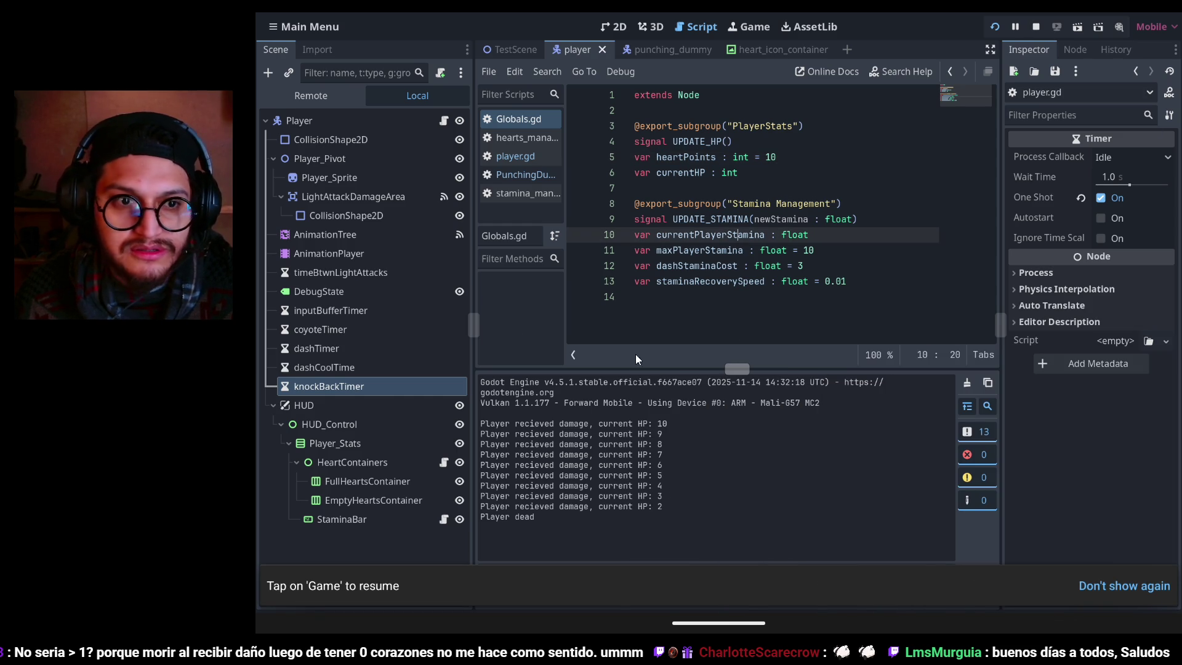
click(443, 120)
scroll(660, 215, down, 9)
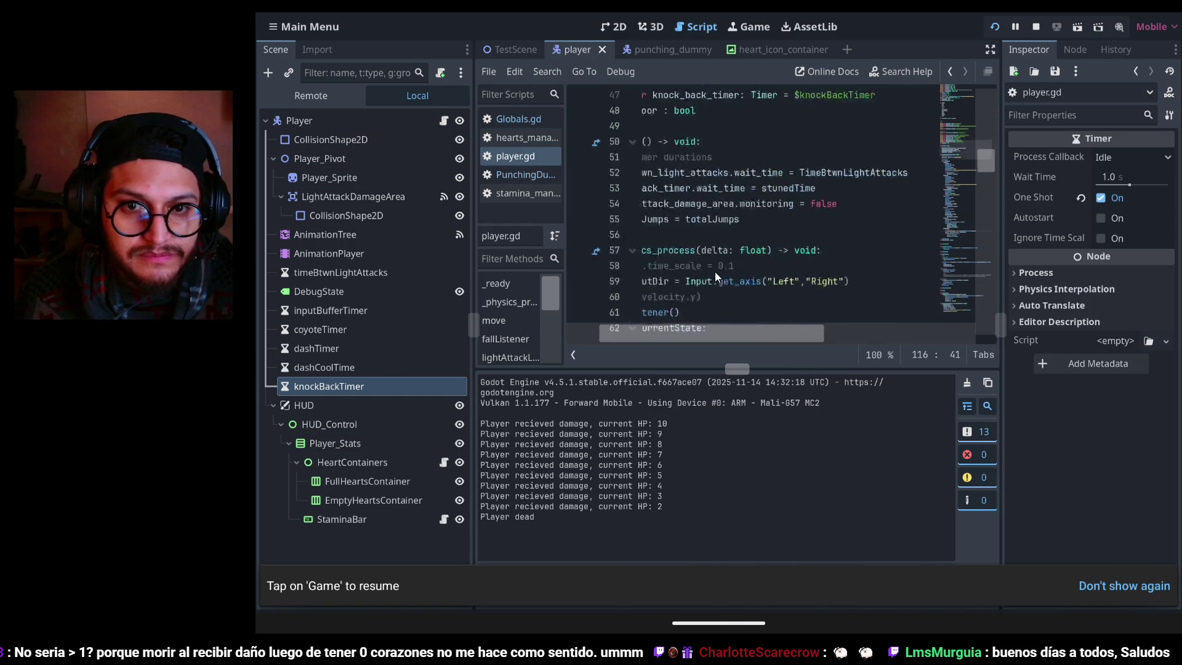
scroll(725, 283, down, 18)
scroll(773, 318, right, 5)
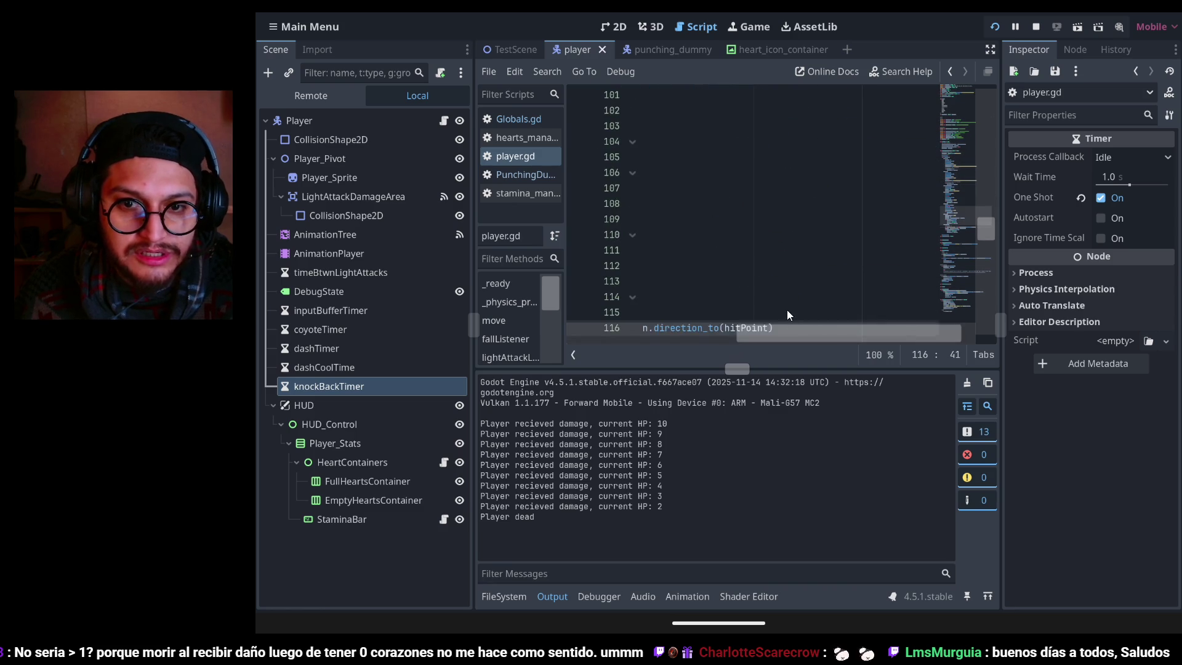
scroll(759, 337, left, 5)
scroll(690, 276, down, 3)
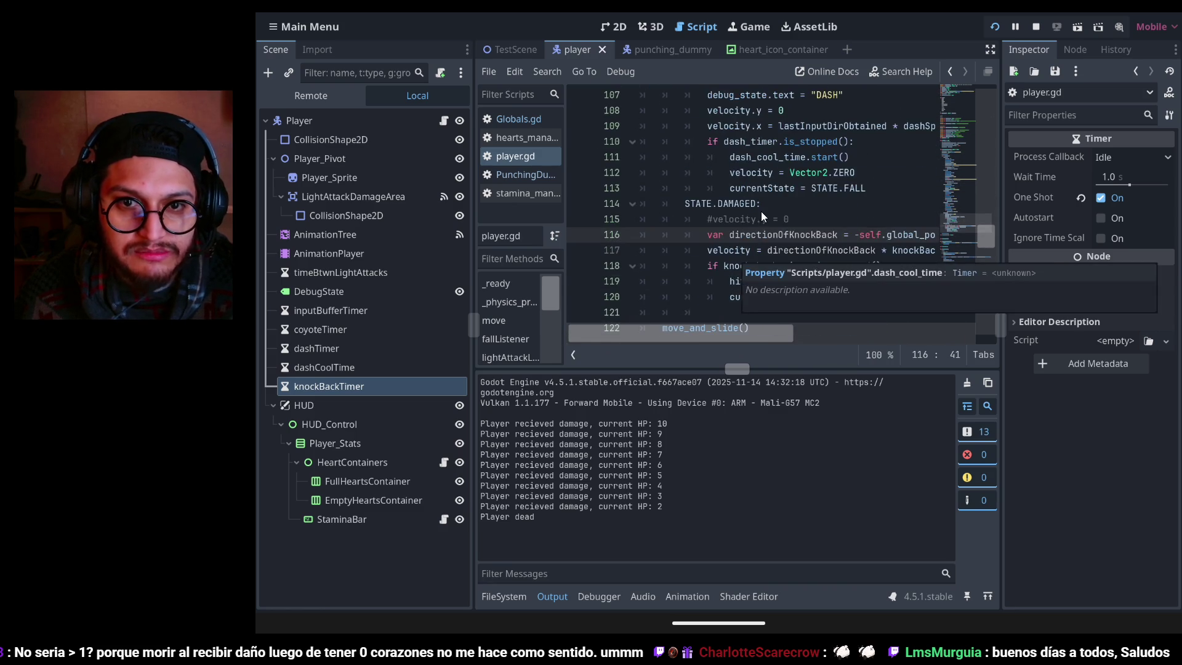
scroll(788, 216, down, 18)
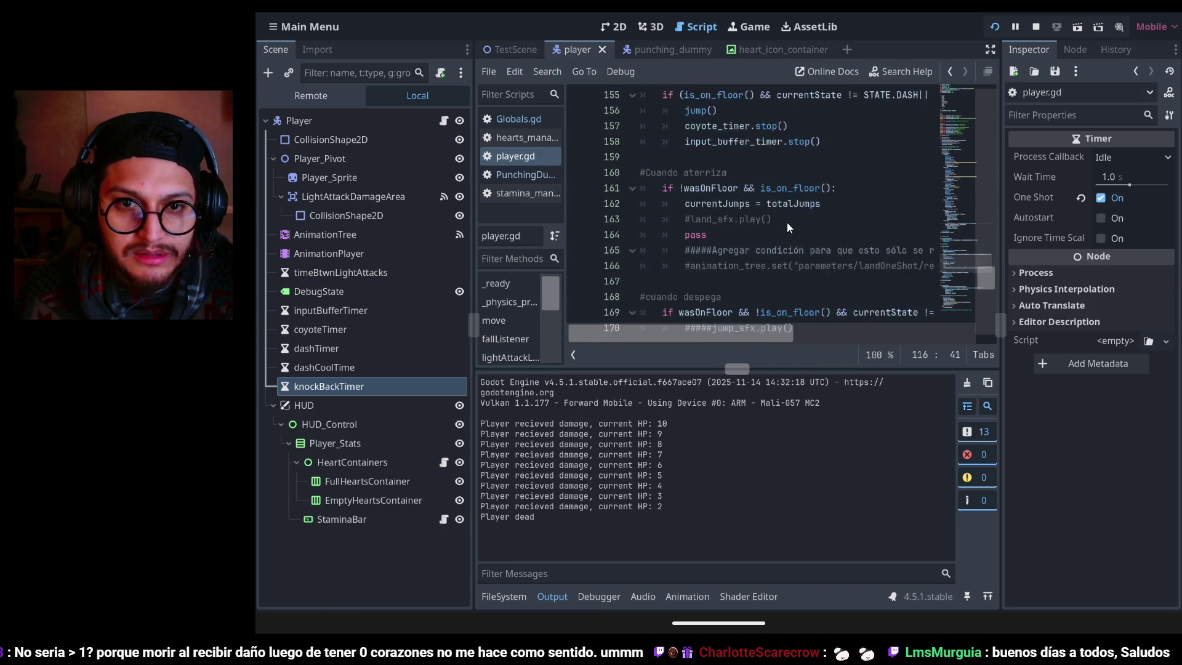
scroll(786, 224, down, 5)
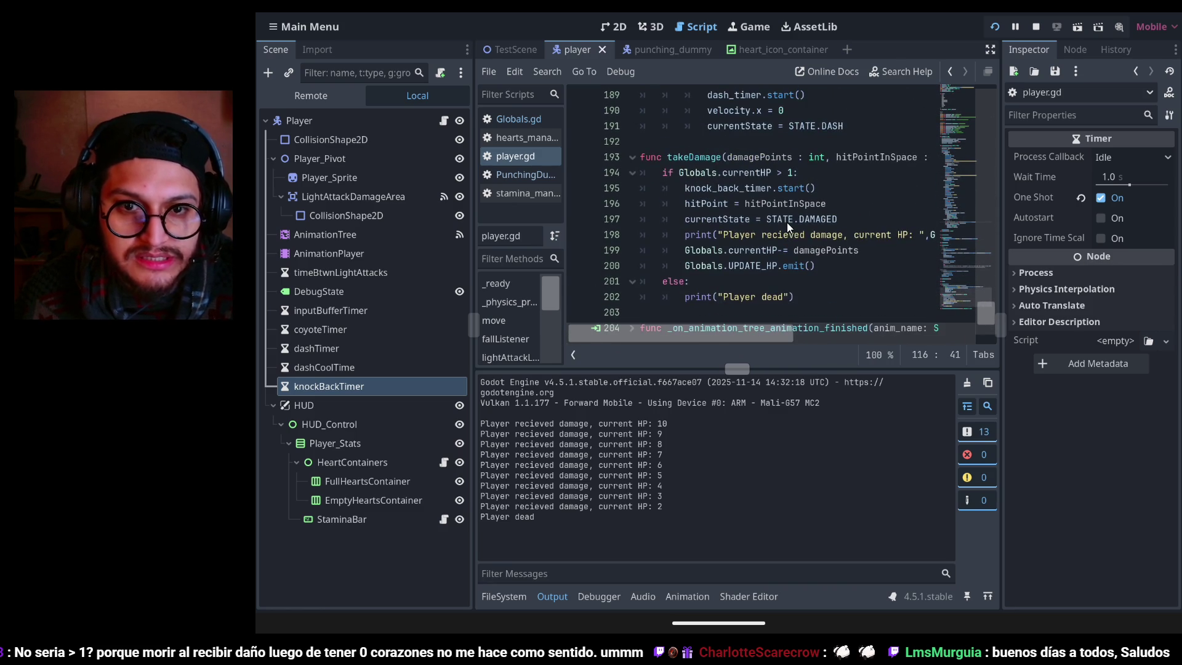
click(740, 175)
click(770, 188)
click(786, 175)
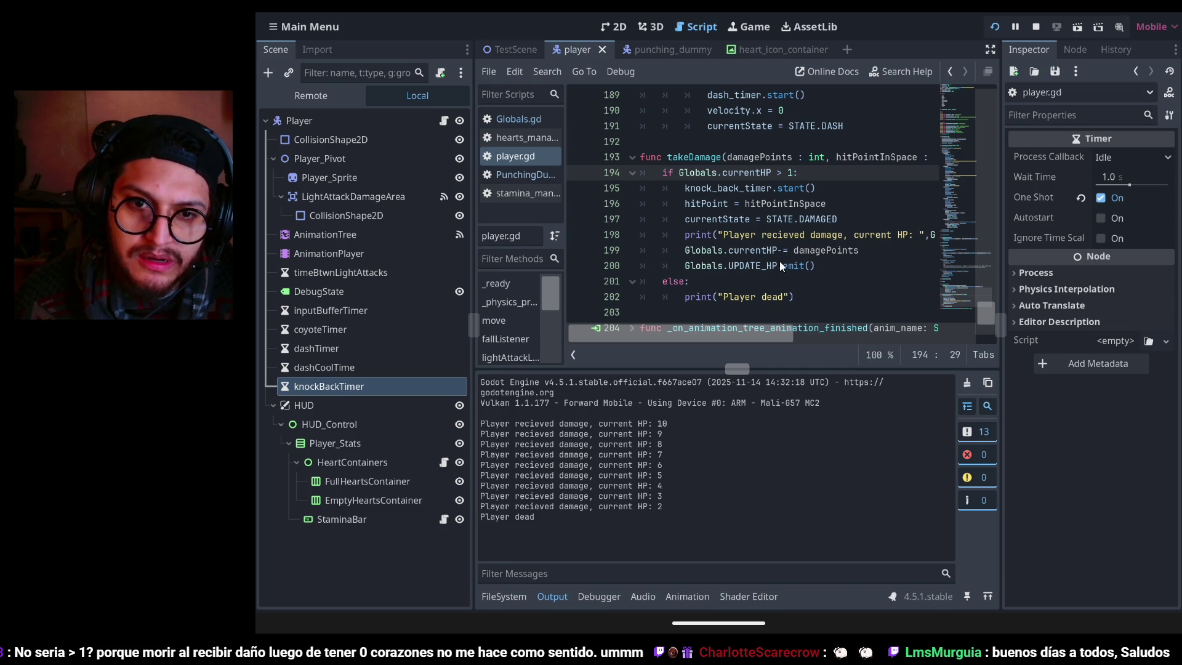
- Examine the takeDamage HP check, try negating it, undo that, and save
scroll(780, 261, down, 1)
click(761, 249)
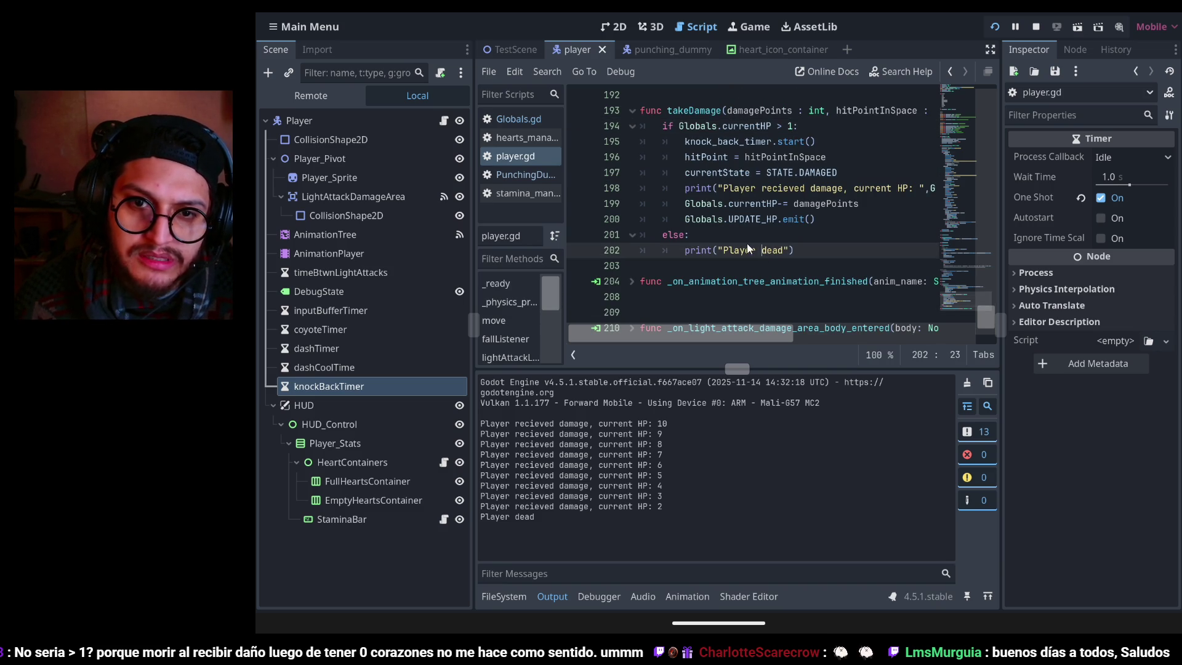
click(714, 139)
click(793, 111)
click(803, 128)
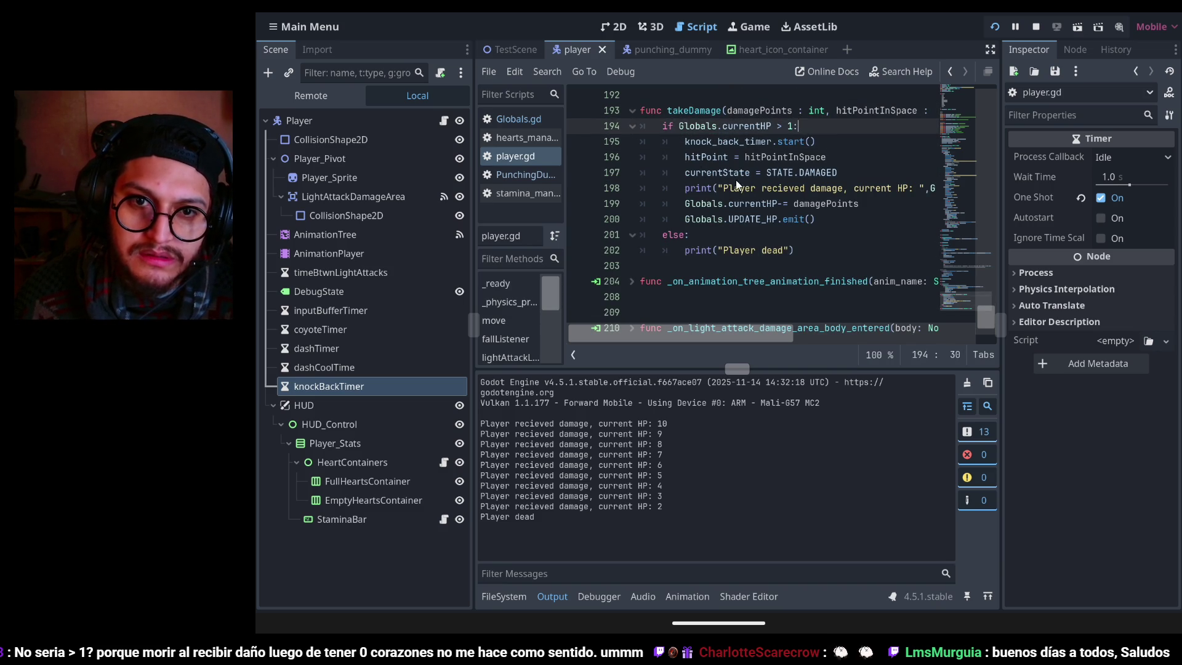
drag(804, 125, 641, 128)
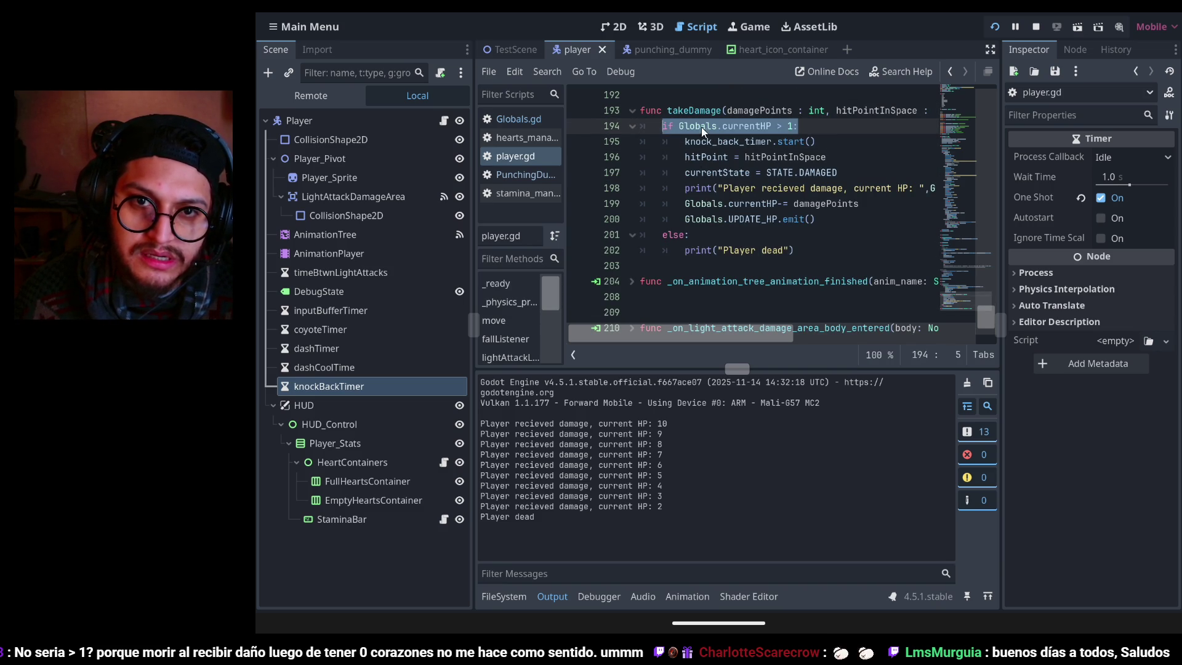
key(End)
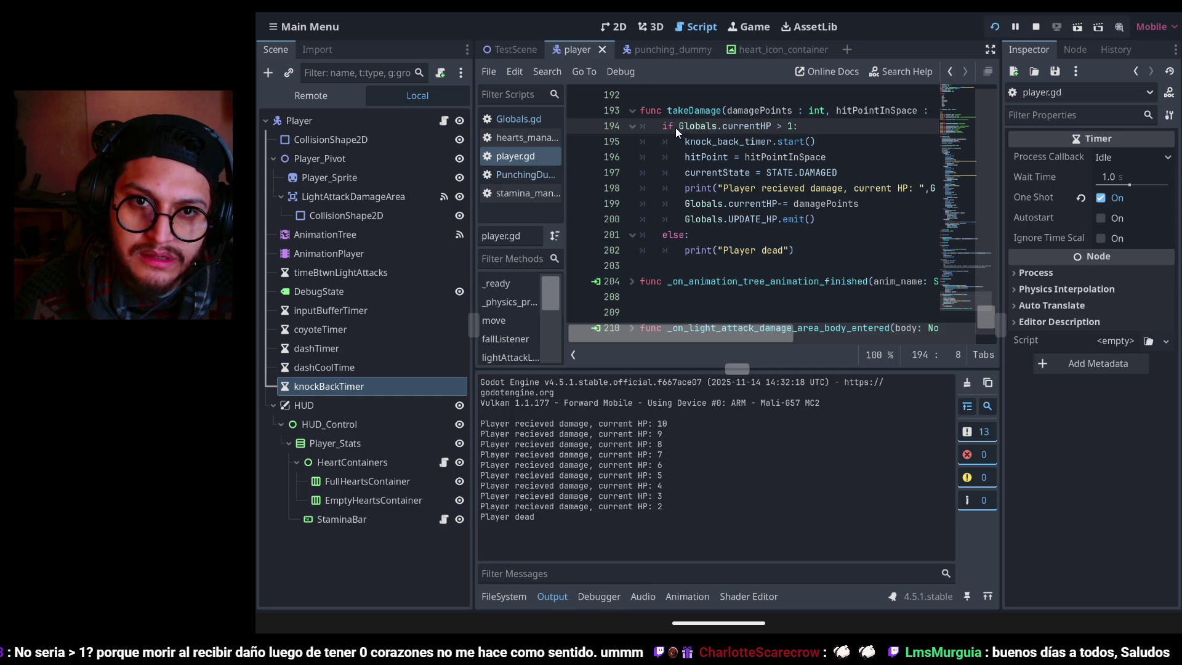
text(!)
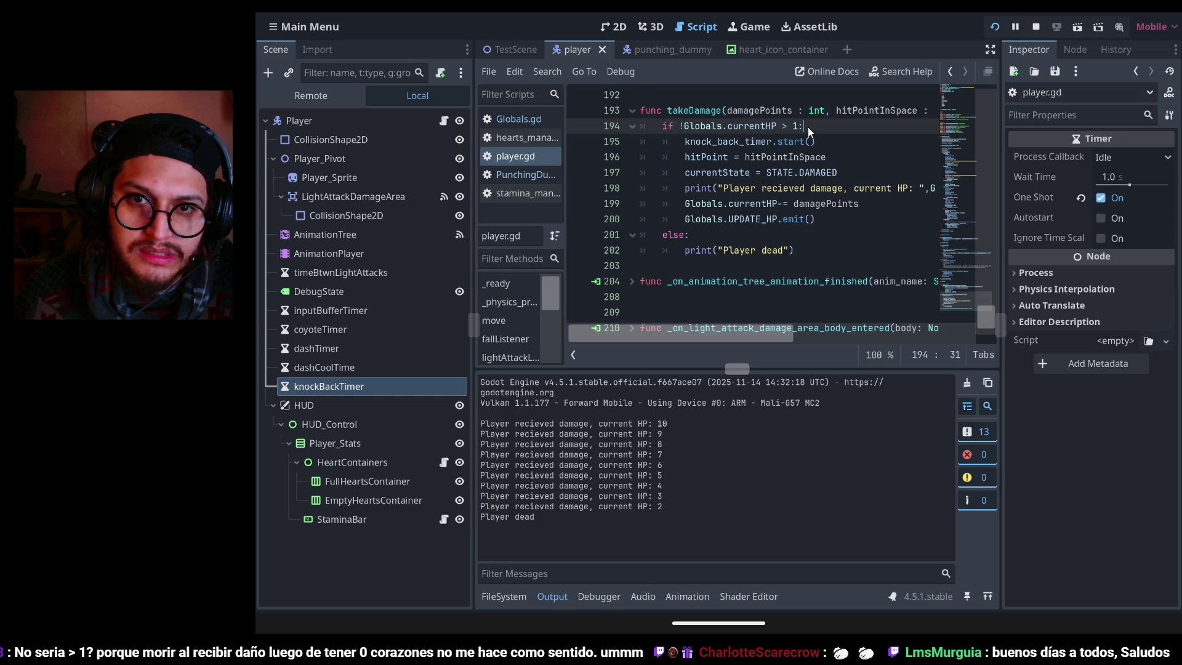
key(ctrl+z)
key(ctrl+s)
- Cut the HP check line and unindent the damage-handling lines one level
drag(797, 127, 660, 128)
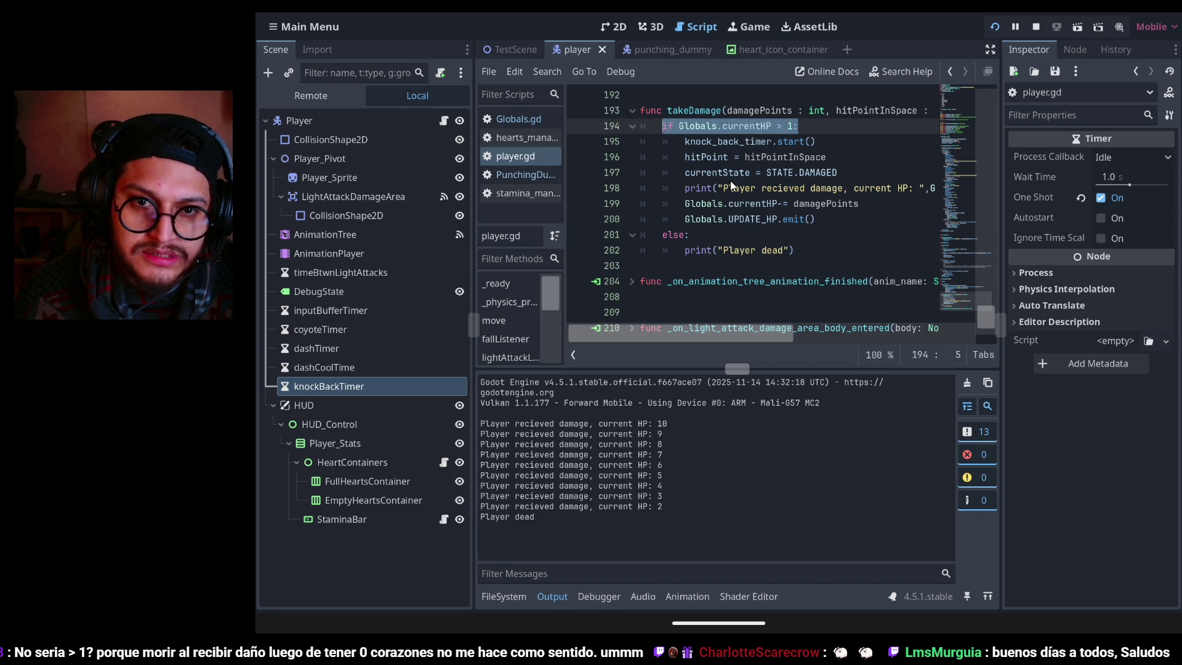
key(ctrl+x)
drag(747, 224, 701, 129)
key(shift+Tab)
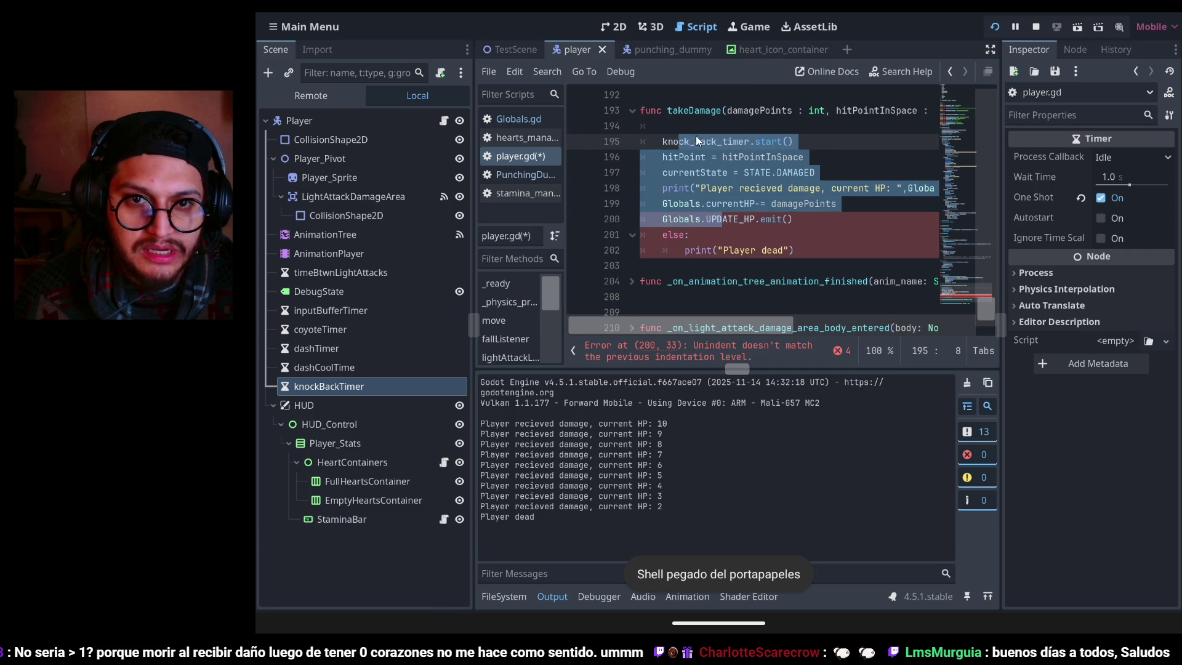
click(690, 123)
key(BackSpace)
key(BackSpace)
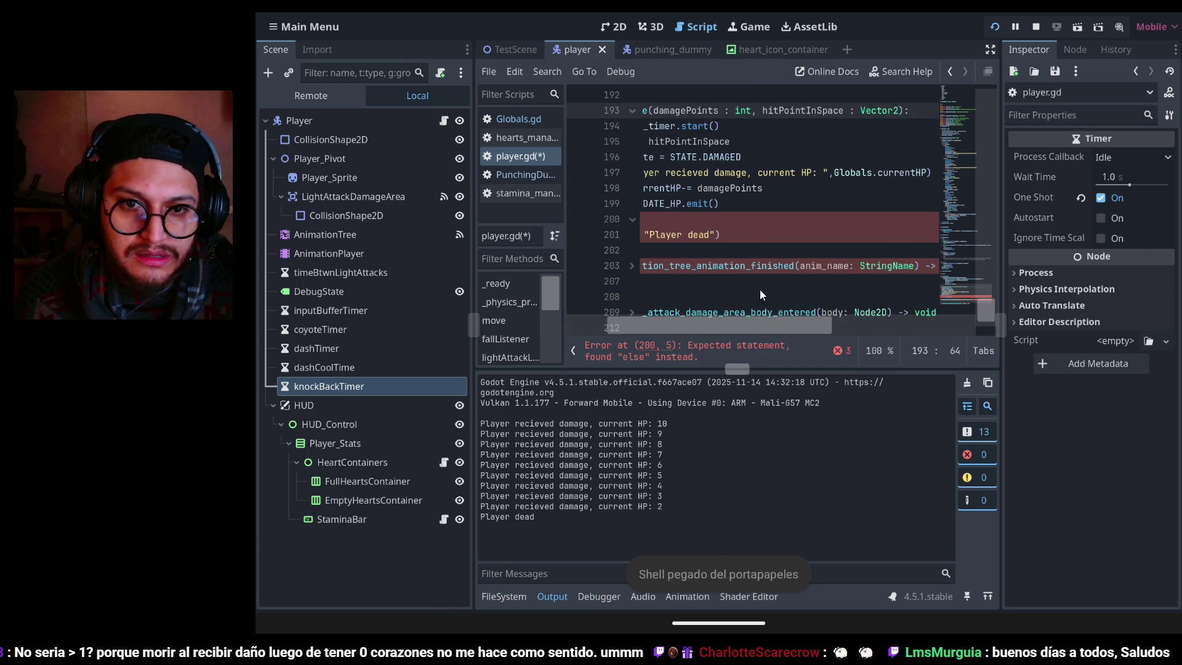
- Replace the else with 'if Globals.currentHP < 1:' and save
scroll(750, 334, left, 1)
scroll(703, 330, left, 2)
double_click(669, 221)
key(ctrl+v)
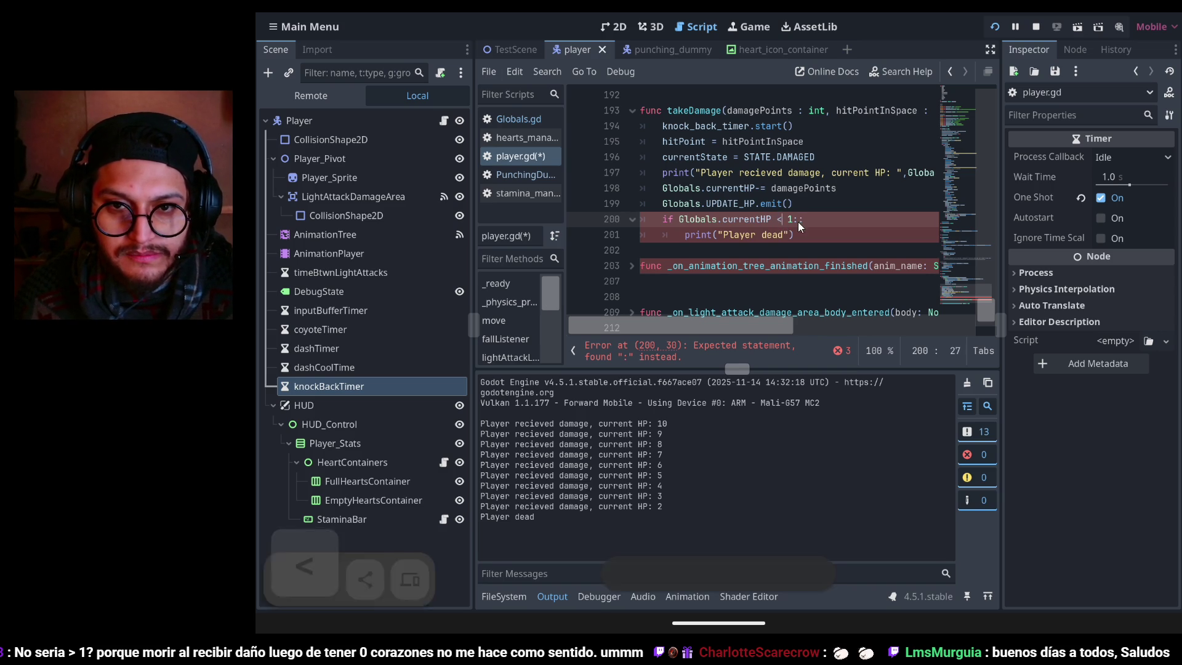
key(ctrl+v)
key(ctrl+s)
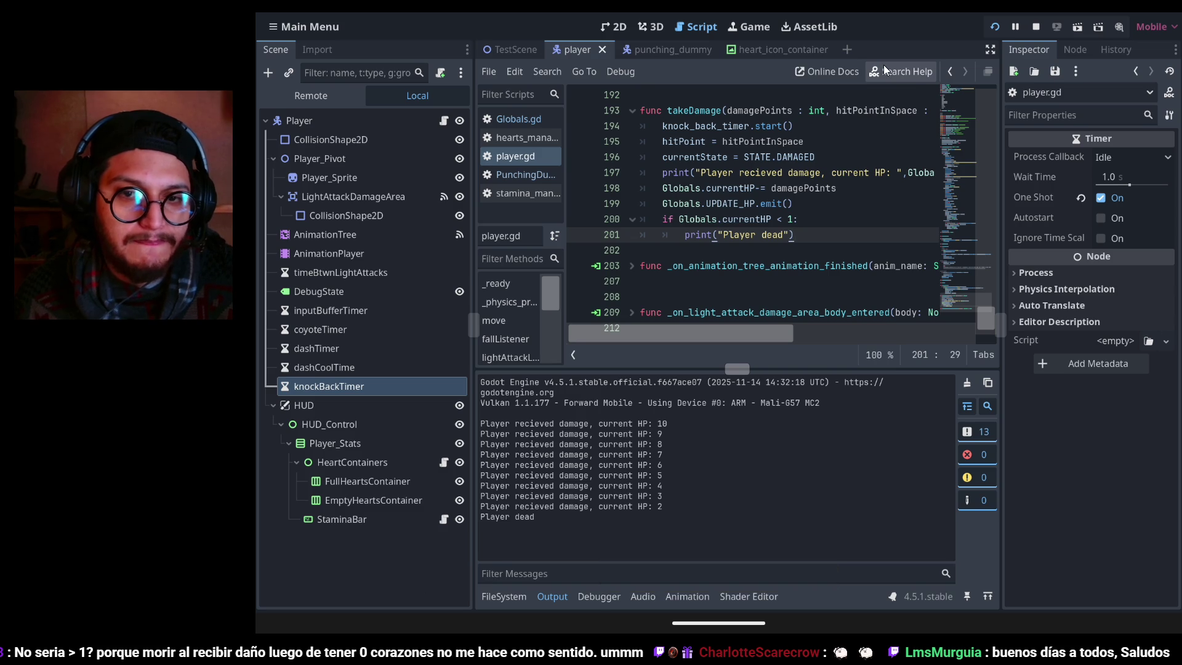
- Add a commented-out queue_free() line after the 'Player dead' print and save
key(Return)
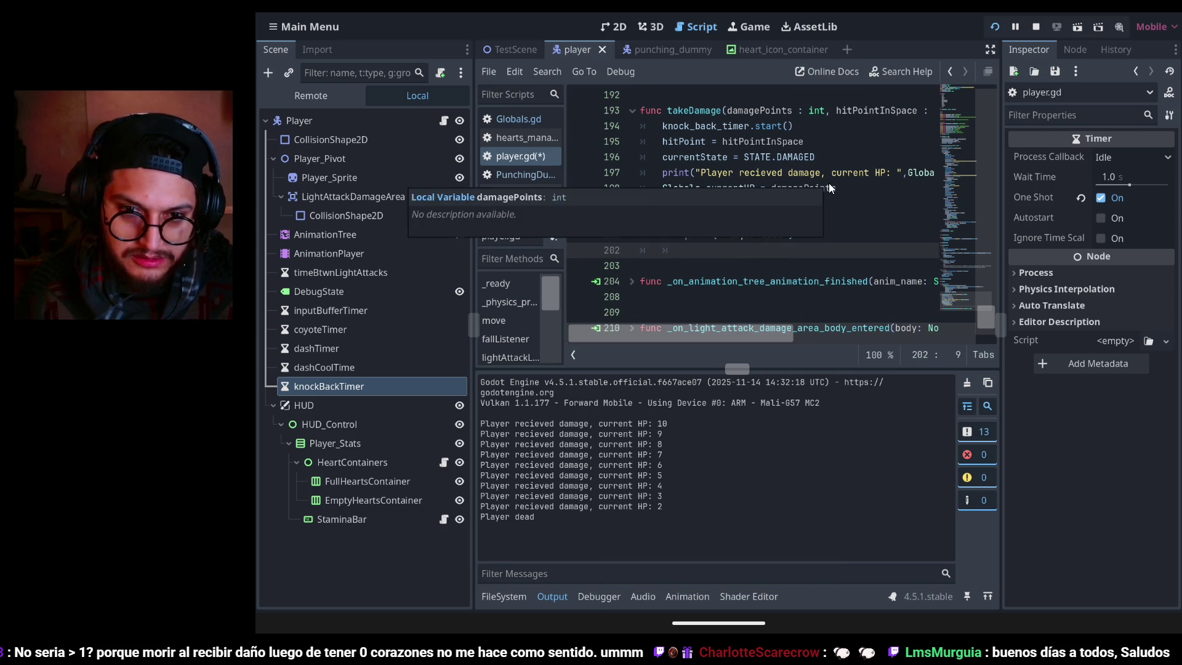
text(queue_f)
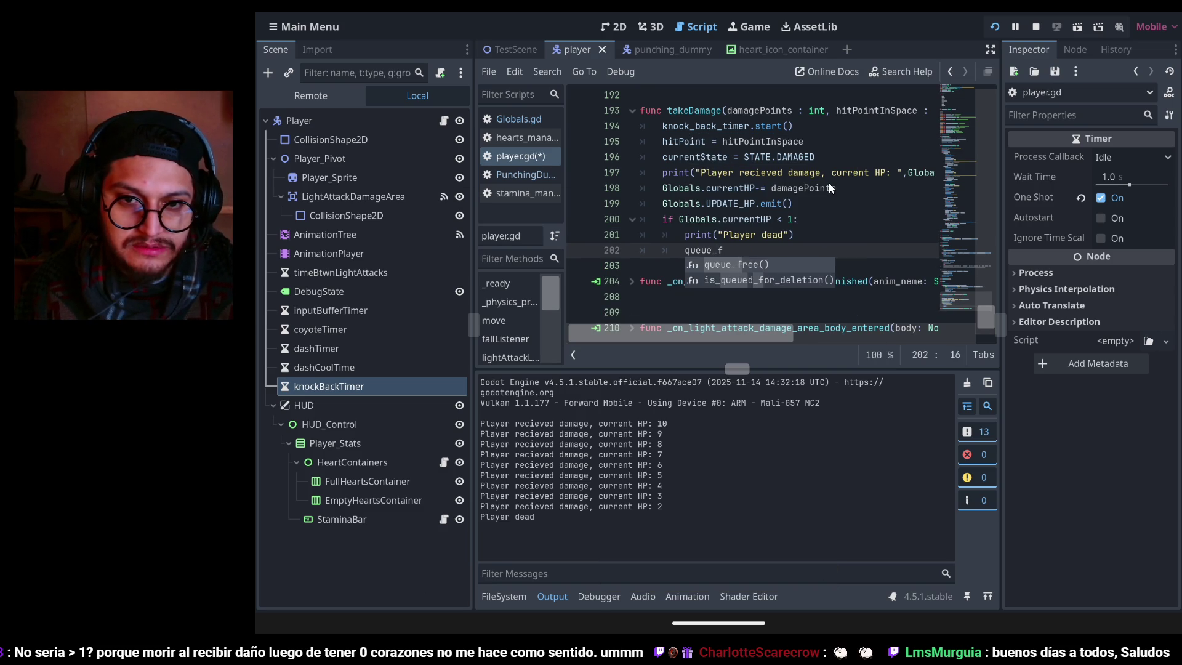
key(Return)
key(ctrl+k)
key(ctrl+s)
click(763, 221)
key(End)
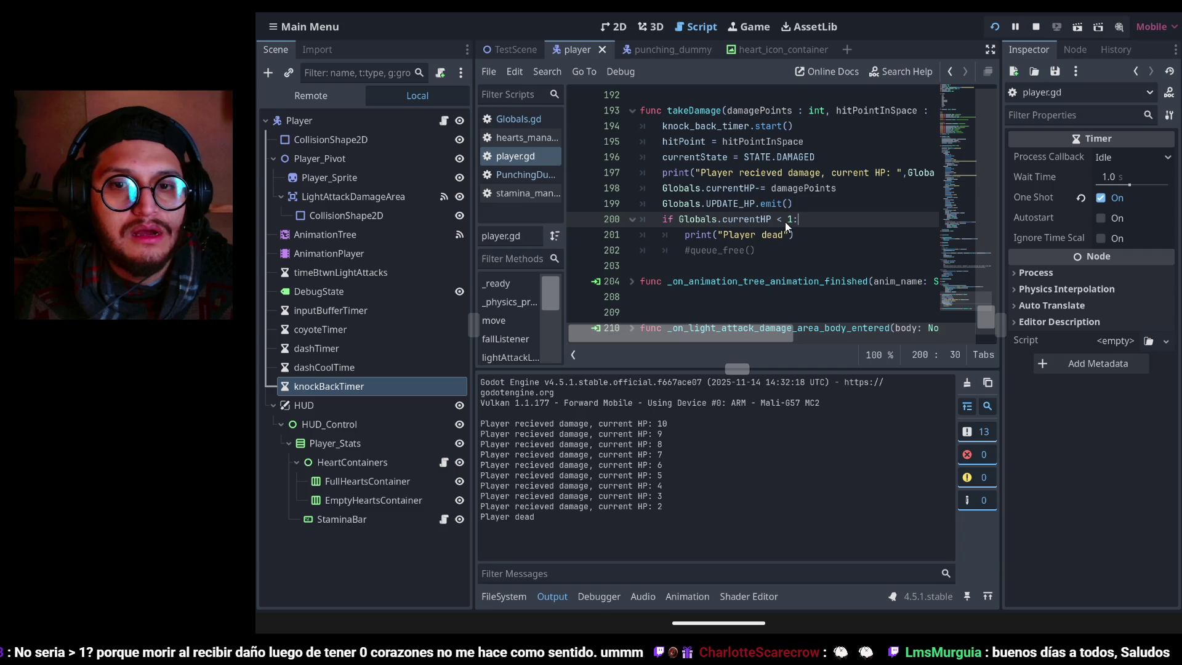
click(529, 120)
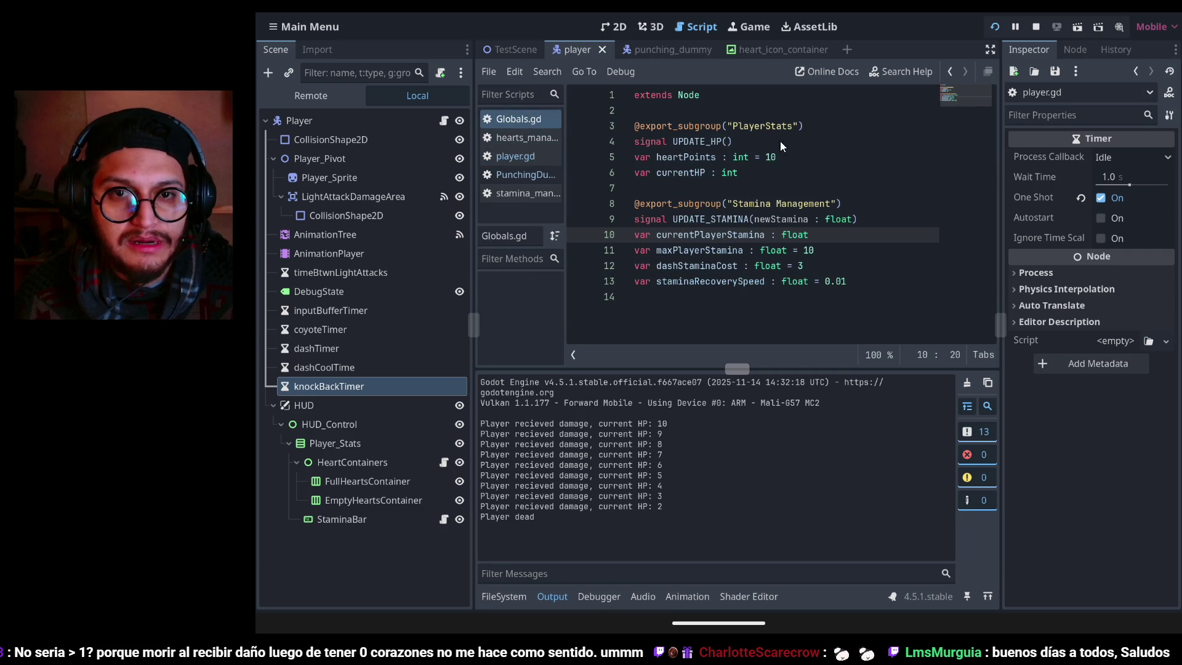
- Set heartPoints to 5 in Globals.gd
click(785, 161)
text(5)
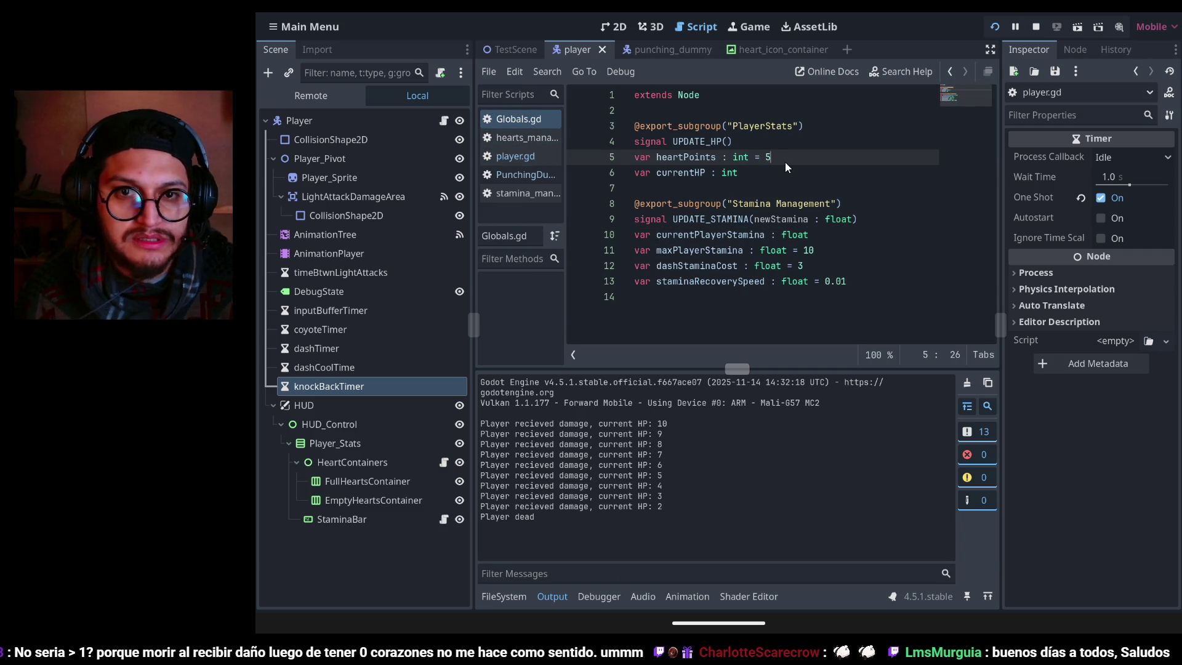
click(363, 126)
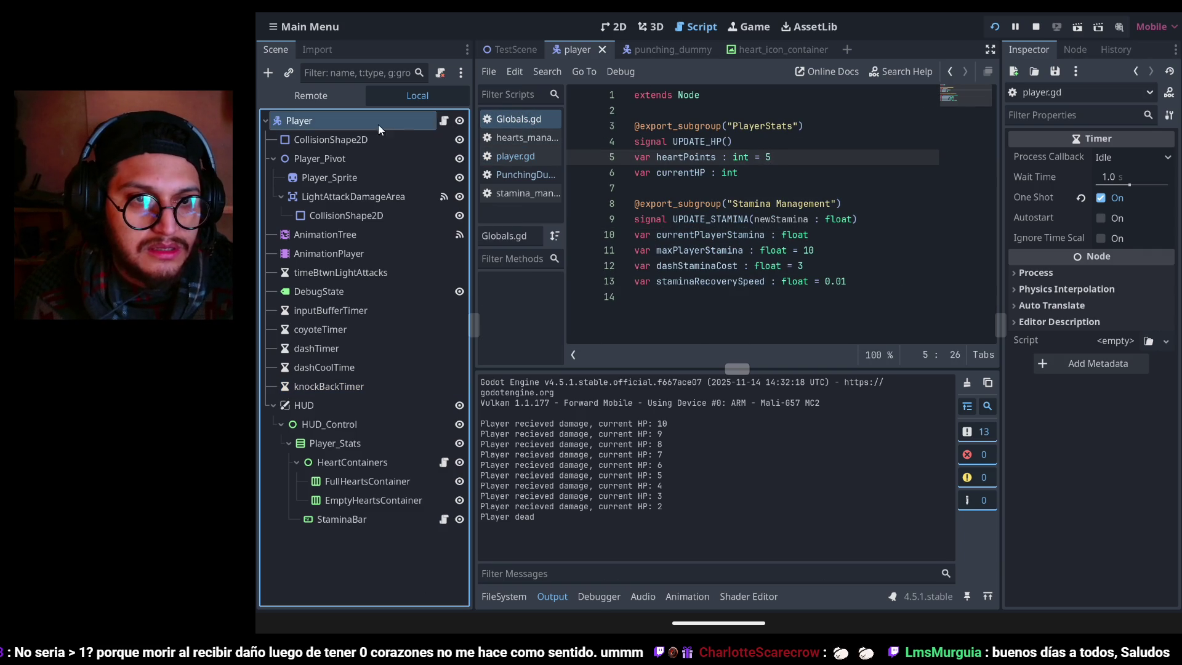
click(445, 120)
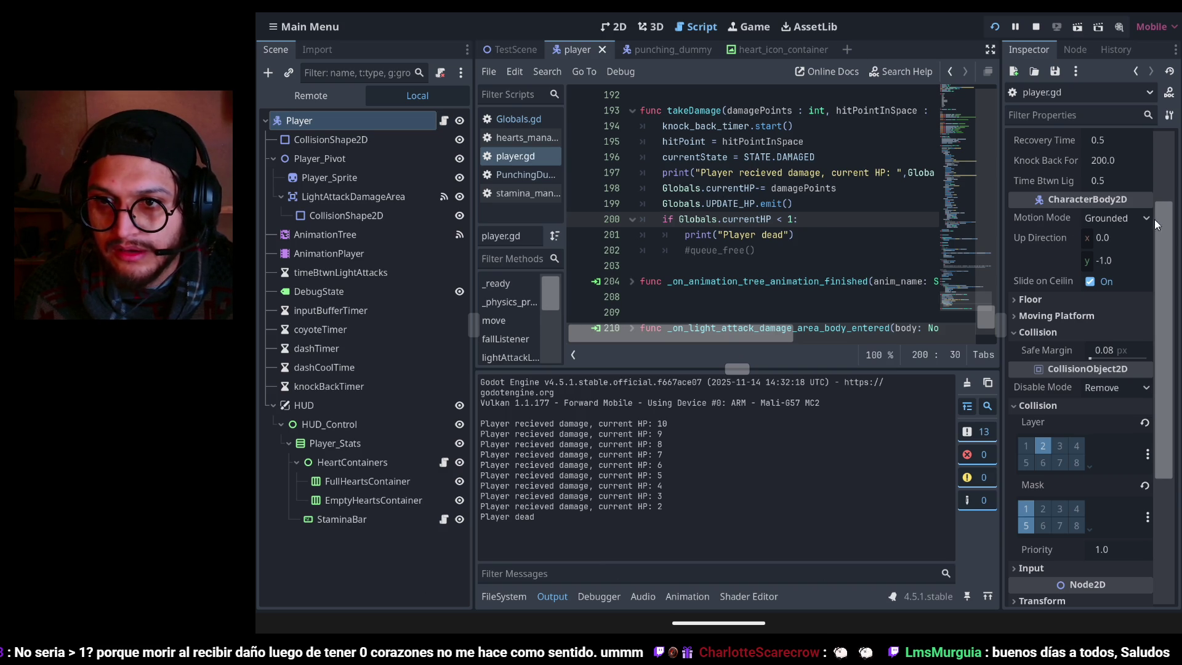
- Change stunedTime in player.gd from .3 to .1, save, and restart the game
drag(1169, 252, 1170, 184)
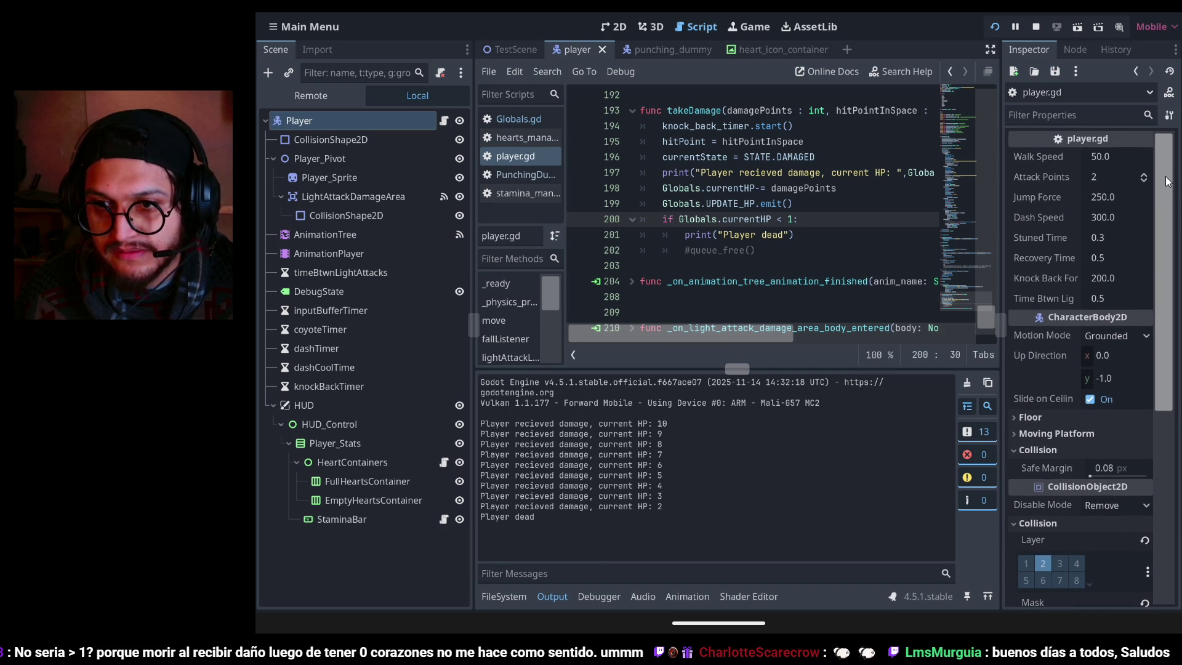
scroll(773, 203, up, 4)
scroll(773, 200, up, 5)
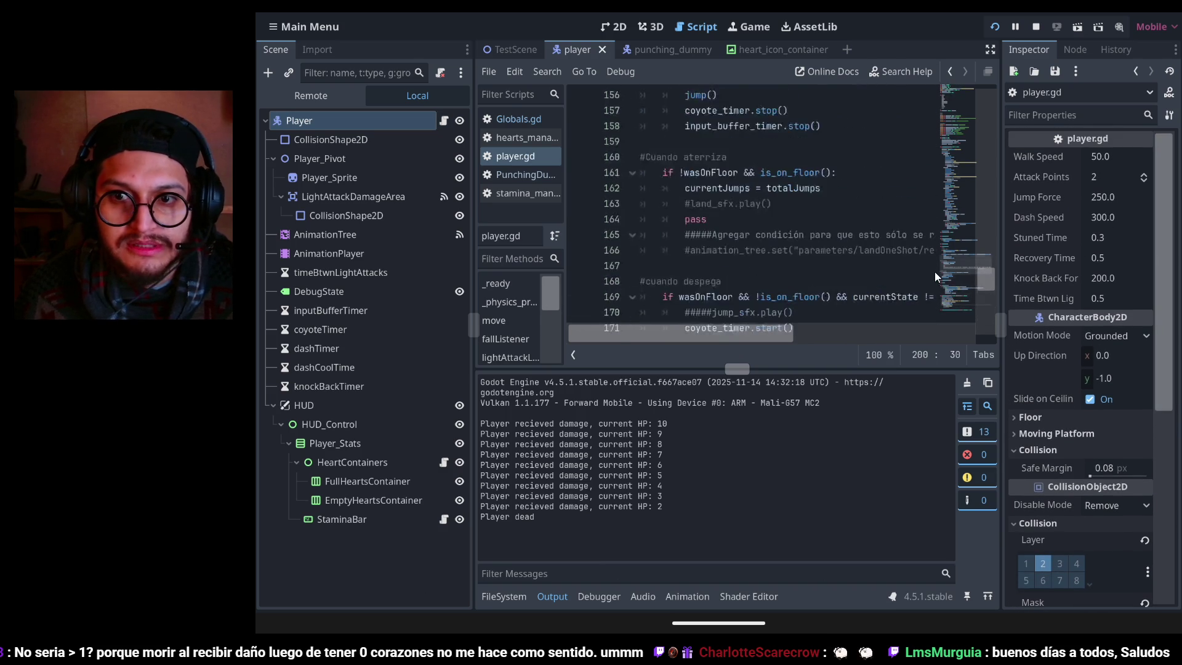
drag(956, 267, 958, 96)
click(853, 174)
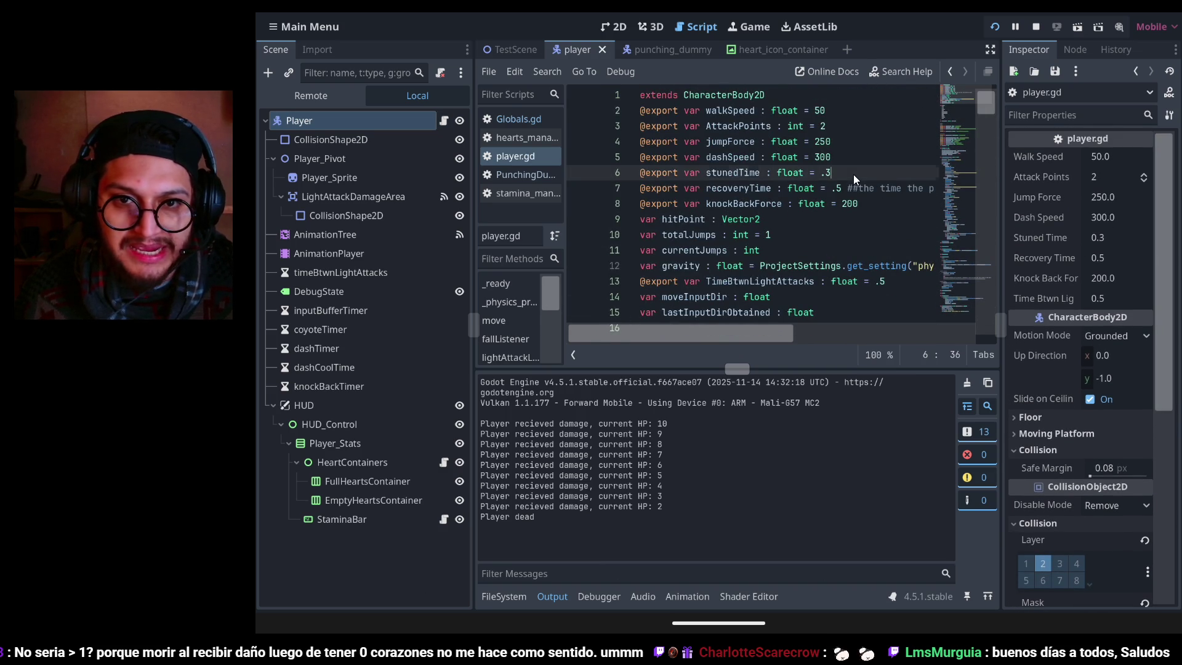
key(BackSpace)
text(1)
key(ctrl+s)
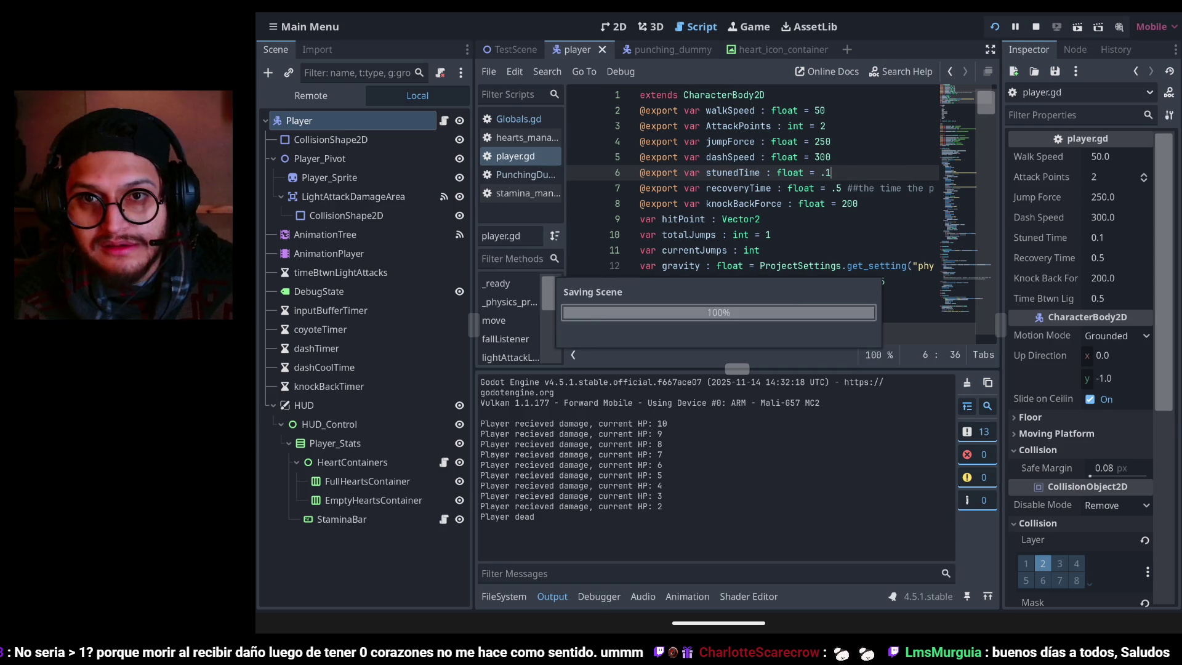
click(1035, 27)
click(999, 27)
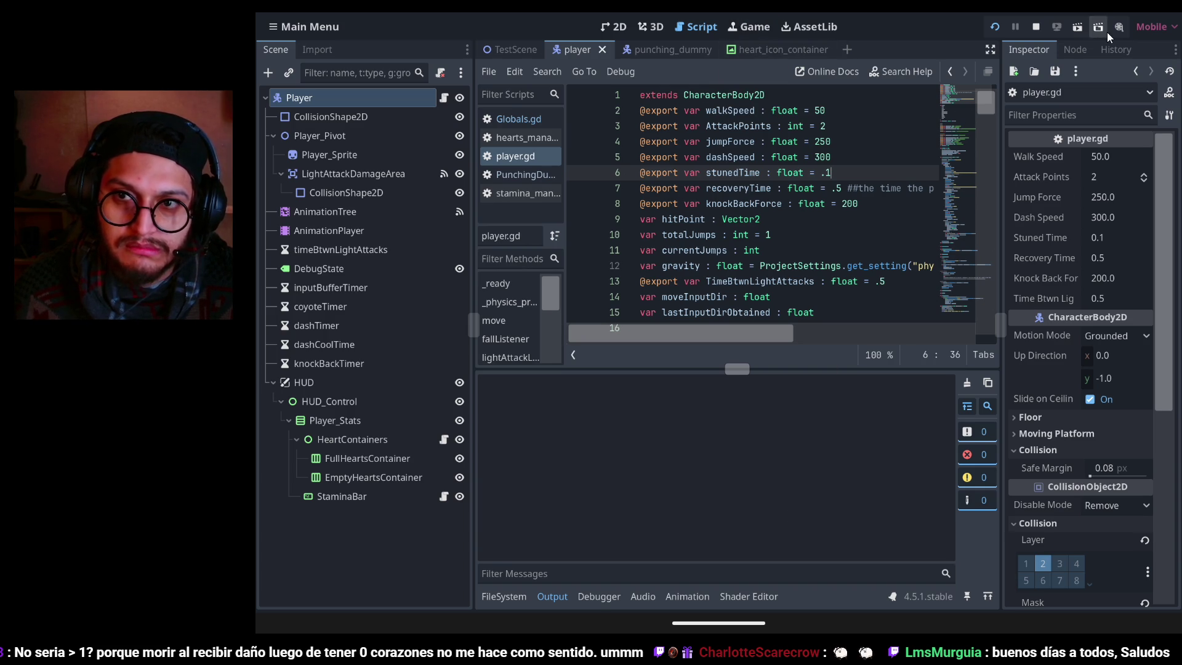
- Stop the game, save, and launch another test run
click(1036, 27)
key(ctrl+s)
click(784, 157)
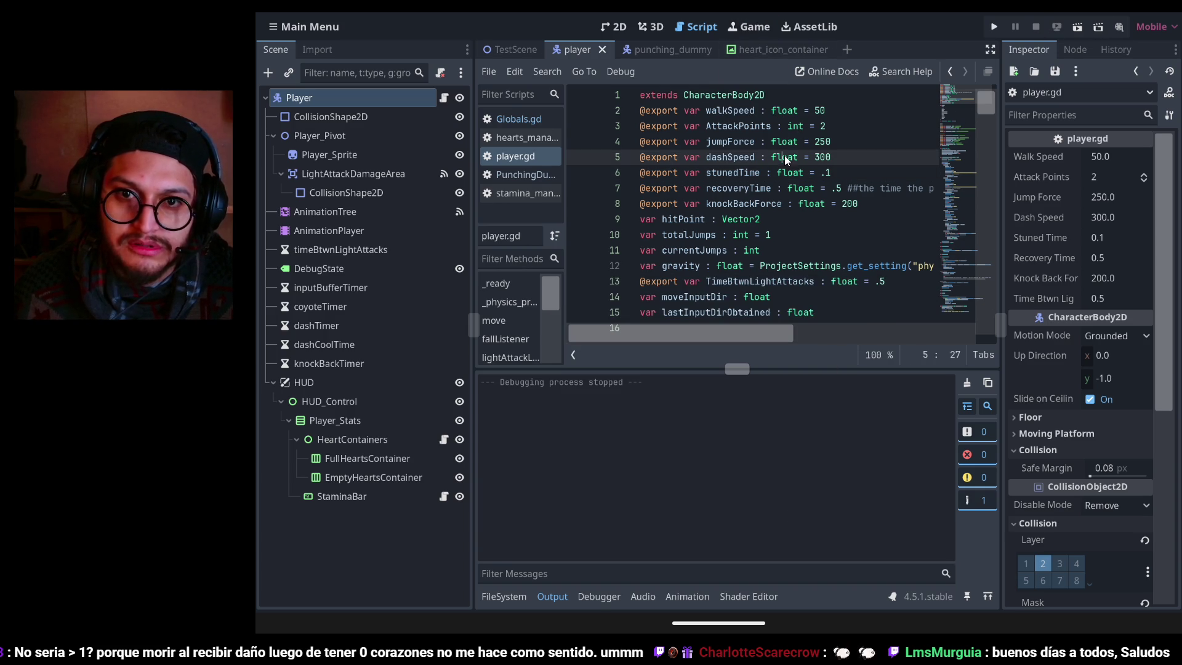
click(995, 26)
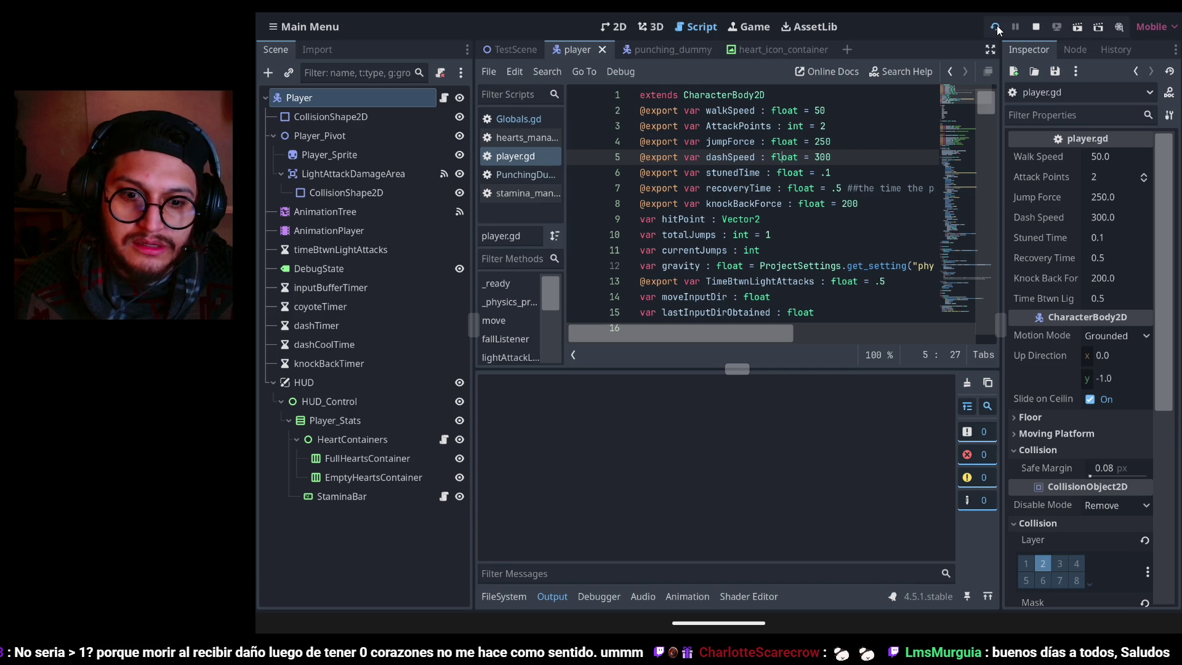
scroll(714, 220, down, 5)
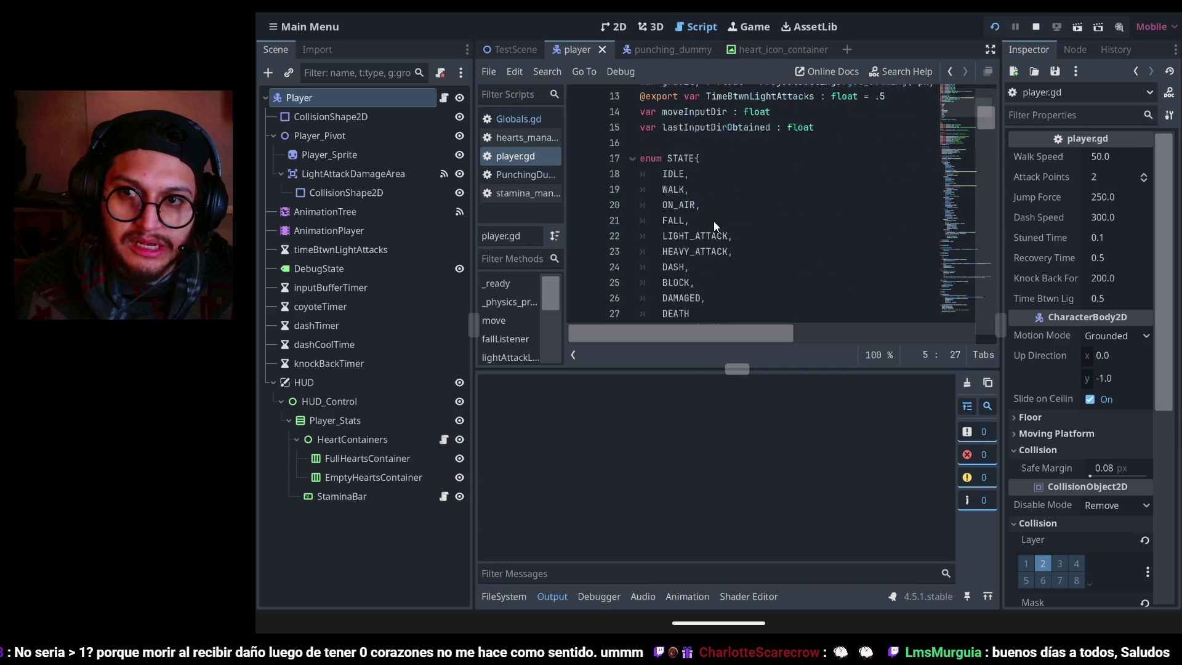
scroll(714, 220, up, 5)
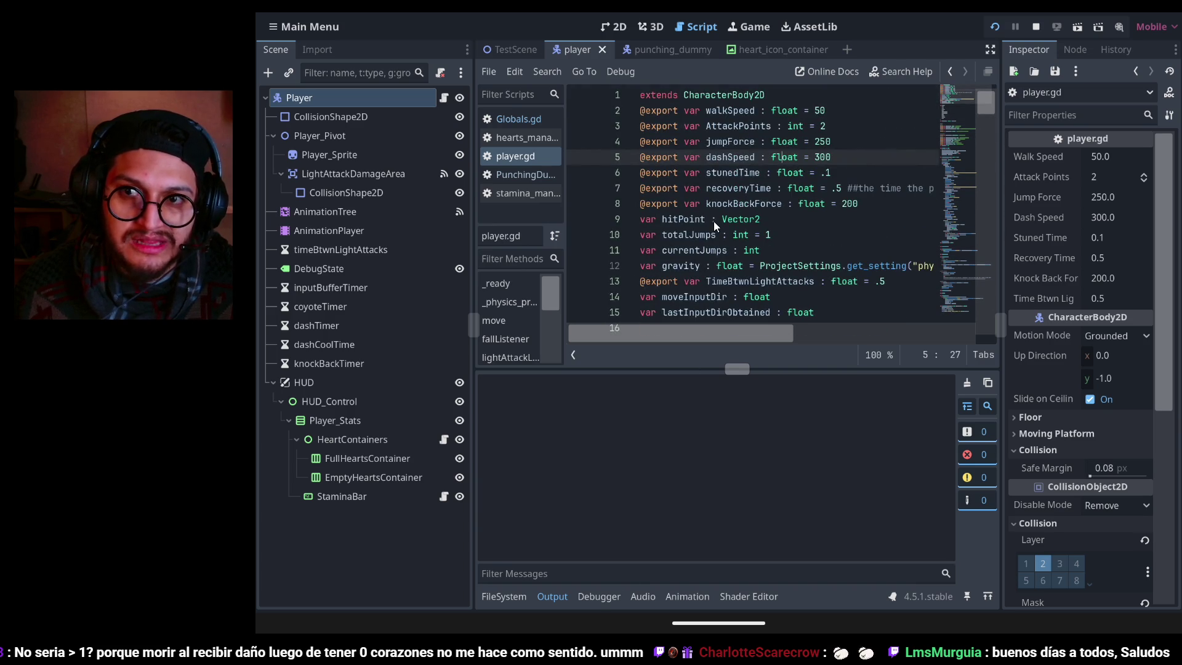
- Stop and save, run one more test, then stop and save again
click(1035, 27)
click(770, 127)
key(ctrl+s)
key(ctrl+s)
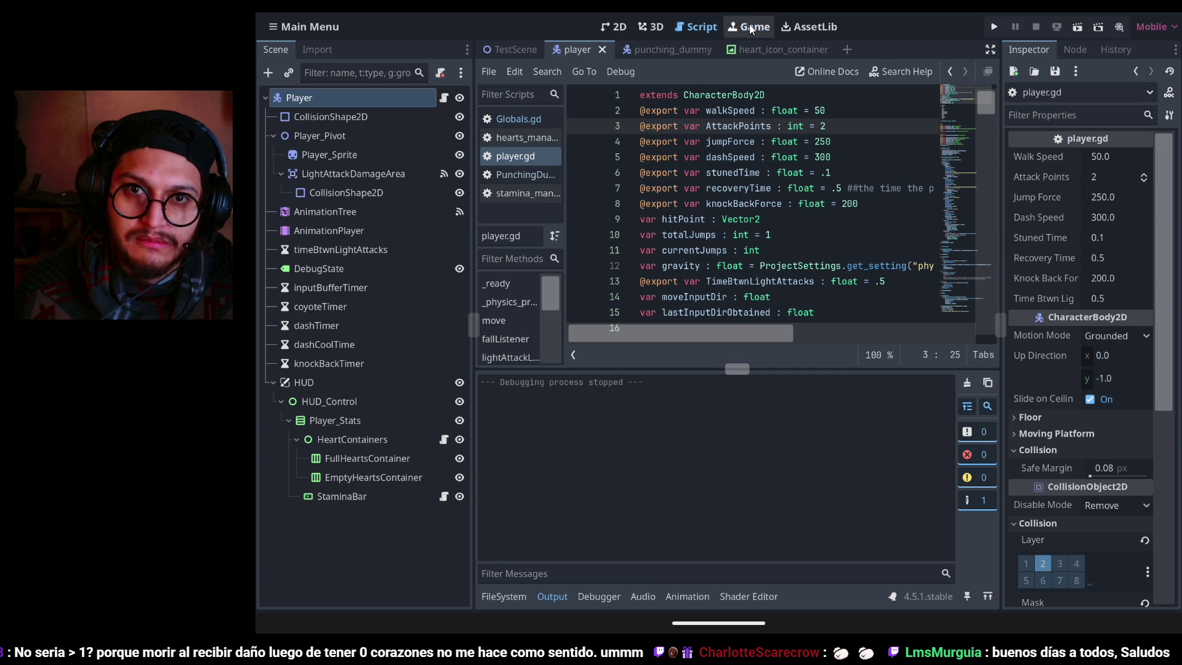
click(993, 27)
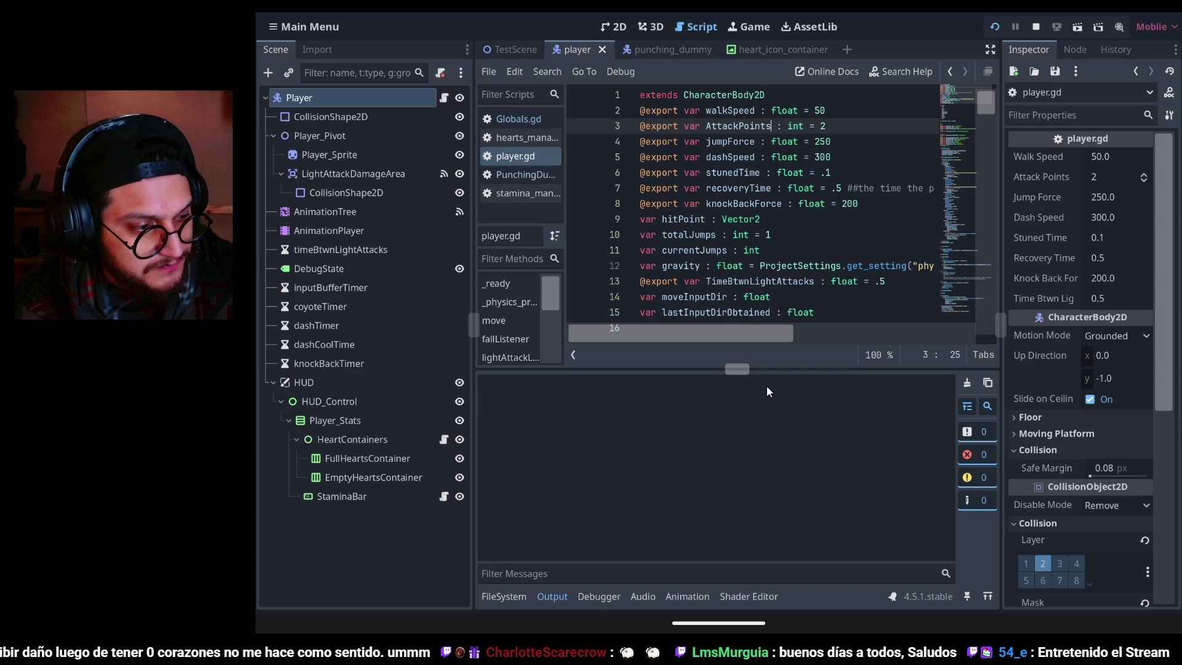
click(1036, 26)
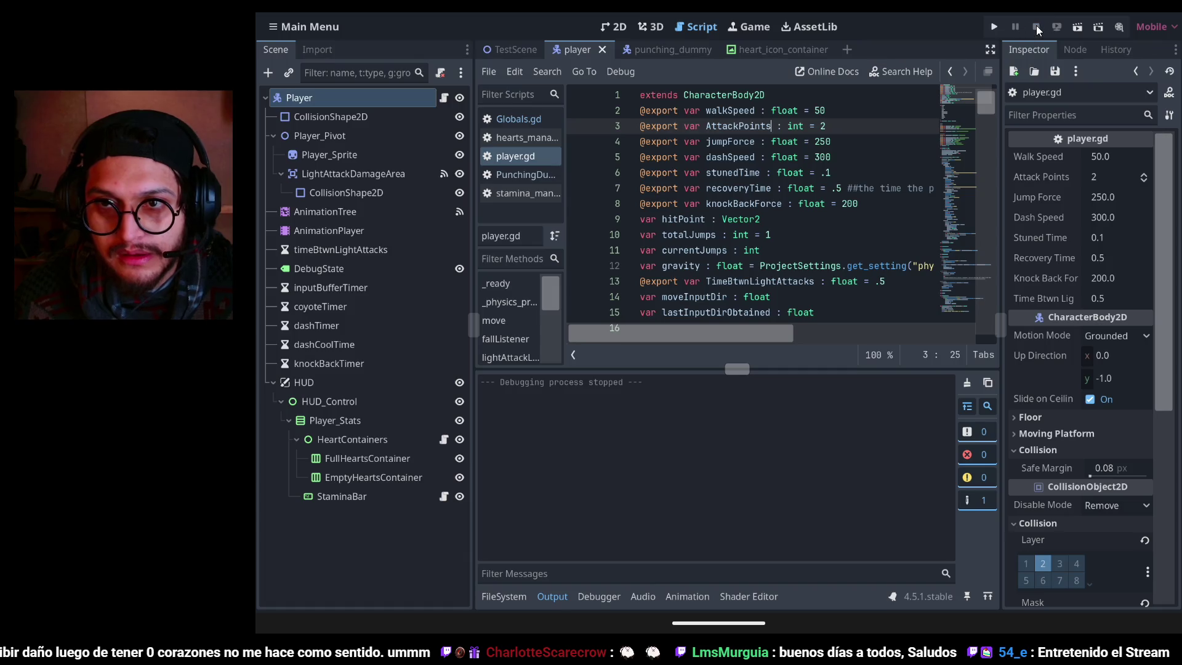
click(918, 190)
key(ctrl+s)
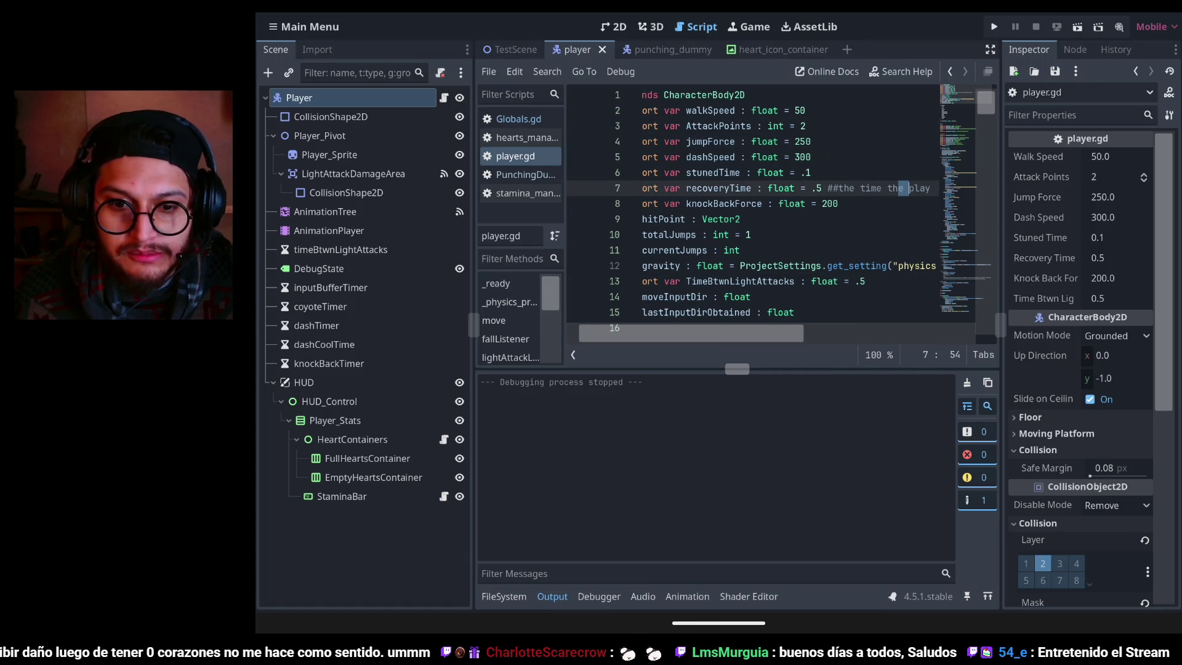
- Return to the full-screen Godot editor from the tablet's recent apps
key(super)
click(777, 260)
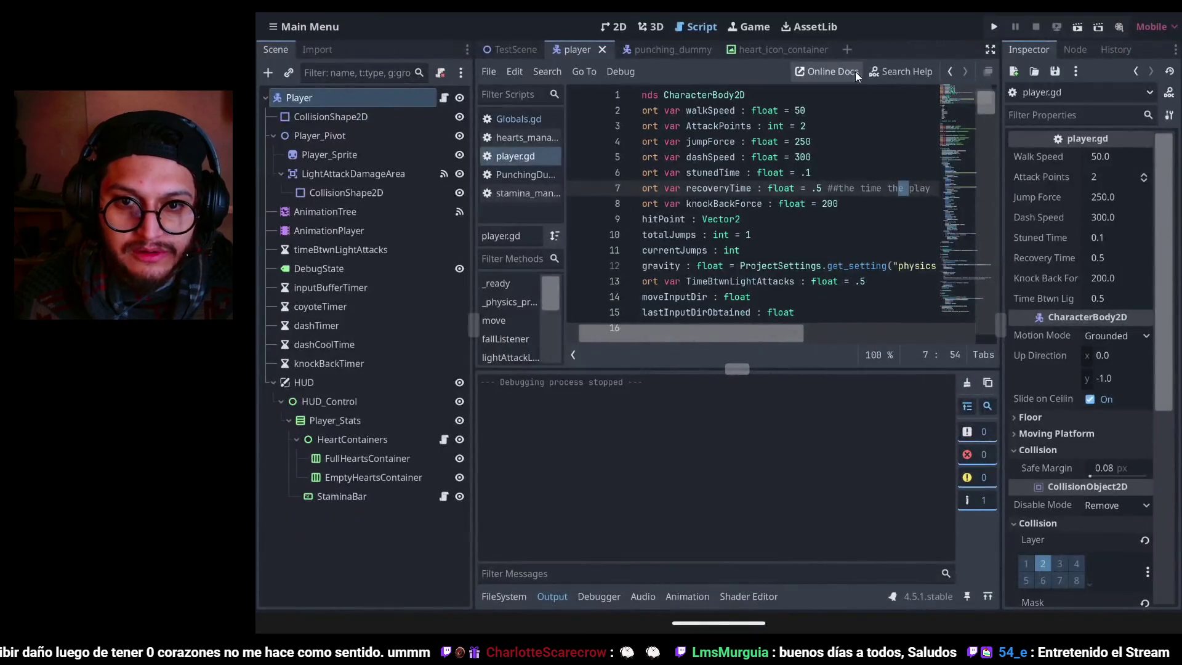
key(super)
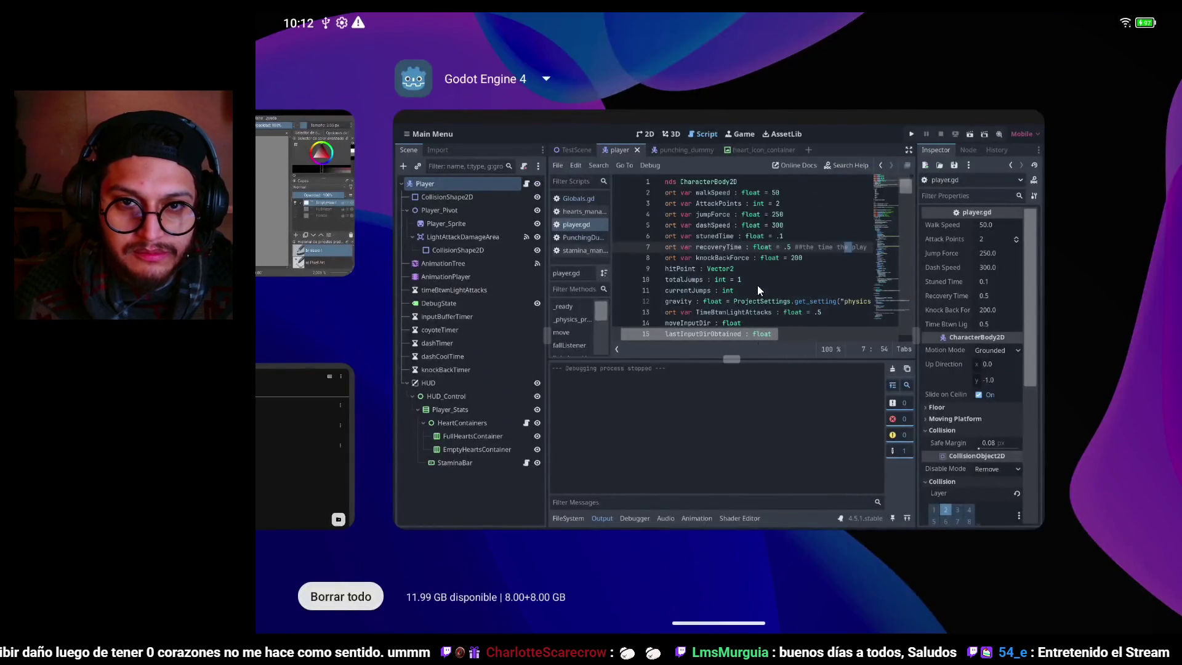
key(alt+Tab)
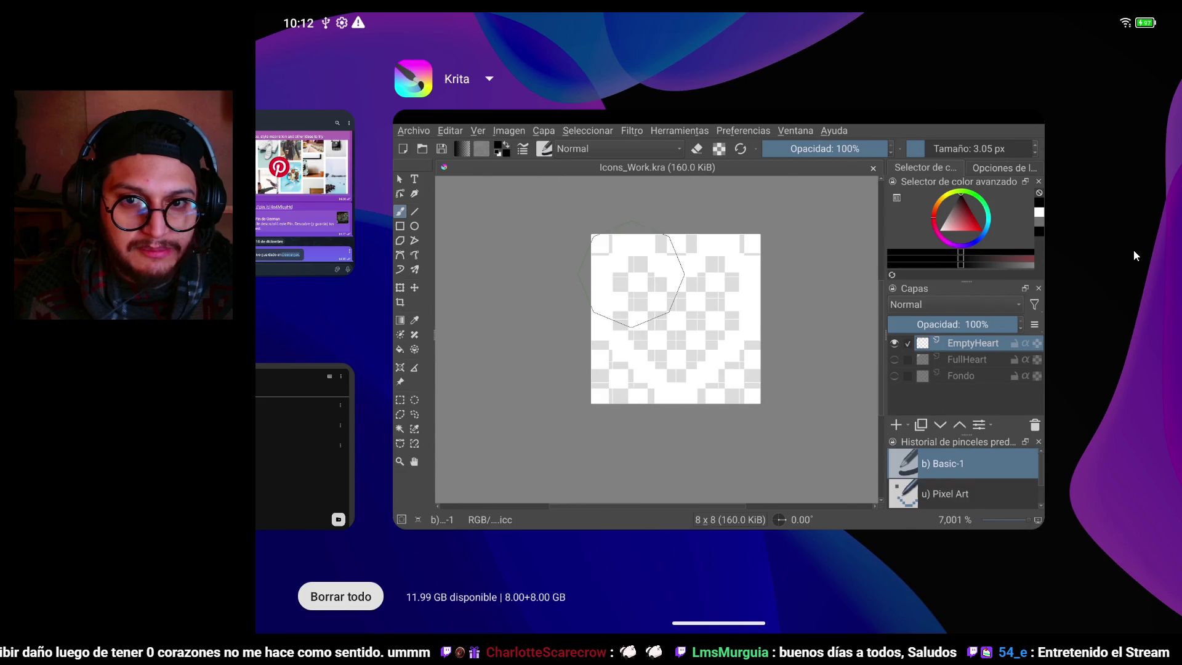
click(1130, 257)
key(alt+Tab)
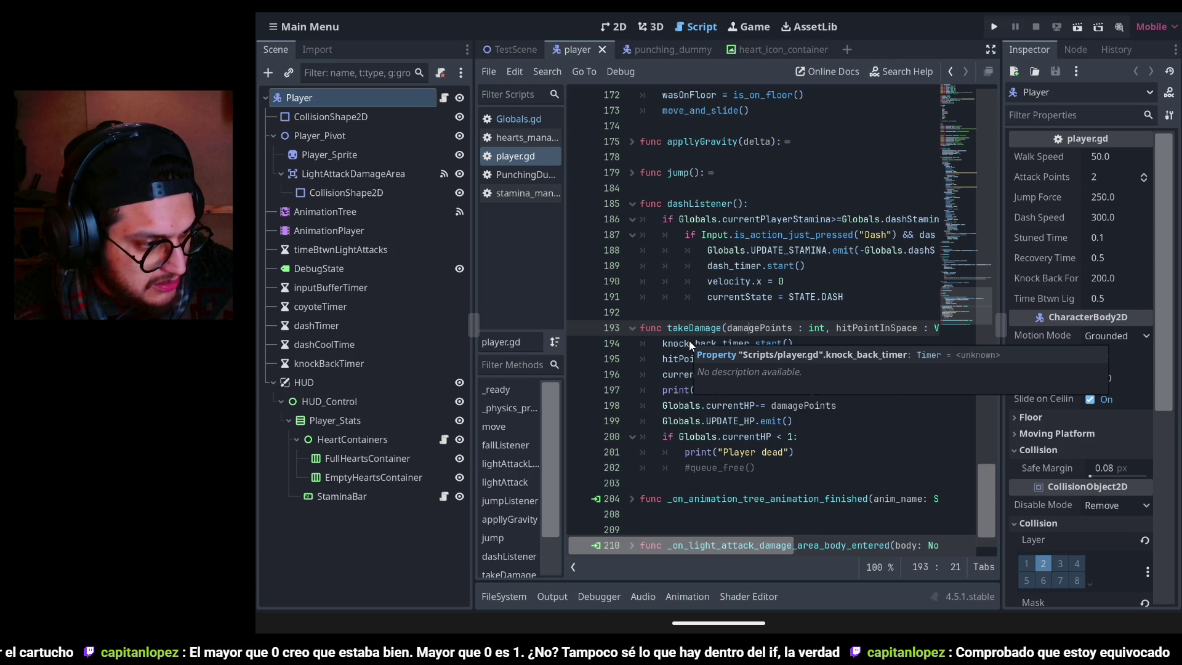
- Review takeDamage's zero-HP check and velocity.x = 0 reset, then show the player scene in 2D
click(793, 436)
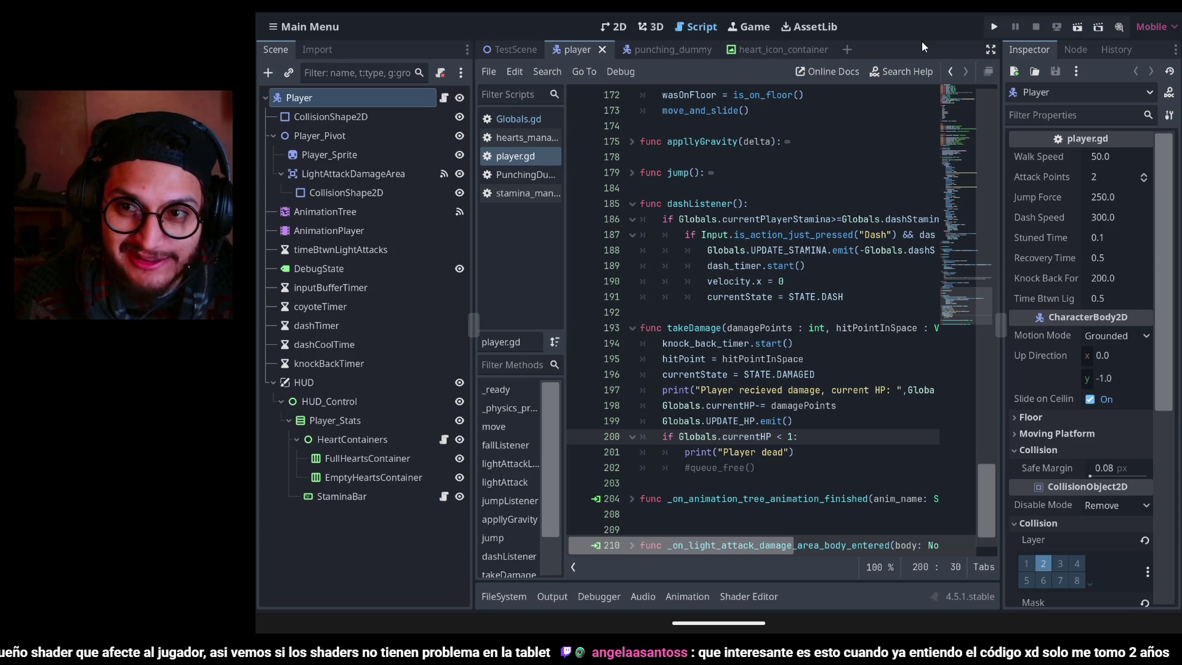
scroll(825, 313, up, 15)
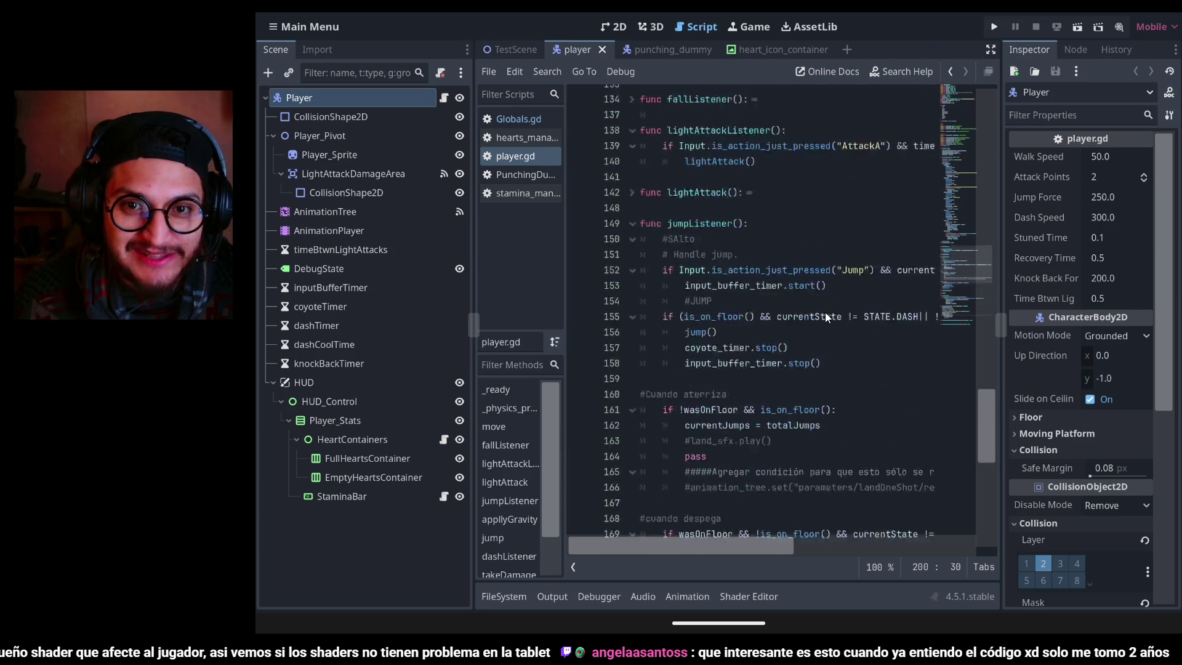
scroll(825, 312, down, 6)
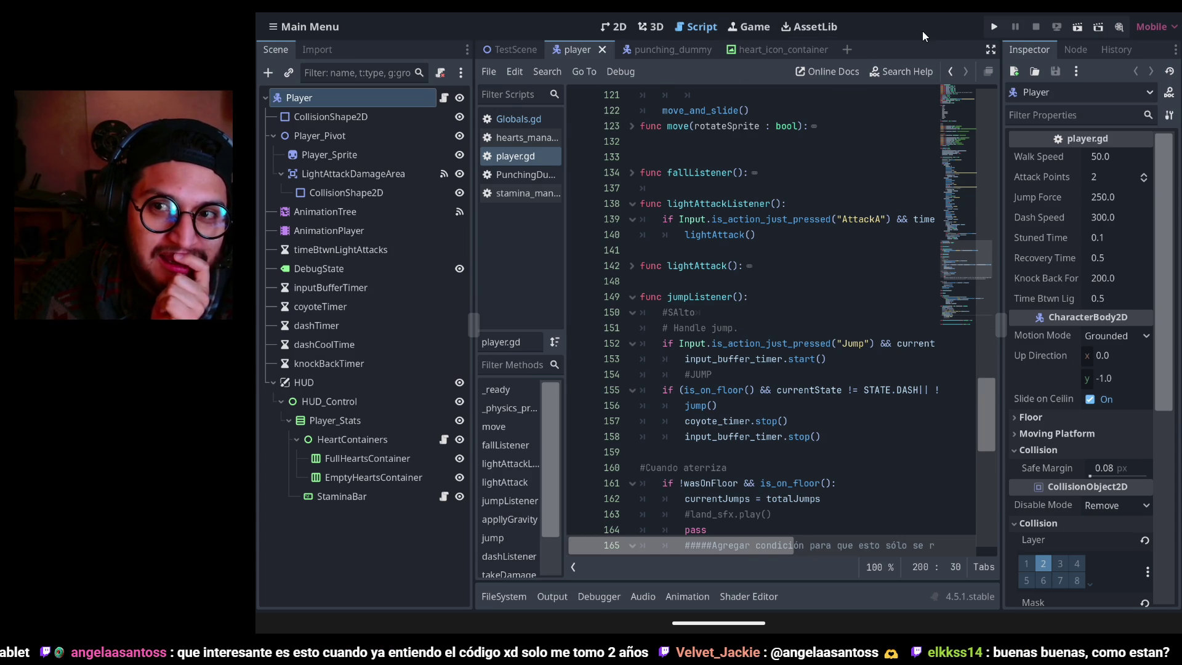
scroll(756, 464, down, 8)
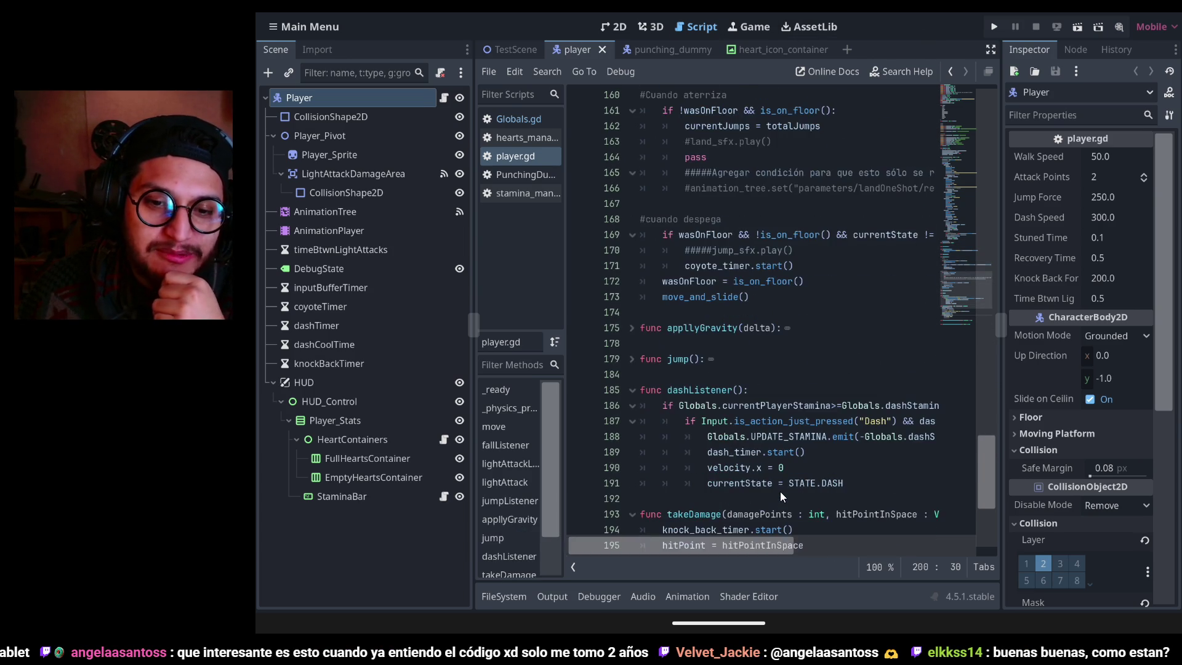
scroll(712, 427, down, 5)
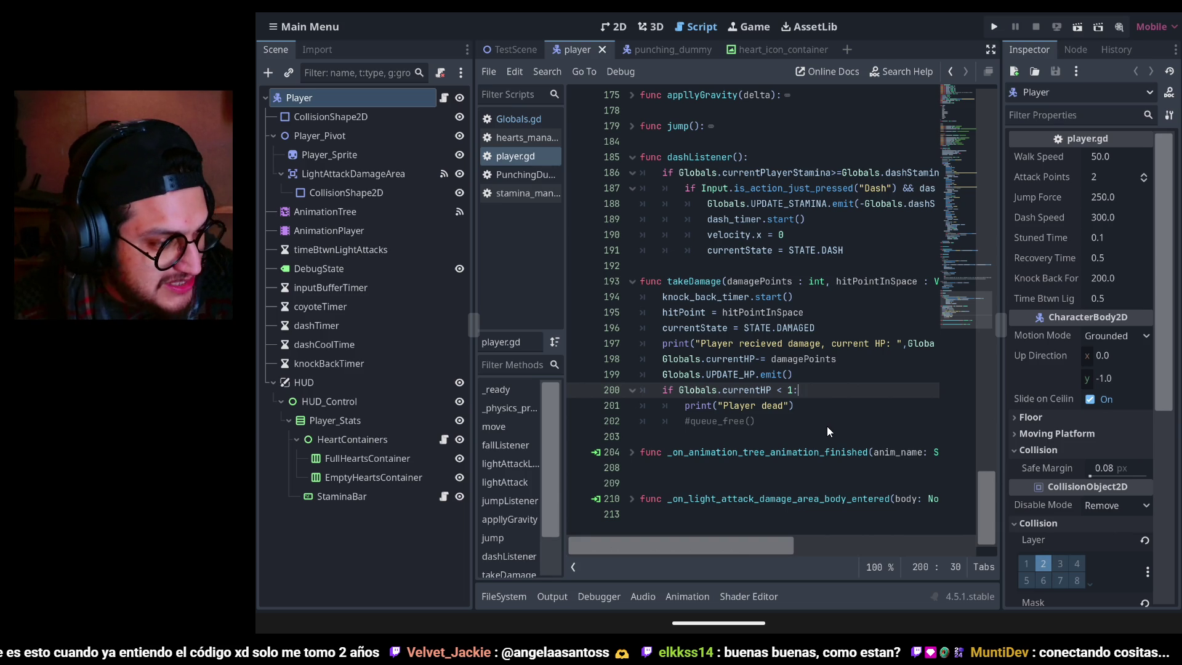
click(746, 235)
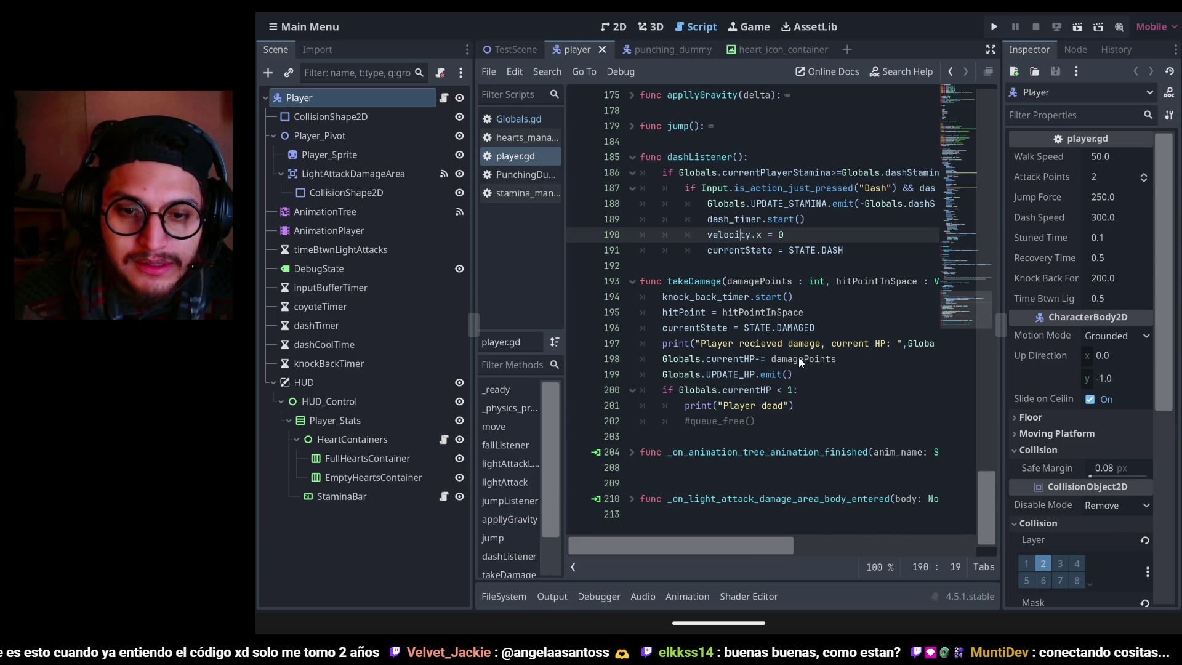
click(821, 406)
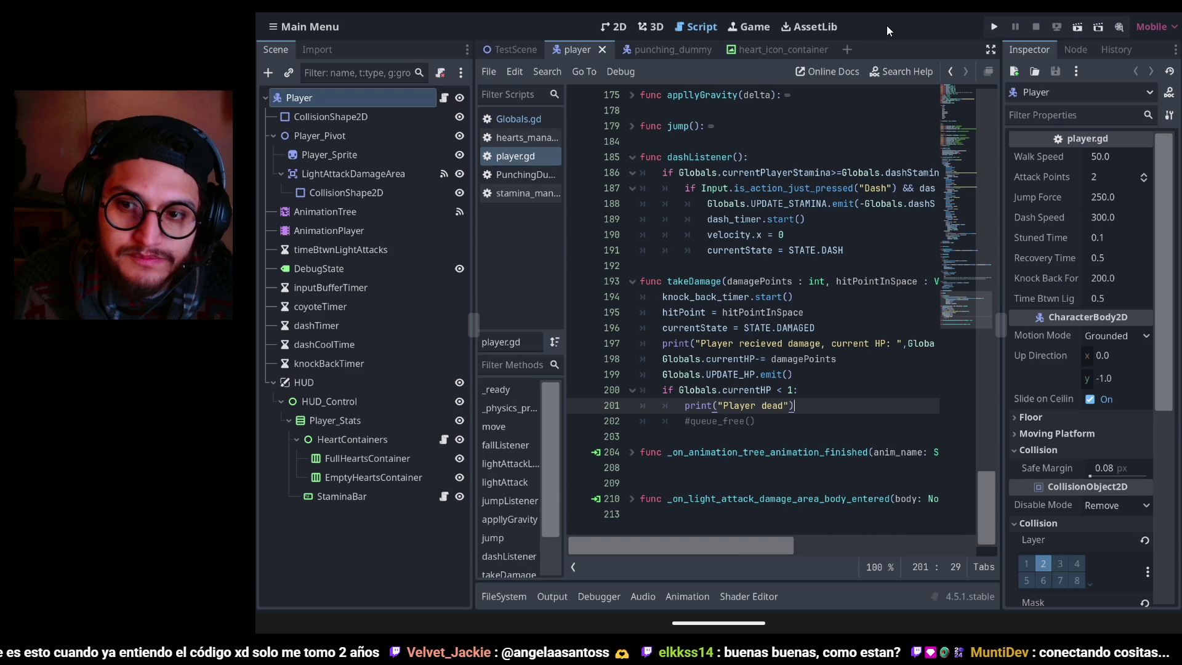
click(807, 269)
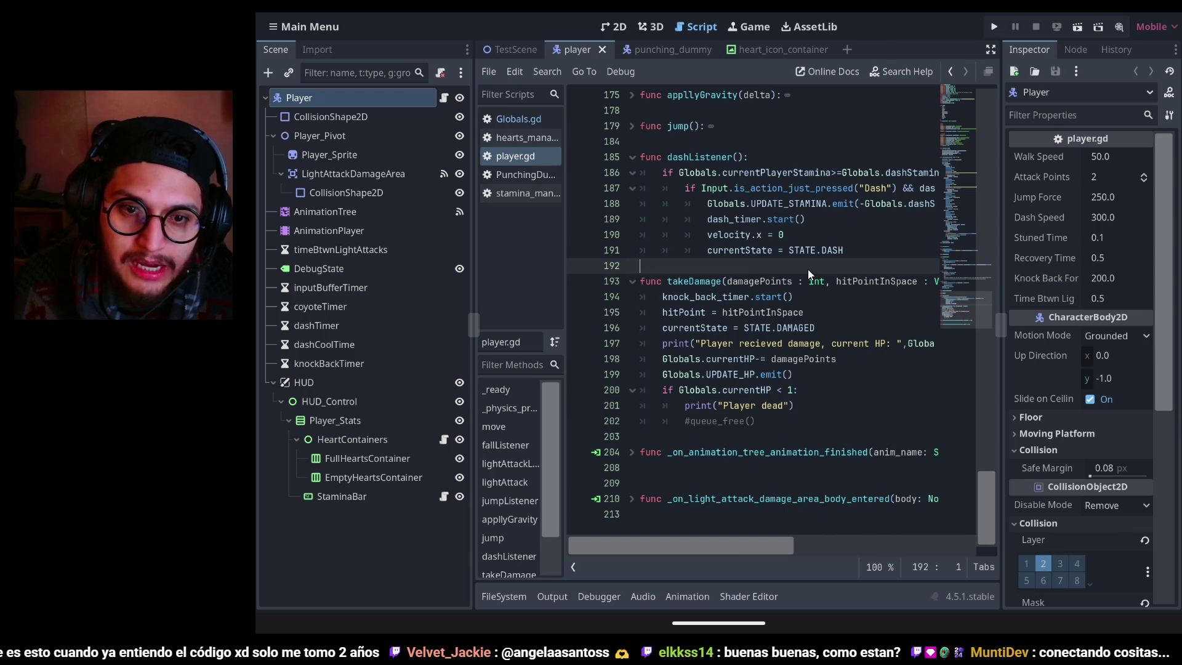
click(613, 26)
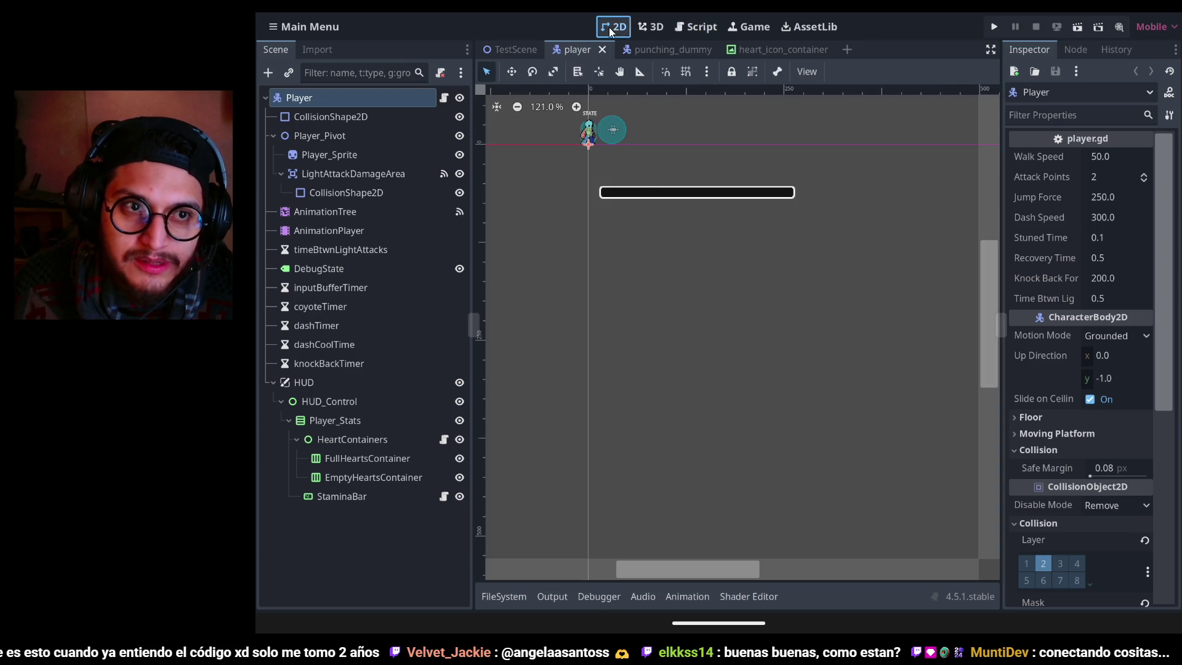
- Centre and zoom the 2D view on the Player
key(f)
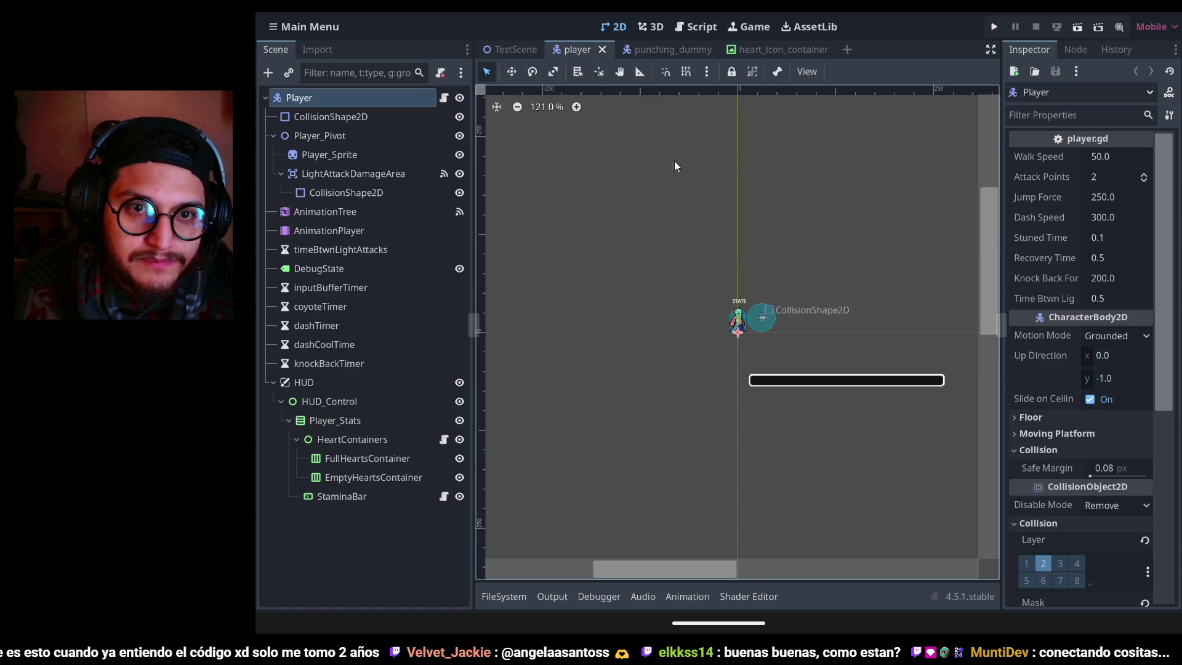
scroll(724, 288, up, 5)
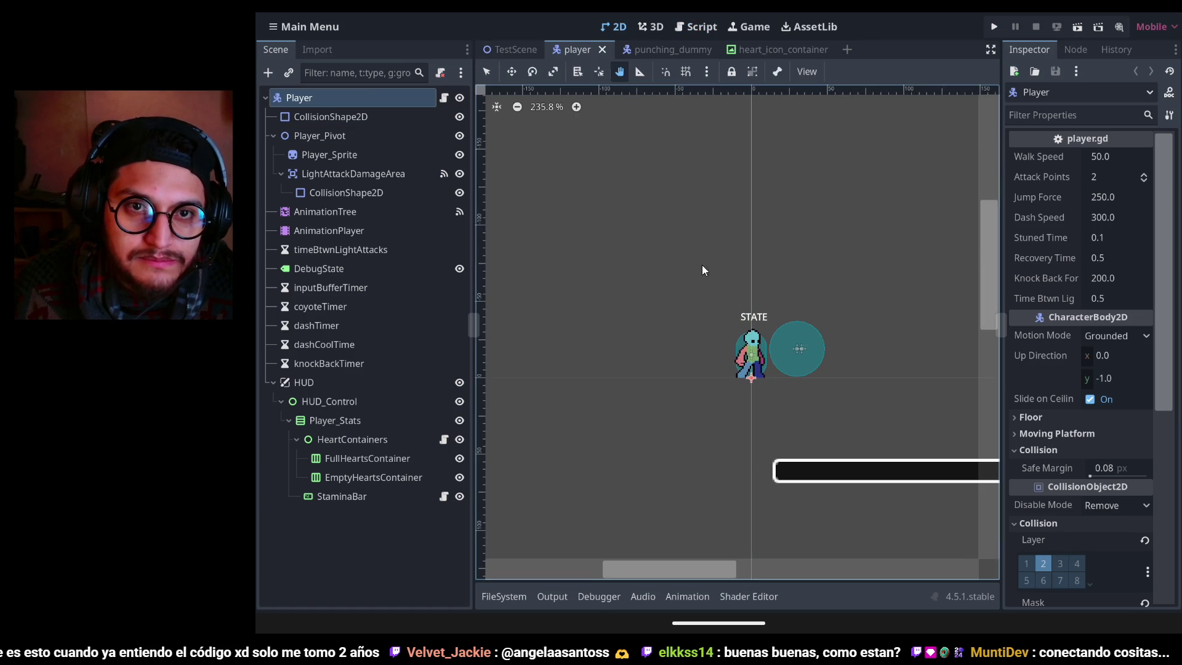
scroll(735, 306, up, 5)
scroll(734, 306, up, 3)
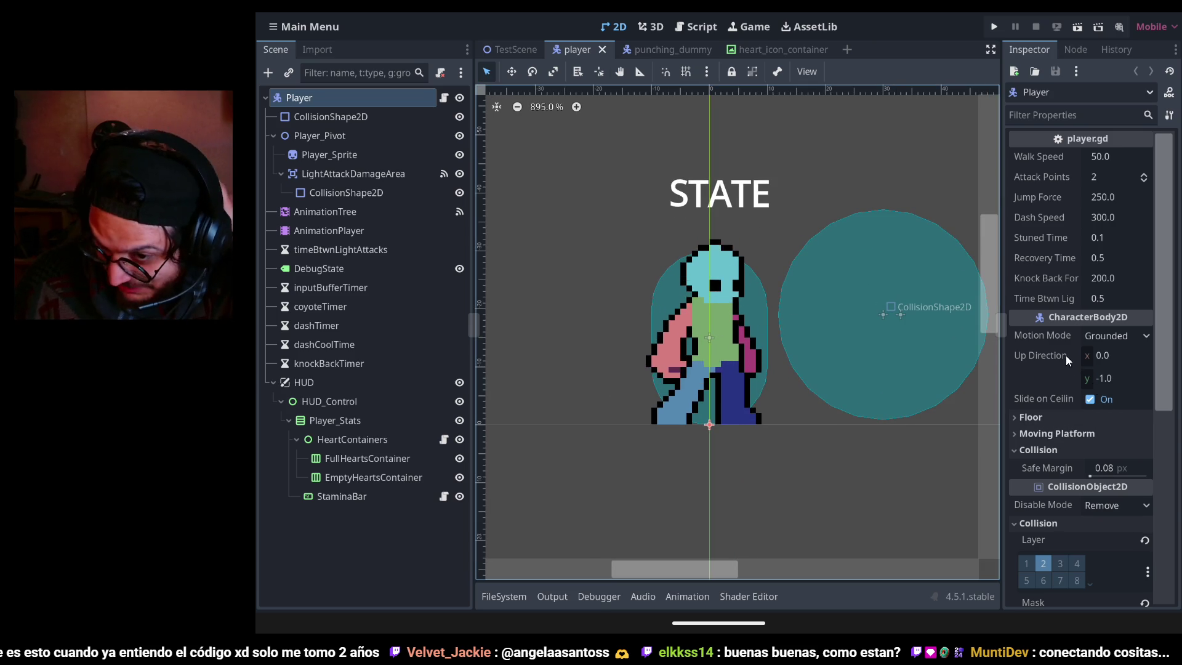
scroll(1066, 356, down, 5)
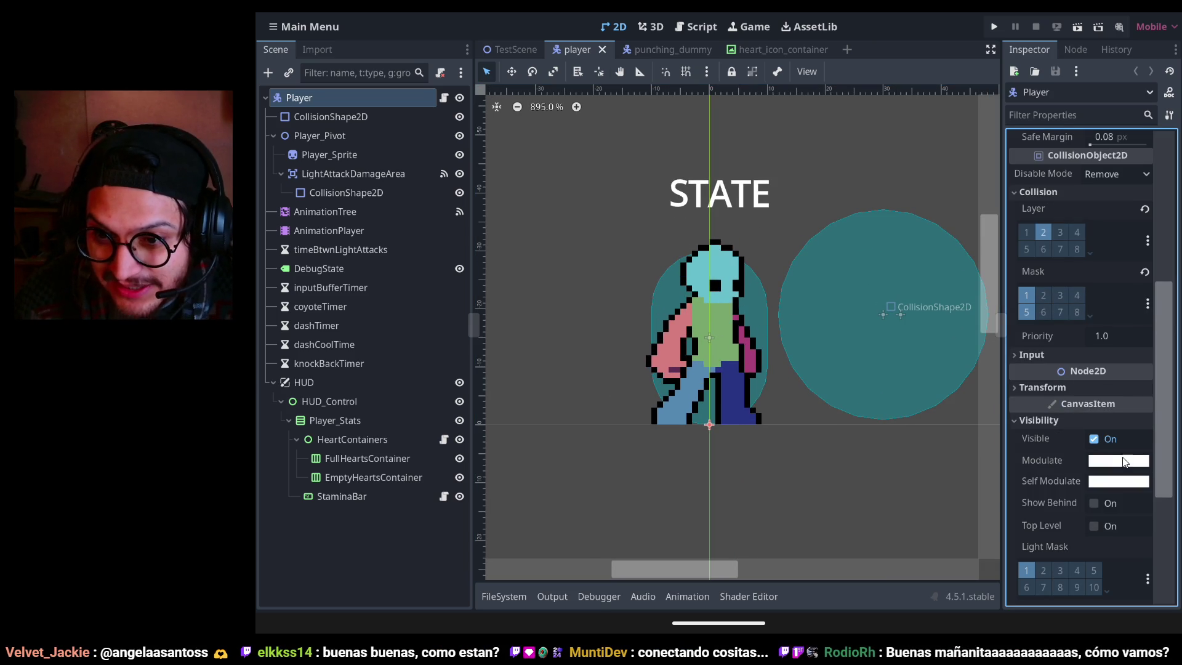
- Open the Modulate picker, then toggle Show Behind on and back off
click(1121, 461)
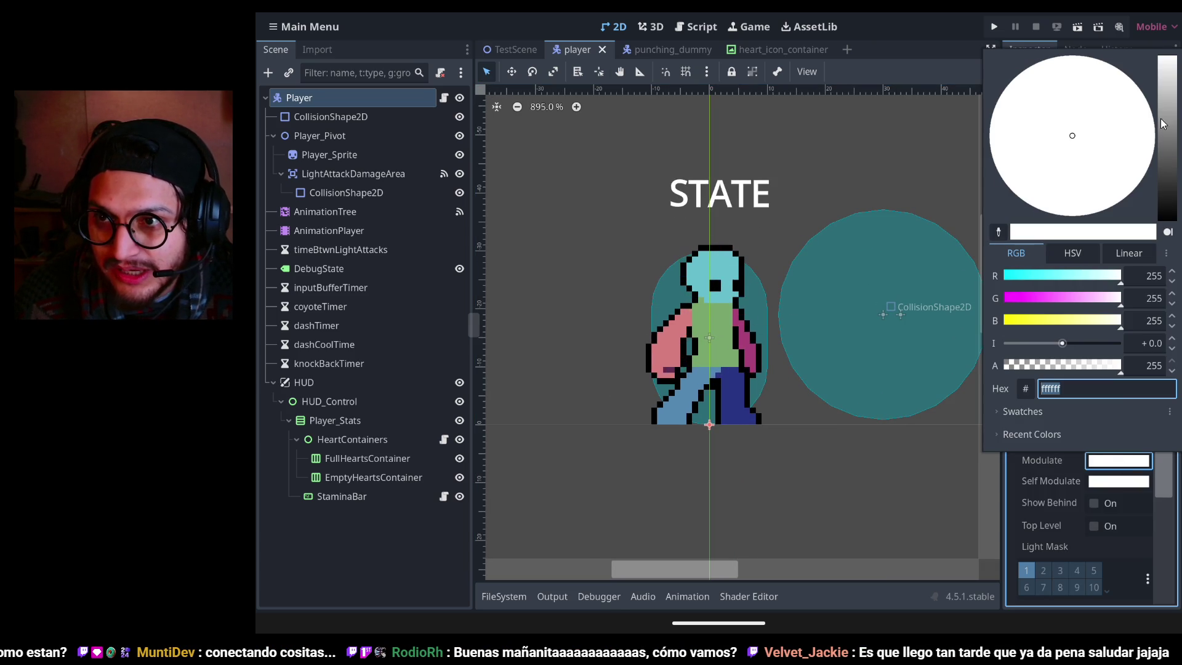
key(Tab)
click(1051, 474)
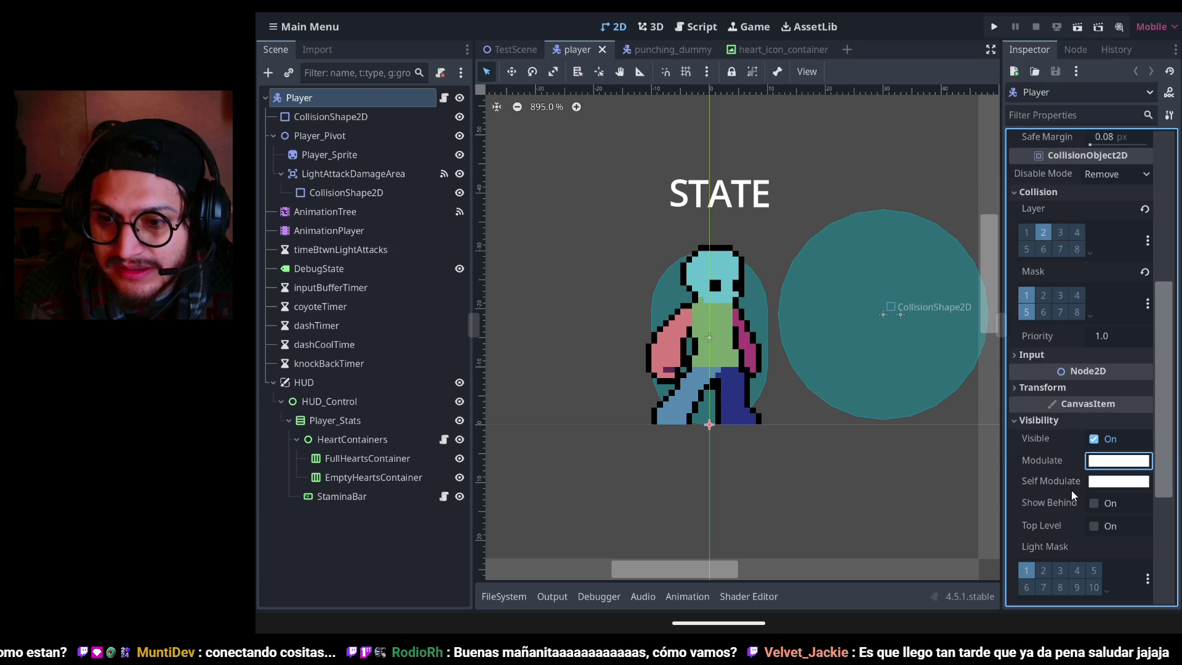
click(1093, 503)
click(1094, 503)
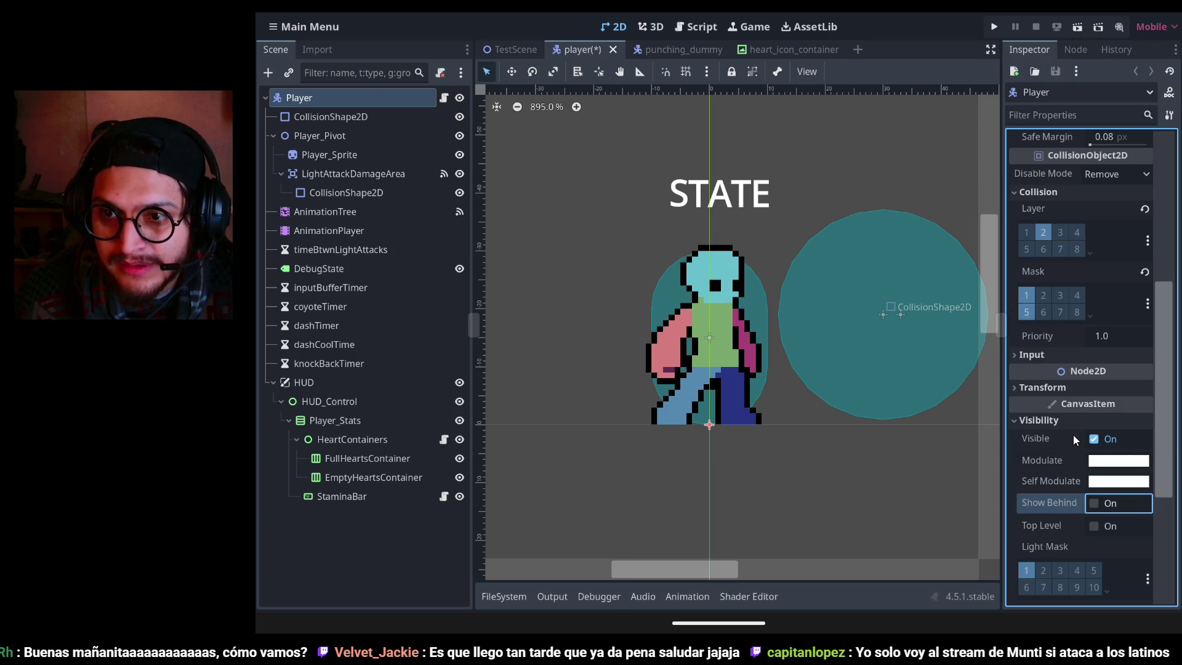
scroll(1074, 435, up, 5)
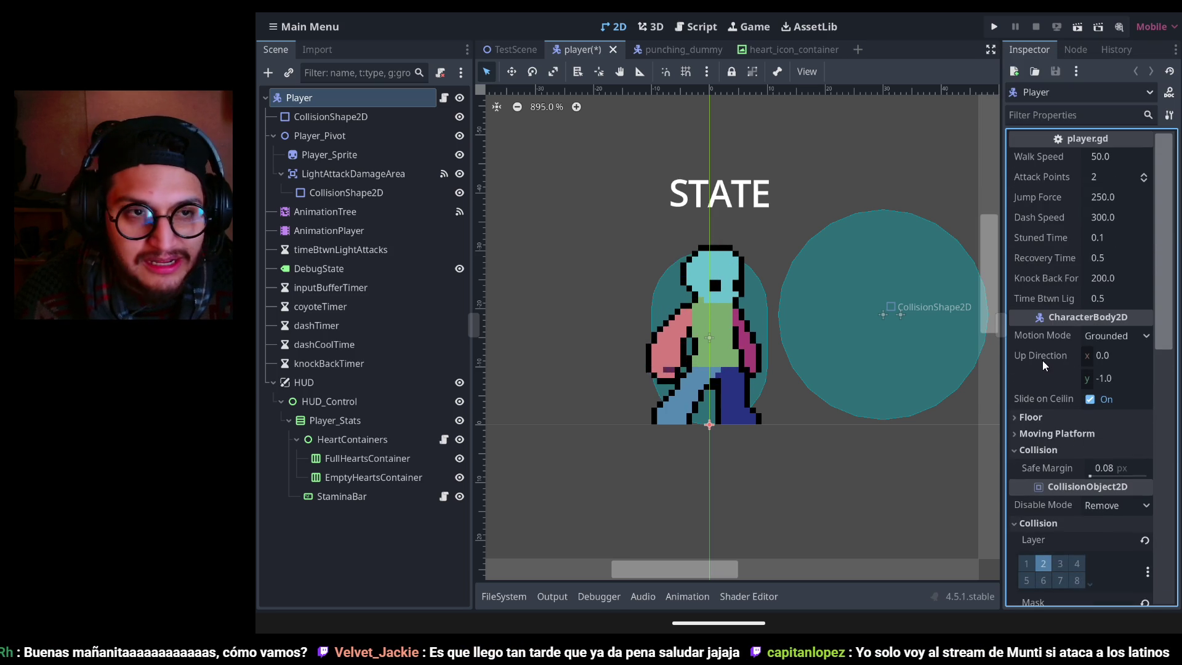
scroll(1043, 360, down, 6)
scroll(1042, 360, down, 1)
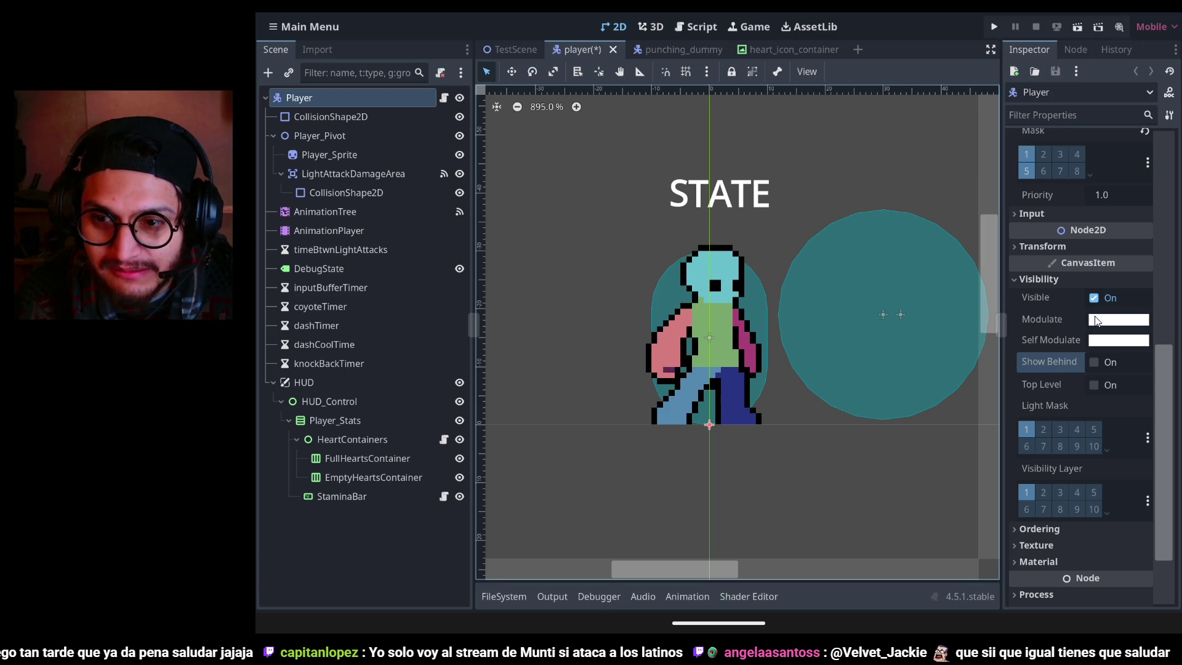
- Preview black, grey and red Modulate tints, restore white ffffff, save, and return to the script
click(1119, 319)
text(000000)
key(Return)
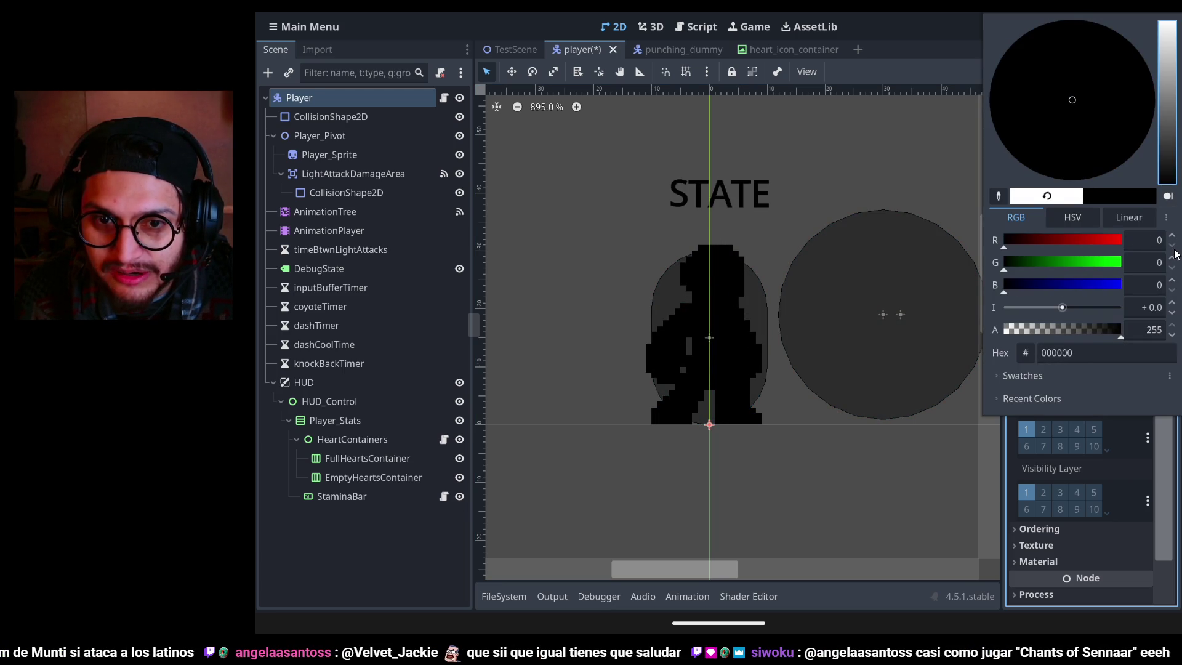
mouse_move(1166, 37)
mouse_down()
mouse_move(1166, 24)
mouse_move(1151, 141)
mouse_up()
click(1047, 196)
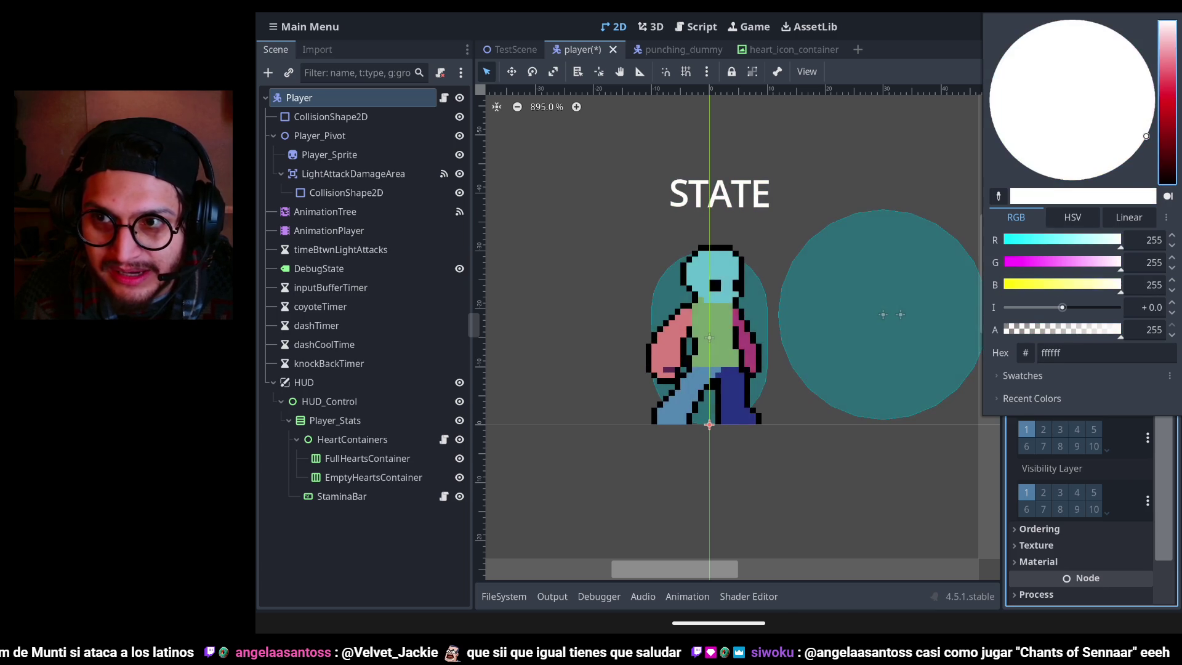
click(903, 28)
key(ctrl+s)
click(444, 97)
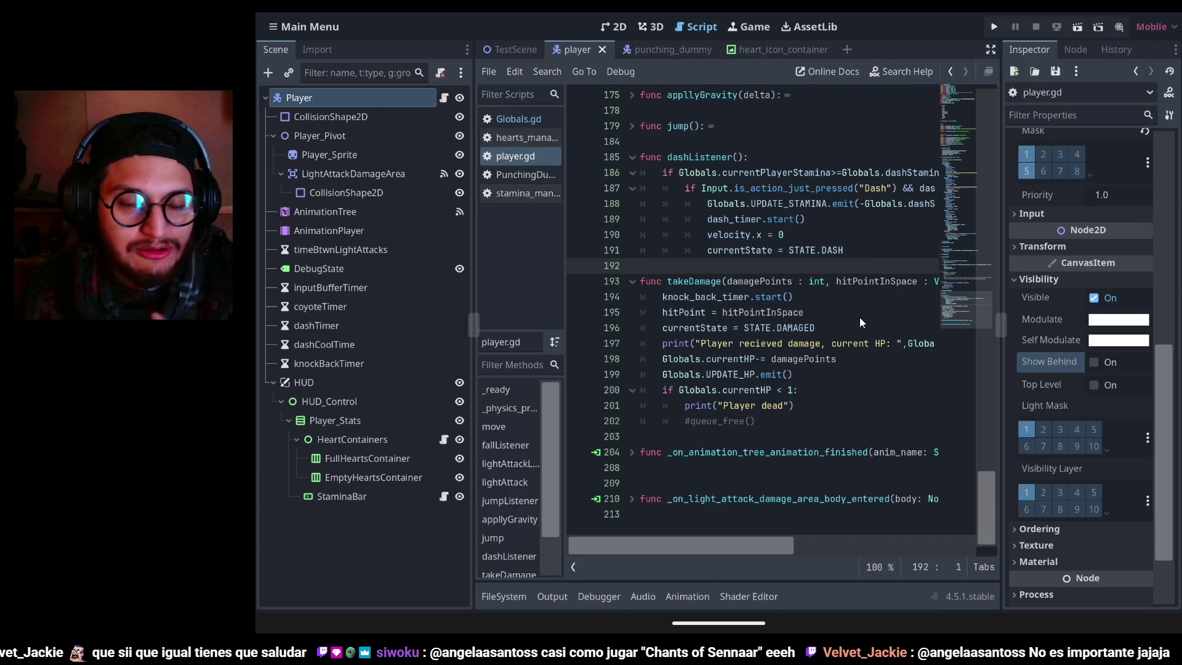
- Add player_sprite.modulate = Color.RED after knock_back_timer.start() in takeDamage
scroll(859, 323, up, 2)
scroll(859, 327, up, 6)
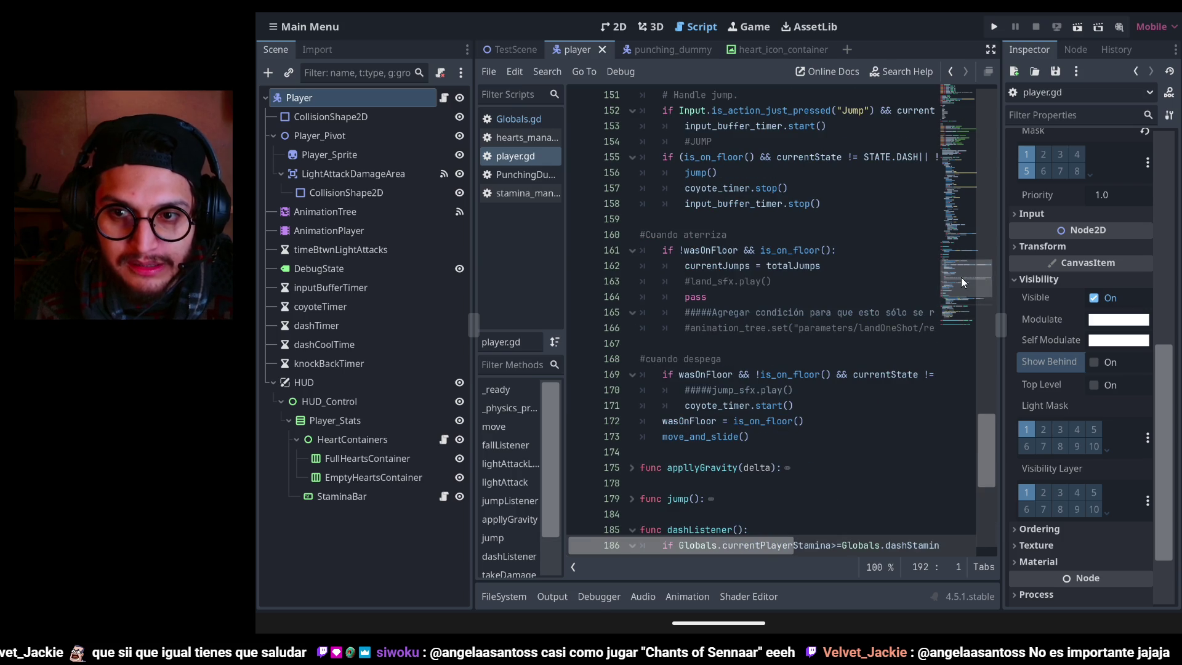
scroll(803, 324, down, 7)
click(708, 265)
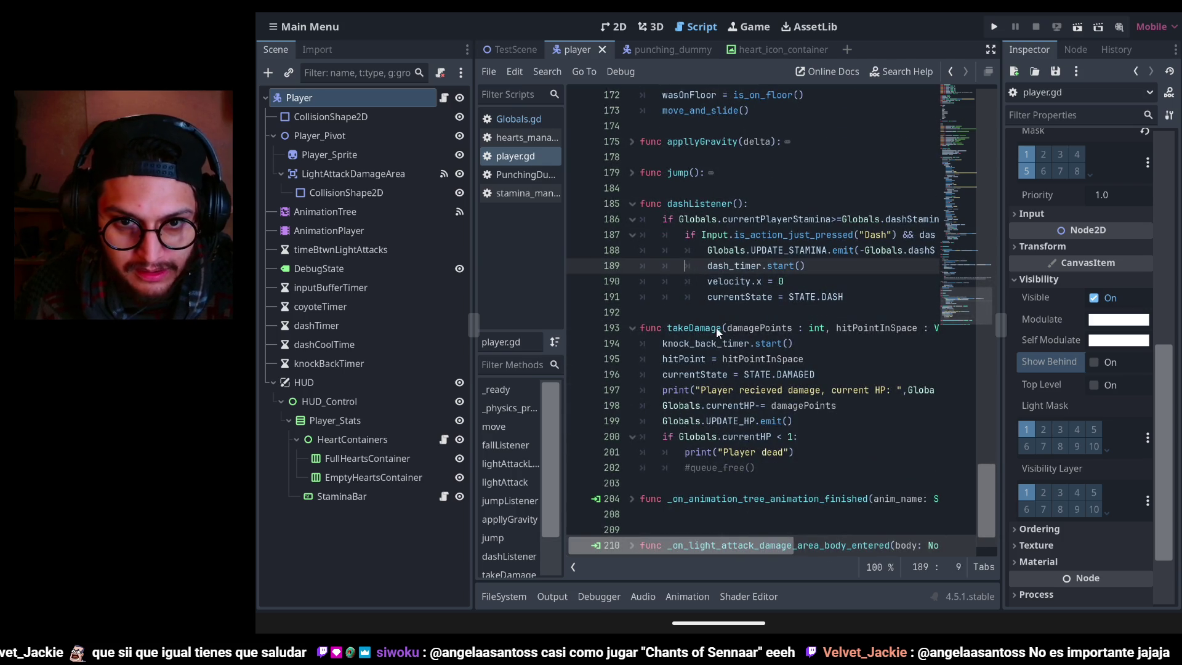
scroll(860, 278, down, 1)
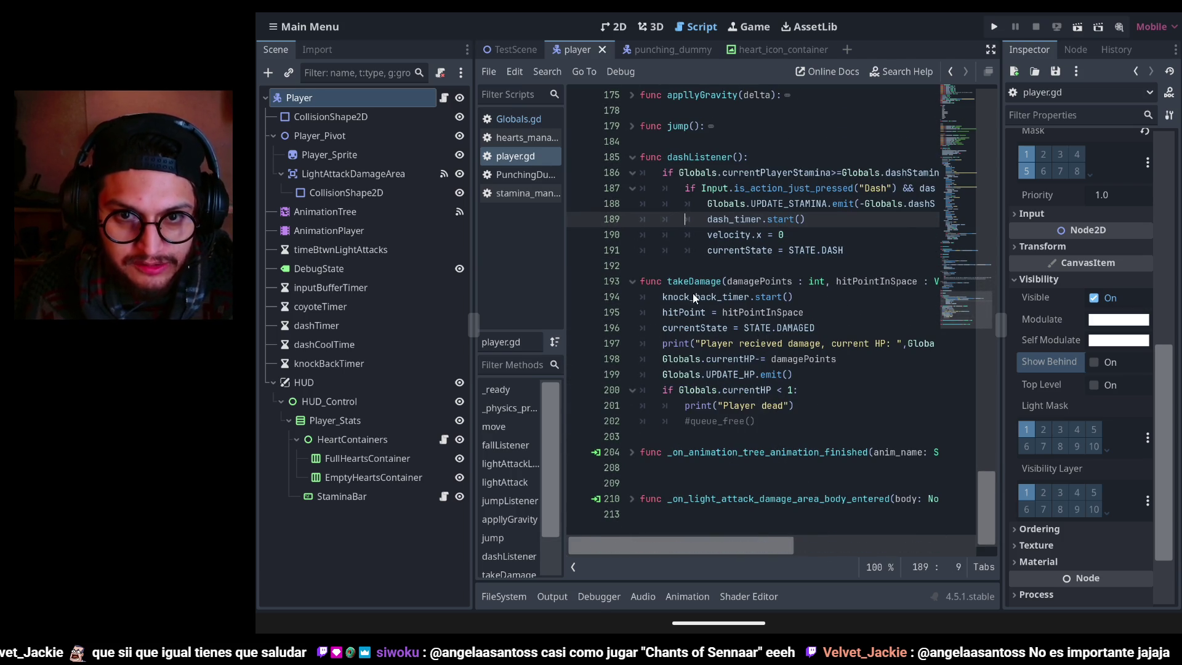
click(794, 297)
key(Return)
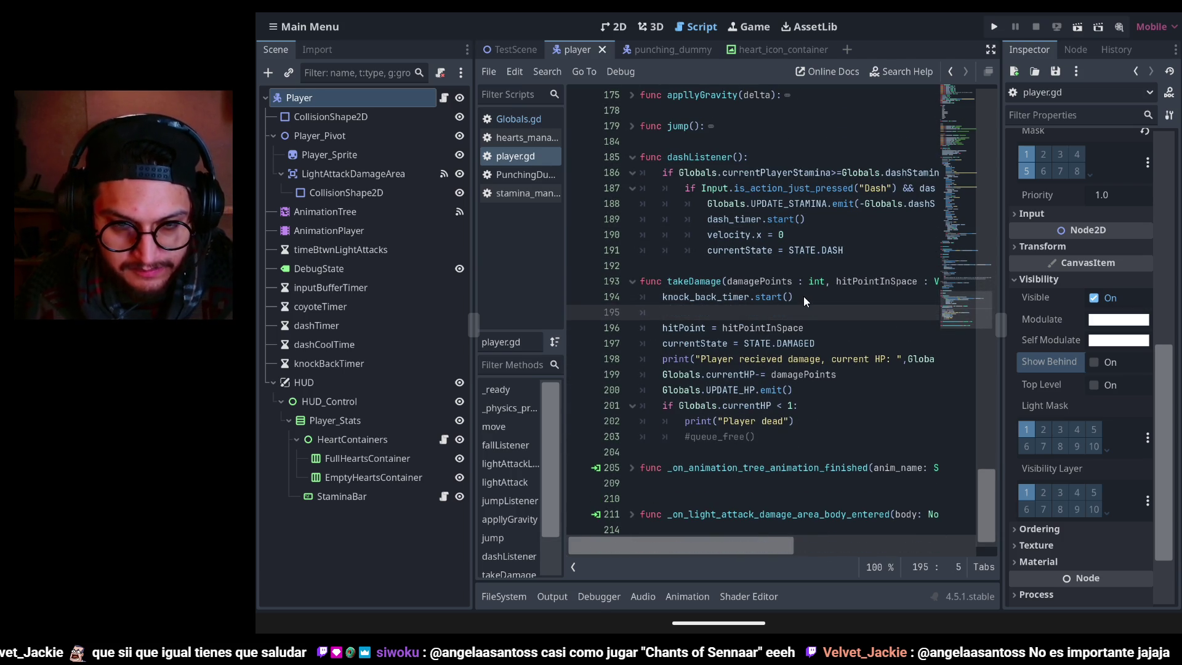
text(player_sprite)
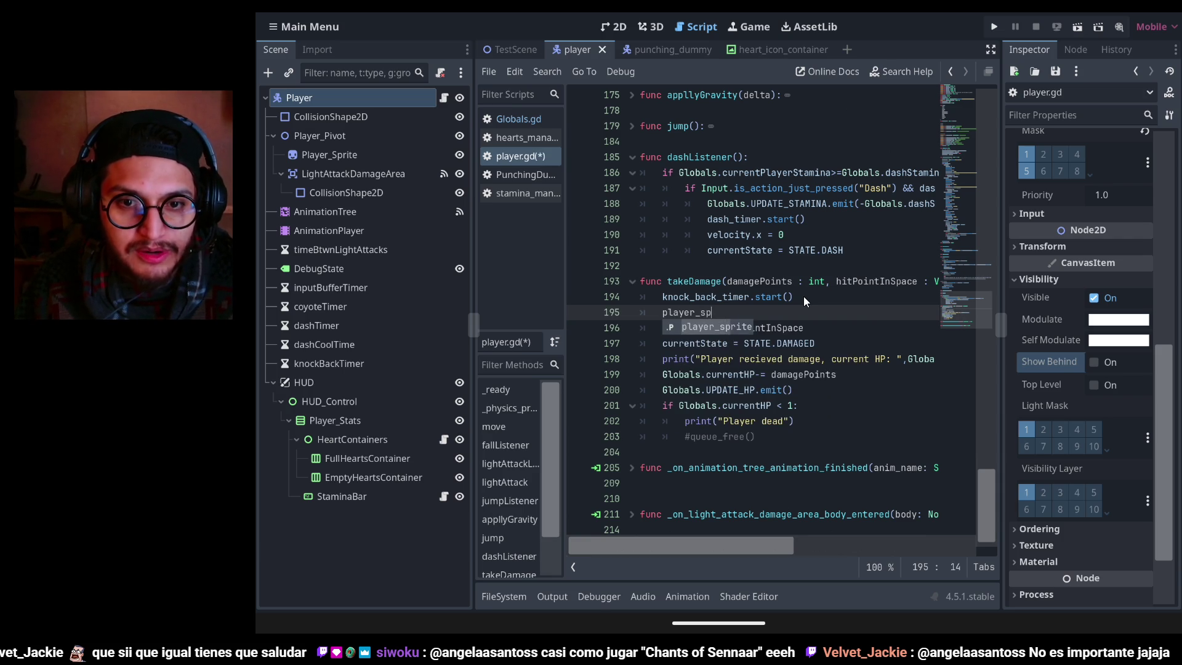
key(Return)
text(.modu)
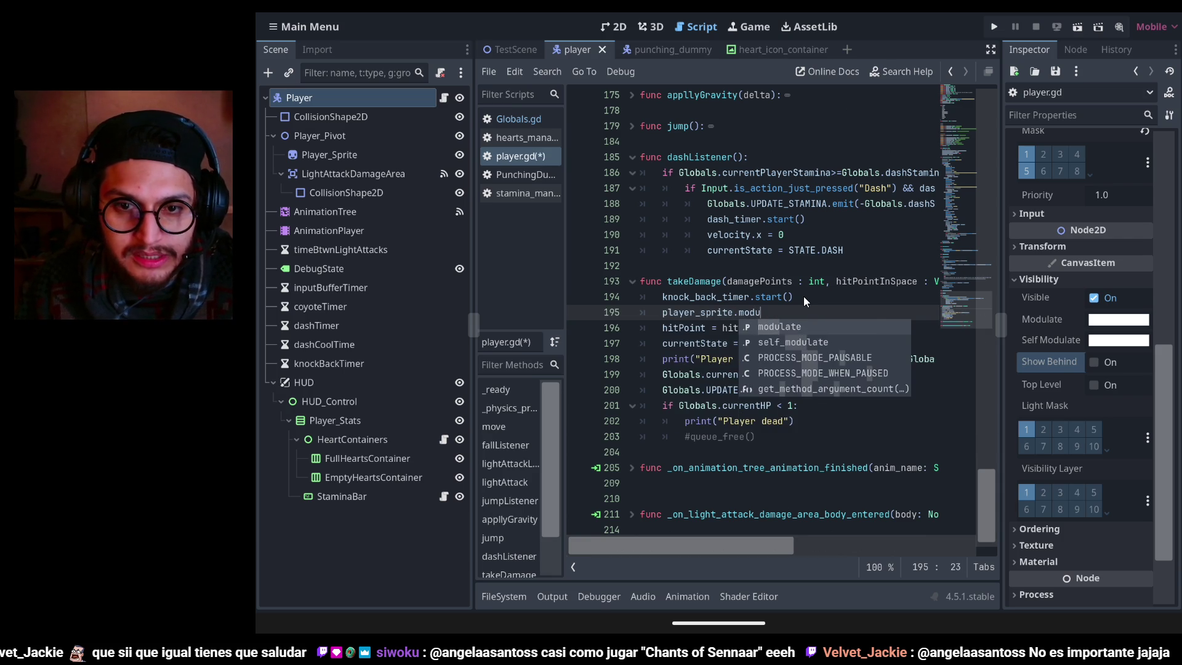
key(Return)
text(RED)
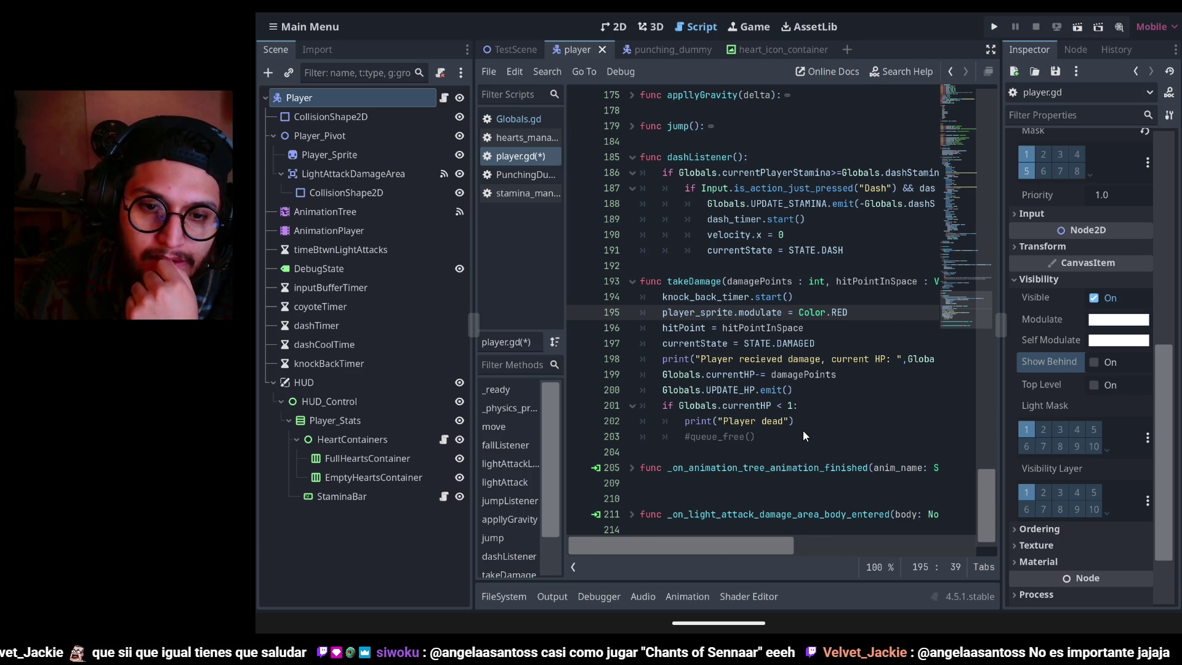
- Replace the commented #queue_free() with await get_tree().create_timer(stunedTime).timeout
mouse_move(777, 430)
mouse_down()
mouse_move(671, 428)
mouse_move(663, 440)
mouse_up()
text(await get_t)
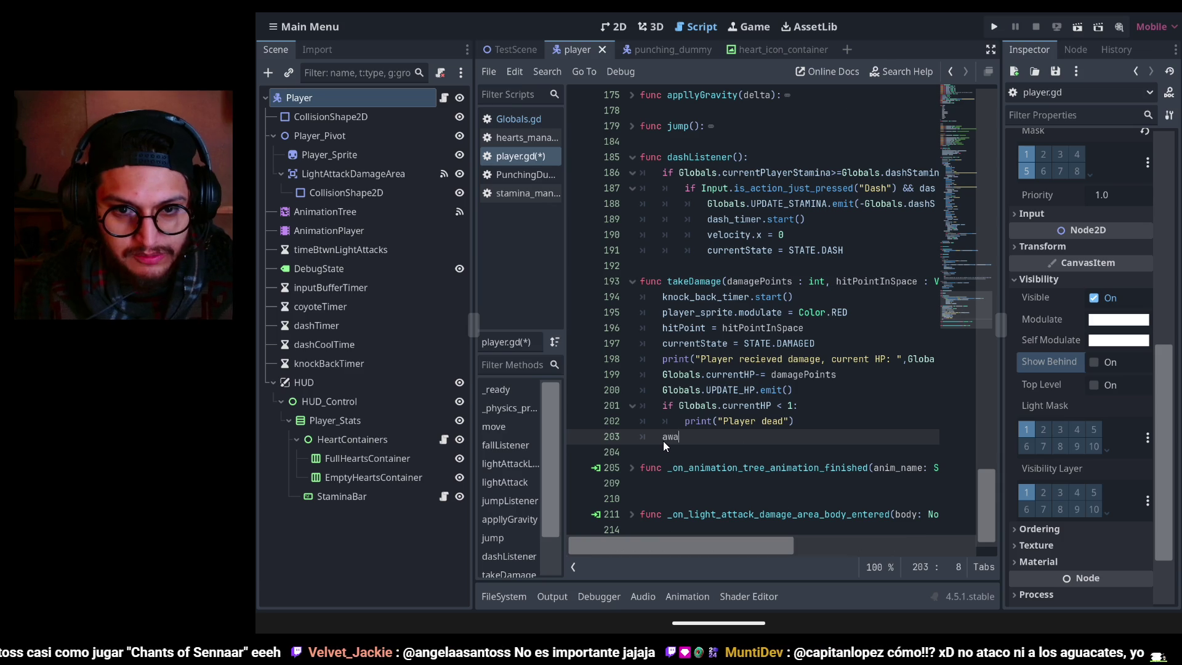
text(ree())
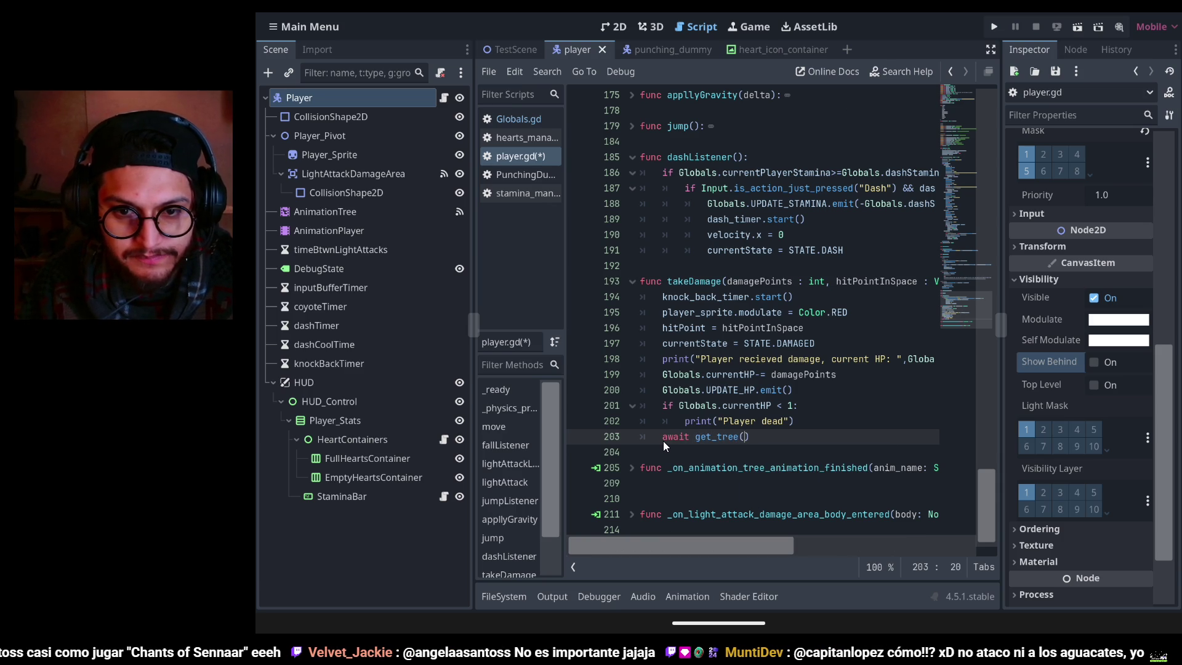
text(.create_timer()
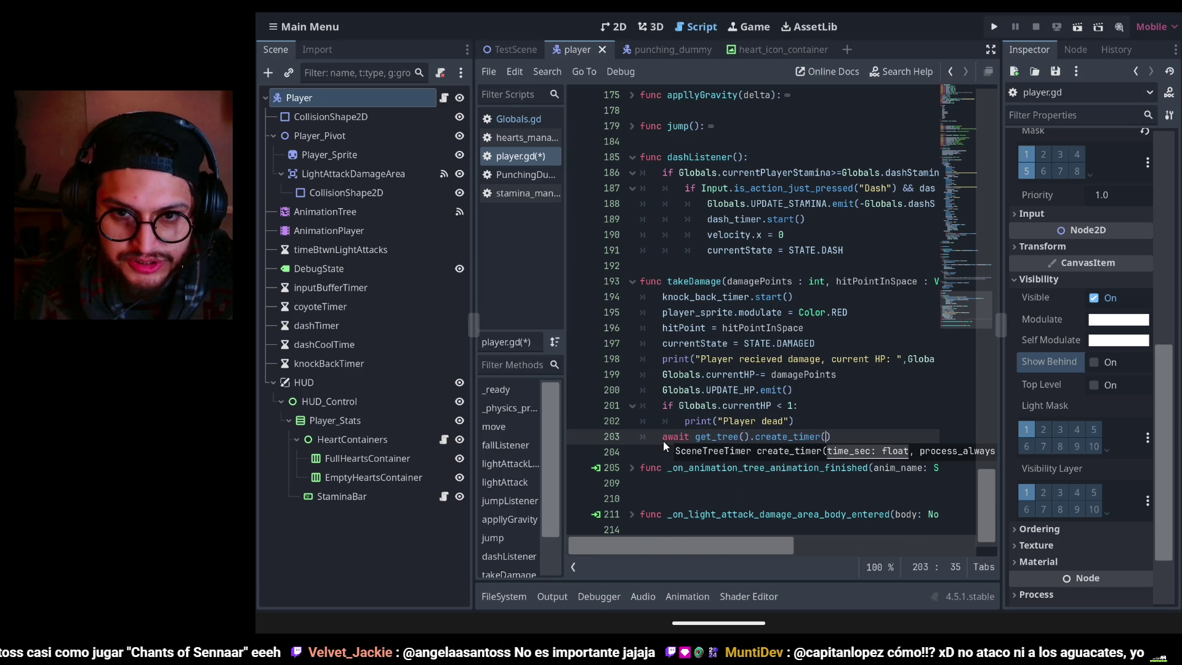
text(.3)
key(BackSpace)
key(BackSpace)
text(stun)
key(Return)
text().timeout)
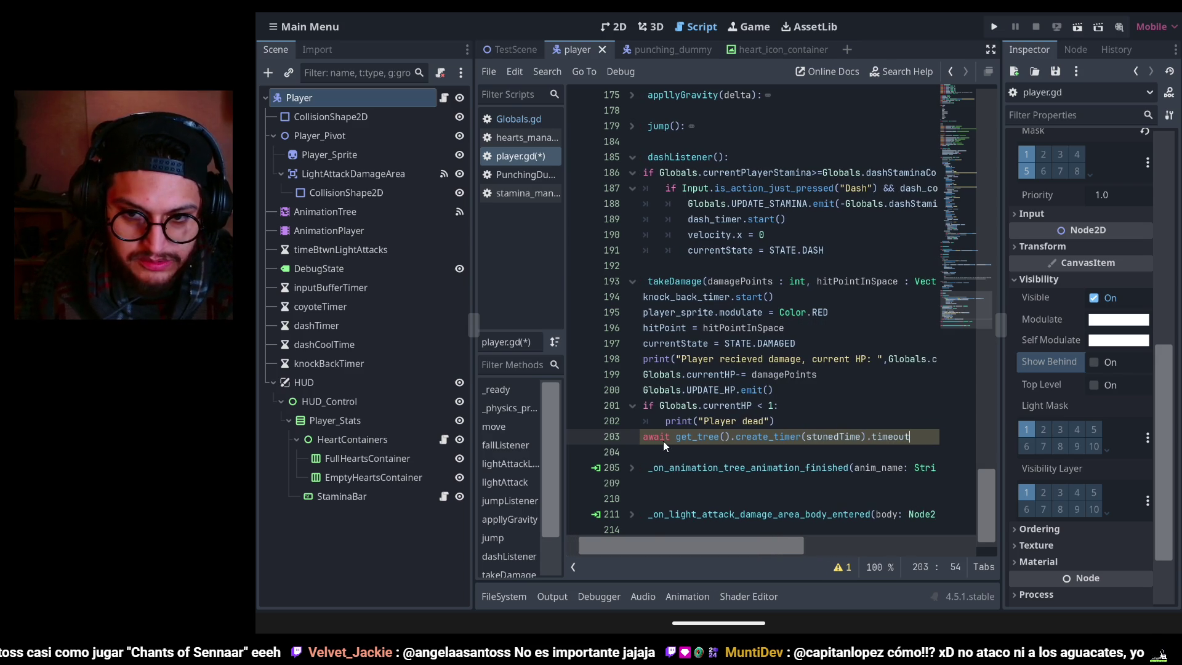
key(Return)
- Add a player_sprite.modulate = Color.WHITE reset after the await and save player.gd
mouse_move(827, 313)
mouse_down()
mouse_move(619, 311)
mouse_move(663, 313)
mouse_up()
key(ctrl+c)
click(693, 450)
key(ctrl+v)
double_click(841, 452)
text(WH)
key(Return)
key(ctrl+s)
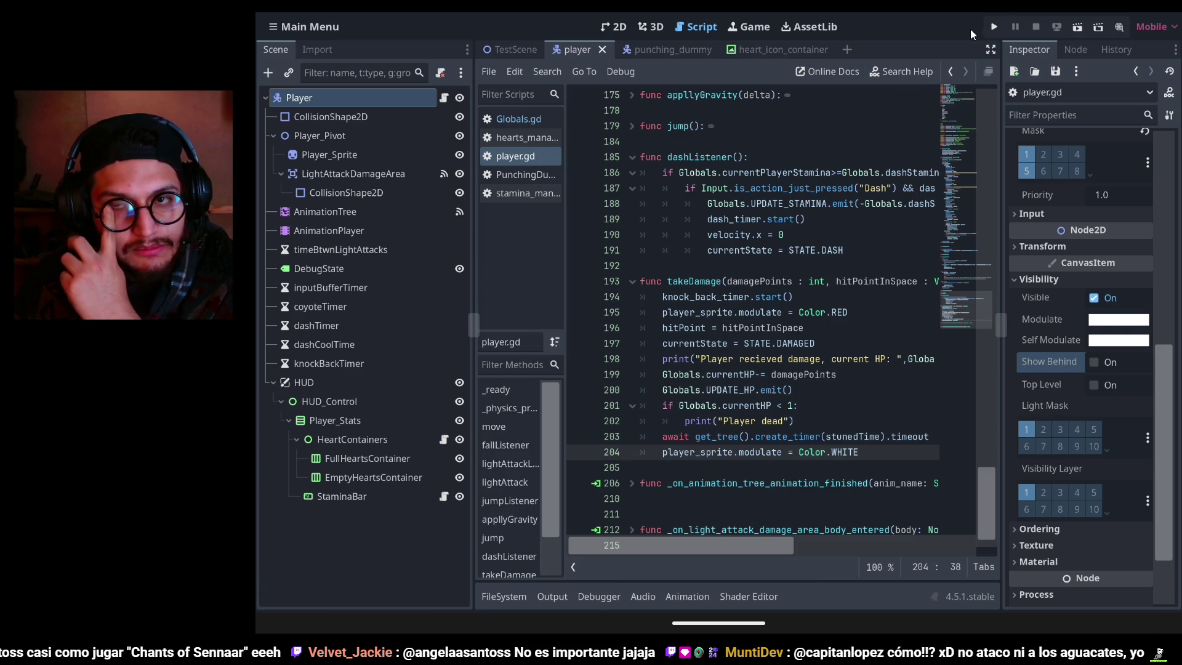
- Test-run the game, walking the player into the dummy until HP reaches -1 and 'Player dead' logs
click(994, 27)
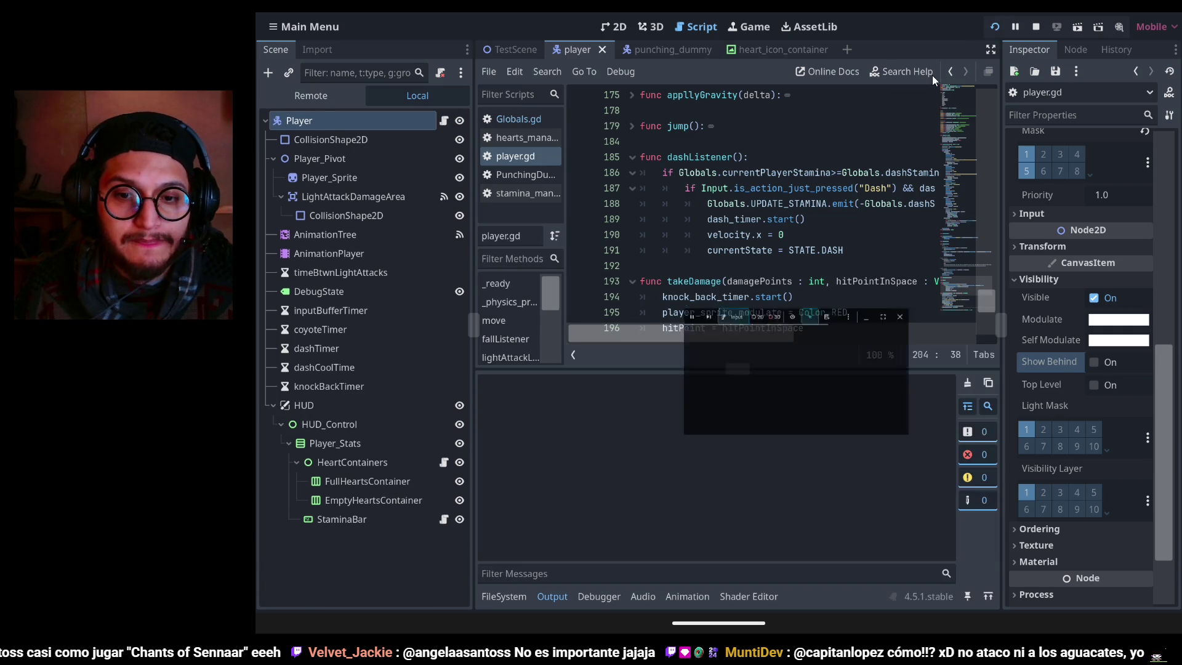
key(a)
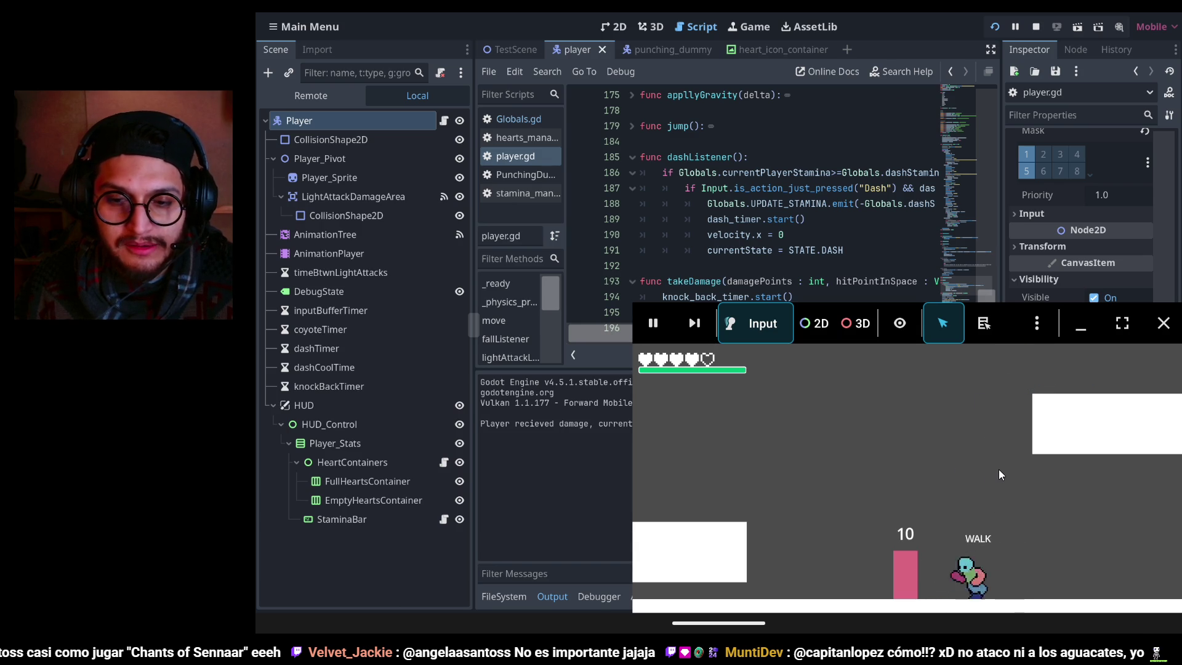
key(space)
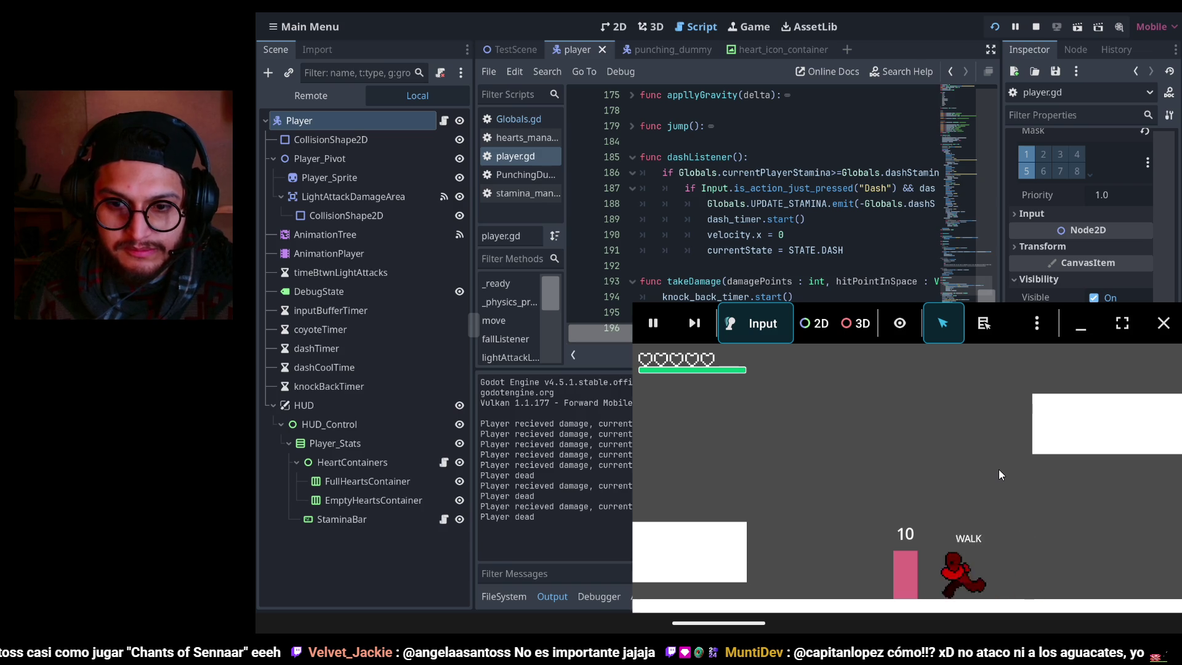
click(1164, 323)
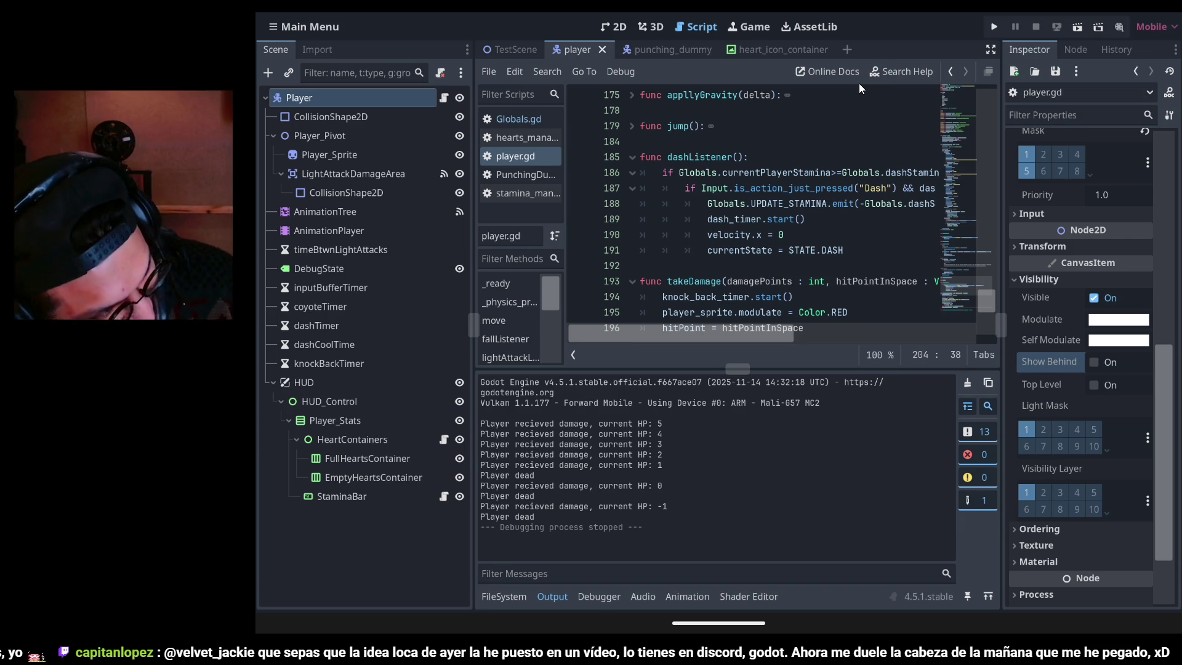
key(ctrl+s)
scroll(780, 235, down, 4)
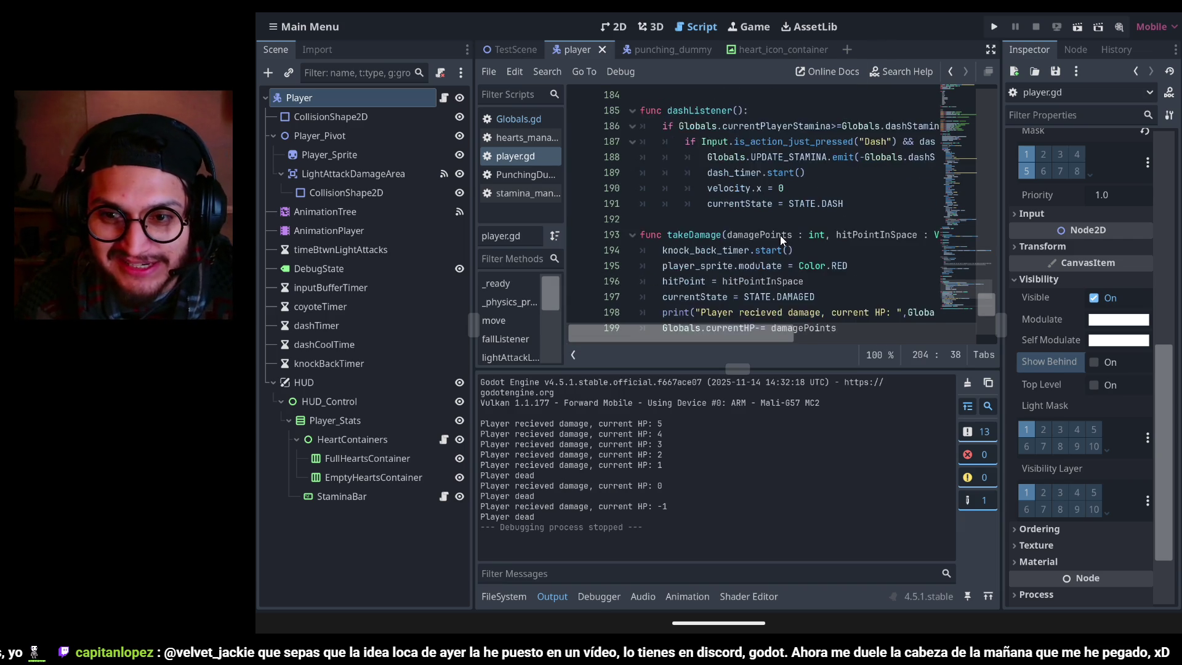
scroll(773, 235, up, 2)
click(771, 235)
key(ctrl+s)
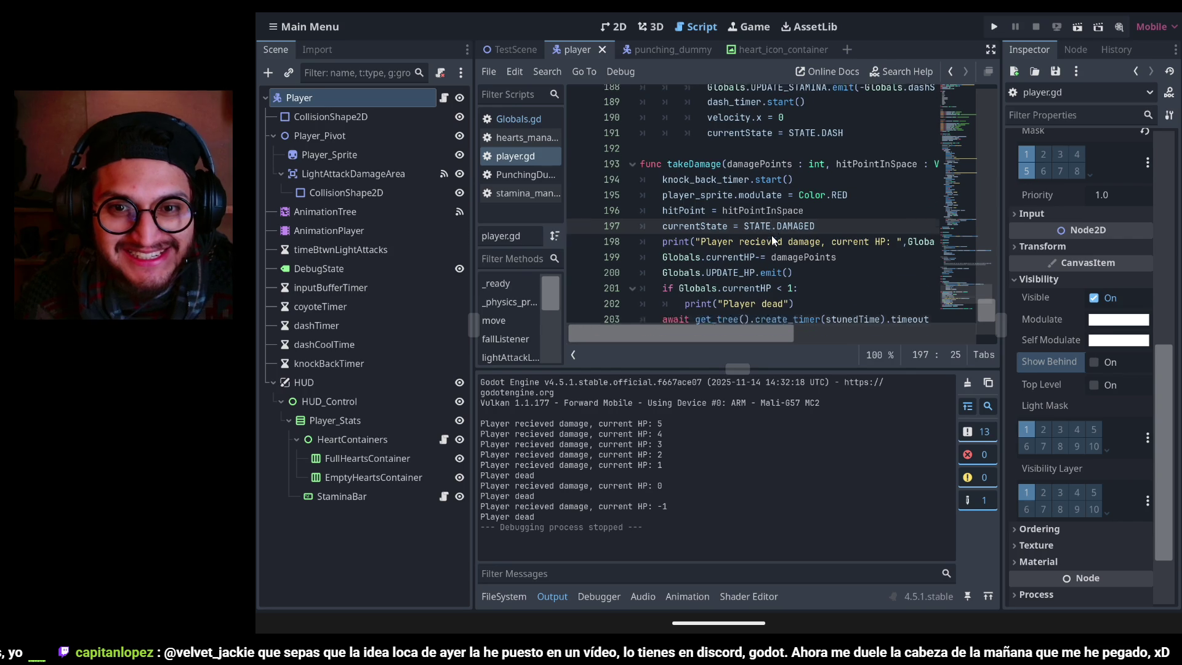
scroll(771, 235, down, 1)
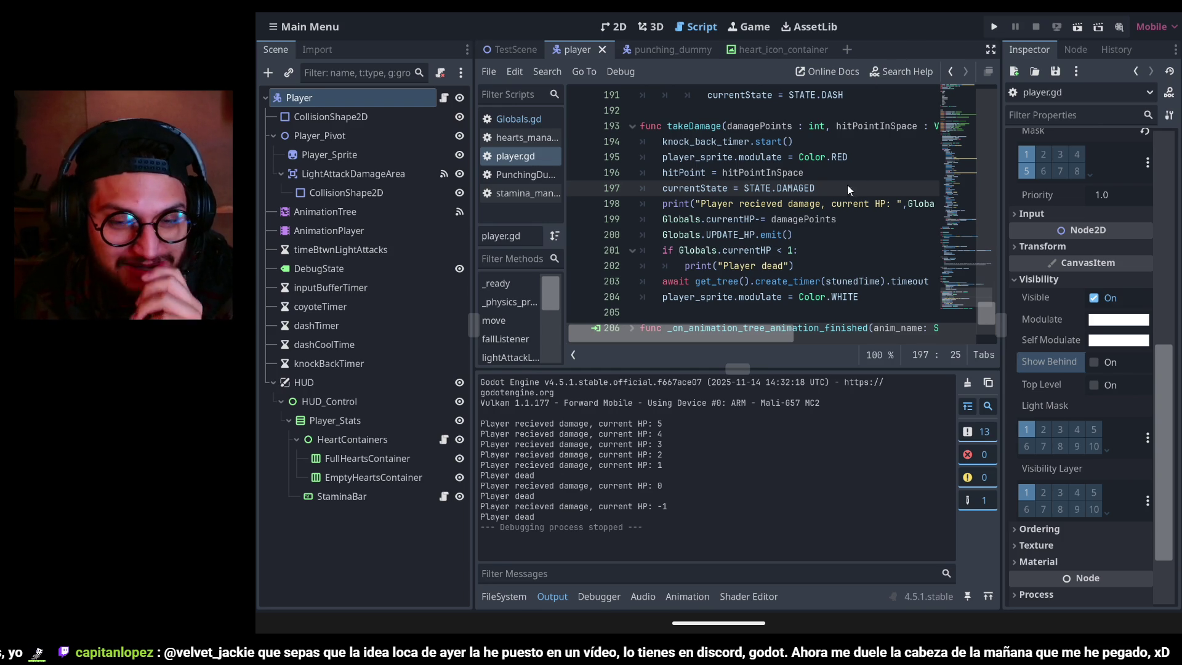
scroll(767, 240, down, 1)
click(830, 133)
key(ctrl+s)
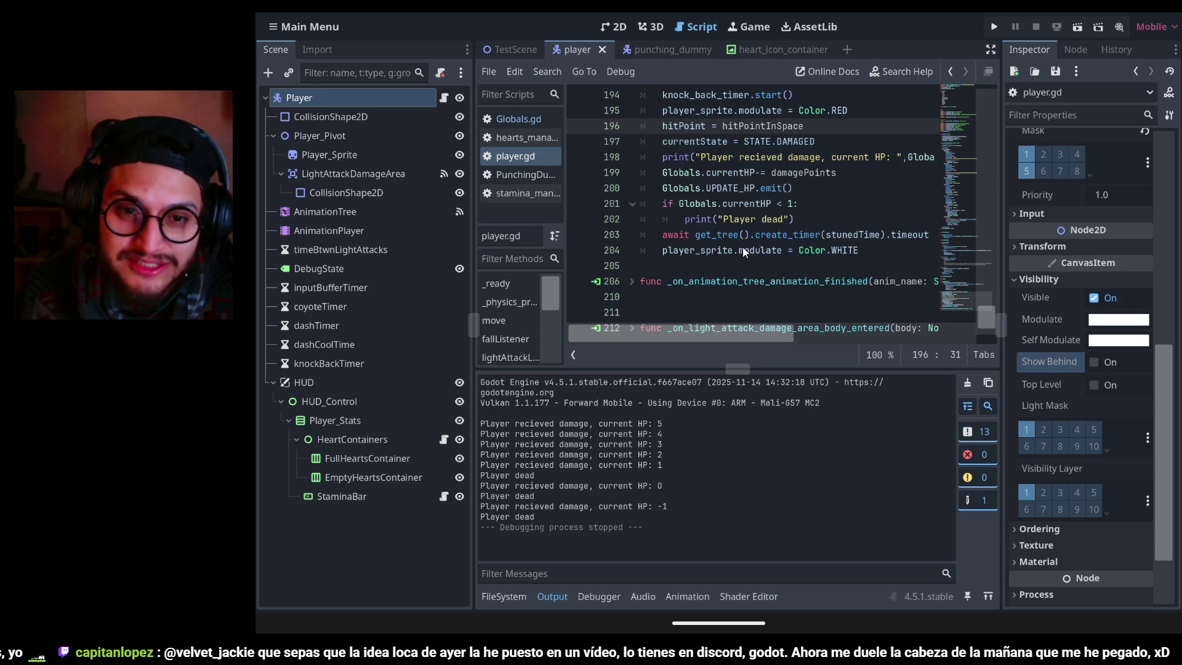
drag(860, 250, 662, 253)
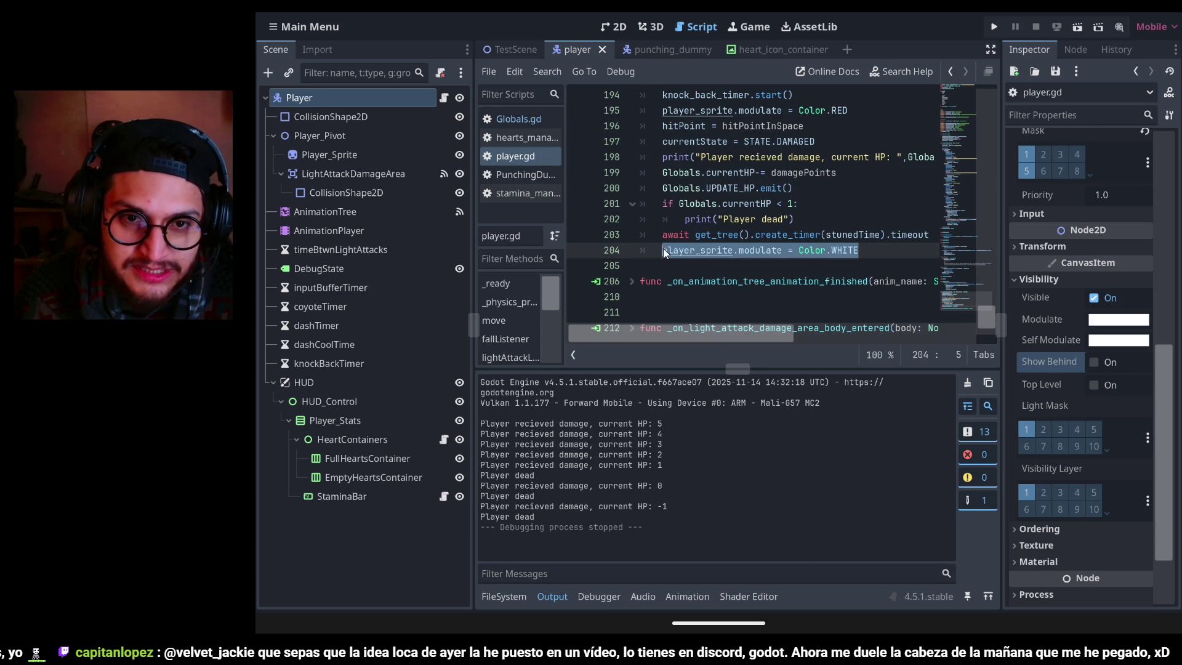
- Copy the Color.WHITE line and comment out the await and white-reset lines 203–204
key(ctrl+c)
click(664, 234)
text(#)
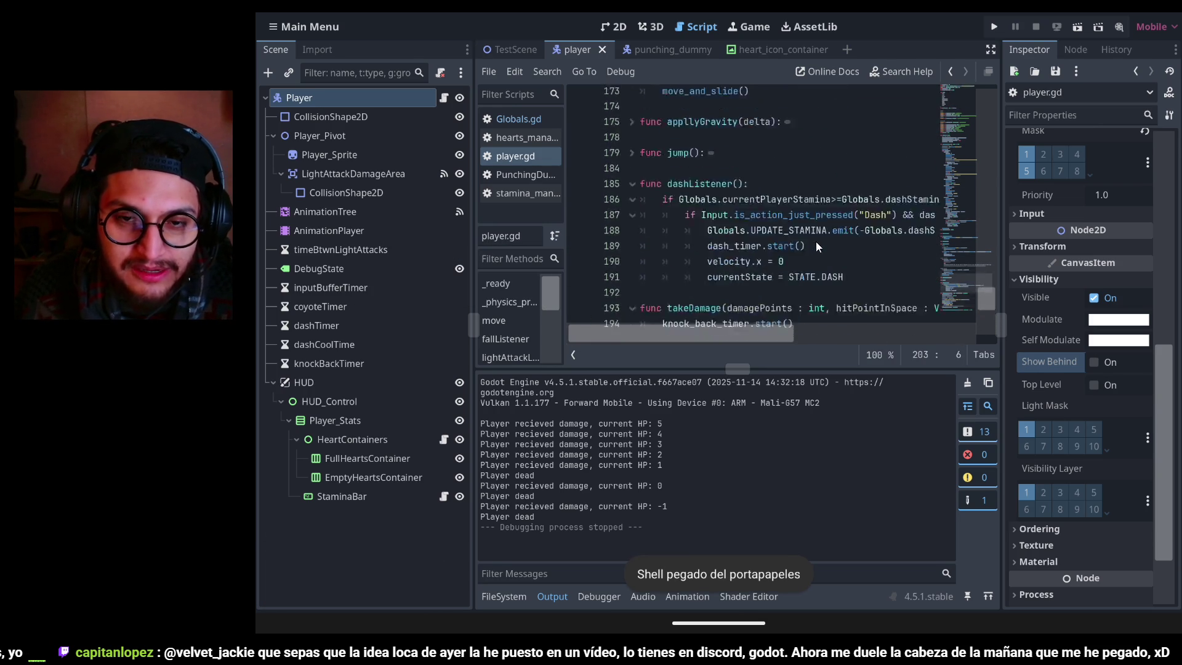
click(663, 253)
text(#)
- Paste the Color.WHITE reset under the knock_back_timer.is_stopped() check in STATE.DAMAGED, save, and rerun
scroll(842, 205, up, 15)
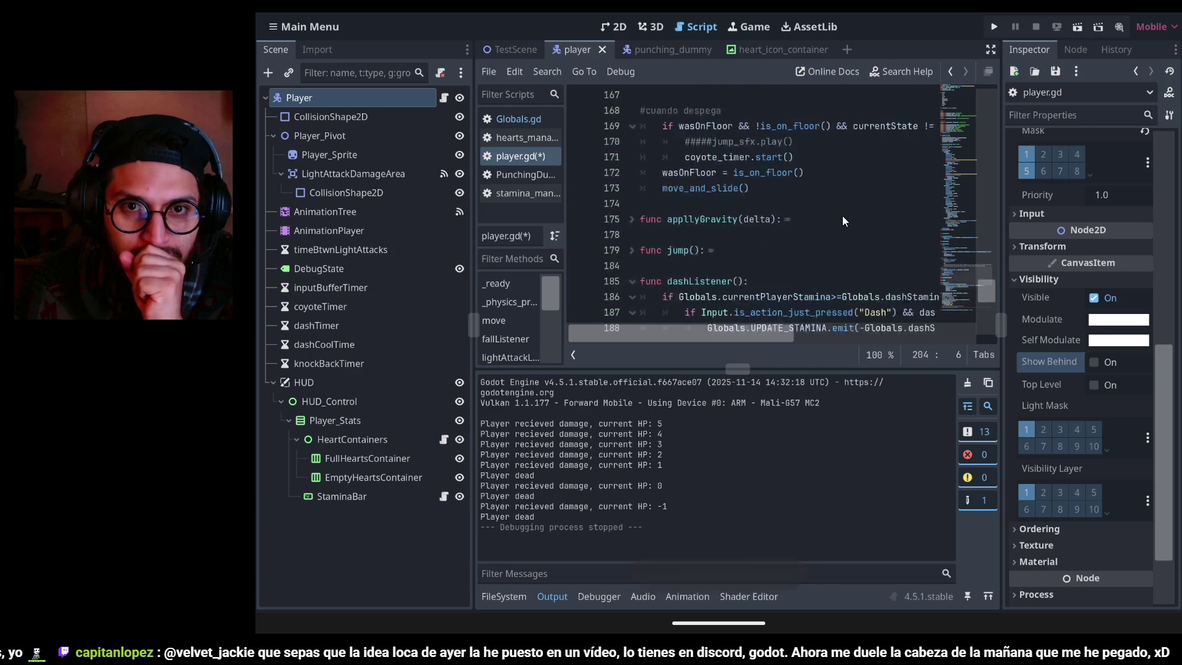
scroll(842, 205, up, 20)
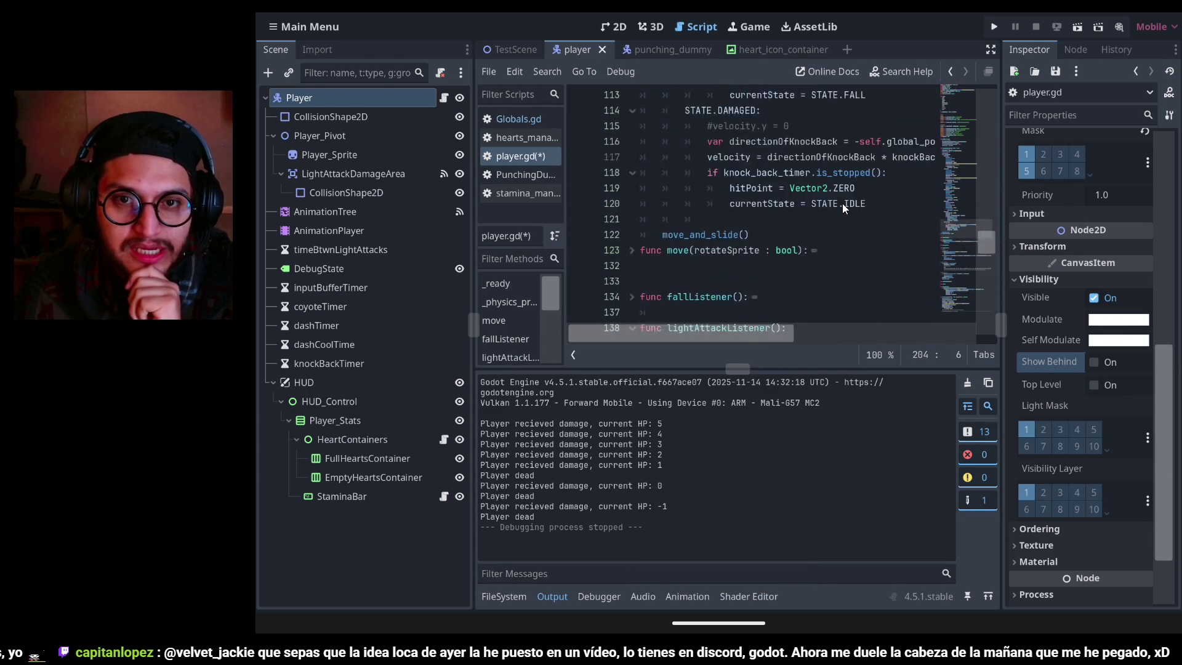
scroll(843, 208, down, 2)
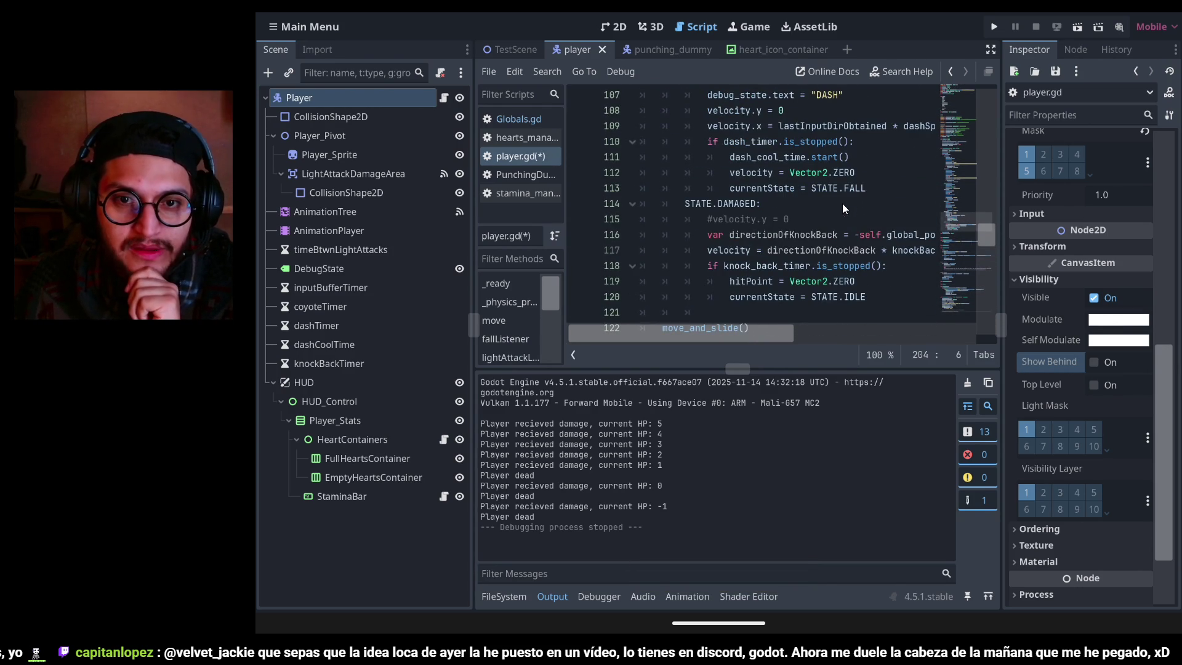
click(895, 263)
key(Return)
key(ctrl+v)
key(ctrl+s)
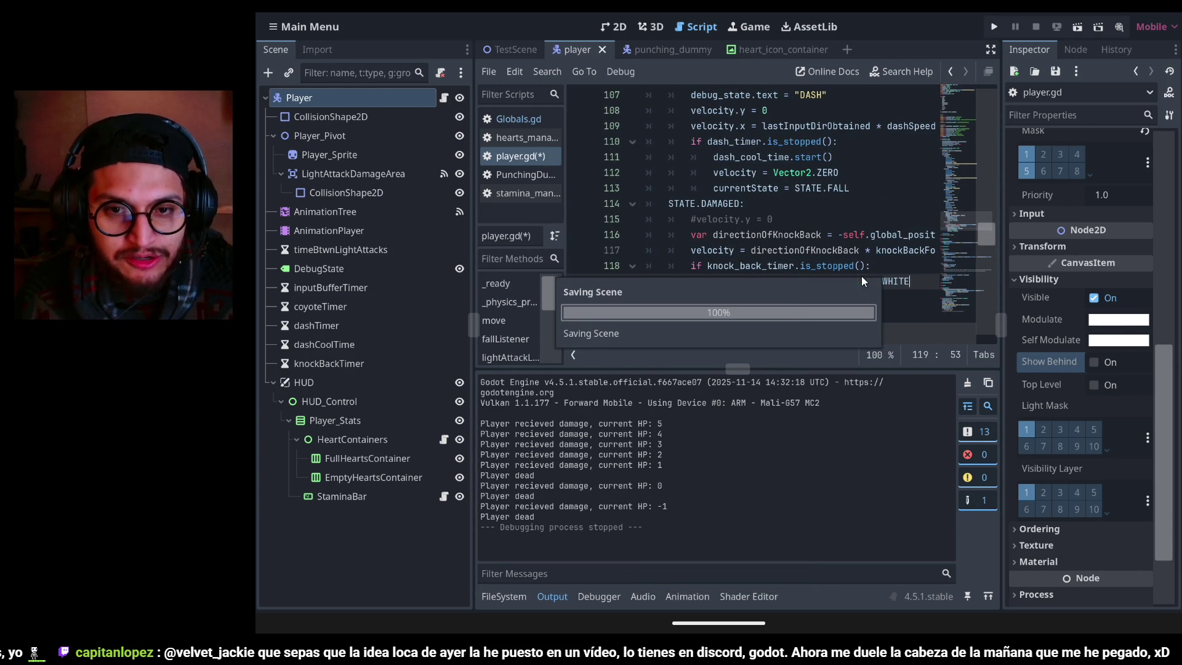
click(994, 26)
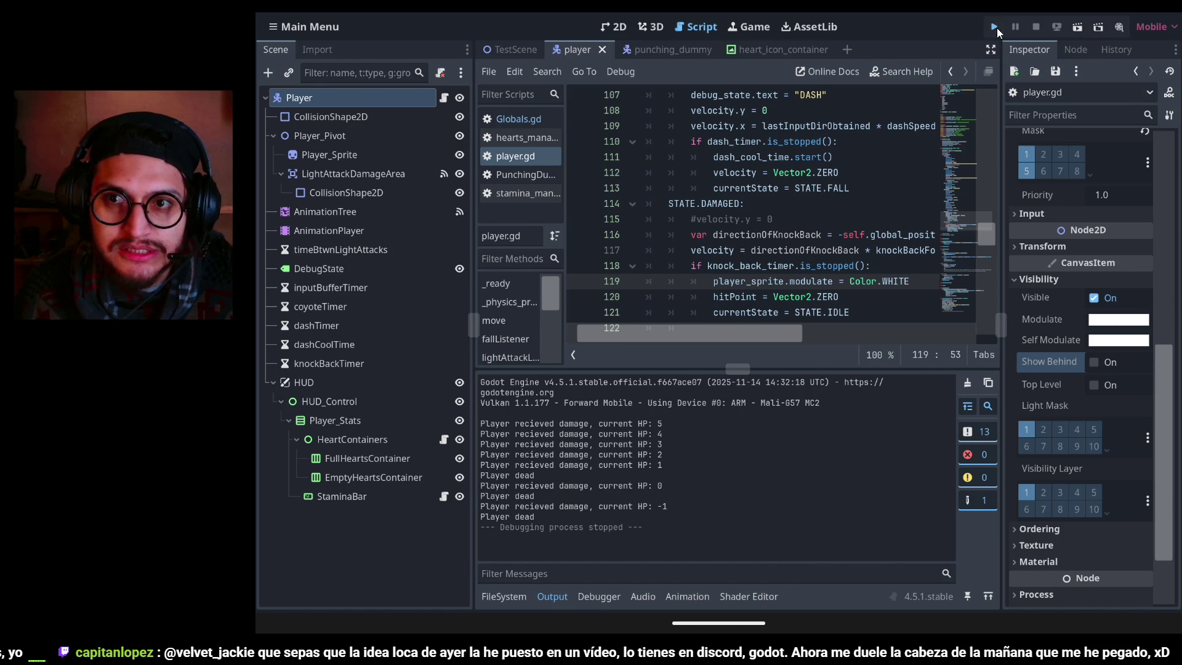
- Walk the player into the dummy until HP drops from 5 to 1 and 'Player dead' logs, then stop
key(Left)
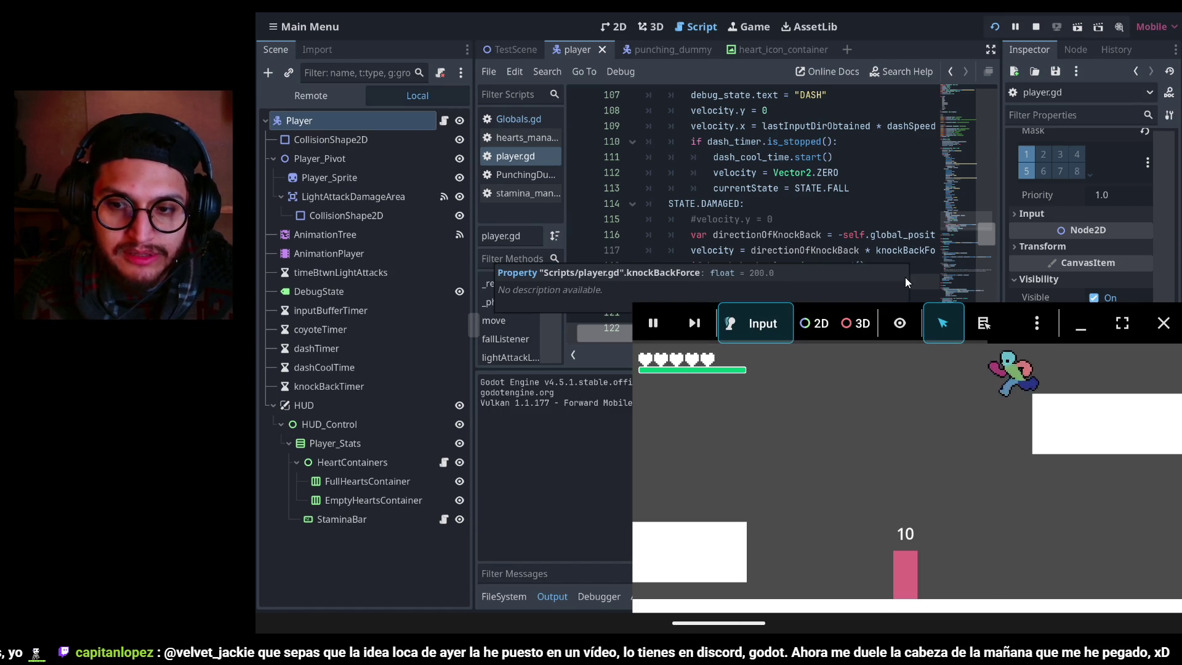
key(Left)
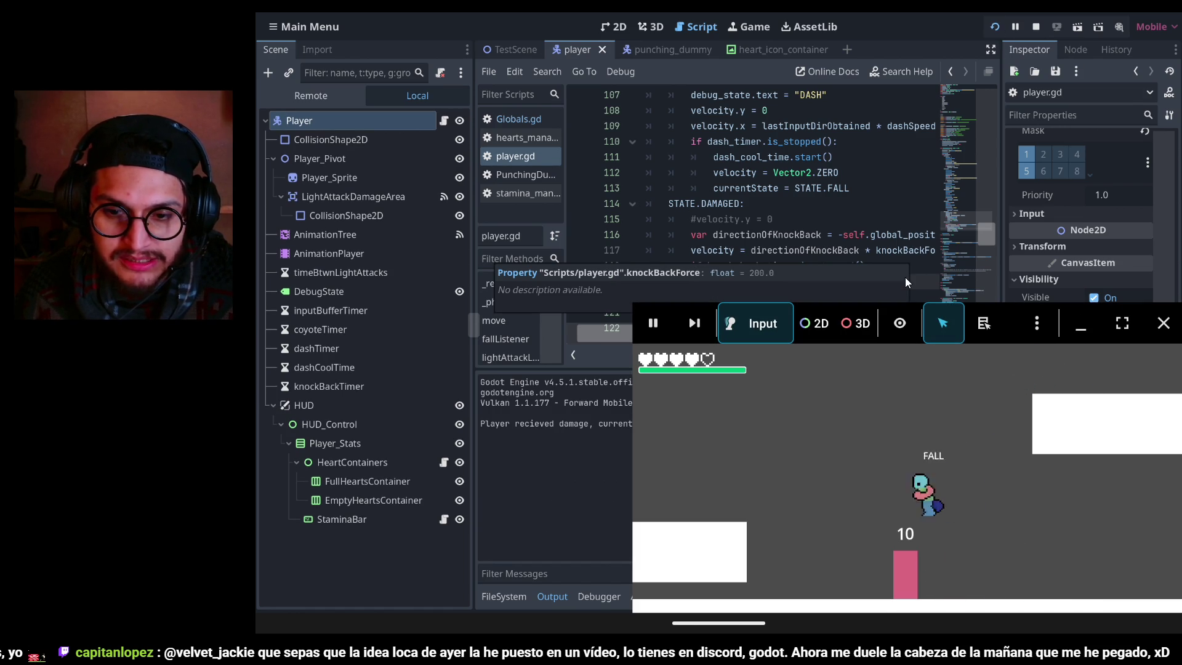
key(Right)
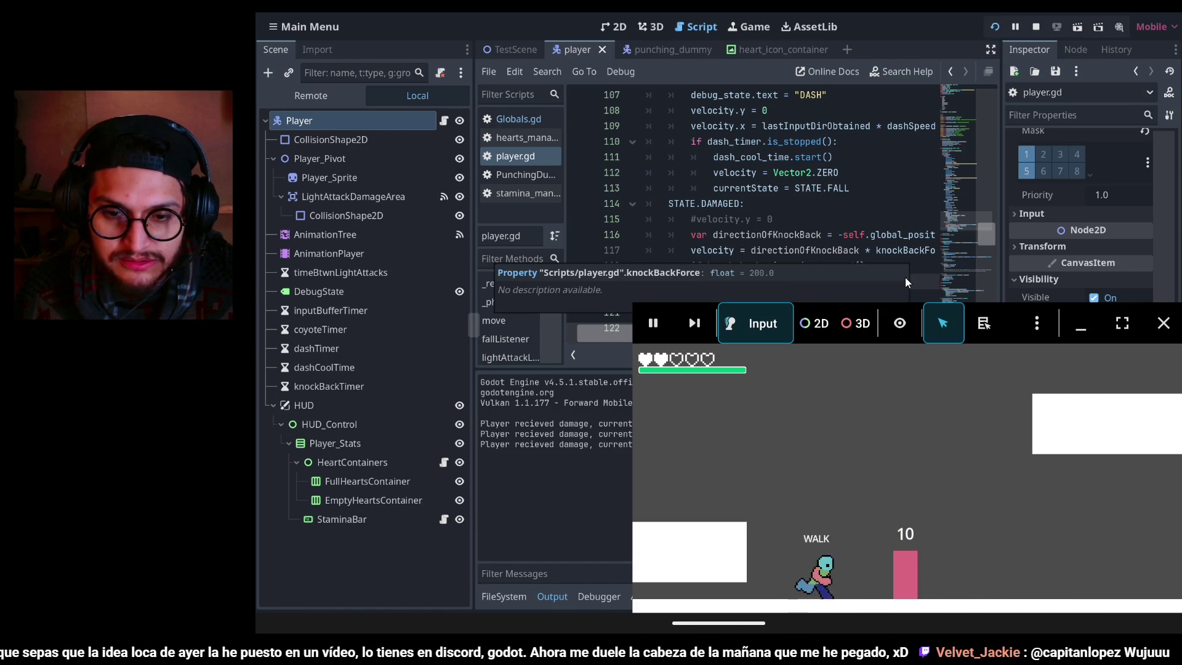
key(Left)
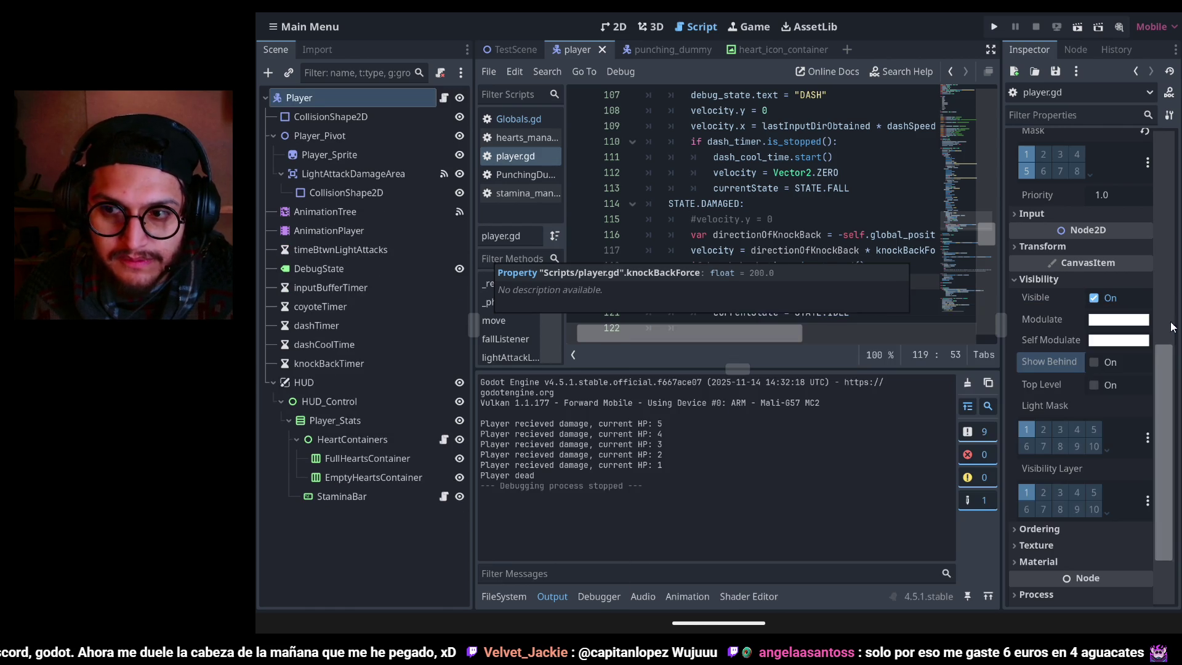
key(ctrl+s)
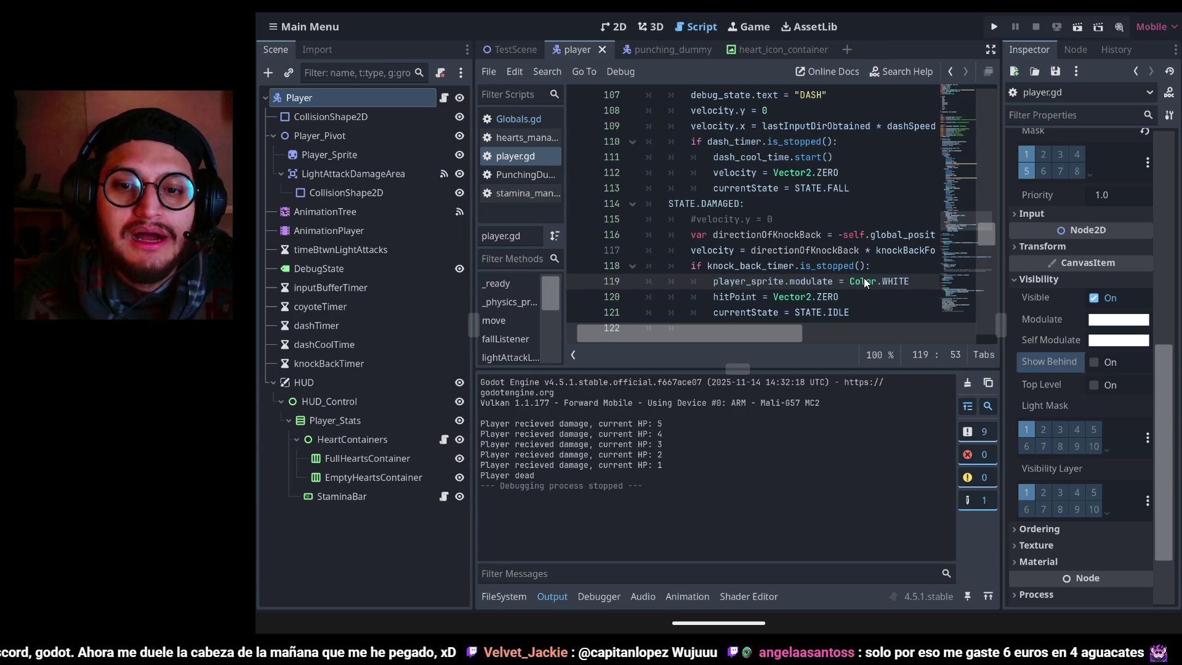
- Review the DASH state's FALL transition and the DAMAGED colour reset line in player.gd
click(806, 190)
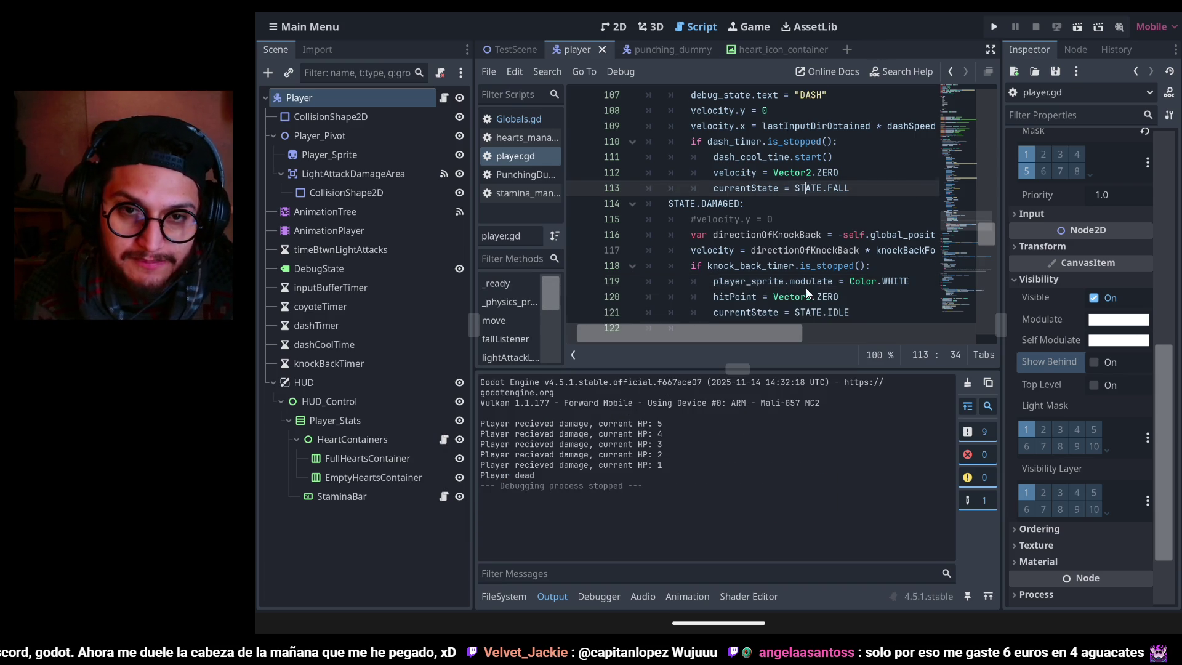
scroll(836, 198, down, 1)
click(891, 241)
scroll(764, 183, up, 4)
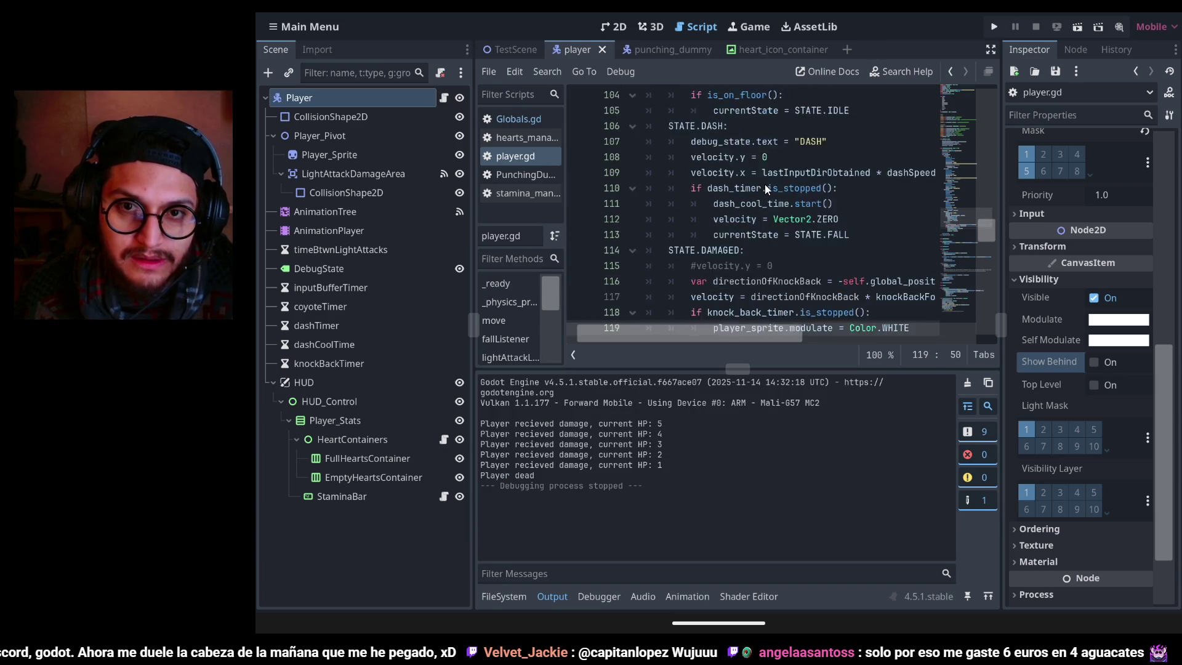
scroll(764, 184, down, 2)
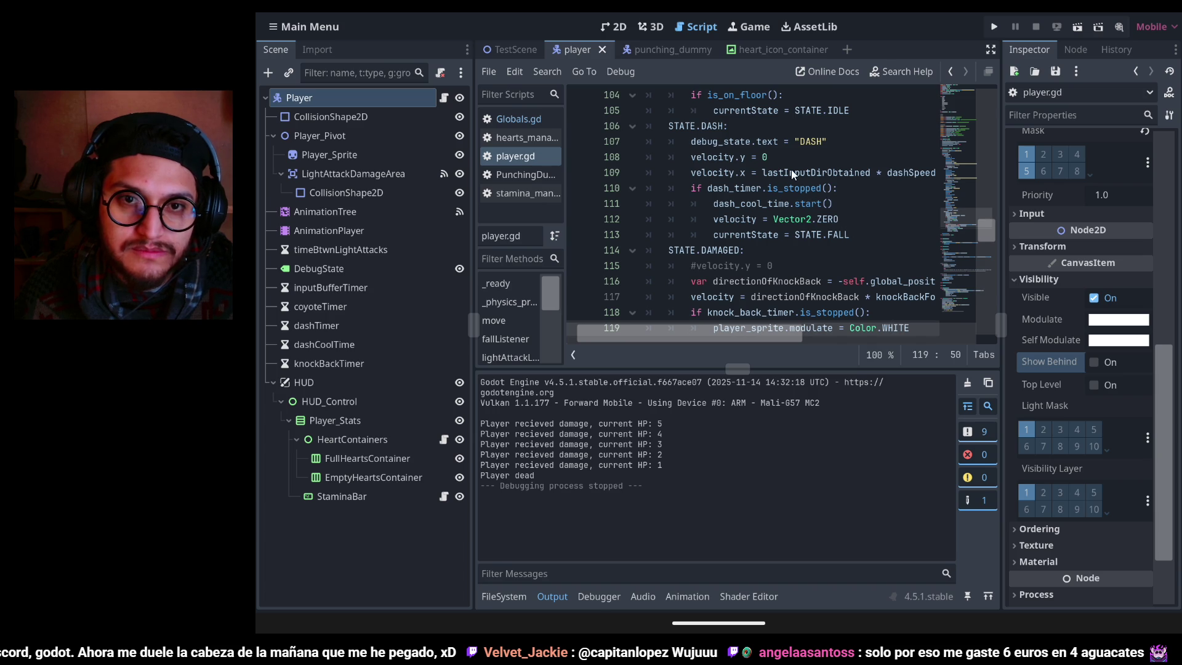
double_click(714, 126)
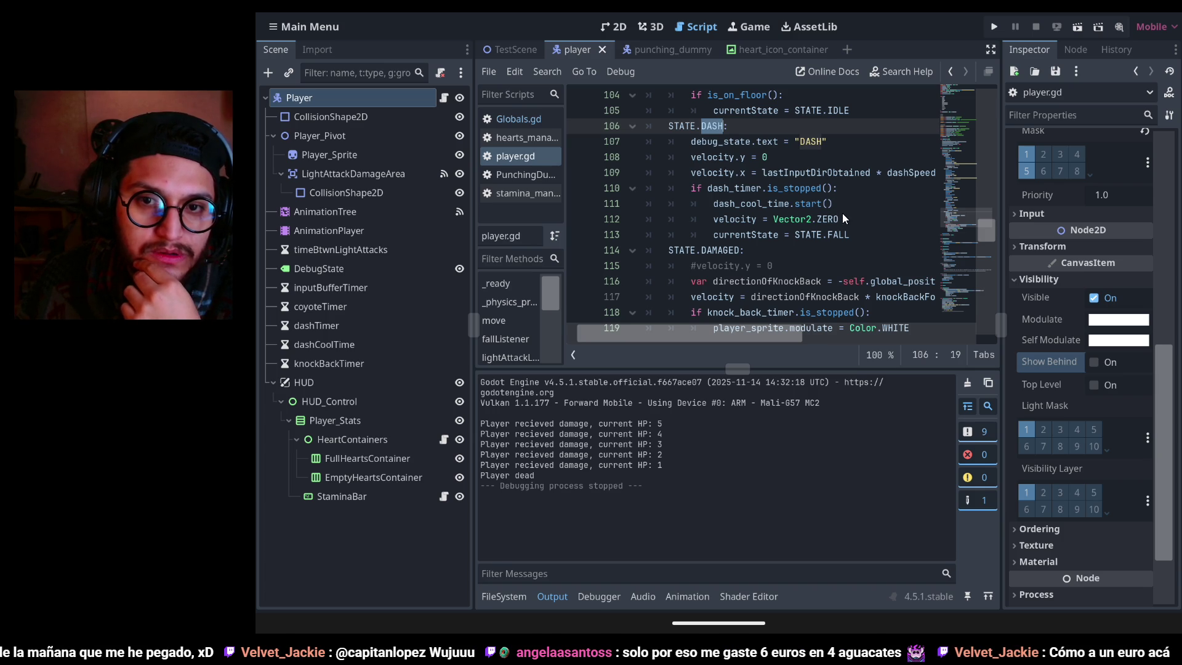
scroll(843, 217, down, 2)
scroll(843, 217, down, 2)
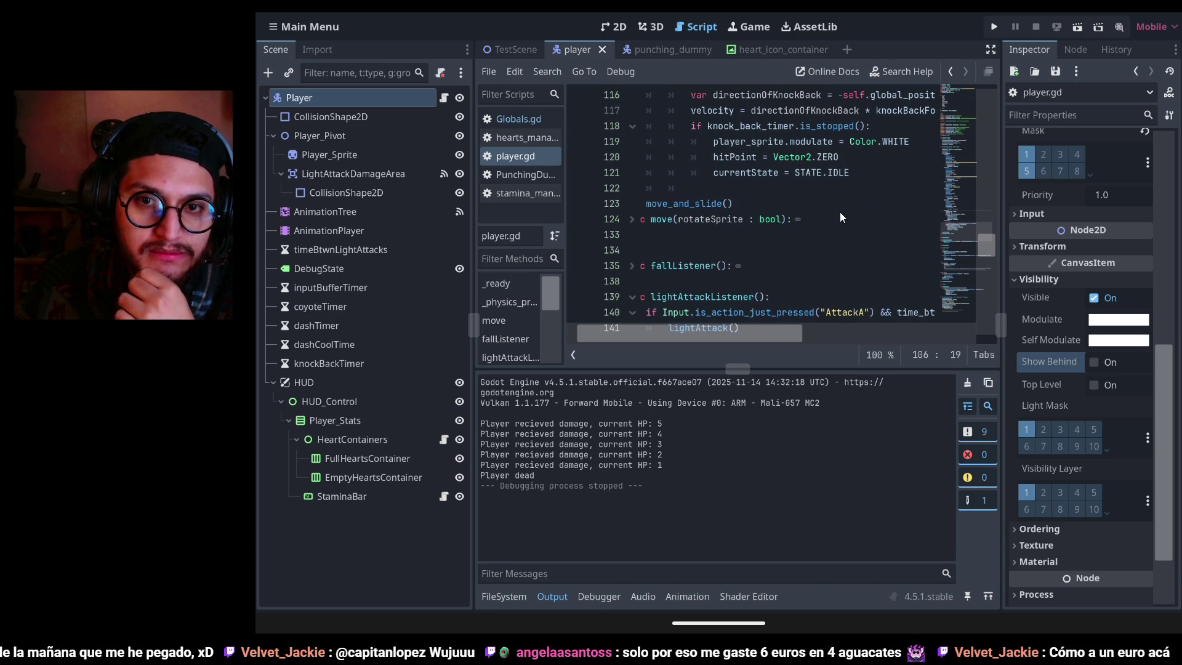
click(891, 142)
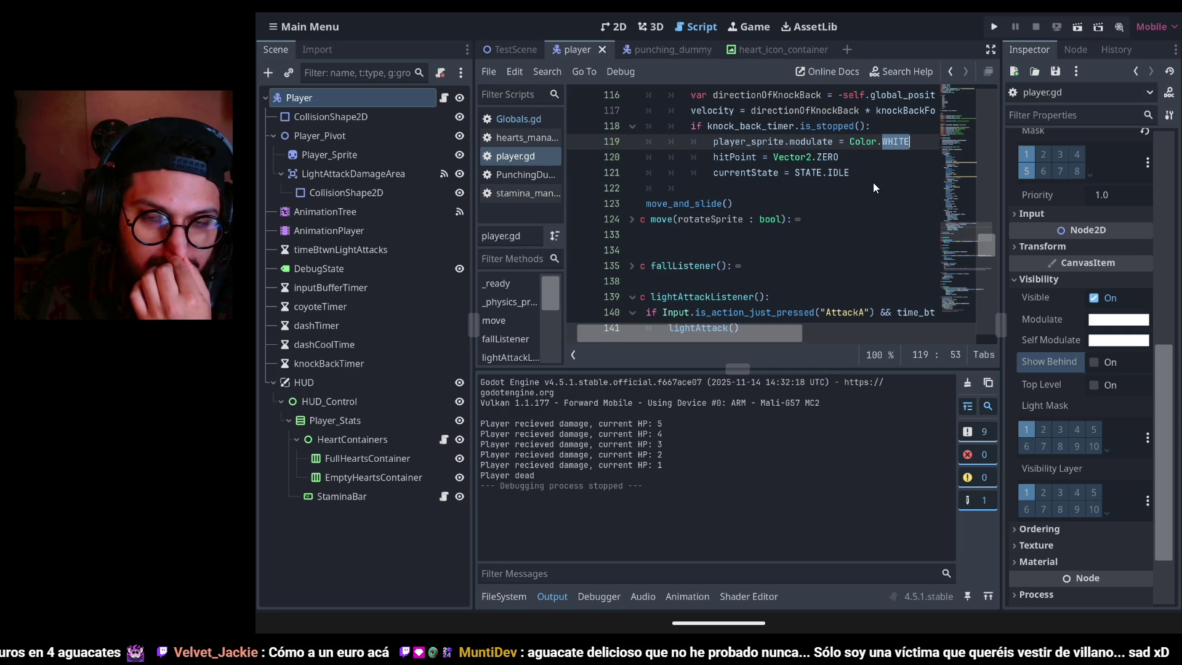
- Delete the two commented-out await and white-reset lines after the 'Player dead' print in takeDamage
scroll(874, 184, down, 13)
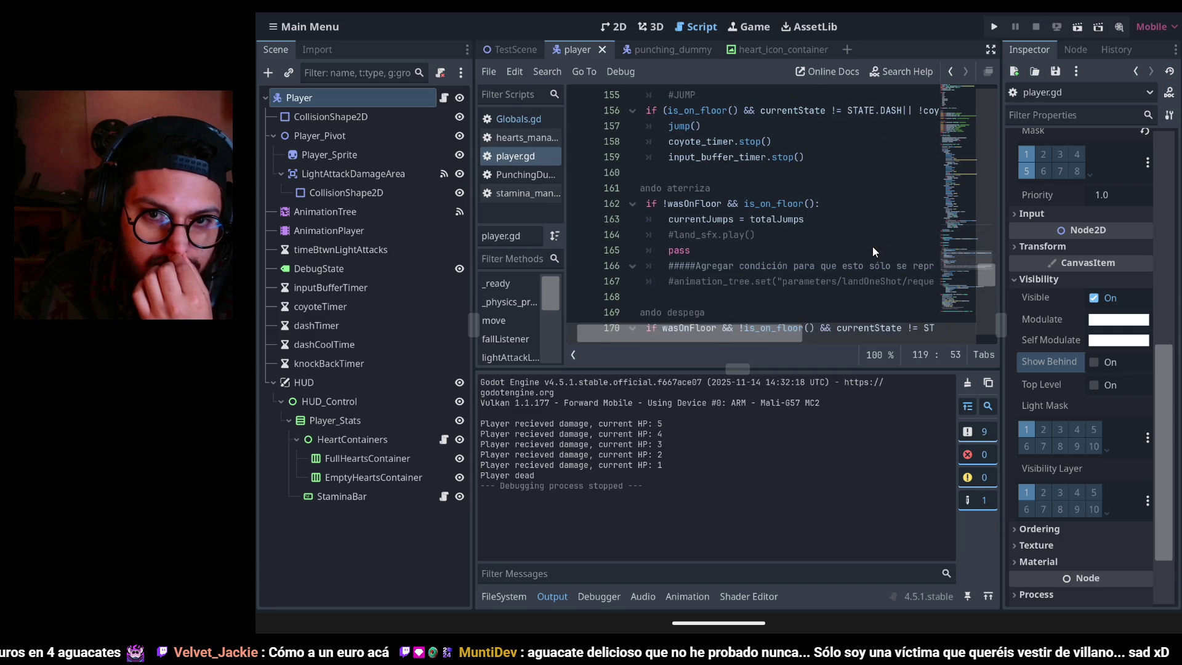
scroll(866, 254, down, 4)
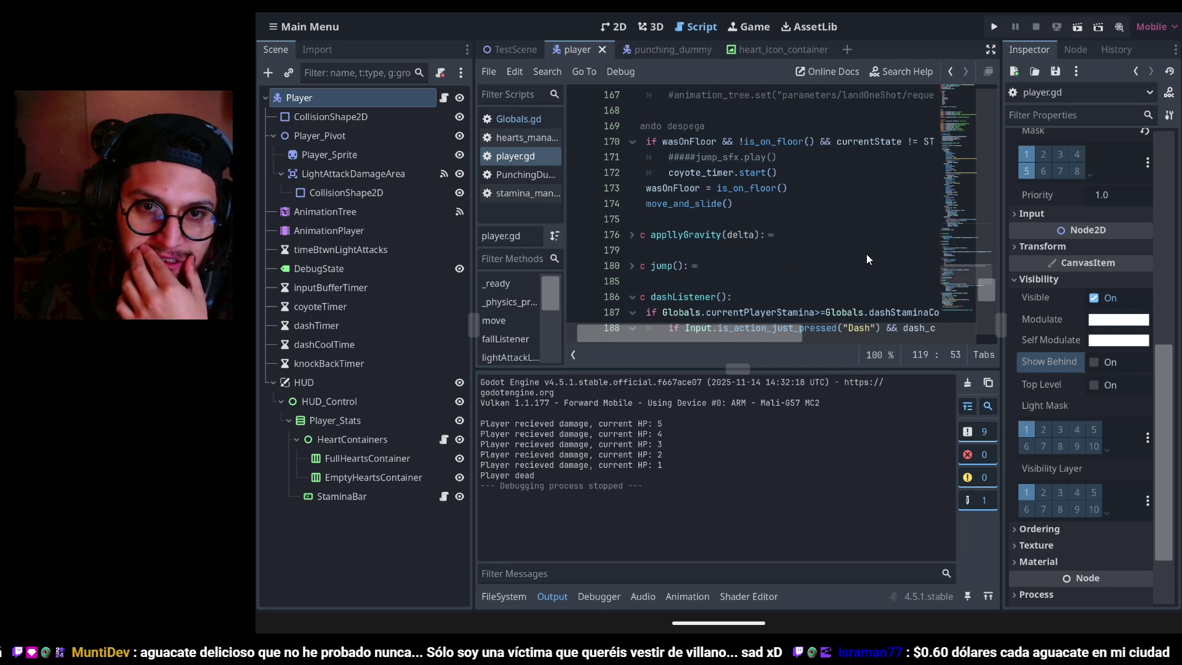
scroll(778, 302, down, 6)
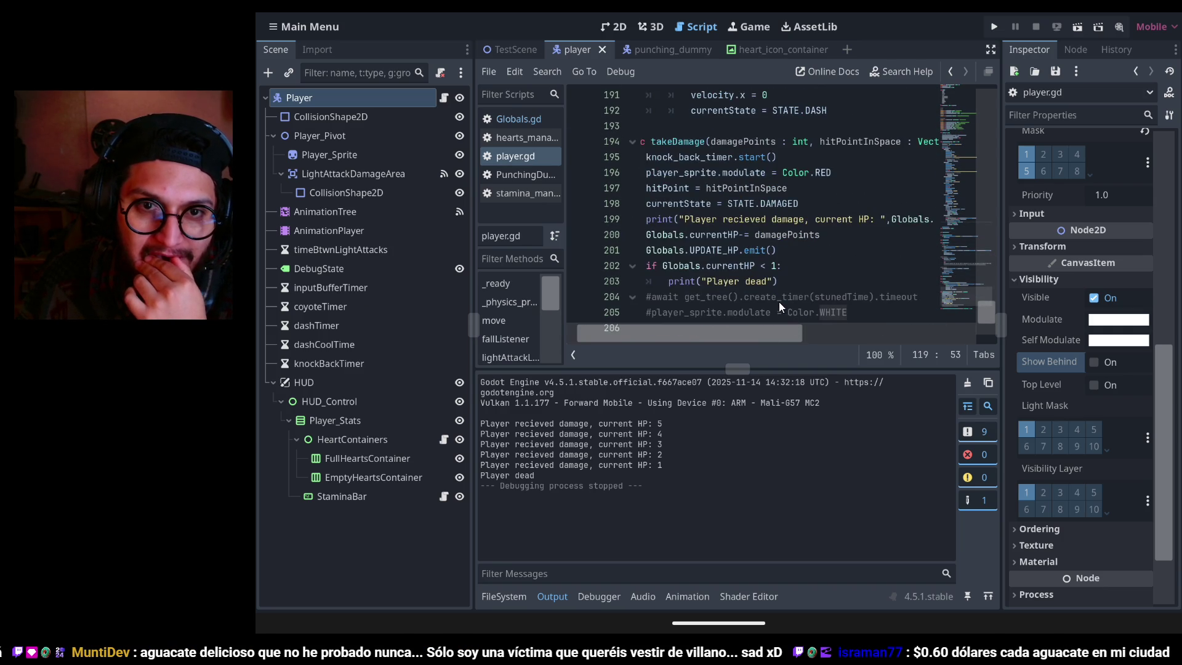
drag(747, 338, 726, 337)
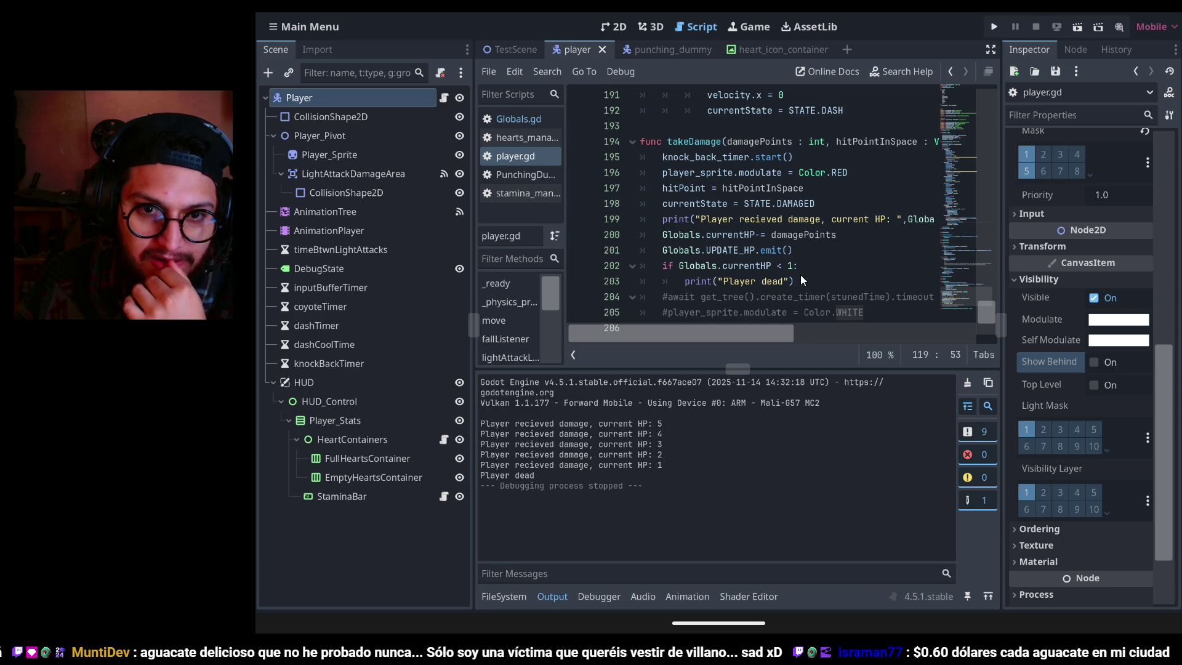
scroll(799, 275, down, 1)
drag(904, 273, 603, 258)
key(BackSpace)
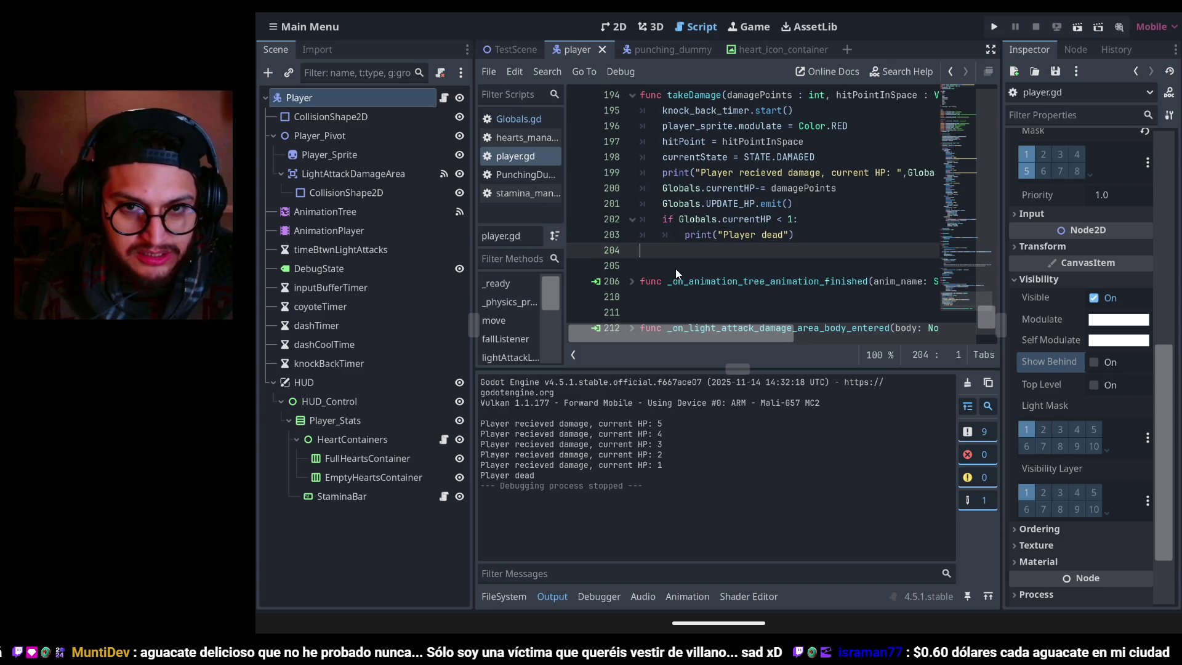
- Cut the currentHP < 1 check from takeDamage and paste it into the DAMAGED knockback-stopped block
key(ctrl+s)
click(755, 220)
drag(804, 231, 612, 227)
key(ctrl+x)
key(BackSpace)
scroll(808, 225, up, 15)
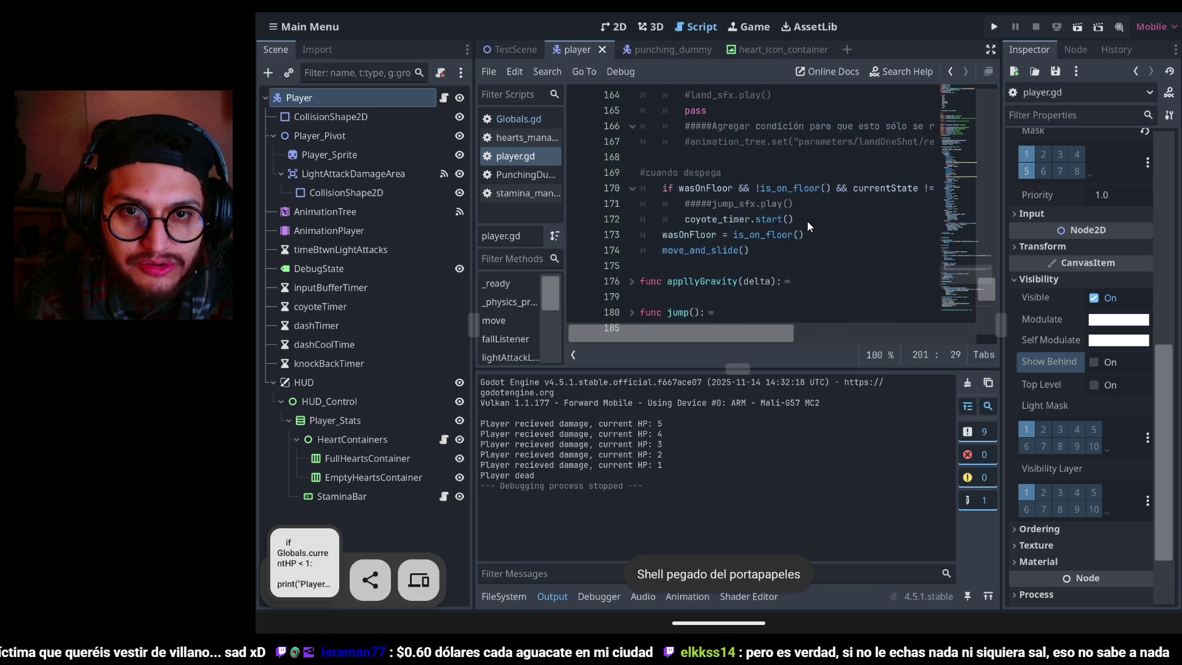
scroll(807, 221, up, 4)
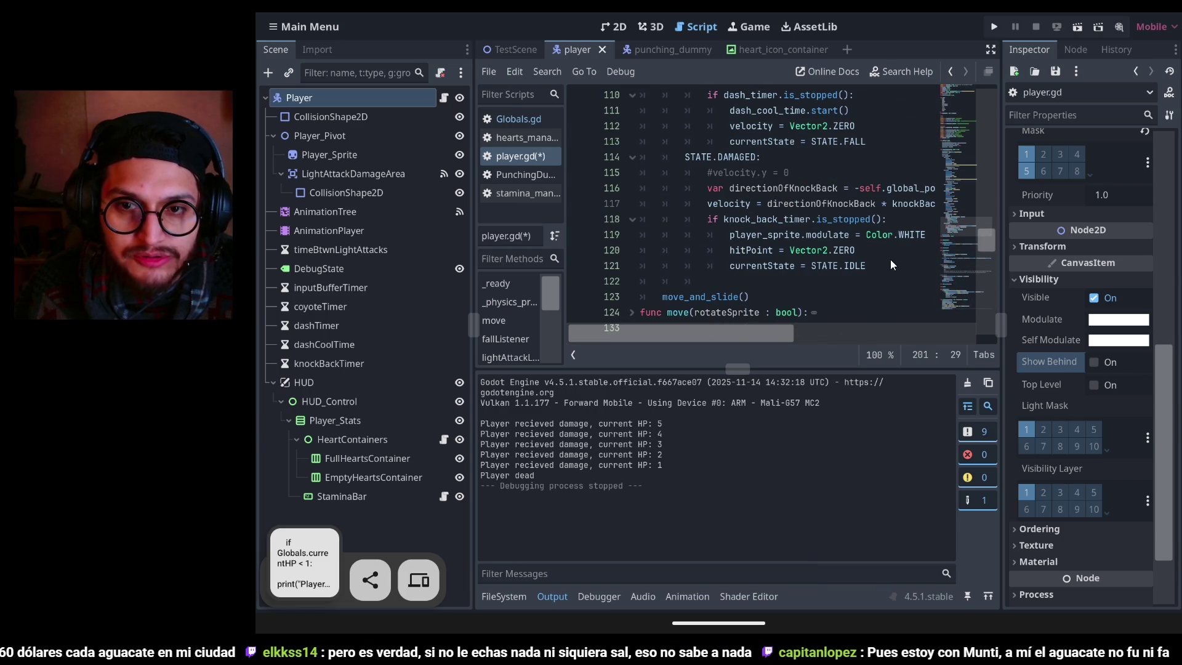
click(895, 219)
key(Return)
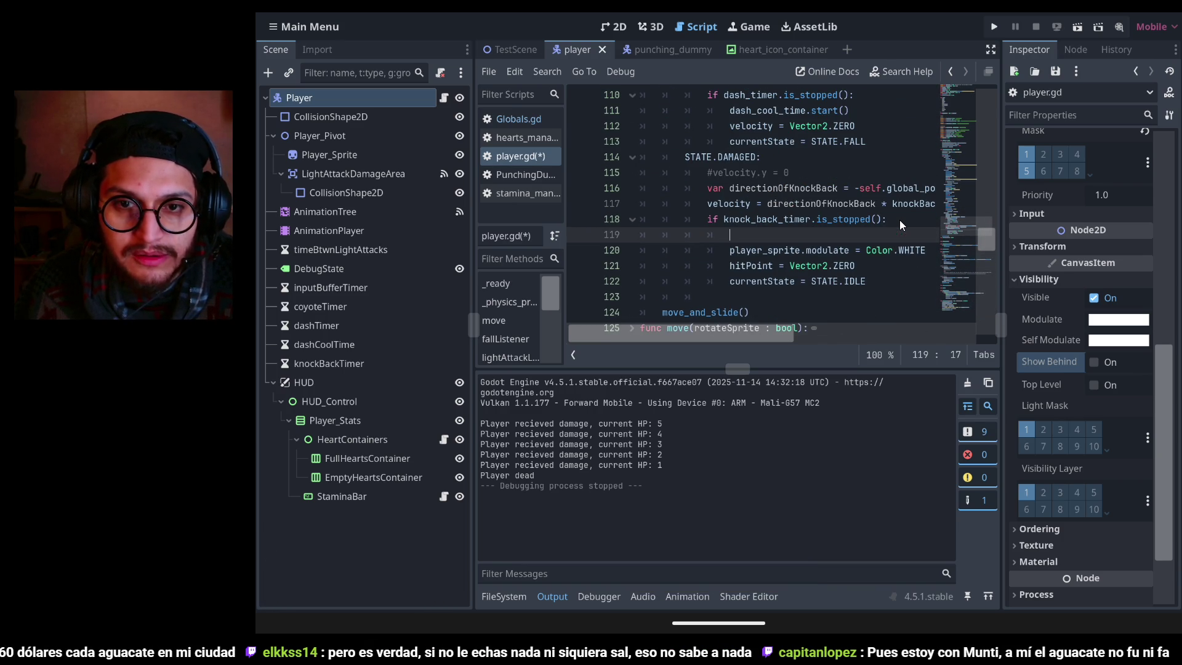
key(ctrl+v)
- Fix the indentation of the pasted HP check and its print line, then save
click(677, 254)
key(Tab)
key(Tab)
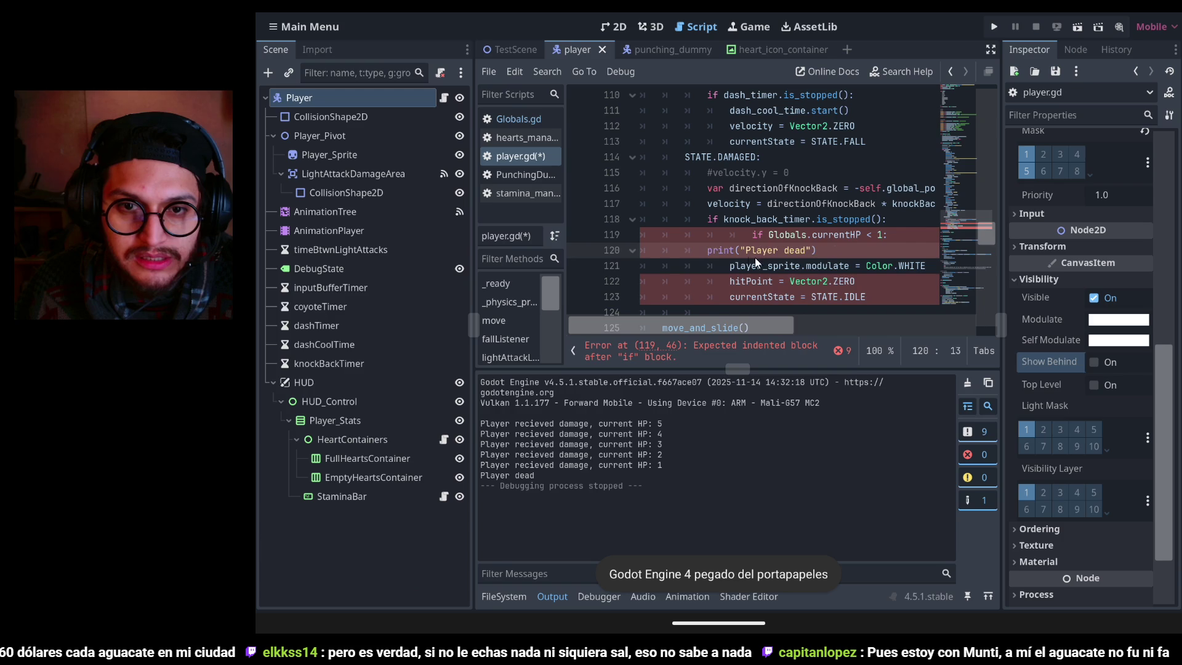
key(Tab)
click(748, 238)
key(shift+Tab)
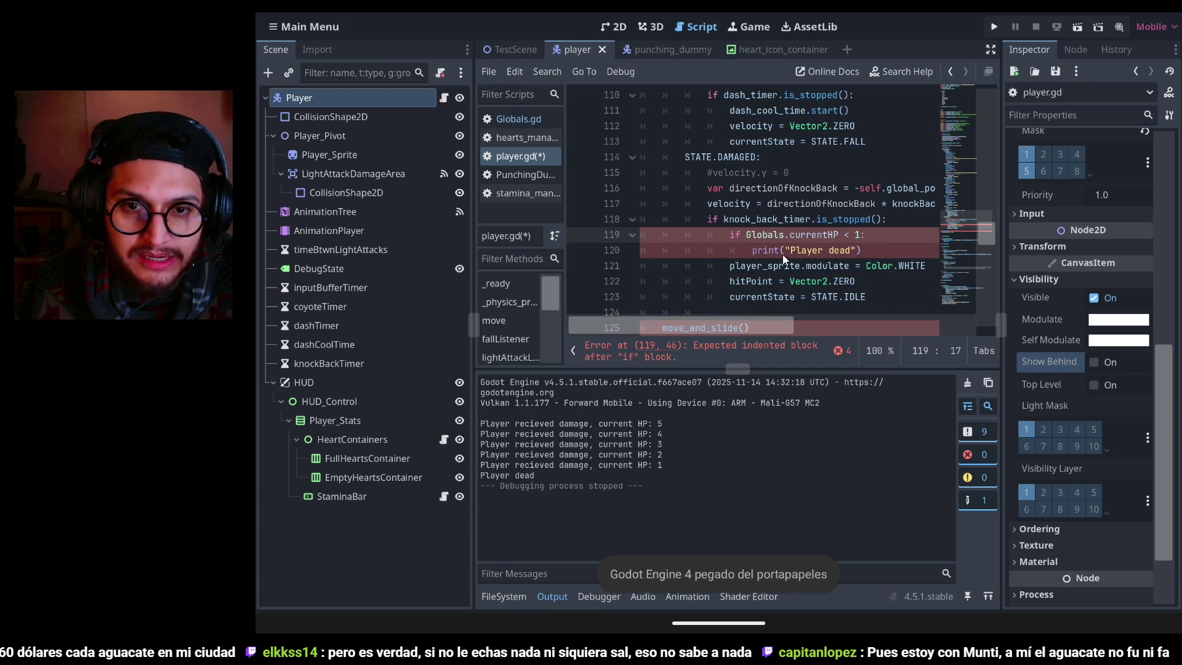
scroll(855, 237, down, 1)
key(ctrl+s)
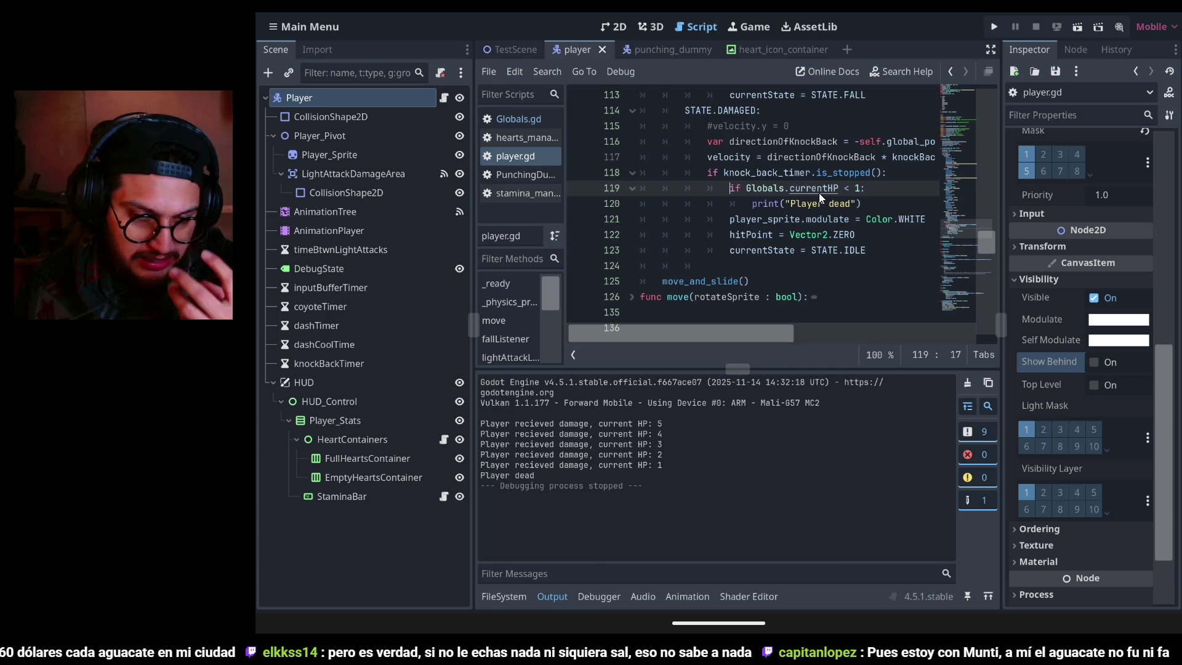
- Move the HP check block to just below hitPoint = Vector2.ZERO
double_click(836, 187)
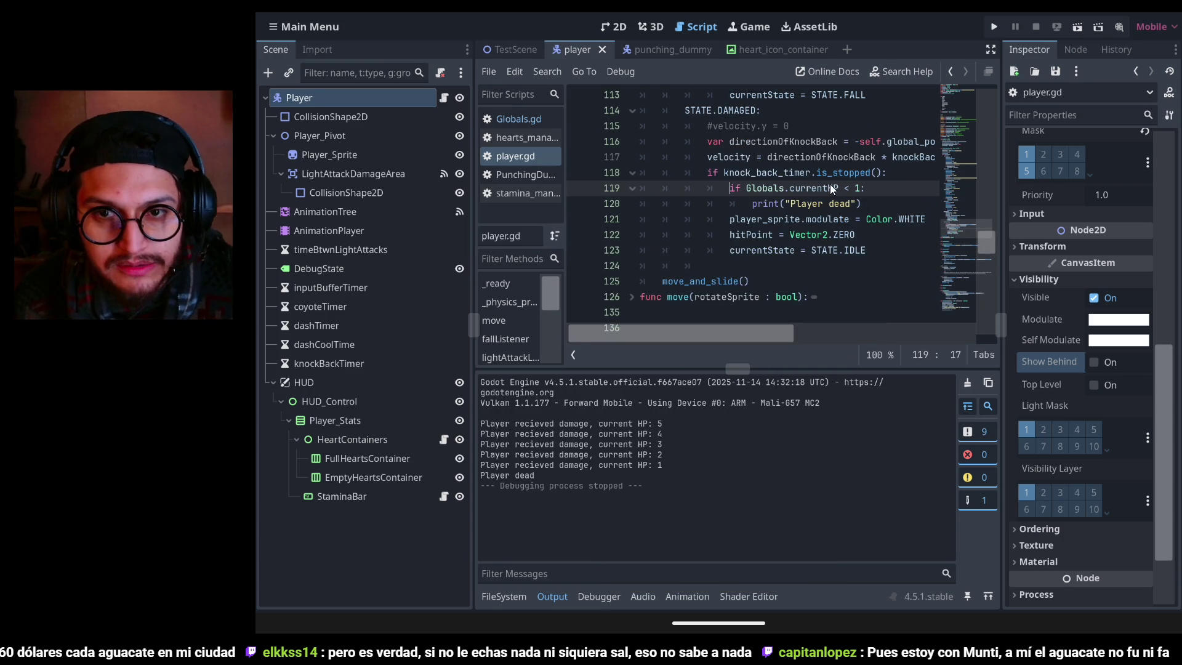
click(800, 203)
key(Down)
key(Up)
key(Up)
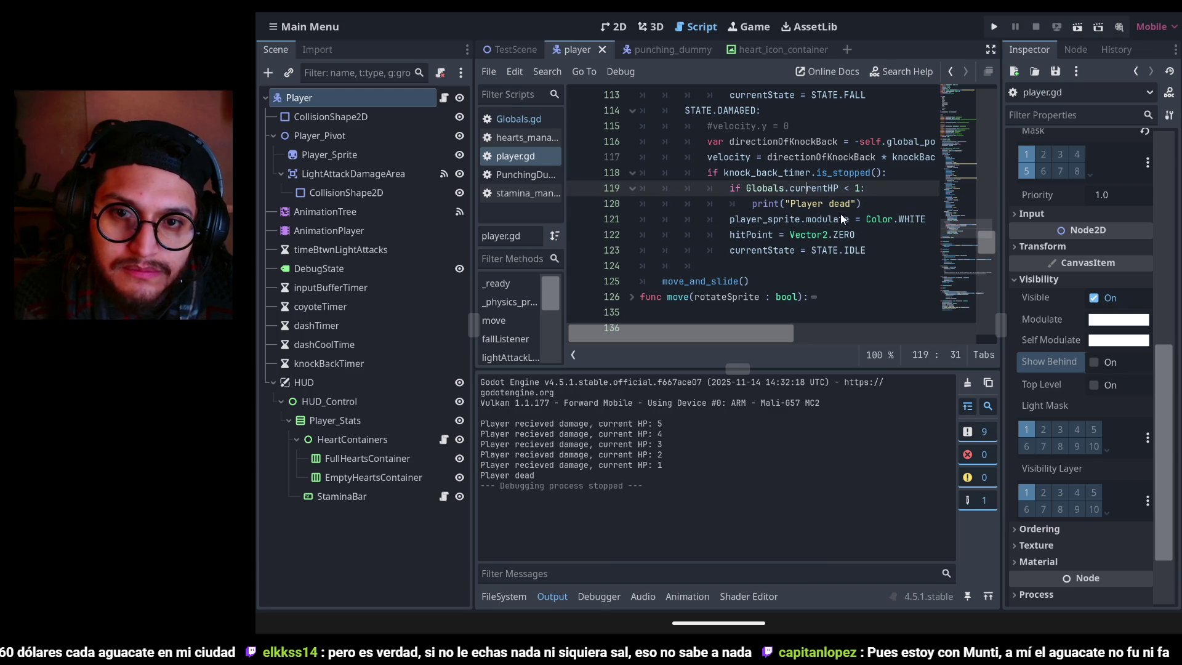
drag(869, 205, 704, 190)
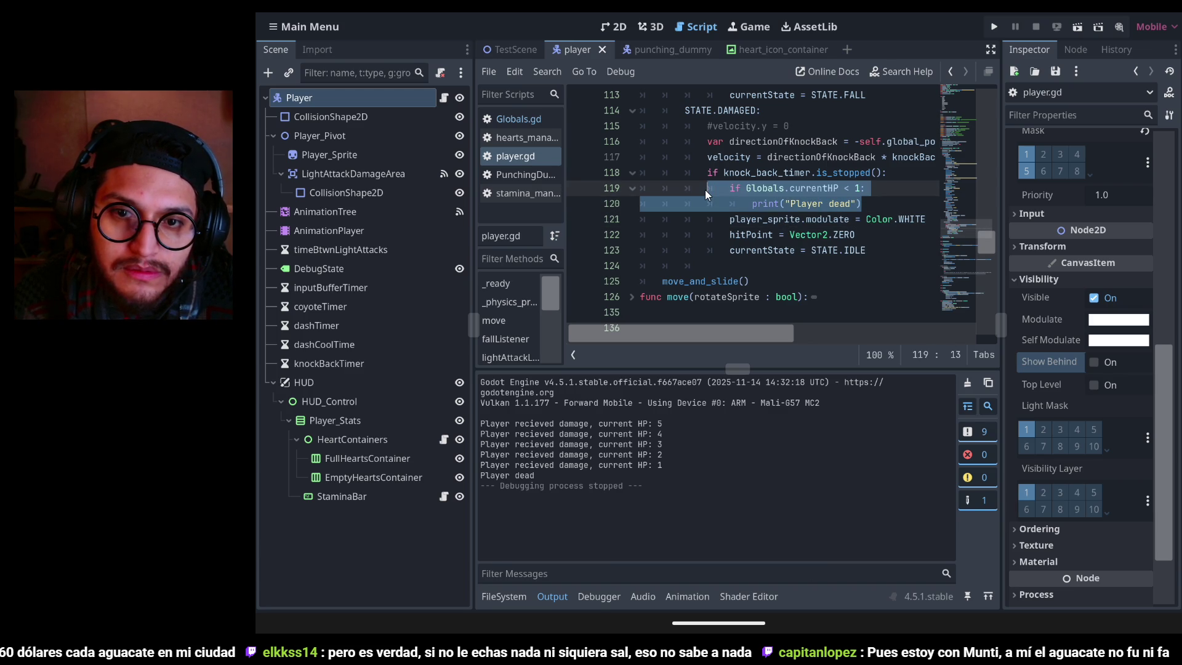
click(877, 208)
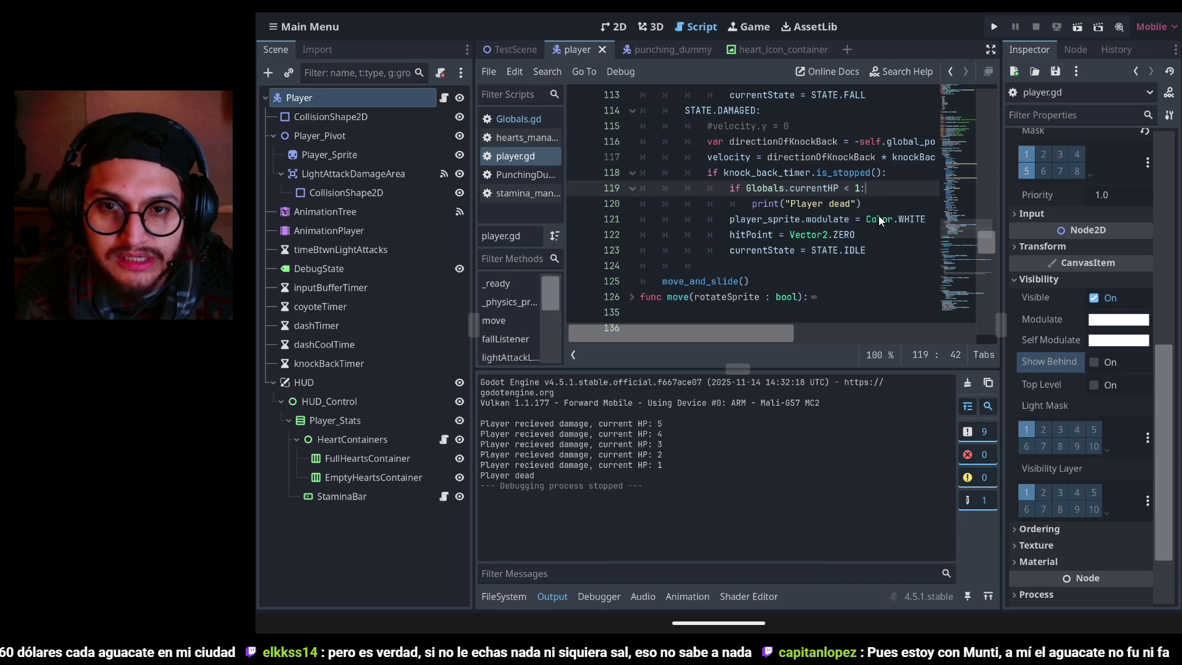
shift+click(600, 192)
key(ctrl+x)
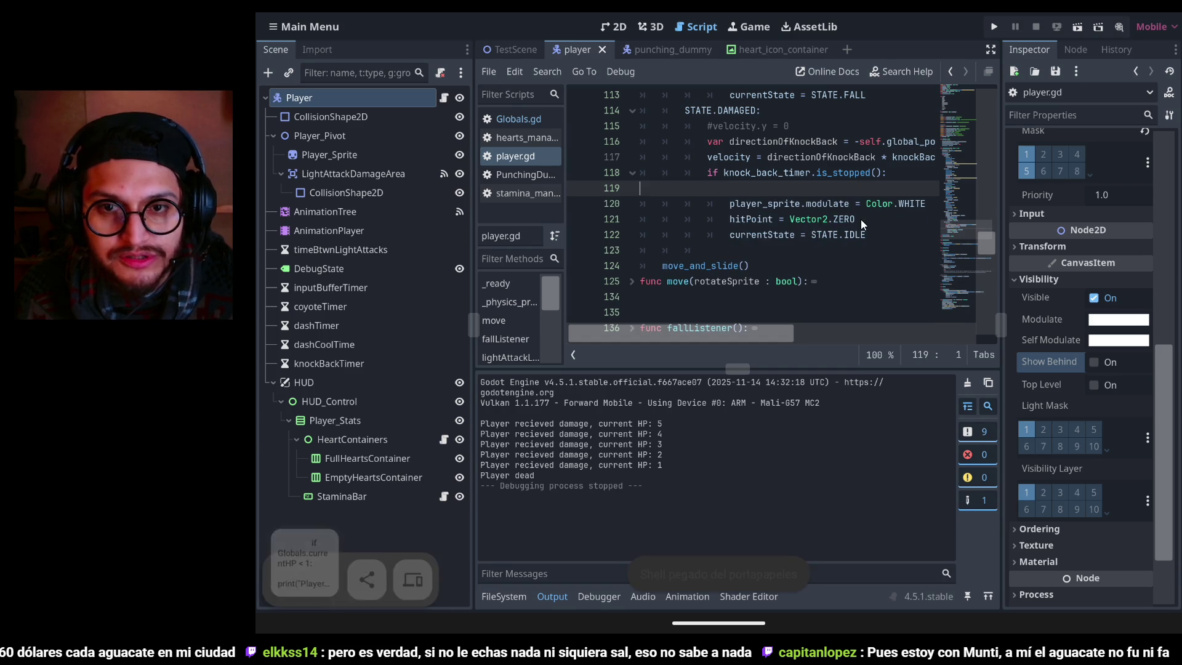
key(BackSpace)
click(870, 206)
key(Return)
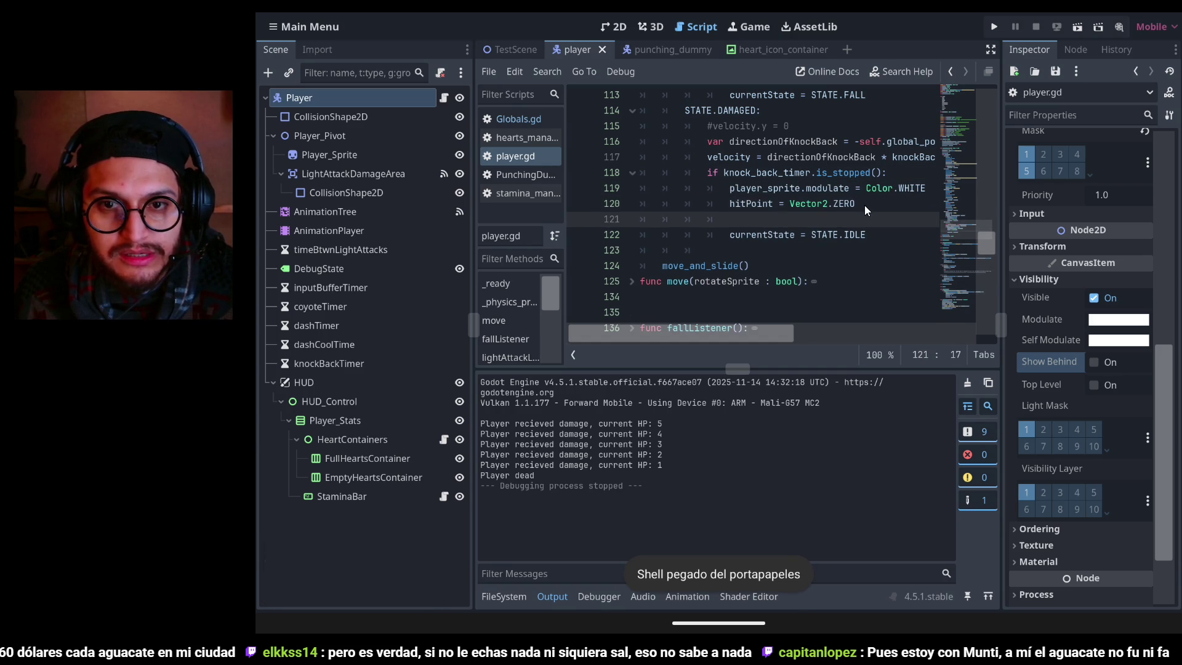
key(ctrl+v)
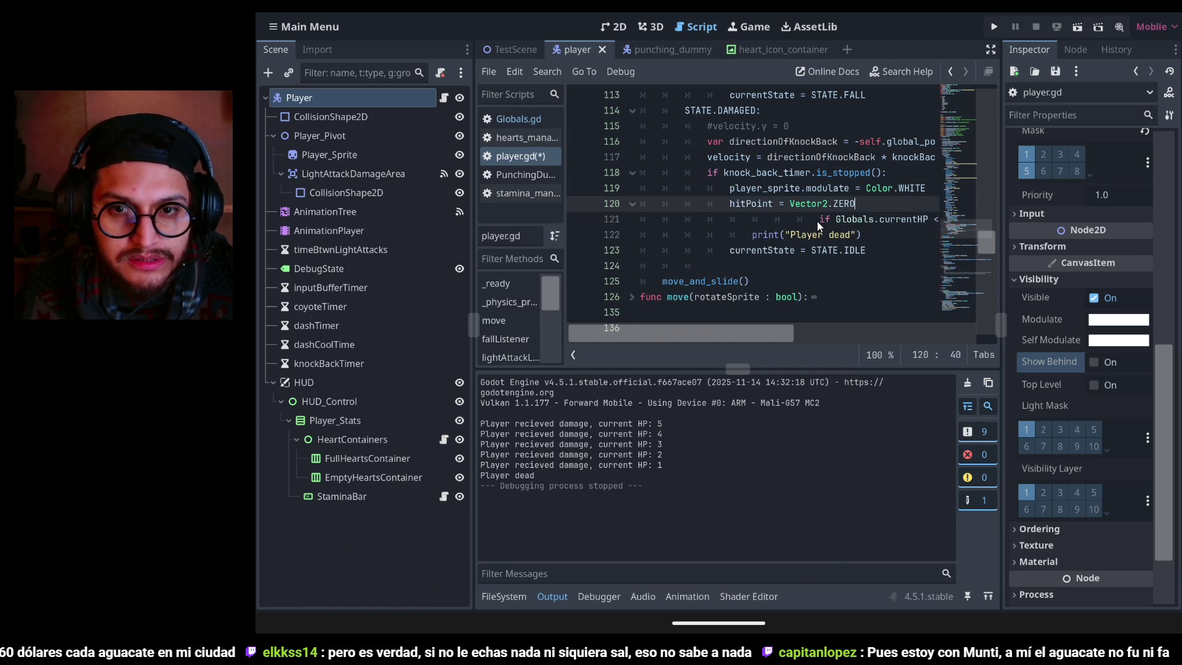
key(BackSpace)
key(BackSpace)
key(BackSpace)
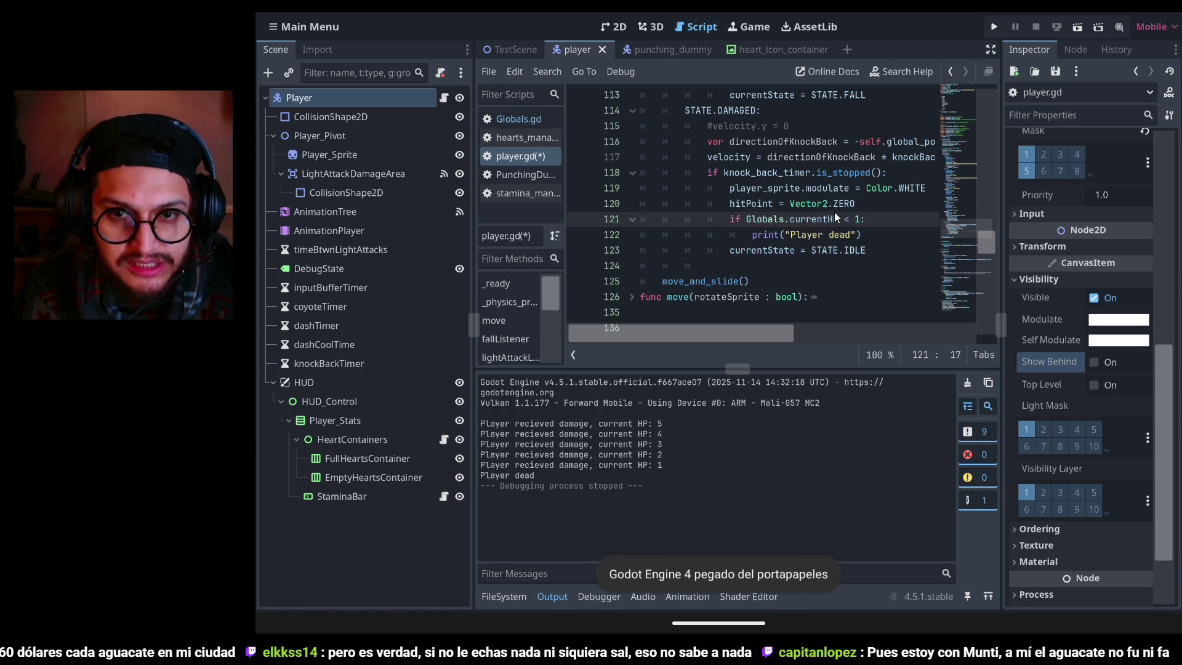
- Add an else: after the 'Player dead' print with the STATE.IDLE transition indented under it, and save
click(834, 208)
click(867, 236)
key(Return)
key(BackSpace)
text(else:)
click(722, 265)
key(Tab)
key(ctrl+s)
- Select 'dead' in the Player dead message and save the script again
click(822, 209)
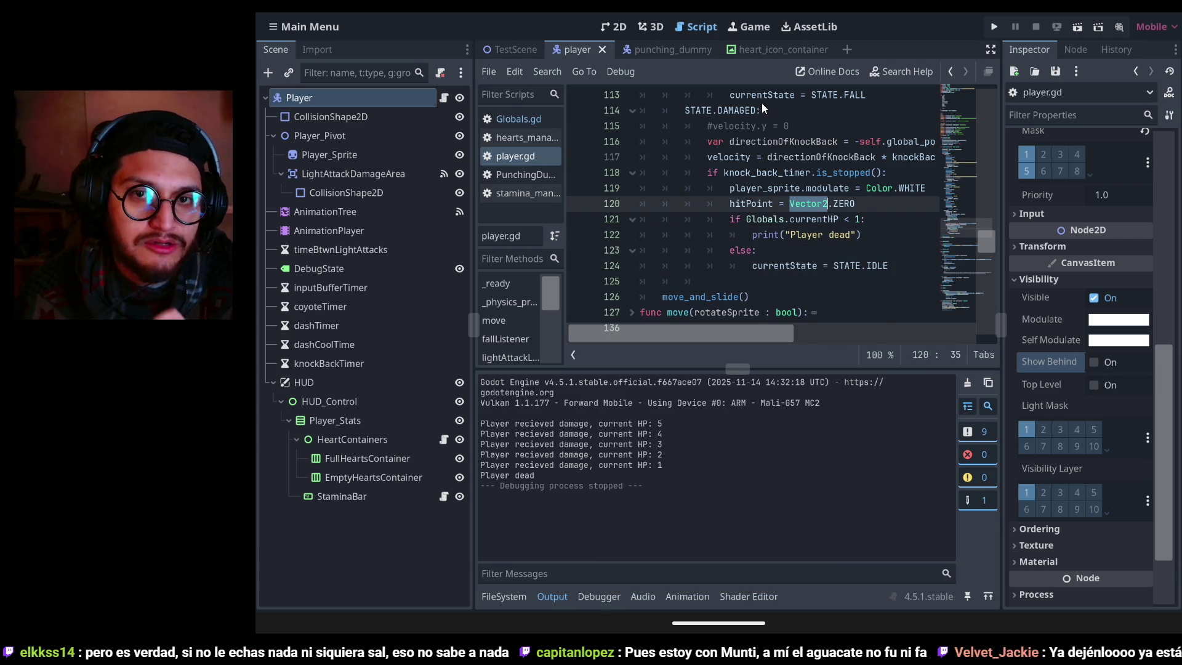
click(798, 221)
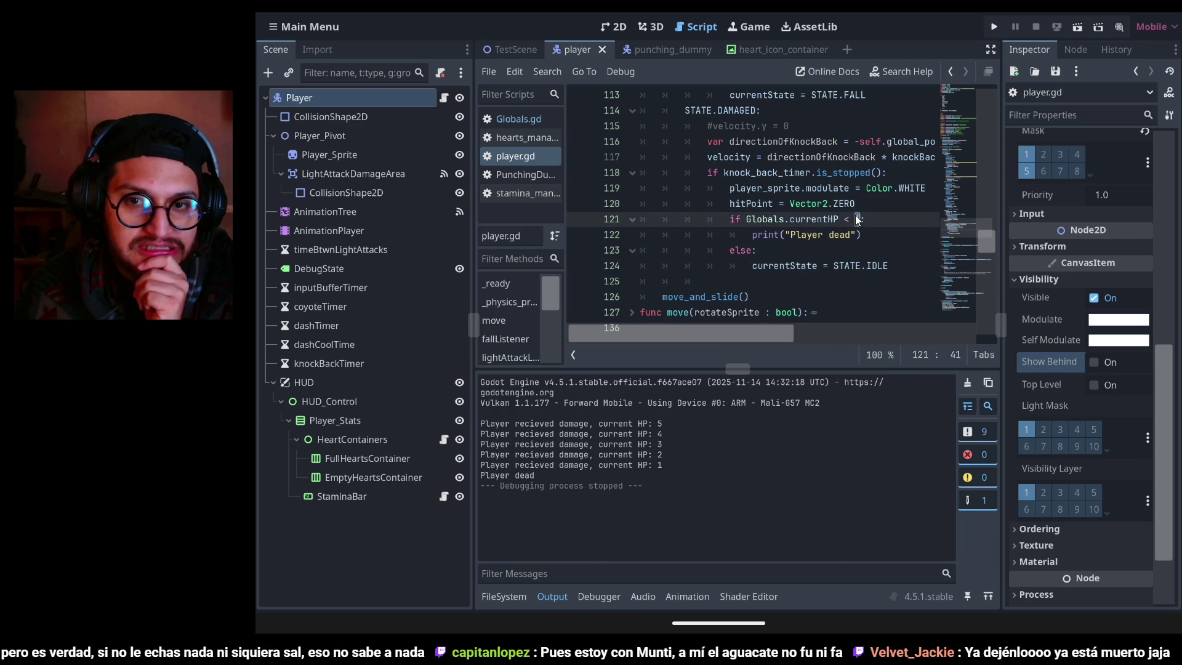
click(881, 270)
double_click(840, 236)
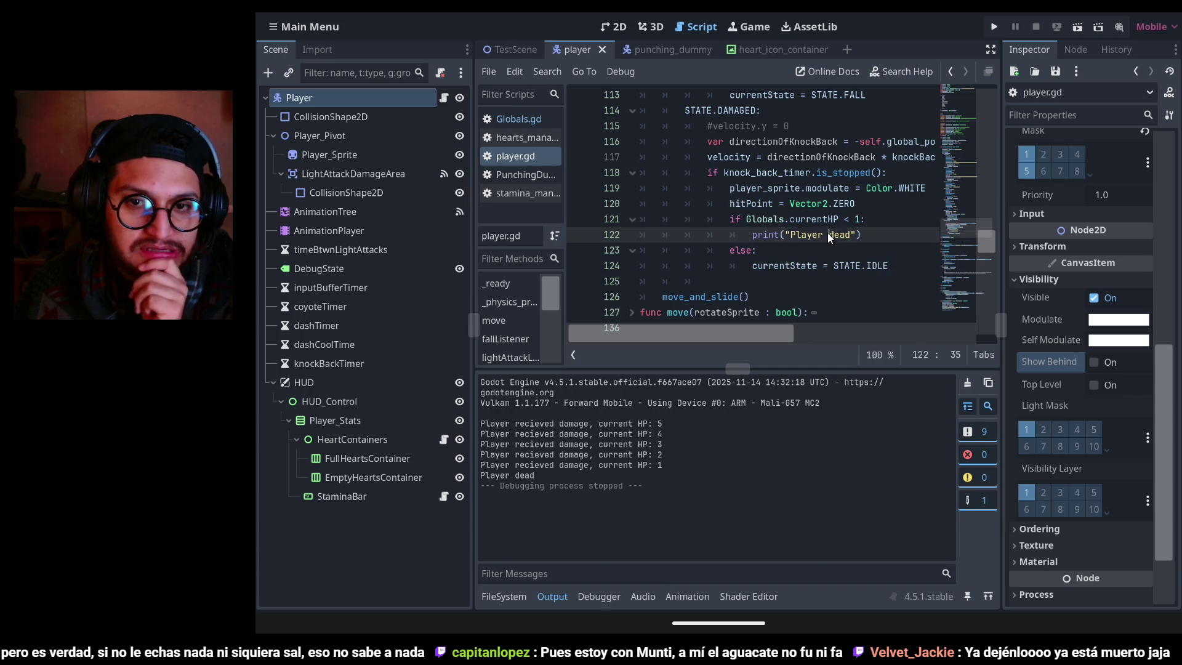
key(ctrl+s)
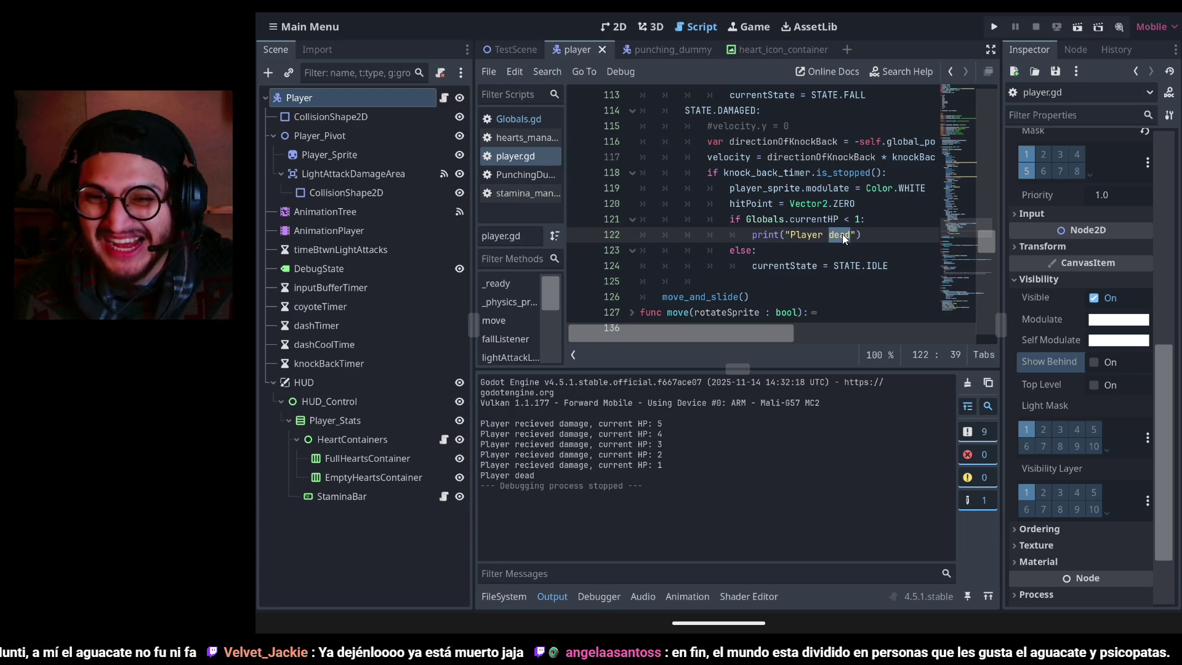
- Test-run the game, walking the character into the dummy to take damage
click(848, 235)
click(993, 27)
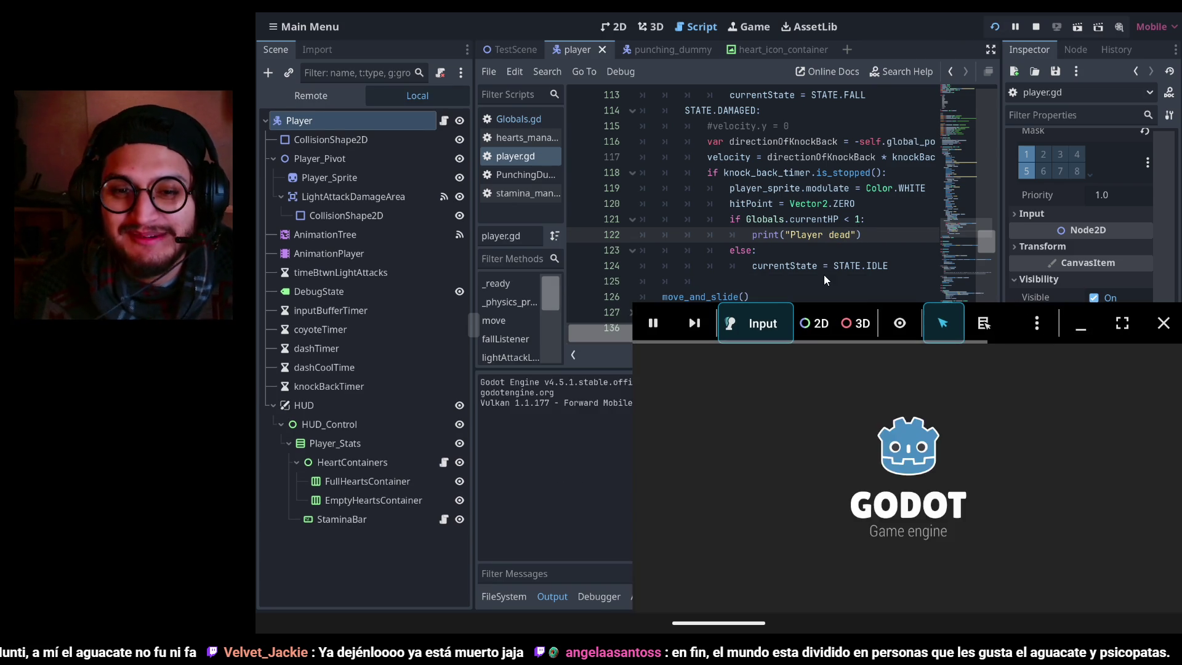
key(Left)
key(Right)
key(Left)
key(Left)
key(Left)
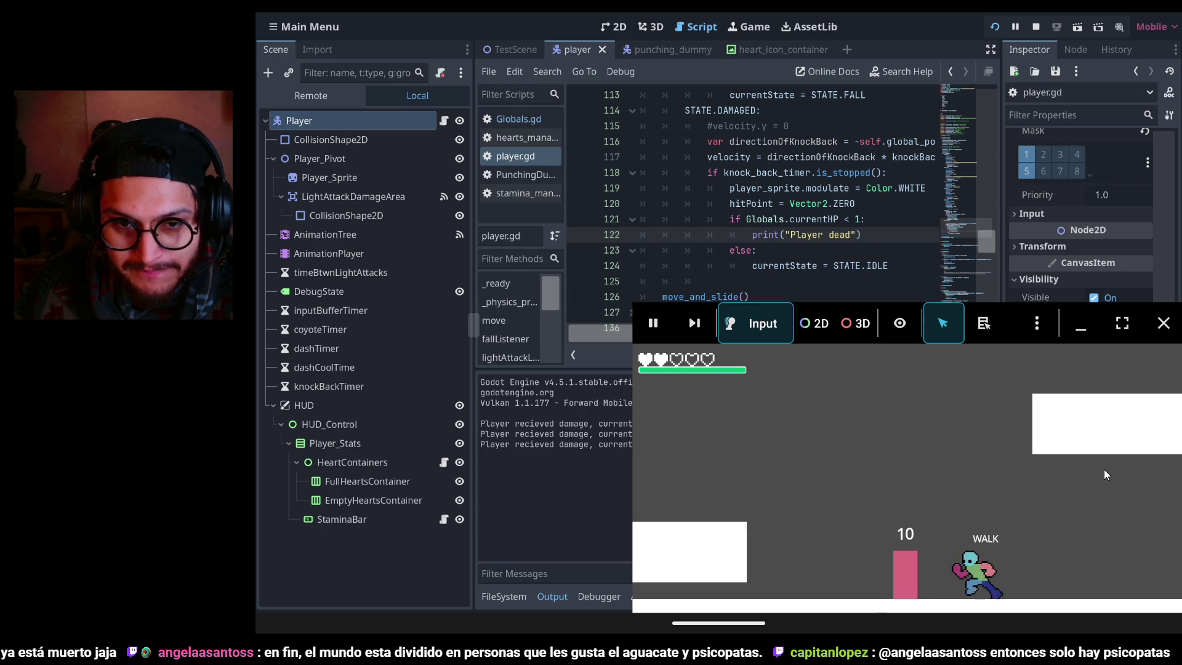
key(Left)
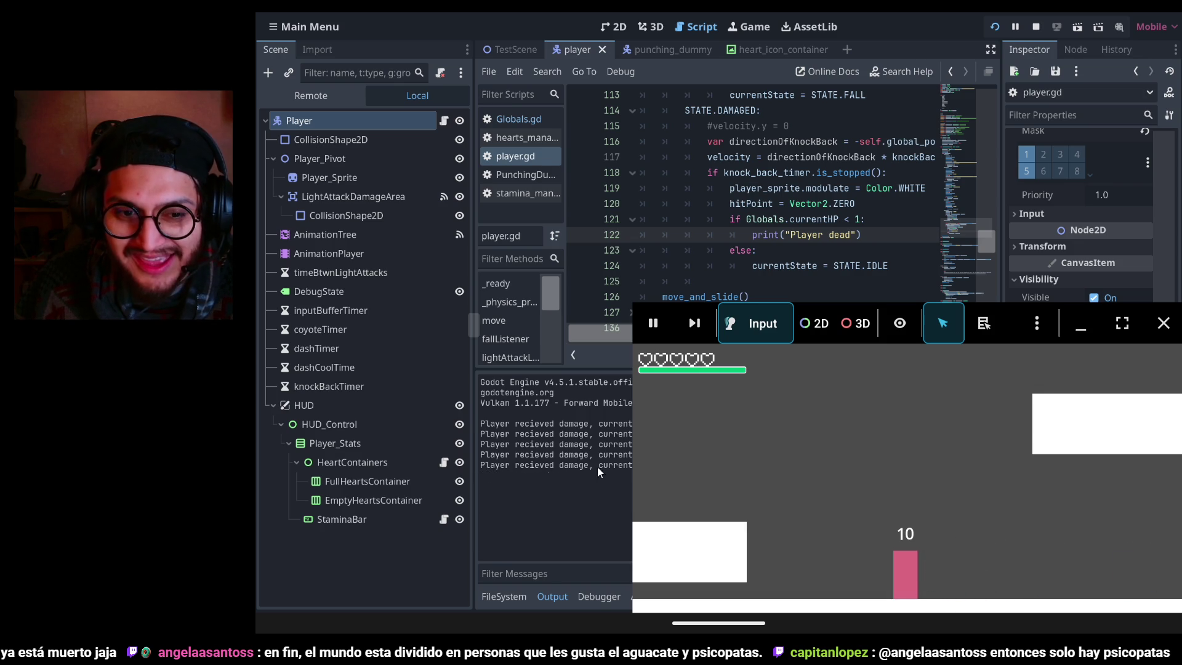
- Stop the game and check the Player dead print and STATE.IDLE fallback in the DAMAGED block
click(1036, 27)
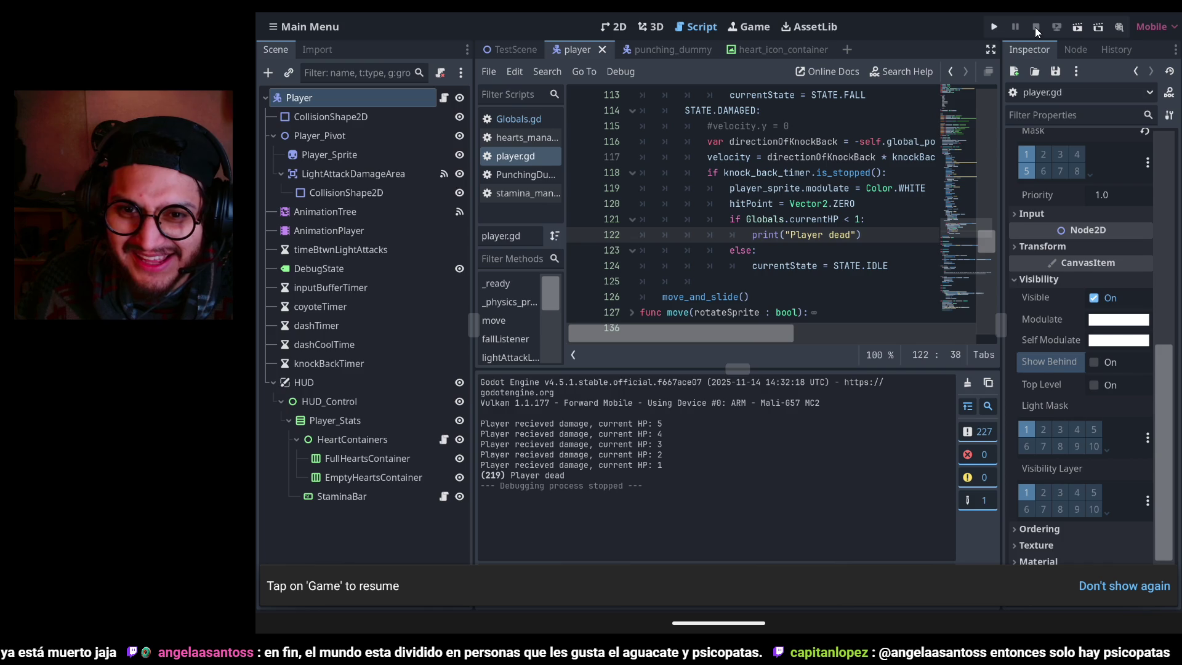
click(822, 193)
click(821, 218)
click(828, 235)
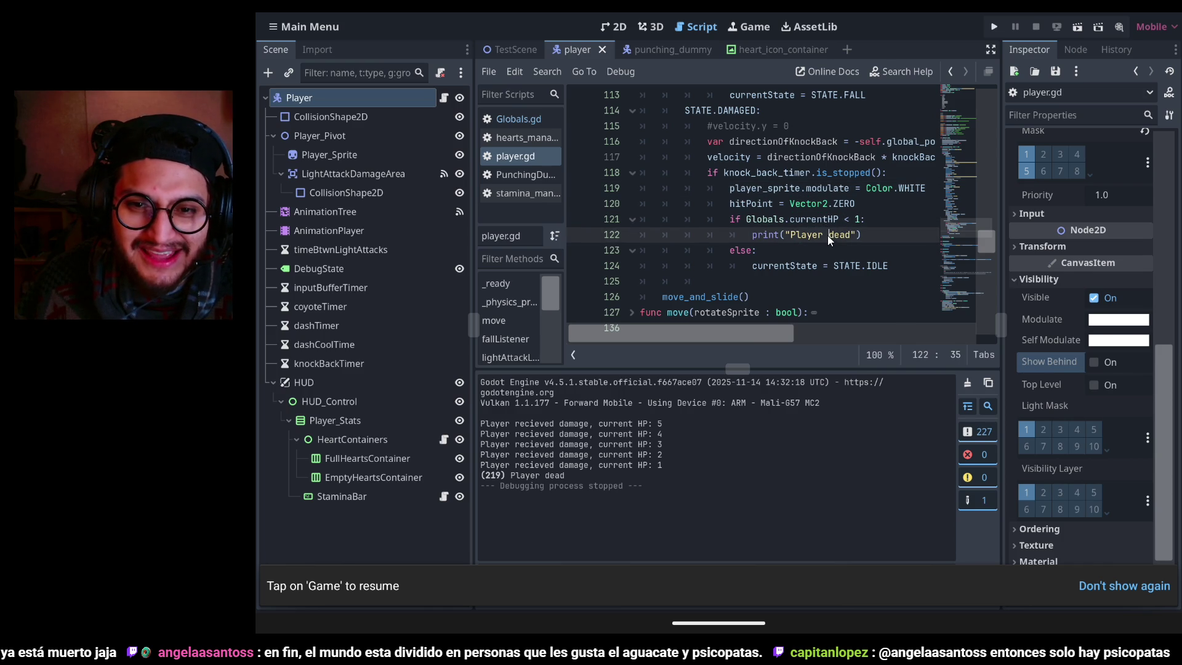
click(884, 266)
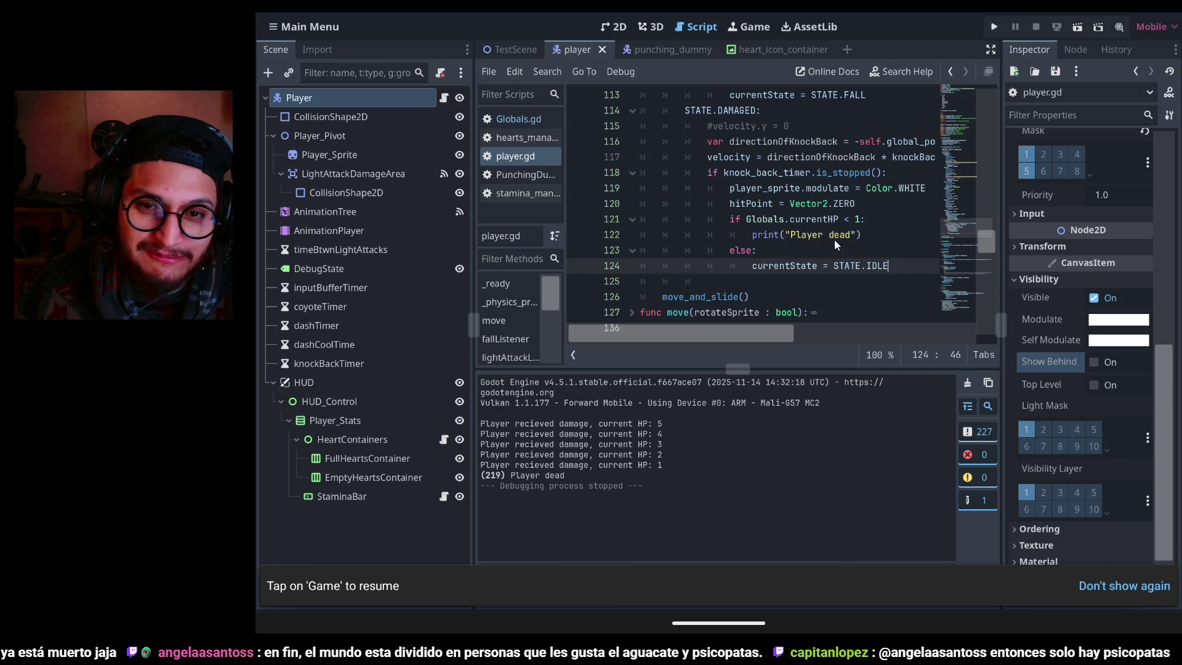
scroll(825, 196, up, 3)
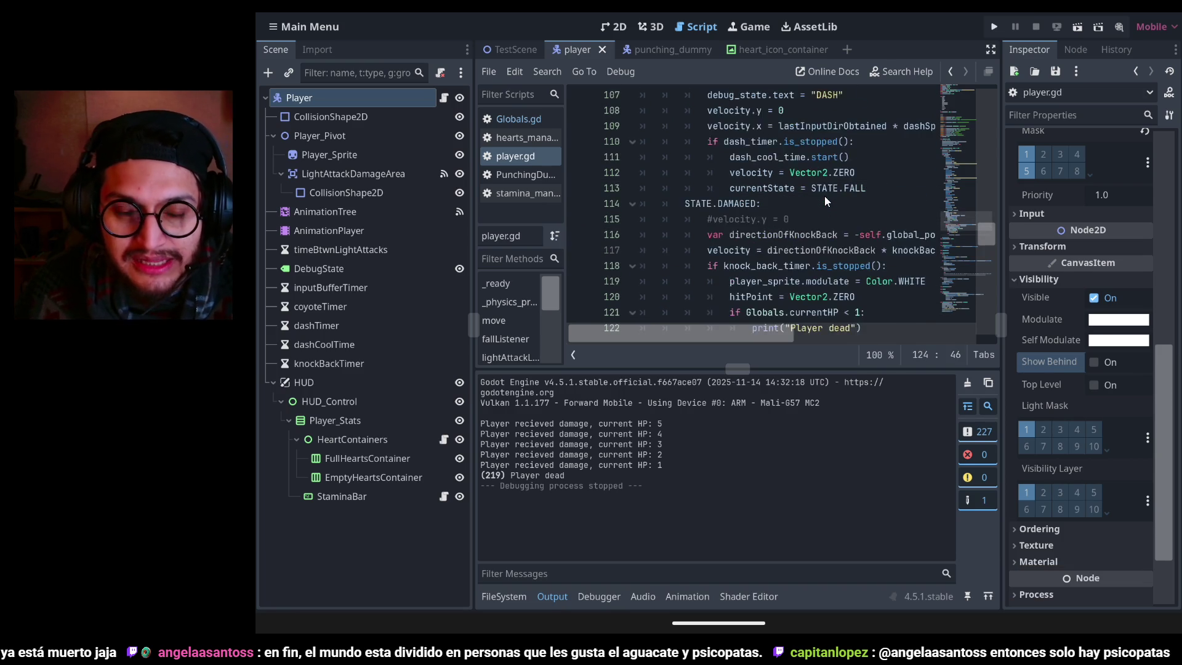
- Copy the DASH debug label line into STATE.DAMAGED, change its text to DAMAGED, and save
drag(842, 142, 705, 143)
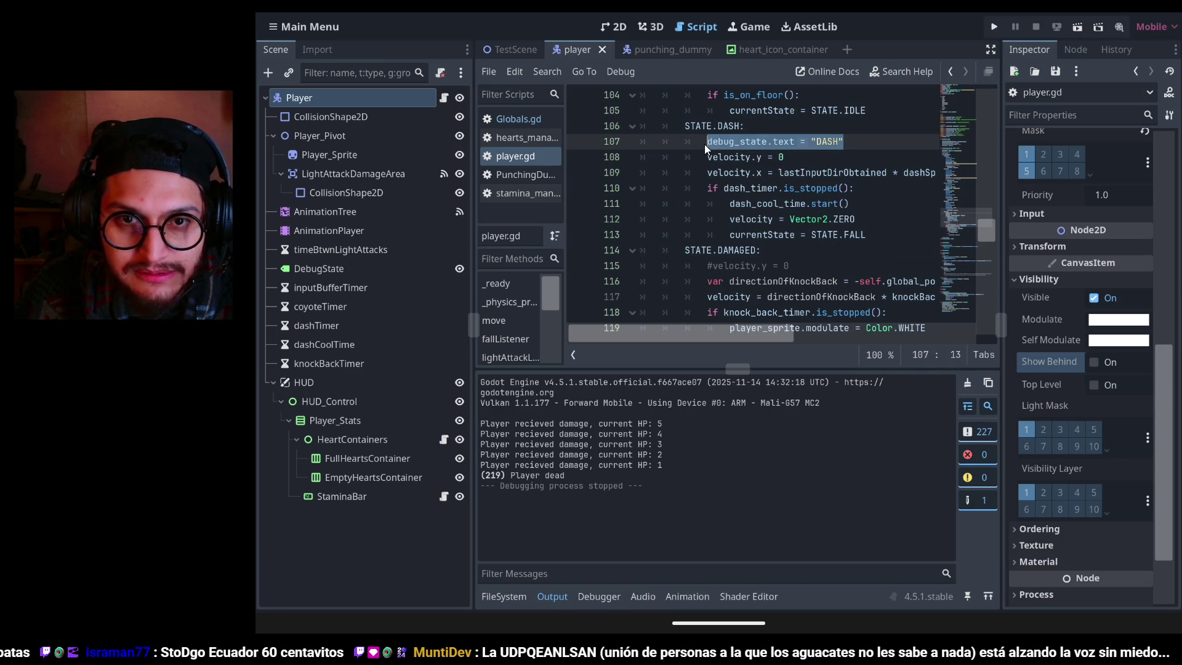
key(ctrl+c)
click(790, 253)
key(Return)
key(ctrl+v)
double_click(819, 266)
text(MAGED)
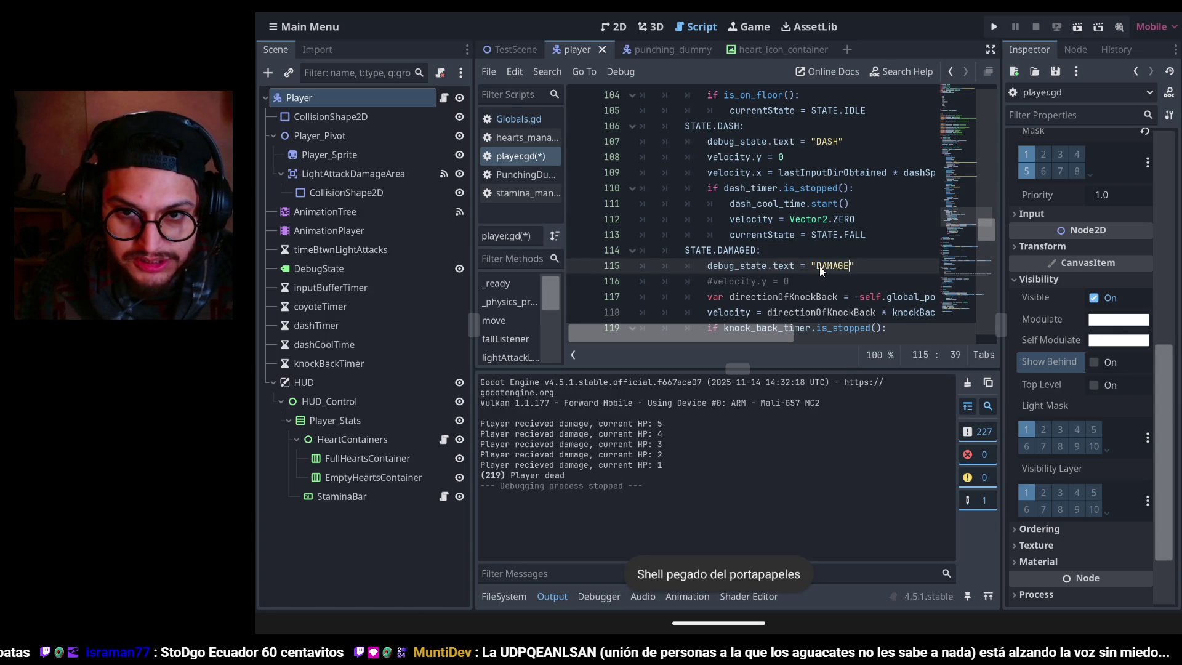
key(ctrl+s)
- Add a new STATE.DEATH: branch after the DAMAGED block at state-level indentation
scroll(862, 197, up, 5)
scroll(862, 197, up, 20)
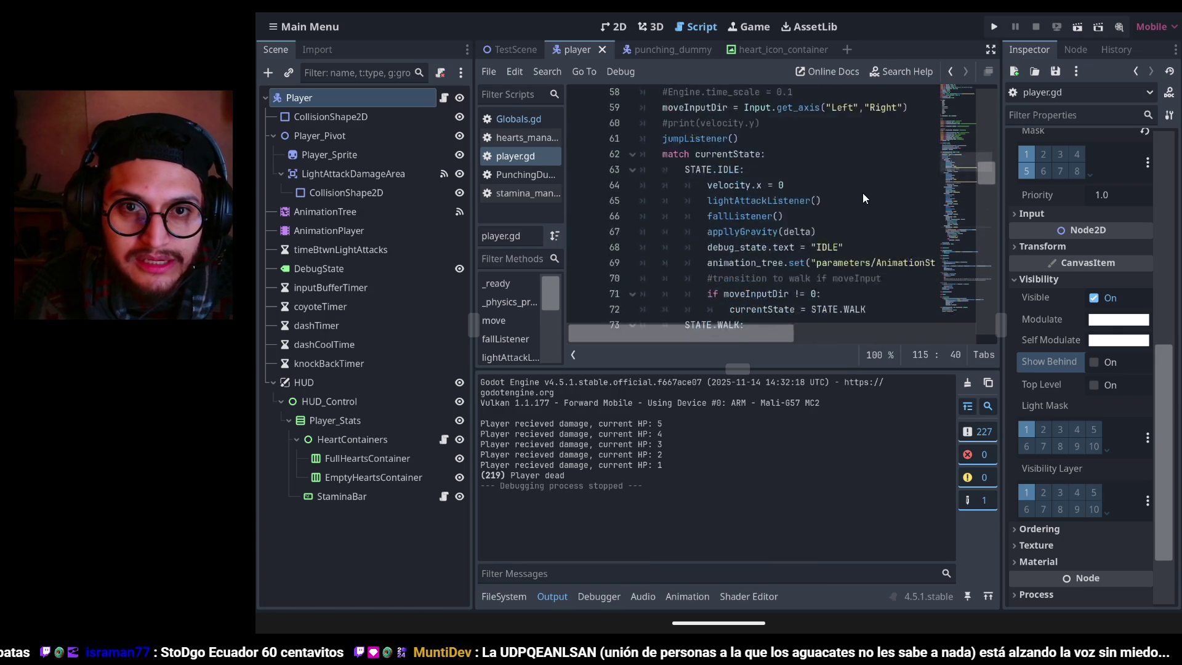
double_click(668, 297)
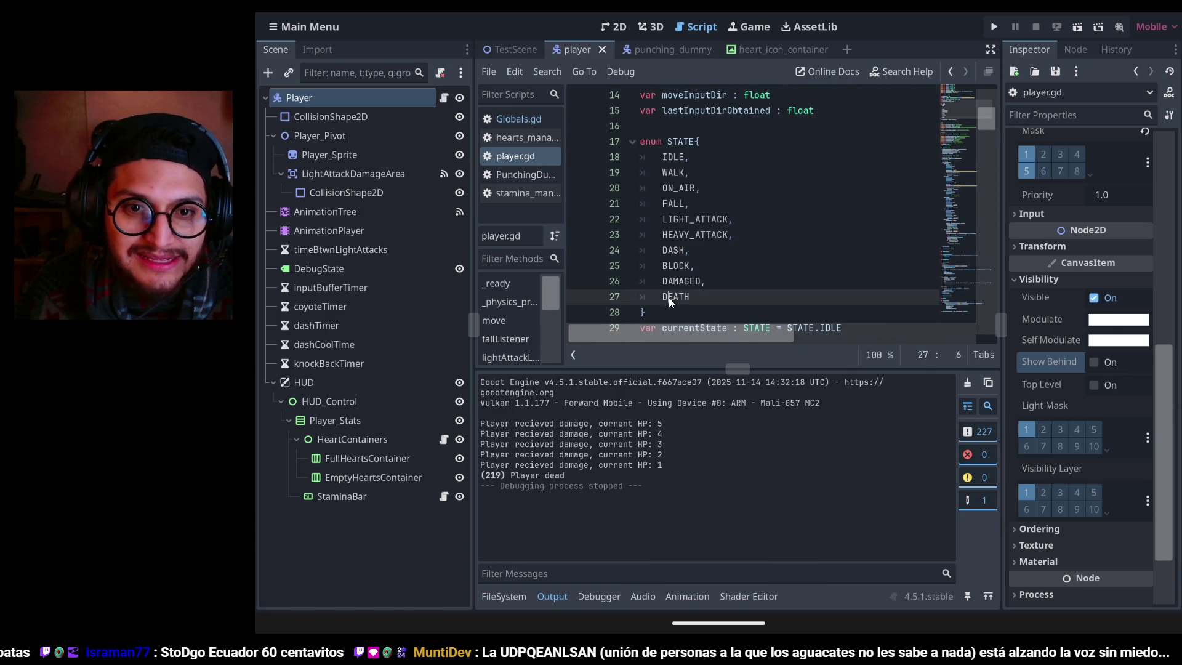
key(ctrl+c)
scroll(790, 269, down, 20)
scroll(790, 267, down, 13)
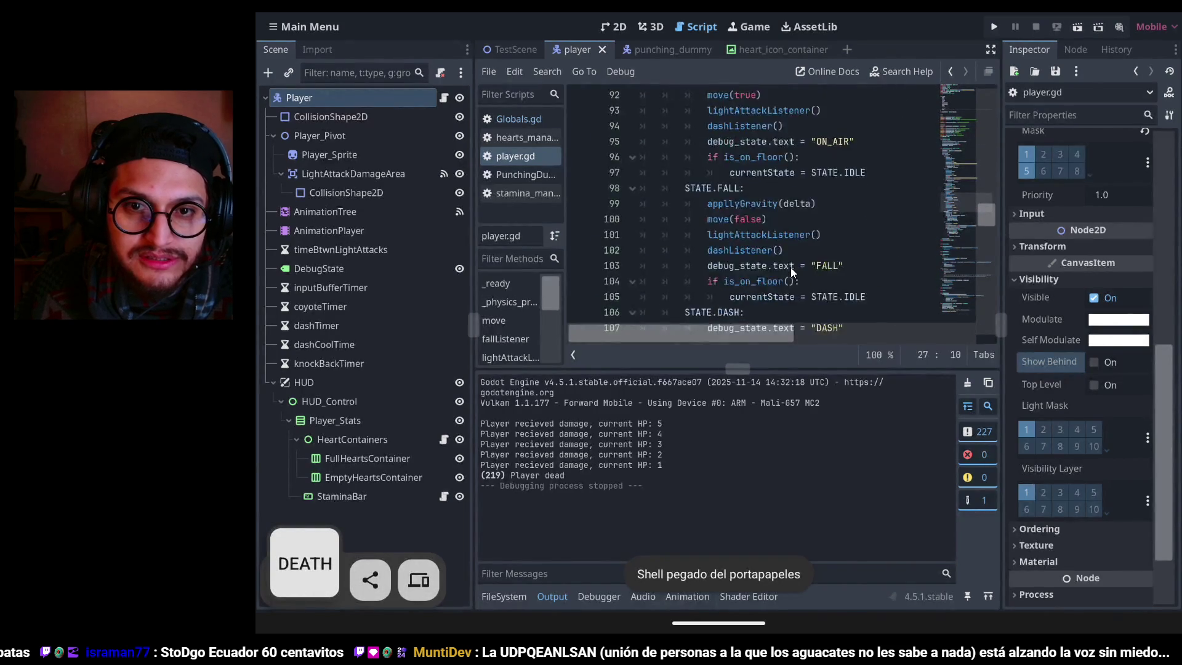
scroll(791, 267, up, 1)
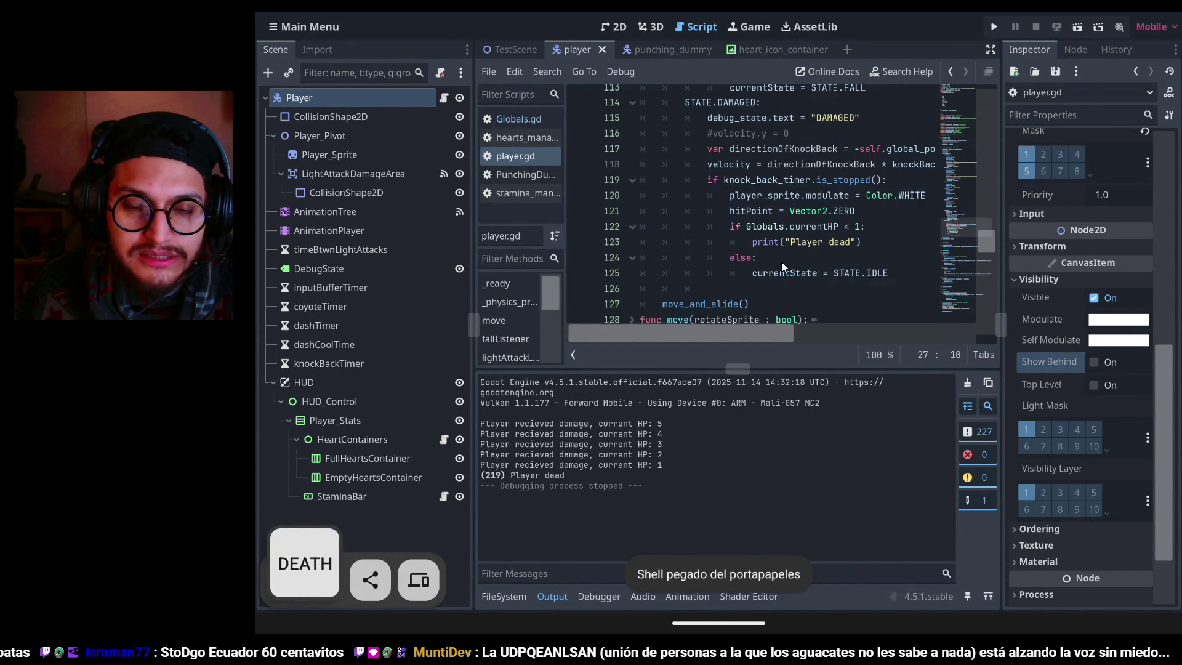
click(898, 277)
key(Return)
key(BackSpace)
key(BackSpace)
key(BackSpace)
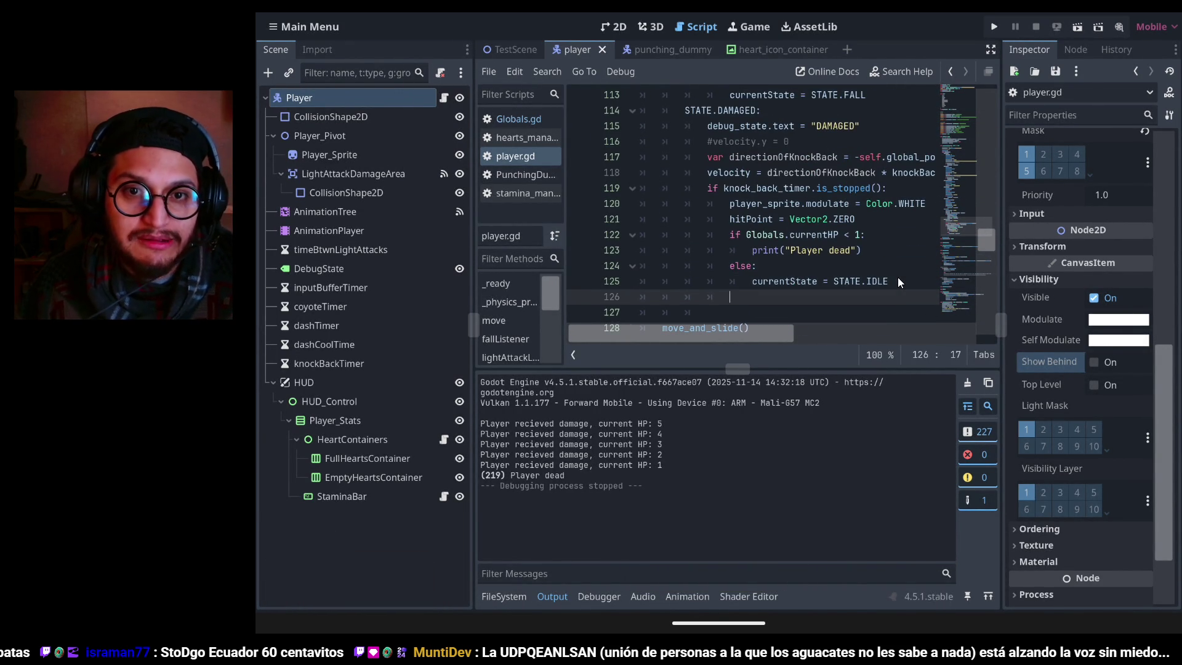
text(STATE.DEATH:)
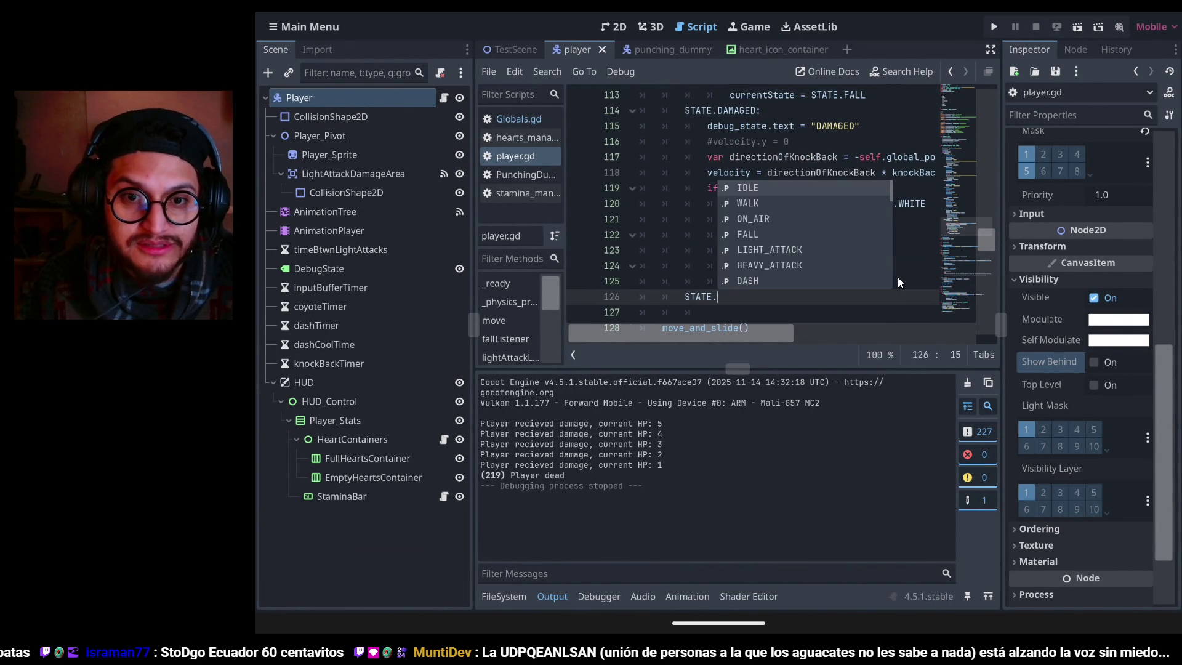
key(Return)
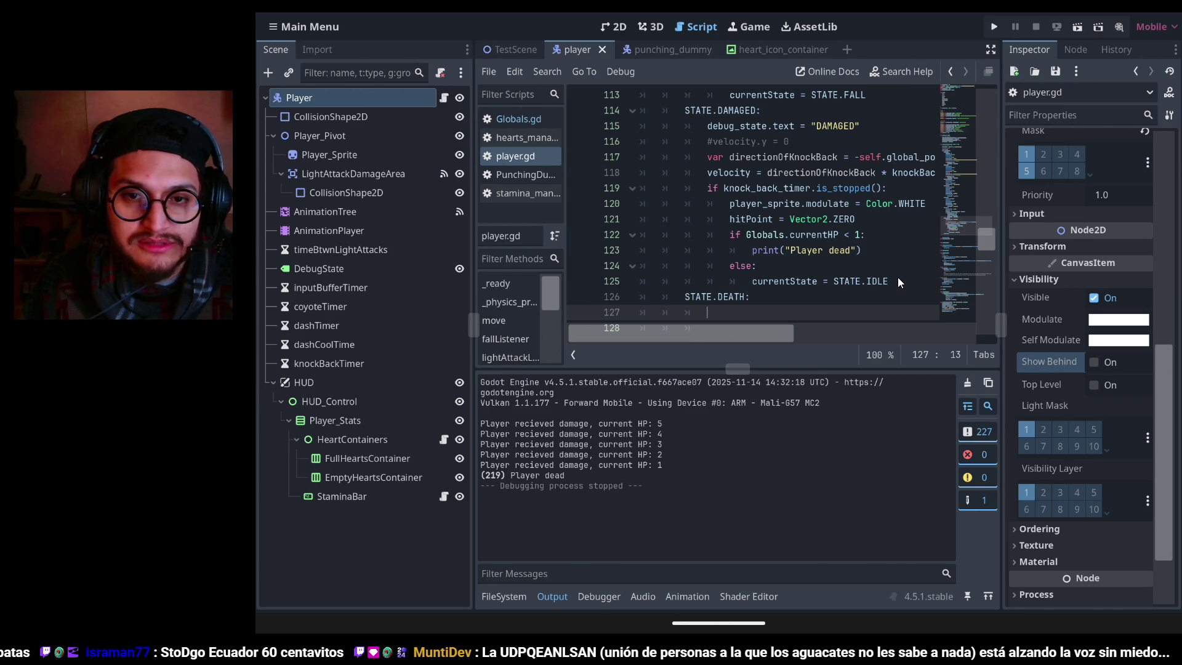
- Give the DEATH branch a debug_state.text line reading "DEATH" and save the script
drag(860, 126, 709, 125)
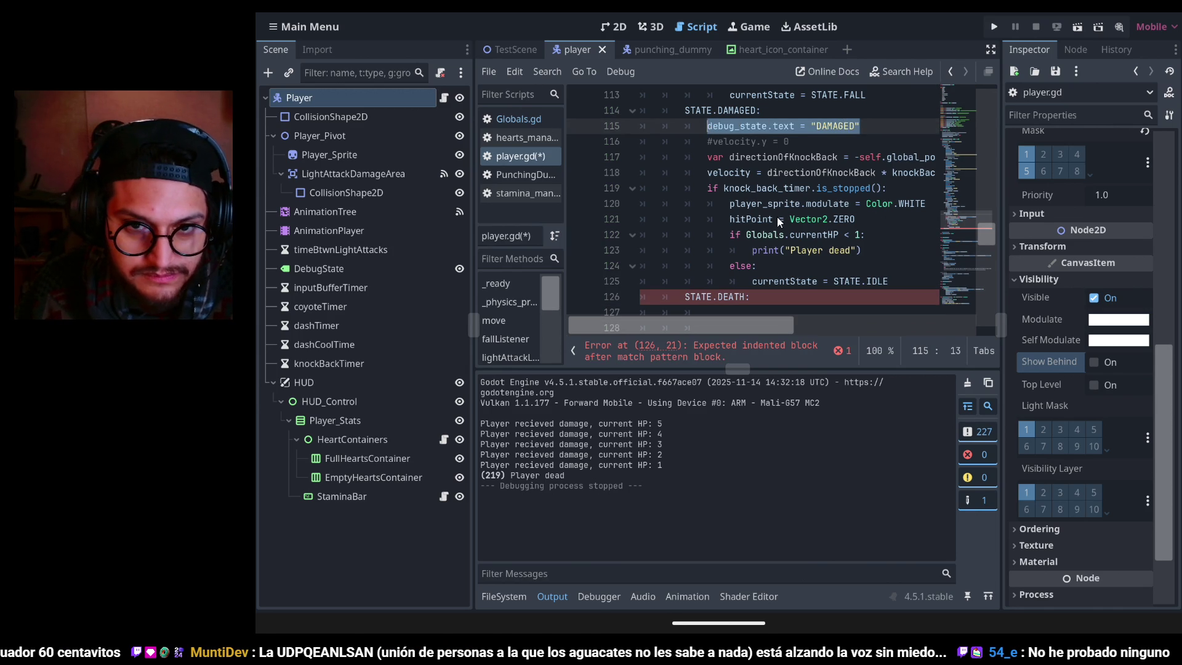
key(ctrl+c)
scroll(759, 195, down, 1)
click(759, 264)
key(ctrl+v)
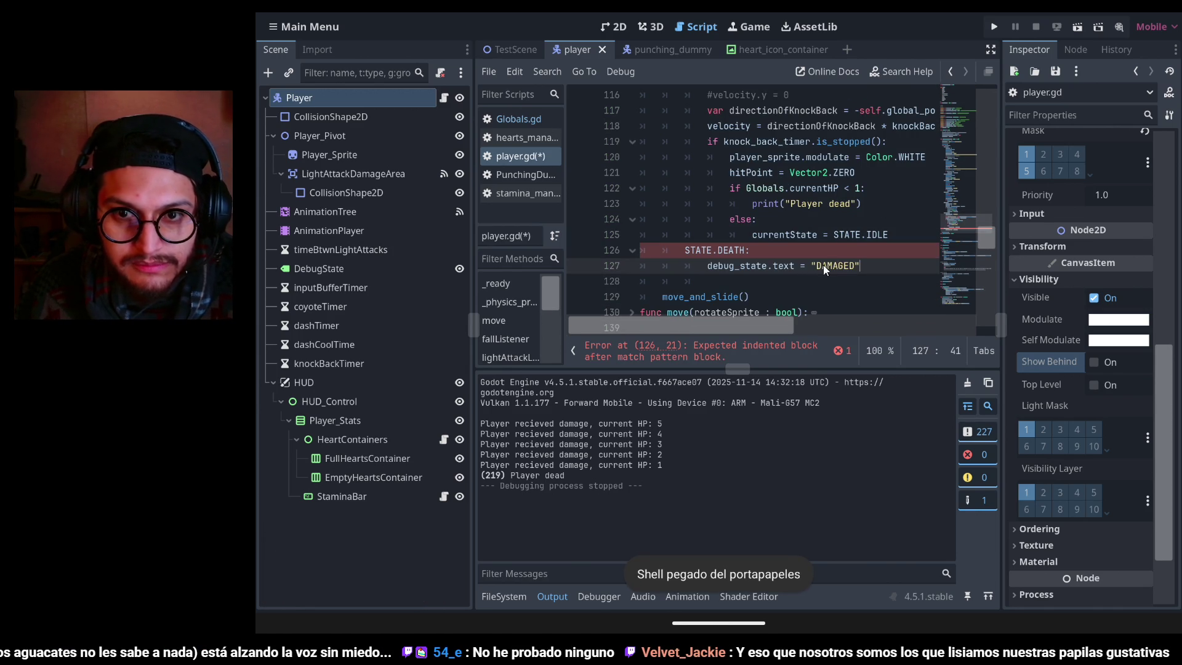
double_click(832, 261)
text(death)
key(BackSpace)
key(BackSpace)
key(BackSpace)
text(ATH)
key(ctrl+s)
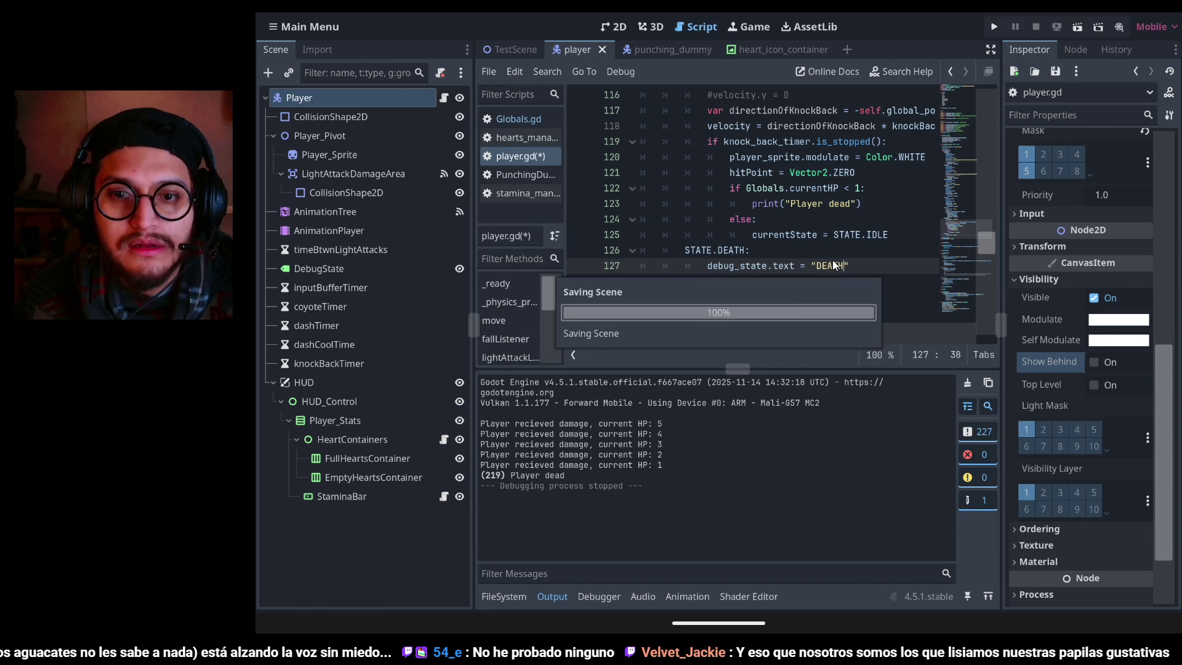
click(880, 223)
drag(894, 232, 750, 234)
- Under the below-1 HP check, set currentState = STATE.DEATH and comment out the 'Player dead' print
key(ctrl+c)
click(886, 200)
key(Return)
key(ctrl+v)
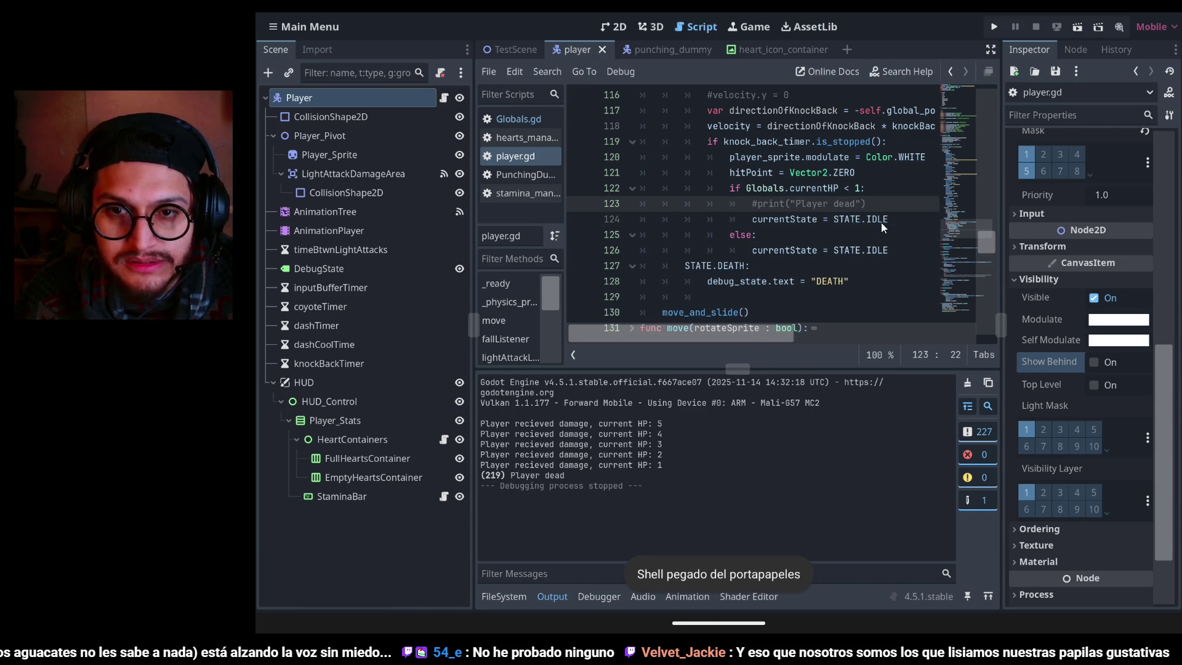
key(ctrl+k)
double_click(877, 220)
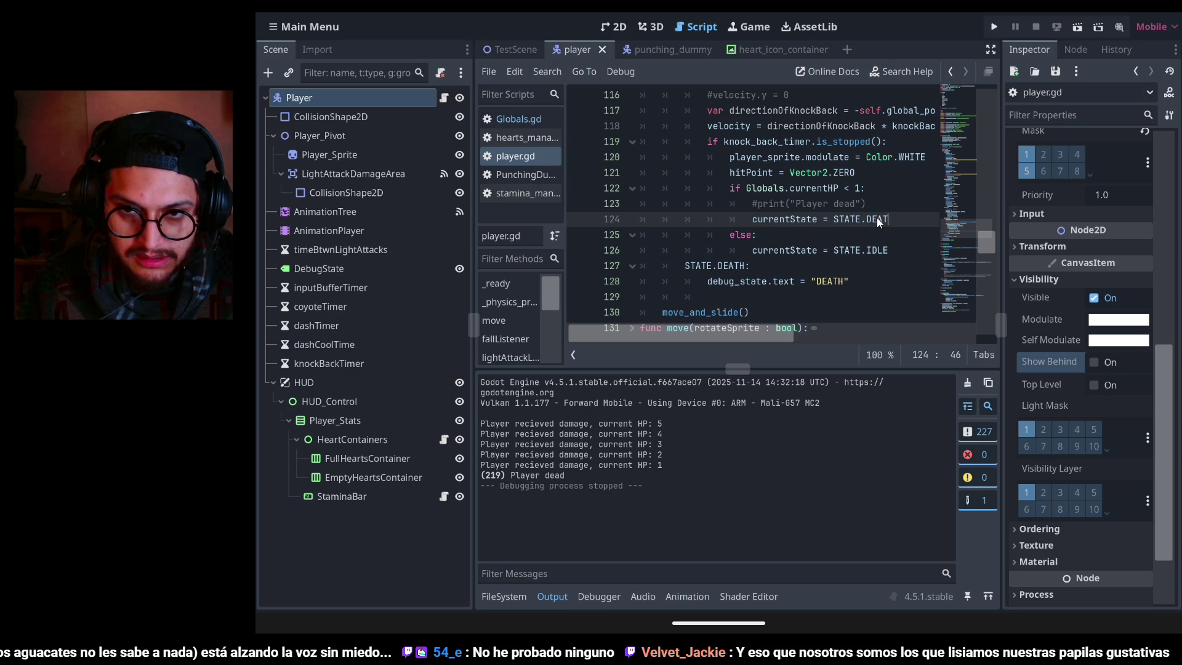
text(H)
- Run the game, walk the player into the dummy twice to test, then stop it
key(F5)
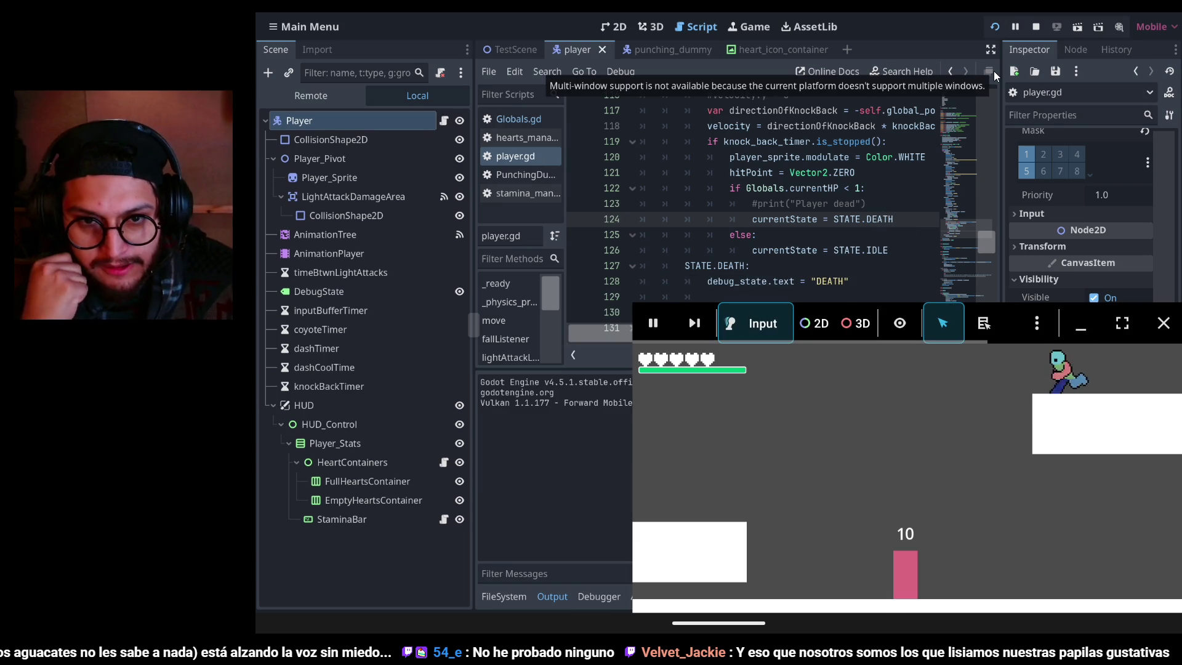
key(Left)
key(Left)
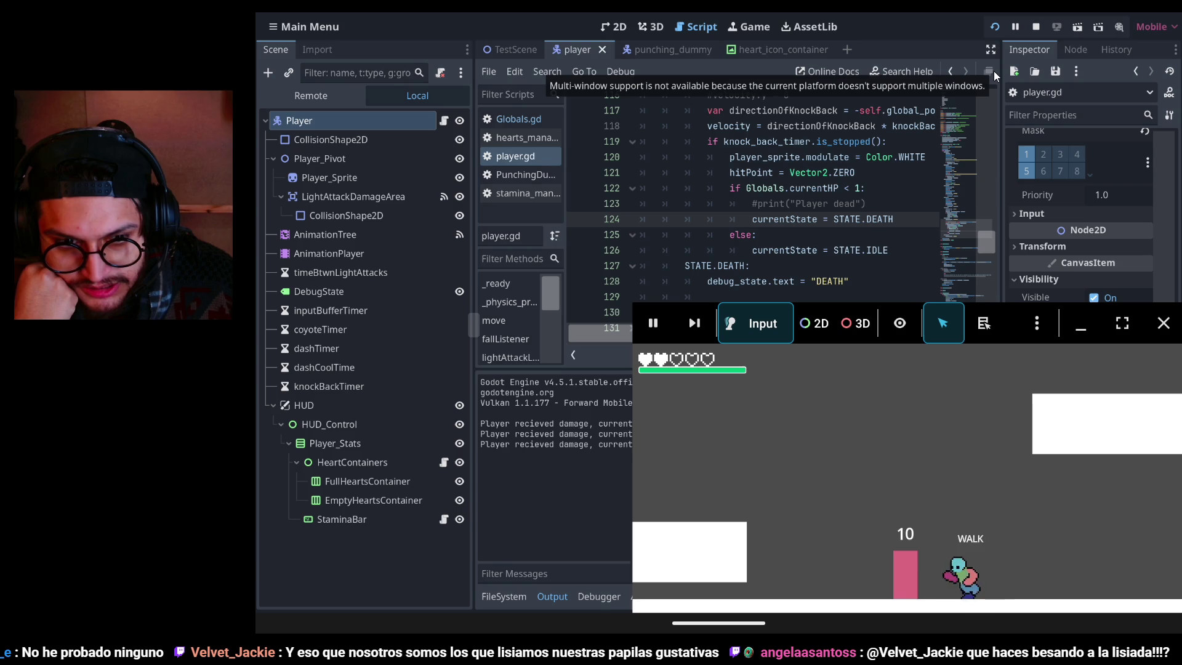
key(Left)
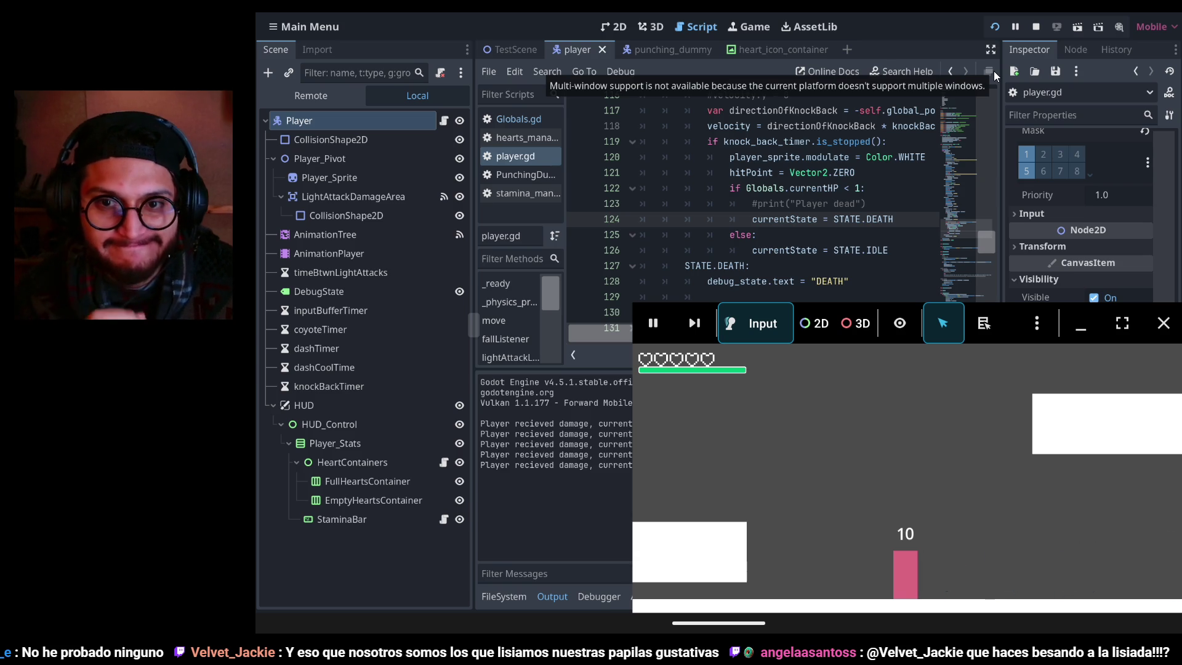
click(1164, 323)
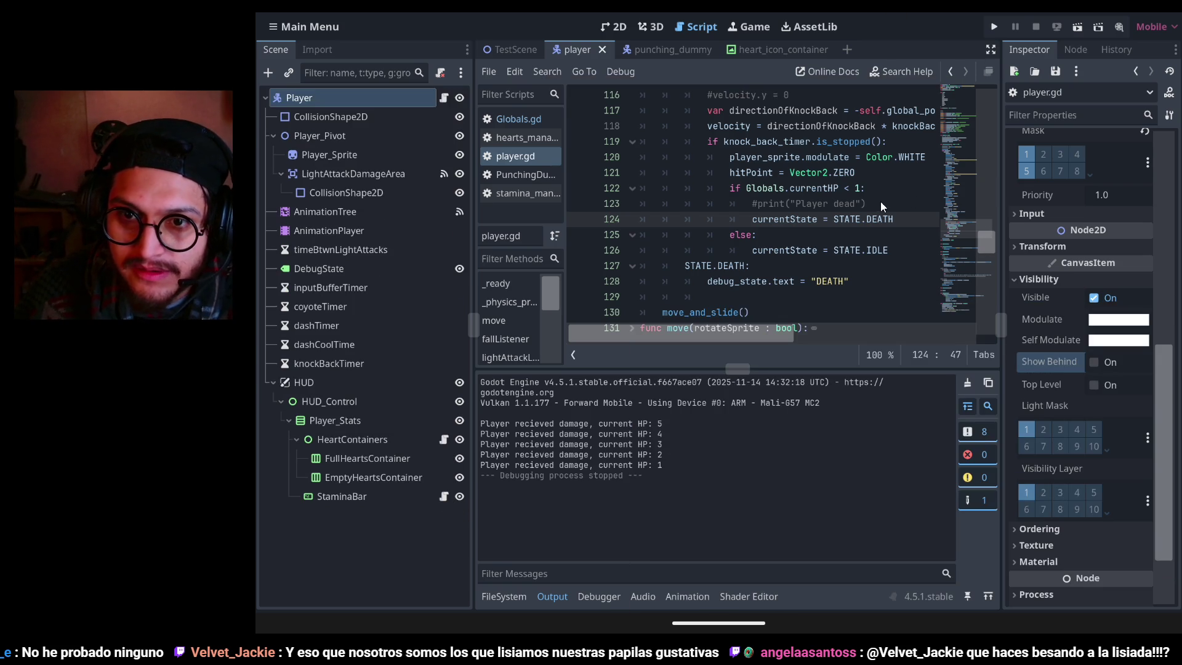
- Add velocity = Vector2.ZERO beneath the DEATH debug label and save the script
click(886, 203)
scroll(855, 238, up, 10)
scroll(853, 239, down, 5)
scroll(844, 230, down, 7)
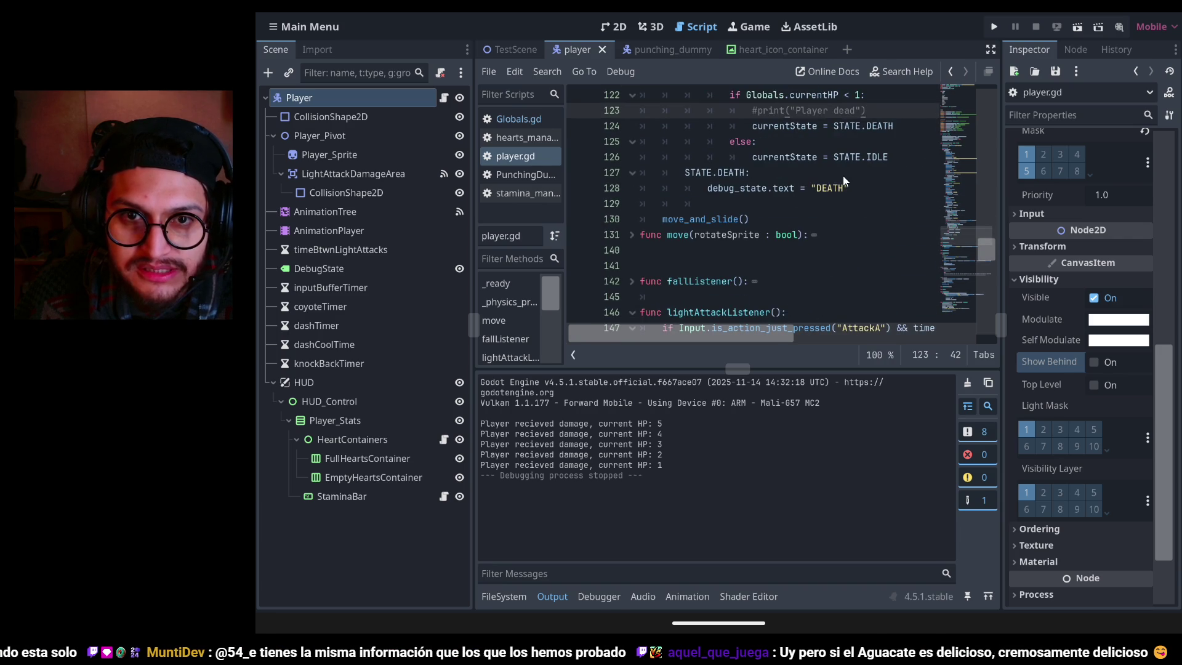
click(852, 175)
click(874, 186)
key(Return)
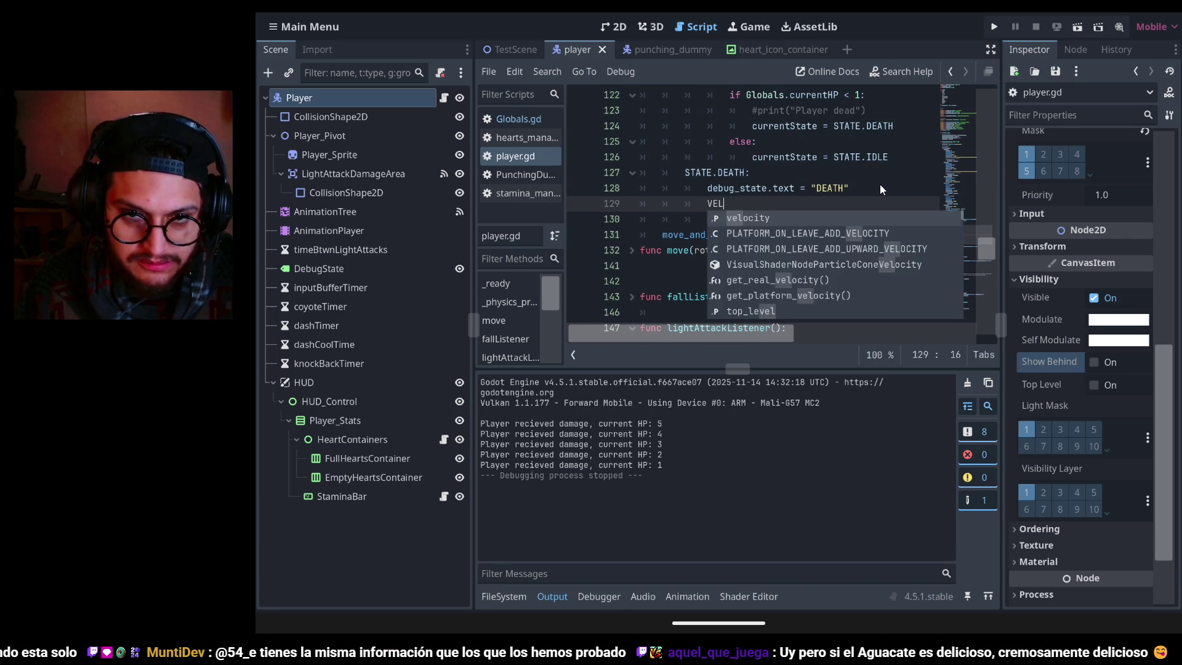
text(velocity = )
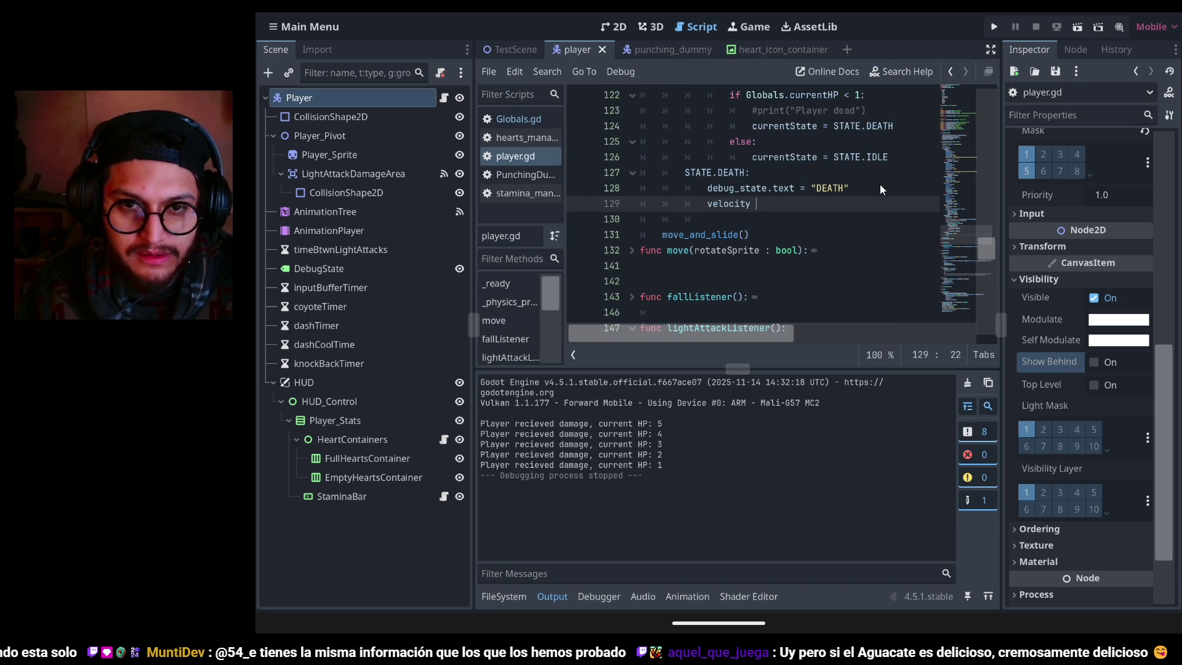
text(Vector2.ZERO)
key(ctrl+s)
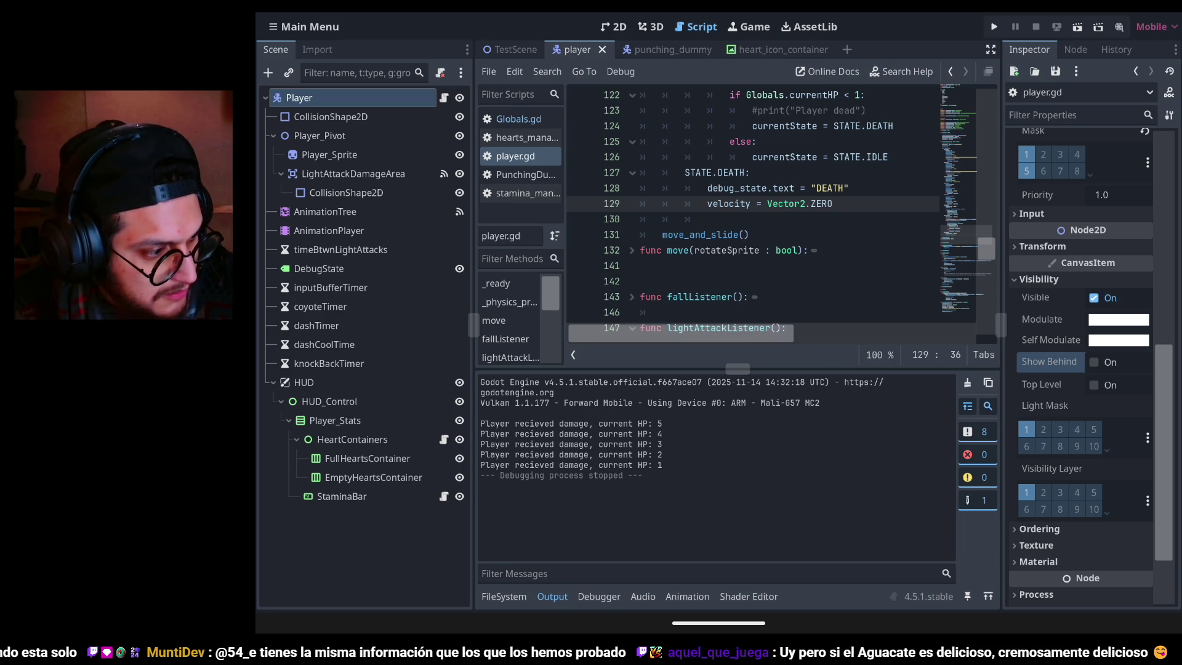
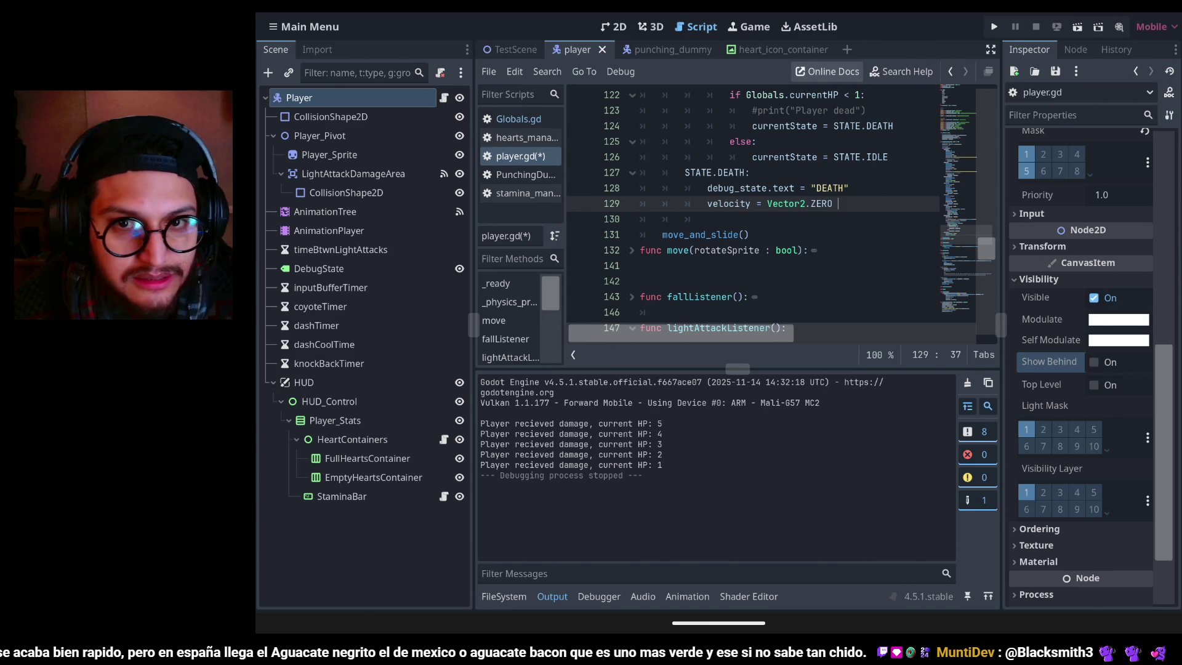
- Run the project, walk the player into the dummy until HP drops from 5 to 1, then stop
click(841, 188)
scroll(839, 196, down, 1)
scroll(839, 196, up, 1)
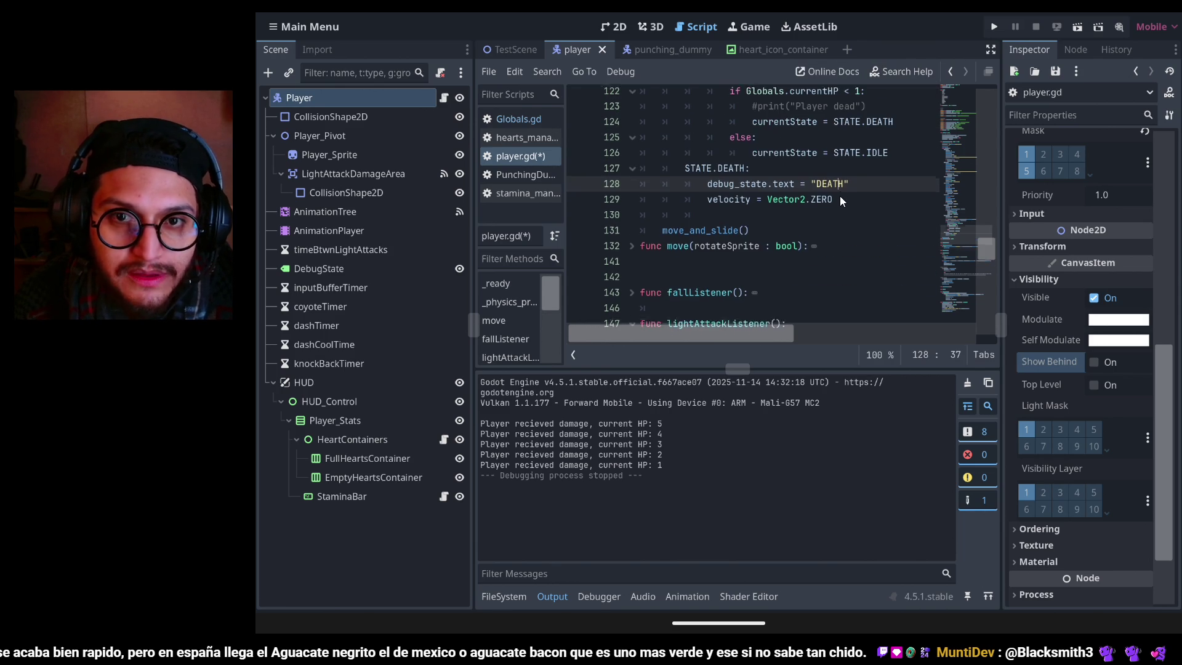
click(823, 193)
click(994, 28)
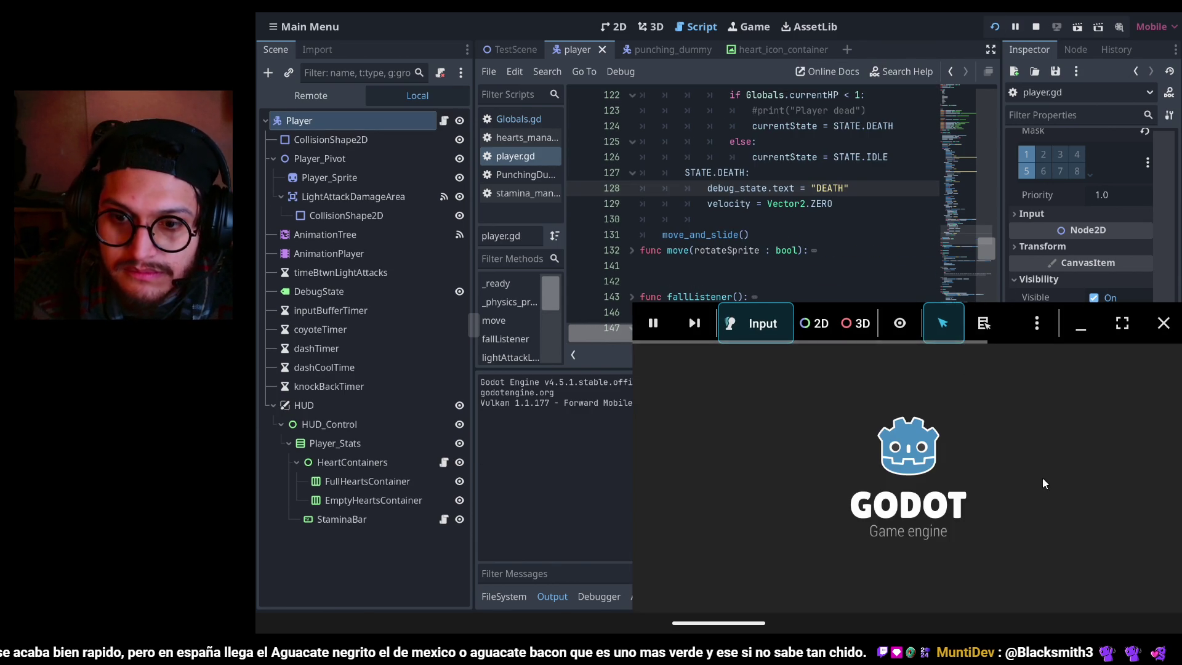
key(a)
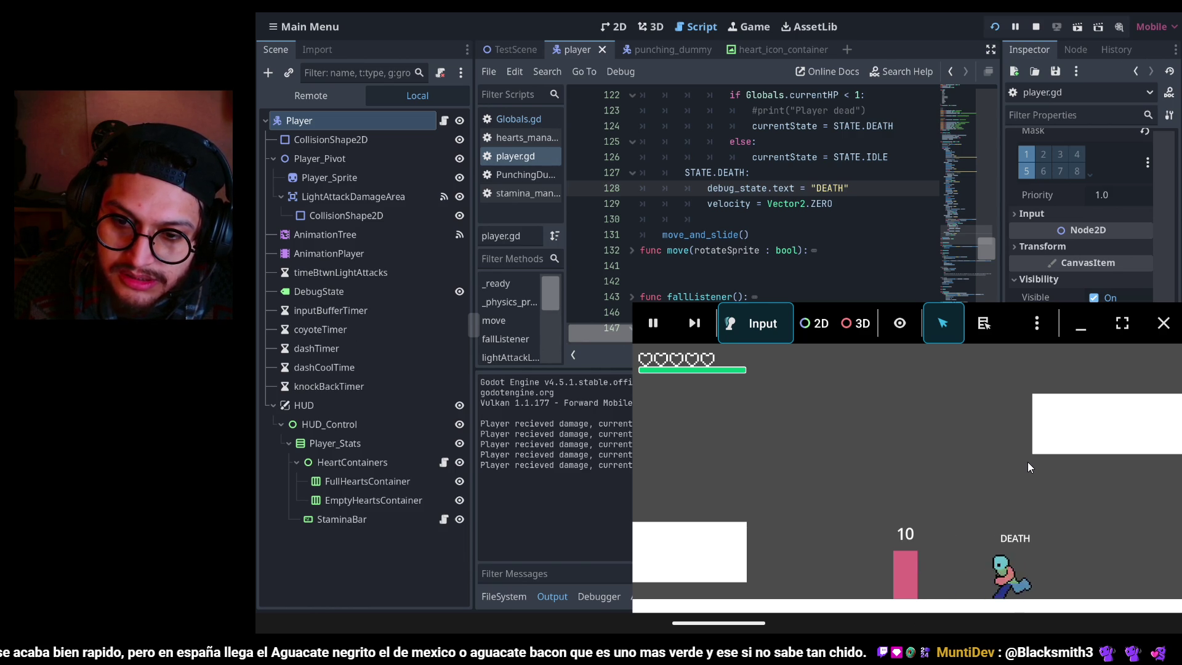
click(1170, 325)
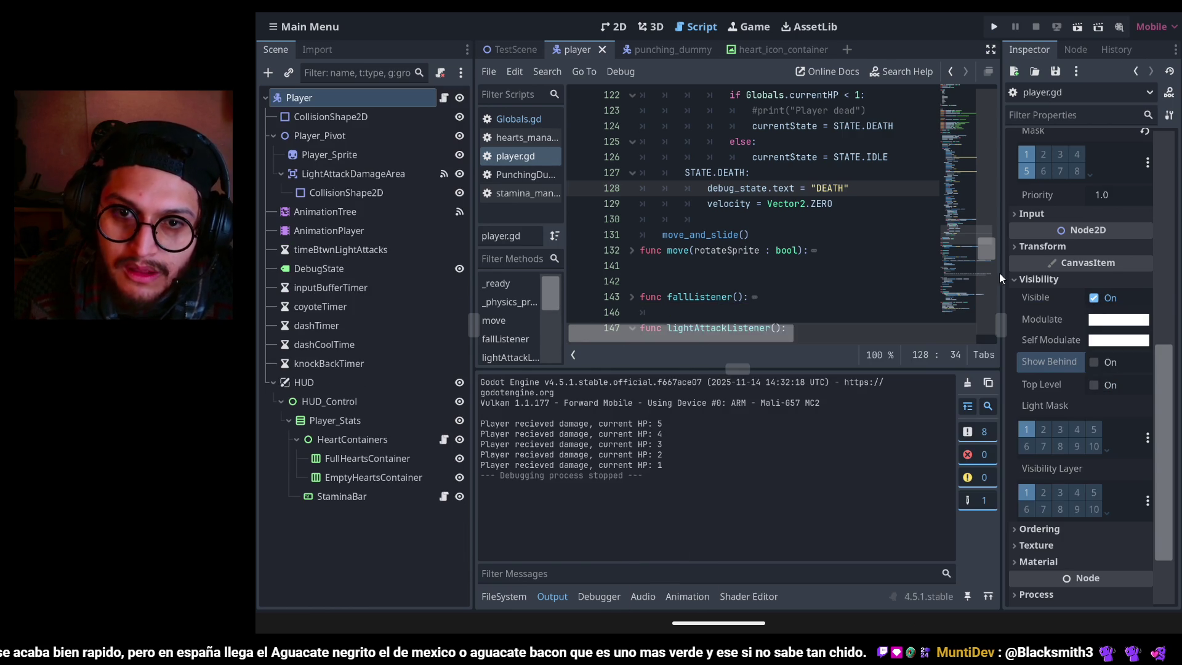
- Save the Player scene and its player.gd script
click(856, 211)
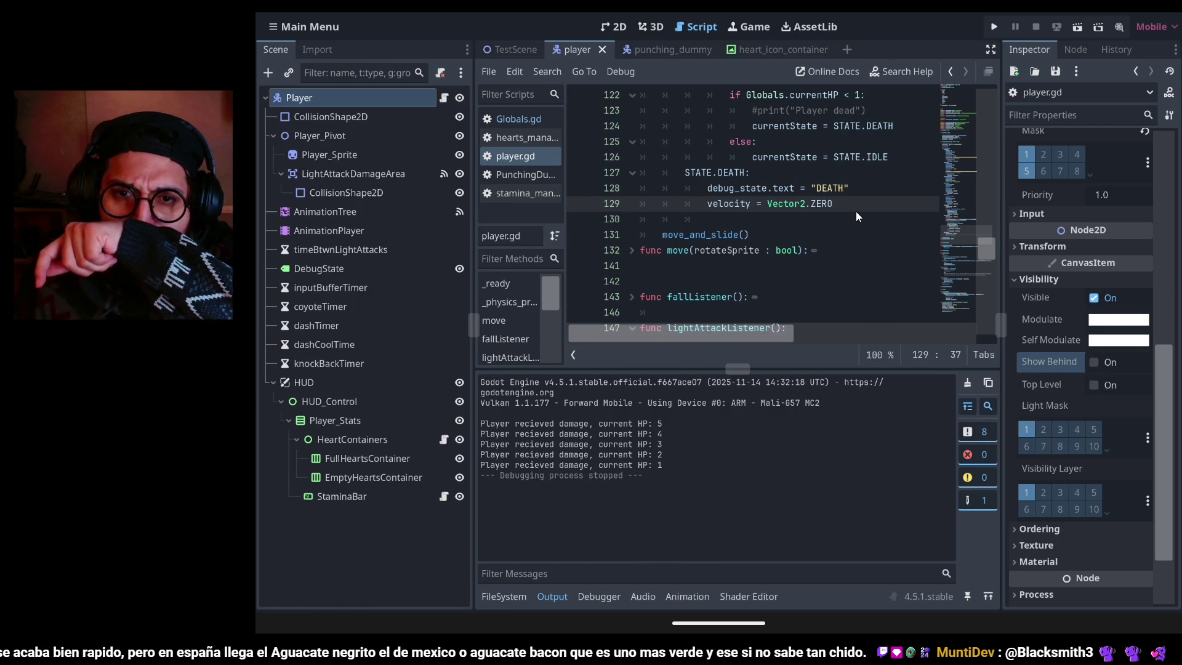
scroll(804, 223, down, 10)
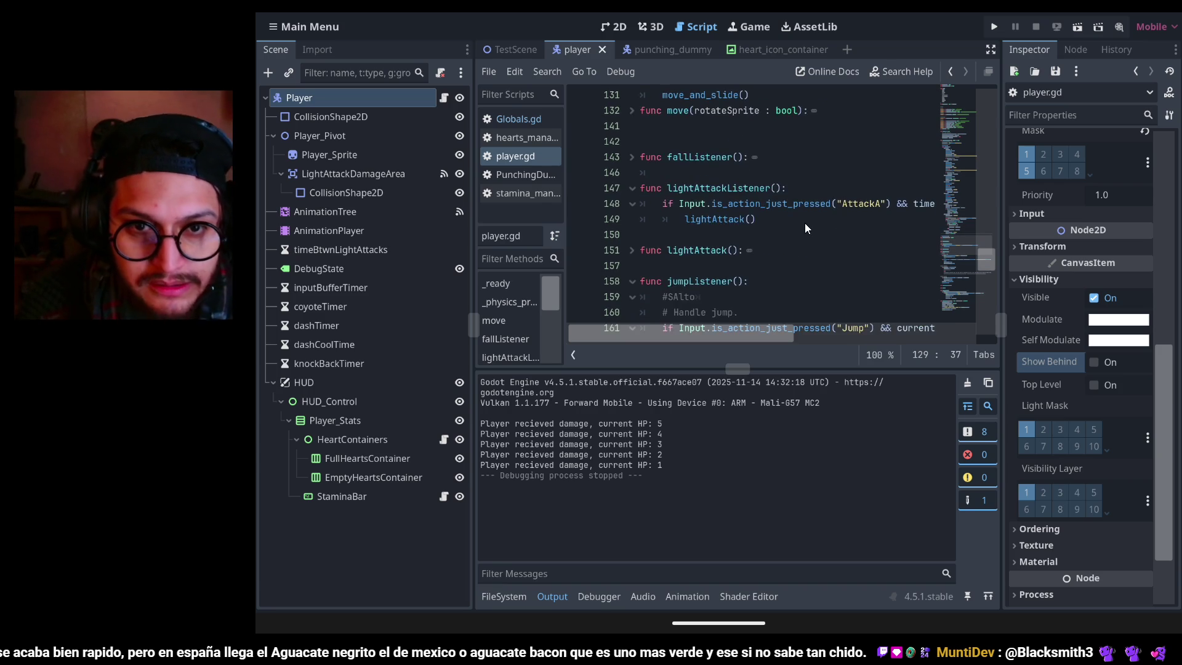
scroll(802, 221, down, 2)
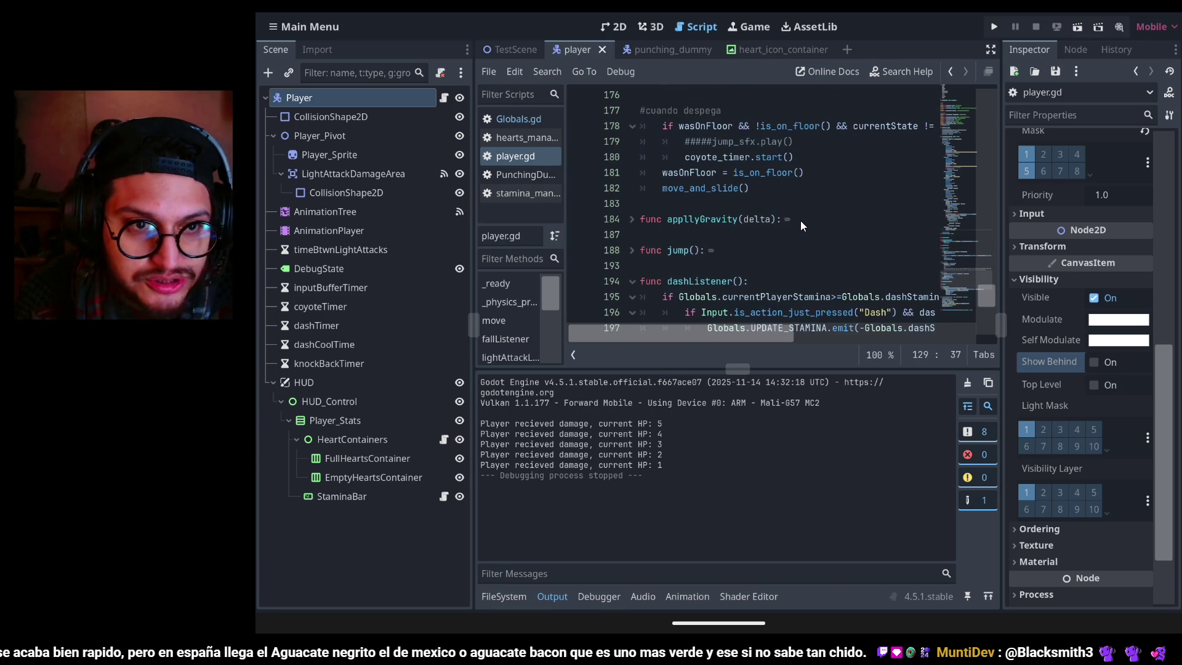
click(800, 219)
key(ctrl+s)
scroll(804, 203, down, 5)
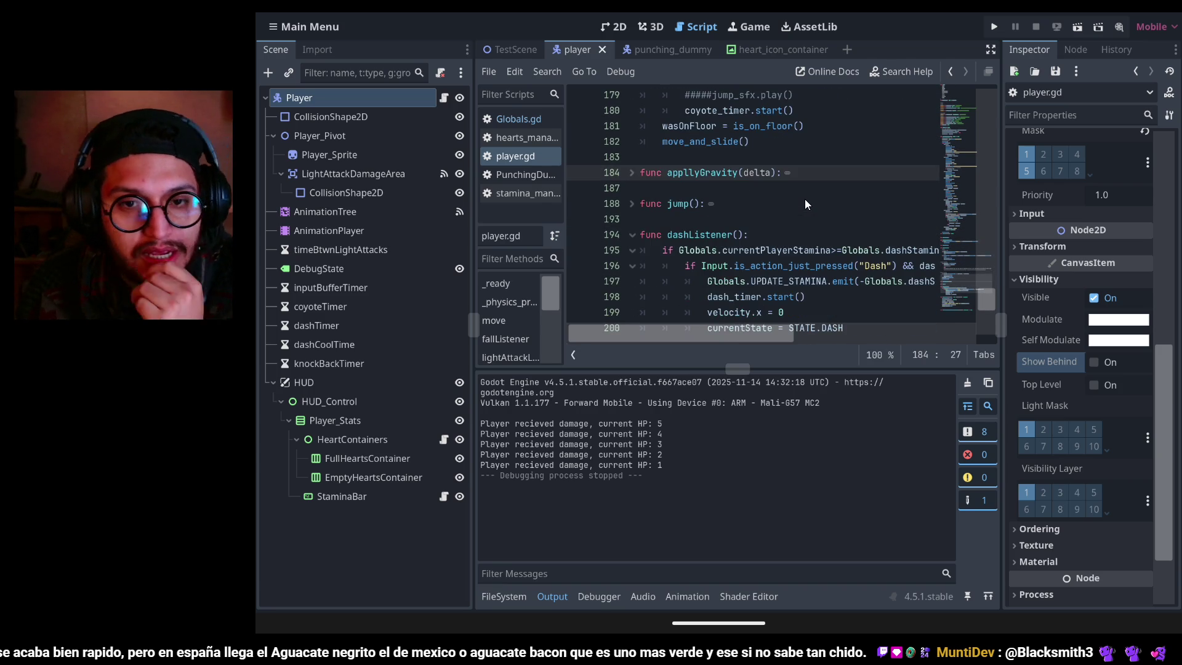
scroll(804, 198, down, 1)
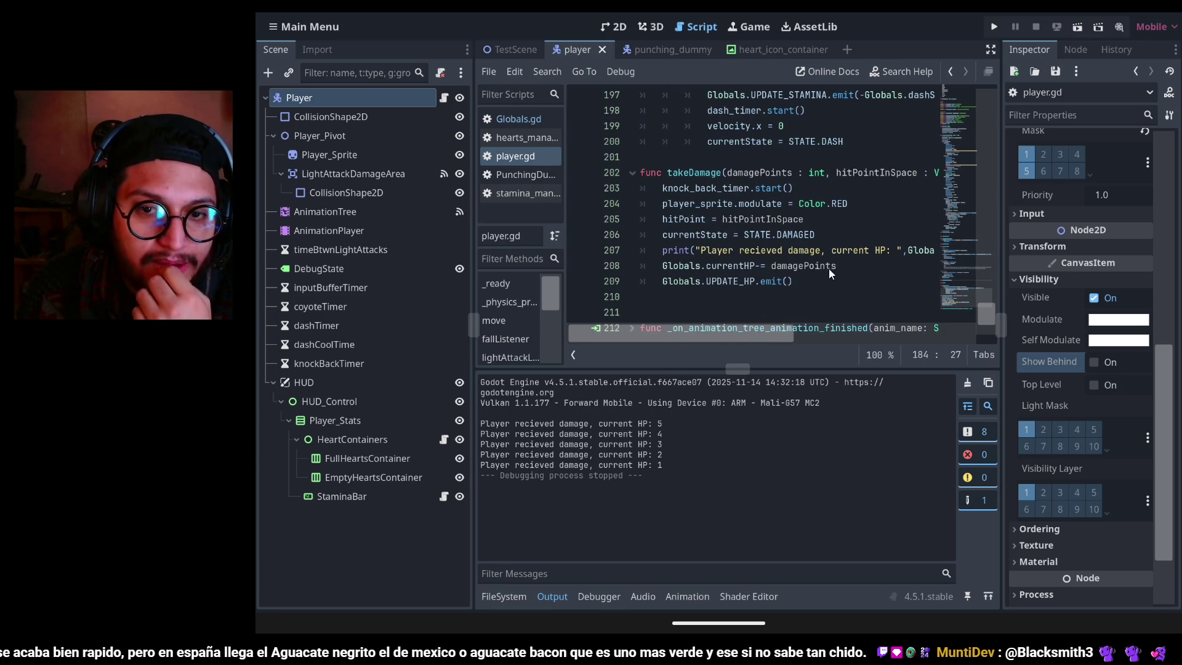
- Collapse the Output panel to enlarge the script editor and scroll through player.gd
click(552, 597)
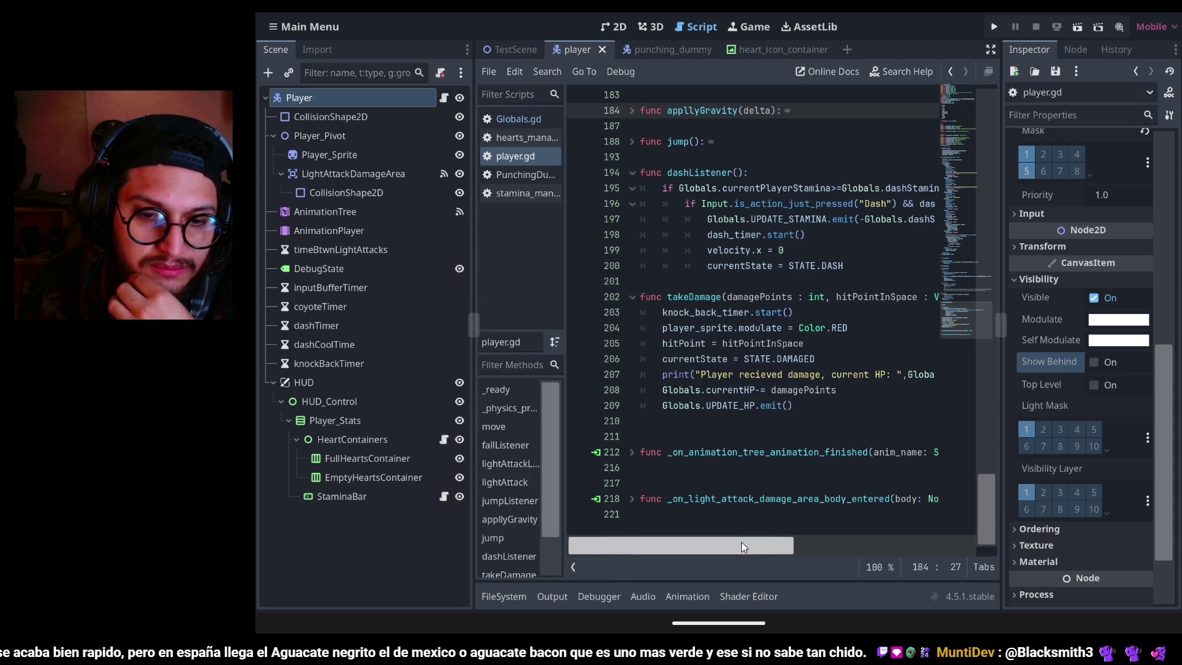
scroll(820, 323, up, 2)
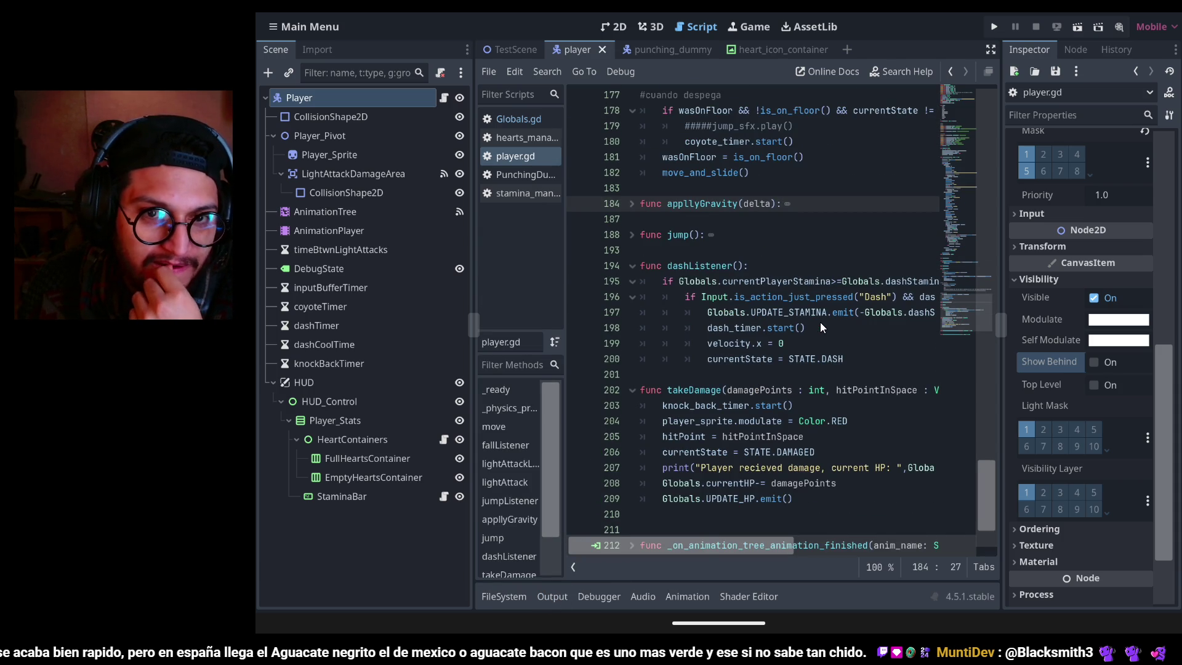
scroll(820, 322, up, 8)
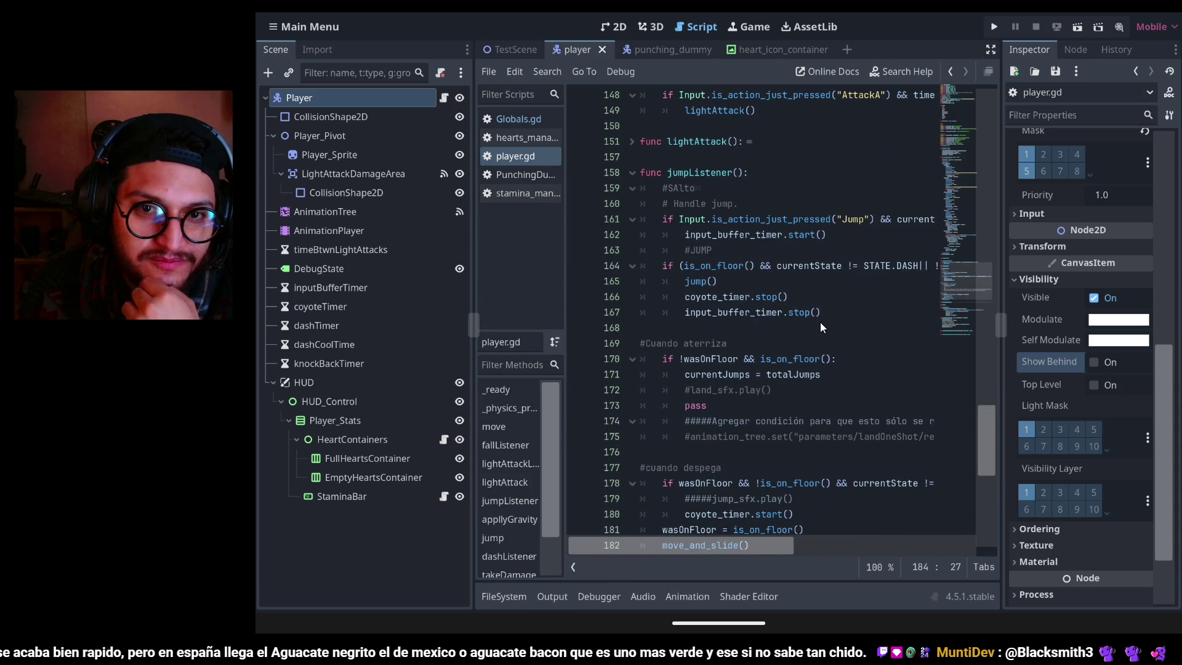
scroll(820, 322, up, 14)
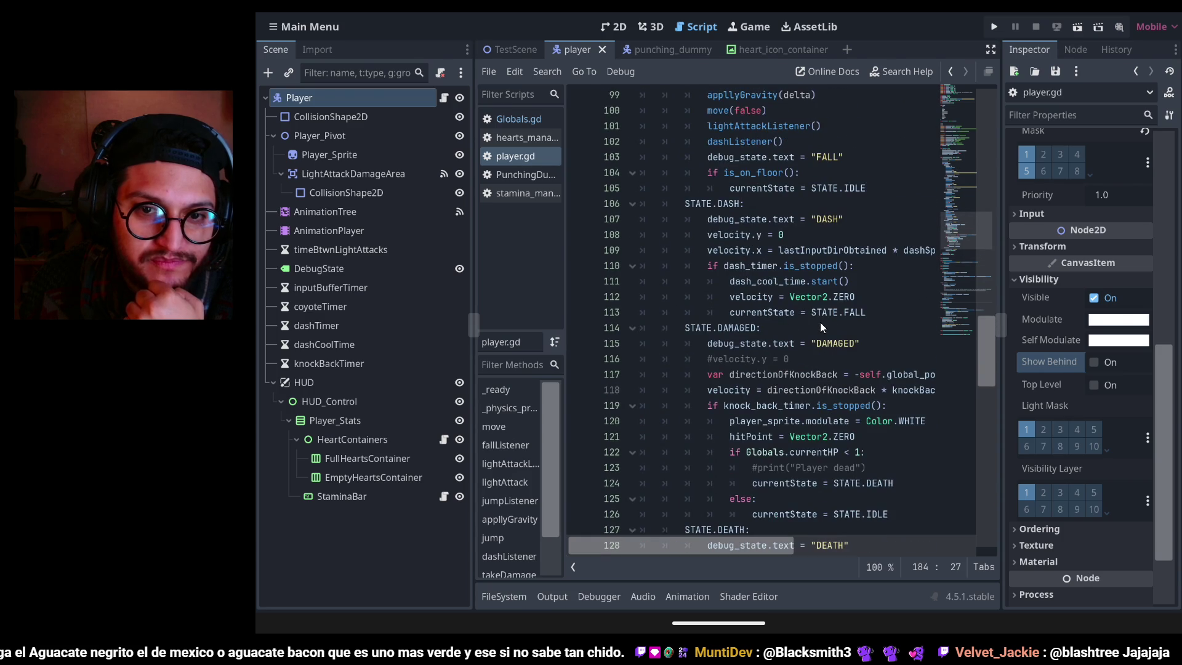
scroll(820, 323, down, 10)
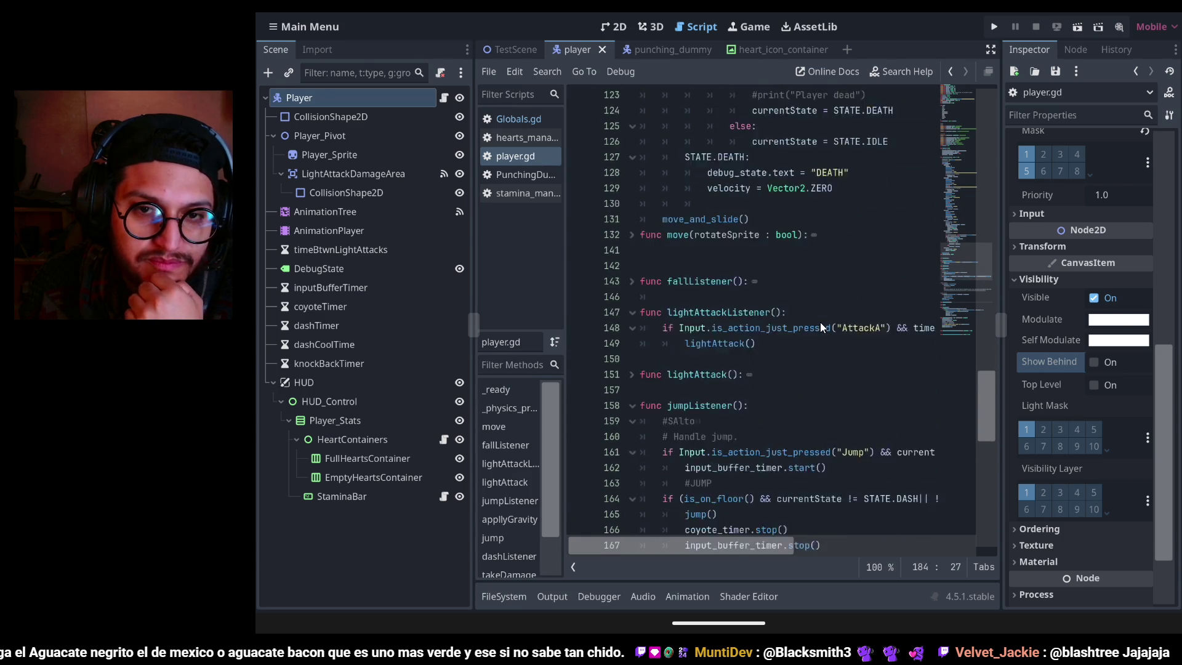
scroll(820, 322, up, 5)
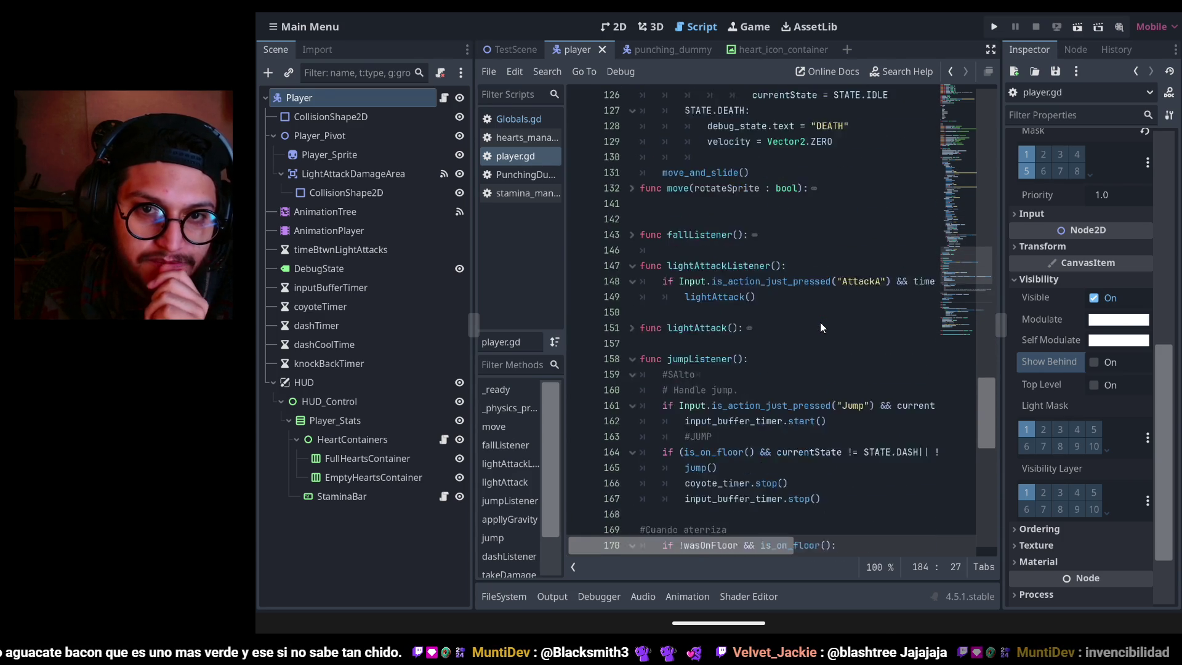
scroll(820, 322, down, 5)
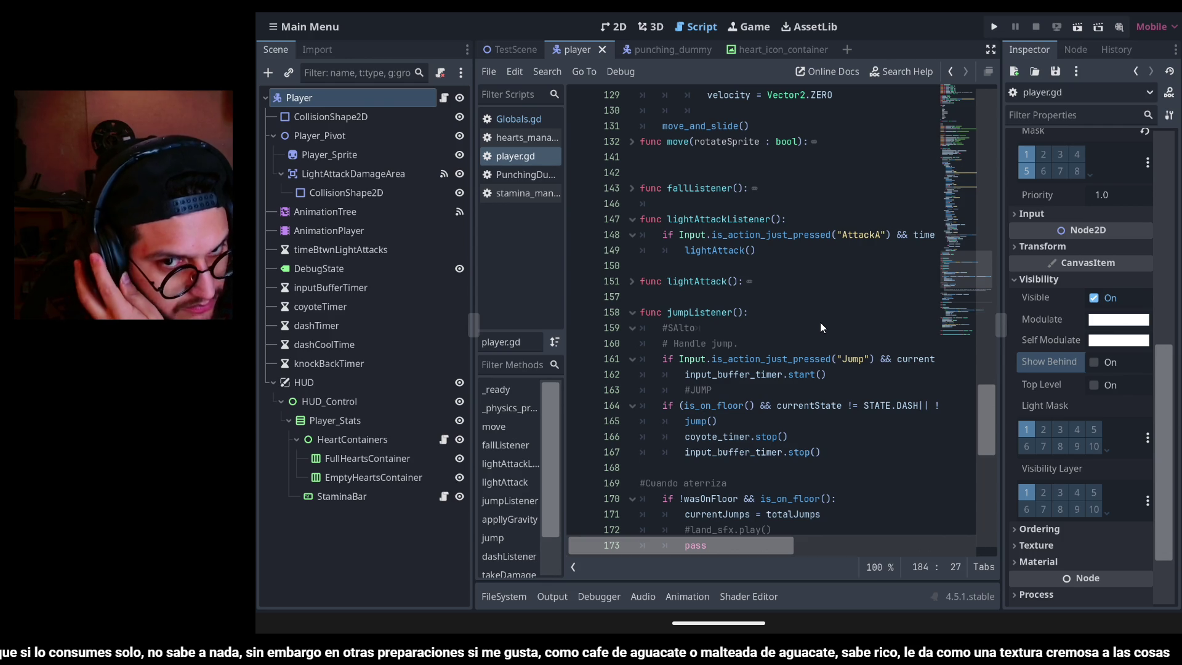
scroll(820, 323, down, 4)
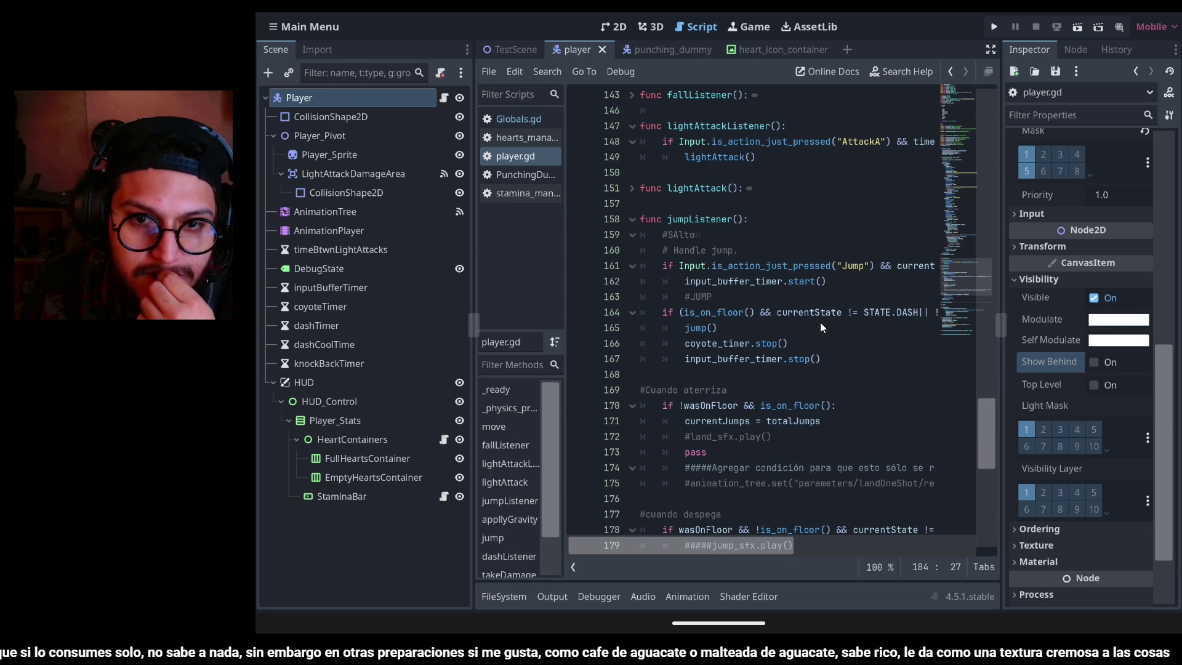
scroll(820, 323, down, 3)
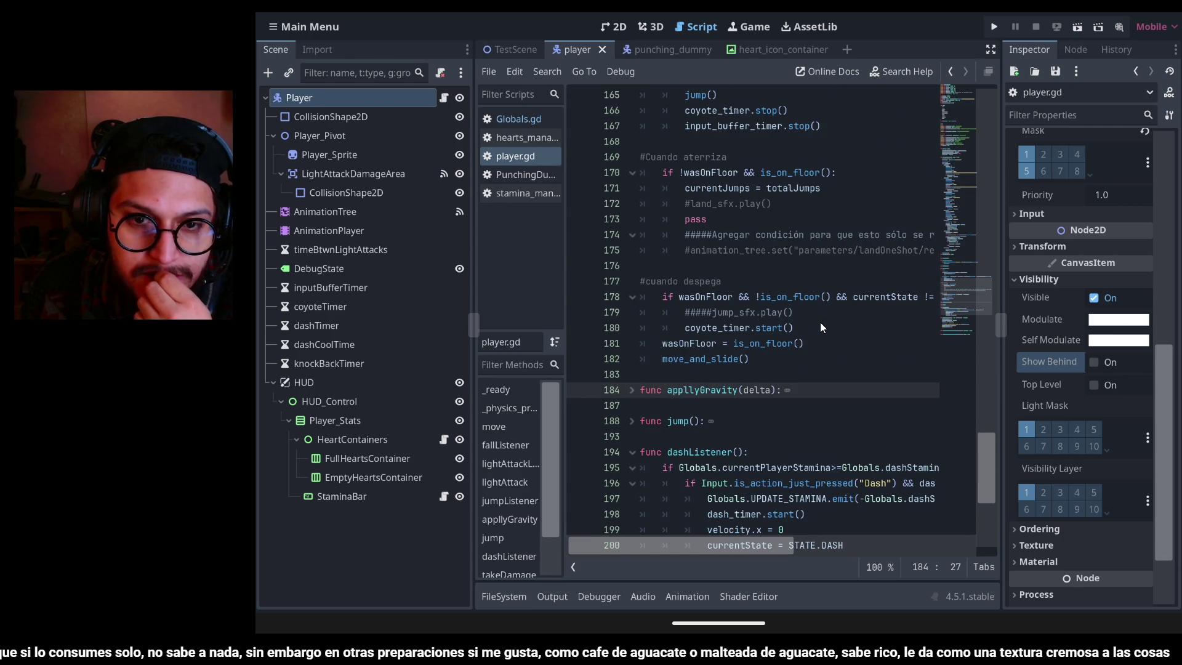
scroll(820, 322, down, 4)
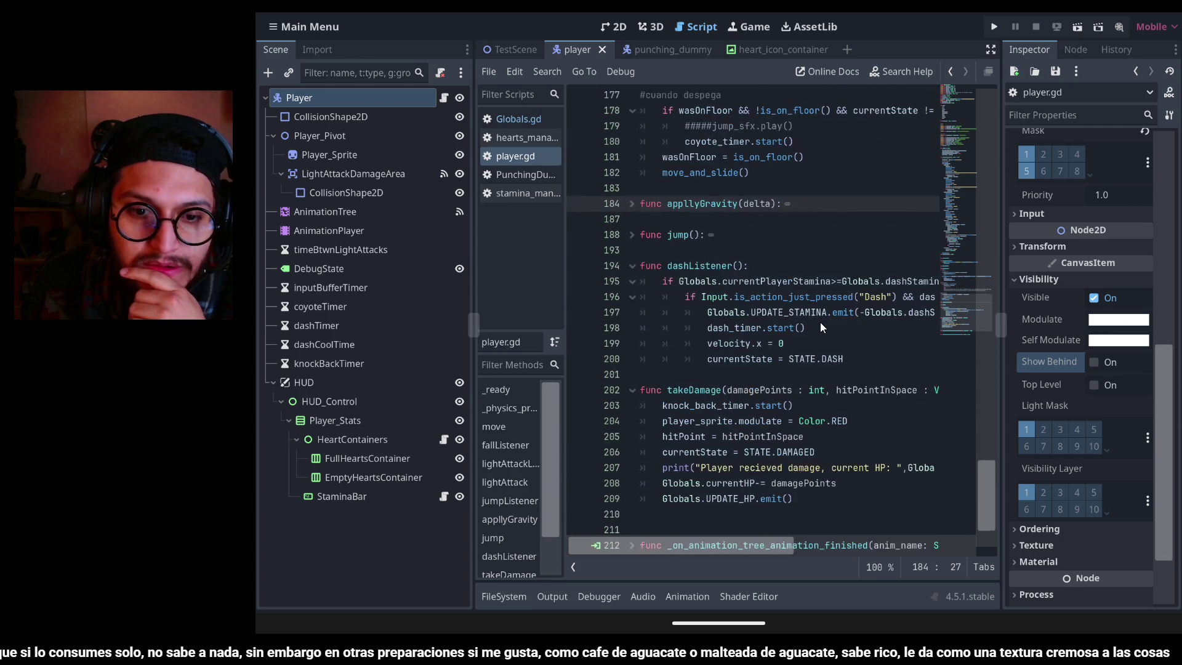
- Review takeDamage and the DAMAGED state's else branch around line 126
double_click(678, 298)
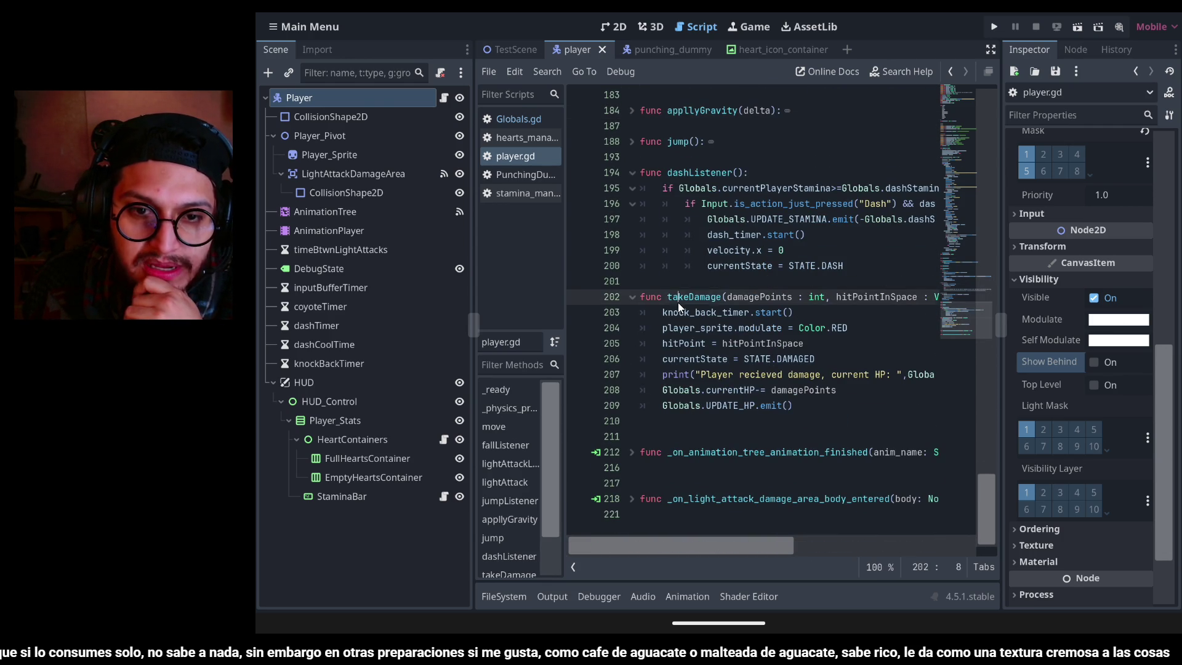
double_click(758, 362)
click(797, 363)
scroll(828, 362, up, 5)
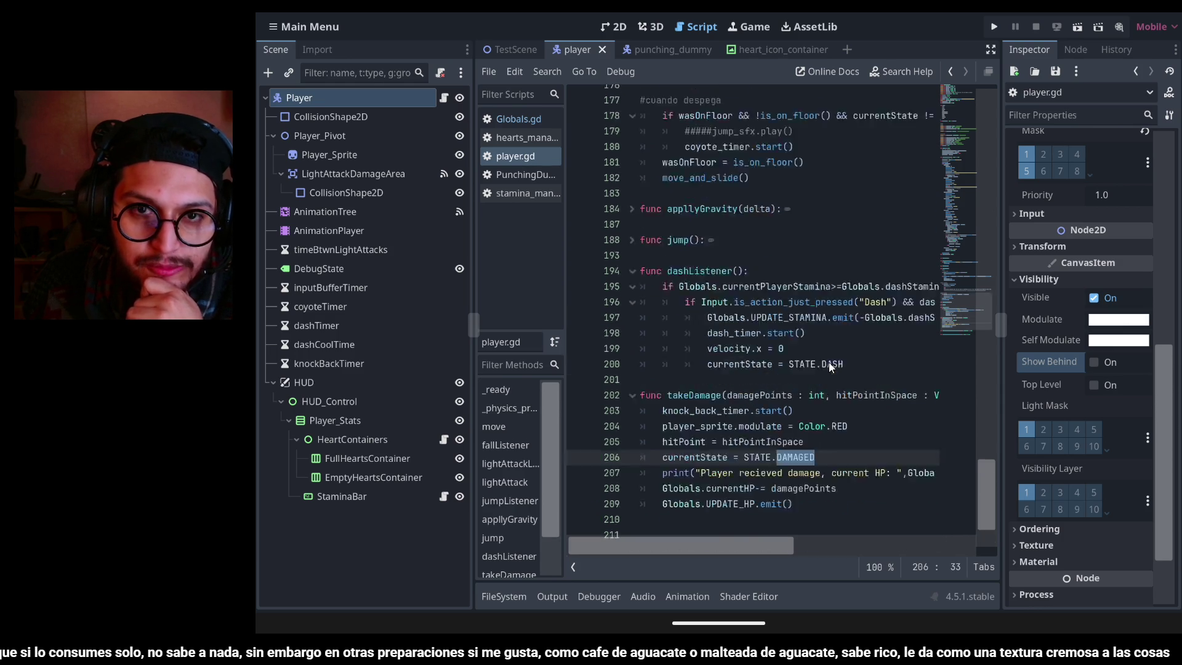
scroll(828, 362, up, 2)
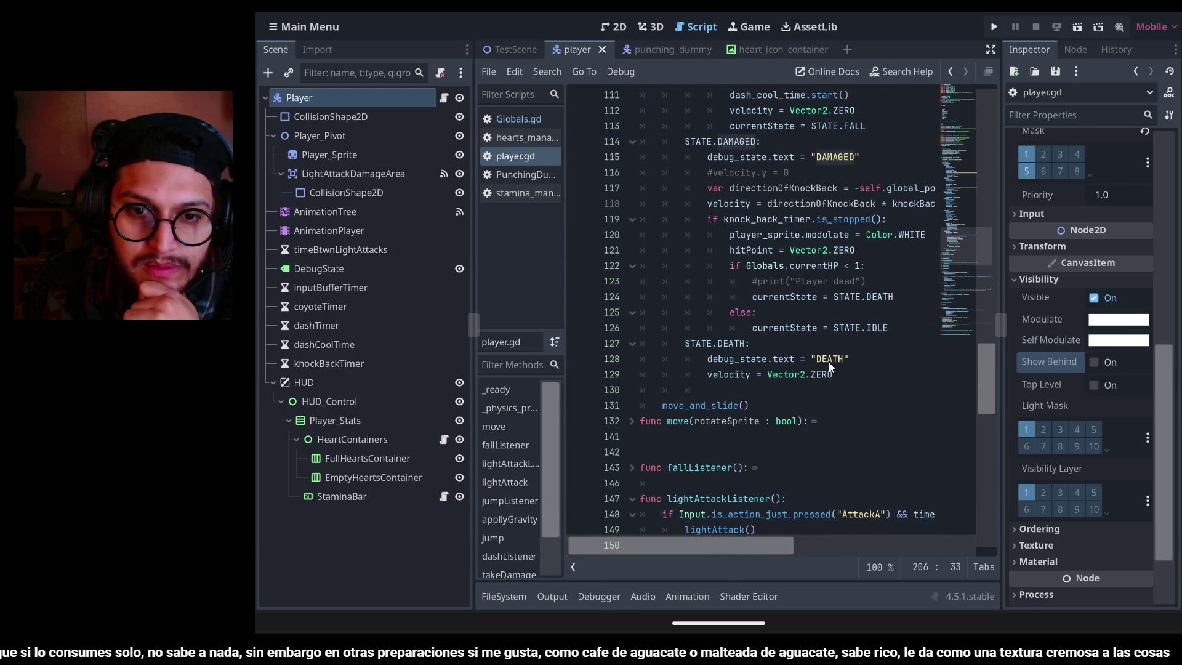
scroll(776, 248, up, 1)
click(813, 374)
key(Up)
click(894, 374)
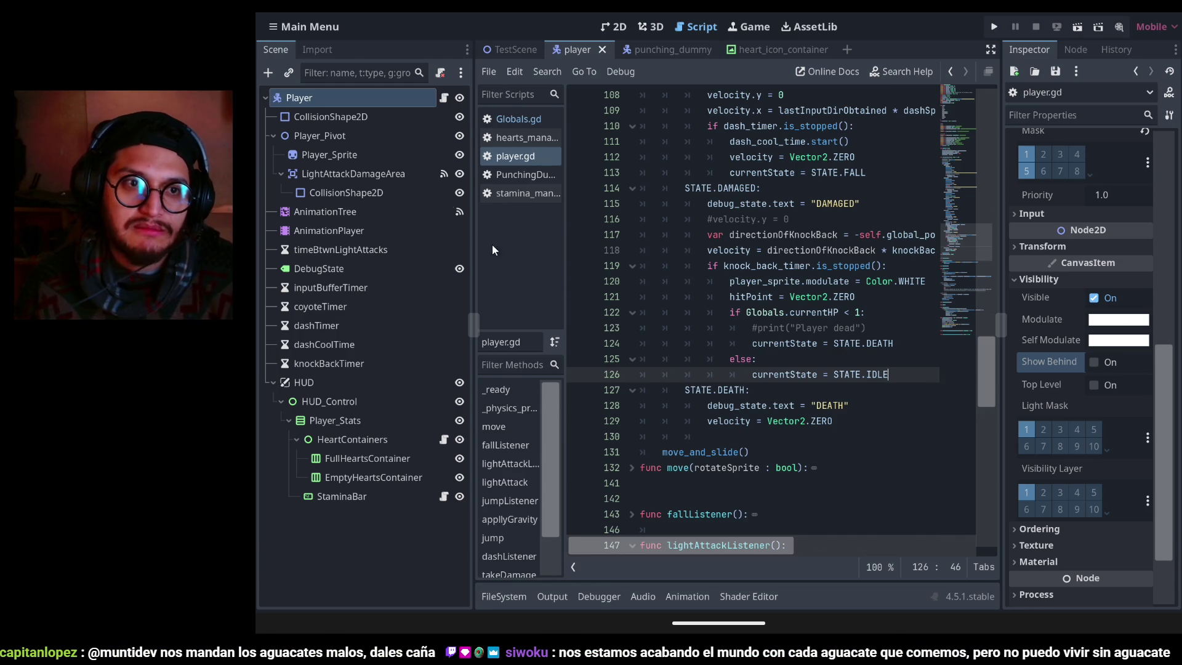
click(324, 96)
- Add a Timer node to the Player and place it just below knockBackTimer
key(ctrl+a)
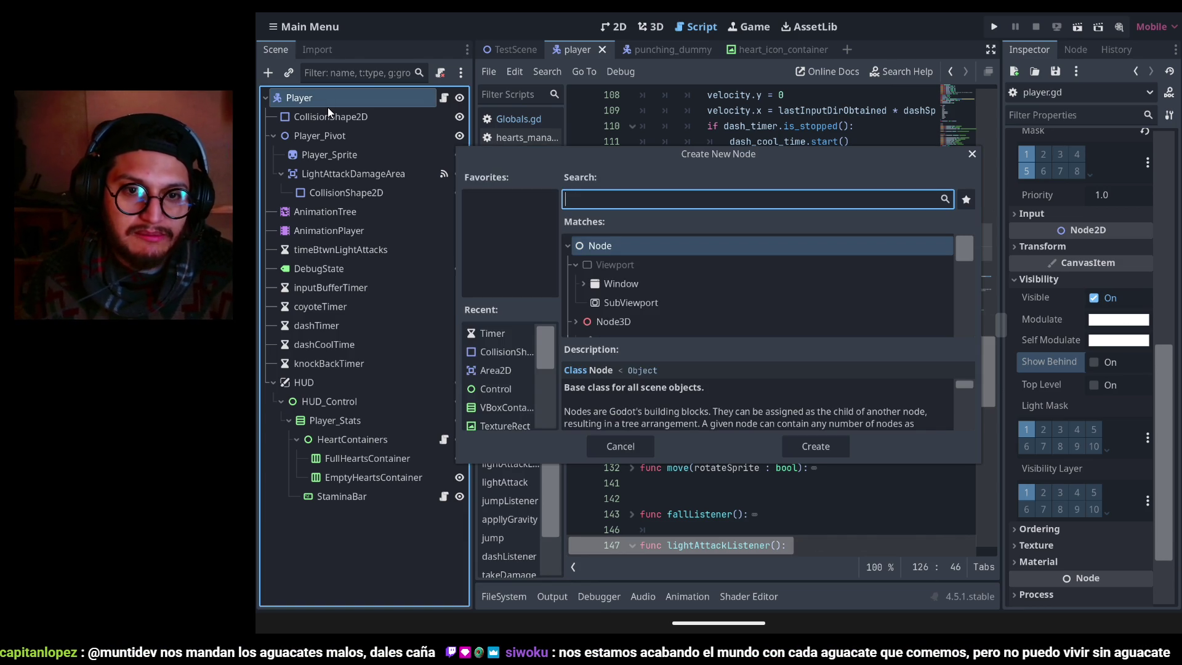
text(timer)
key(Return)
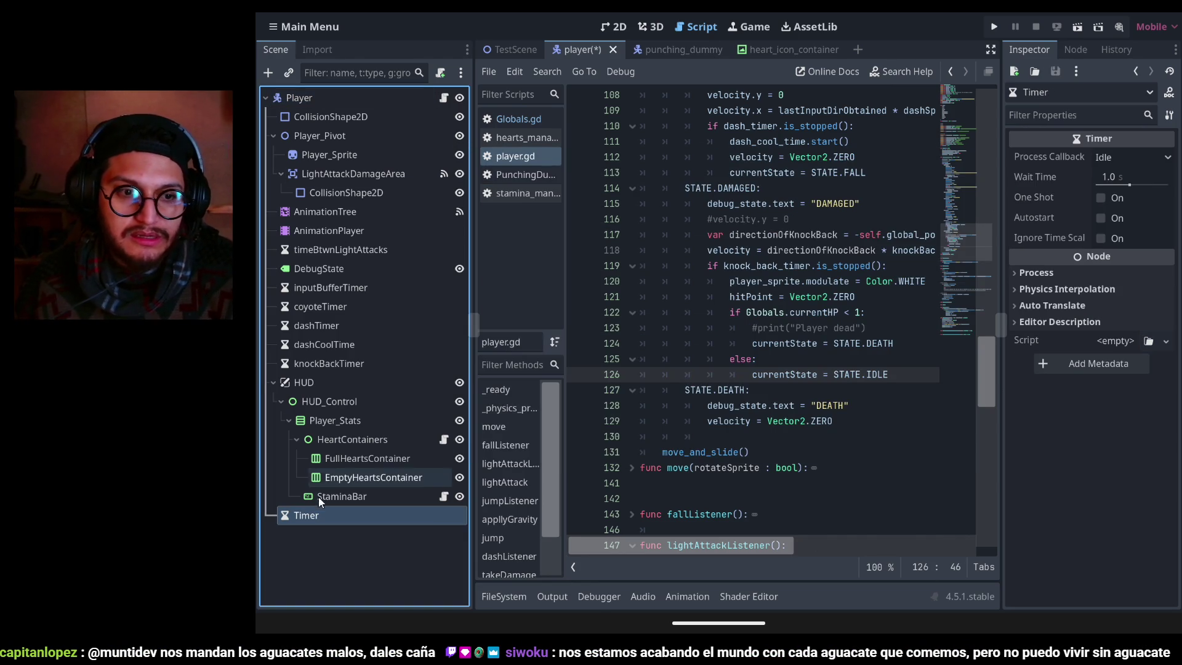
drag(327, 457, 326, 371)
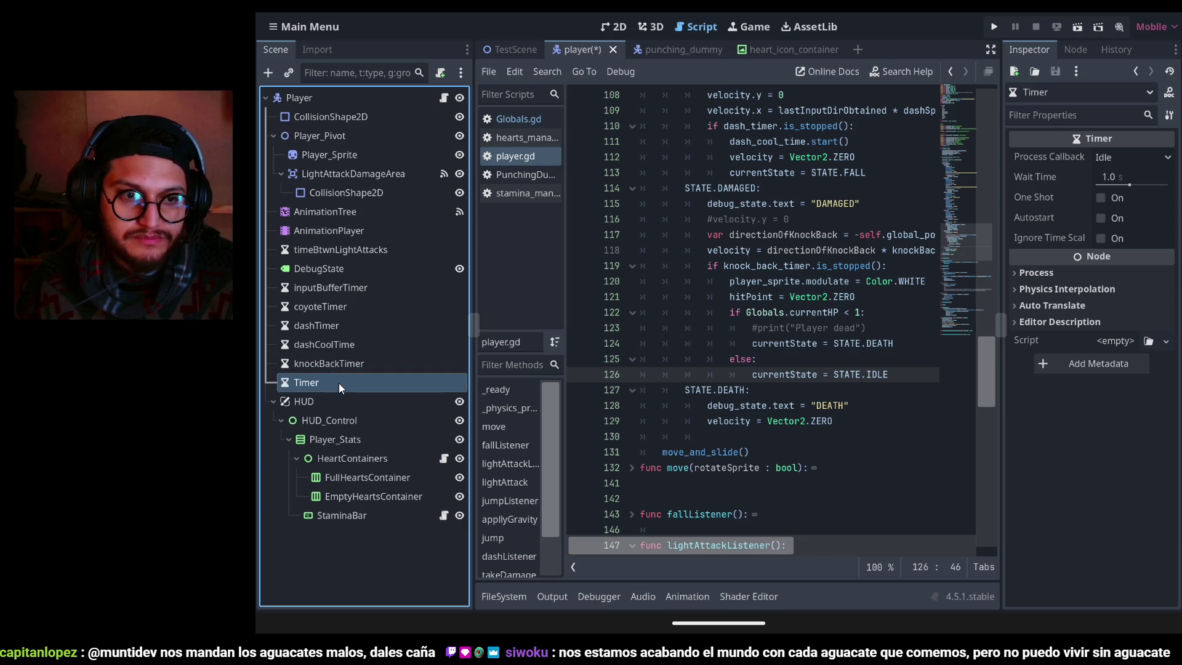
- Rename the new Timer to phantomTimer and save the scene
double_click(342, 383)
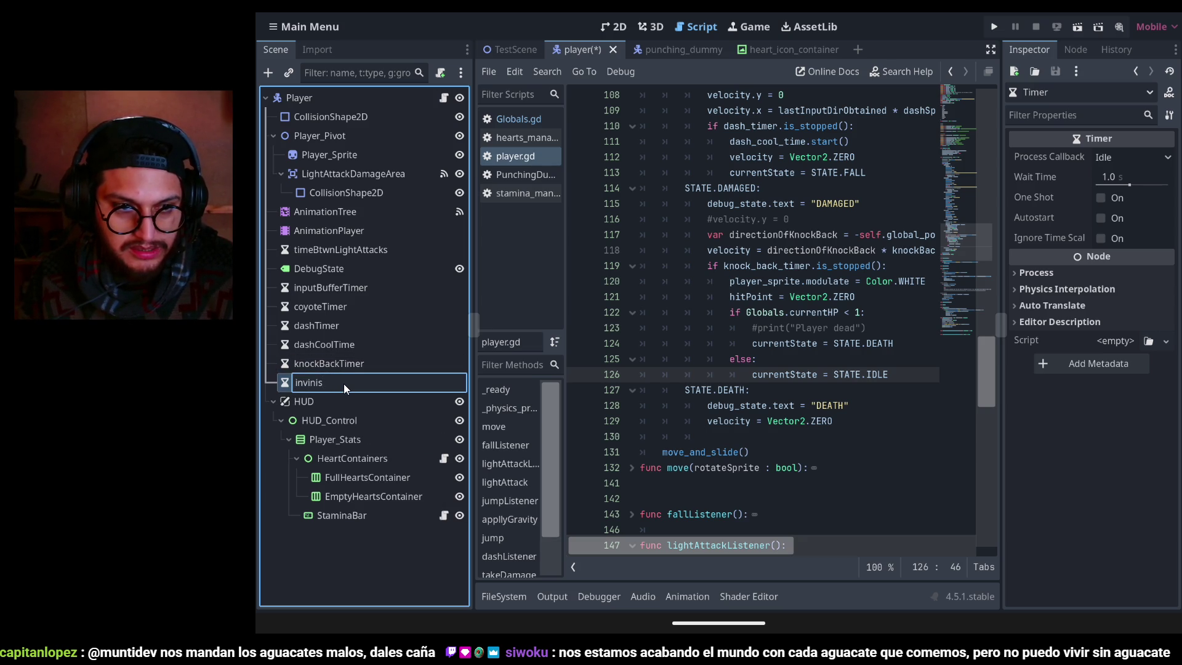
key(ctrl+a)
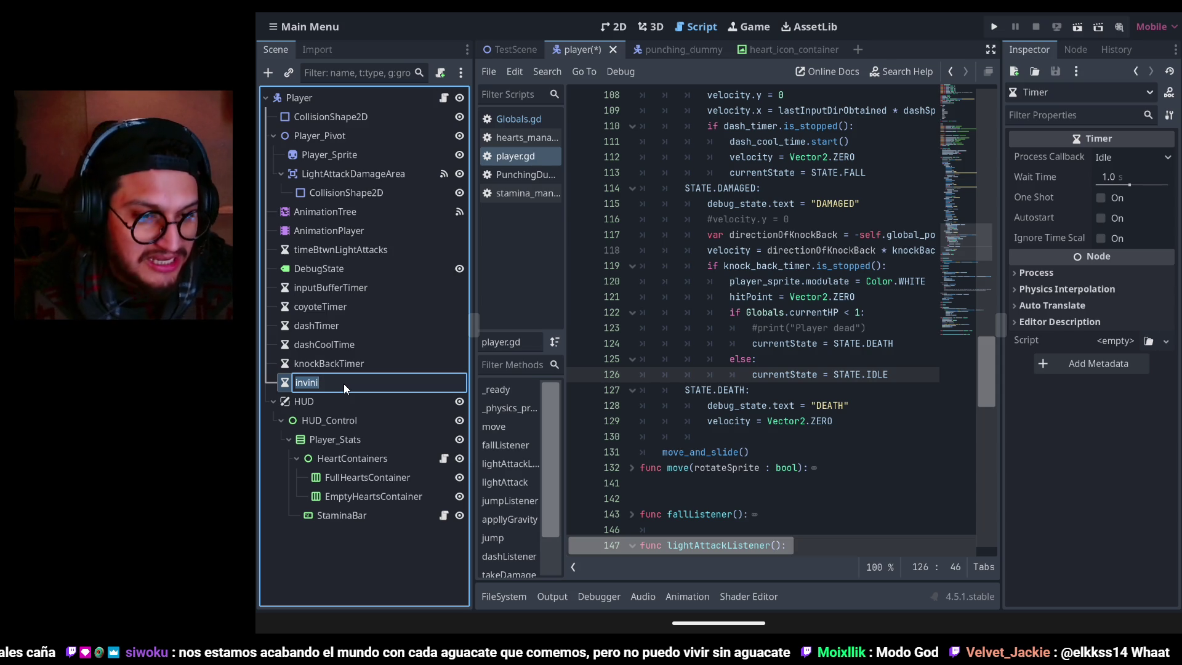
text(in)
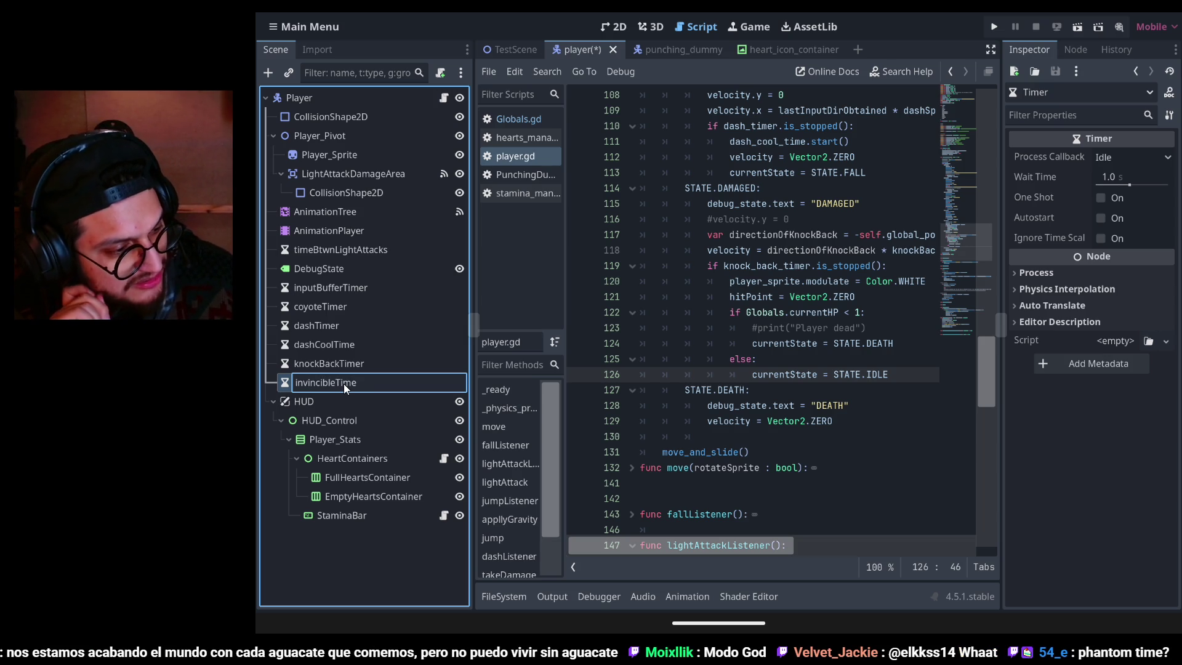
key(ctrl+a)
text(p)
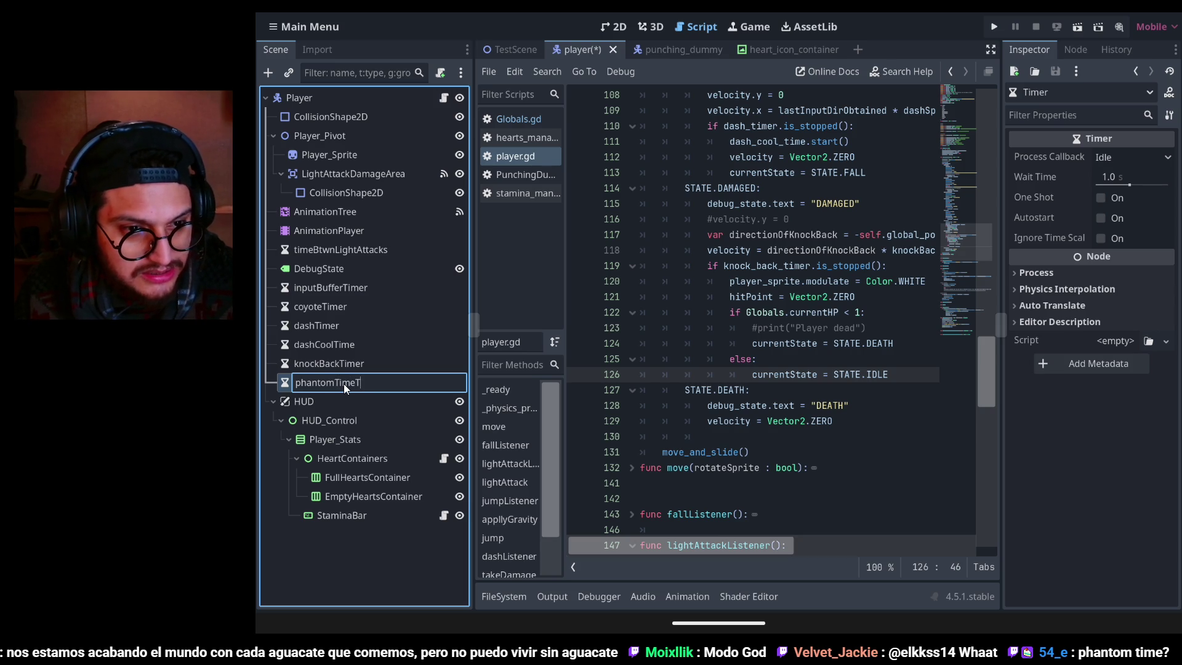
key(Return)
key(ctrl+s)
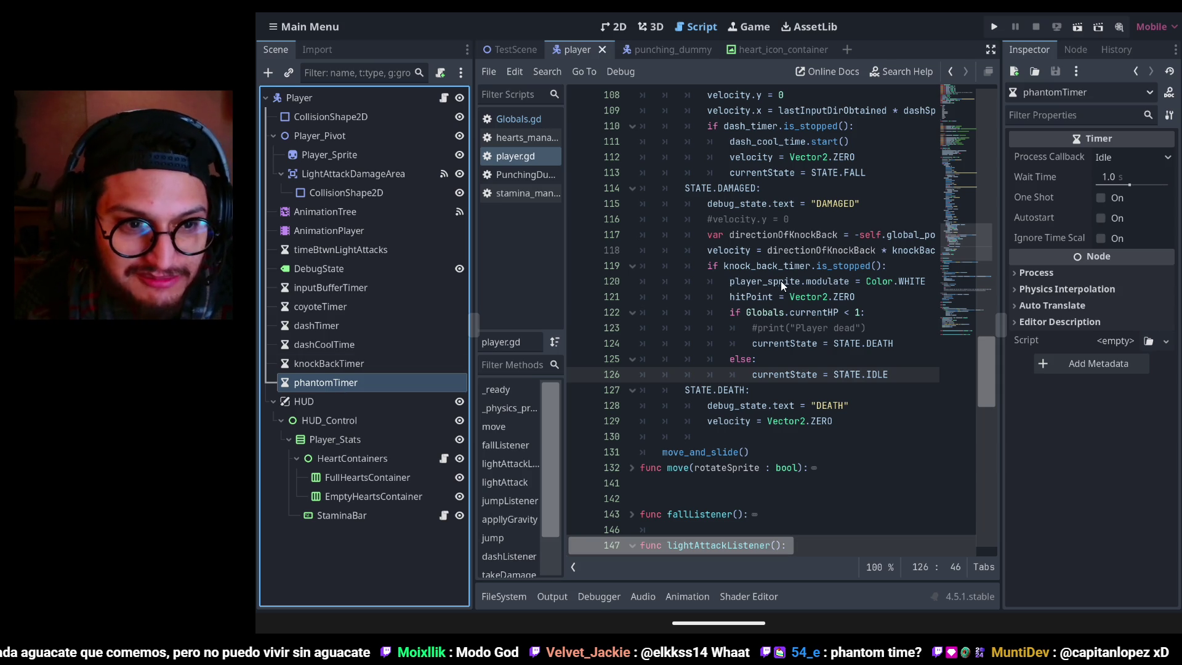
- Rename the phantomTimer node to phantomTime
scroll(782, 283, up, 10)
double_click(395, 383)
key(BackSpace)
key(Return)
drag(986, 289, 981, 188)
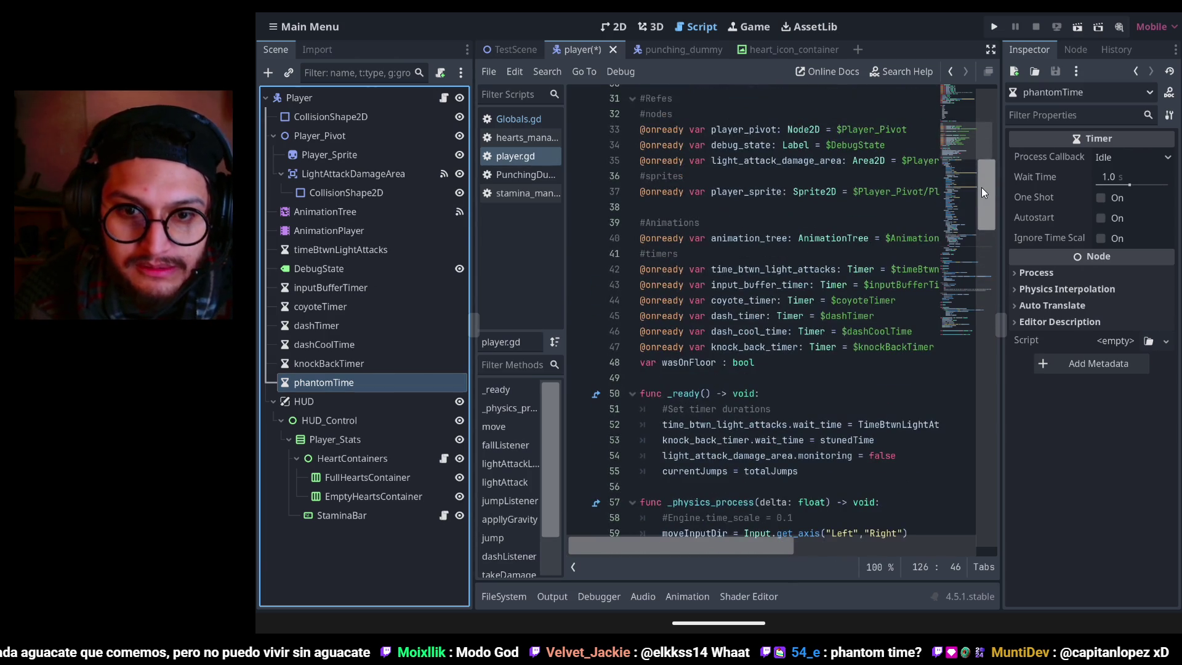
click(640, 366)
key(Return)
click(649, 368)
click(376, 386)
drag(360, 388, 656, 362)
click(744, 352)
click(749, 358)
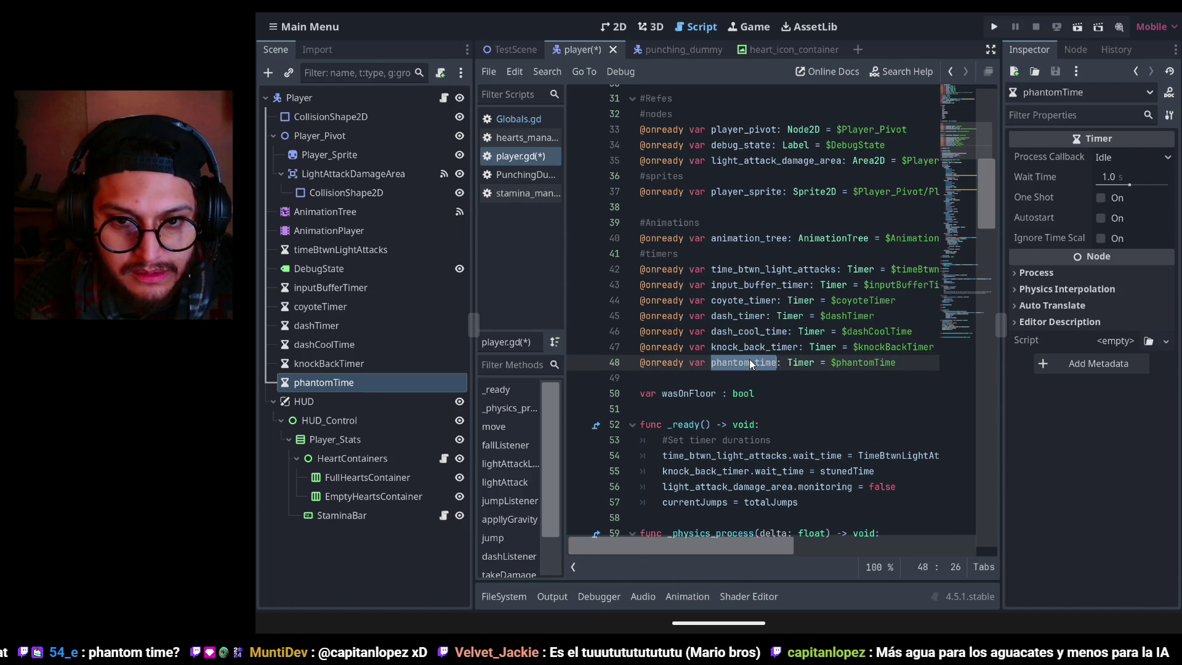
key(End)
key(Delete)
- Open a new line below the knockBackForce export, undoing an accidental duplicated line
scroll(824, 333, up, 1)
scroll(819, 332, up, 9)
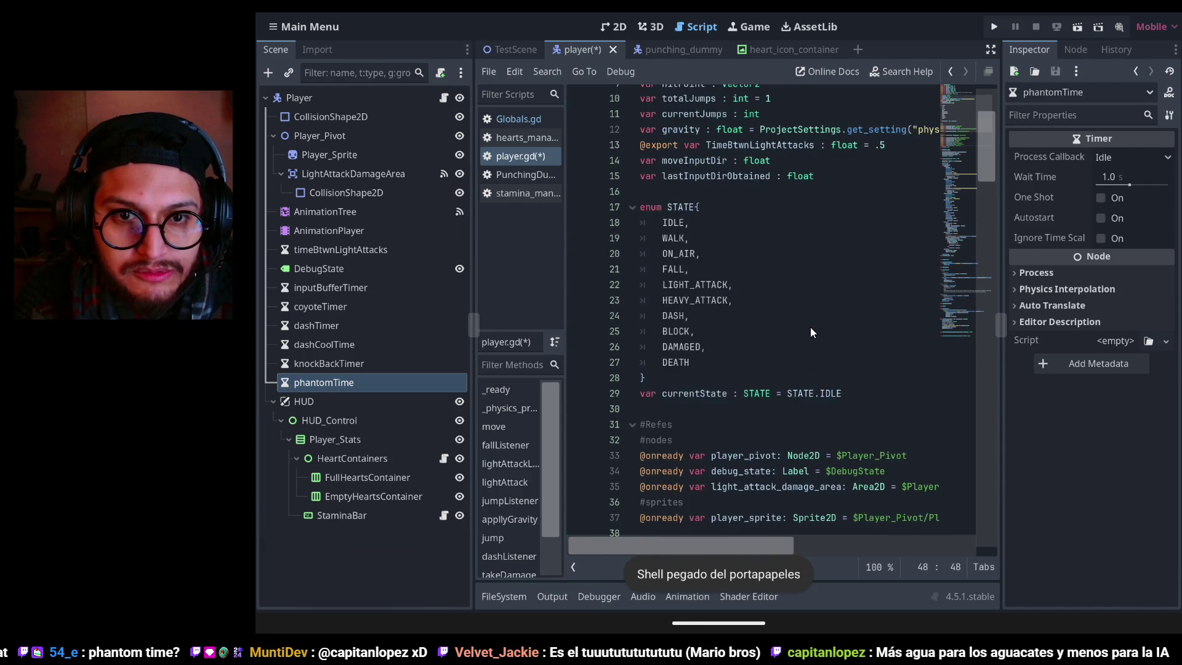
click(877, 203)
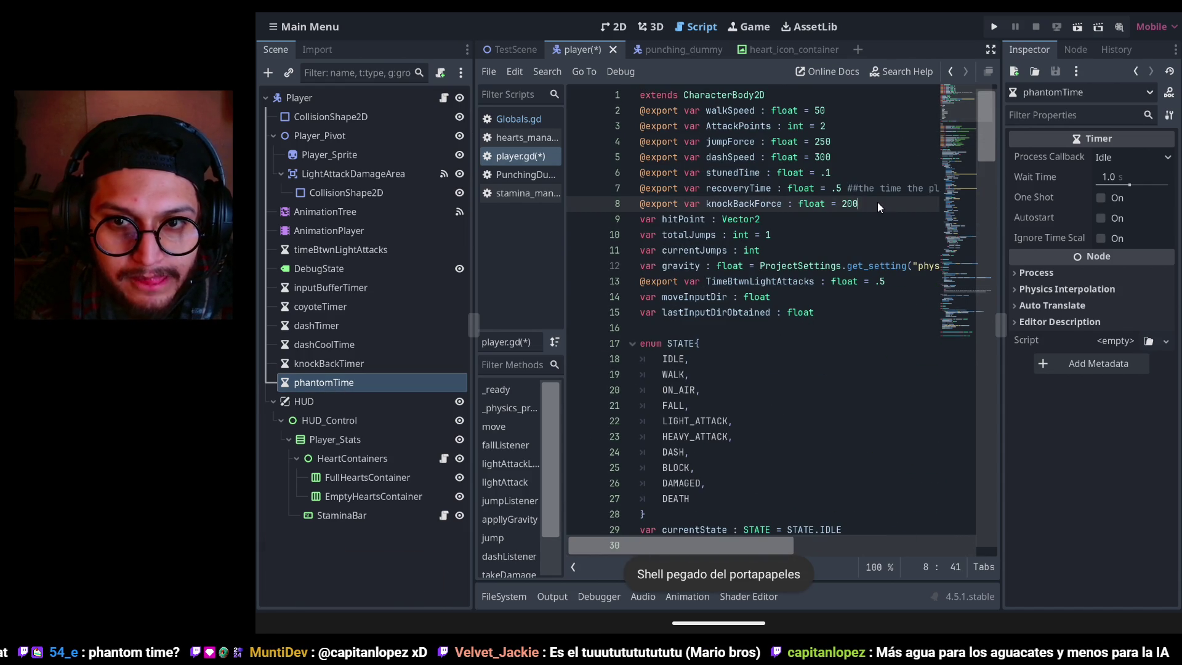
key(Return)
text(e)
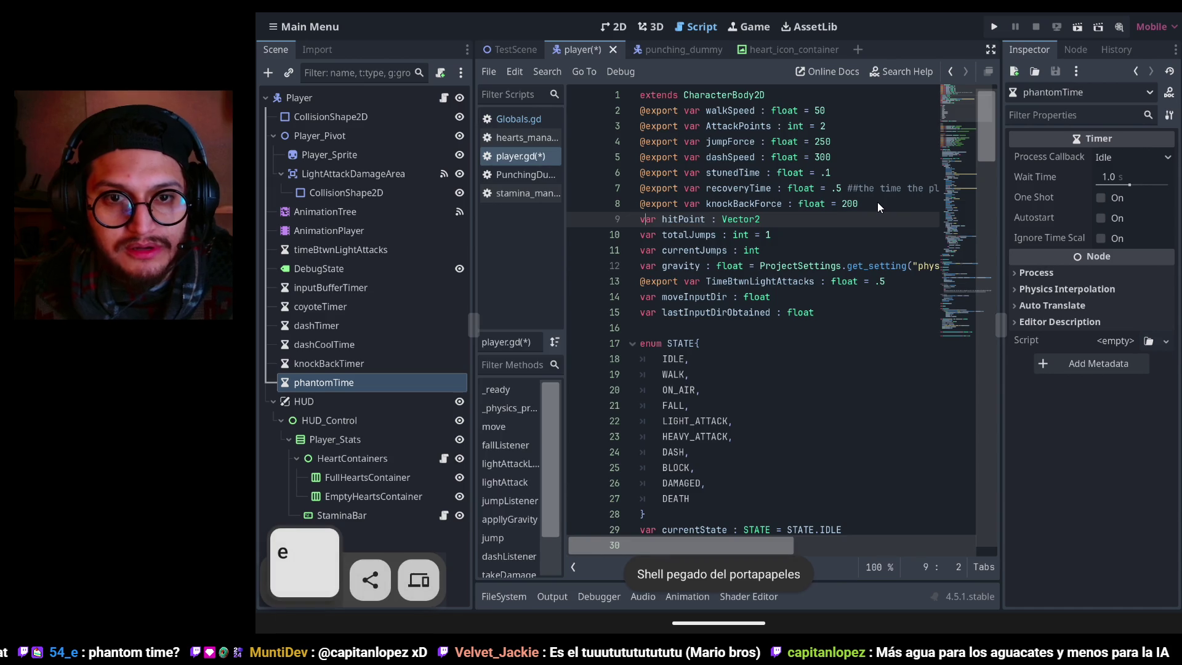
key(shift+alt+o)
text(o)
click(961, 96)
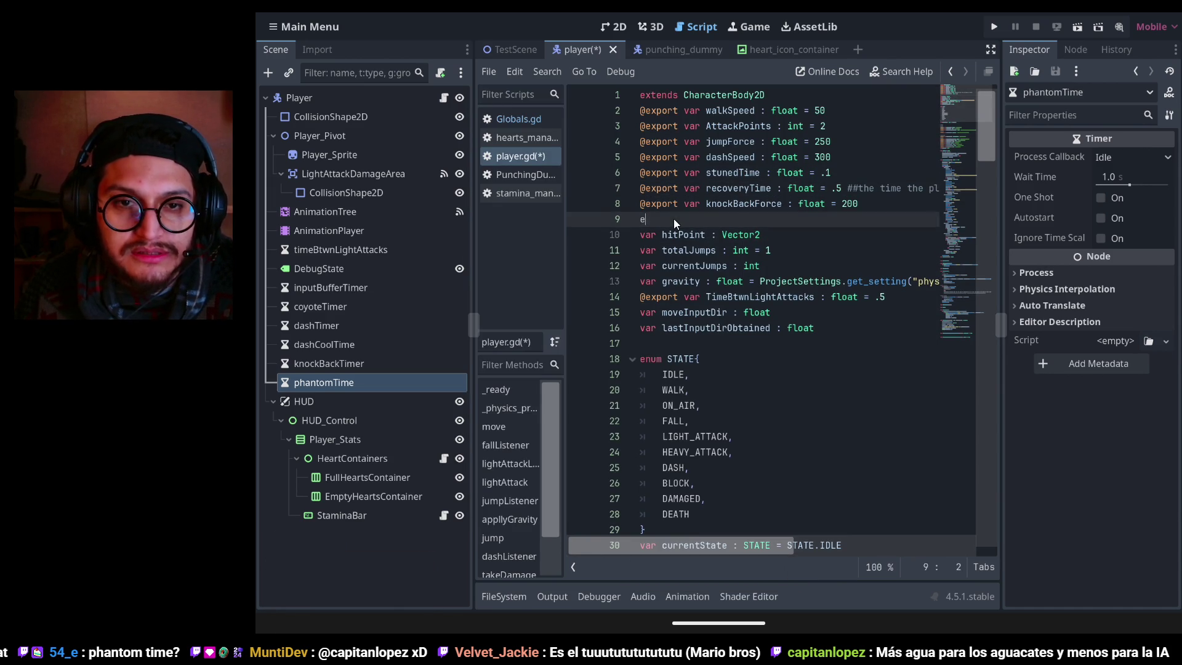
key(ctrl+c)
key(ctrl+v)
key(ctrl+z)
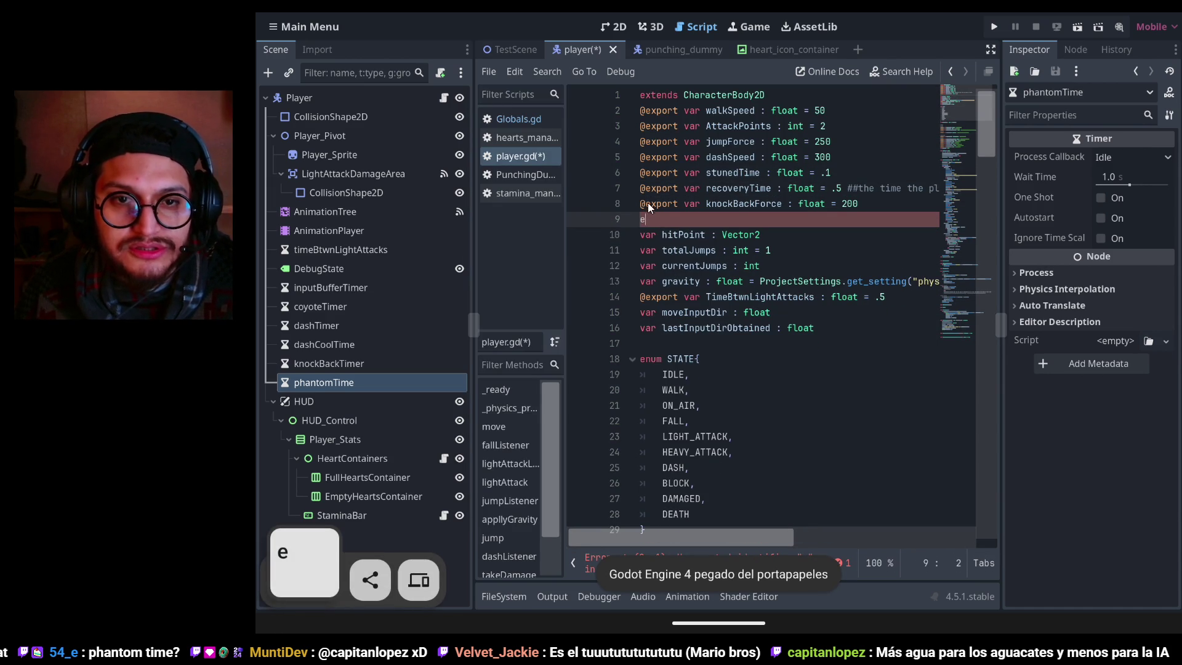
double_click(640, 199)
key(ctrl+c)
click(649, 219)
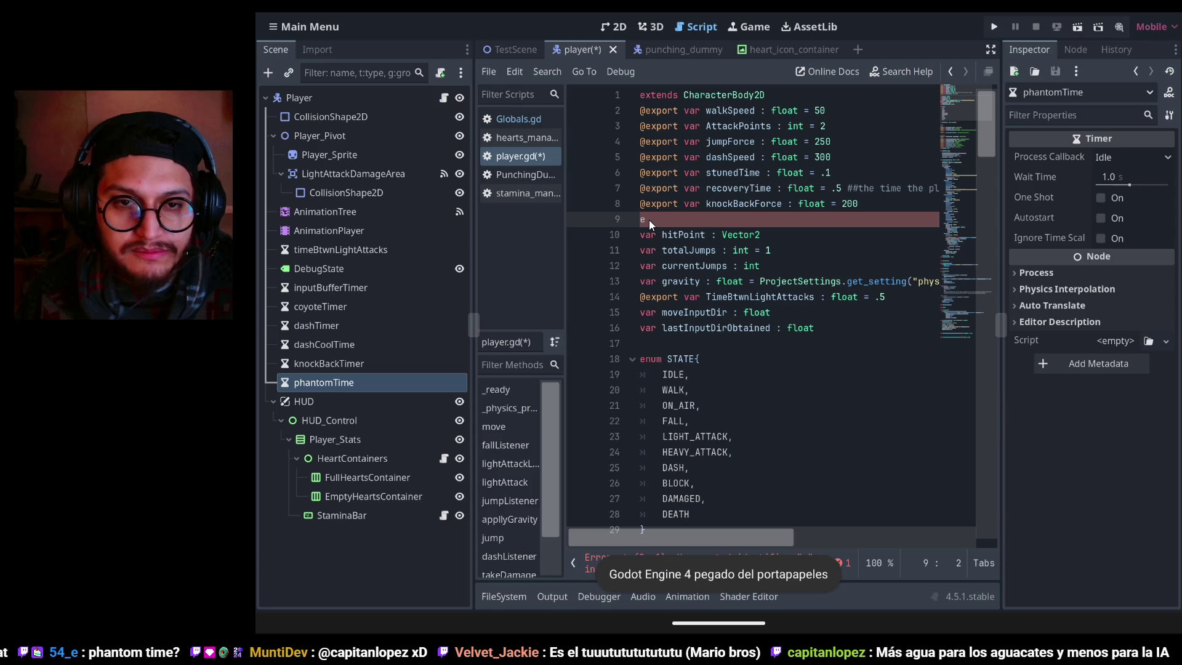
key(BackSpace)
key(ctrl+v)
text(rt var )
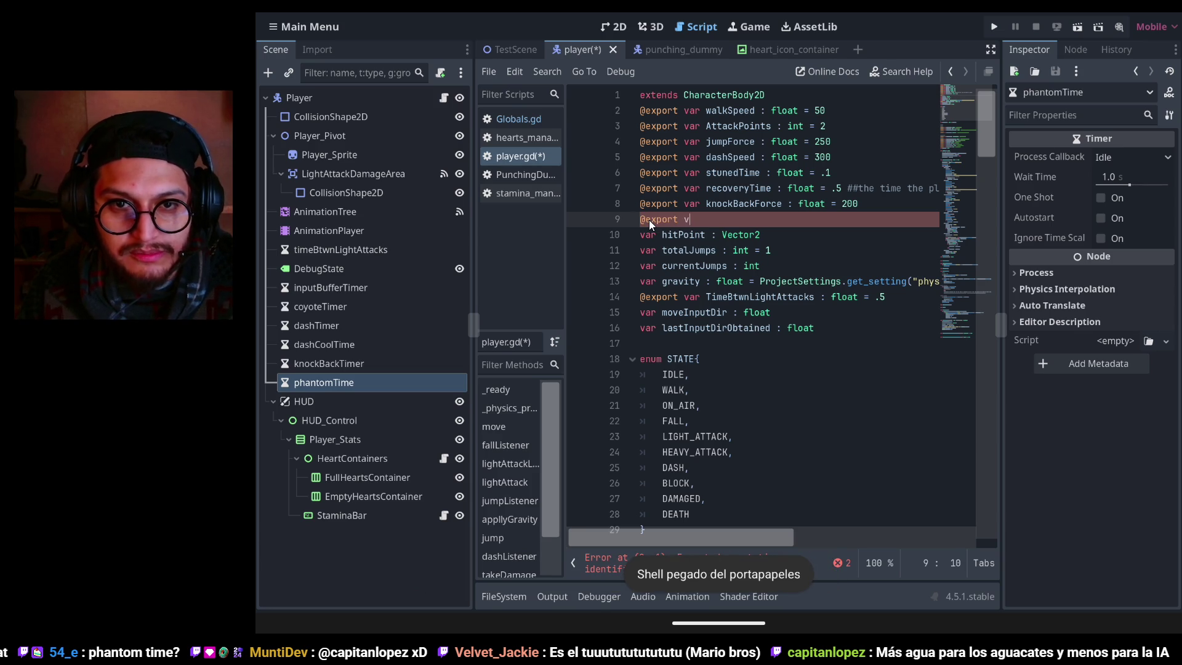
text(phantomTime : f)
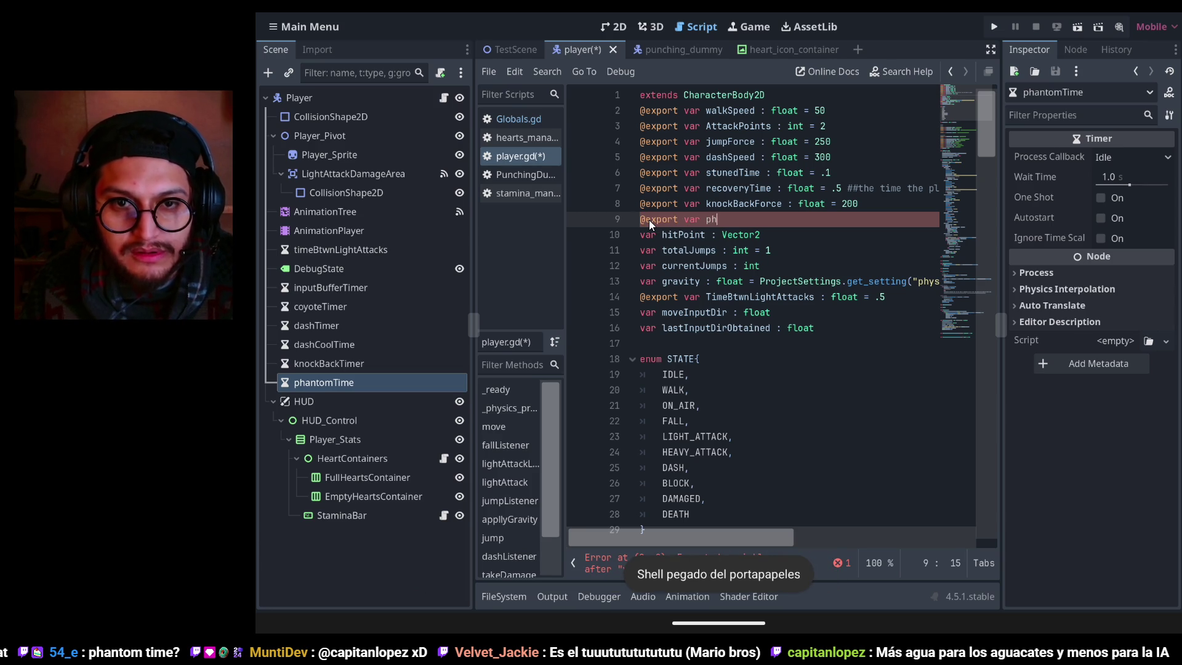
text(lk)
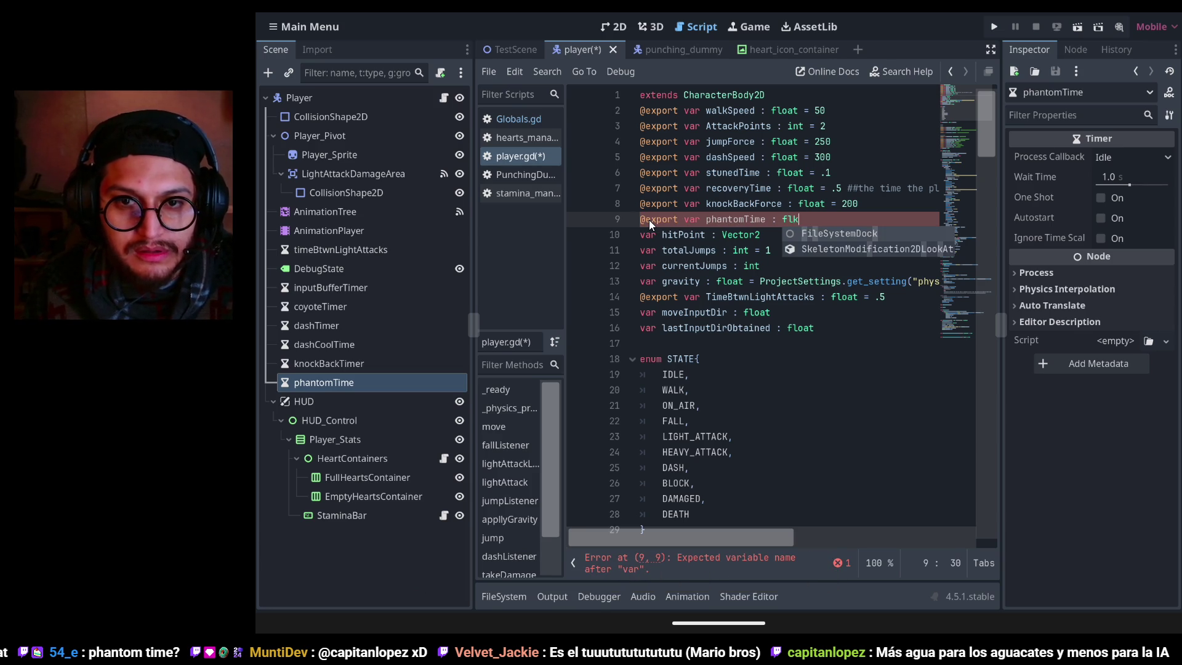
key(BackSpace)
text(oat = )
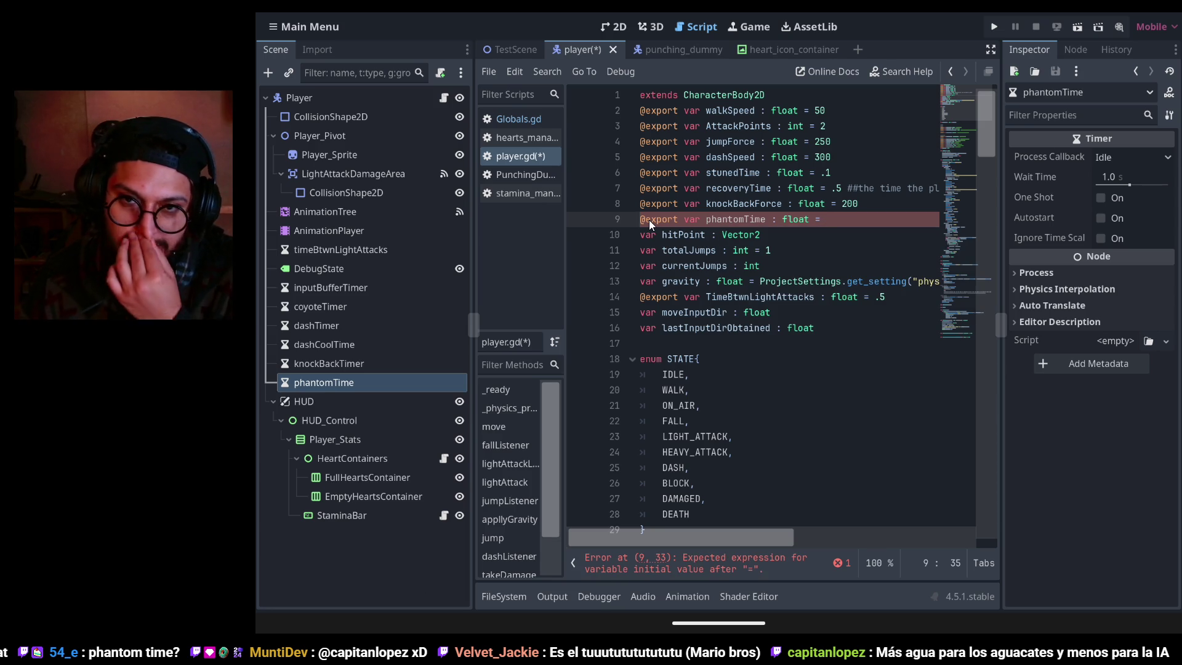
text(.3)
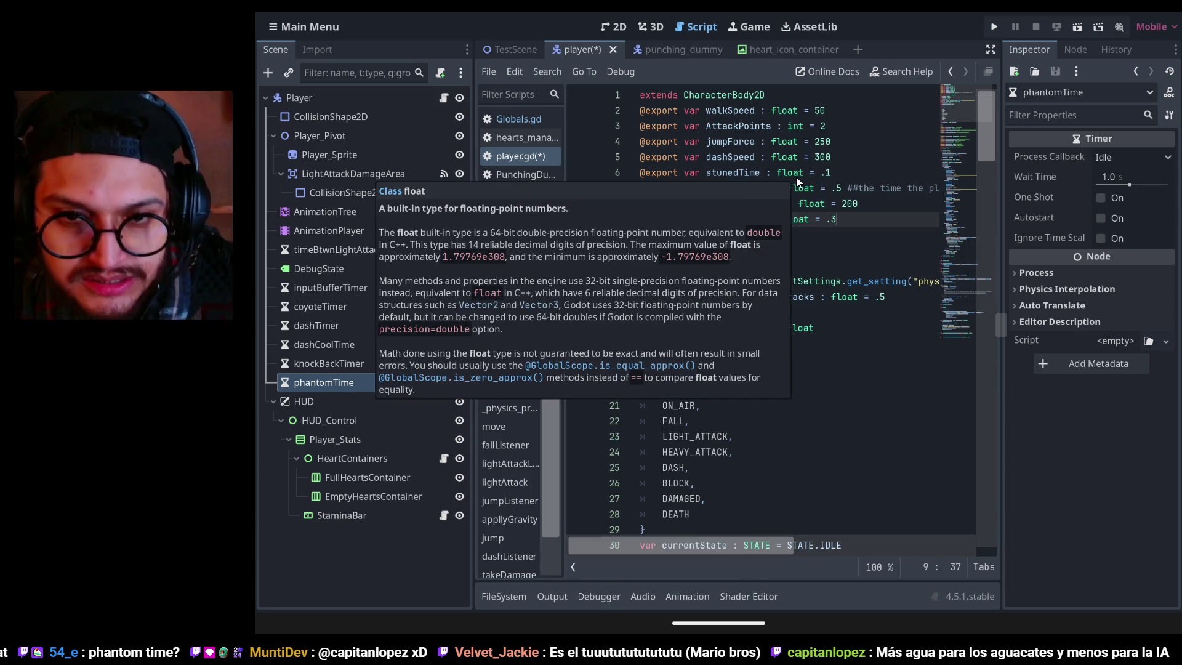
- Save player.gd and copy the phantomTime variable name
click(819, 203)
click(751, 219)
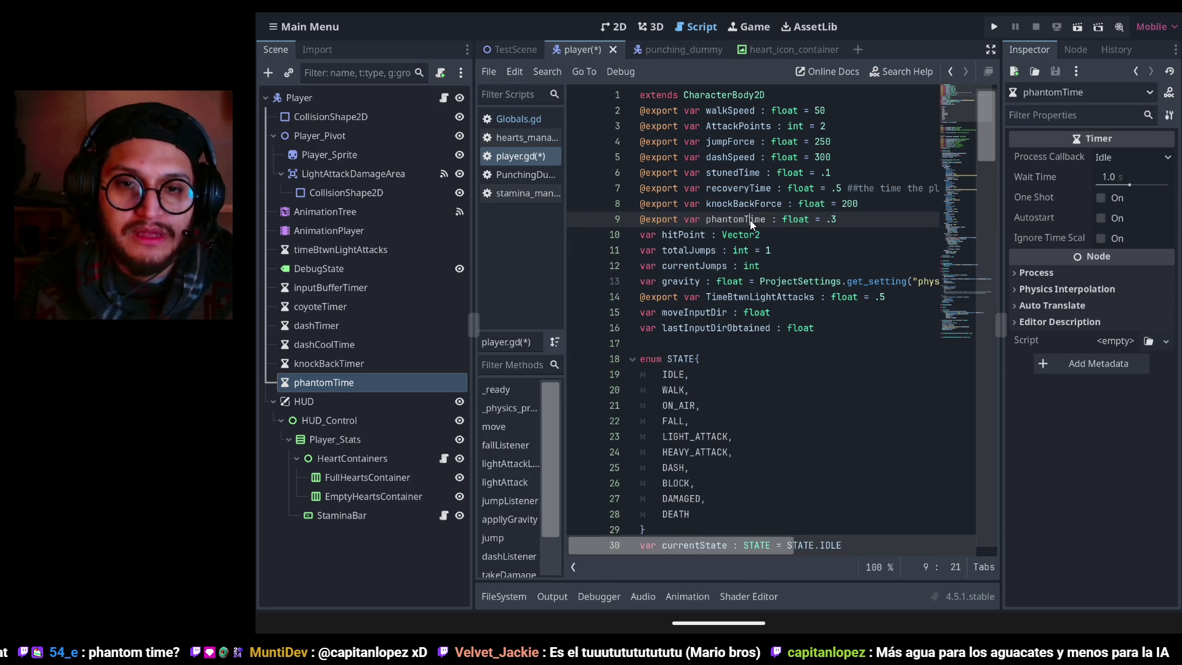
click(849, 221)
key(ctrl+s)
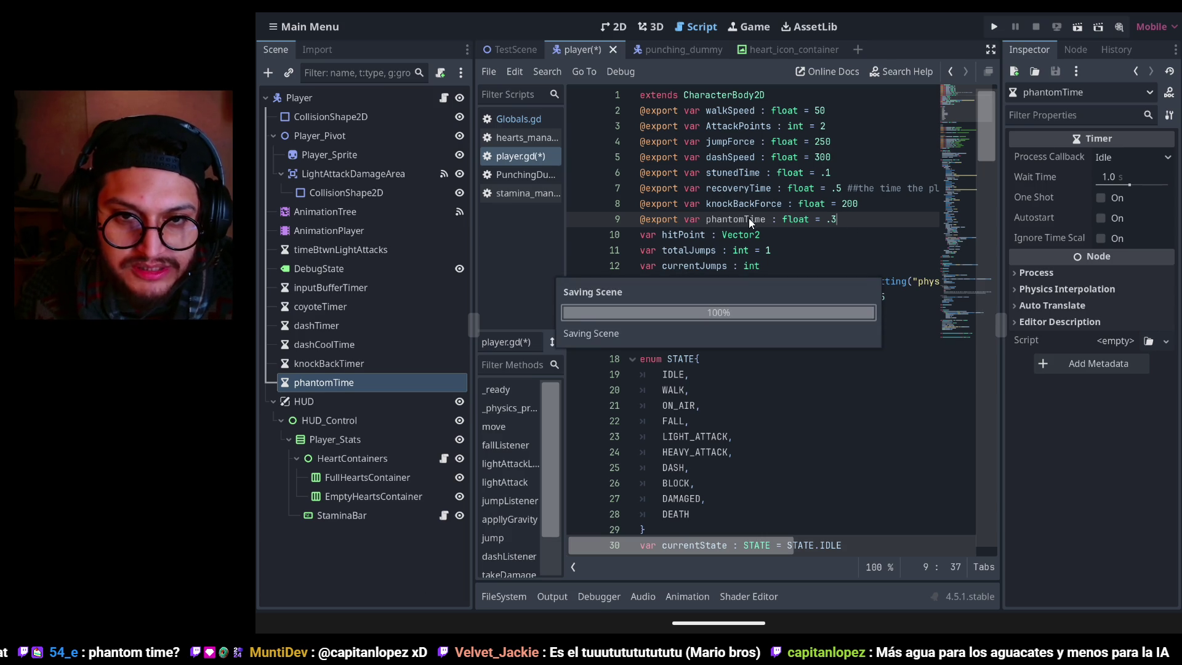
double_click(732, 220)
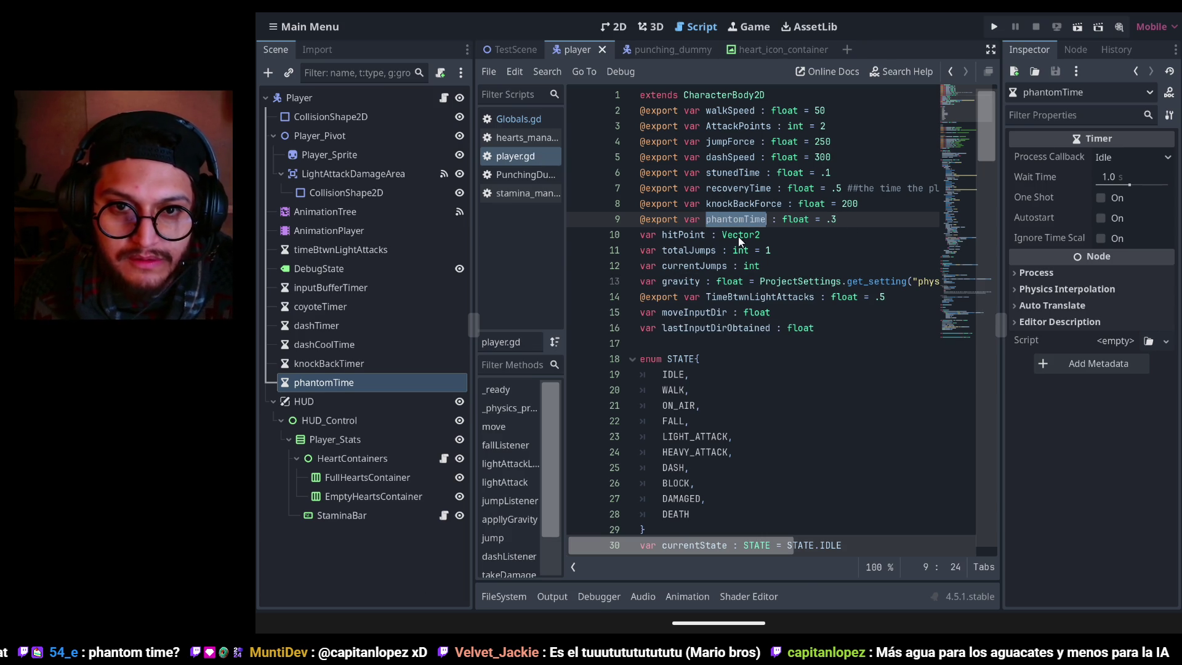
key(ctrl+c)
scroll(806, 330, down, 2)
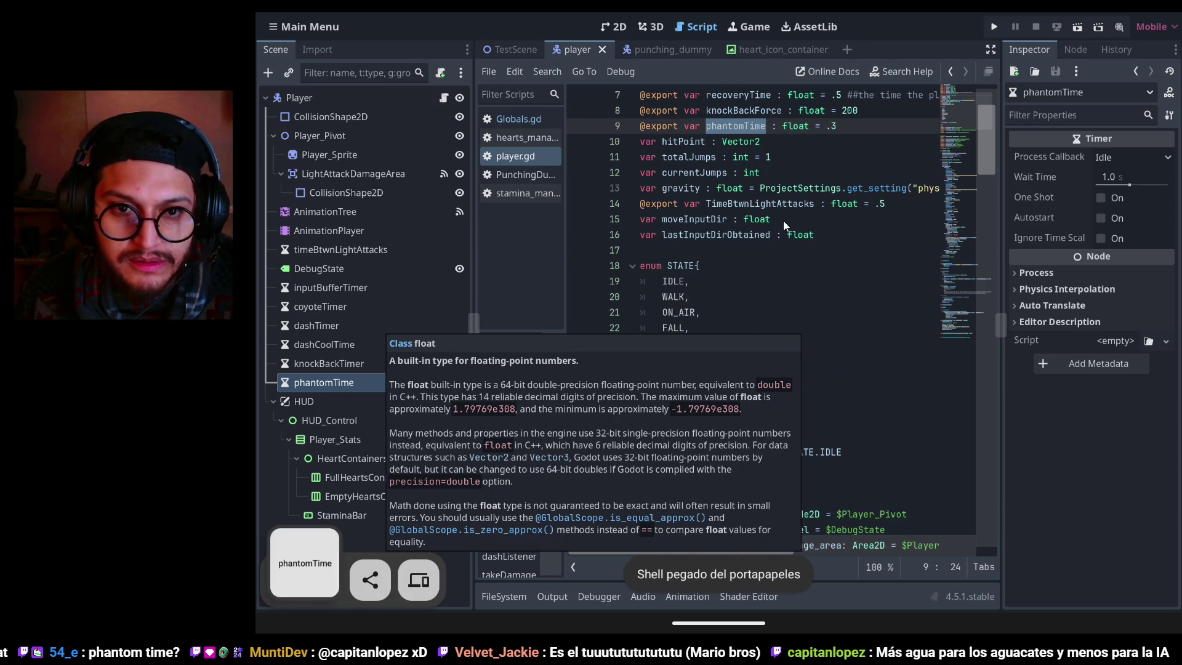
- In _ready, add phantom_time.wait_time = phantomTime below the knockBackTimer wait time line
scroll(776, 259, down, 6)
scroll(780, 317, up, 6)
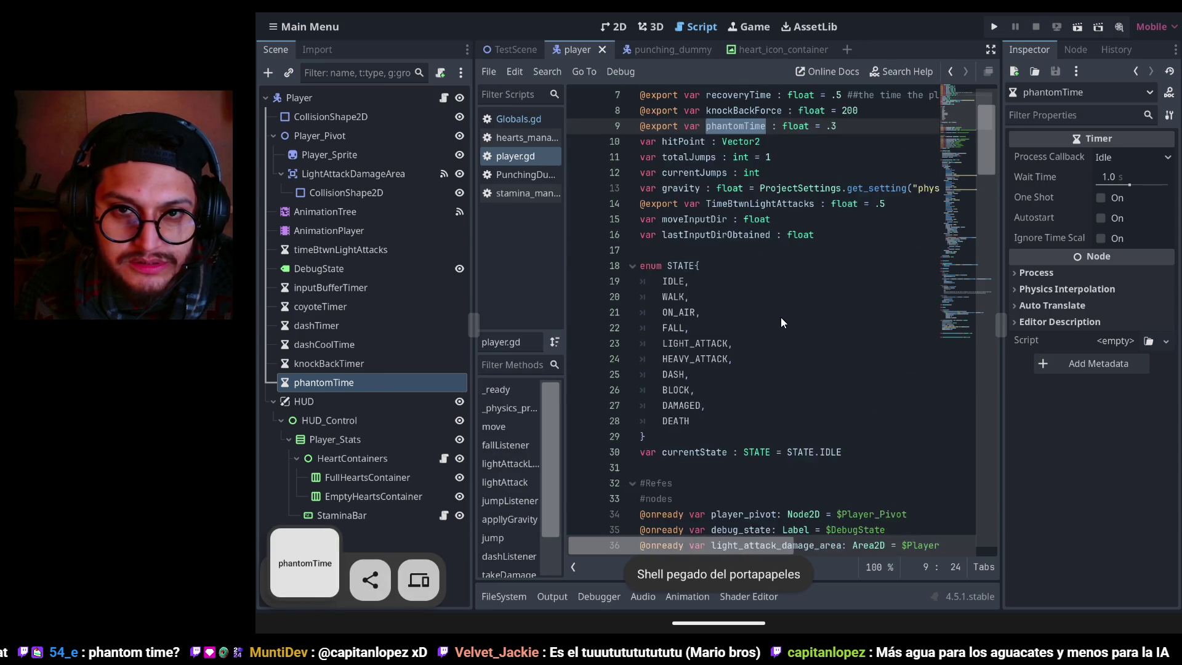
scroll(780, 317, down, 5)
scroll(781, 316, down, 1)
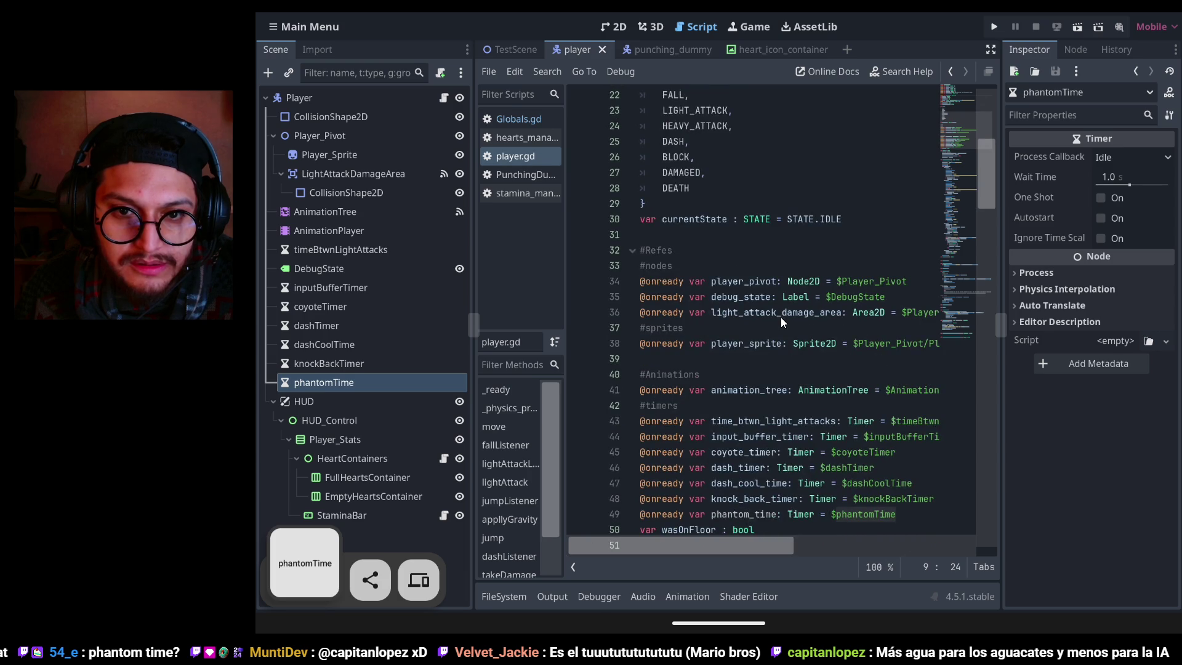
scroll(780, 317, down, 5)
click(894, 371)
key(Return)
key(Return)
key(Up)
text(phantomTime)
key(ctrl+BackSpace)
text(phan)
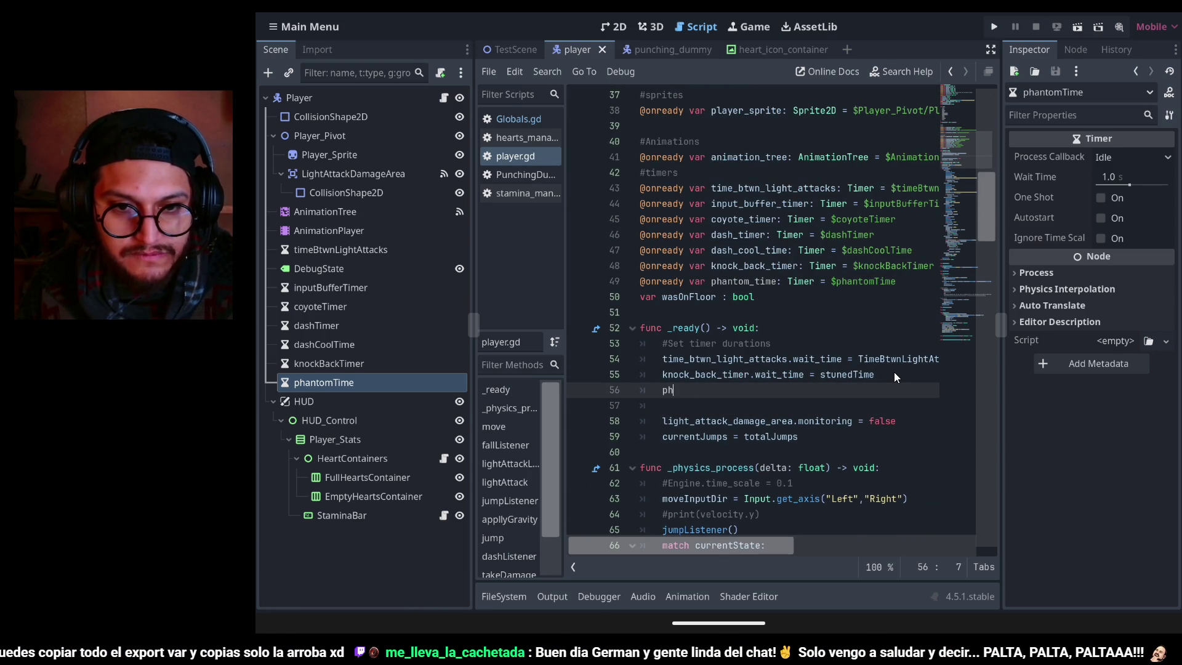
text(+)
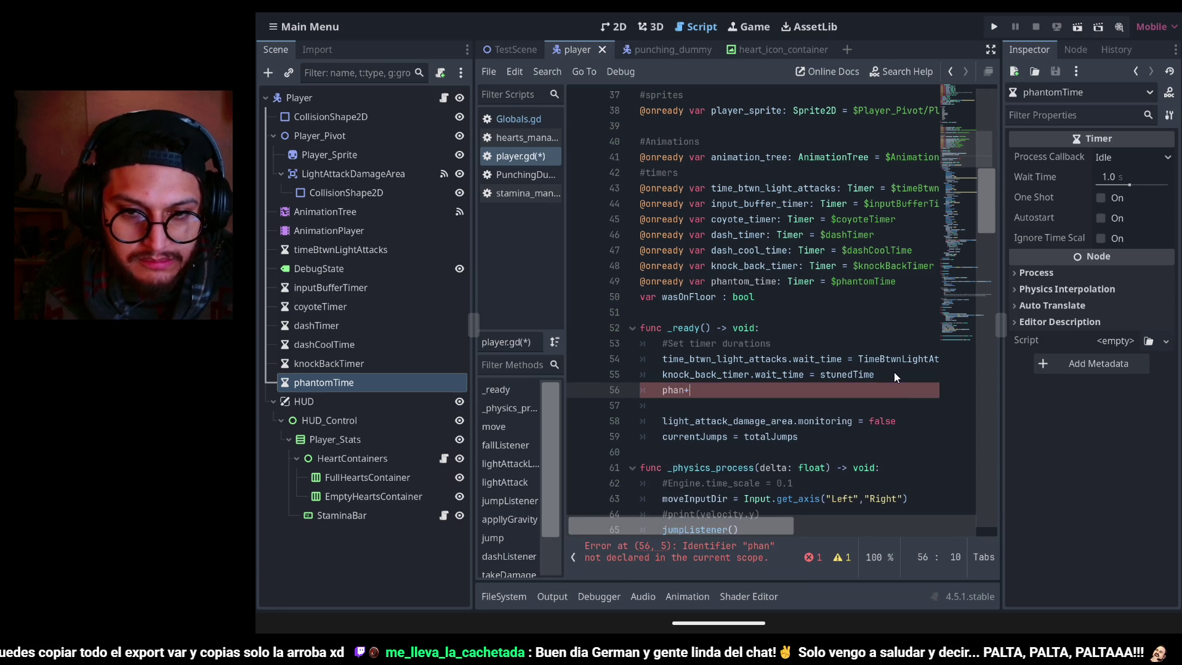
key(BackSpace)
text(tom)
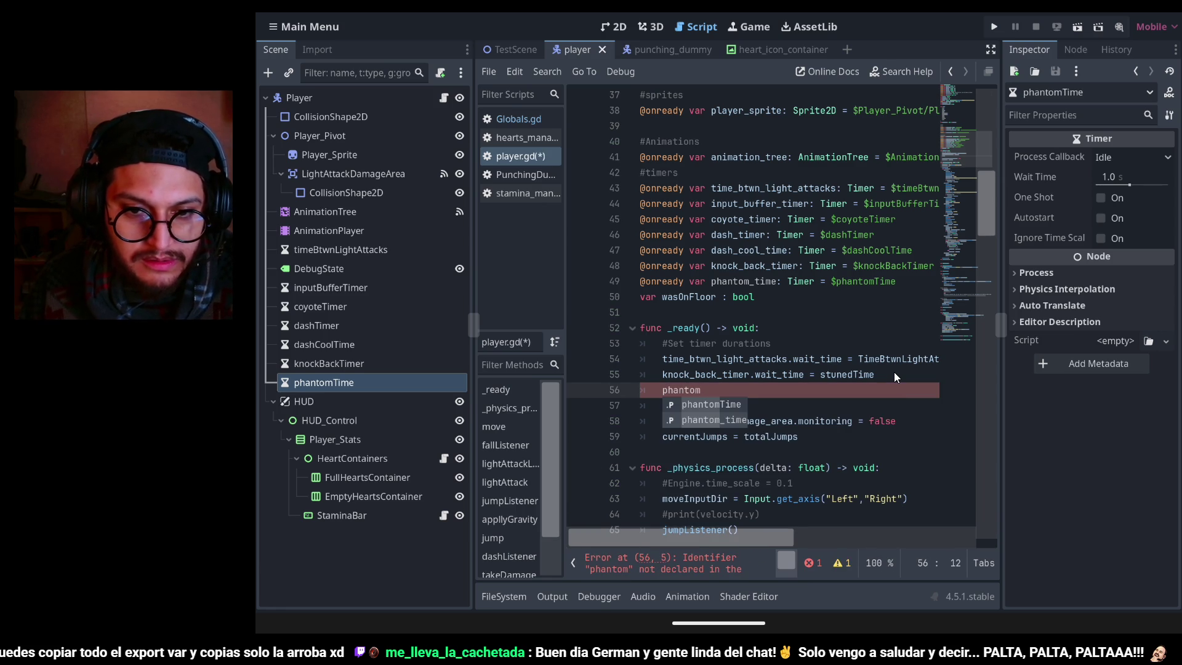
key(Return)
text(.w)
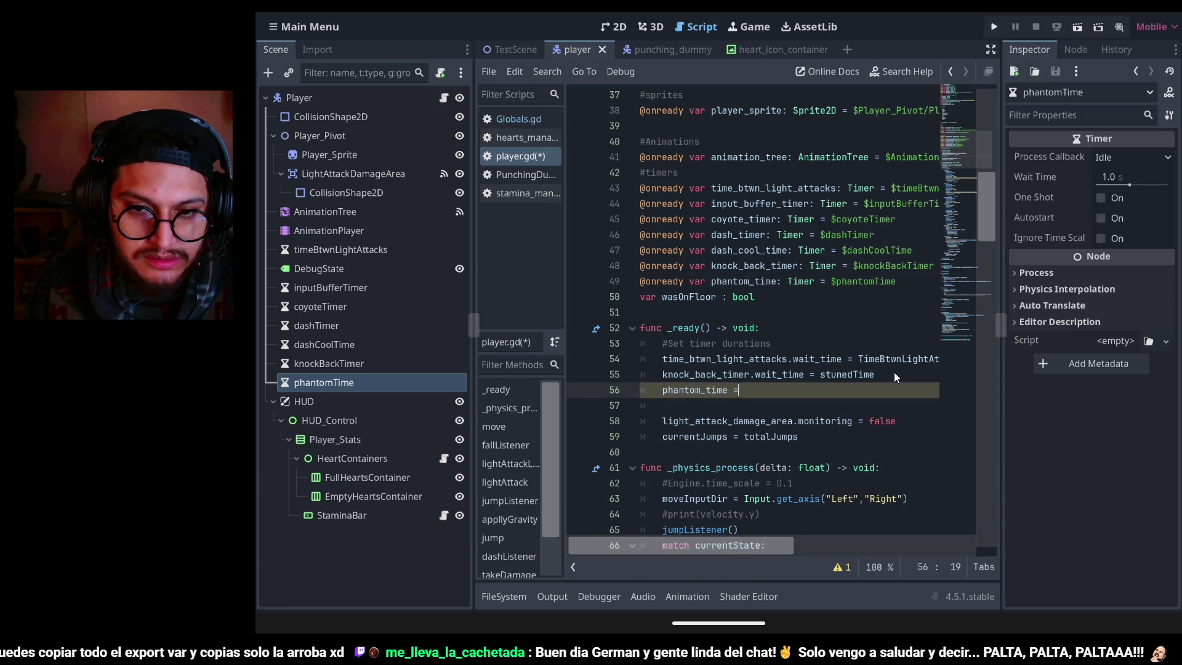
text(ait_time = phantomTime)
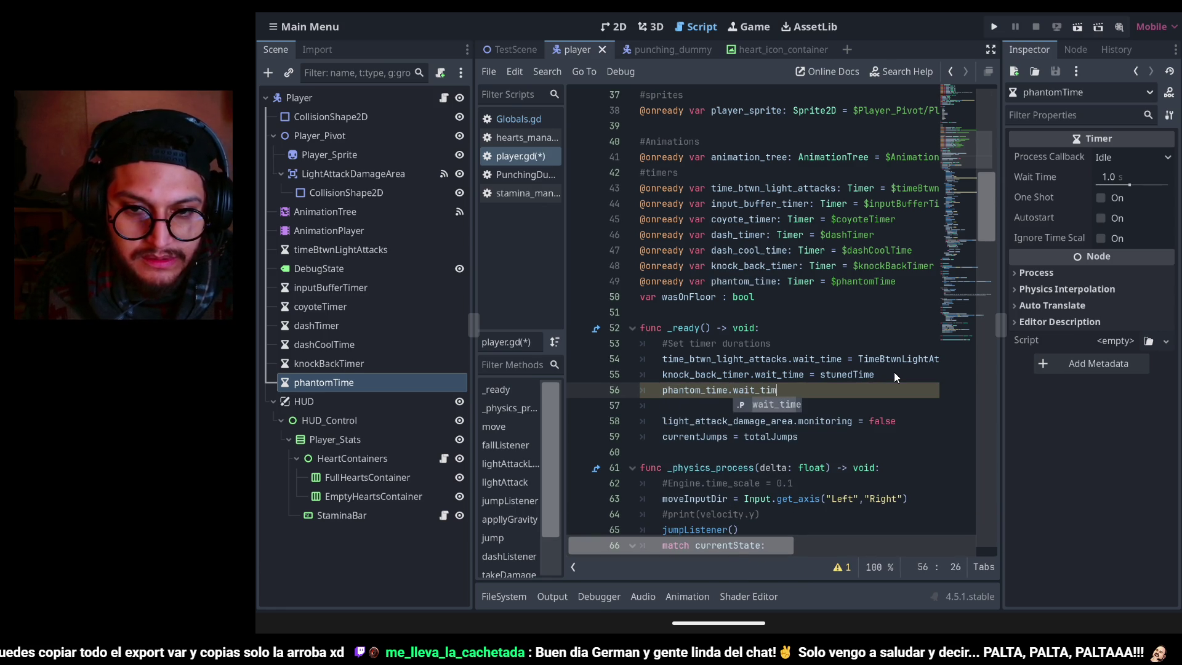
key(Escape)
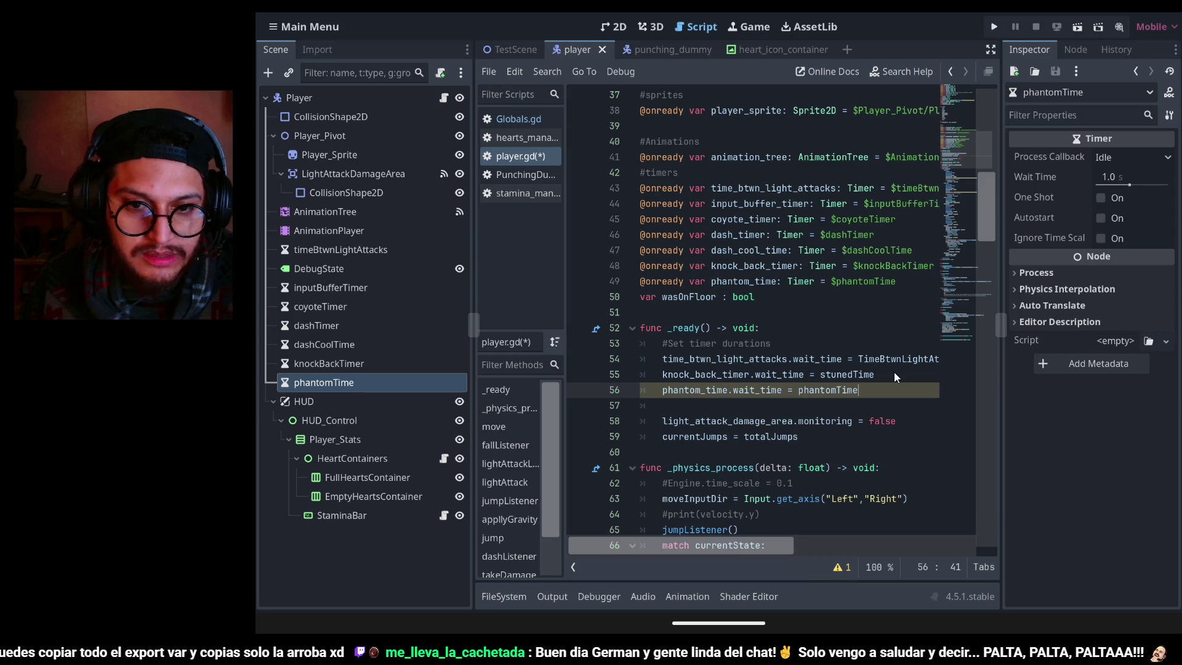
click(727, 389)
text(r)
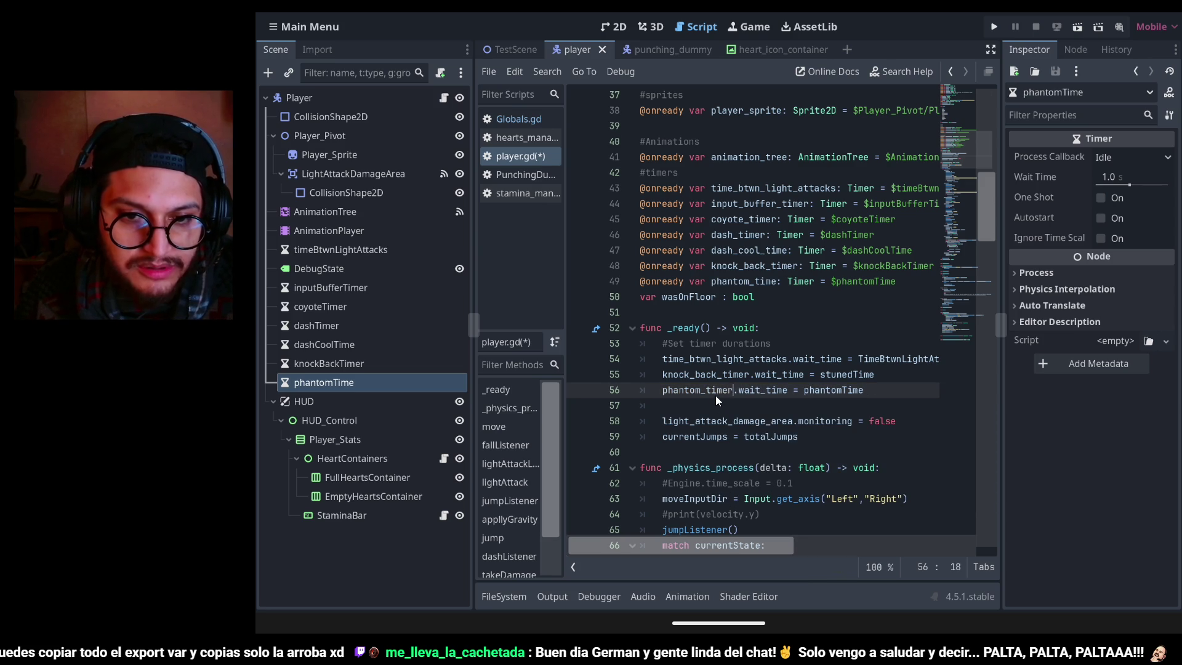
double_click(713, 386)
scroll(797, 197, up, 1)
scroll(797, 196, up, 5)
scroll(797, 197, down, 3)
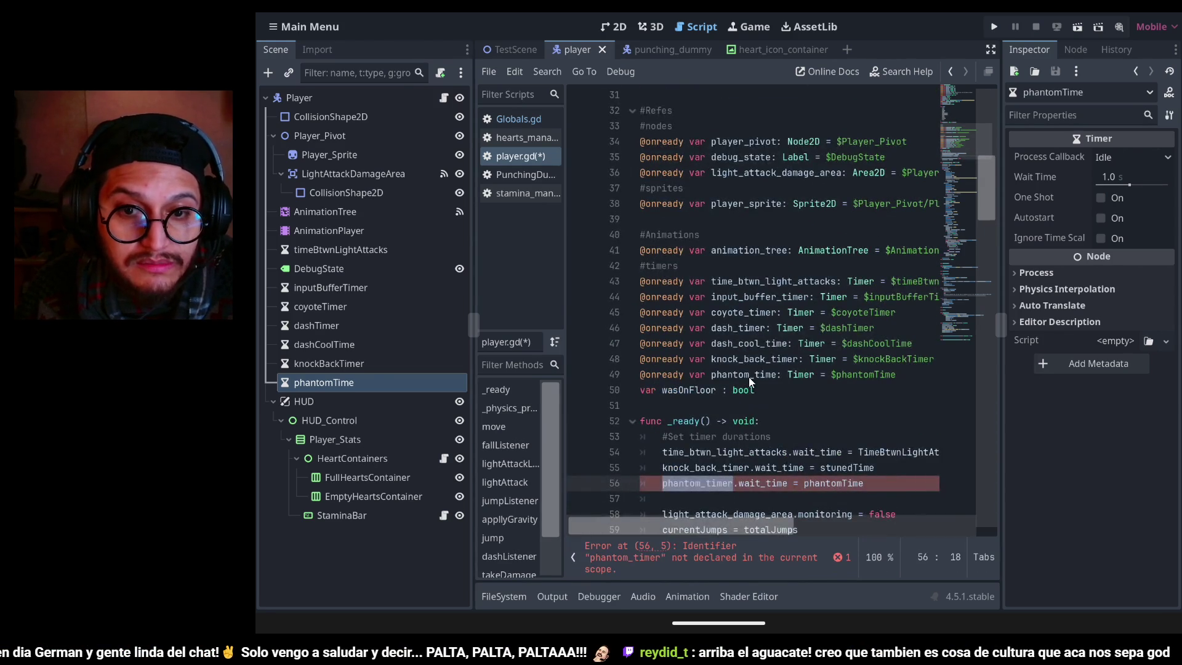
click(776, 375)
text(r)
scroll(847, 400, down, 4)
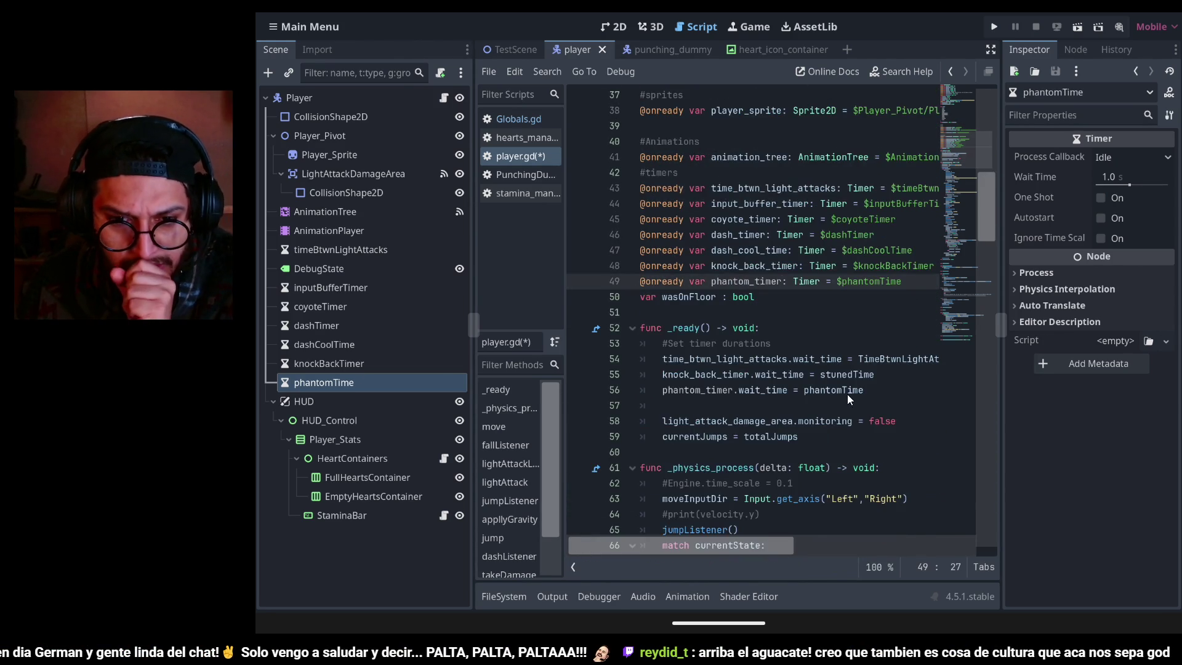
- Save player.gd and copy the phantom_timer name
double_click(820, 296)
key(ctrl+s)
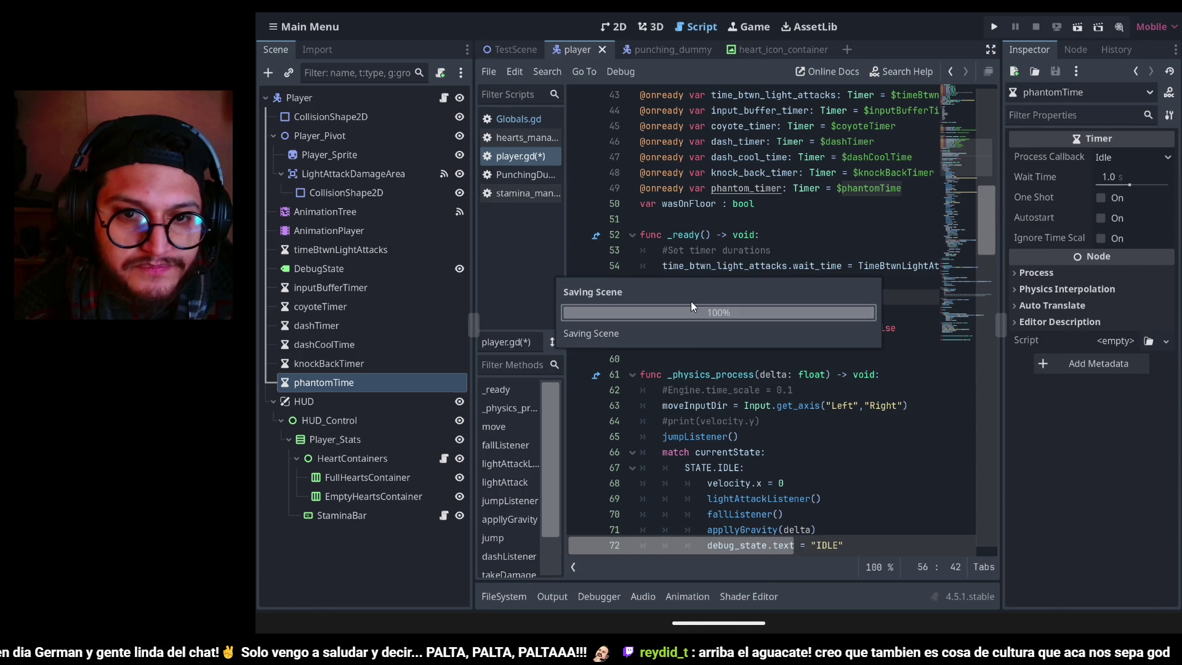
double_click(691, 296)
key(ctrl+c)
scroll(838, 370, down, 12)
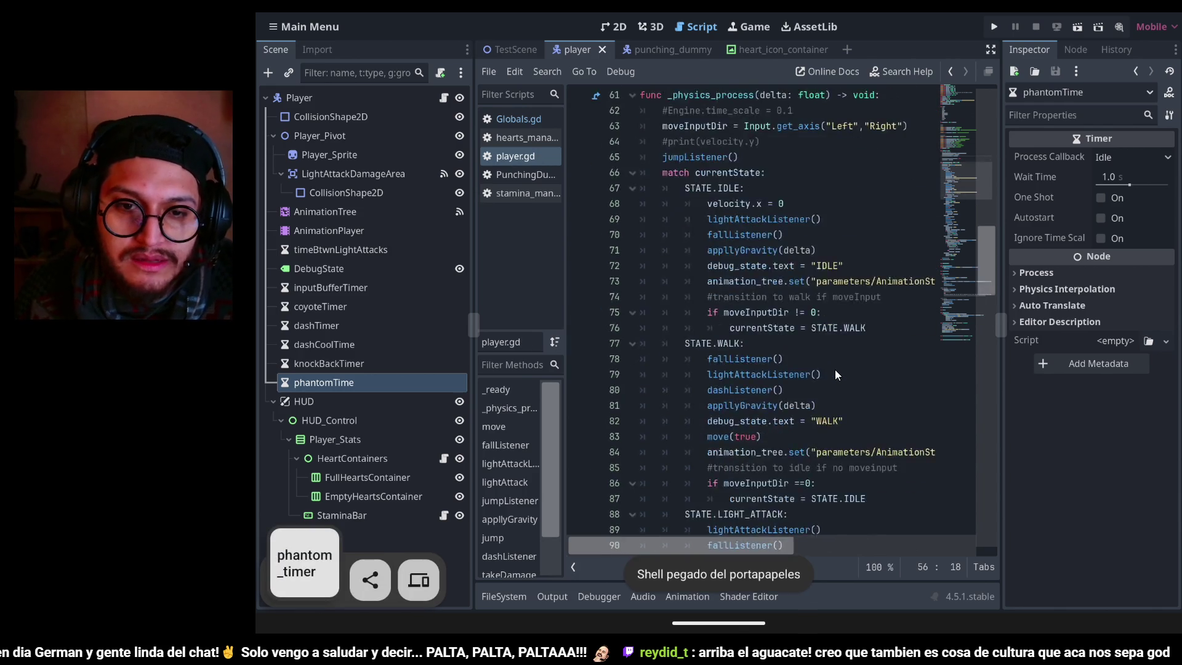
- Add phantom_timer.start() under else in the DAMAGED state branch
scroll(834, 369, down, 11)
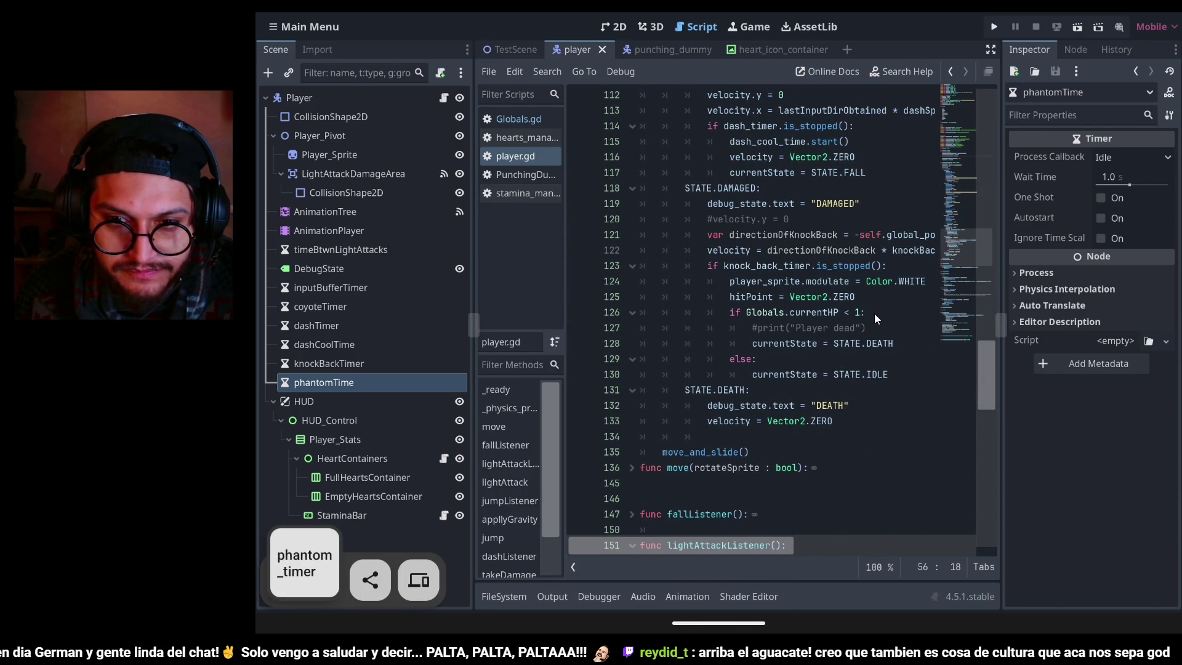
click(797, 362)
key(Return)
key(ctrl+v)
text(.st)
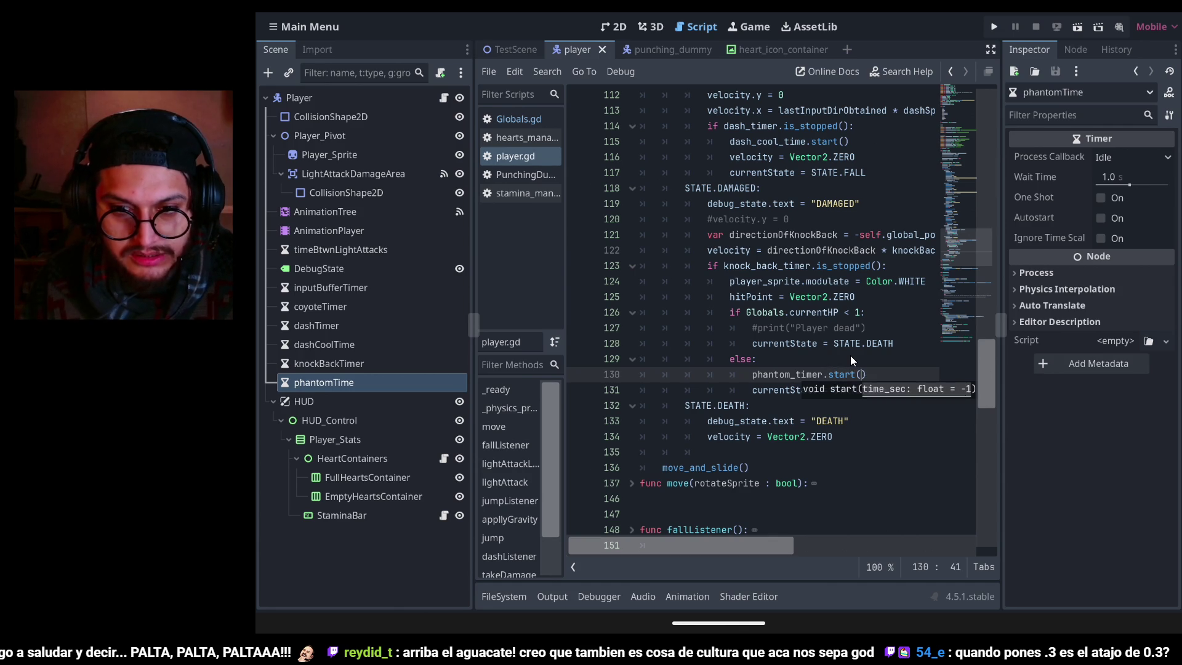
key(Return)
key(Left)
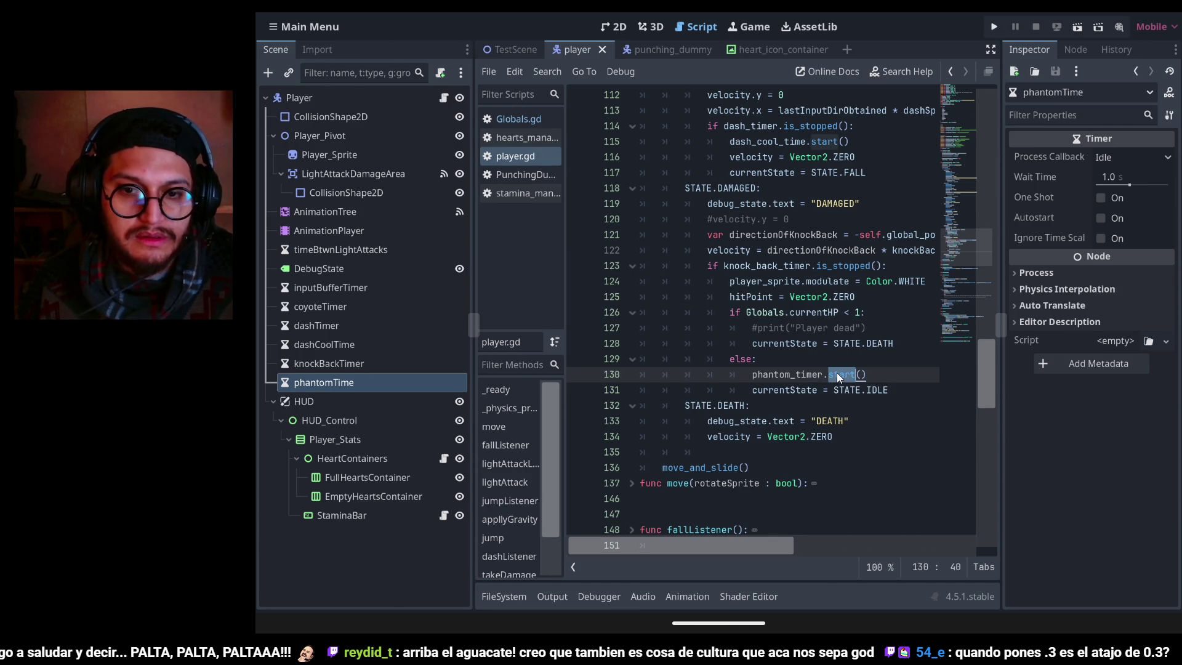
scroll(831, 372, down, 1)
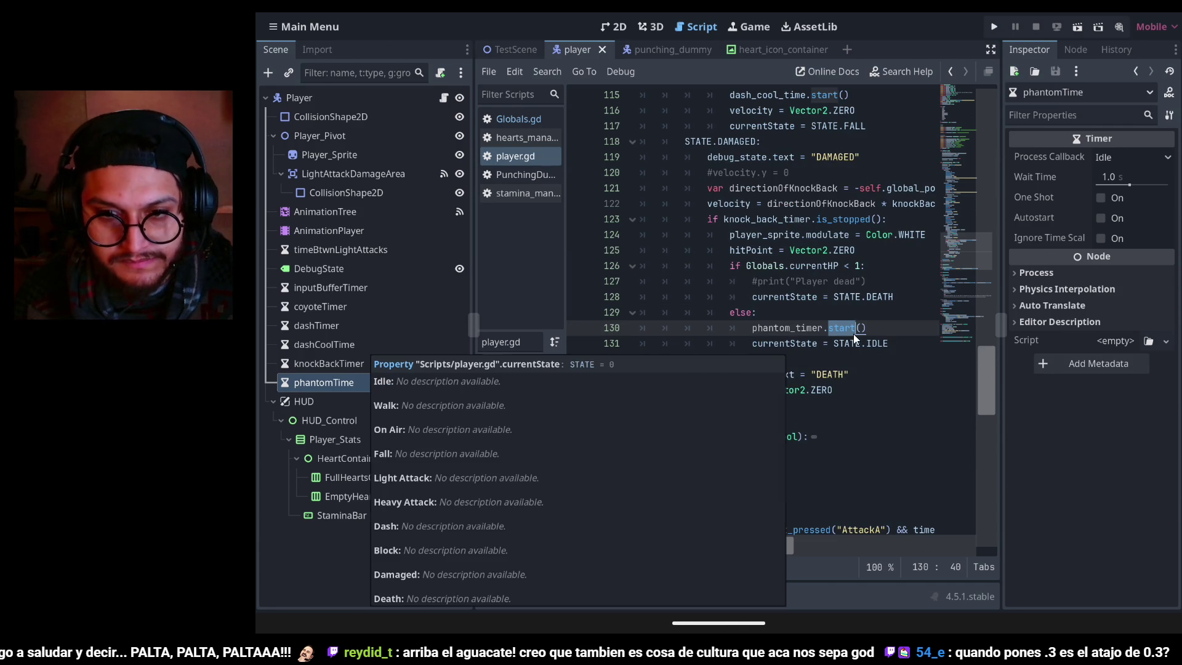
key(Right)
- Start a self.p line after the start call, then delete the empty line 131
click(880, 329)
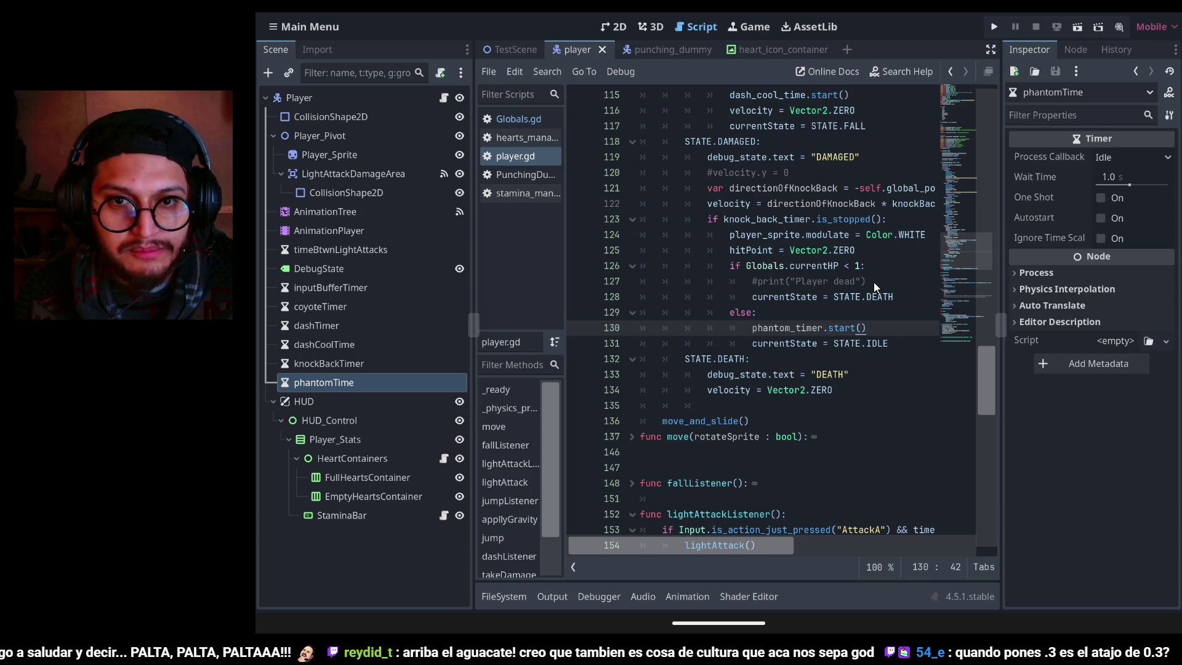
key(Return)
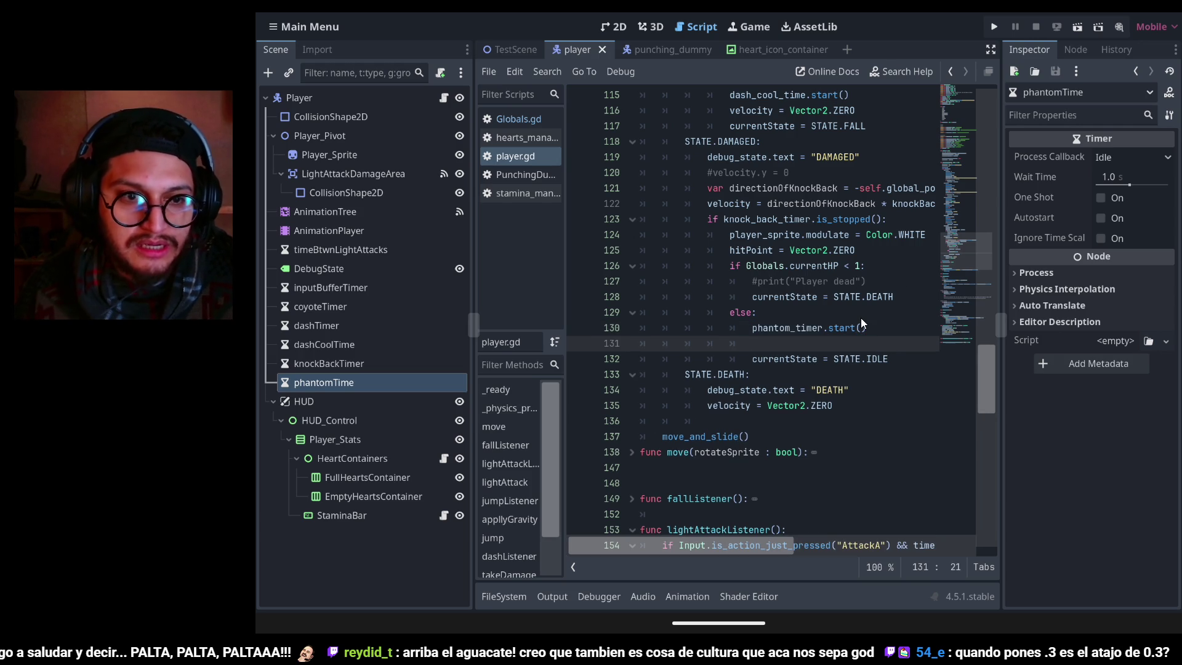
text(self.p)
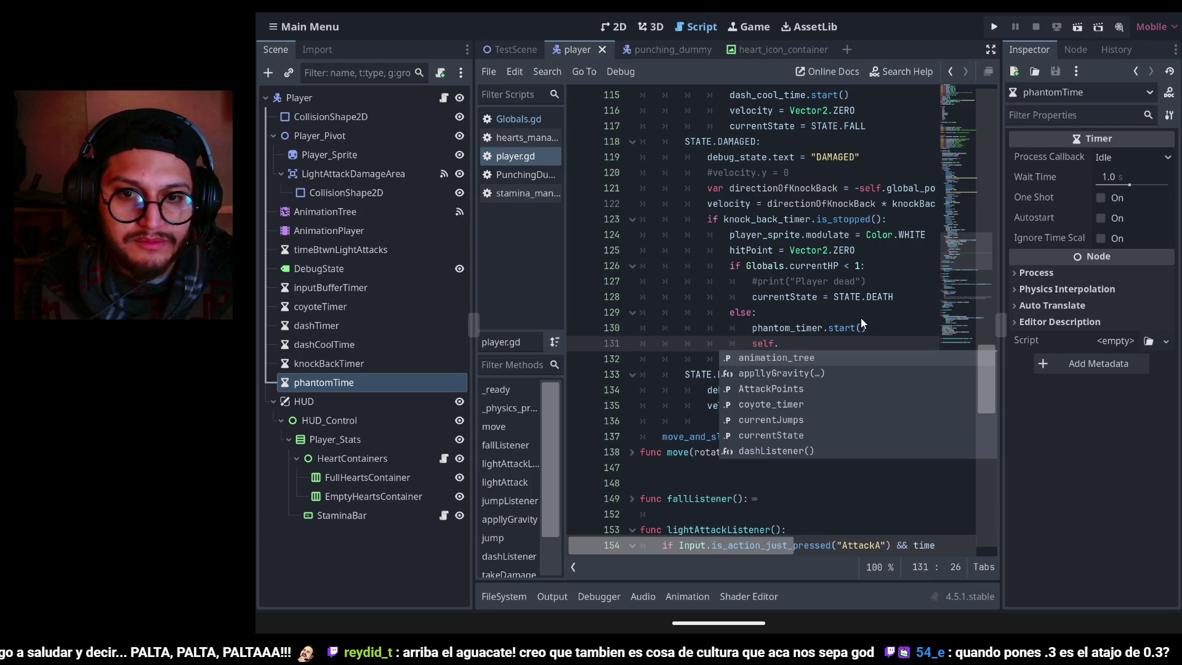
key(BackSpace)
key(BackSpace)
key(BackSpace)
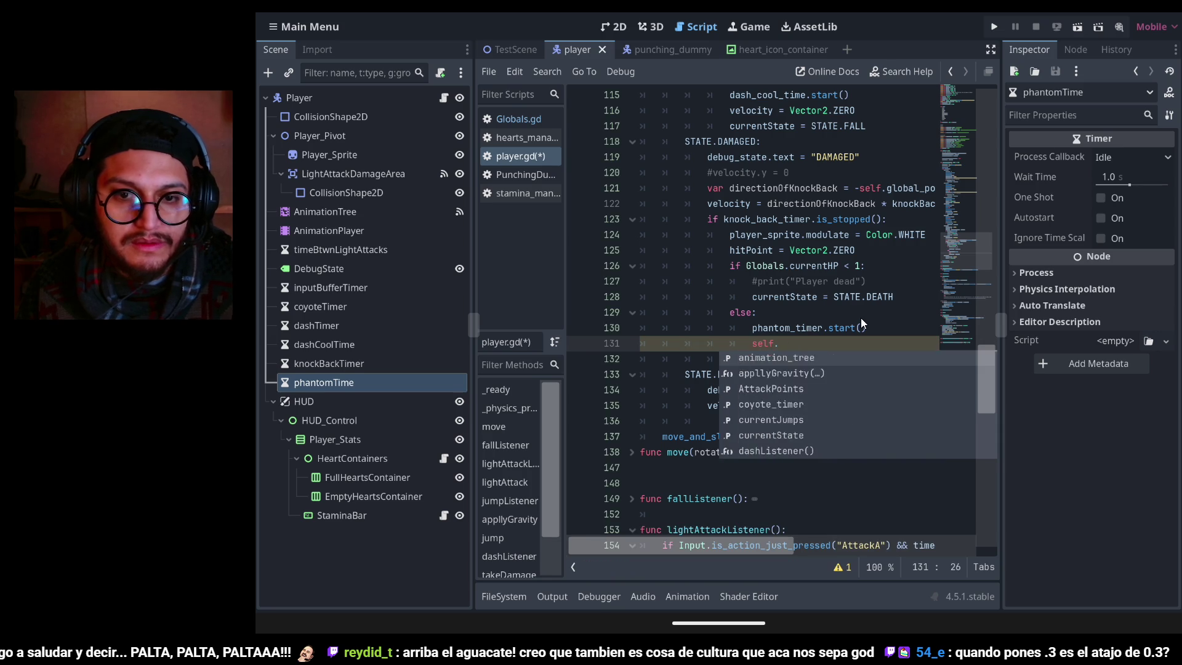
key(BackSpace)
key(BackSpace)
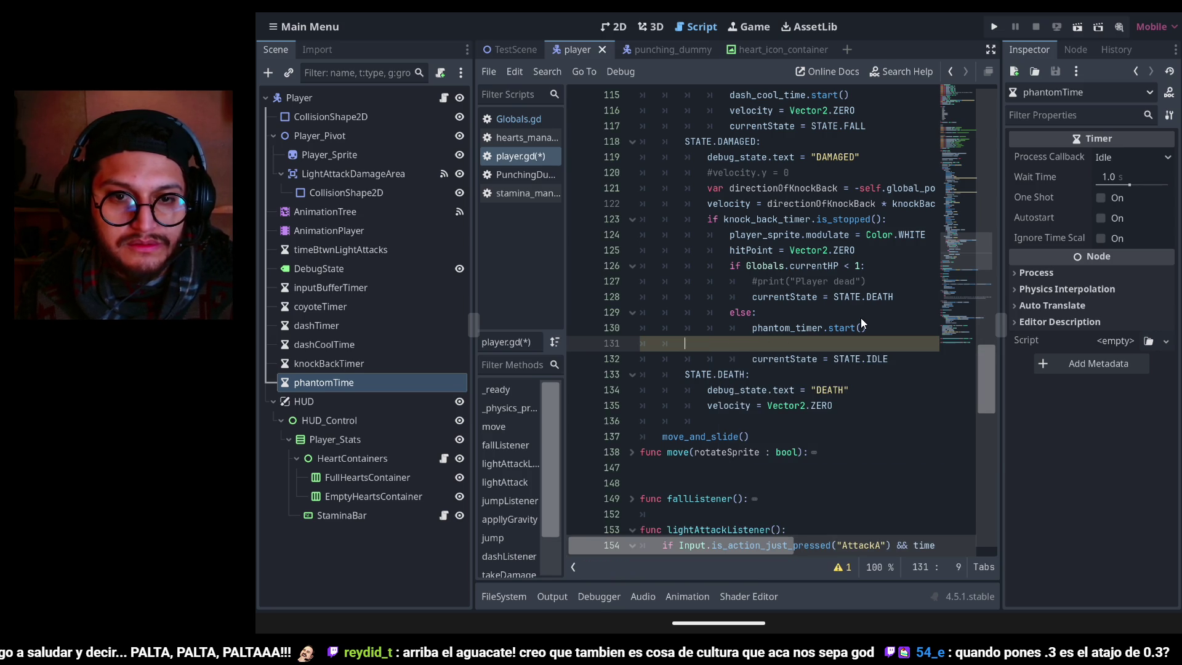
key(BackSpace)
- Declare an empty func setPhantomState(): below the move function
scroll(699, 427, down, 1)
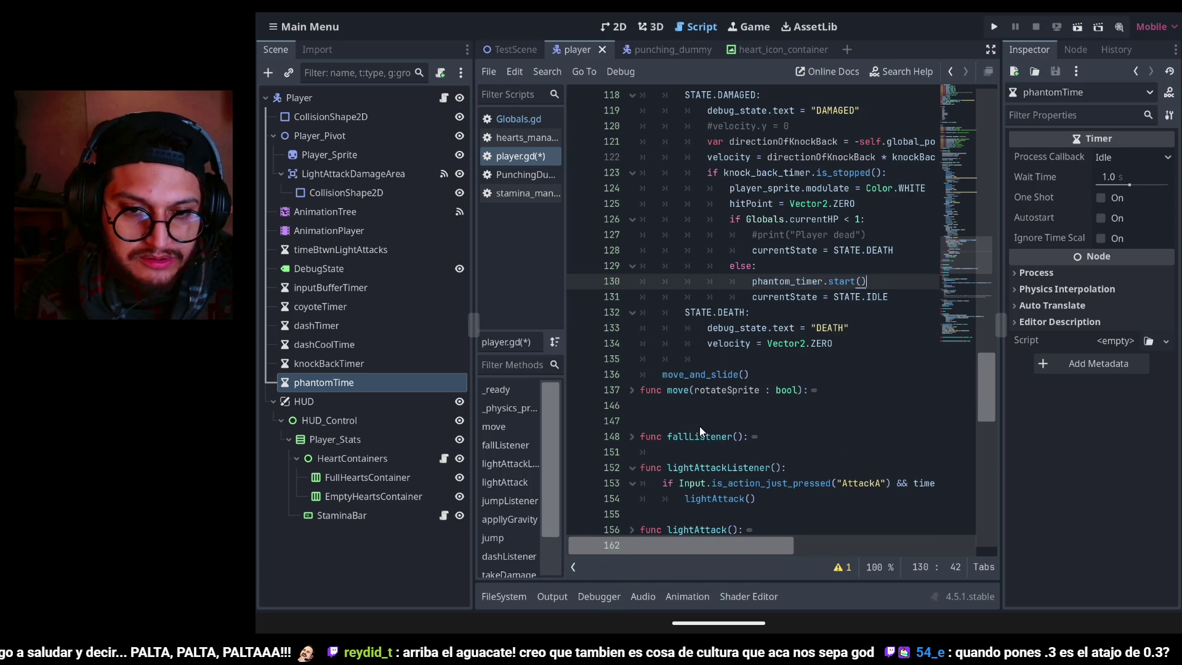
click(678, 413)
key(Return)
text(func se)
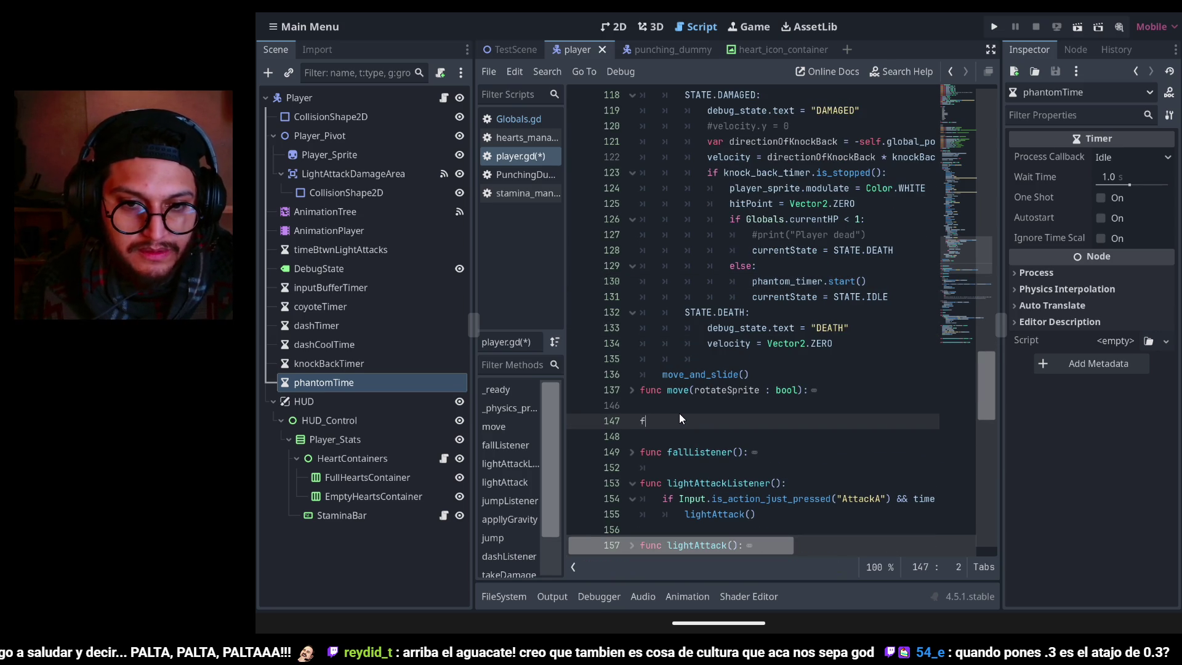
text(tPhantom)
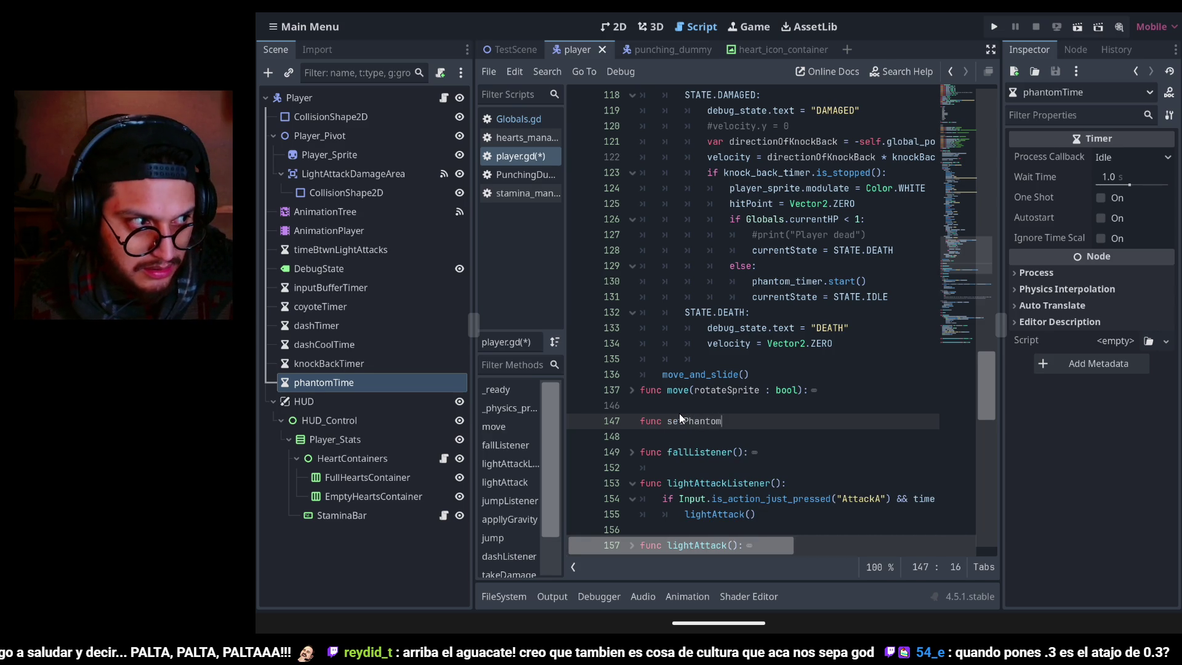
text(State():)
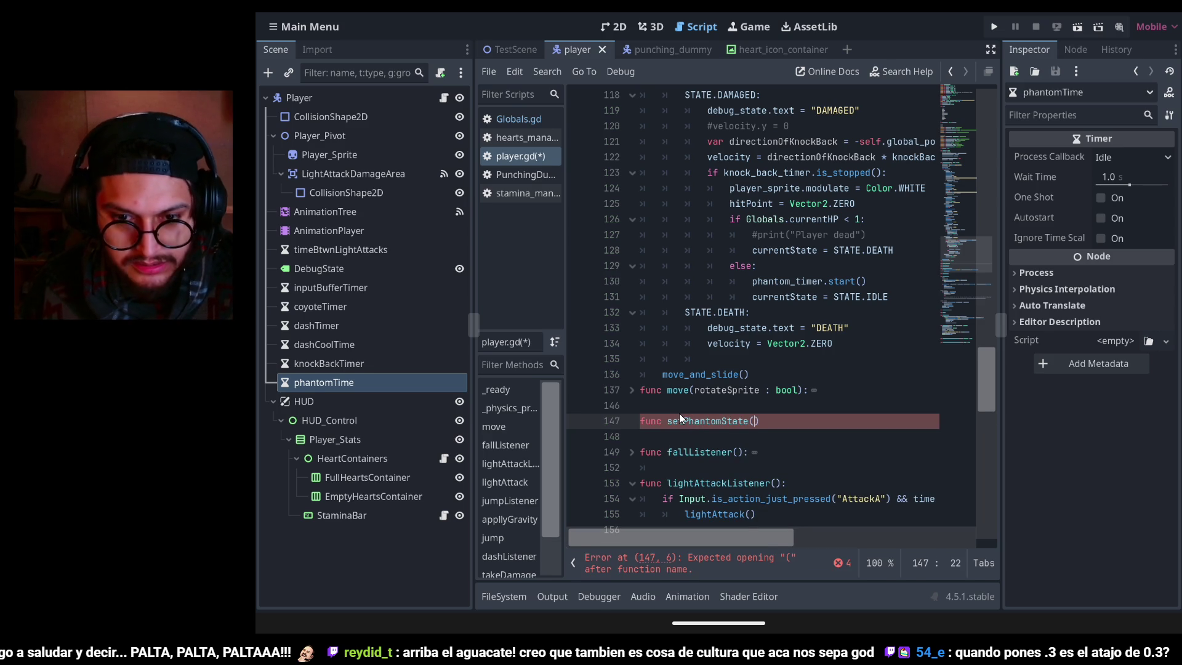
key(Return)
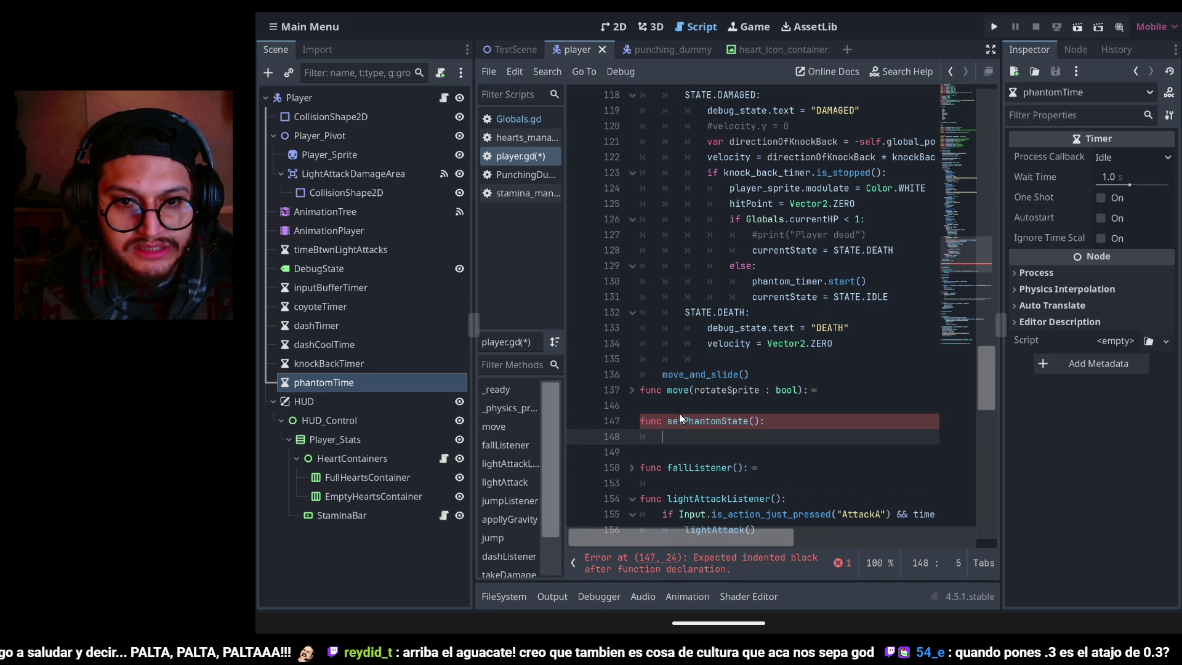